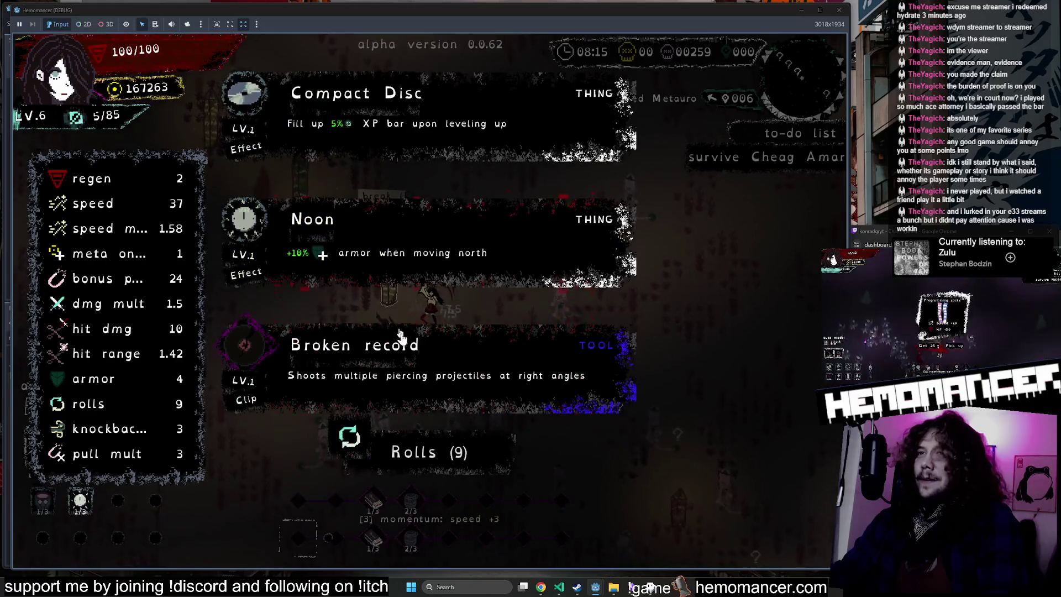
Step: Take a level-up upgrade and walk through the field past the Ragged Spool
{"action": "left_click", "coordinate": [397, 326]}
{"action": "key", "text": "d"}
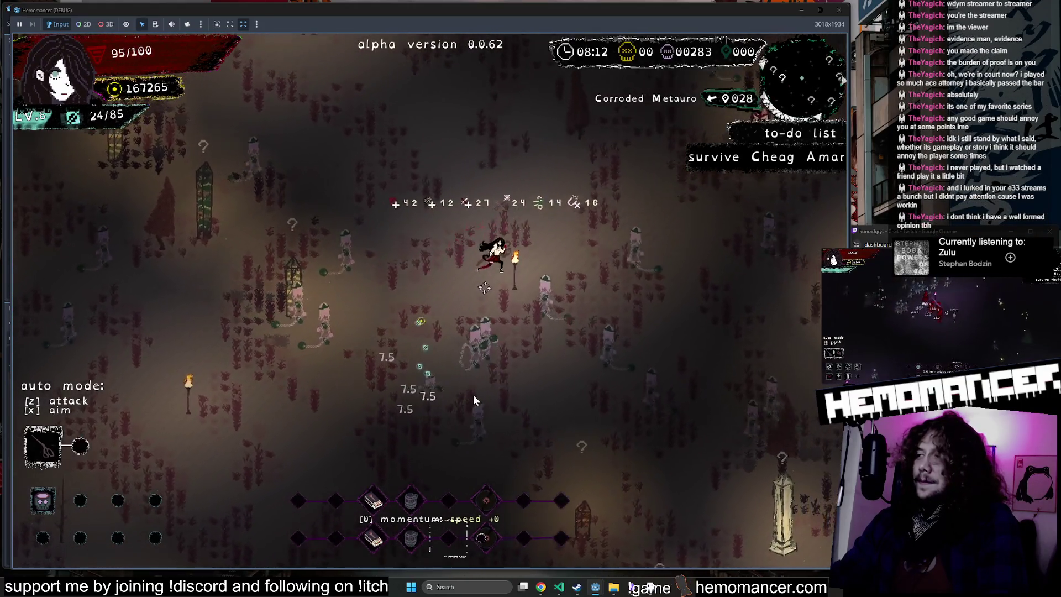
{"action": "key", "text": "d"}
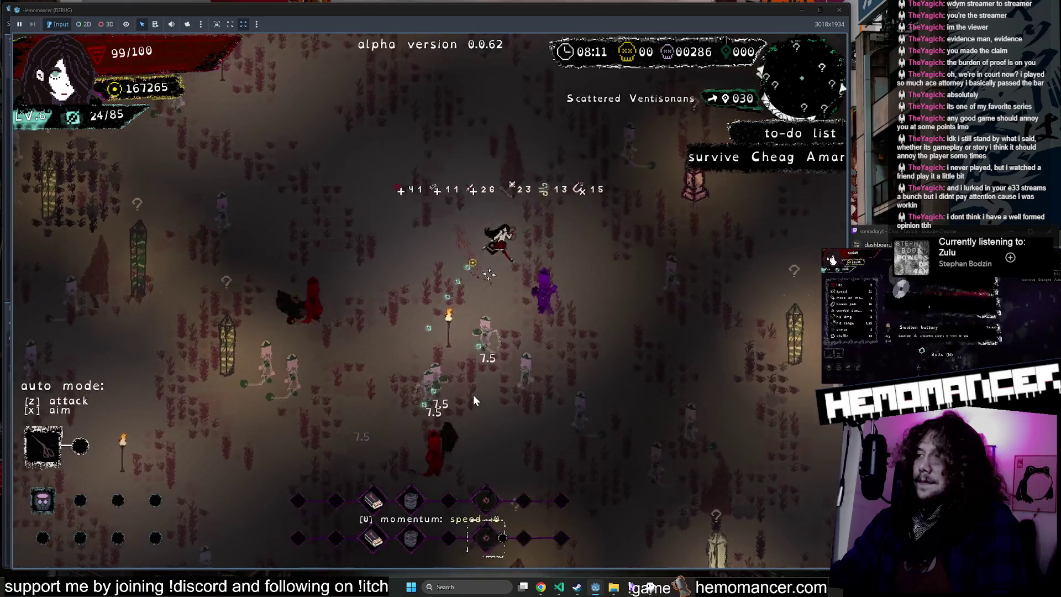
{"action": "key", "text": "d"}
{"action": "key", "text": "s"}
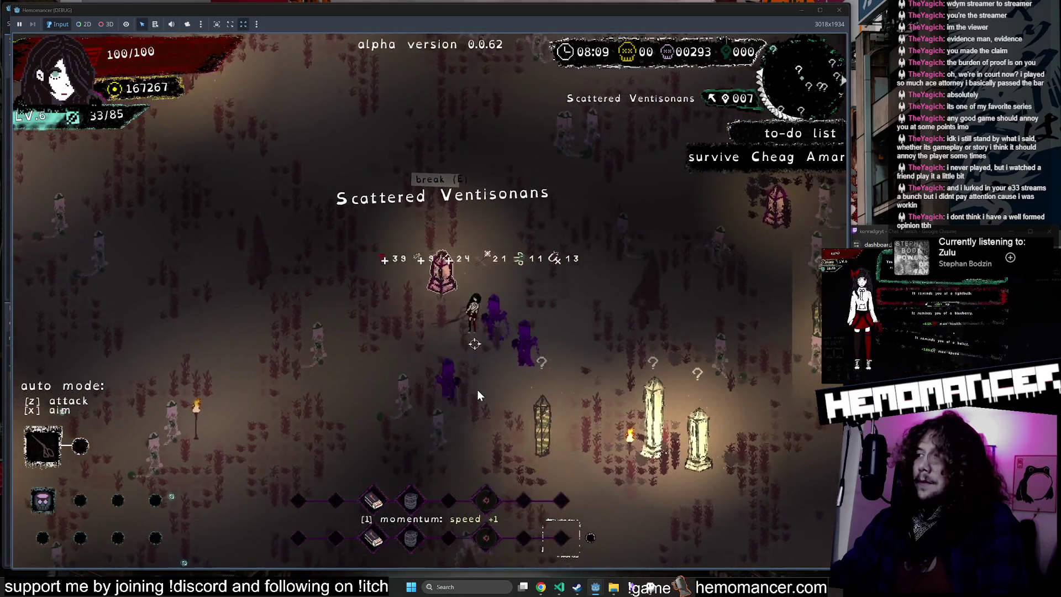
{"action": "key", "text": "d"}
{"action": "key", "text": "s"}
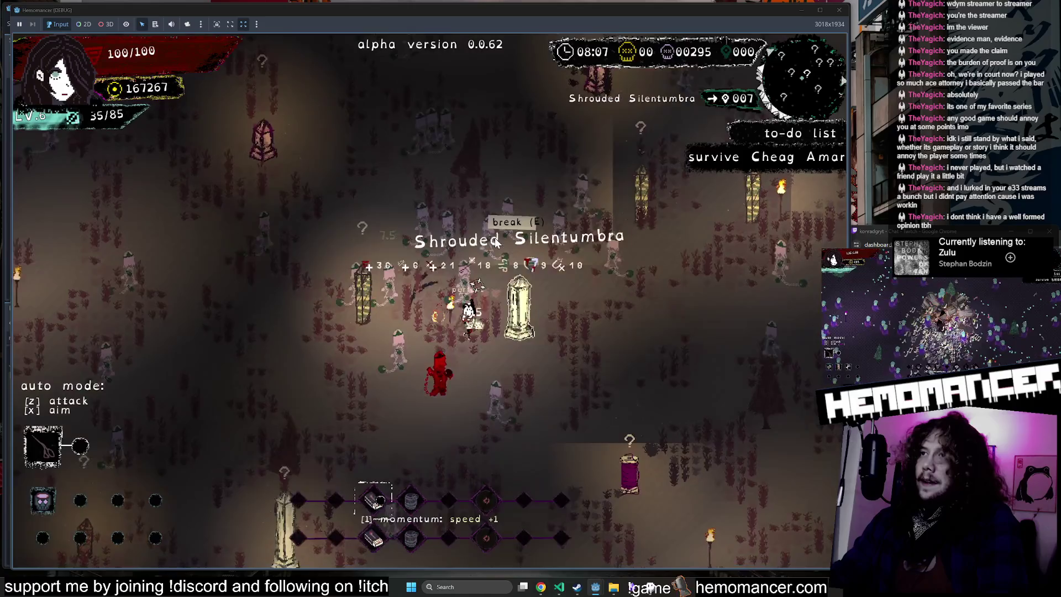
{"action": "key", "text": "w"}
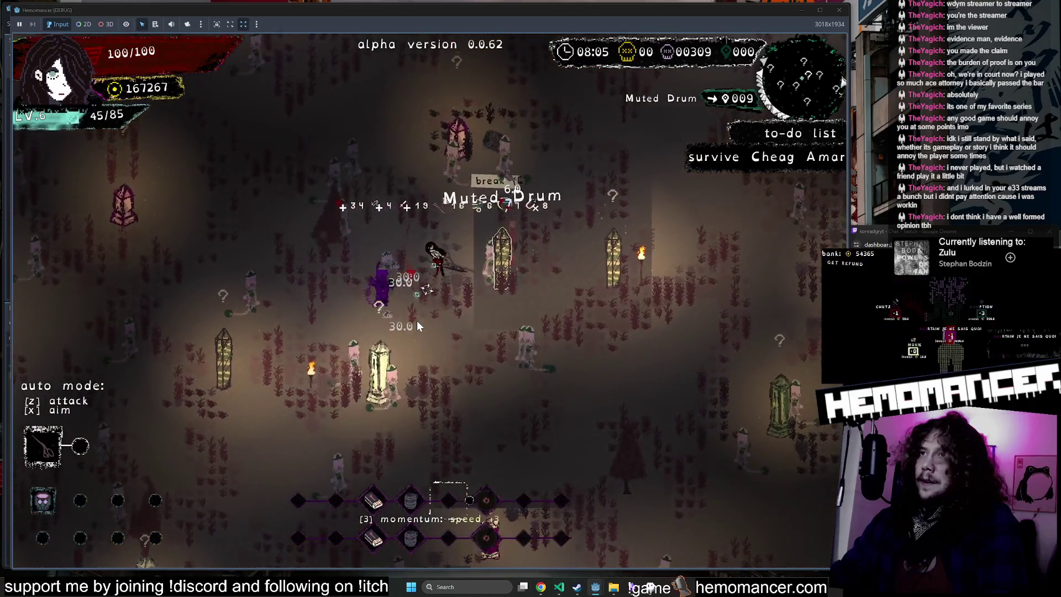
{"action": "key", "text": "w"}
{"action": "key", "text": "d"}
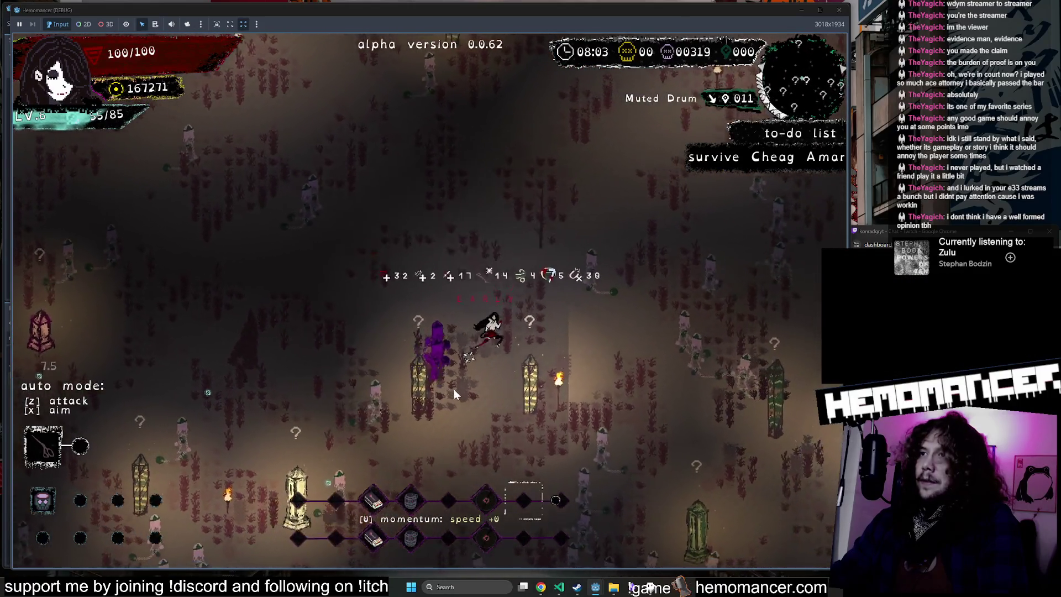
{"action": "key", "text": "s"}
{"action": "key", "text": "a"}
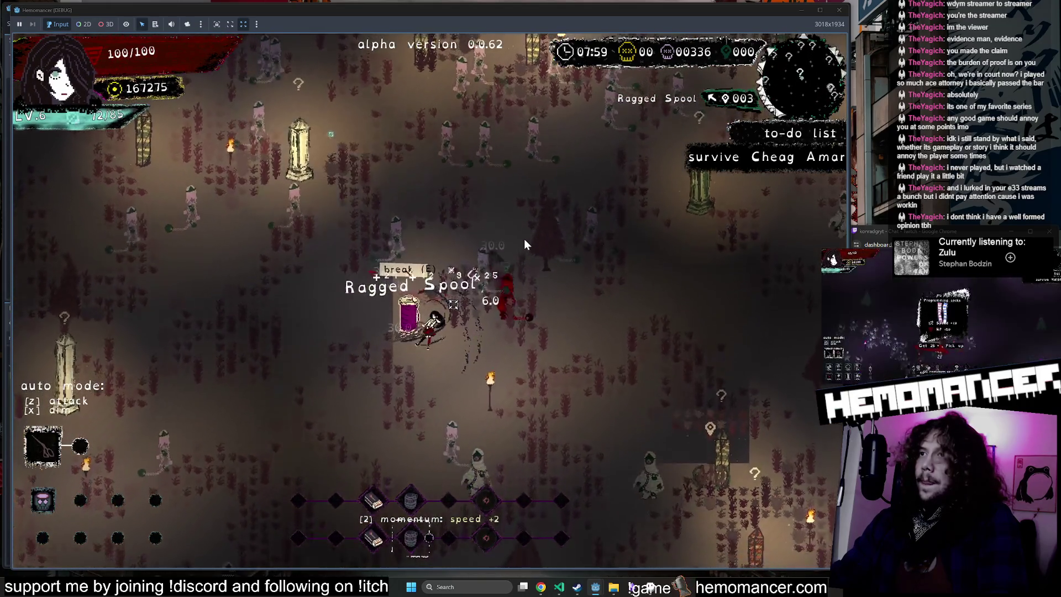
{"action": "key", "text": "w"}
{"action": "key", "text": "d"}
{"action": "key", "text": "w"}
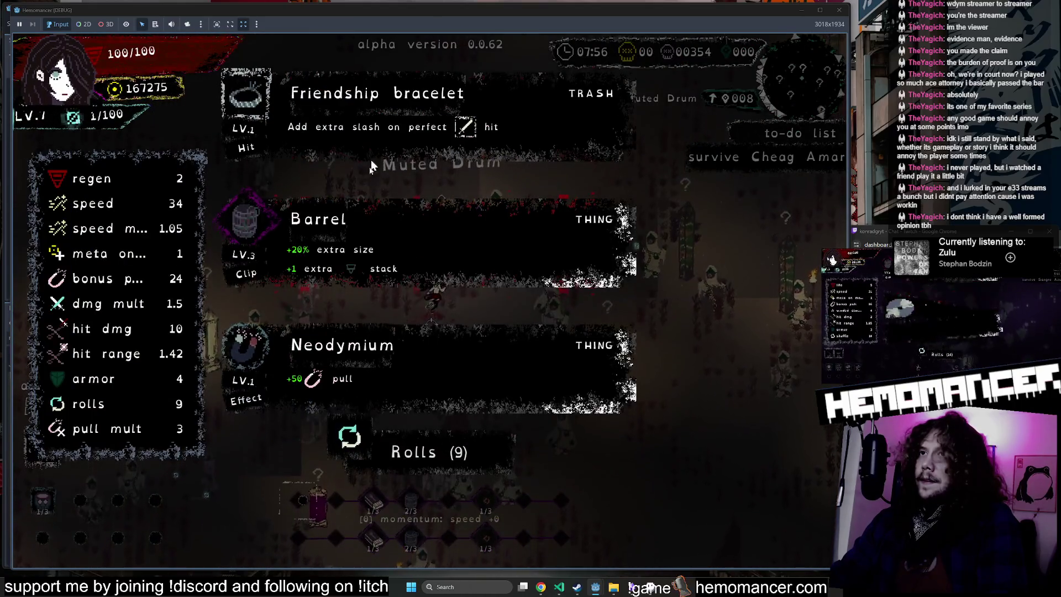
Step: Choose the Barrel upgrade, walk past the Modulafortis pillars and break a pink crystal
{"action": "left_click", "coordinate": [385, 275]}
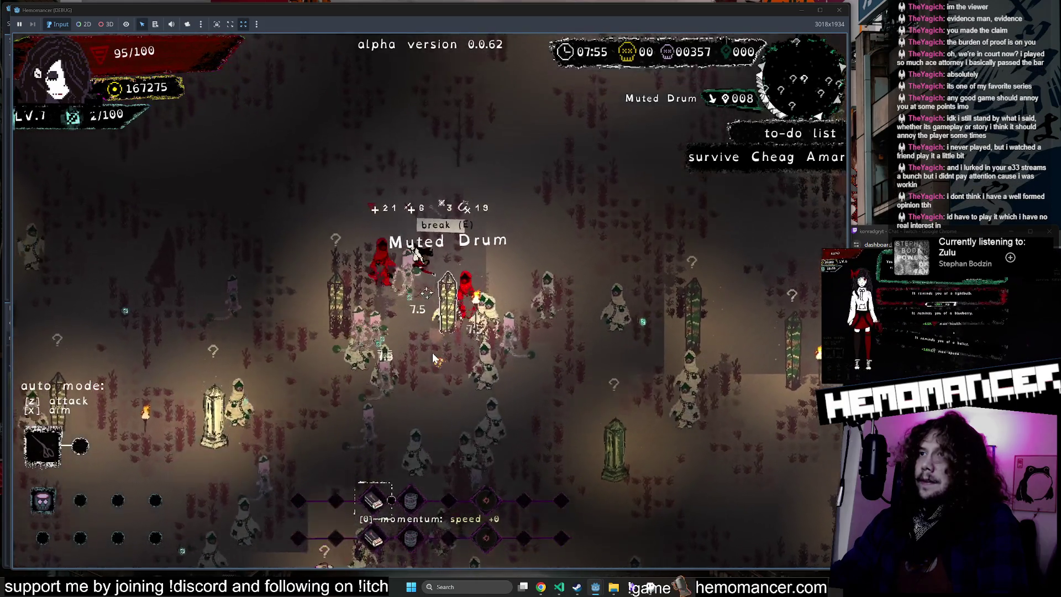
{"action": "key", "text": "w"}
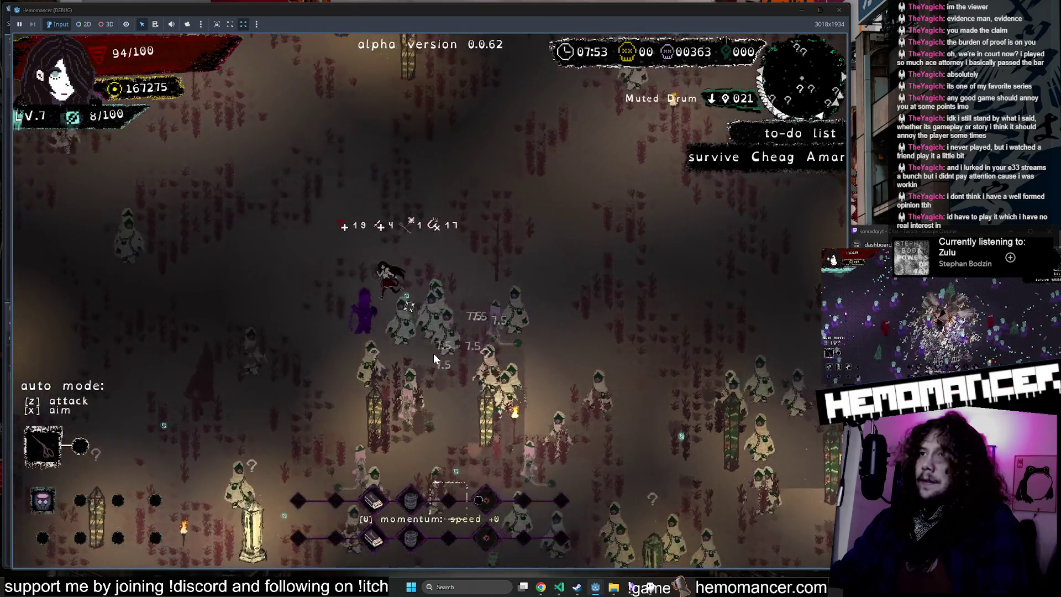
{"action": "key", "text": "w"}
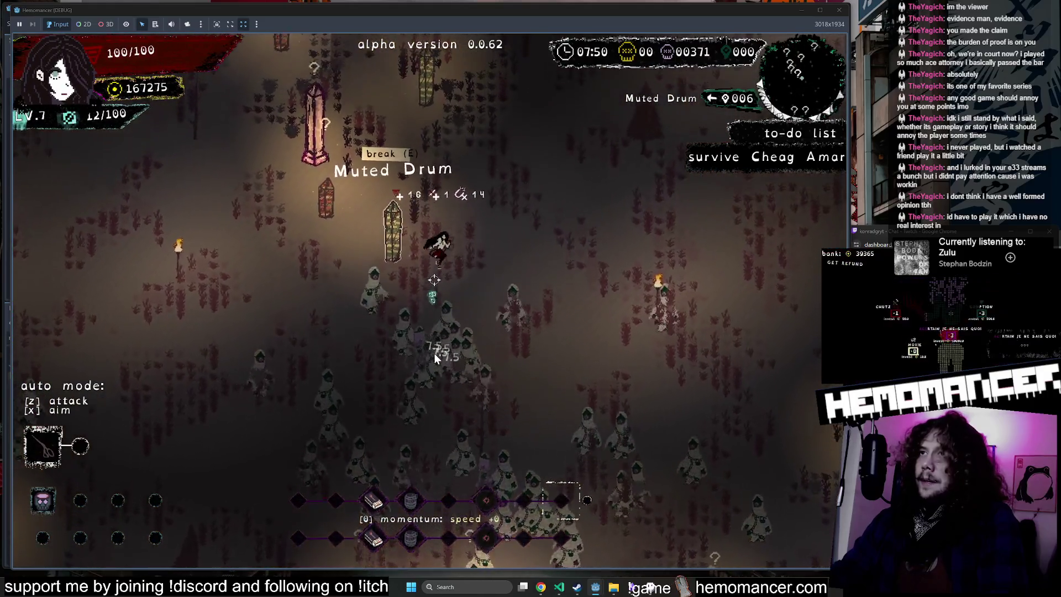
{"action": "key", "text": "w"}
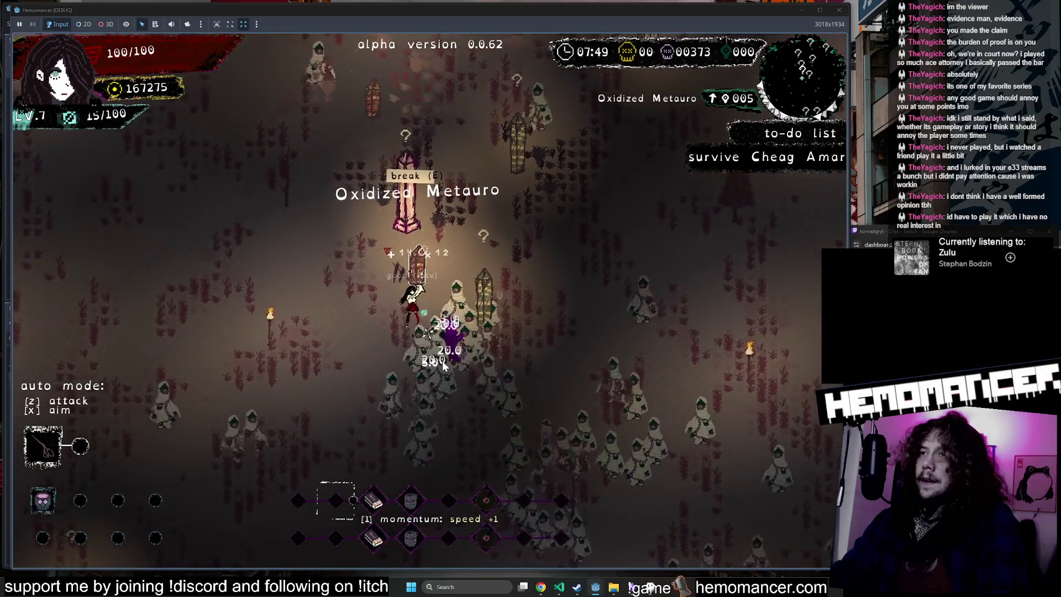
{"action": "key", "text": "w"}
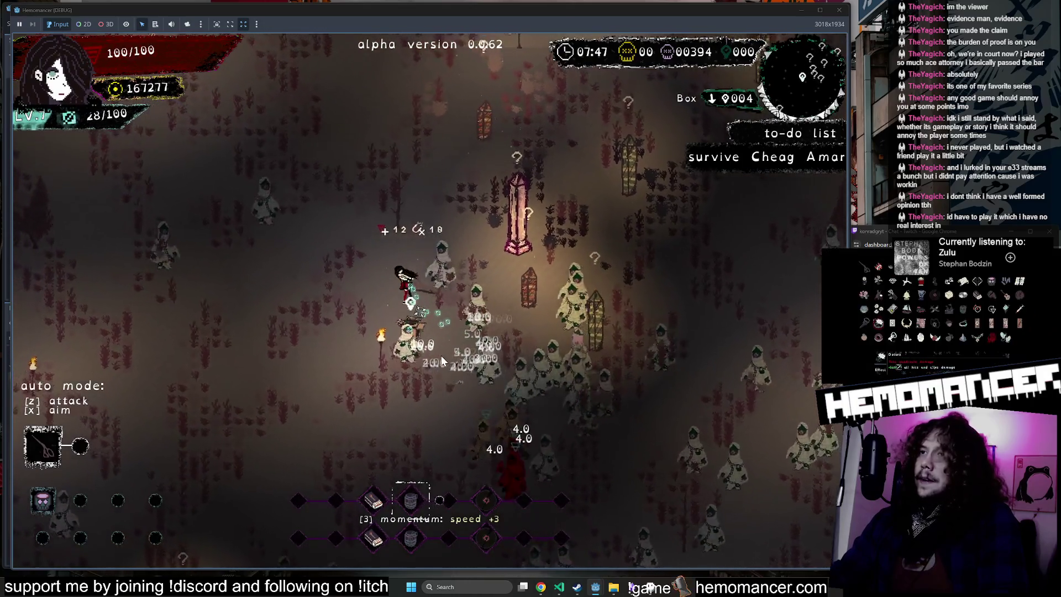
{"action": "key", "text": "w"}
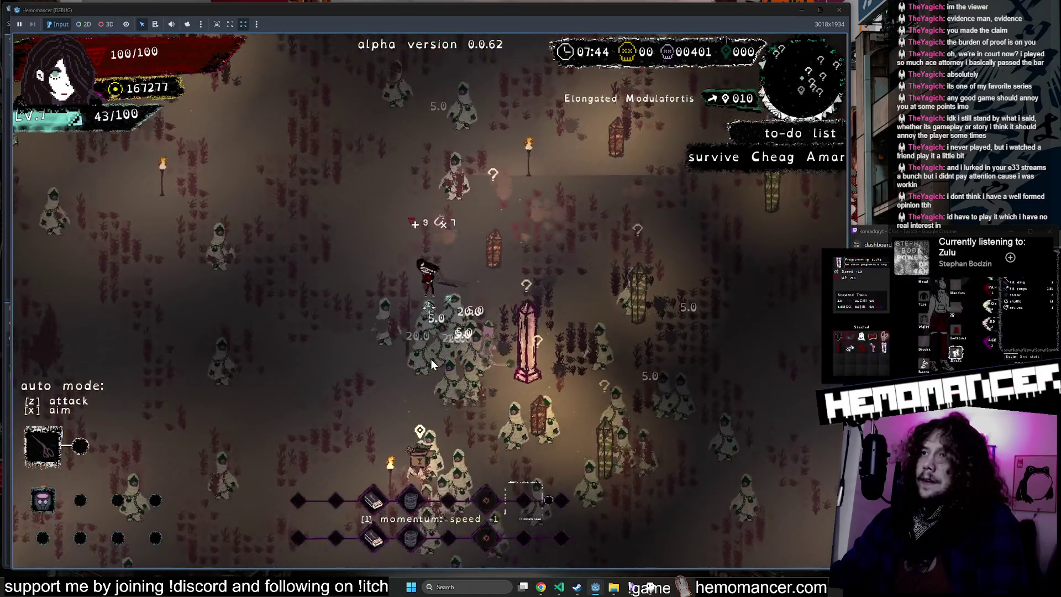
{"action": "key", "text": "w"}
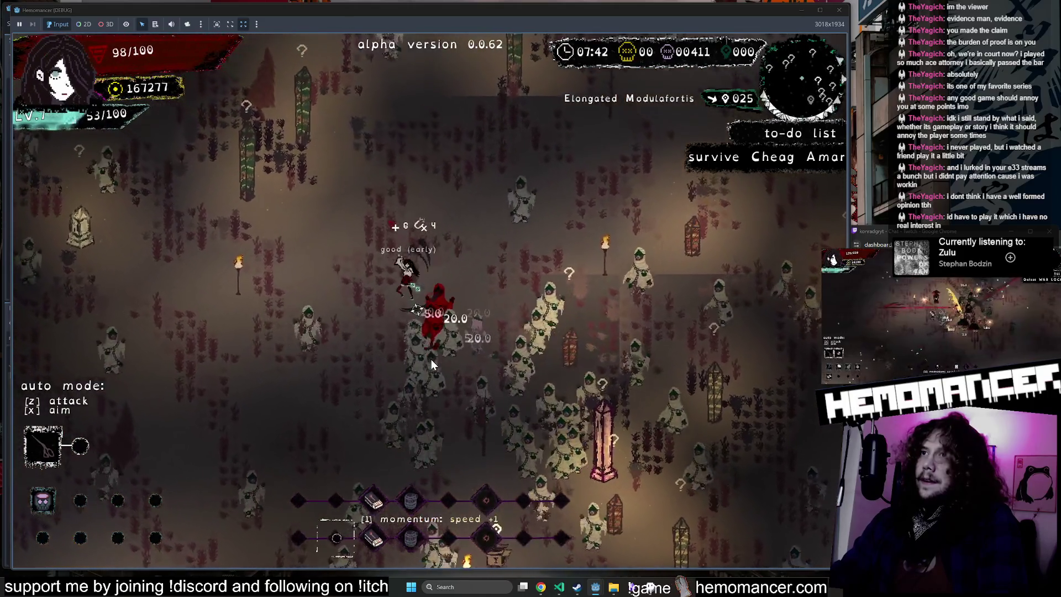
{"action": "key", "text": "w"}
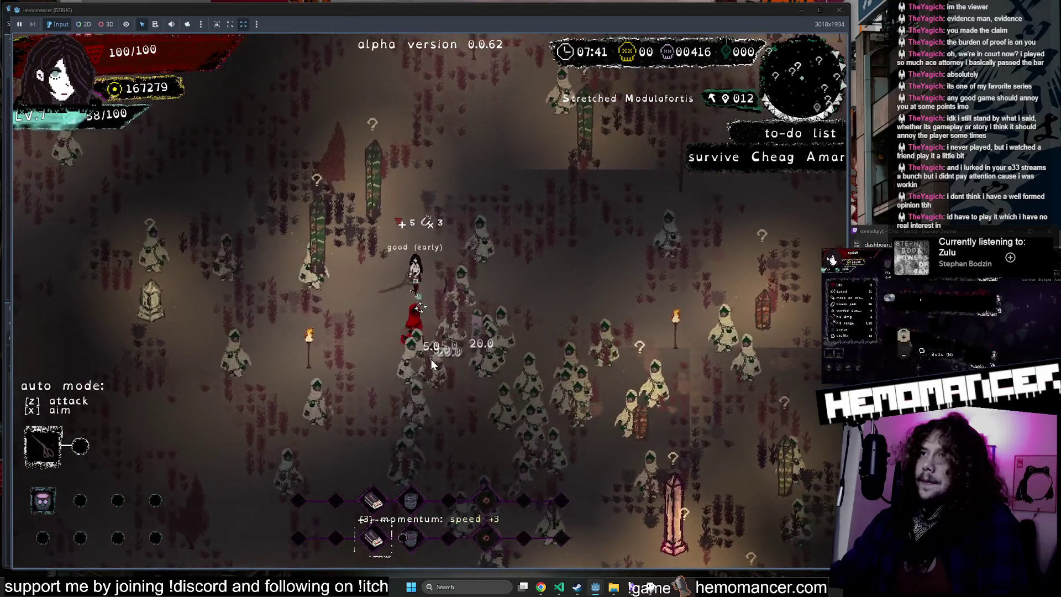
{"action": "key", "text": "w"}
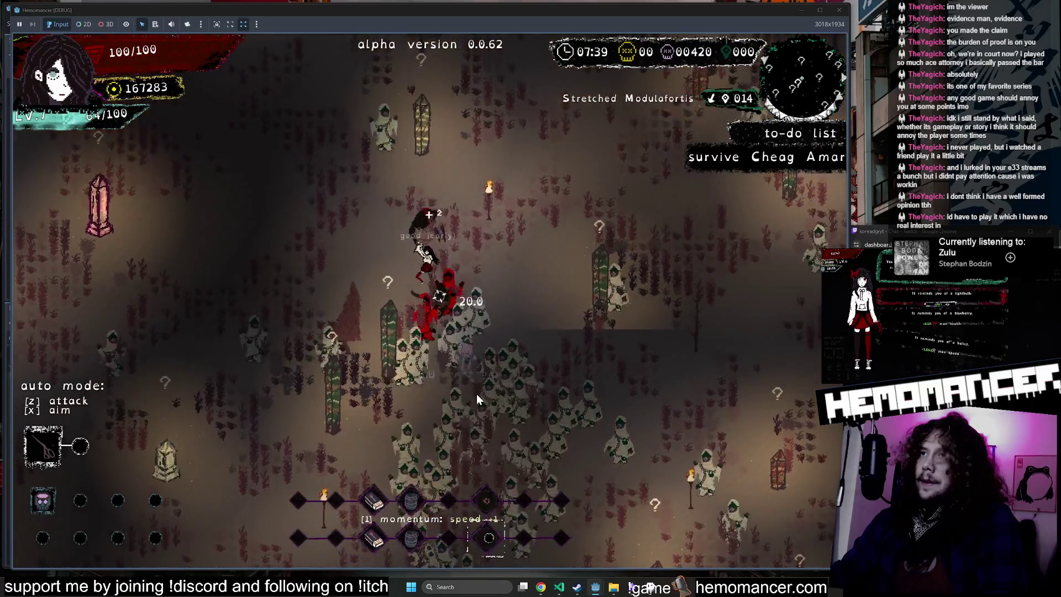
{"action": "key", "text": "a"}
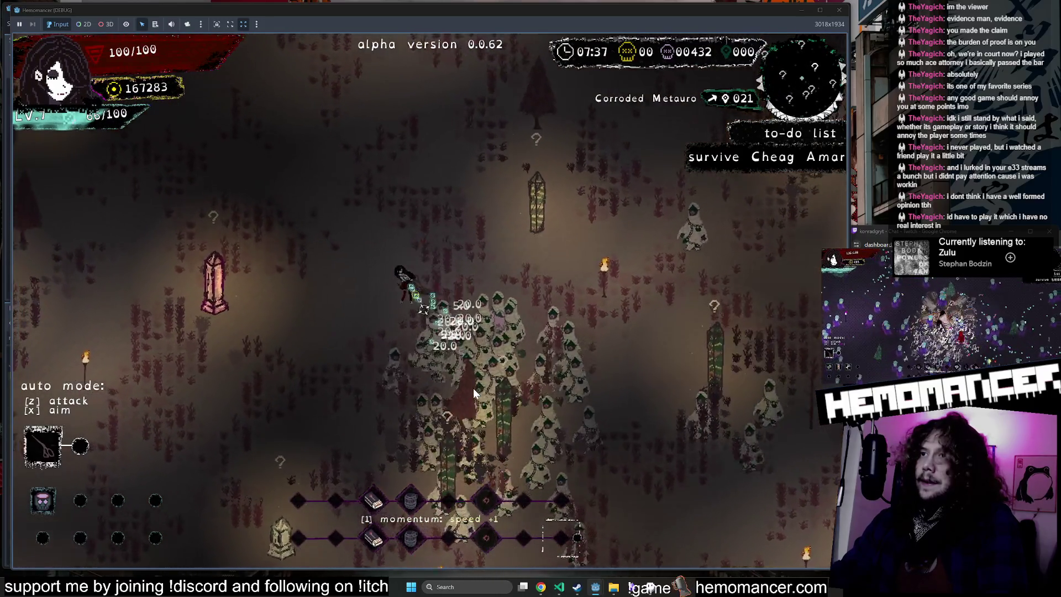
{"action": "key", "text": "a"}
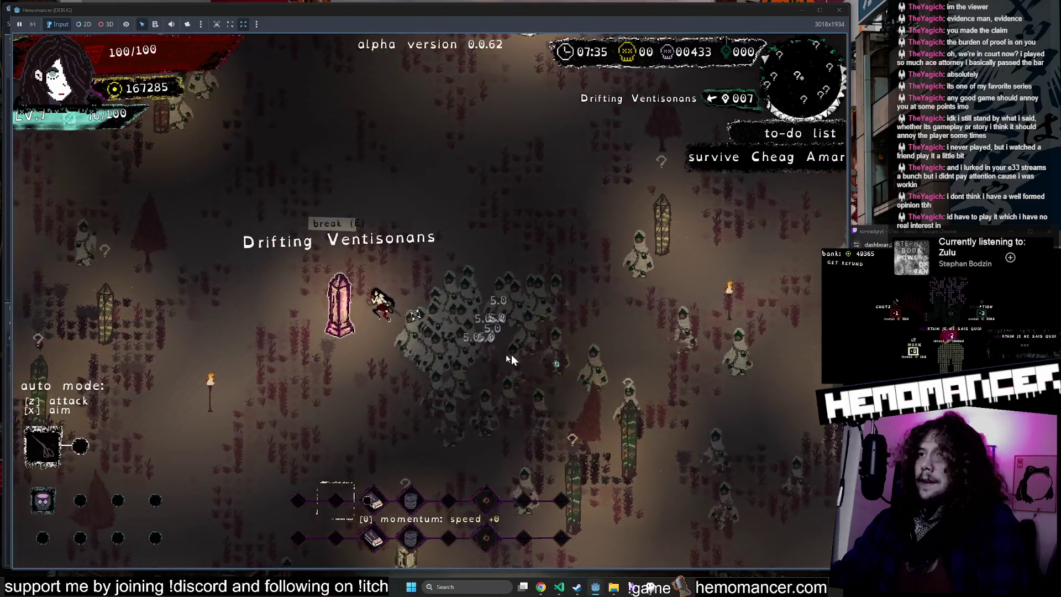
{"action": "key", "text": "e"}
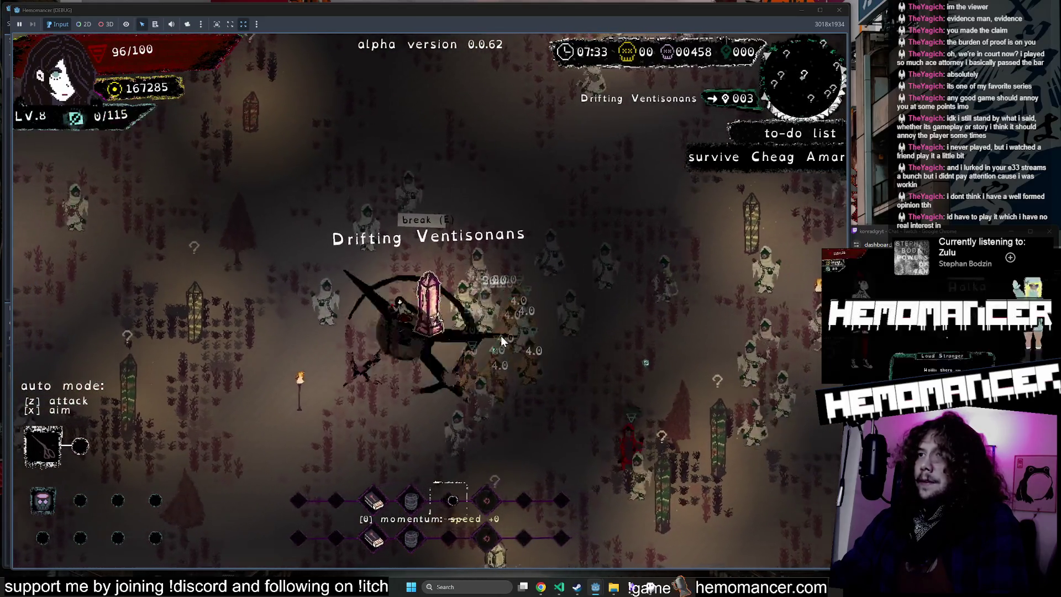
Step: Take the Friendship bracelet, walk left toward Pale Dolorfugam, and pause the game
{"action": "left_click", "coordinate": [500, 334]}
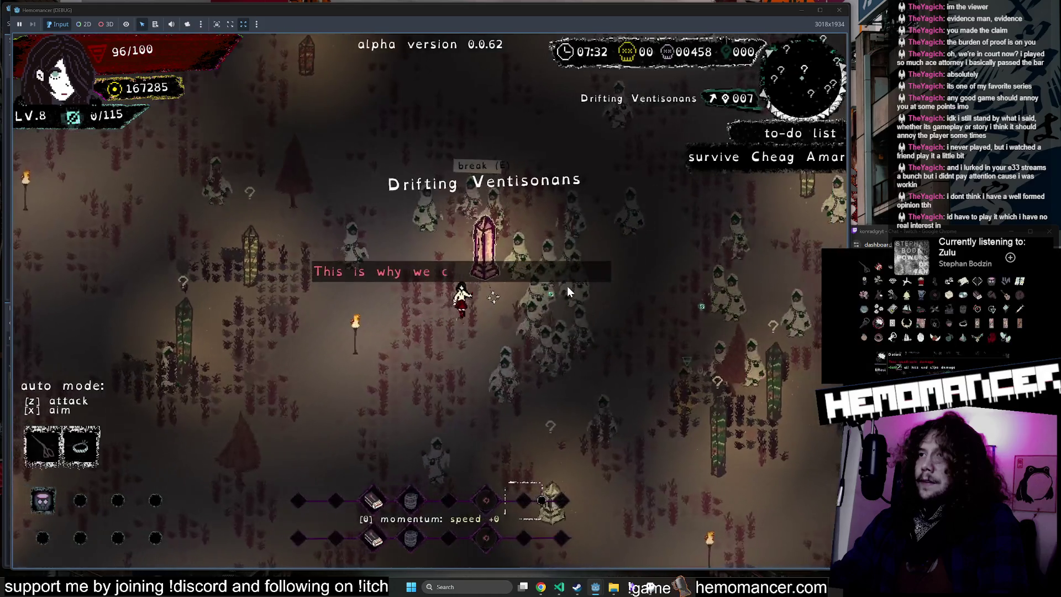
{"action": "key", "text": "a"}
{"action": "key", "text": "s"}
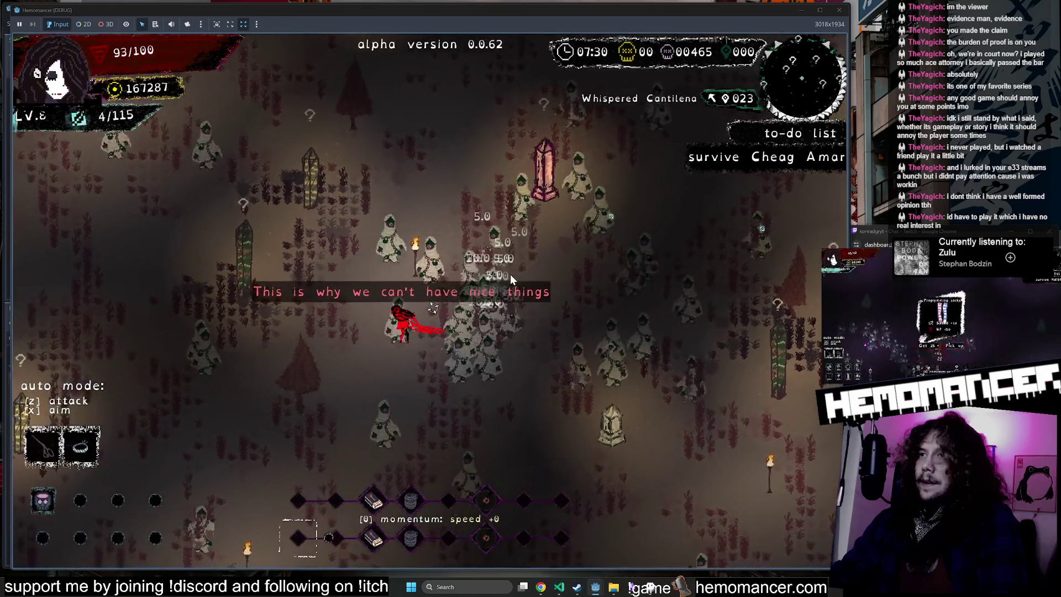
{"action": "key", "text": "a"}
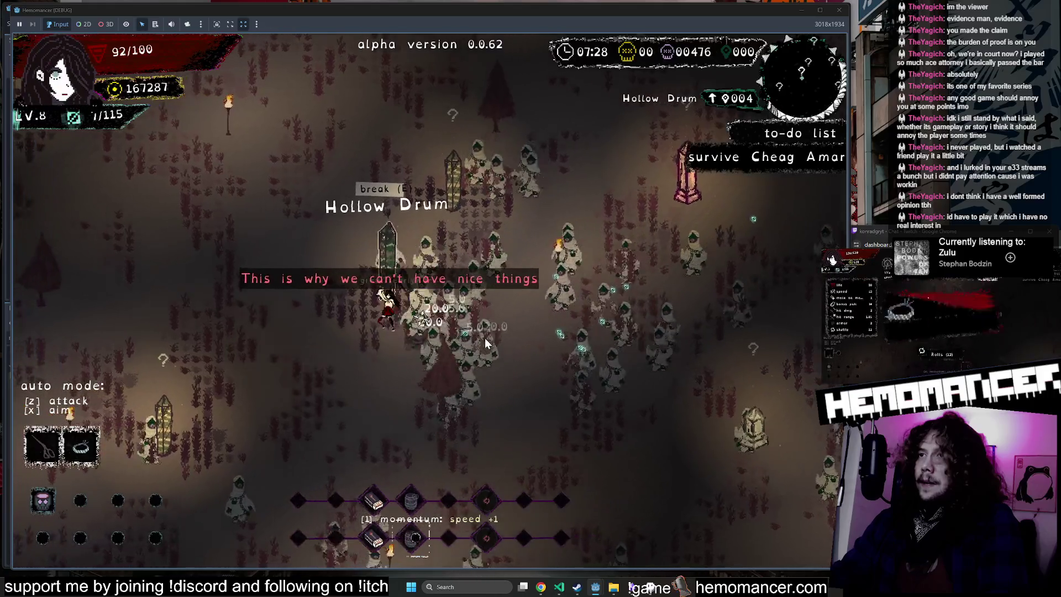
{"action": "key", "text": "a"}
{"action": "key", "text": "w"}
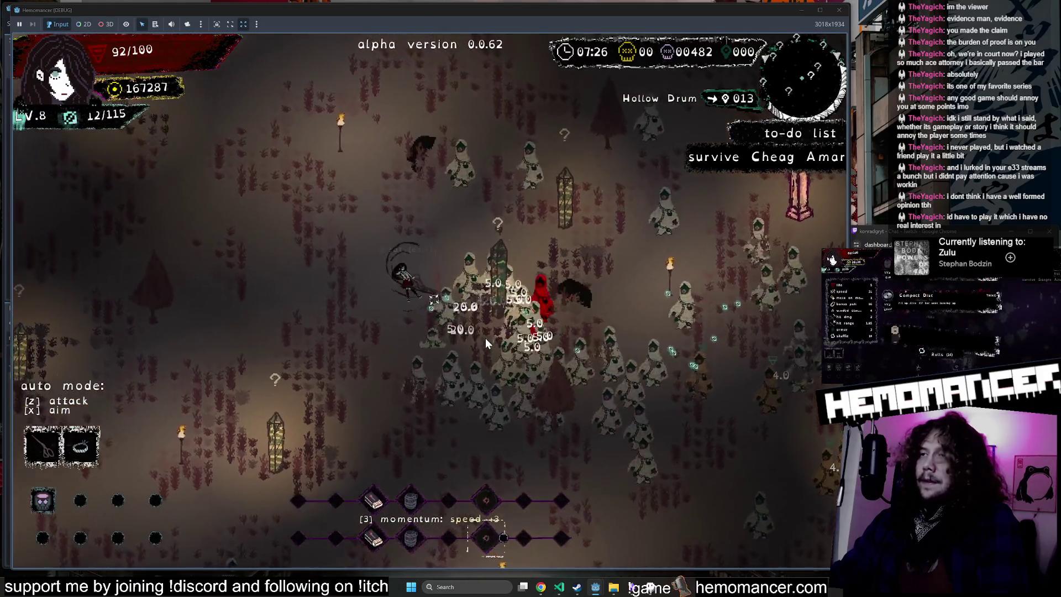
{"action": "key", "text": "a"}
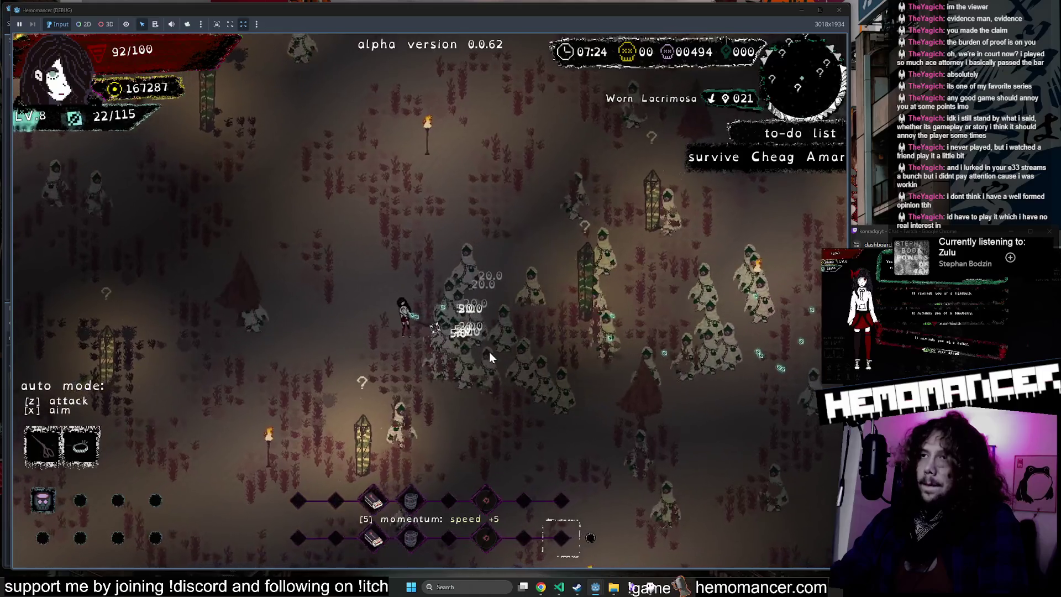
{"action": "key", "text": "a"}
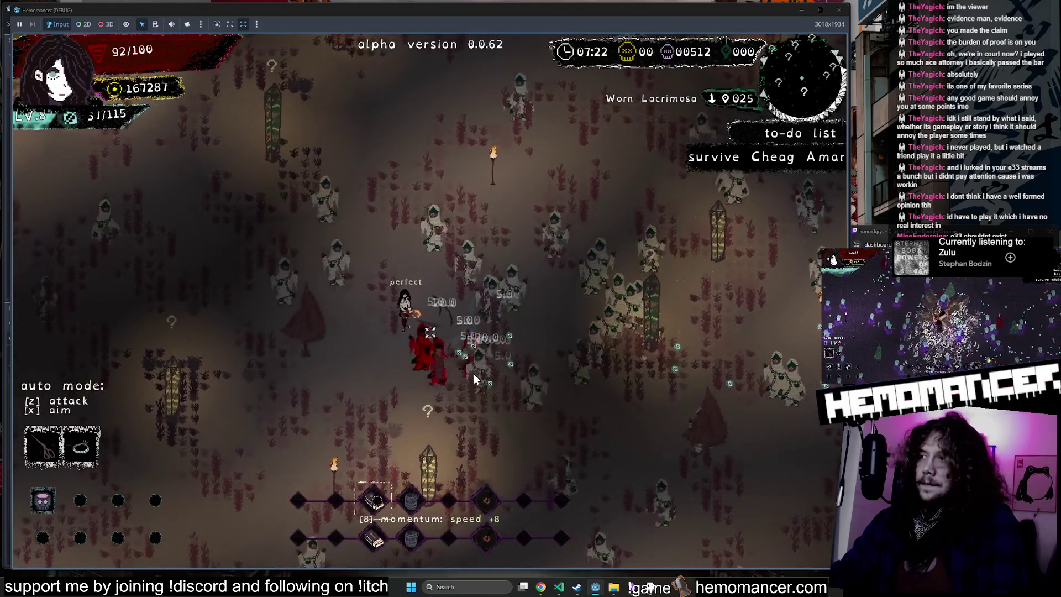
{"action": "key", "text": "a"}
{"action": "key", "text": "s"}
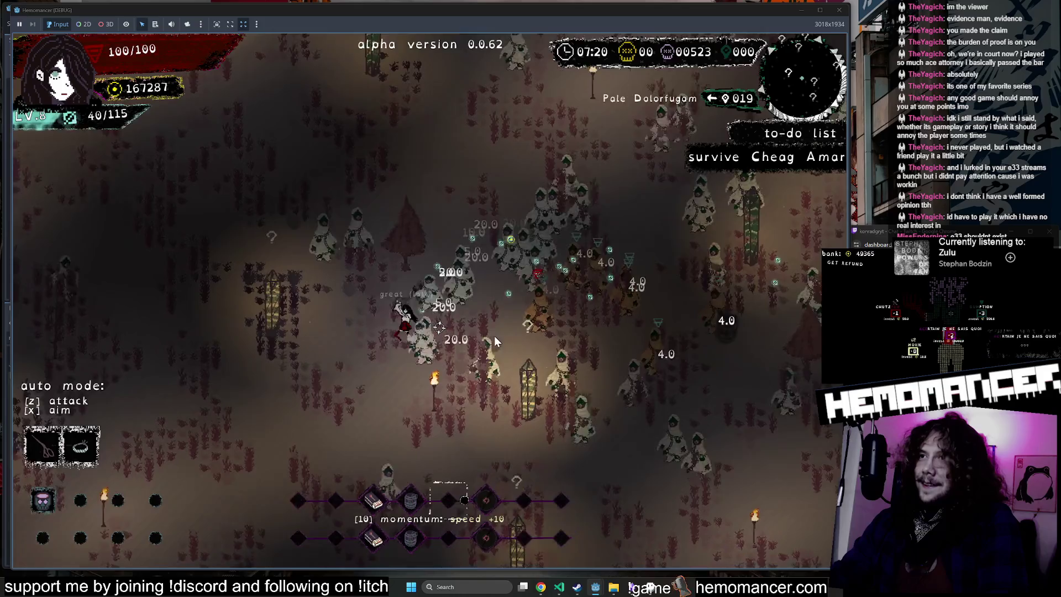
{"action": "key", "text": "Escape"}
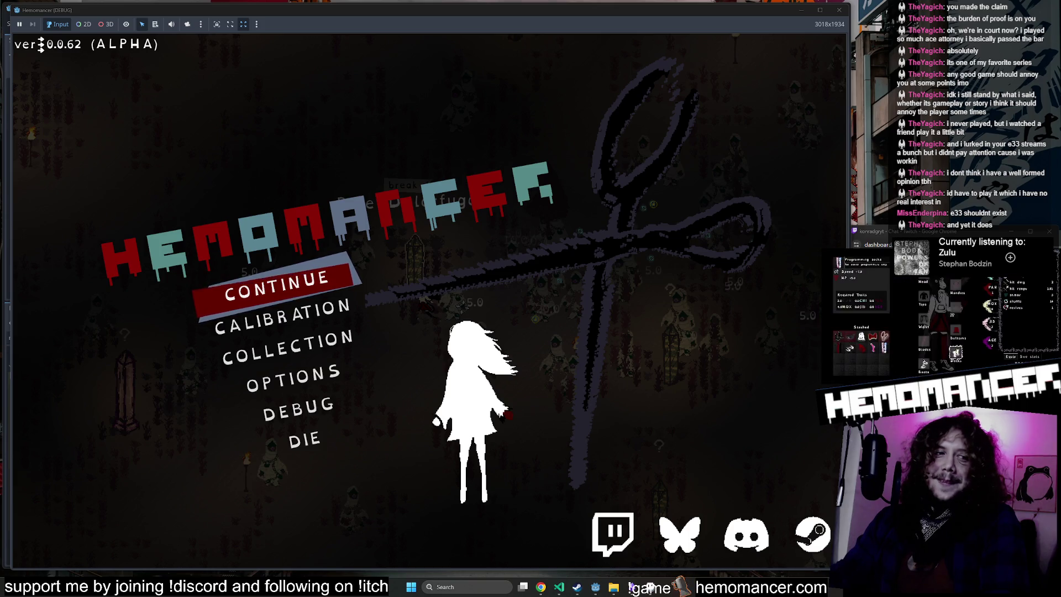
Step: Resume the run, pick two level-up rewards including Cracked egg, then pause again
{"action": "left_click", "coordinate": [272, 289]}
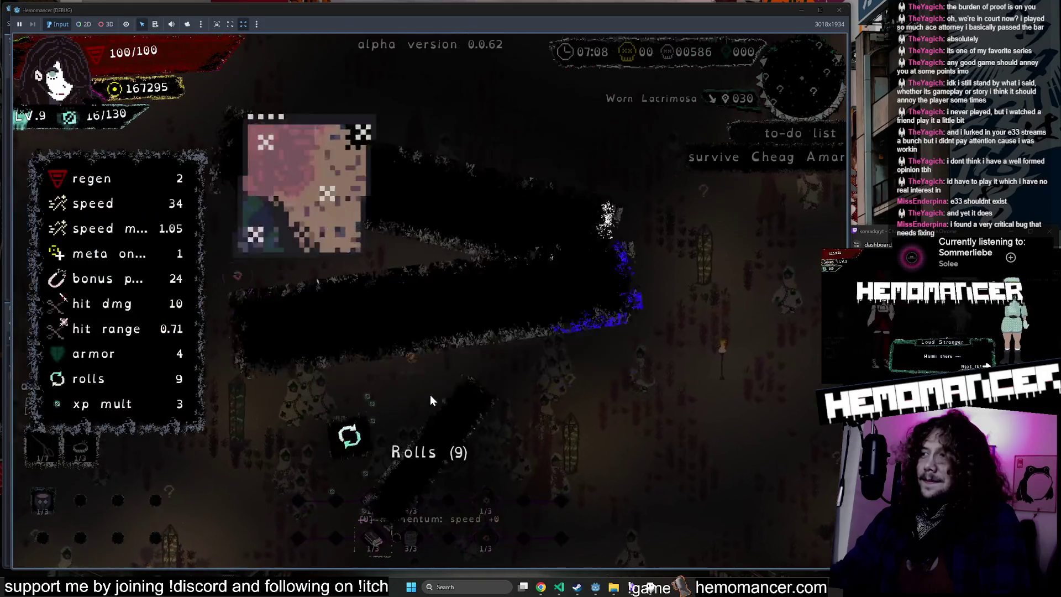
{"action": "left_click", "coordinate": [403, 265]}
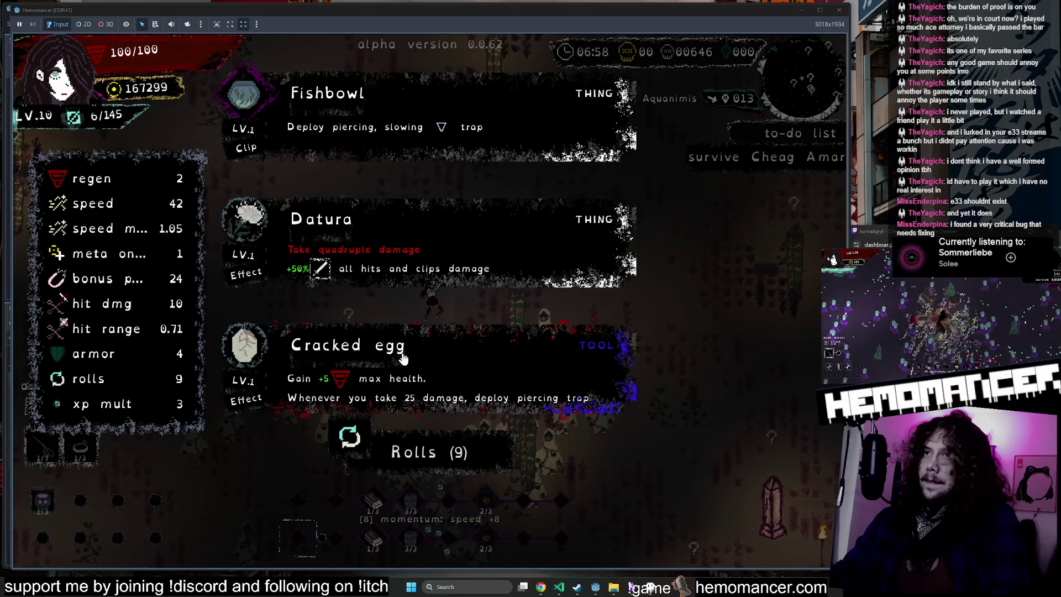
{"action": "left_click", "coordinate": [402, 362]}
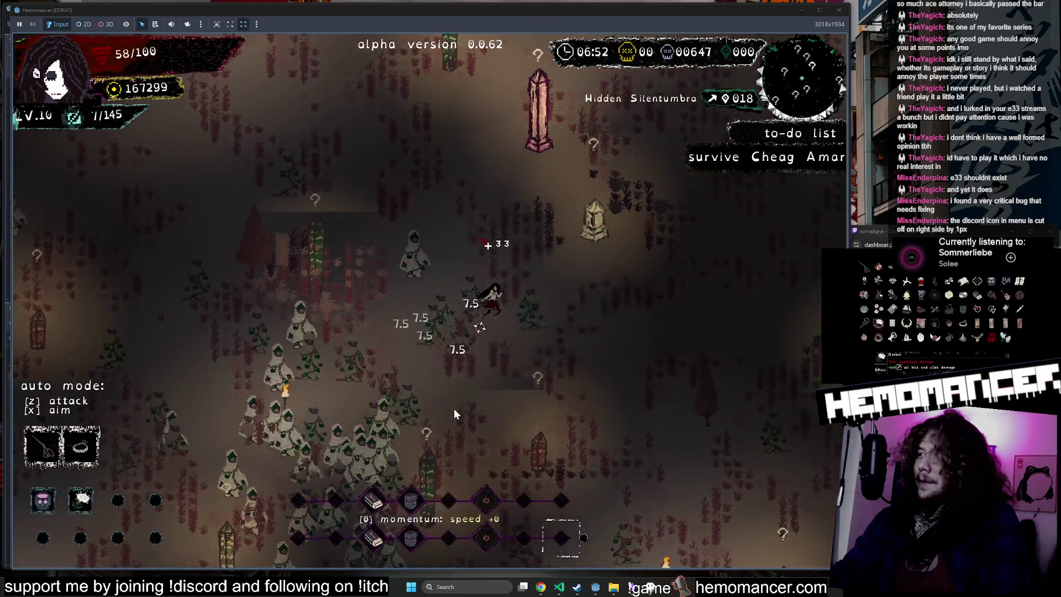
{"action": "key", "text": "Escape"}
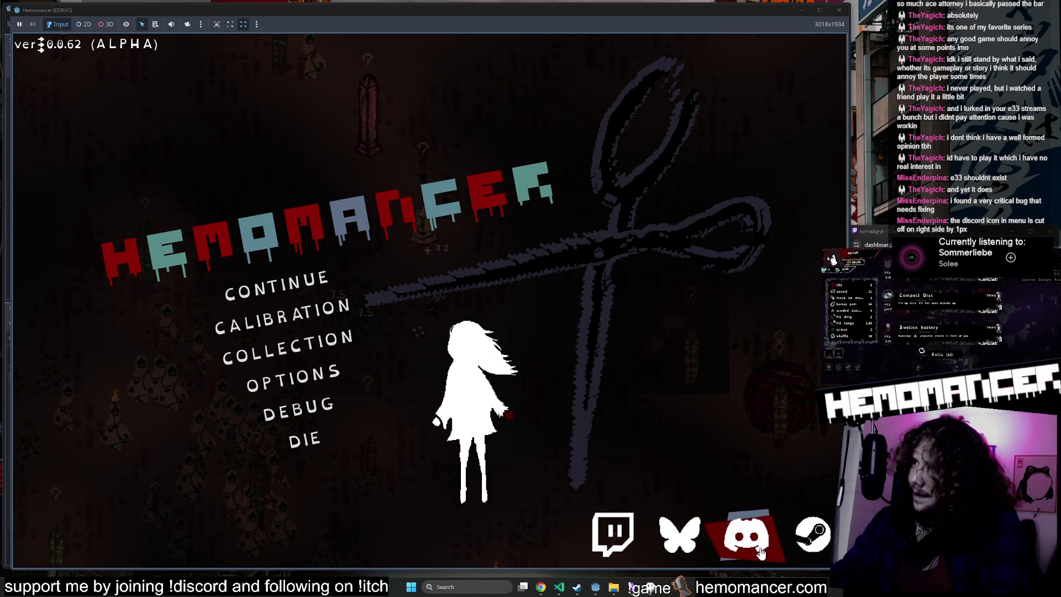
Step: End the run with DIE and Yes, then shrink and close the Hemomancer window
{"action": "left_click", "coordinate": [321, 440]}
{"action": "left_click", "coordinate": [429, 301]}
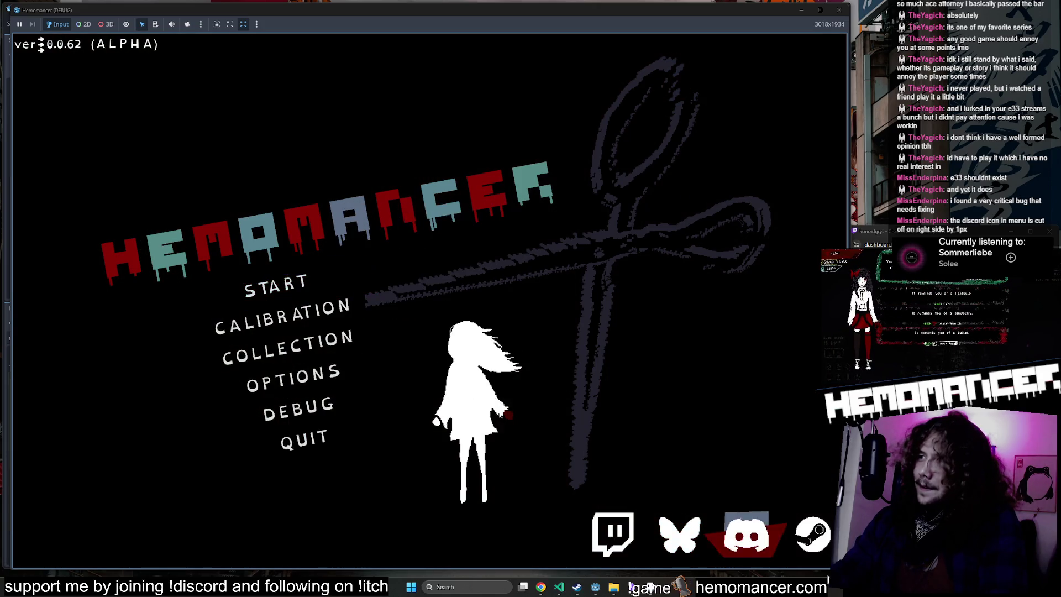
{"action": "mouse_move", "coordinate": [846, 567]}
{"action": "left_mouse_down"}
{"action": "mouse_move", "coordinate": [592, 457]}
{"action": "mouse_move", "coordinate": [403, 267]}
{"action": "mouse_move", "coordinate": [775, 517]}
{"action": "mouse_move", "coordinate": [1050, 552]}
{"action": "mouse_move", "coordinate": [951, 423]}
{"action": "mouse_move", "coordinate": [829, 462]}
{"action": "mouse_move", "coordinate": [785, 508]}
{"action": "mouse_move", "coordinate": [658, 520]}
{"action": "mouse_move", "coordinate": [669, 543]}
{"action": "left_mouse_up"}
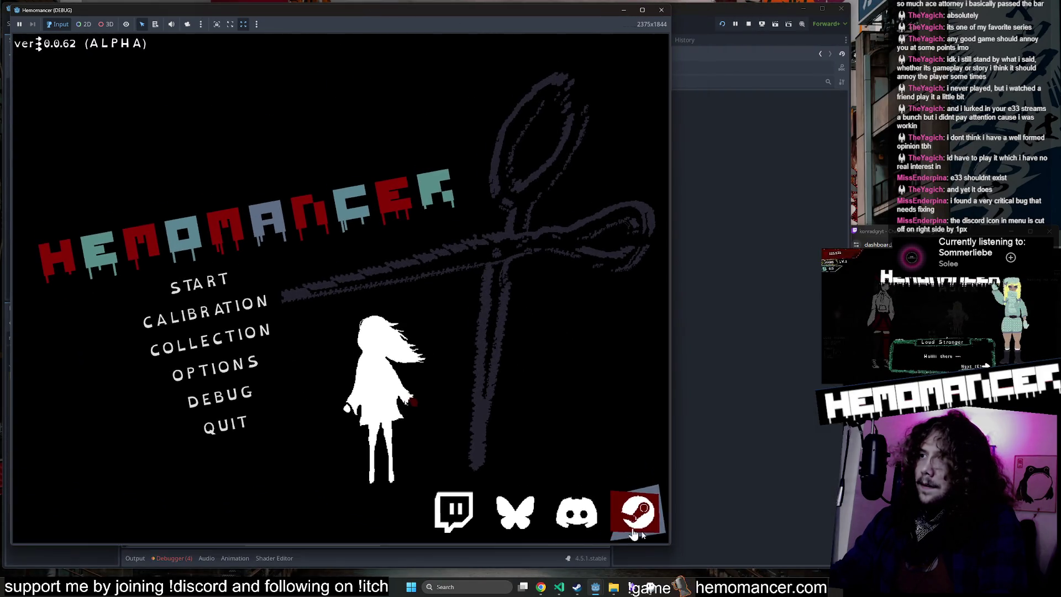
{"action": "left_click", "coordinate": [662, 11]}
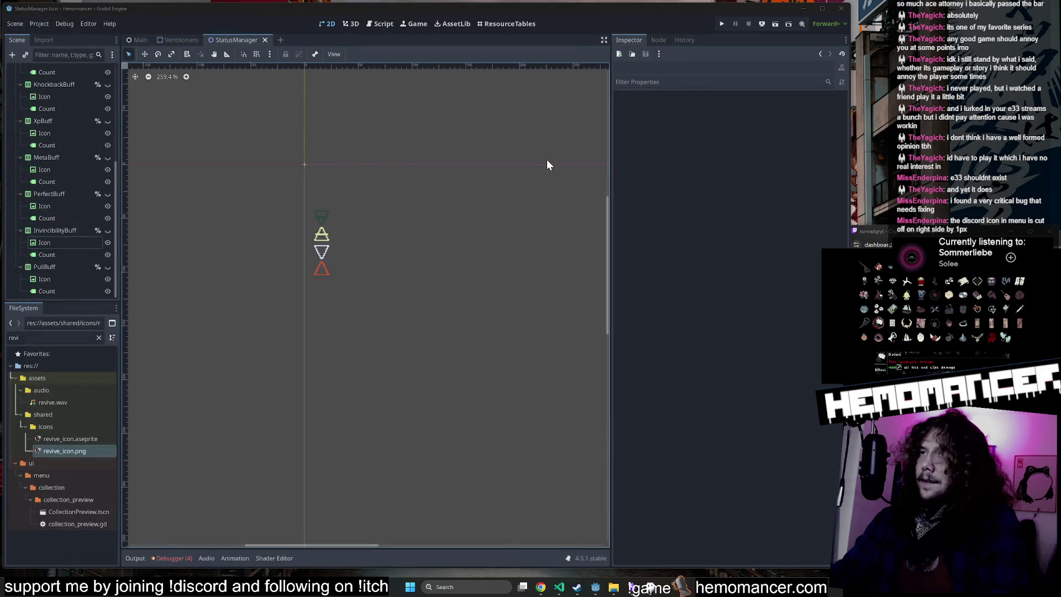
Step: Open HUD.tscn through the quick-open search
{"action": "key", "text": "shift+alt+o"}
{"action": "type", "text": "Hud"}
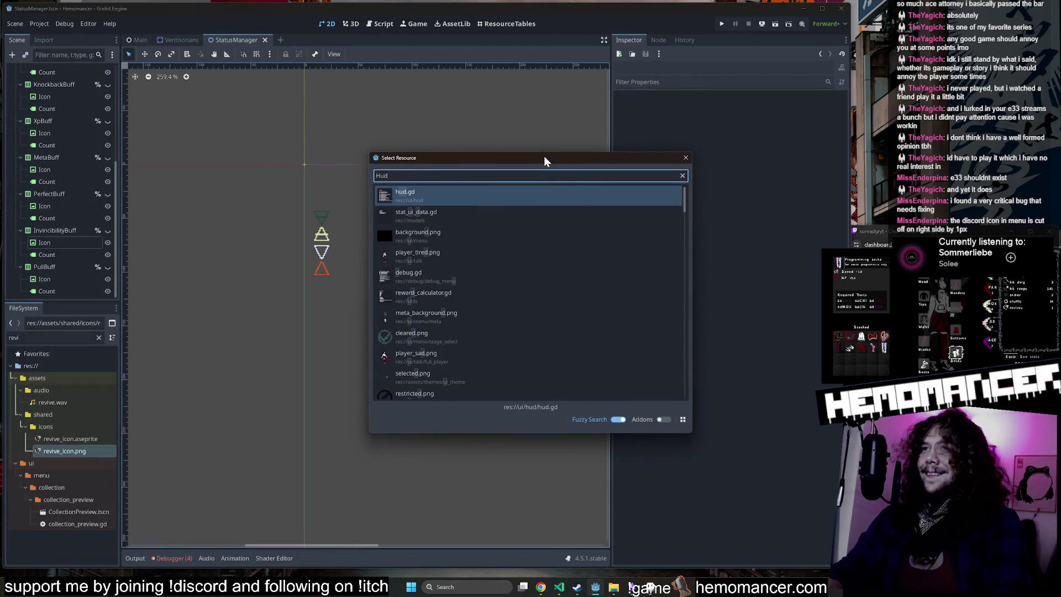
{"action": "key", "text": "BackSpace"}
{"action": "type", "text": "d.tscn"}
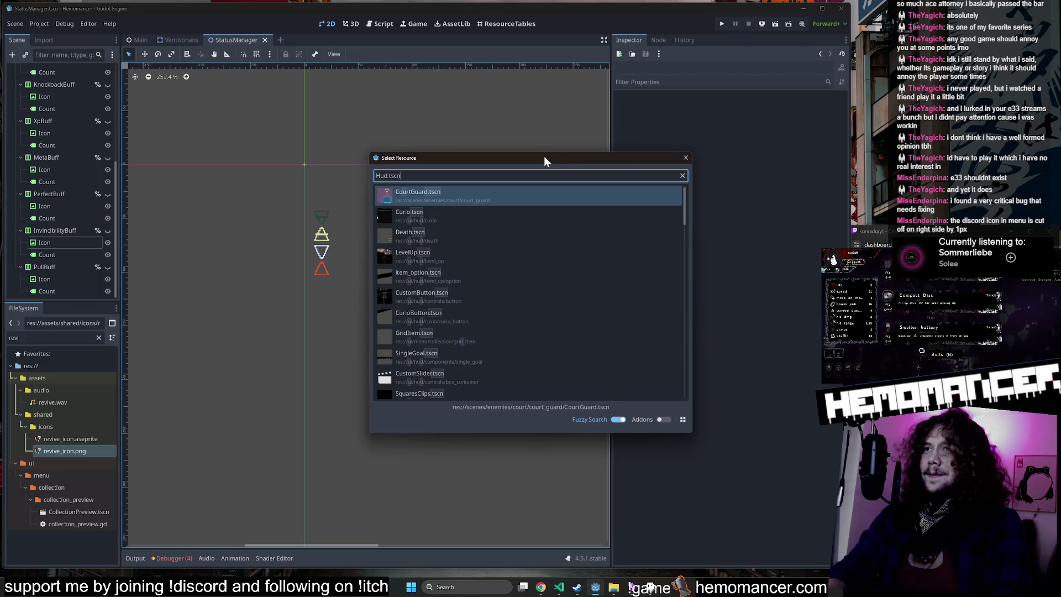
{"action": "key", "text": "ctrl+a"}
{"action": "type", "text": "HUD"}
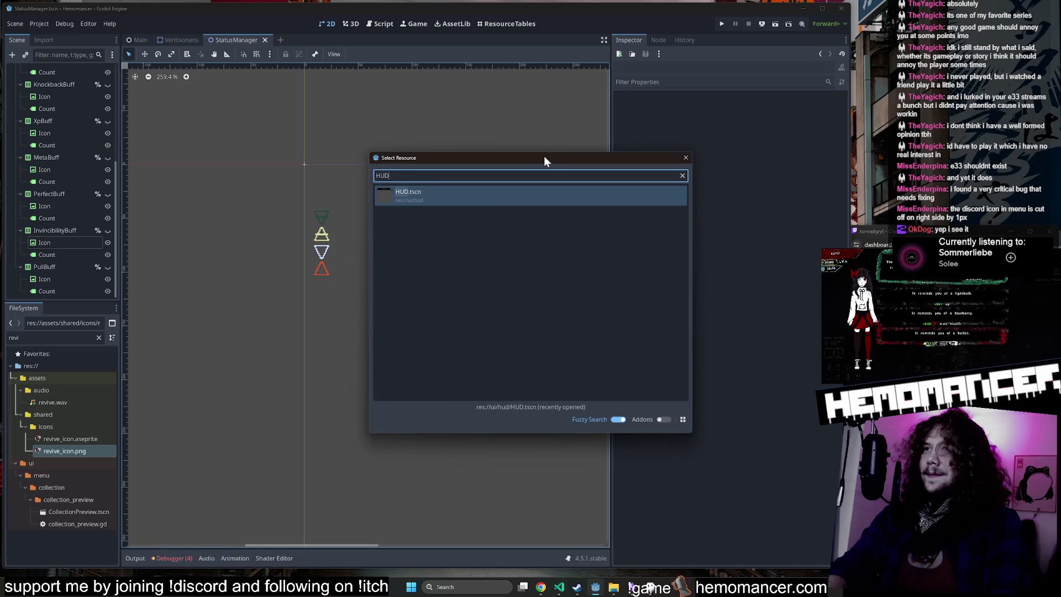
{"action": "key", "text": "Return"}
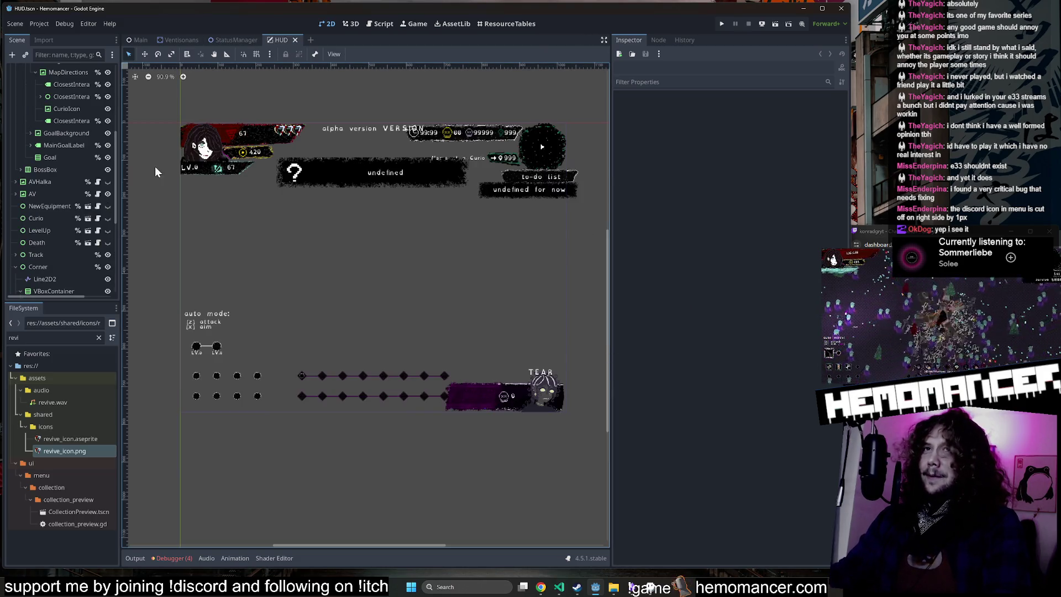
Step: Open MainMenu.tscn and zoom in on its Discord icon
{"action": "key", "text": "alt+shift+o"}
{"action": "type", "text": "main"}
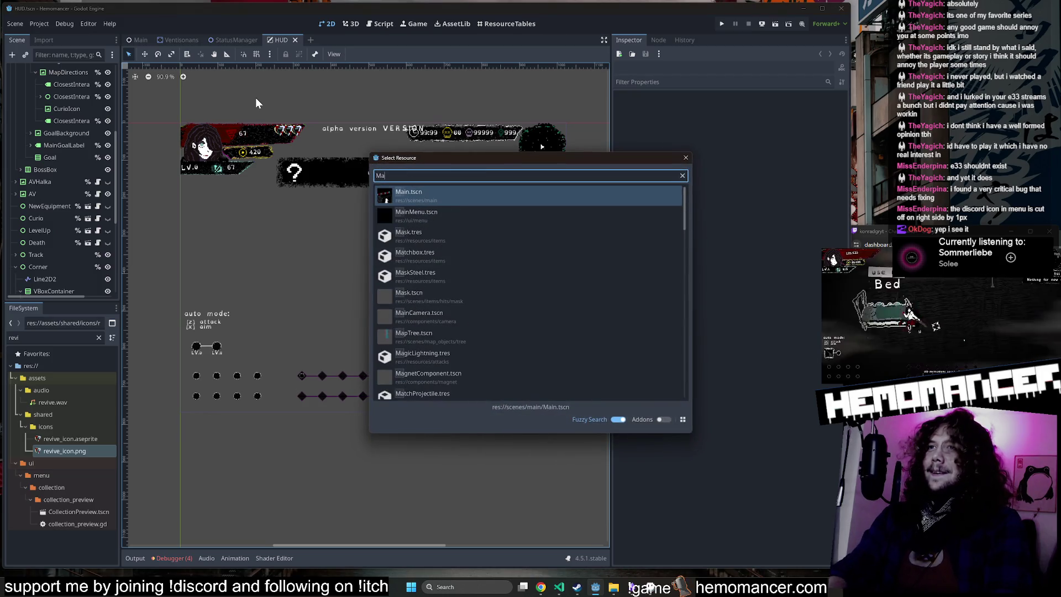
{"action": "key", "text": "Down"}
{"action": "key", "text": "Return"}
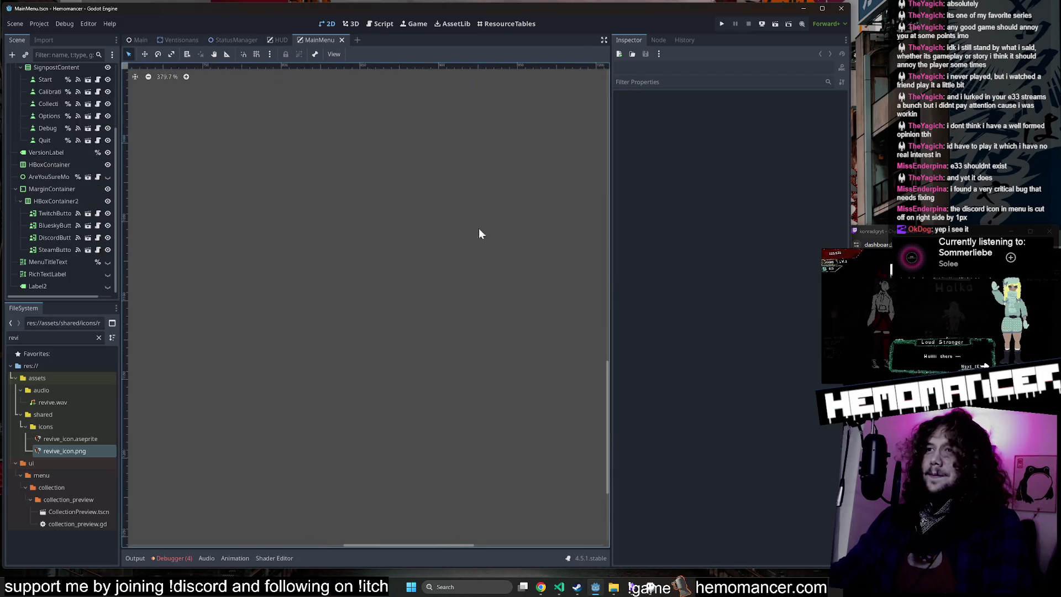
{"action": "scroll", "coordinate": [483, 370], "scroll_direction": "up", "scroll_amount": 5}
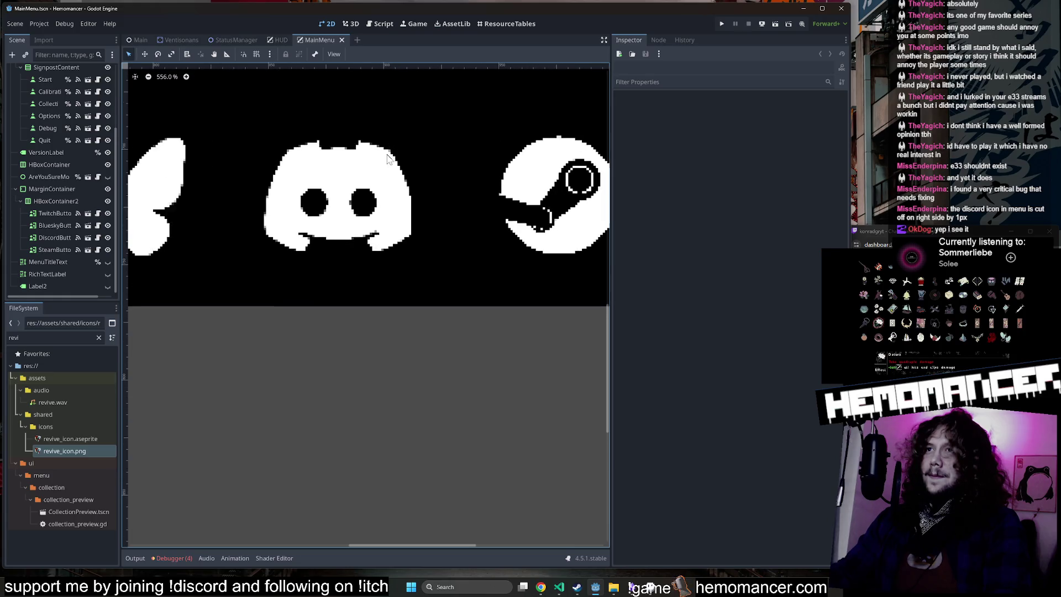
{"action": "scroll", "coordinate": [387, 497], "scroll_direction": "up", "scroll_amount": 2}
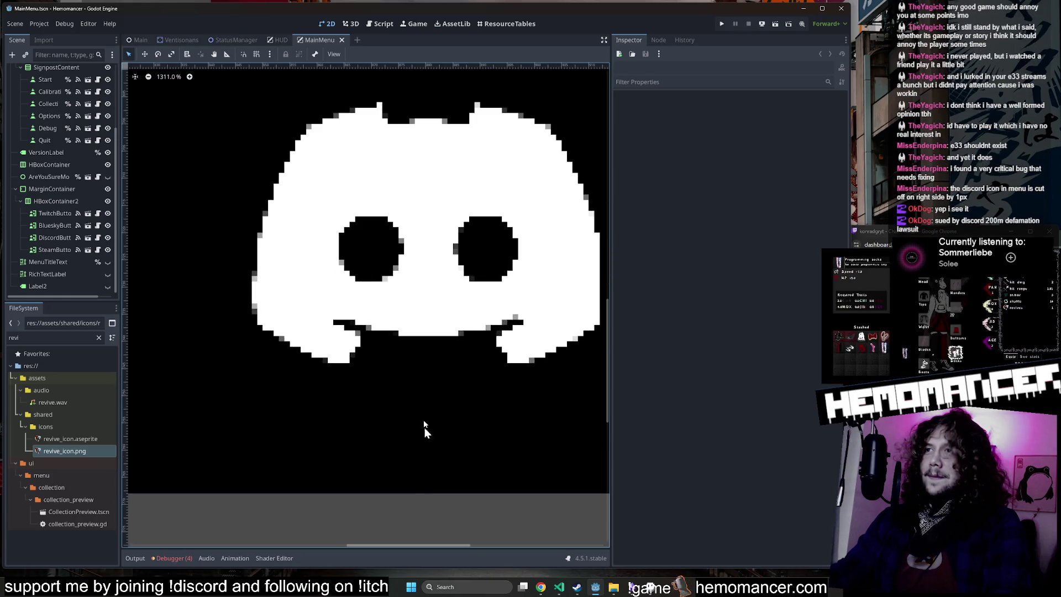
Step: Centre the Discord icon on the canvas and filter the FileSystem for MainMenu
{"action": "mouse_move", "coordinate": [420, 535]}
{"action": "left_mouse_down"}
{"action": "mouse_move", "coordinate": [372, 73]}
{"action": "mouse_move", "coordinate": [350, 77]}
{"action": "left_mouse_up"}
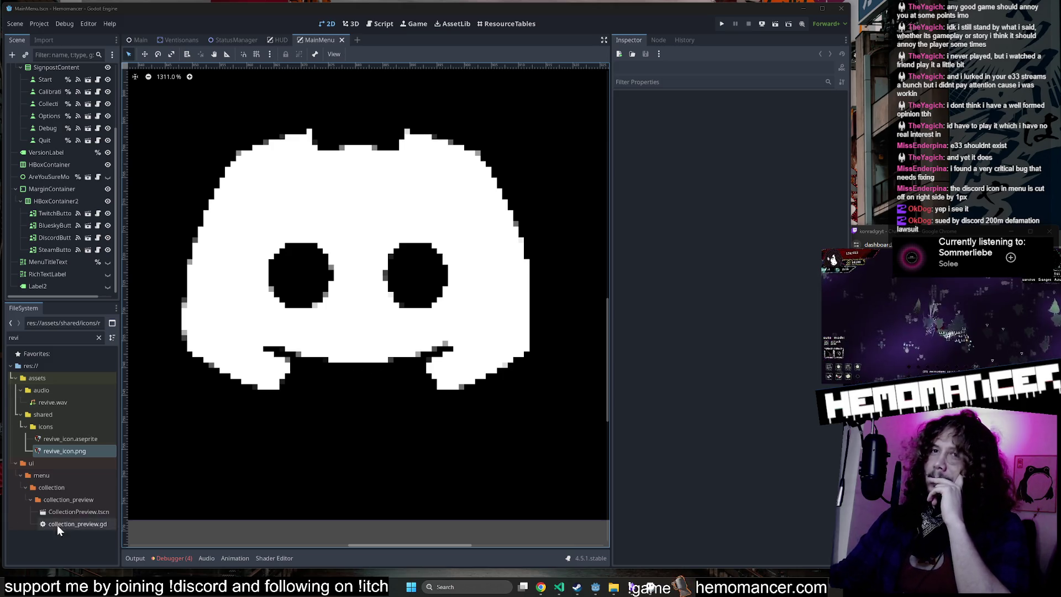
{"action": "left_click", "coordinate": [99, 337]}
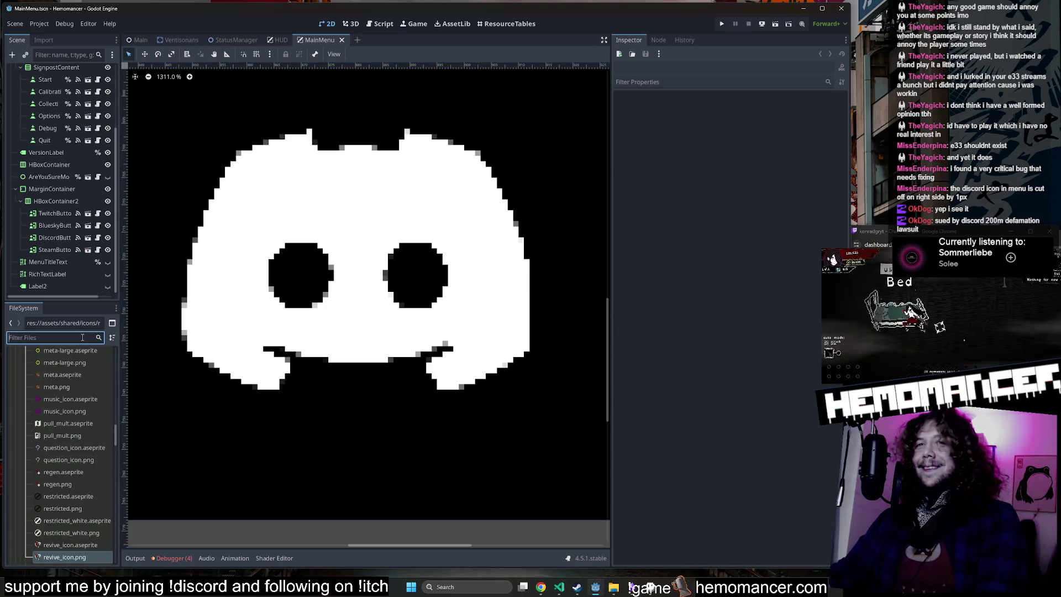
{"action": "type", "text": "M"}
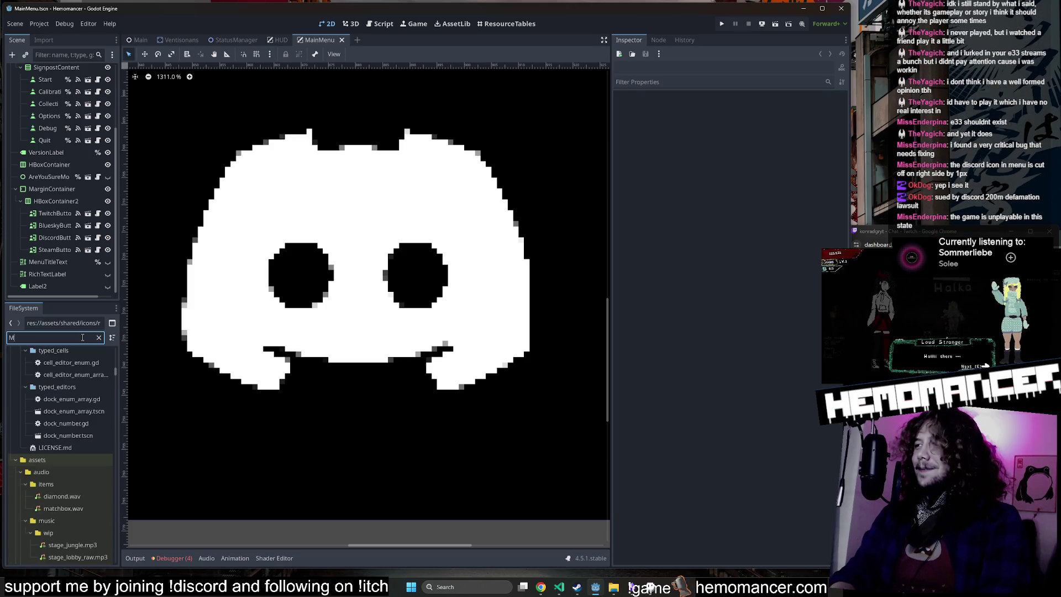
{"action": "type", "text": "ain"}
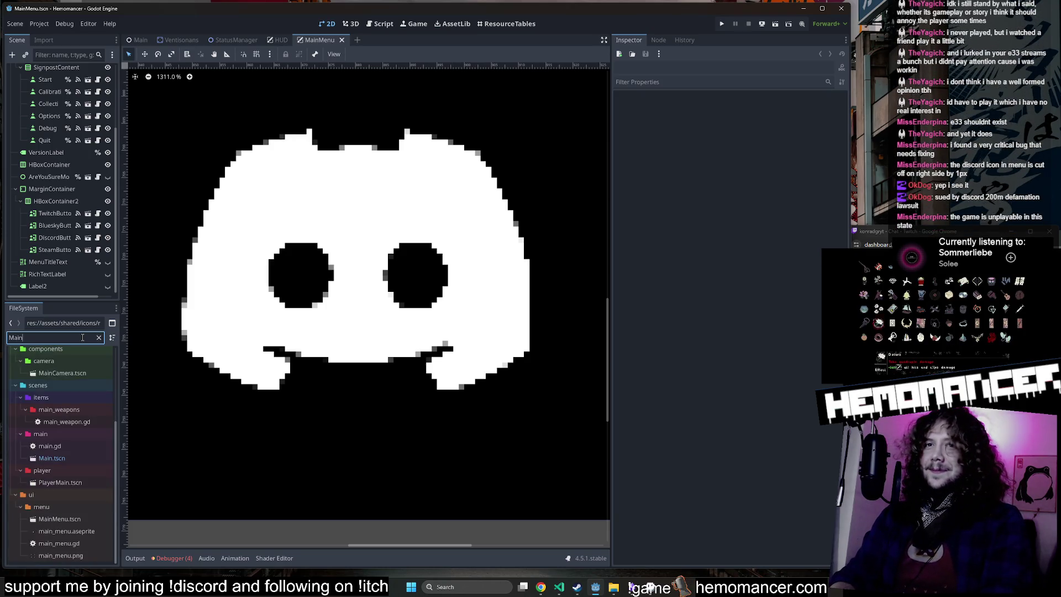
{"action": "type", "text": "Me"}
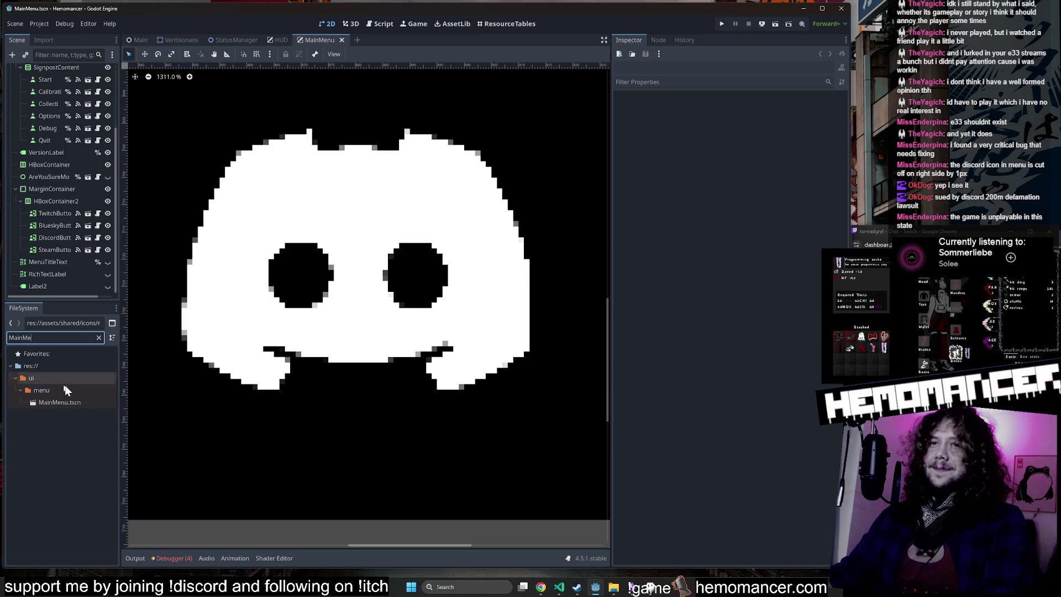
{"action": "right_click", "coordinate": [75, 402]}
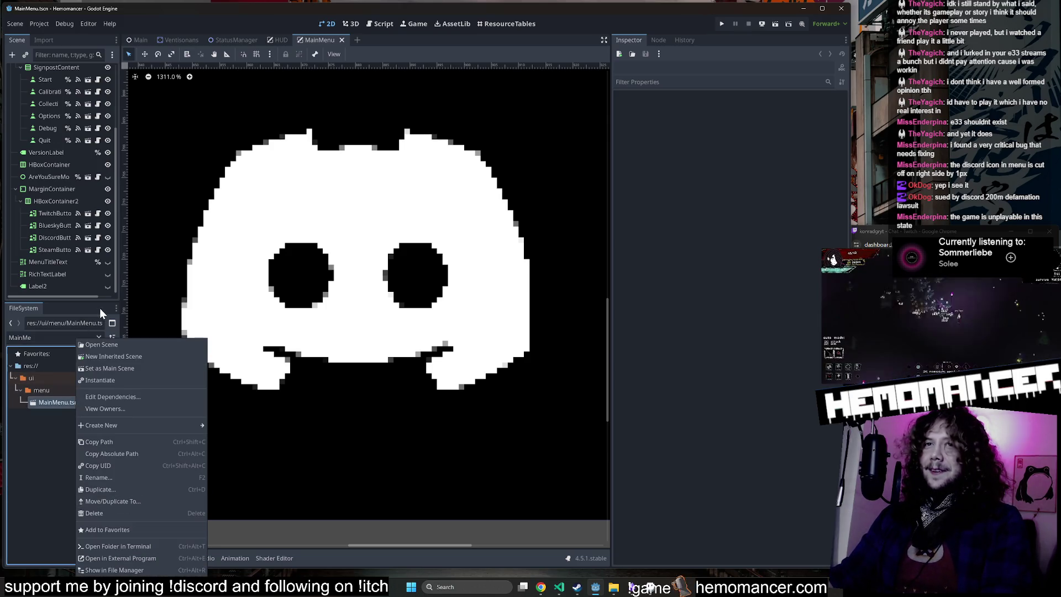
{"action": "left_click", "coordinate": [101, 336]}
{"action": "left_click", "coordinate": [100, 336]}
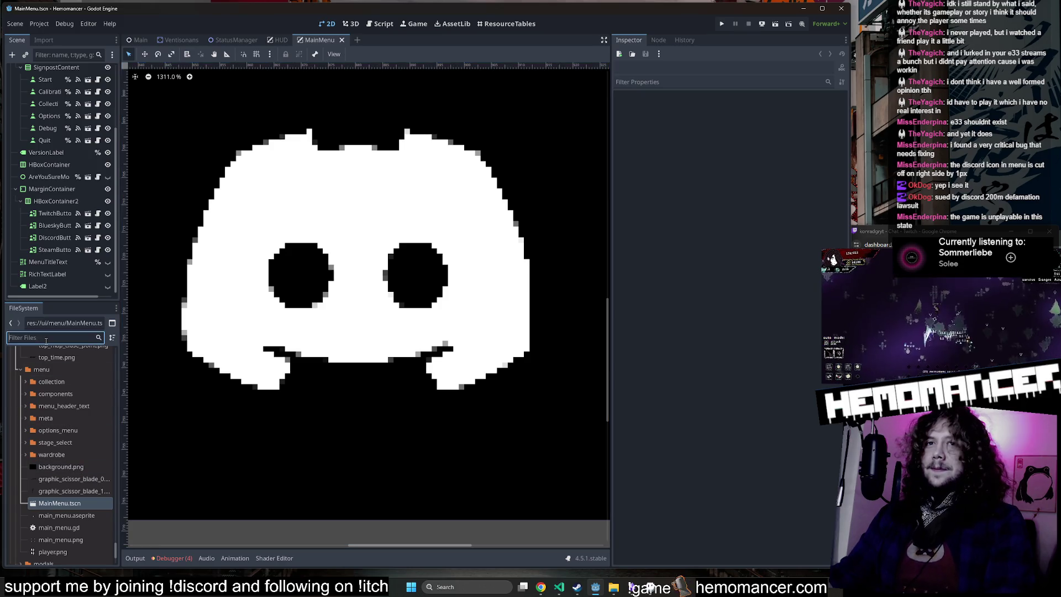
Step: Filter for discord and open discord.png in an external program
{"action": "type", "text": "discord"}
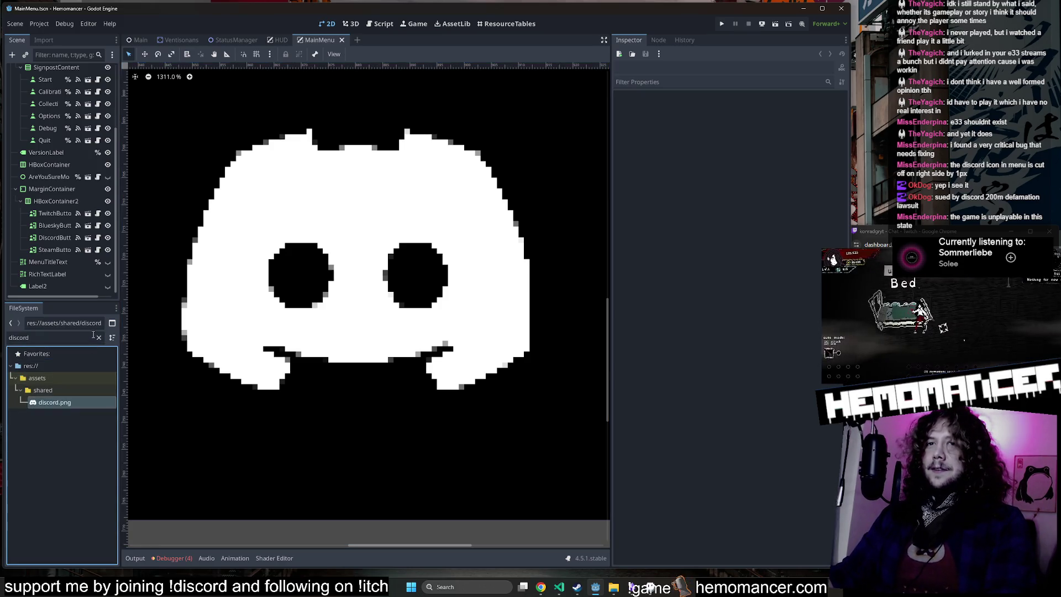
{"action": "left_click", "coordinate": [99, 337]}
{"action": "scroll", "coordinate": [82, 515], "scroll_direction": "down", "scroll_amount": 2}
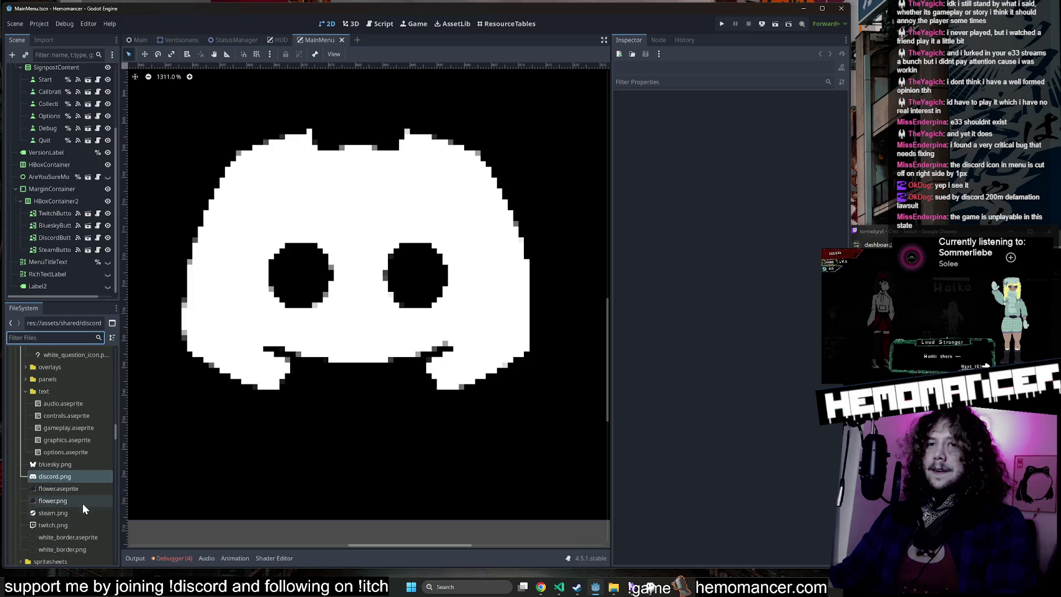
{"action": "right_click", "coordinate": [75, 477]}
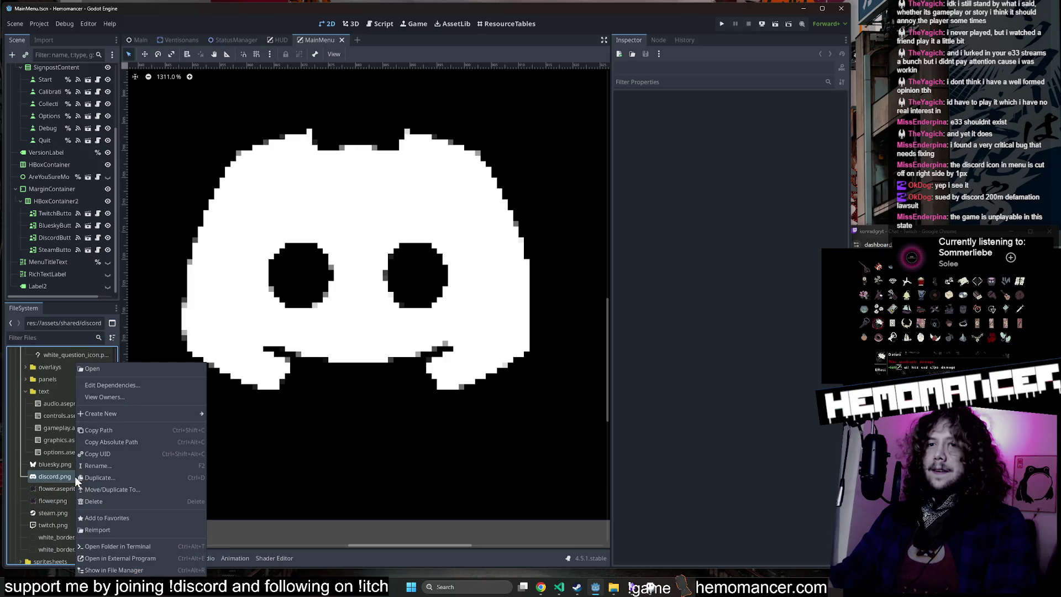
{"action": "left_click", "coordinate": [160, 559]}
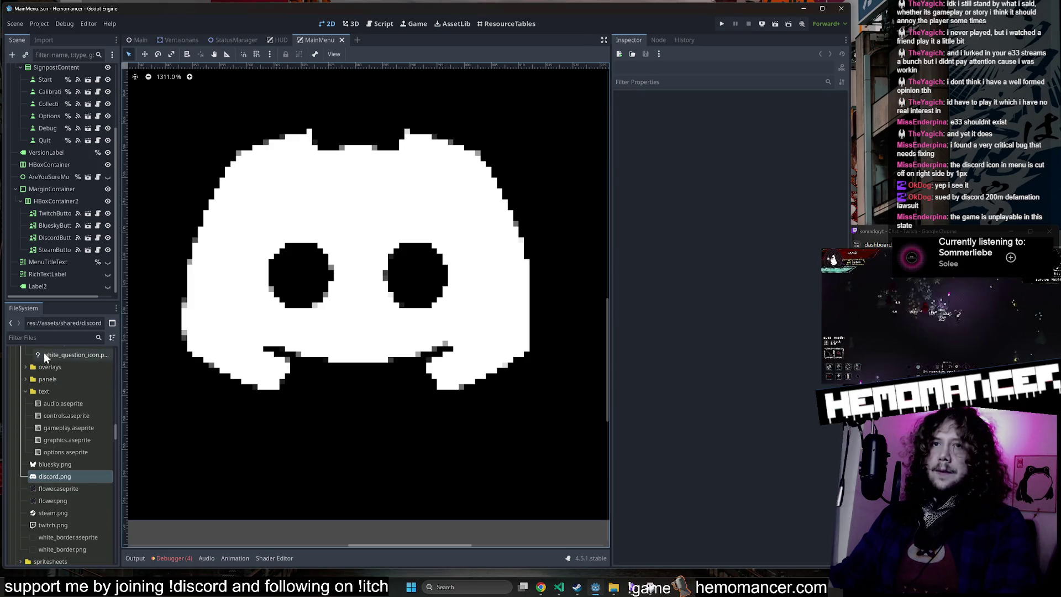
{"action": "type", "text": "dis"}
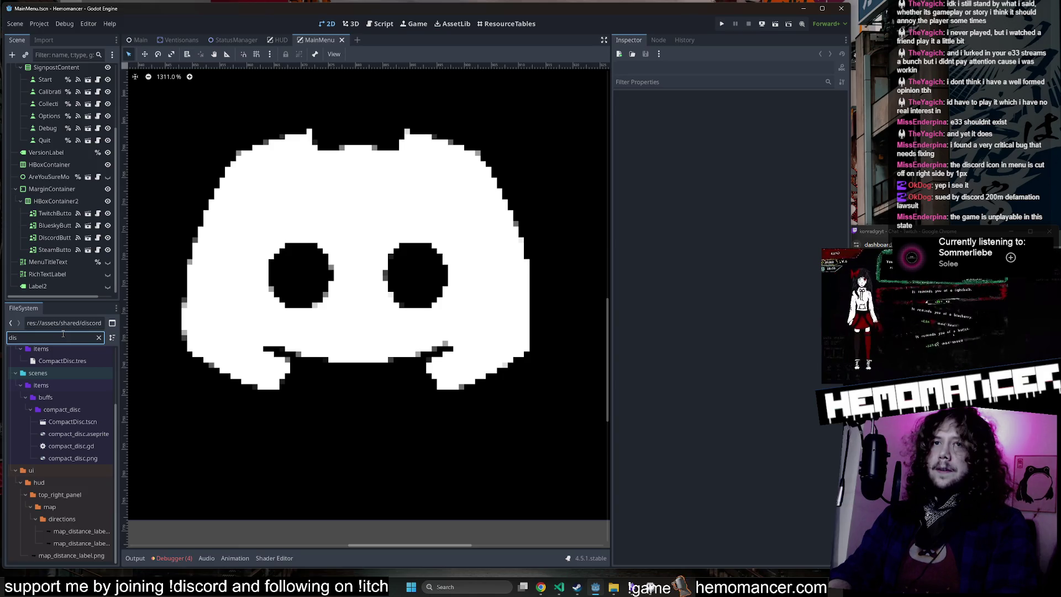
{"action": "type", "text": "cord"}
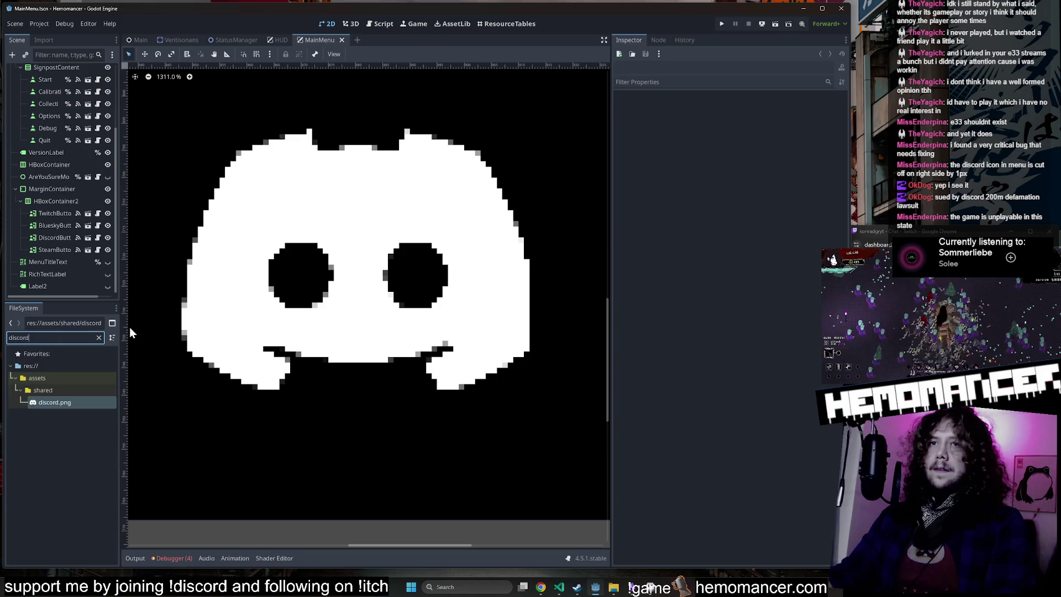
{"action": "left_click", "coordinate": [99, 338]}
Step: Show discord.png's texture details and widen the canvas beside the Inspector
{"action": "left_click", "coordinate": [51, 557]}
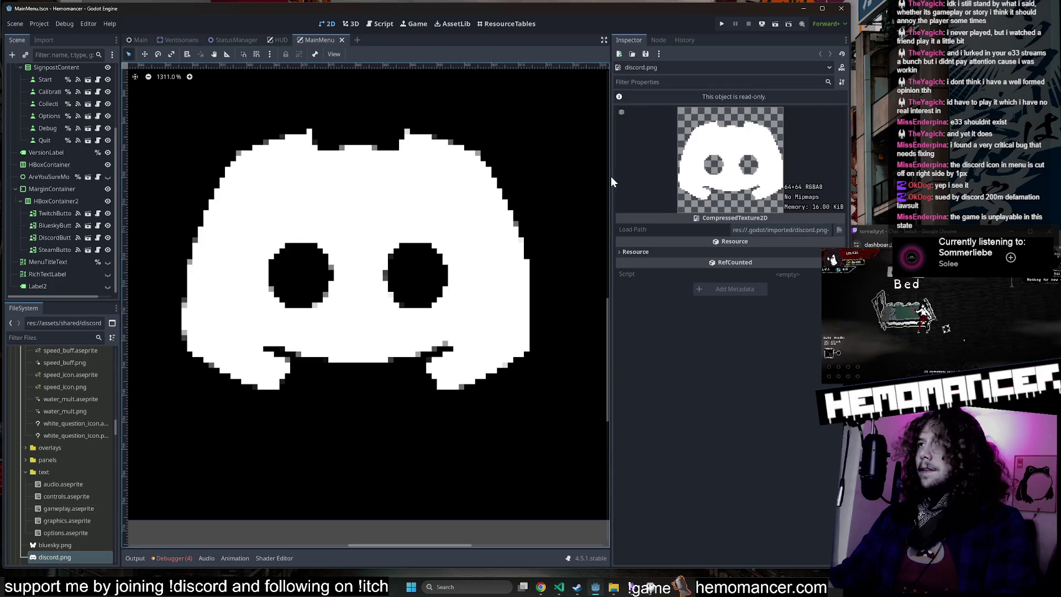
{"action": "left_click_drag", "start_coordinate": [609, 176], "coordinate": [434, 176]}
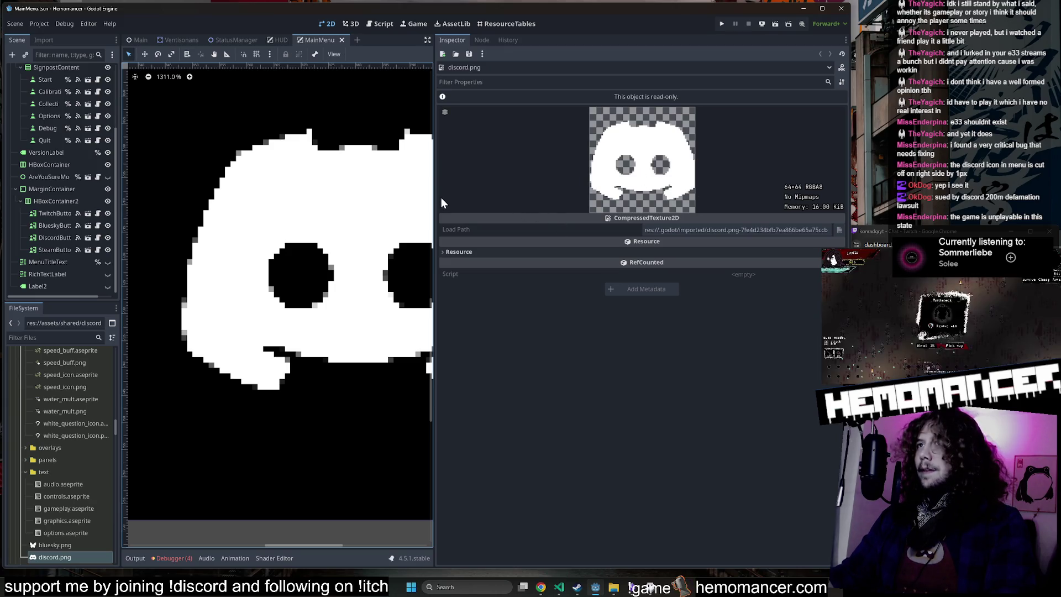
{"action": "left_click_drag", "start_coordinate": [435, 193], "coordinate": [623, 191]}
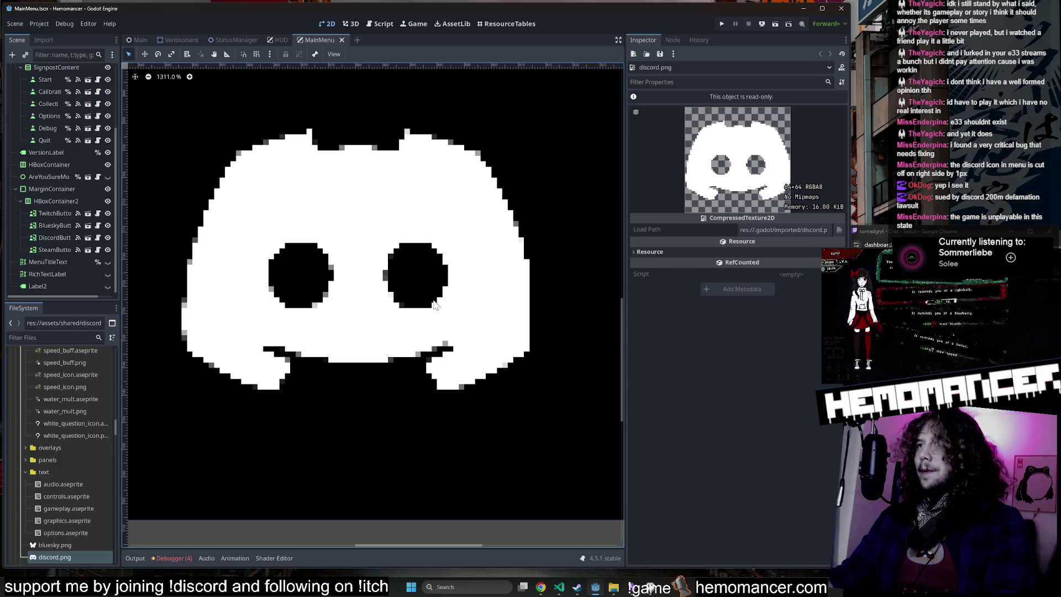
Step: Zoom in and out on the Discord, Steam, Bluesky and Twitch icons to inspect them
{"action": "scroll", "coordinate": [439, 313], "scroll_direction": "down", "scroll_amount": 10}
{"action": "scroll", "coordinate": [559, 306], "scroll_direction": "up", "scroll_amount": 10}
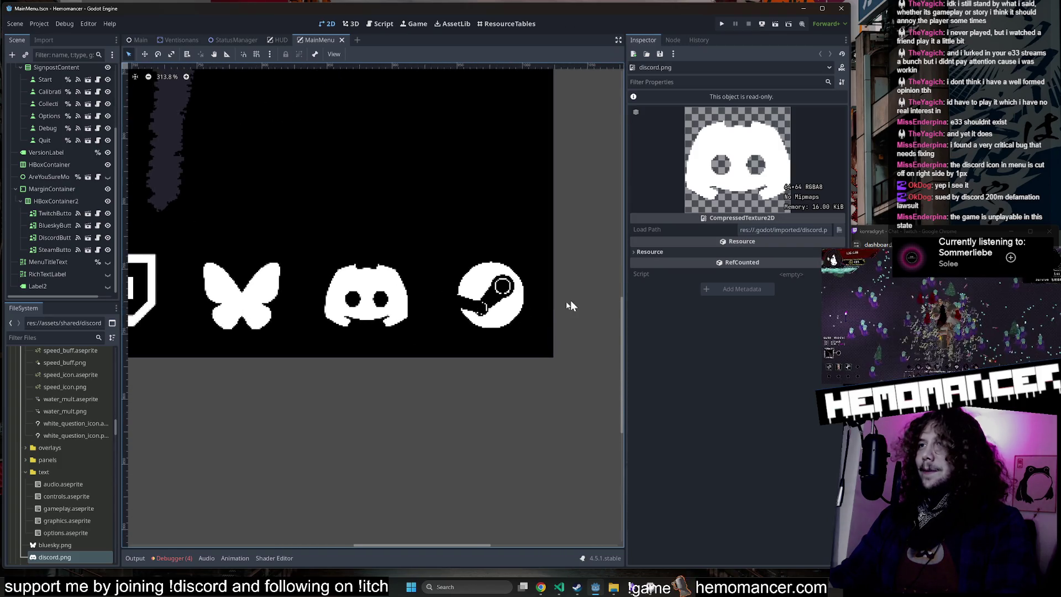
{"action": "scroll", "coordinate": [508, 310], "scroll_direction": "down", "scroll_amount": 8}
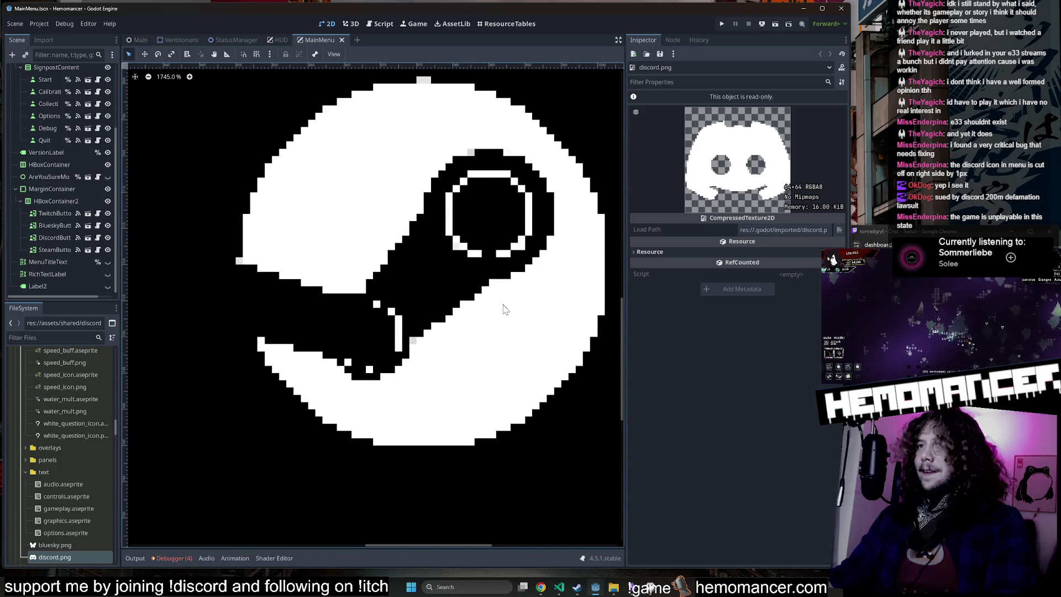
{"action": "scroll", "coordinate": [184, 308], "scroll_direction": "up", "scroll_amount": 2}
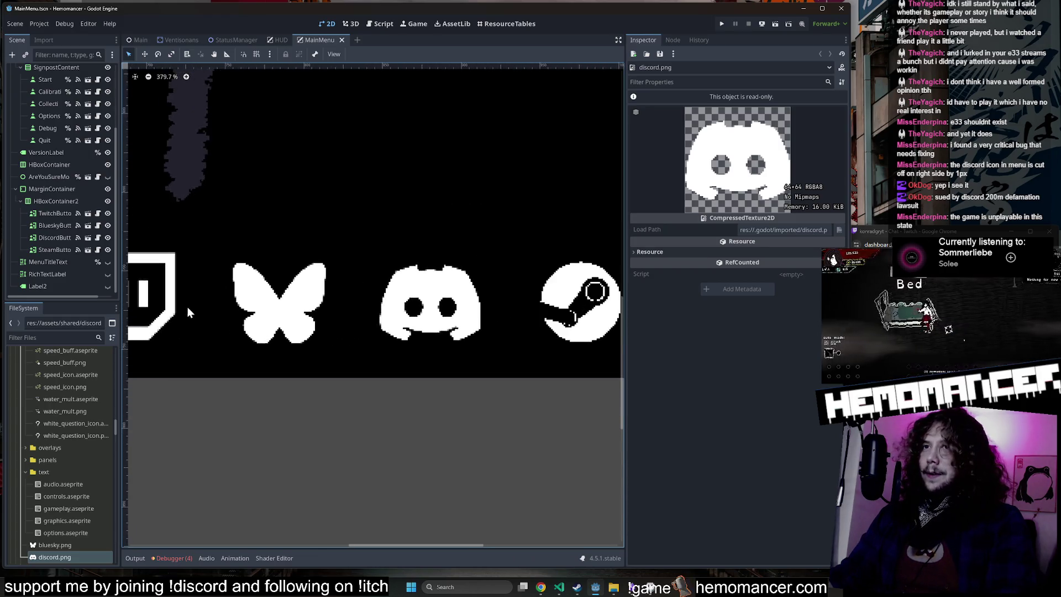
{"action": "scroll", "coordinate": [297, 303], "scroll_direction": "up", "scroll_amount": 5}
{"action": "scroll", "coordinate": [294, 275], "scroll_direction": "down", "scroll_amount": 6}
{"action": "scroll", "coordinate": [387, 276], "scroll_direction": "up", "scroll_amount": 7}
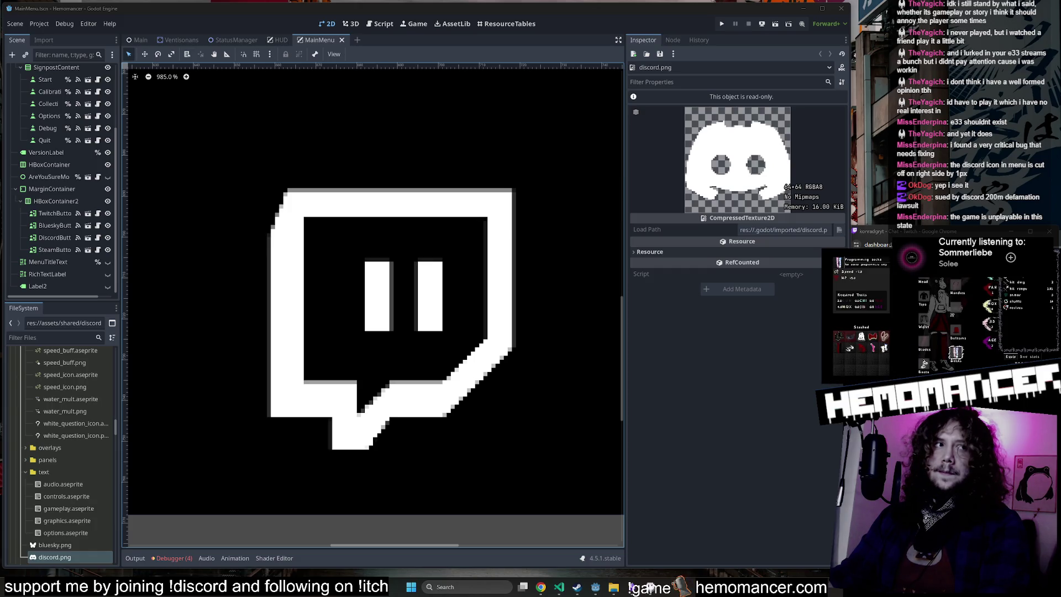
{"action": "left_click", "coordinate": [319, 26]}
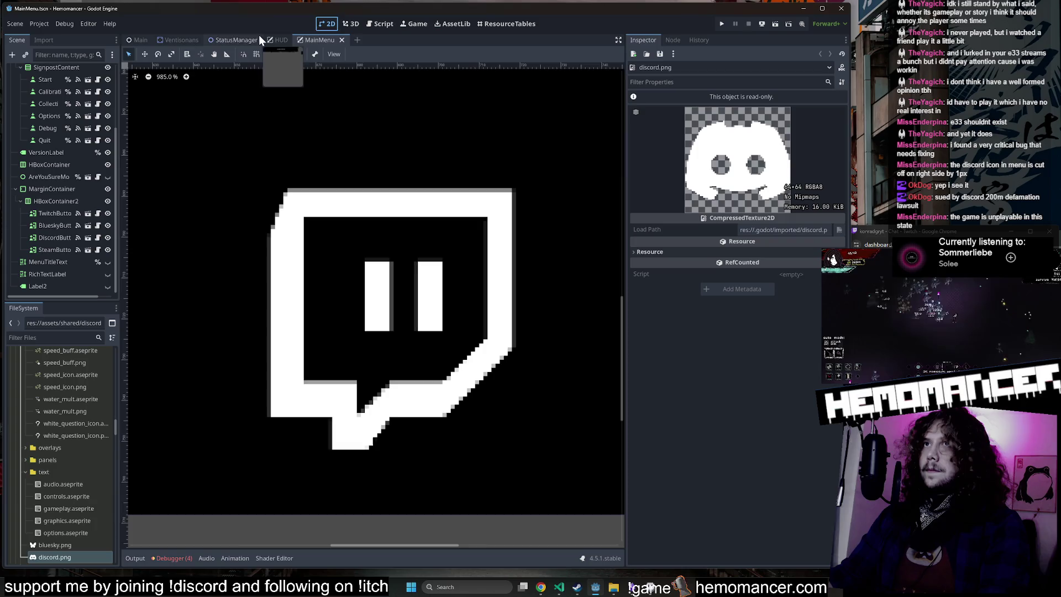
Step: Zoom out to the full MainMenu, run the game with F5, close it, and flip to Aseprite and back
{"action": "scroll", "coordinate": [420, 373], "scroll_direction": "down", "scroll_amount": 10}
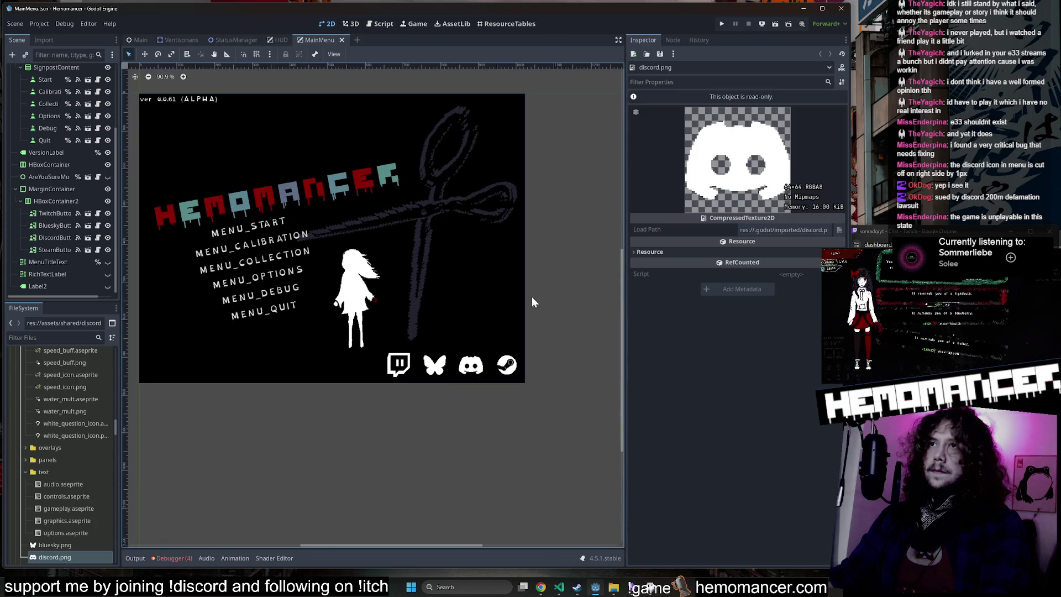
{"action": "key", "text": "F5"}
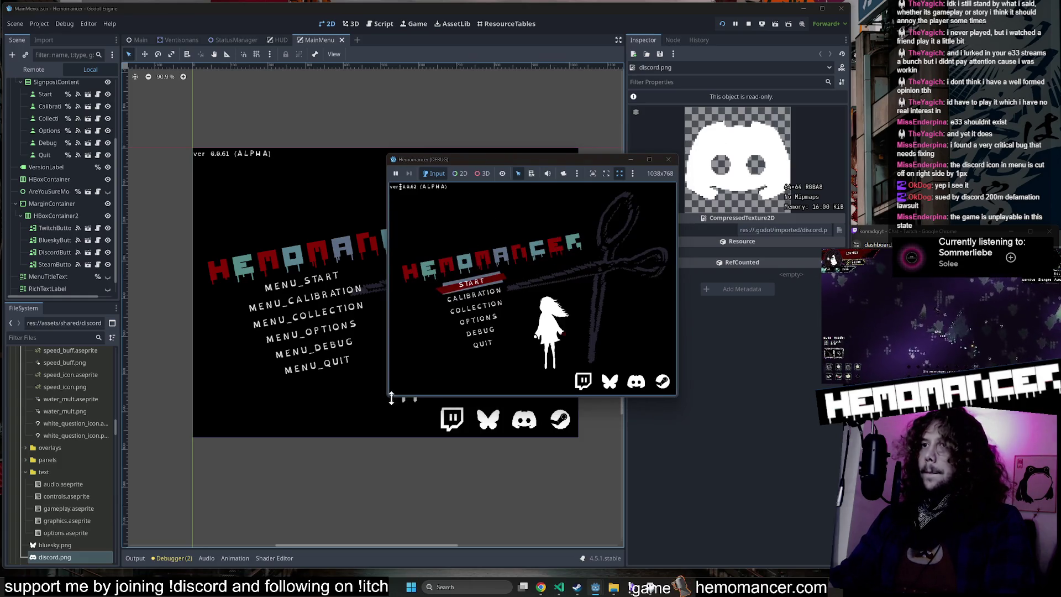
{"action": "left_click", "coordinate": [669, 159]}
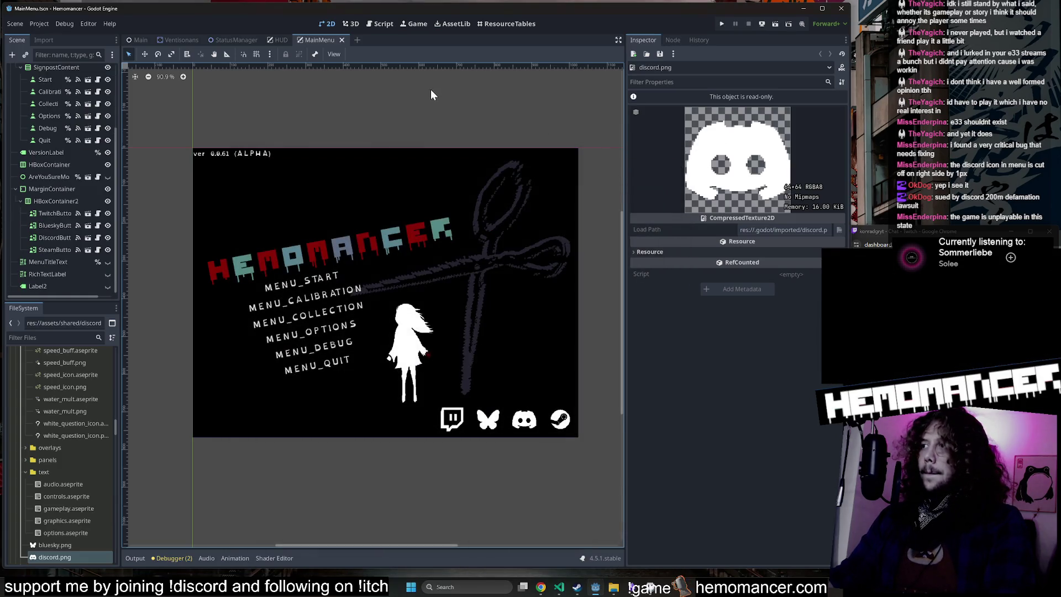
{"action": "left_click", "coordinate": [652, 587]}
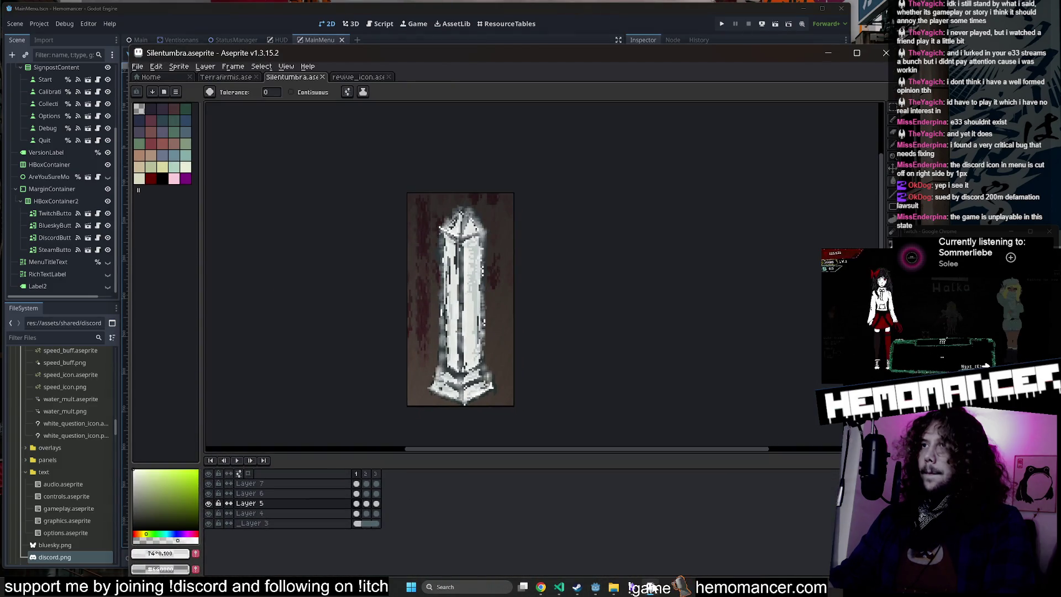
{"action": "left_click", "coordinate": [652, 588]}
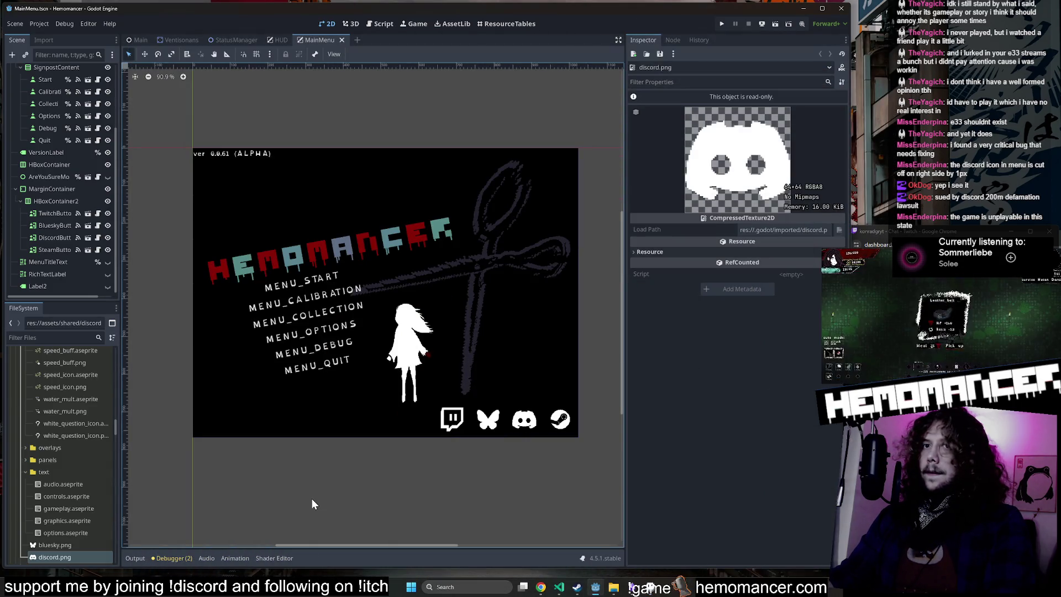
{"action": "scroll", "coordinate": [71, 389], "scroll_direction": "up", "scroll_amount": 5}
{"action": "scroll", "coordinate": [71, 390], "scroll_direction": "up", "scroll_amount": 15}
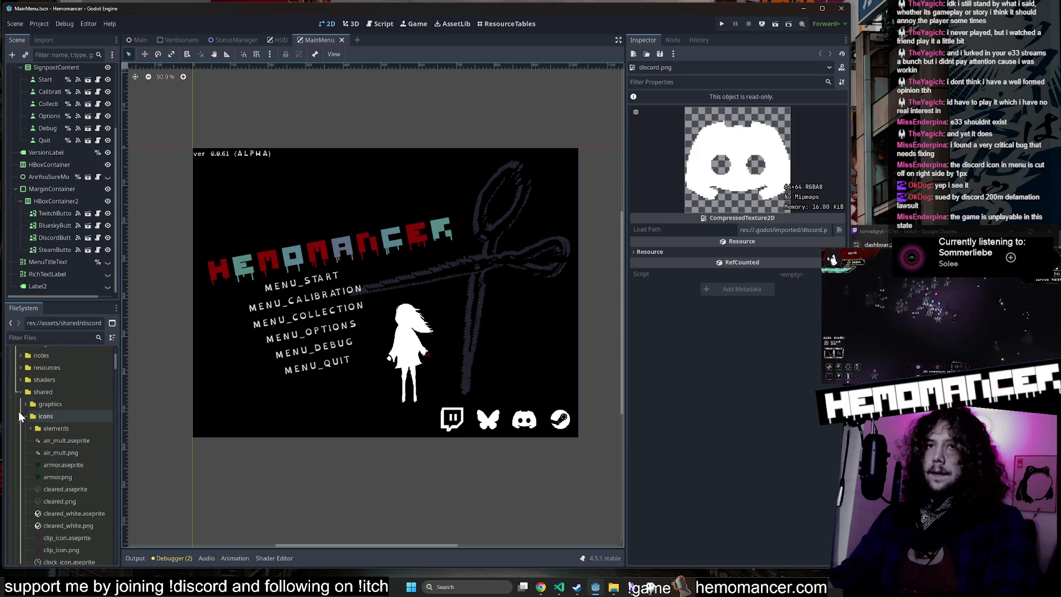
Step: Collapse the whole project file tree and re-expand just the project root
{"action": "left_click", "coordinate": [20, 391]}
{"action": "double_click", "coordinate": [53, 398]}
{"action": "scroll", "coordinate": [55, 397], "scroll_direction": "down", "scroll_amount": 5}
{"action": "scroll", "coordinate": [63, 398], "scroll_direction": "down", "scroll_amount": 10}
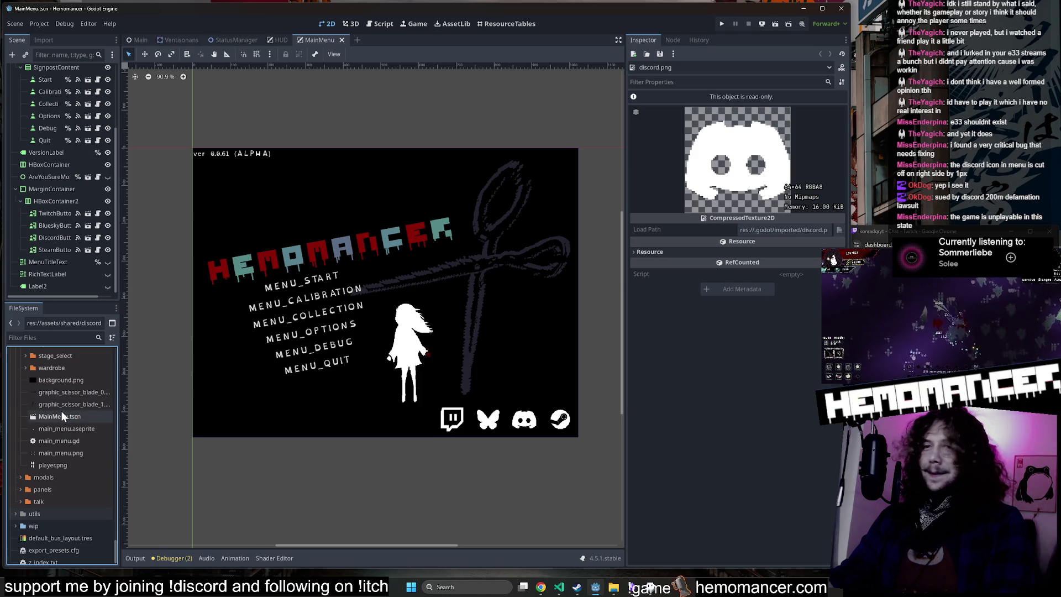
{"action": "scroll", "coordinate": [61, 411], "scroll_direction": "up", "scroll_amount": 8}
{"action": "scroll", "coordinate": [92, 416], "scroll_direction": "up", "scroll_amount": 10}
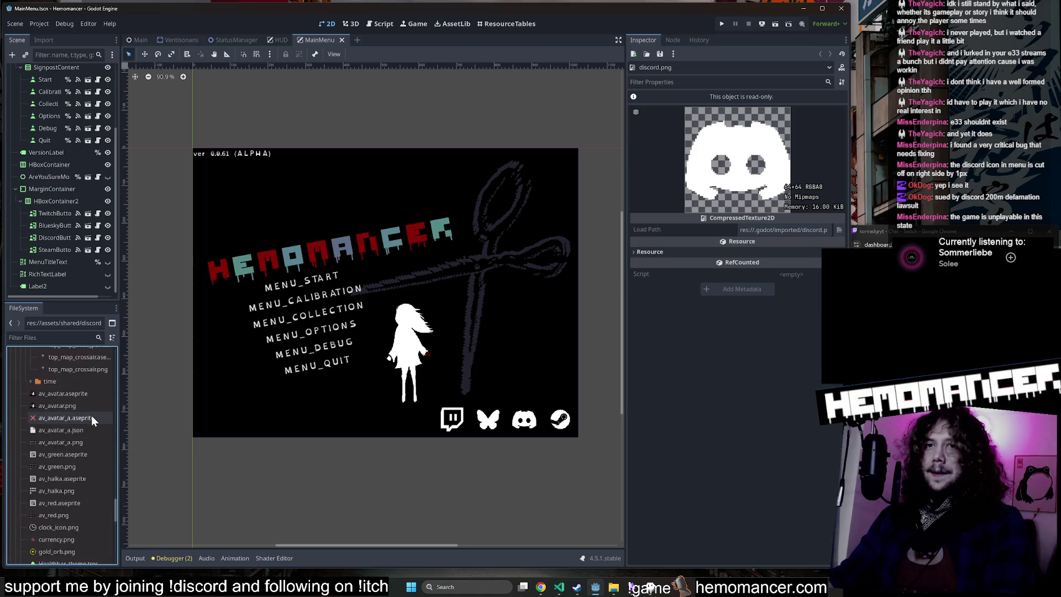
{"action": "scroll", "coordinate": [88, 410], "scroll_direction": "up", "scroll_amount": 15}
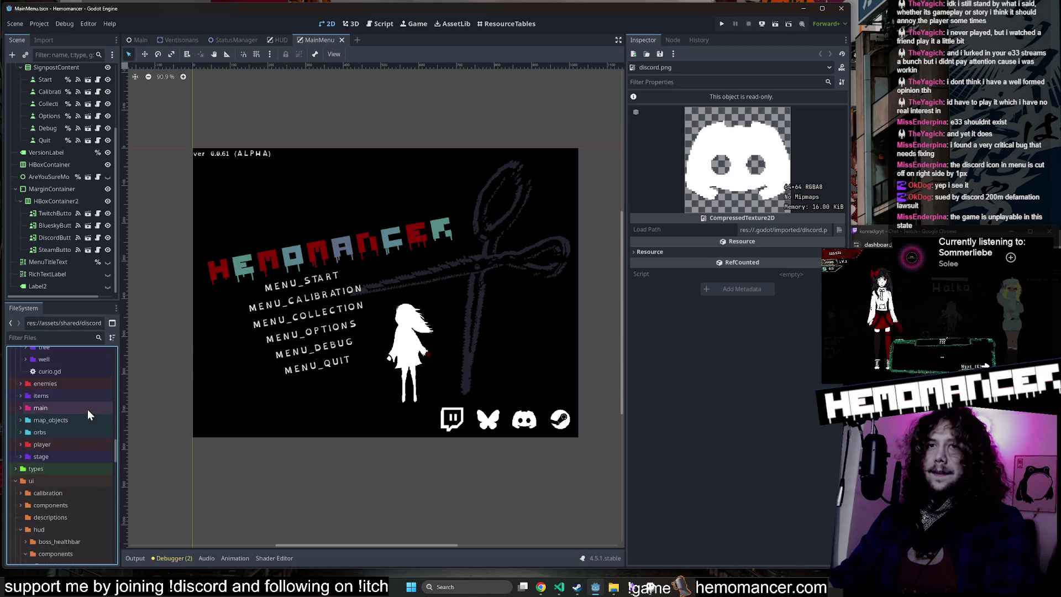
{"action": "right_click", "coordinate": [51, 365]}
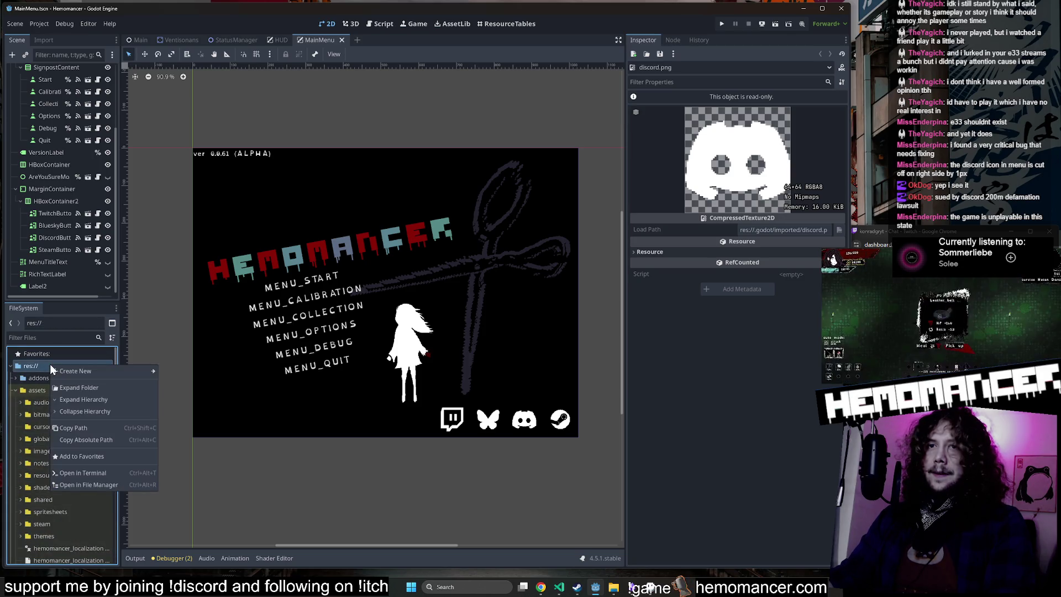
{"action": "left_click", "coordinate": [124, 409]}
{"action": "left_click", "coordinate": [14, 365]}
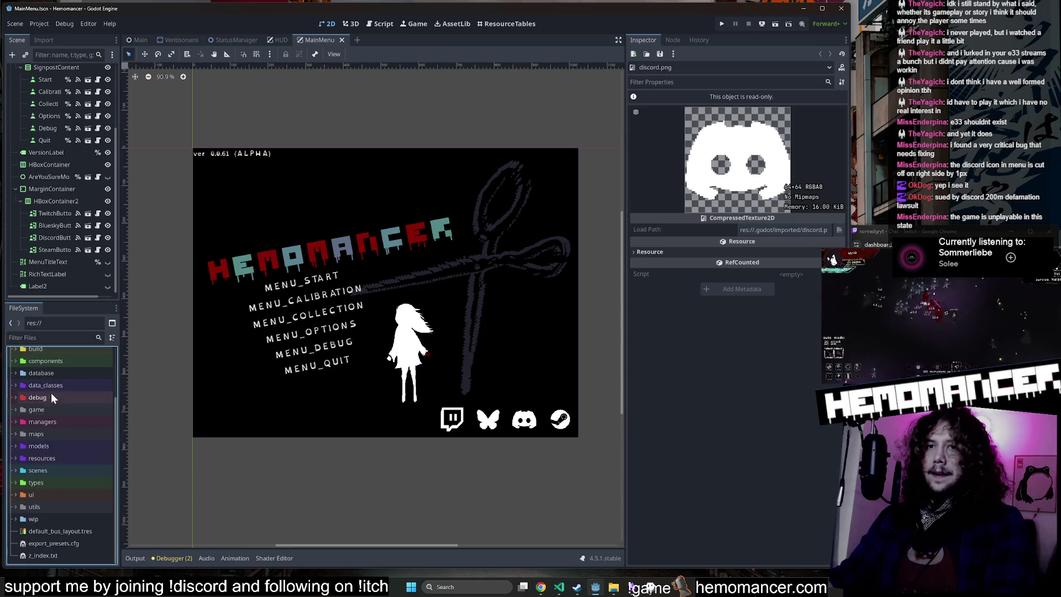
Step: Expand the scenes folder and briefly look inside its main folder
{"action": "scroll", "coordinate": [31, 458], "scroll_direction": "up", "scroll_amount": 3}
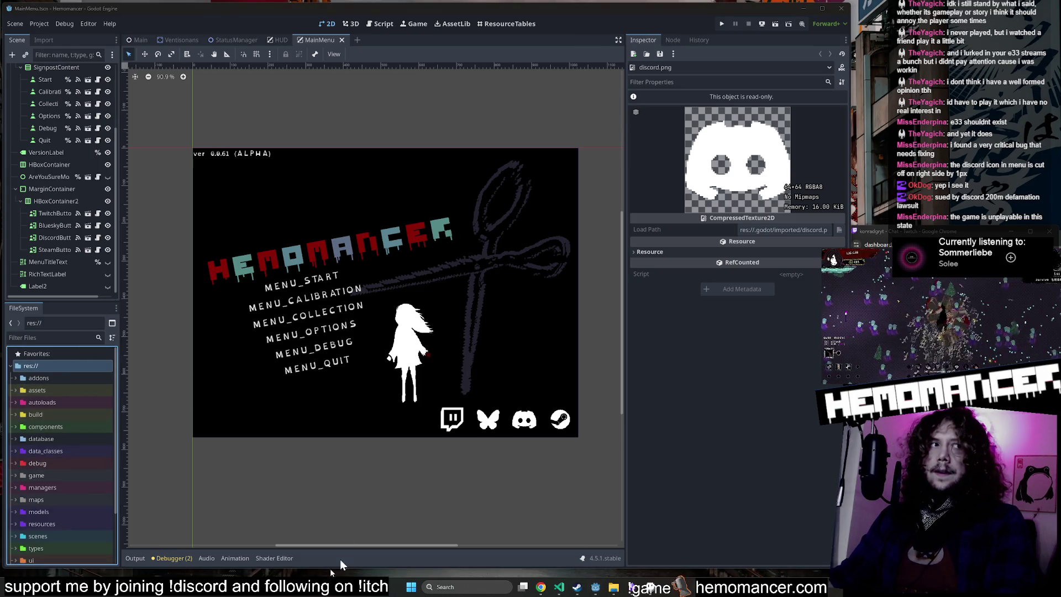
{"action": "scroll", "coordinate": [58, 426], "scroll_direction": "down", "scroll_amount": 2}
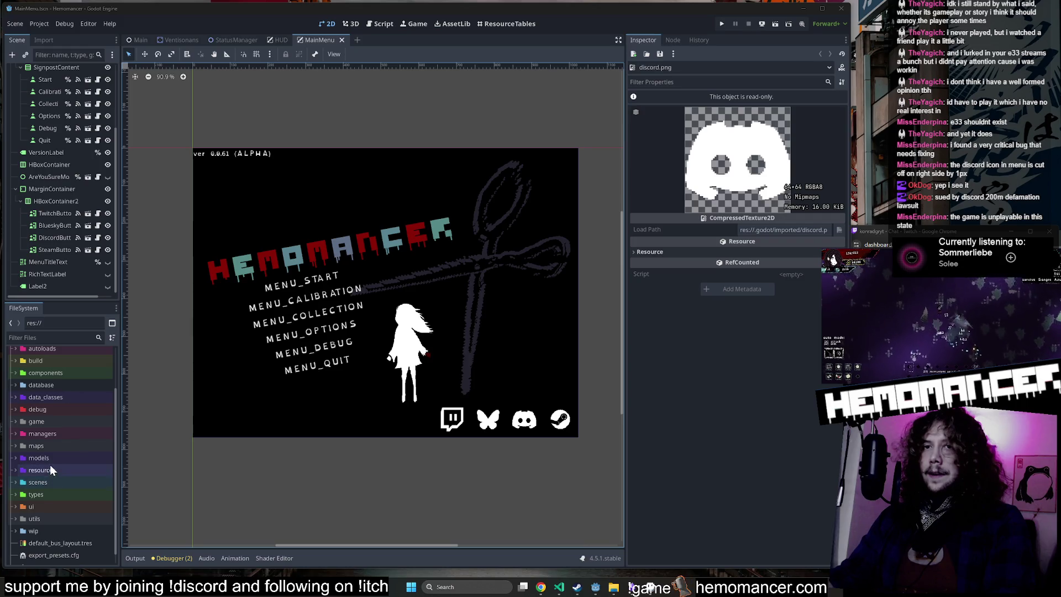
{"action": "double_click", "coordinate": [50, 482]}
{"action": "scroll", "coordinate": [70, 475], "scroll_direction": "down", "scroll_amount": 3}
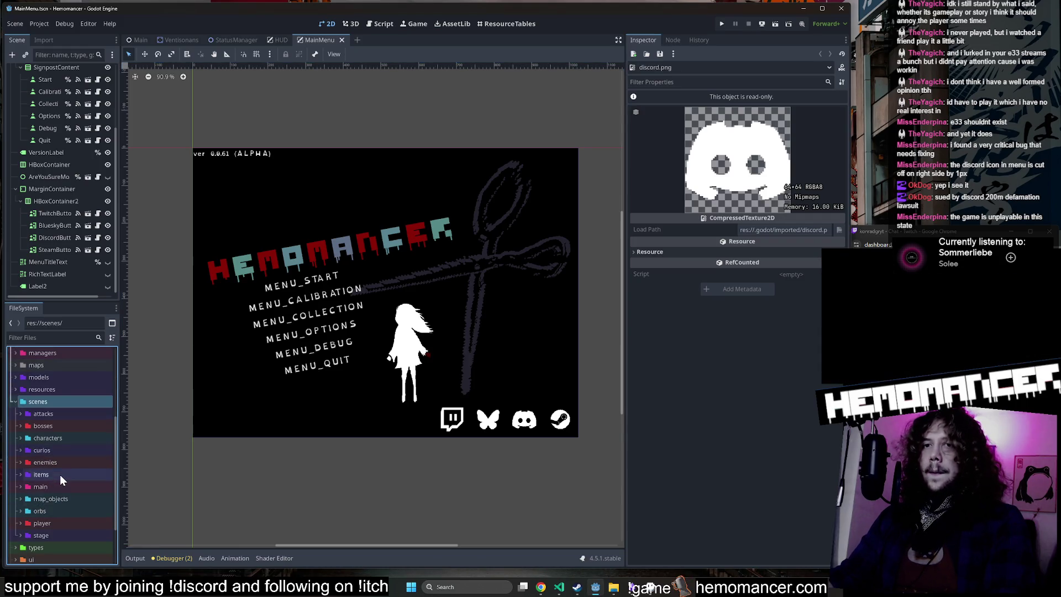
{"action": "left_click", "coordinate": [60, 474]}
{"action": "scroll", "coordinate": [61, 473], "scroll_direction": "down", "scroll_amount": 1}
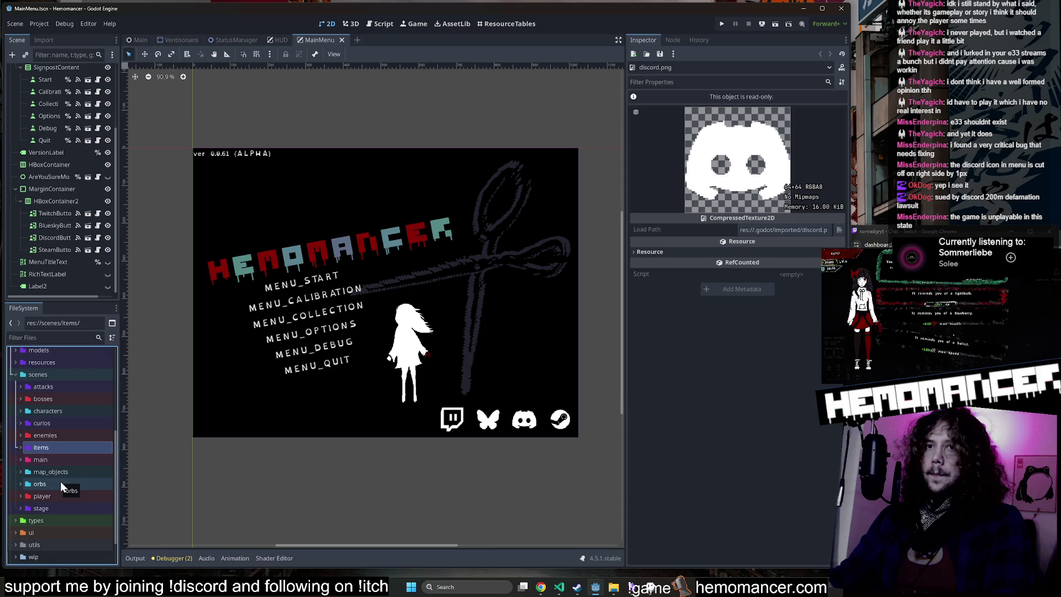
{"action": "left_click", "coordinate": [59, 464]}
{"action": "double_click", "coordinate": [58, 463]}
{"action": "double_click", "coordinate": [59, 465]}
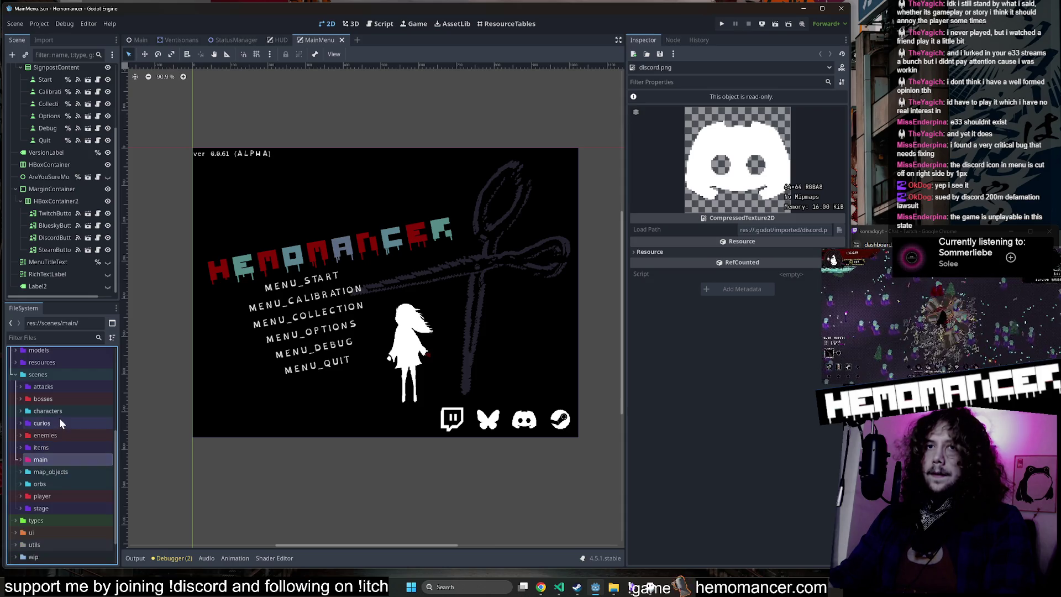
Step: Expand scenes/curios and then its filons folder
{"action": "double_click", "coordinate": [58, 420]}
{"action": "double_click", "coordinate": [59, 420]}
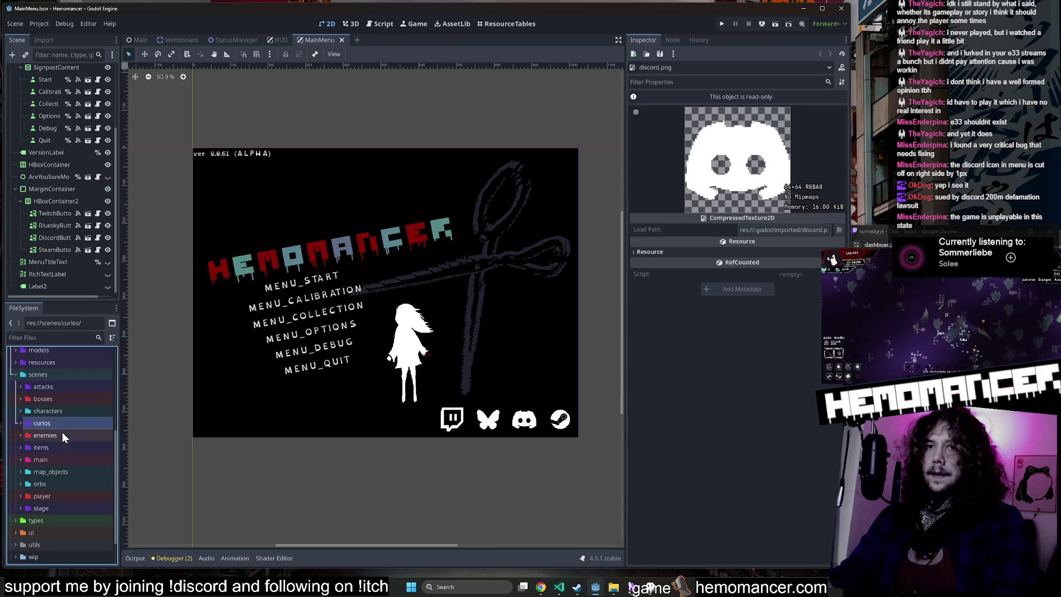
{"action": "double_click", "coordinate": [65, 422]}
{"action": "scroll", "coordinate": [72, 458], "scroll_direction": "down", "scroll_amount": 3}
{"action": "scroll", "coordinate": [73, 450], "scroll_direction": "up", "scroll_amount": 2}
{"action": "double_click", "coordinate": [72, 391]}
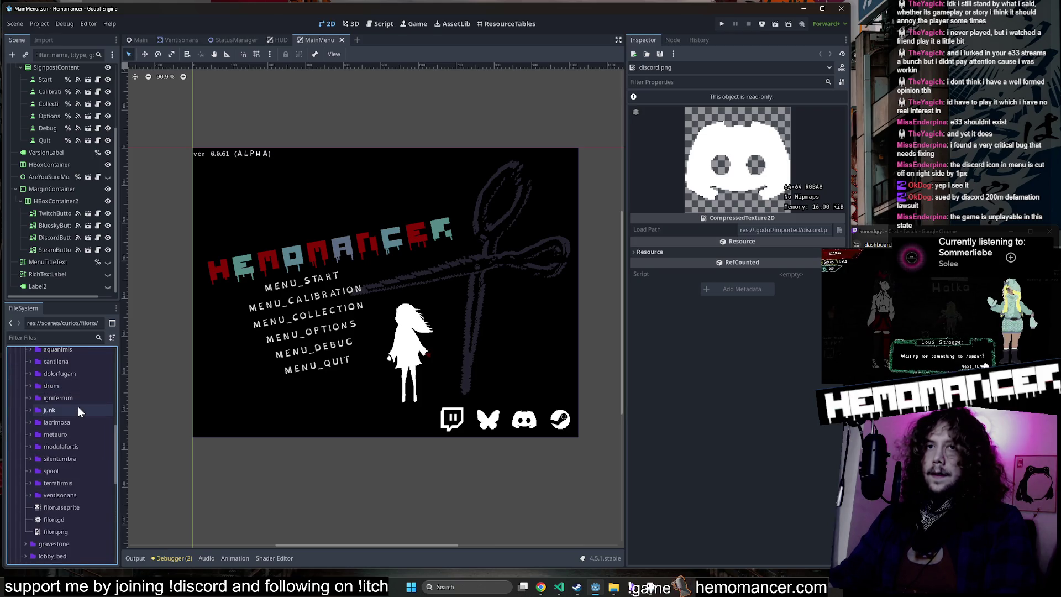
{"action": "scroll", "coordinate": [69, 431], "scroll_direction": "down", "scroll_amount": 2}
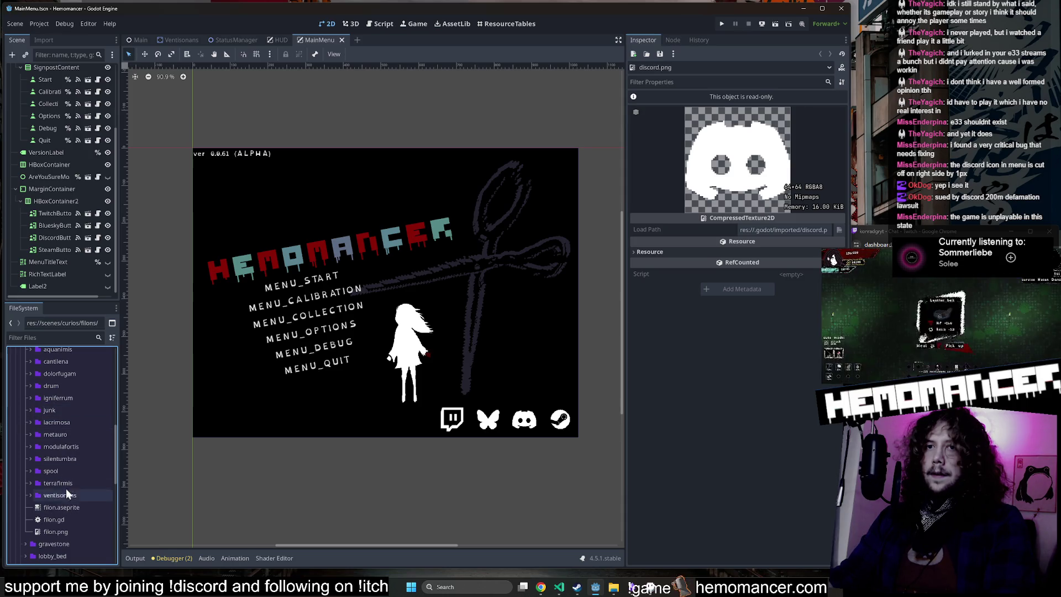
Step: Open Modulafortis.tscn and step through its Sprite2D, CollisionShape2D and FilonComponent nodes
{"action": "double_click", "coordinate": [68, 446]}
{"action": "double_click", "coordinate": [66, 460]}
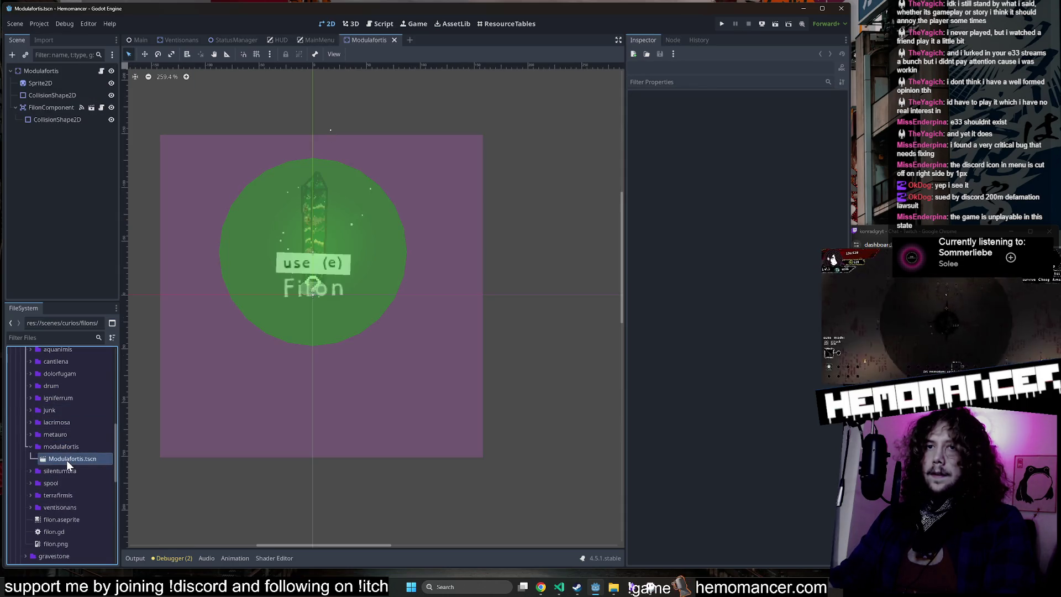
{"action": "left_click", "coordinate": [51, 71]}
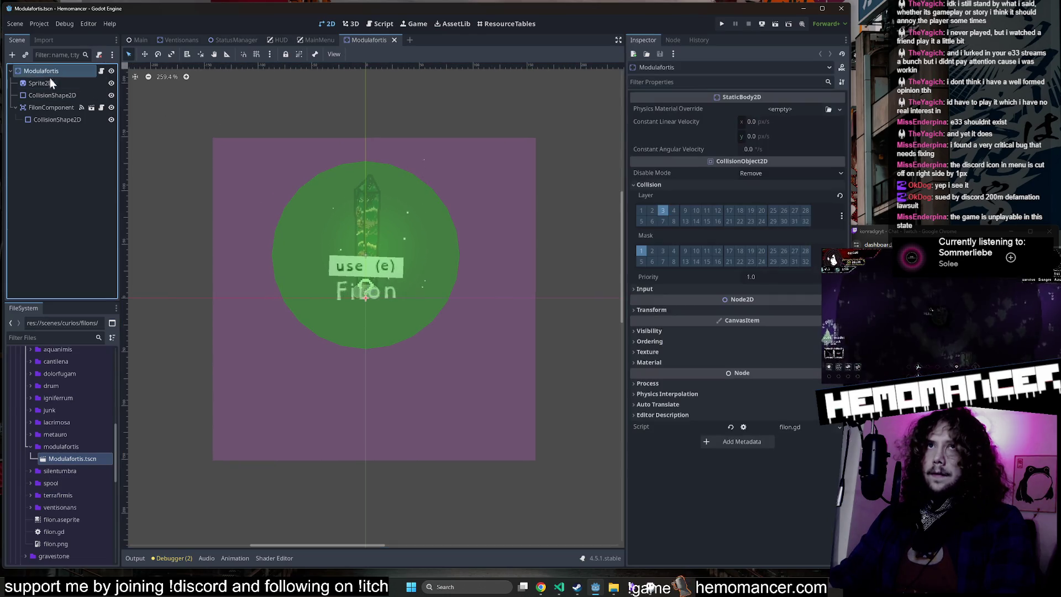
{"action": "left_click", "coordinate": [52, 82]}
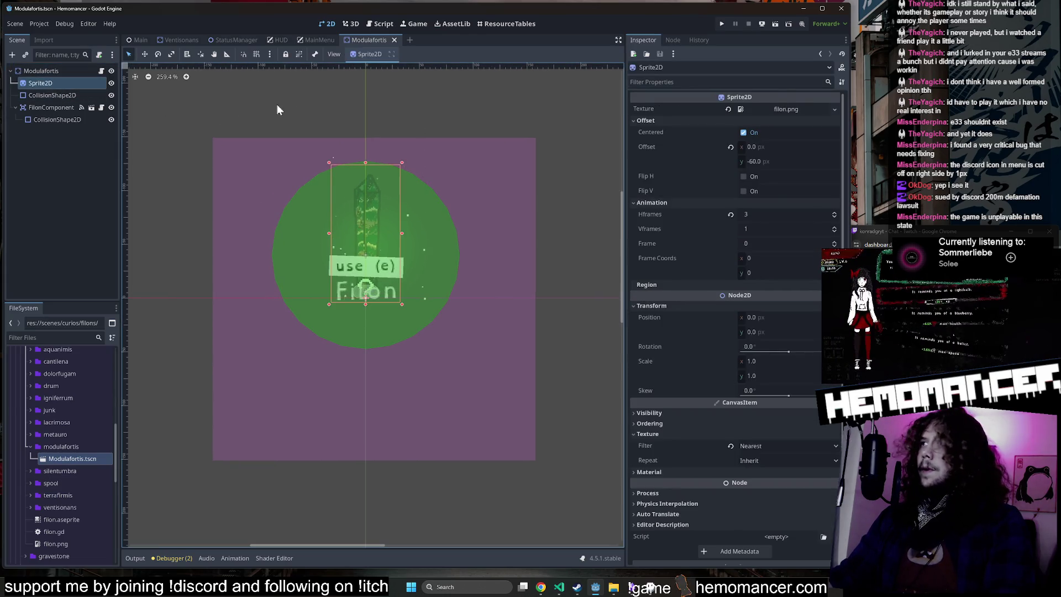
{"action": "left_click", "coordinate": [42, 95]}
{"action": "left_click", "coordinate": [43, 105]}
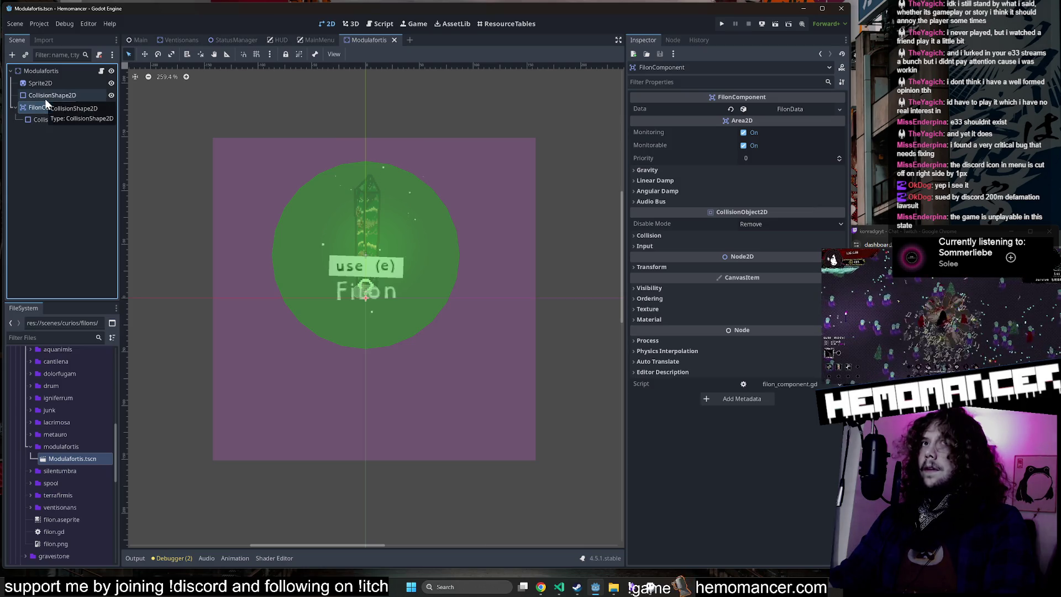
{"action": "left_click", "coordinate": [55, 82]}
{"action": "left_click", "coordinate": [49, 108]}
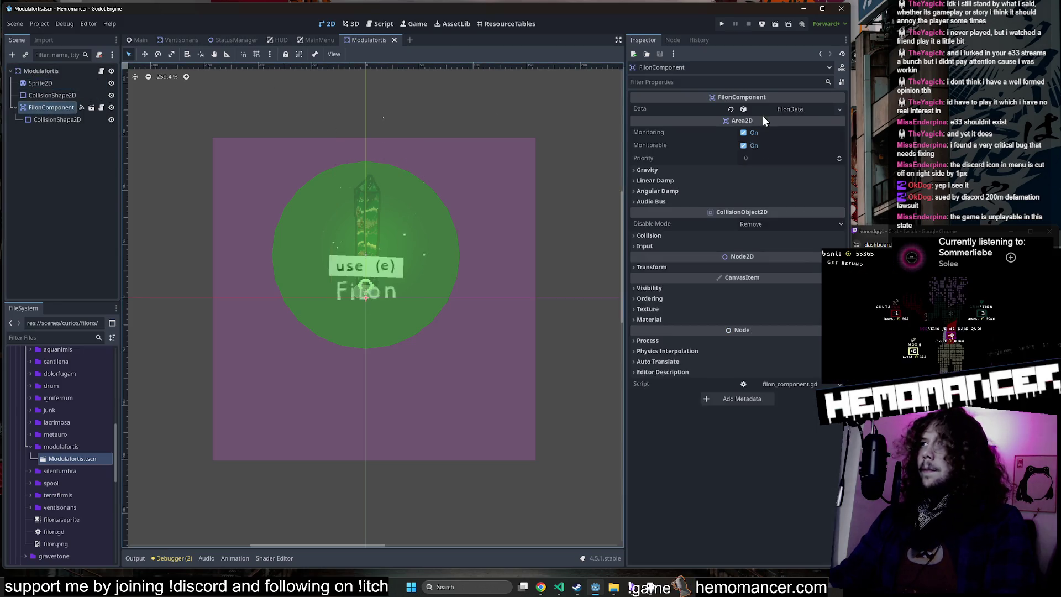
Step: Expand the FilonData variants and review the Stretched, Extended and third variant dictionaries
{"action": "left_click", "coordinate": [790, 109]}
{"action": "left_click", "coordinate": [784, 150]}
{"action": "left_click", "coordinate": [781, 180]}
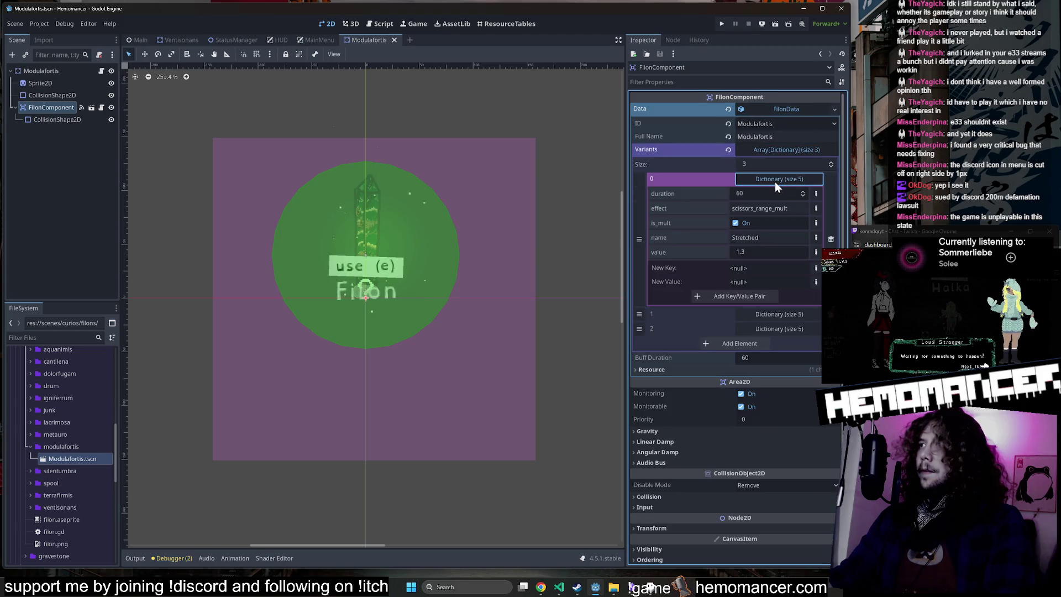
{"action": "left_click", "coordinate": [775, 181]}
{"action": "left_click", "coordinate": [774, 191]}
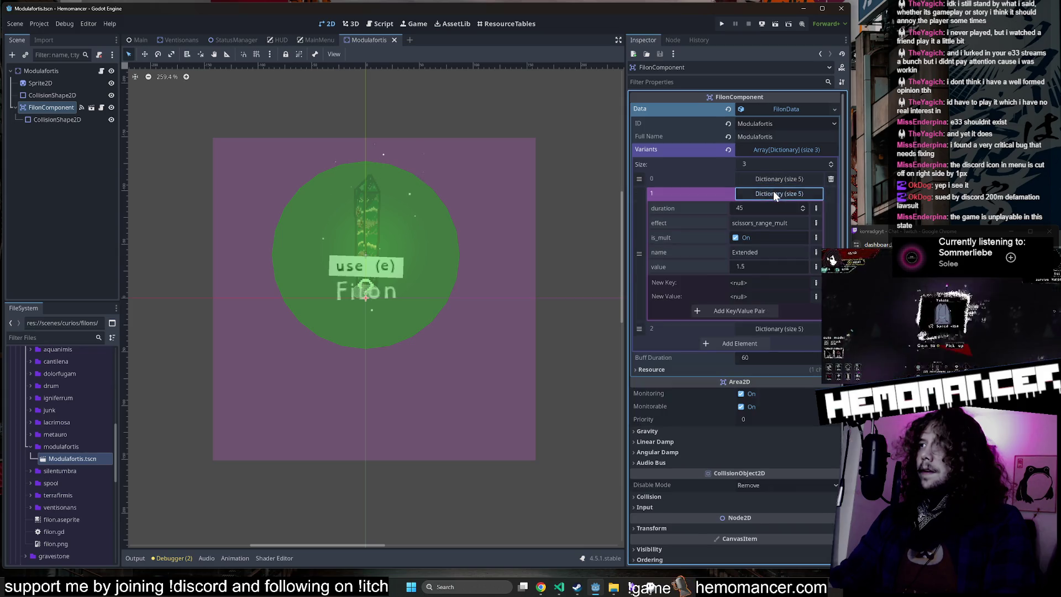
{"action": "left_click", "coordinate": [777, 179]}
{"action": "left_click", "coordinate": [777, 181]}
{"action": "left_click", "coordinate": [765, 209]}
{"action": "left_click", "coordinate": [765, 209]}
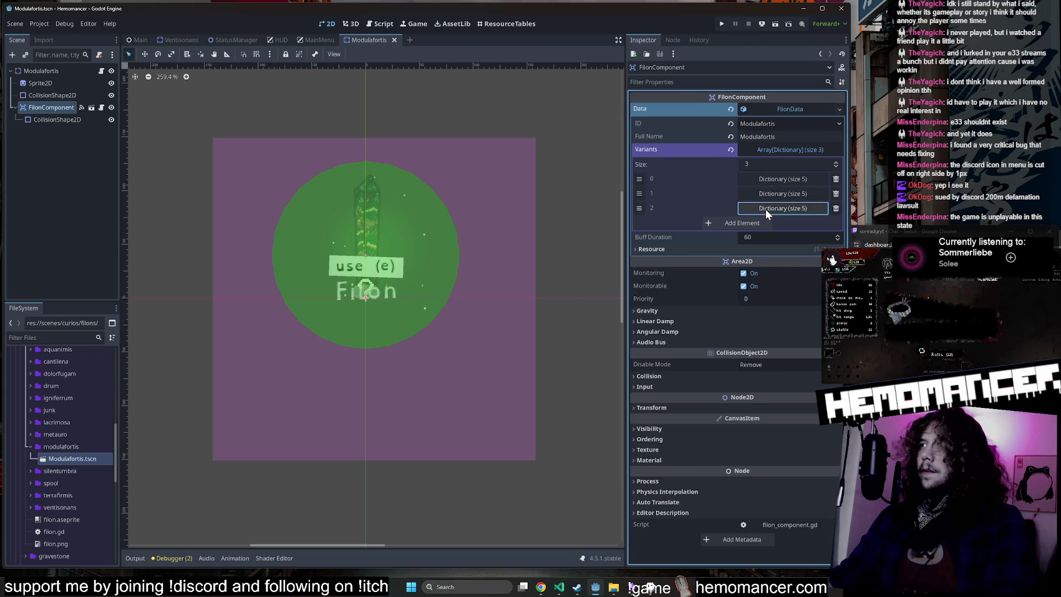
{"action": "left_click", "coordinate": [771, 179]}
{"action": "left_click", "coordinate": [771, 179]}
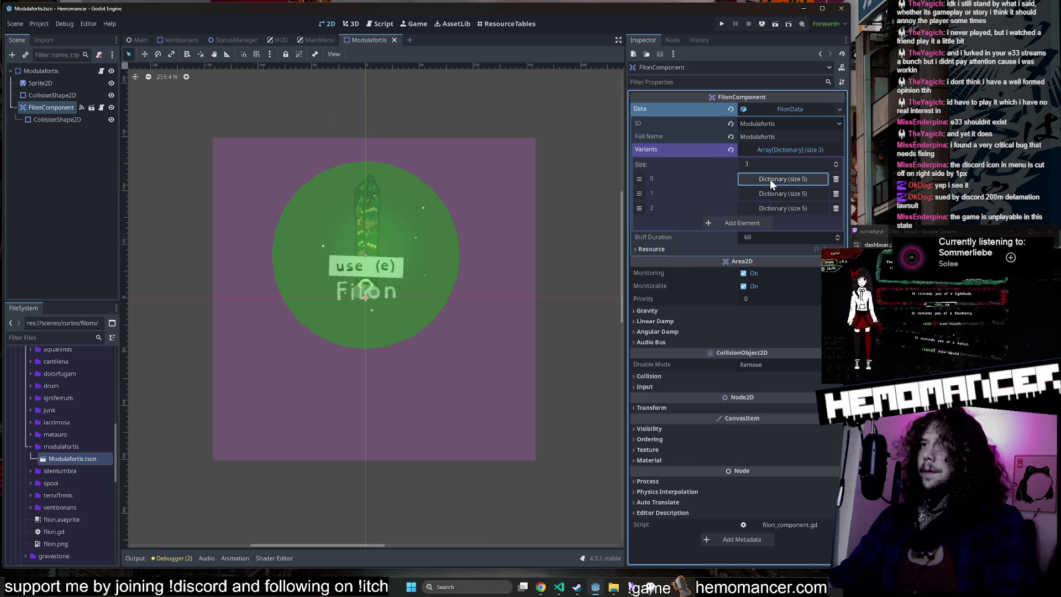
{"action": "left_click", "coordinate": [769, 180]}
{"action": "left_click", "coordinate": [769, 180]}
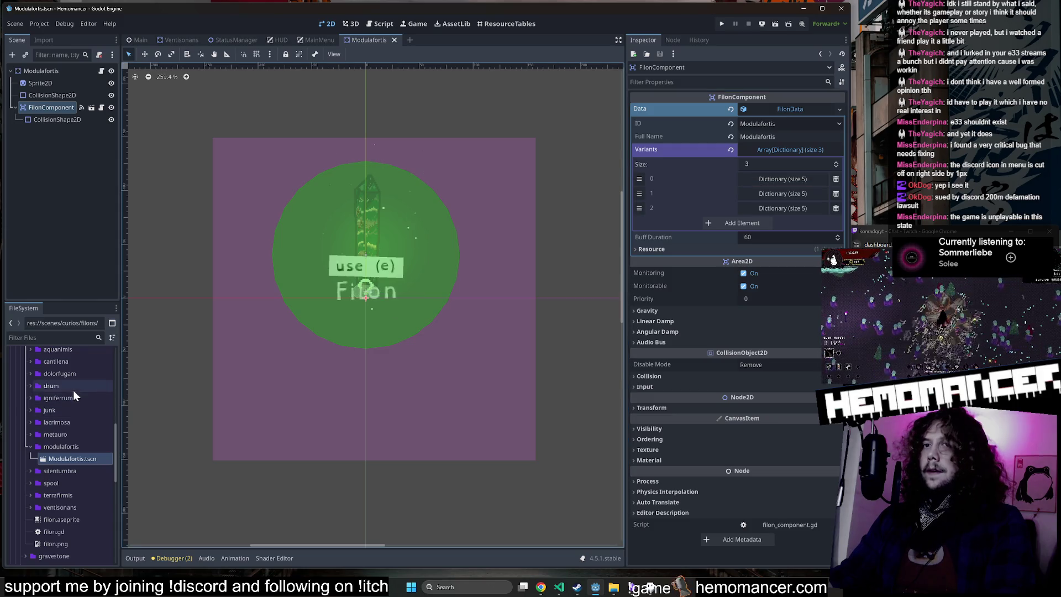
Step: Duplicate Silentumbra.aseprite from the silentumbra folder into the modulafortis folder
{"action": "double_click", "coordinate": [69, 471]}
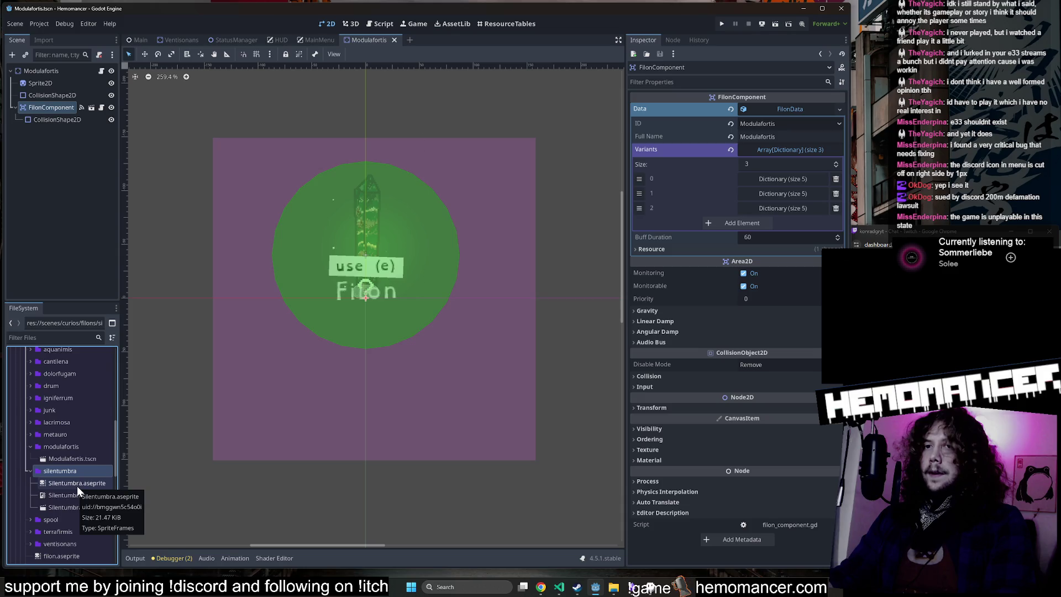
{"action": "right_click", "coordinate": [78, 486]}
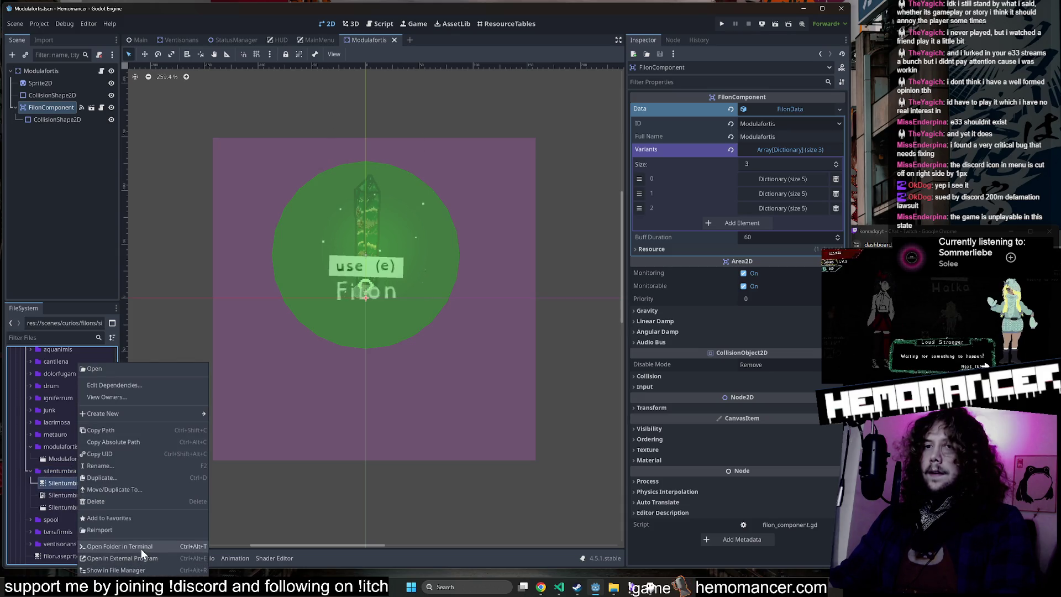
{"action": "left_click", "coordinate": [138, 488]}
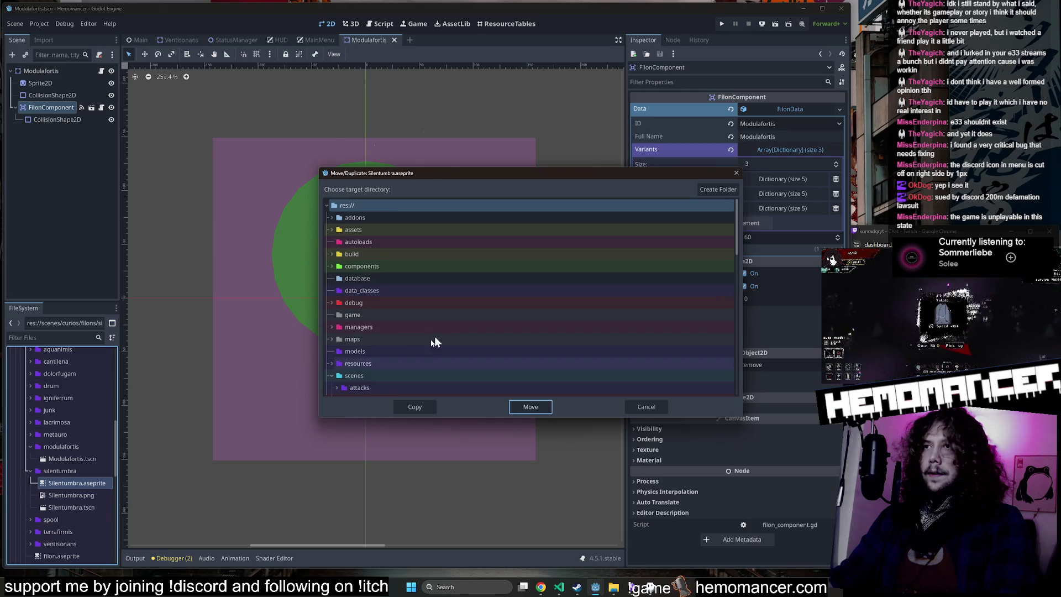
{"action": "scroll", "coordinate": [429, 332], "scroll_direction": "down", "scroll_amount": 5}
{"action": "scroll", "coordinate": [427, 328], "scroll_direction": "down", "scroll_amount": 3}
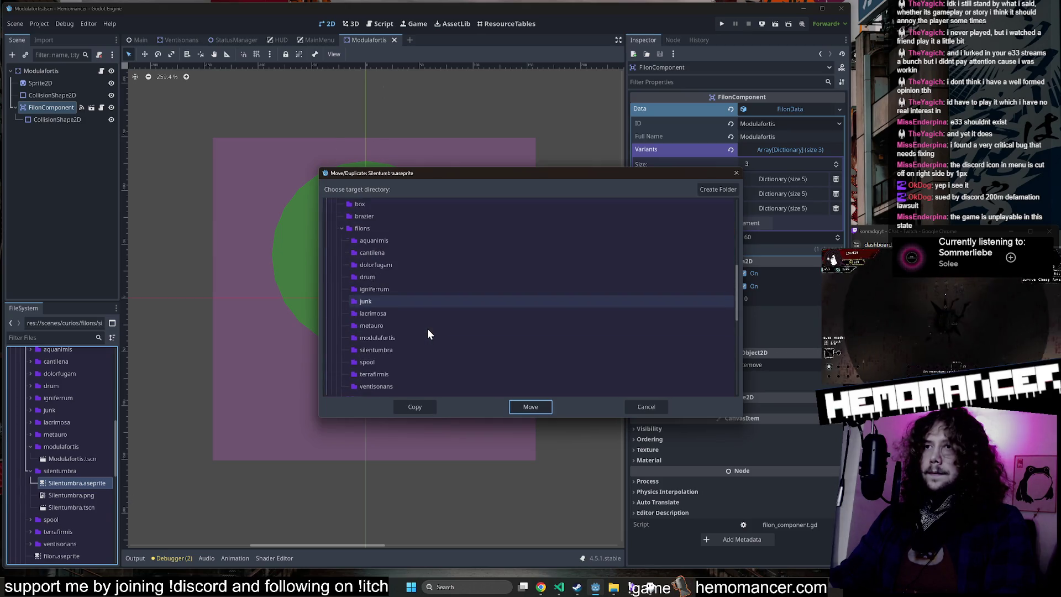
{"action": "left_click", "coordinate": [386, 313]}
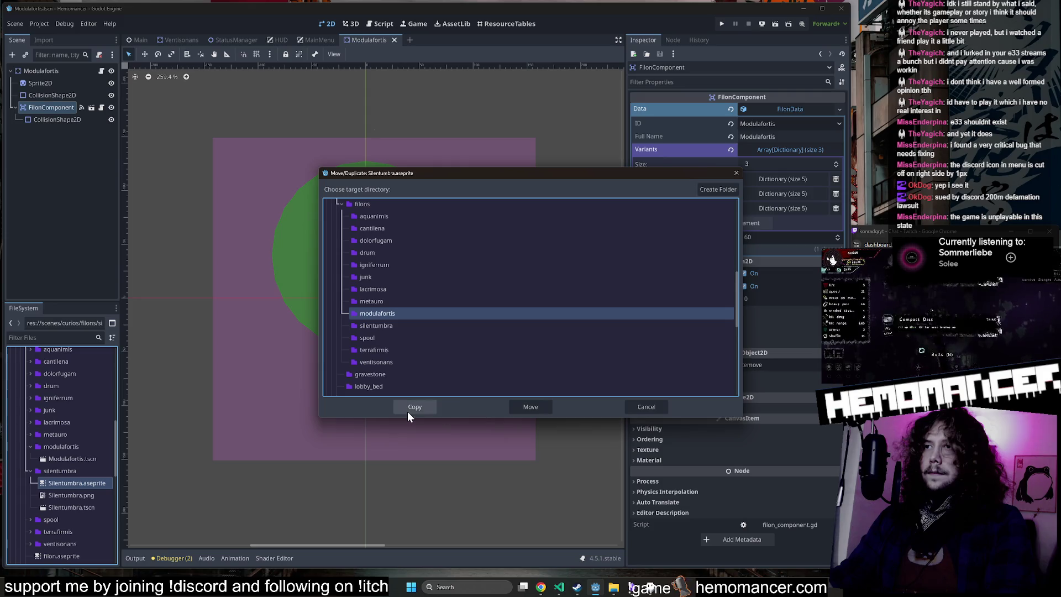
{"action": "left_click", "coordinate": [407, 410]}
Step: Briefly open the copied sprite in Aseprite, then close Aseprite again
{"action": "right_click", "coordinate": [66, 473]}
{"action": "left_click", "coordinate": [163, 553]}
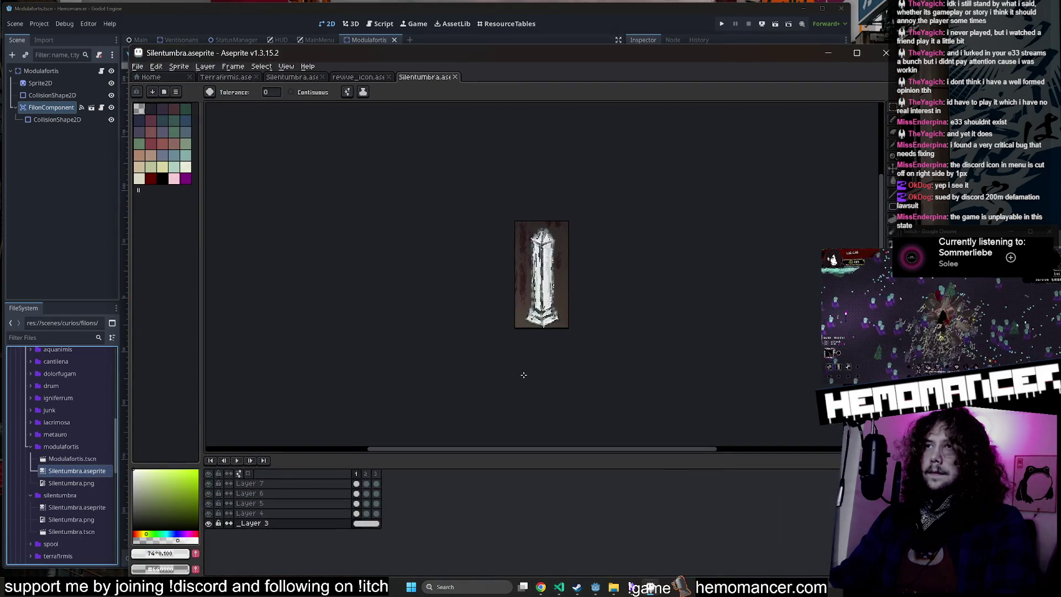
{"action": "scroll", "coordinate": [621, 285], "scroll_direction": "up", "scroll_amount": 3}
{"action": "left_click", "coordinate": [356, 76]}
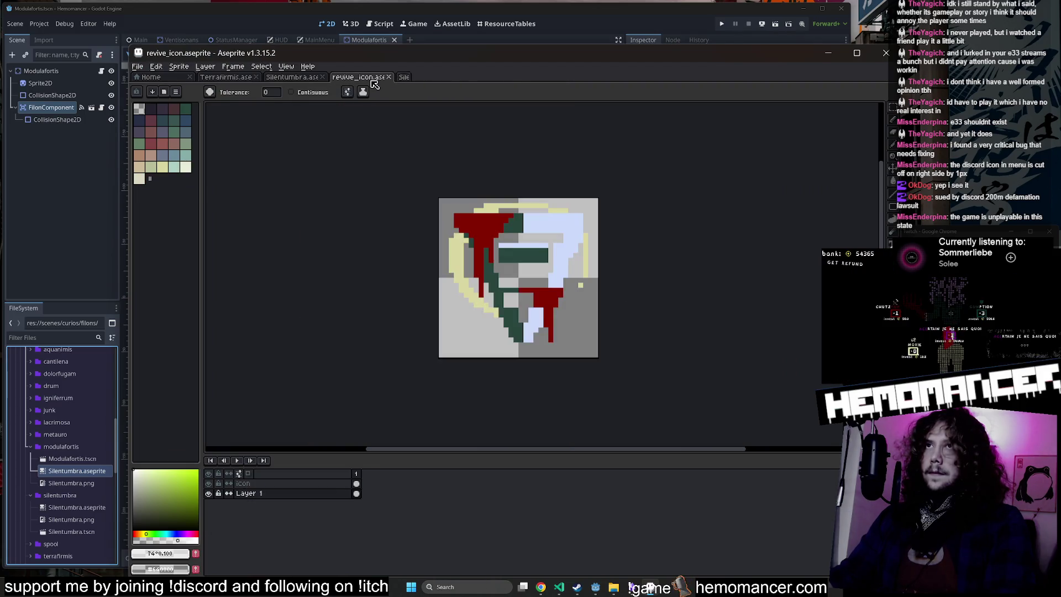
{"action": "left_click", "coordinate": [885, 52]}
Step: Rename the copied sprite file to modulafortis.aseprite
{"action": "left_click", "coordinate": [87, 469]}
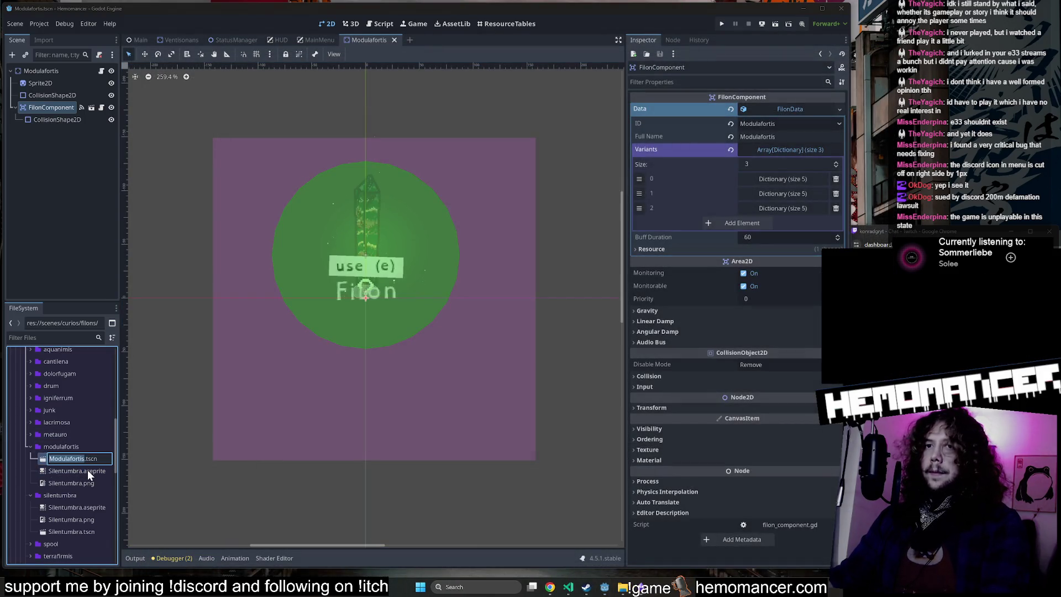
{"action": "key", "text": "F2"}
{"action": "type", "text": "Modulafortis"}
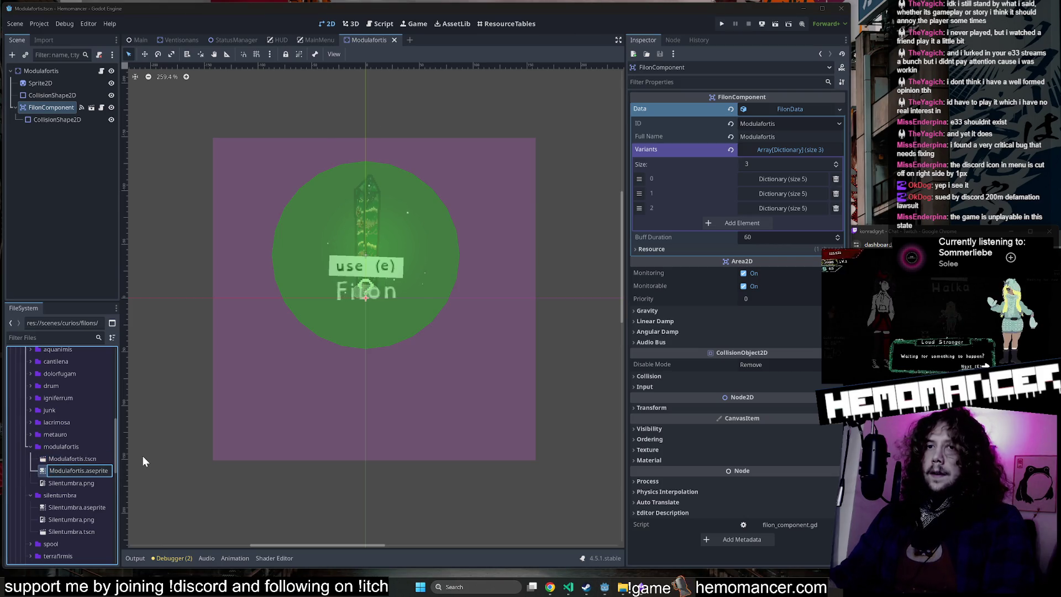
{"action": "key", "text": "Home"}
{"action": "key", "text": "Delete"}
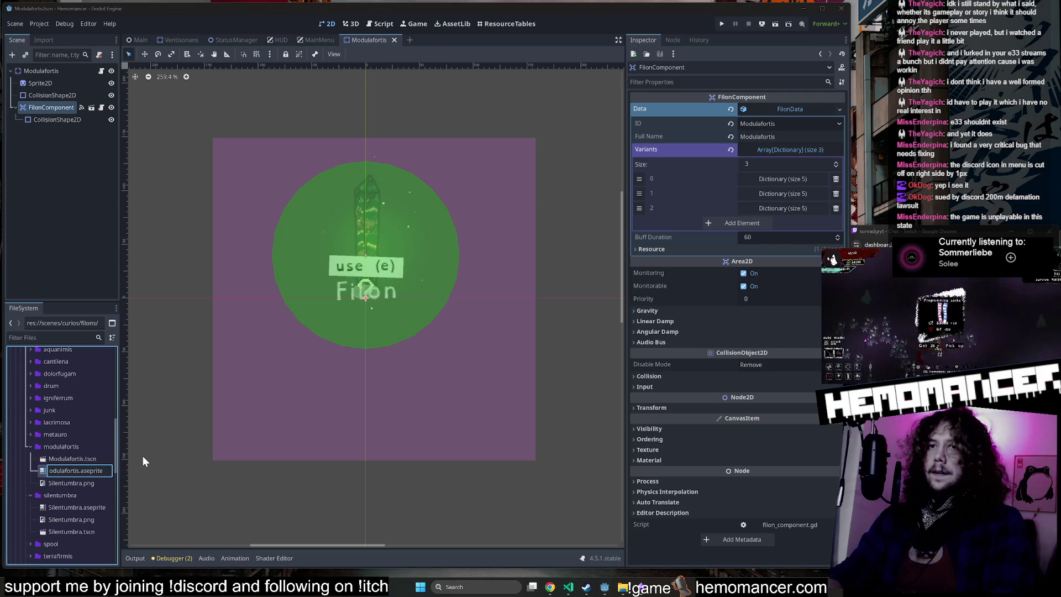
{"action": "type", "text": "m"}
{"action": "key", "text": "Return"}
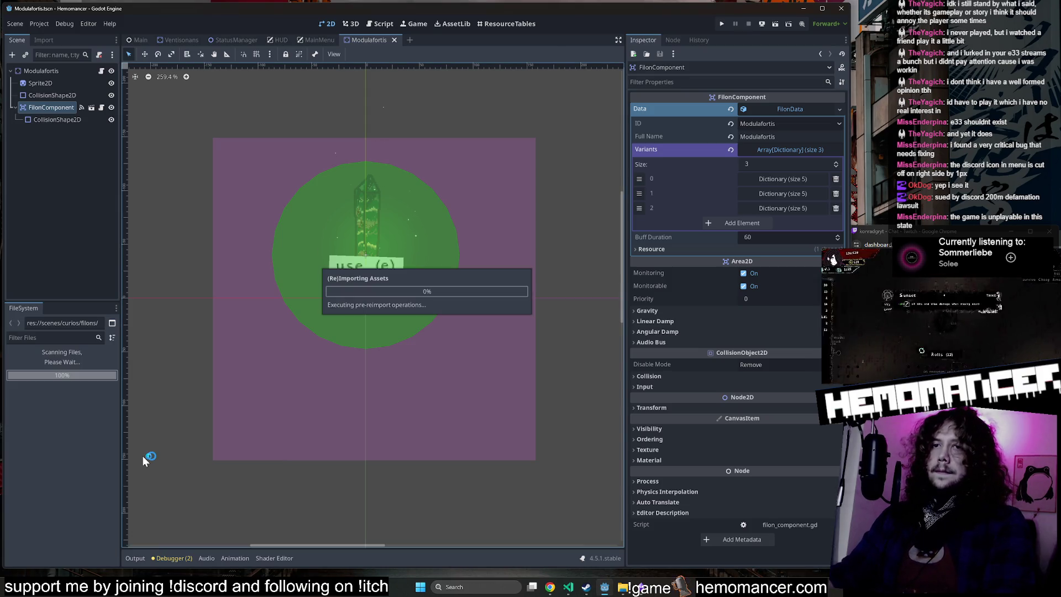
Step: Delete the leftover Silentumbra.png and open modulafortis.aseprite in Aseprite
{"action": "left_click", "coordinate": [85, 493]}
{"action": "right_click", "coordinate": [85, 493]}
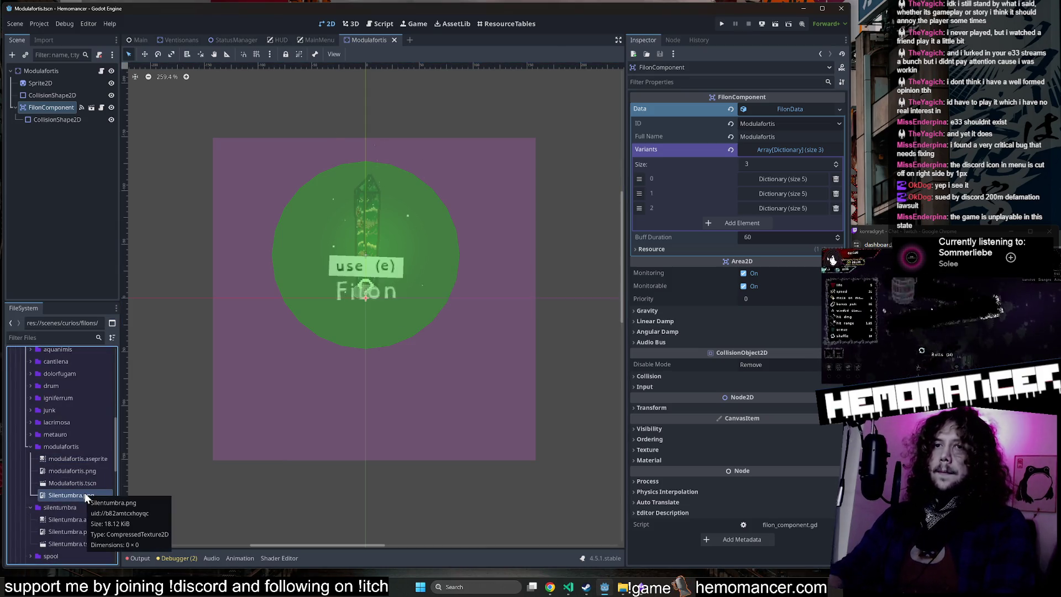
{"action": "key", "text": "Delete"}
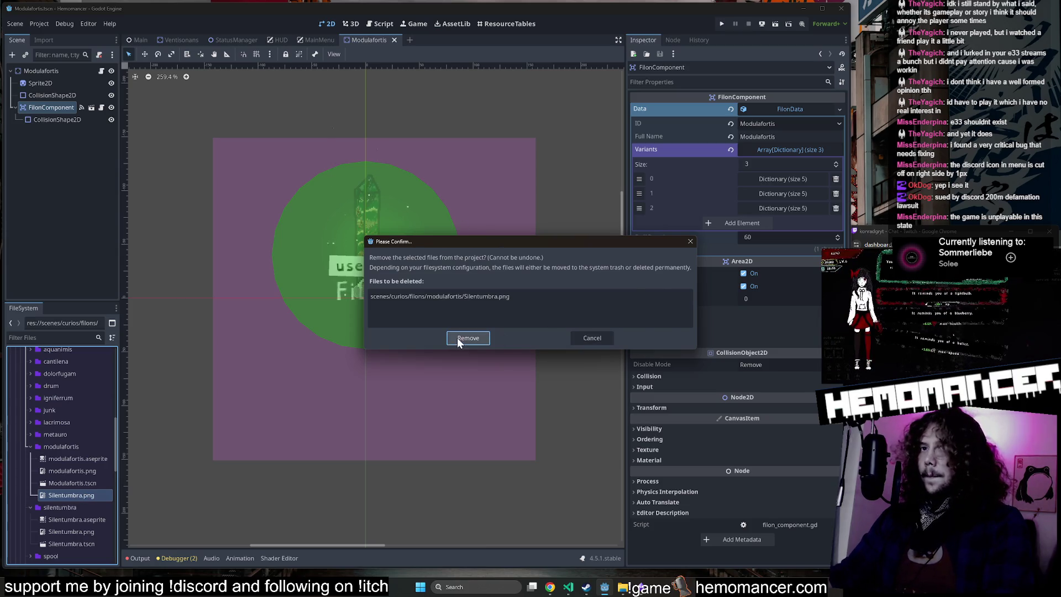
{"action": "left_click", "coordinate": [468, 338]}
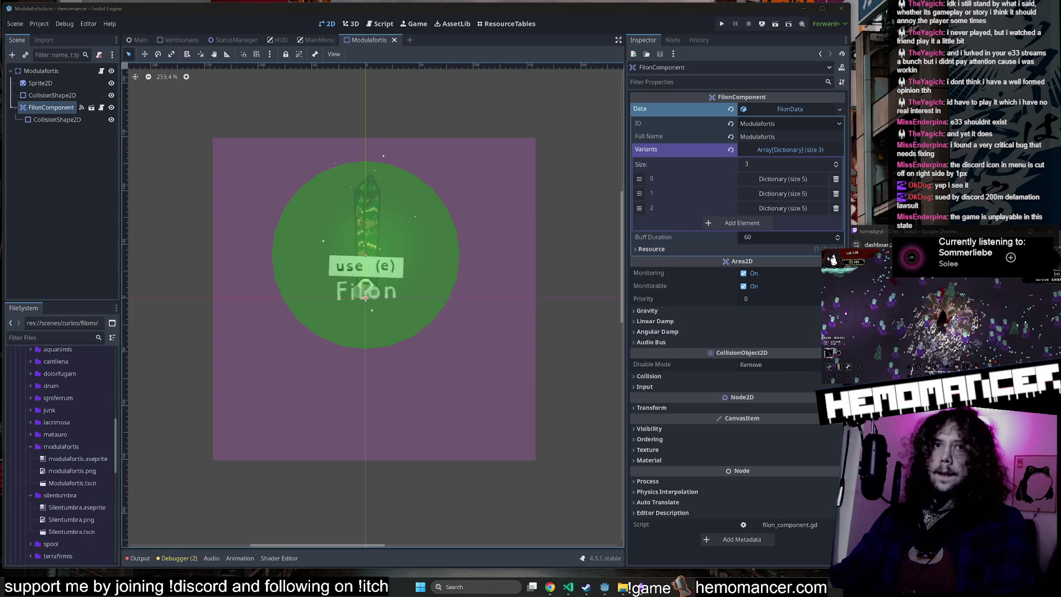
{"action": "right_click", "coordinate": [84, 460]}
{"action": "left_click", "coordinate": [140, 558]}
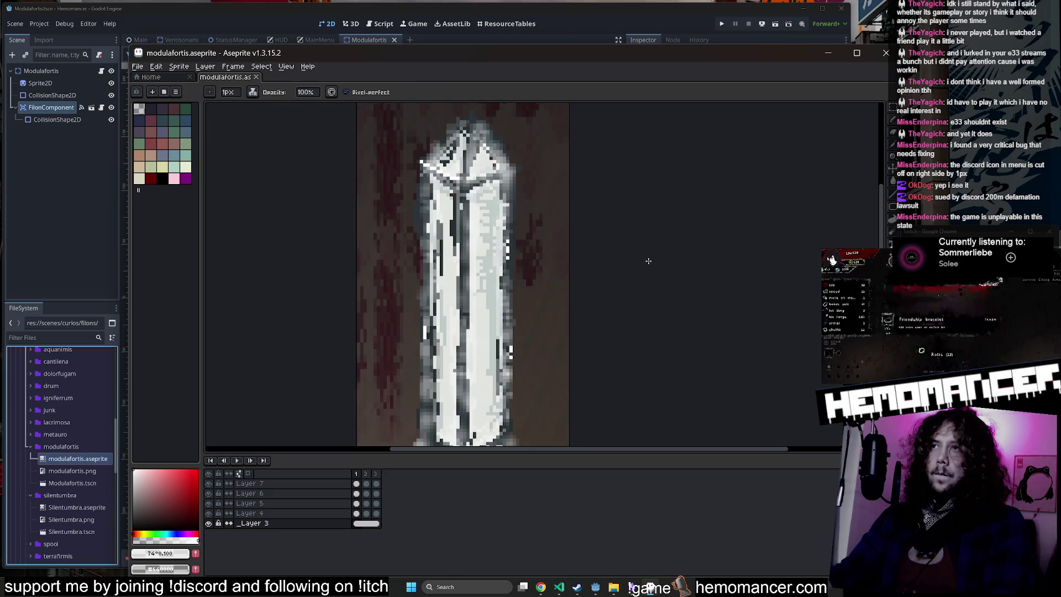
Step: Zoom out, enlarge the canvas pane, pick a dark red swatch and use the pencil tool
{"action": "scroll", "coordinate": [636, 274], "scroll_direction": "down", "scroll_amount": 3}
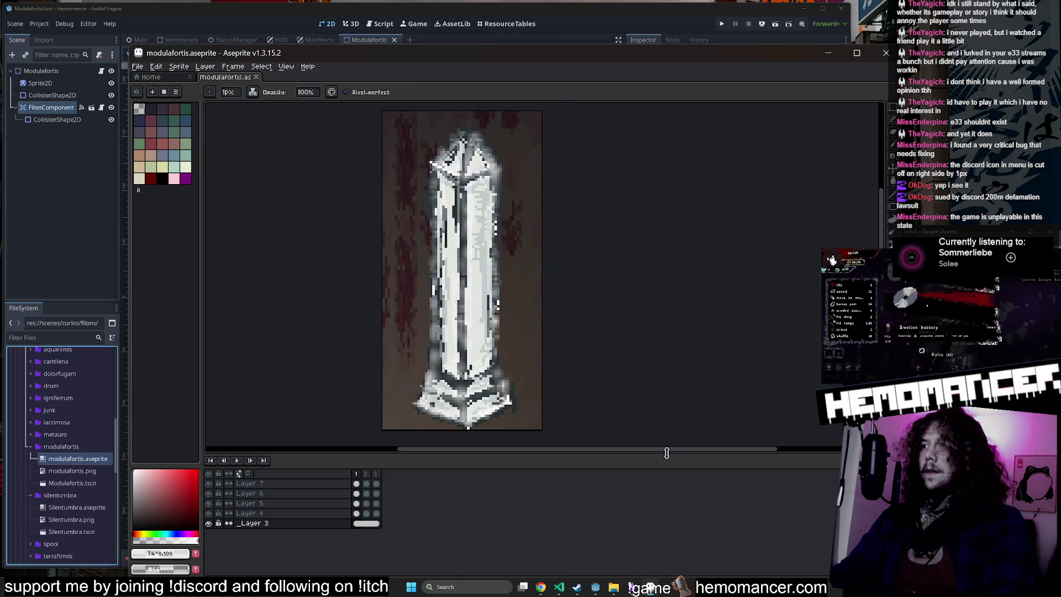
{"action": "left_click_drag", "start_coordinate": [670, 454], "coordinate": [675, 500]}
{"action": "left_click", "coordinate": [174, 109]}
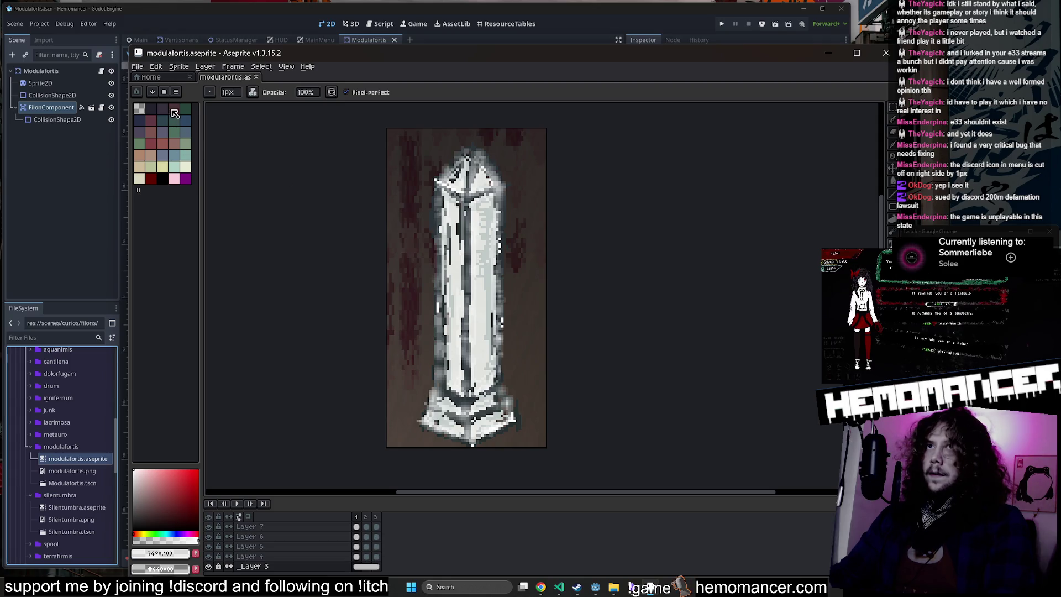
{"action": "key", "text": "h"}
{"action": "key", "text": "b"}
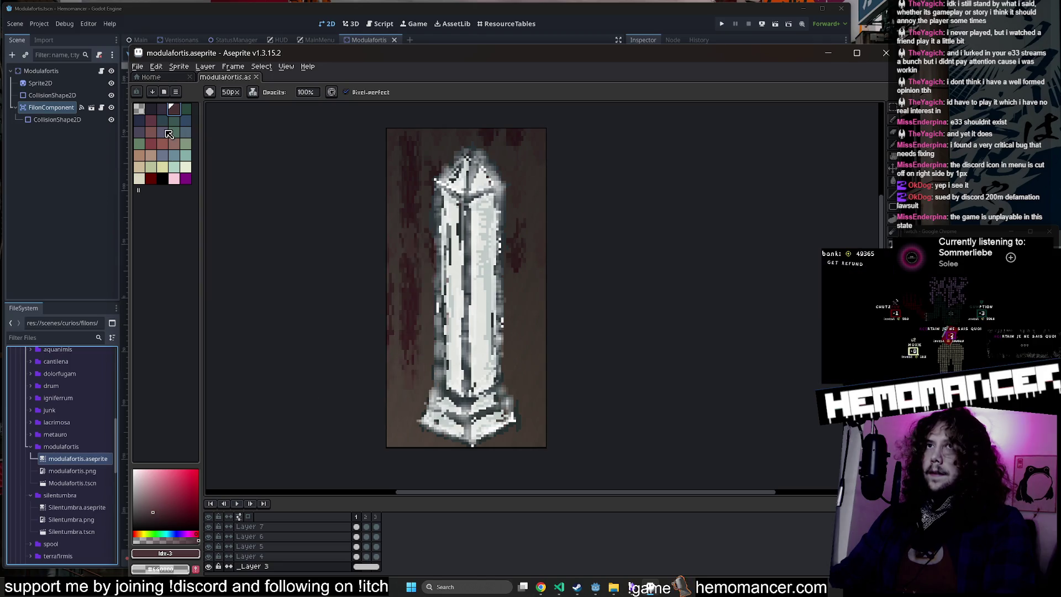
{"action": "left_click", "coordinate": [61, 337]}
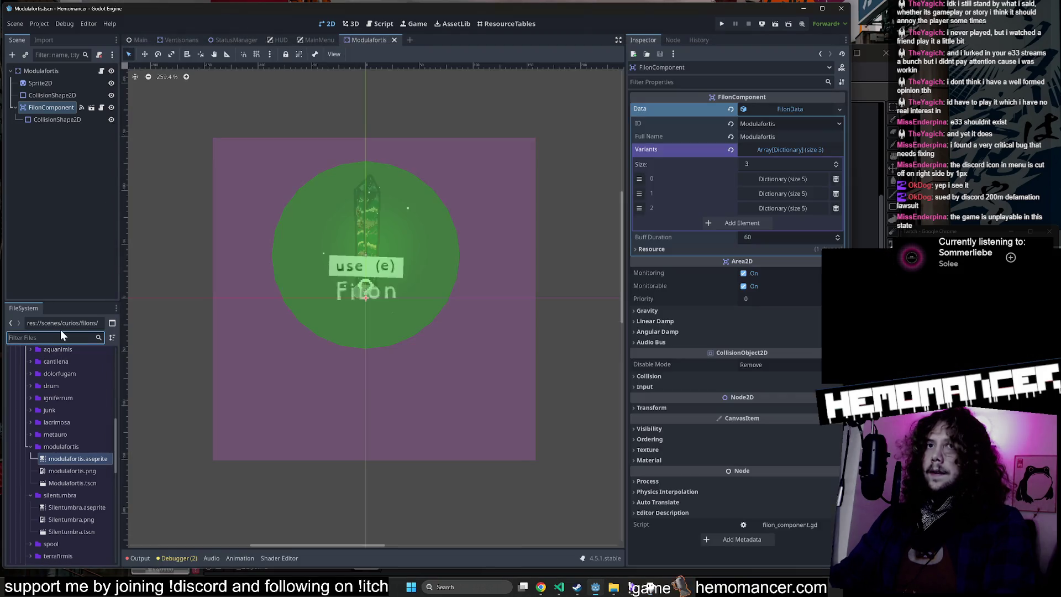
Step: Filter files by 'scissors' and open scissors_range_mult.aseprite in Aseprite
{"action": "type", "text": "scissors"}
{"action": "scroll", "coordinate": [91, 410], "scroll_direction": "up", "scroll_amount": 3}
{"action": "right_click", "coordinate": [91, 406]}
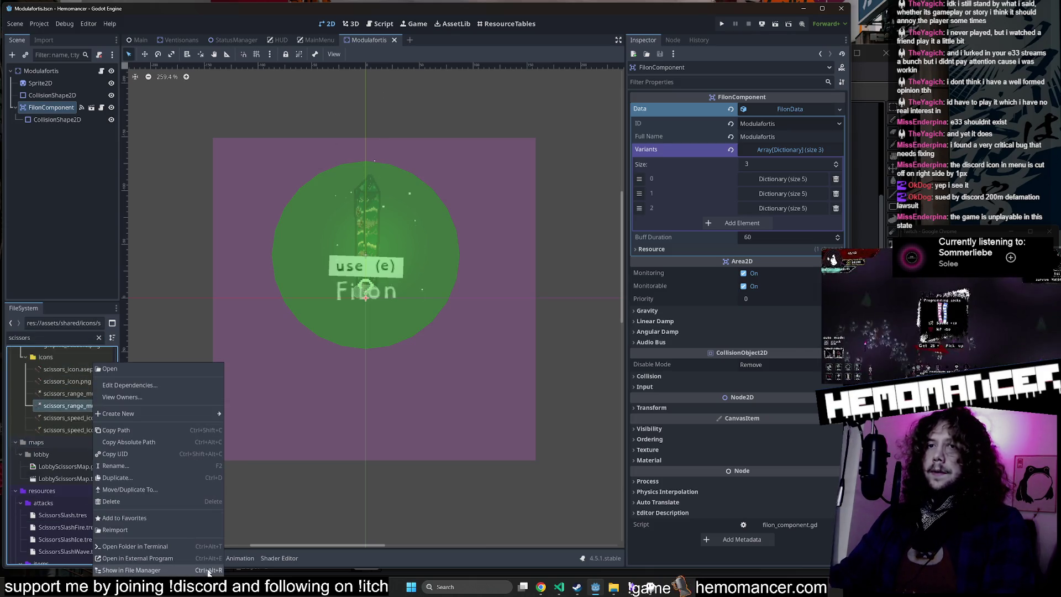
{"action": "left_click", "coordinate": [194, 559]}
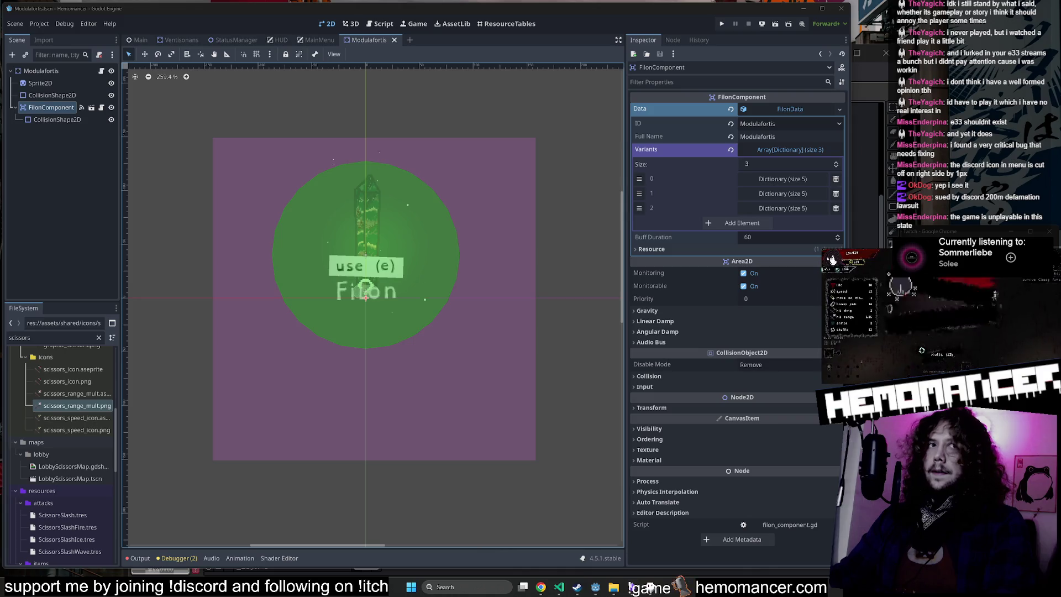
{"action": "right_click", "coordinate": [75, 390]}
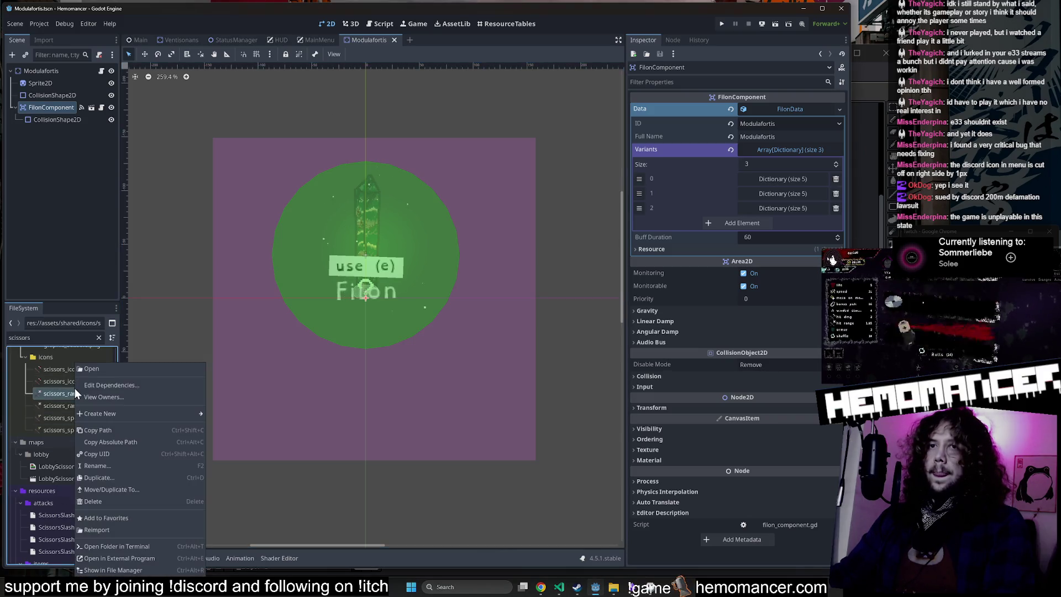
{"action": "left_click", "coordinate": [173, 559]}
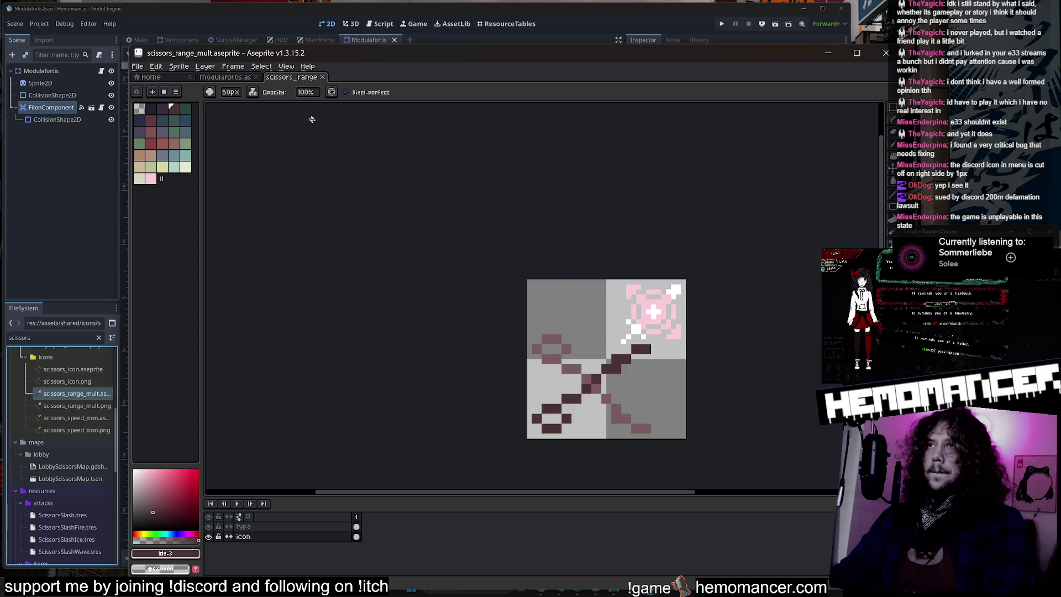
Step: Place the scissors icon view beside the pillar sprite and widen it
{"action": "mouse_move", "coordinate": [293, 83]}
{"action": "left_mouse_down"}
{"action": "mouse_move", "coordinate": [824, 195]}
{"action": "mouse_move", "coordinate": [812, 211]}
{"action": "left_mouse_up"}
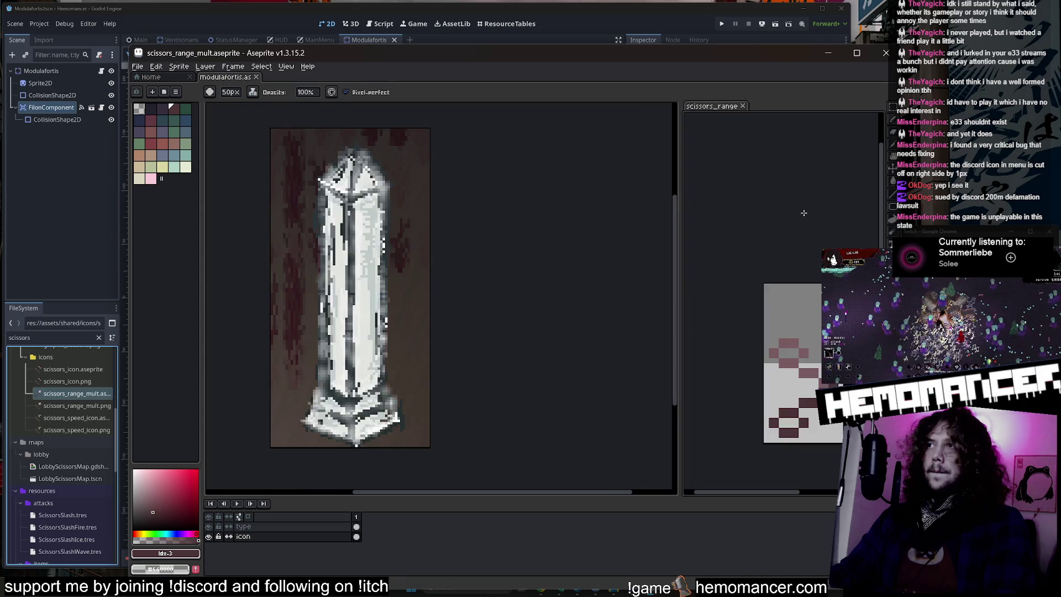
{"action": "left_click_drag", "start_coordinate": [681, 230], "coordinate": [551, 232]}
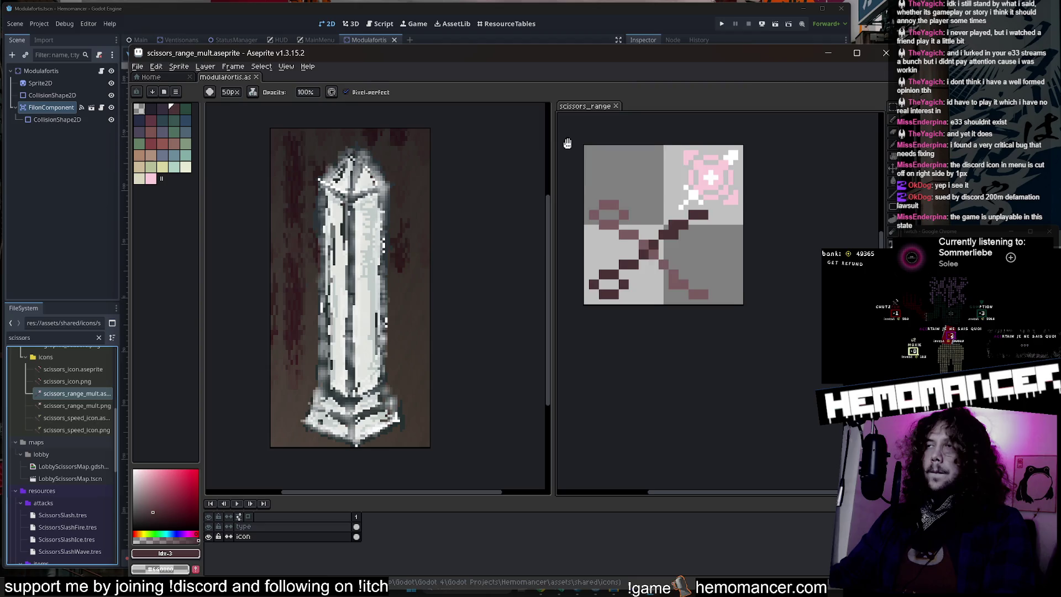
{"action": "scroll", "coordinate": [646, 293], "scroll_direction": "up", "scroll_amount": 4}
{"action": "scroll", "coordinate": [647, 293], "scroll_direction": "down", "scroll_amount": 4}
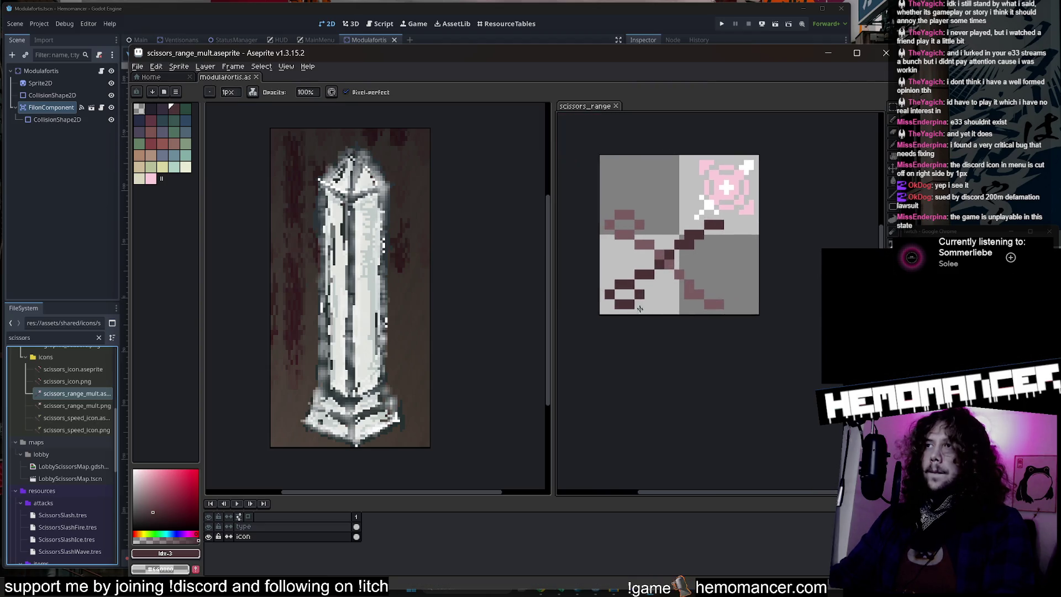
Step: Inspect the pillar sprite's layers from Layer 7 down to Layer 4
{"action": "left_click", "coordinate": [535, 267]}
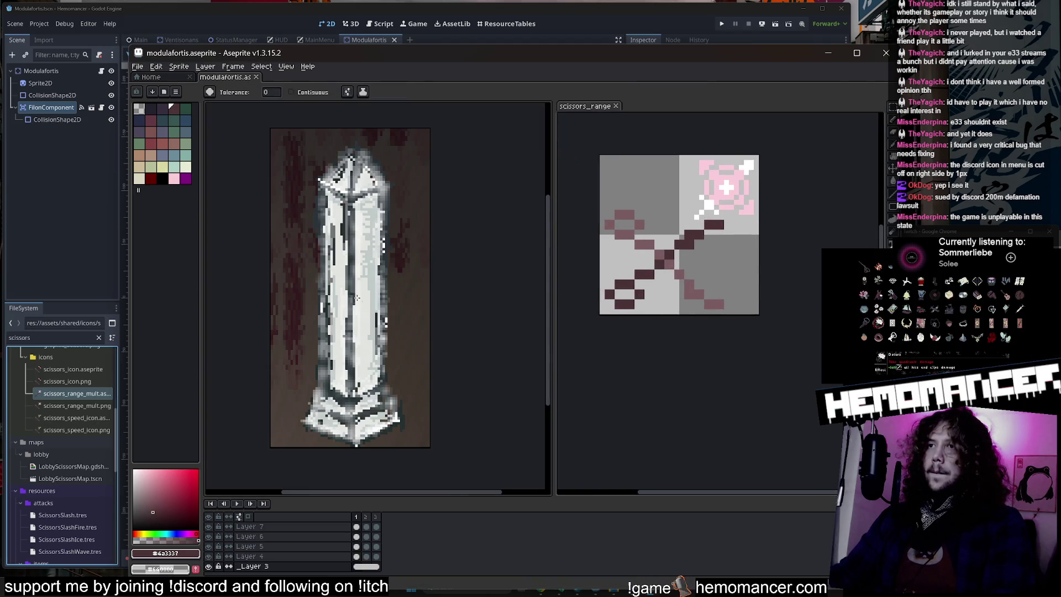
{"action": "key", "text": "b"}
{"action": "scroll", "coordinate": [365, 309], "scroll_direction": "up", "scroll_amount": 3}
{"action": "key", "text": "ctrl+z"}
{"action": "key", "text": "ctrl+z"}
{"action": "key", "text": "ctrl+z"}
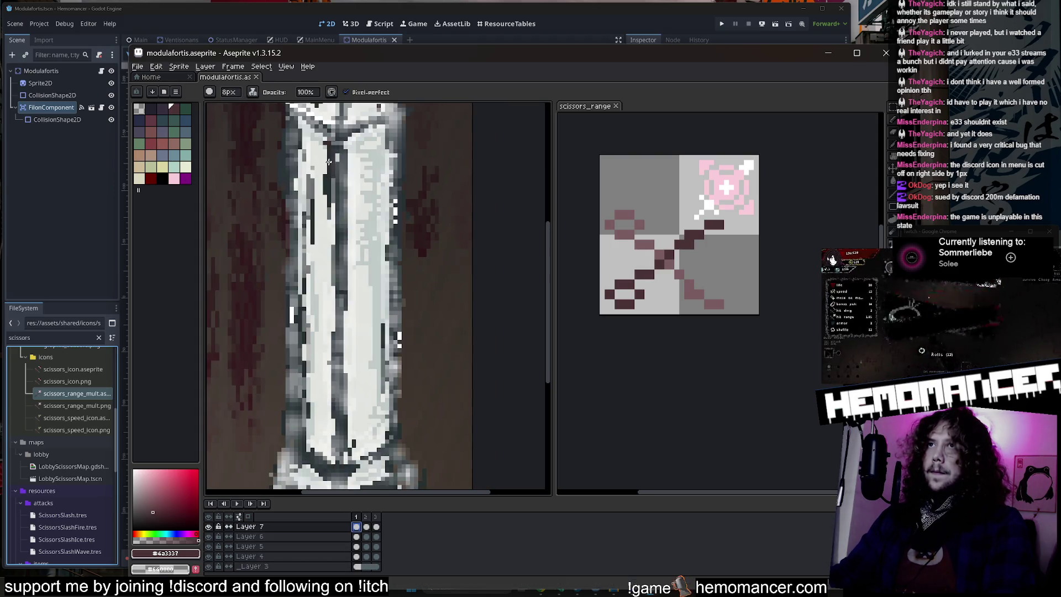
{"action": "scroll", "coordinate": [329, 159], "scroll_direction": "up", "scroll_amount": 5}
{"action": "scroll", "coordinate": [328, 164], "scroll_direction": "down", "scroll_amount": 3}
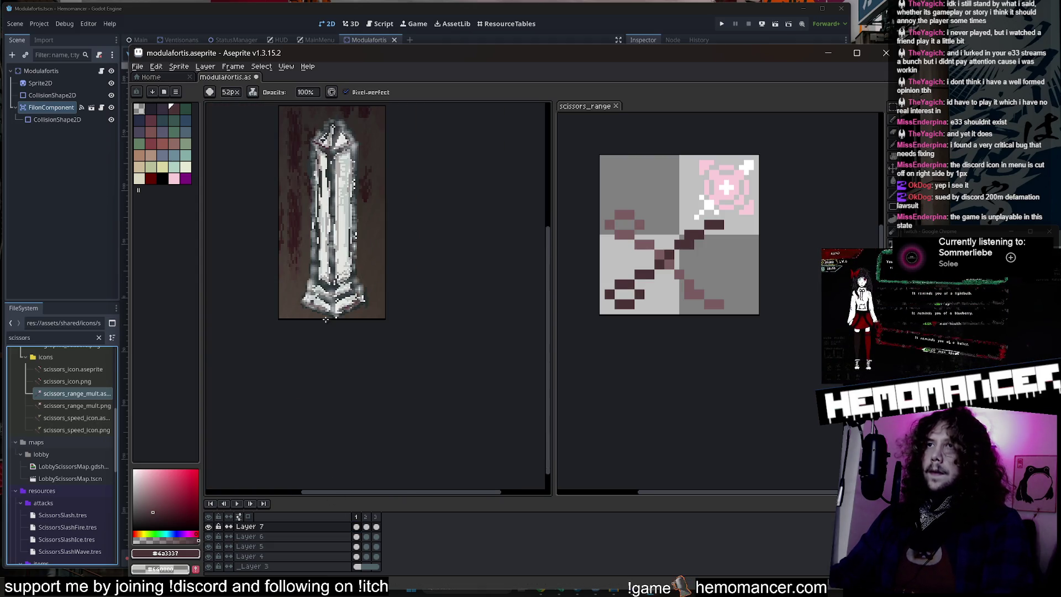
{"action": "left_click", "coordinate": [356, 536]}
{"action": "scroll", "coordinate": [316, 306], "scroll_direction": "up", "scroll_amount": 1}
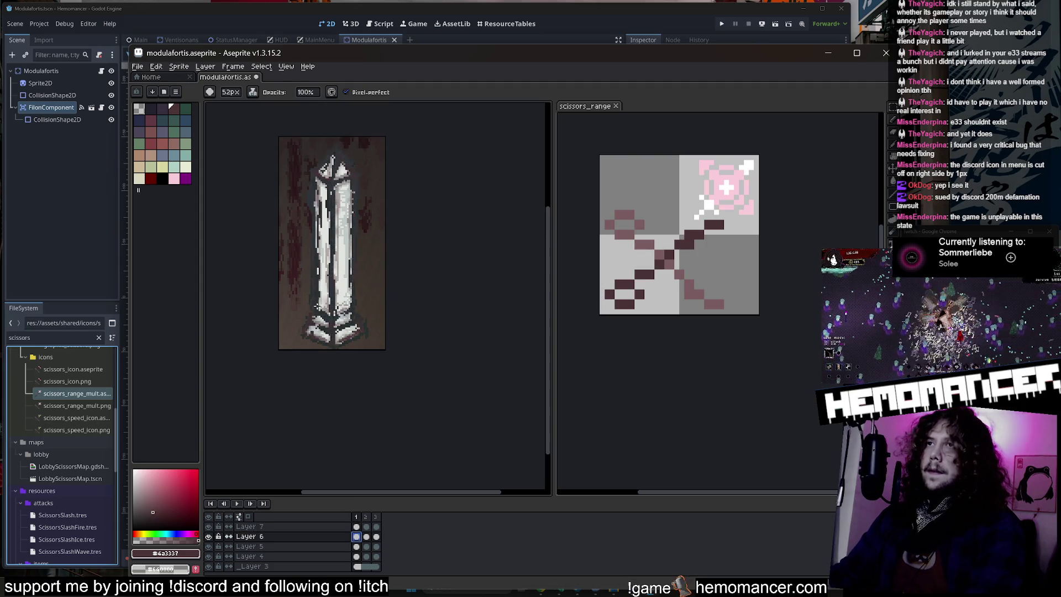
{"action": "left_click", "coordinate": [357, 547]}
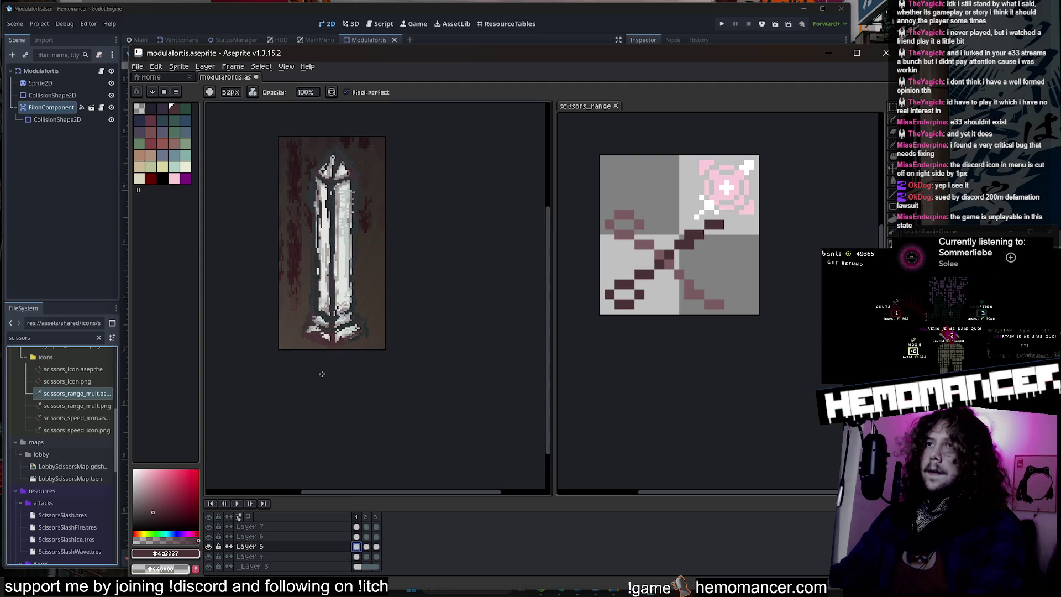
{"action": "scroll", "coordinate": [333, 169], "scroll_direction": "up", "scroll_amount": 1}
{"action": "key", "text": "v"}
{"action": "left_click", "coordinate": [357, 557]}
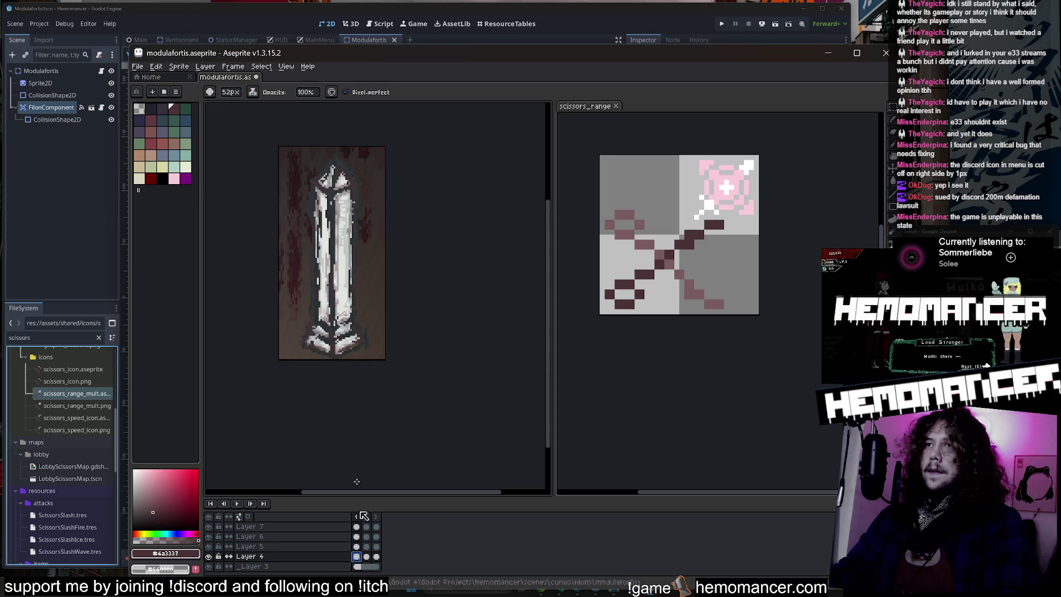
{"action": "key", "text": "b"}
Step: Step through the pillar's three frames to compare crystal heights, ending on frame 2
{"action": "left_click", "coordinate": [367, 527]}
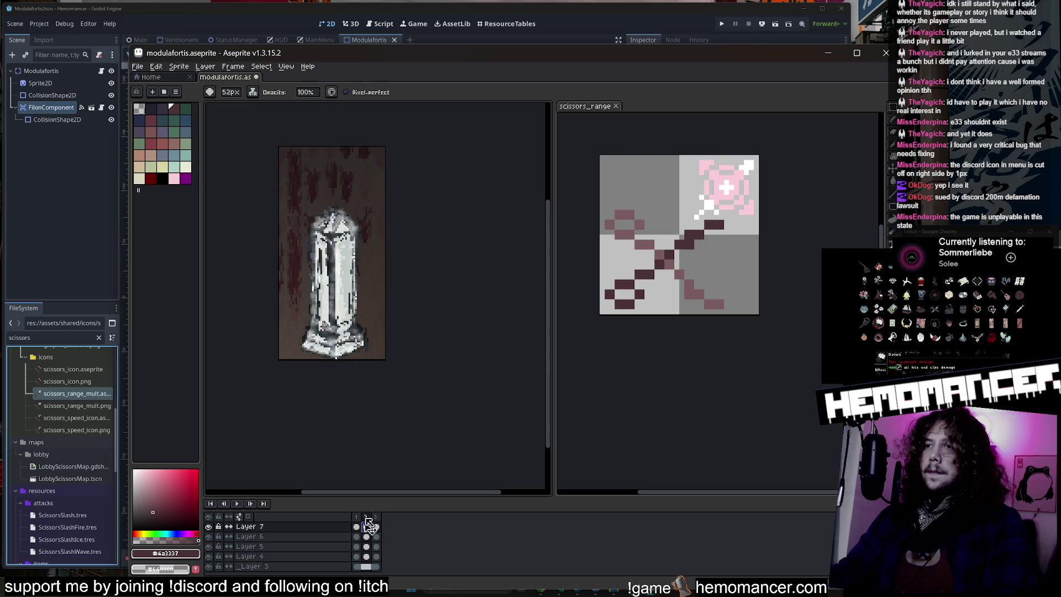
{"action": "key", "text": "period"}
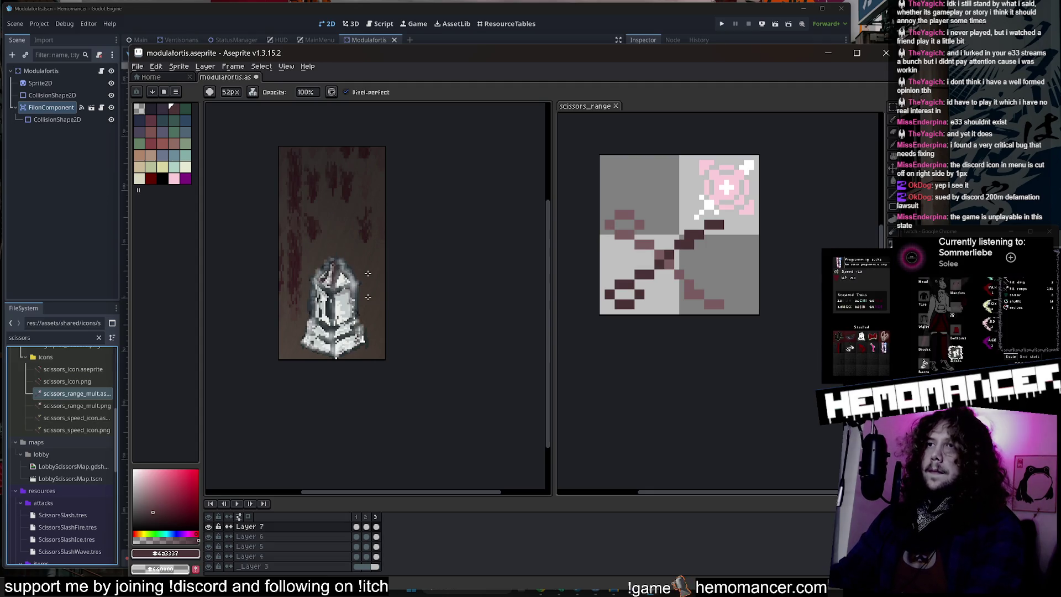
{"action": "key", "text": "period"}
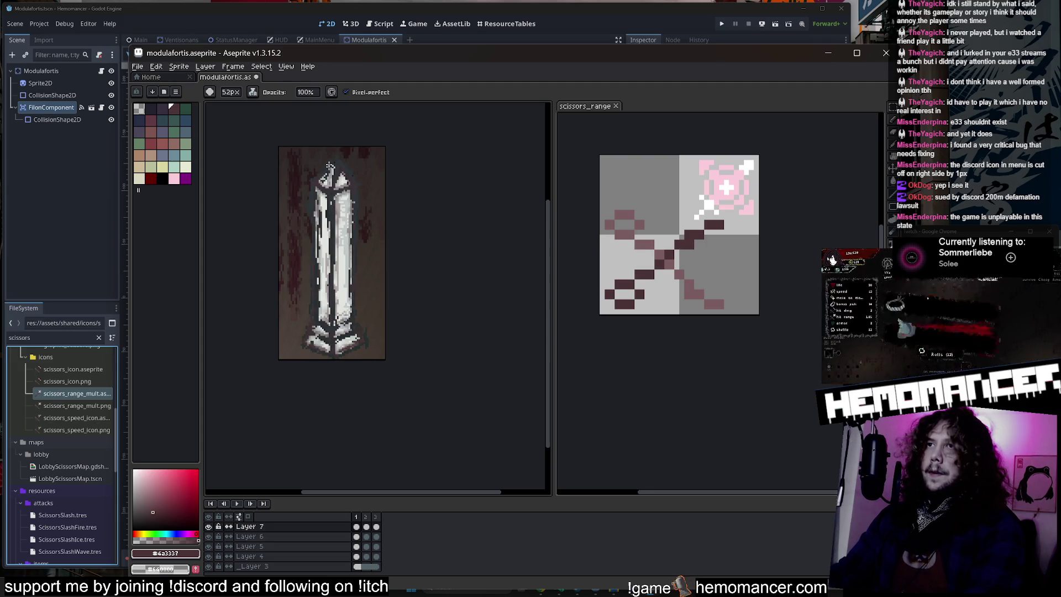
{"action": "key", "text": "period"}
{"action": "key", "text": "period"}
{"action": "key", "text": "period"}
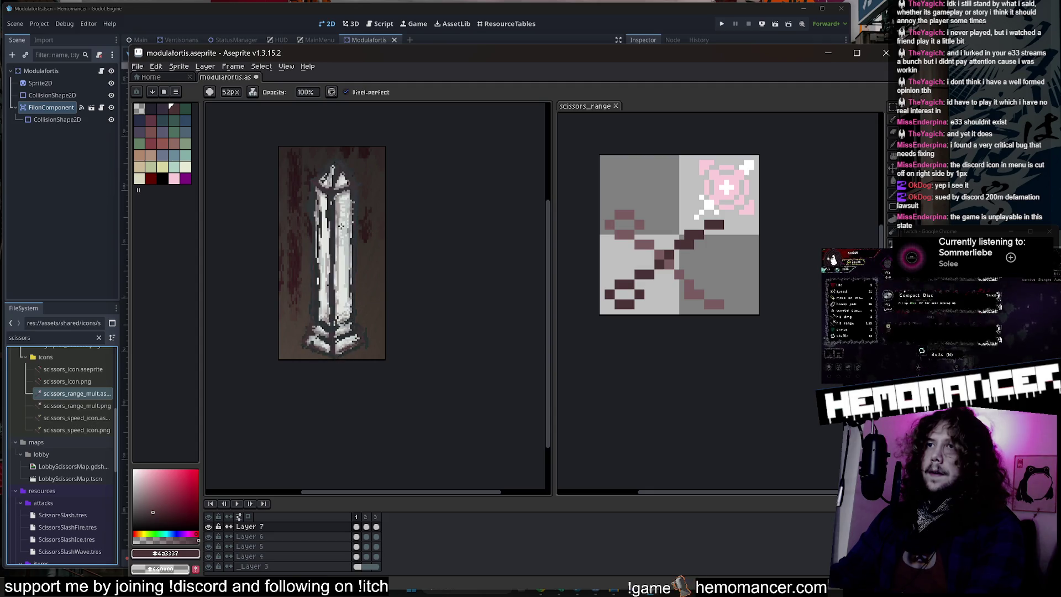
{"action": "key", "text": "comma"}
{"action": "key", "text": "comma"}
{"action": "key", "text": "comma"}
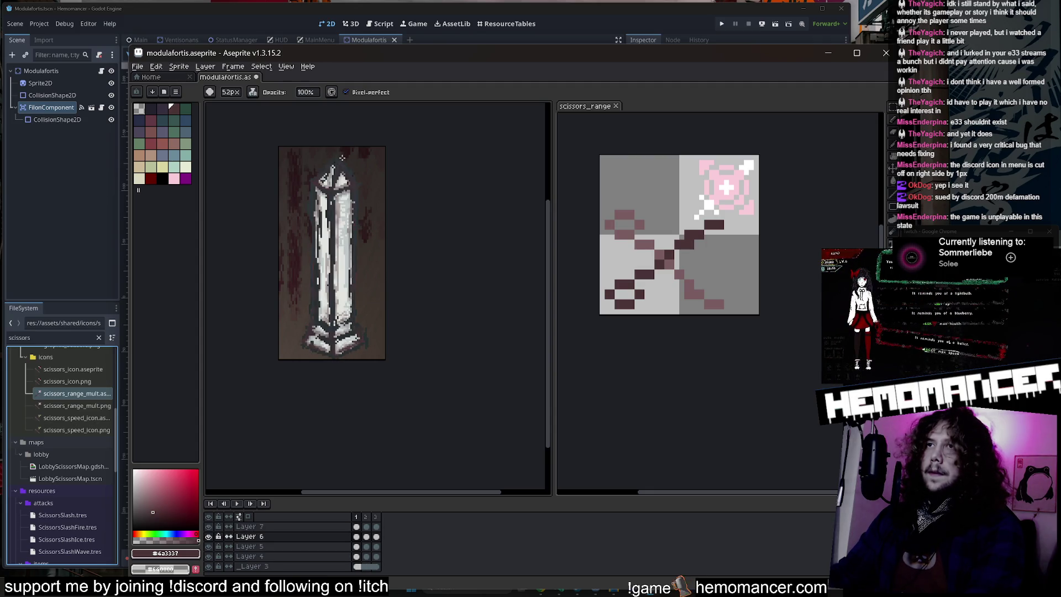
{"action": "key", "text": "period"}
{"action": "key", "text": "period"}
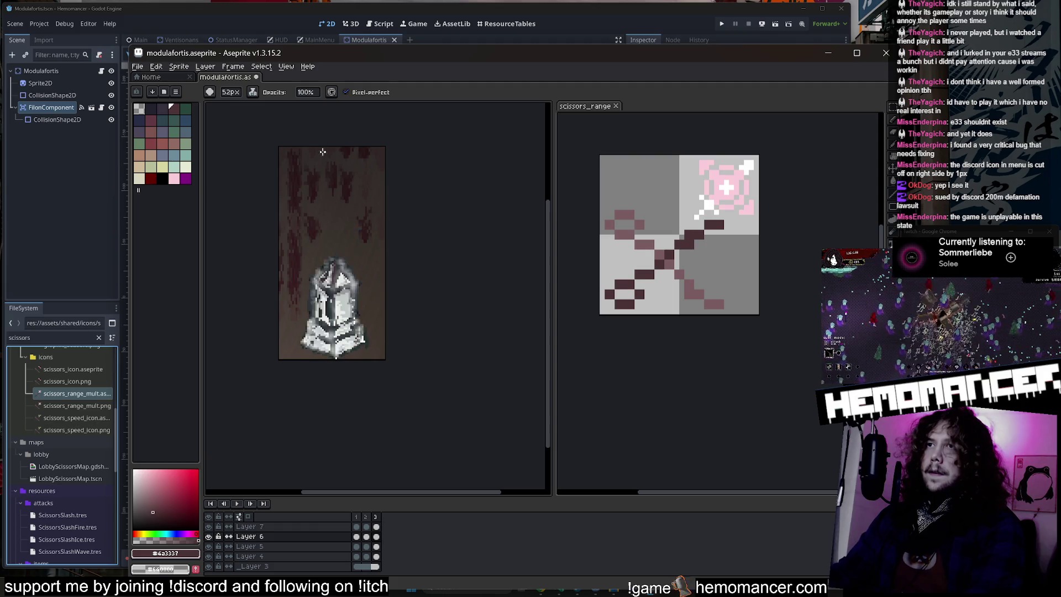
{"action": "key", "text": "period"}
{"action": "key", "text": "period"}
{"action": "key", "text": "period"}
{"action": "key", "text": "comma"}
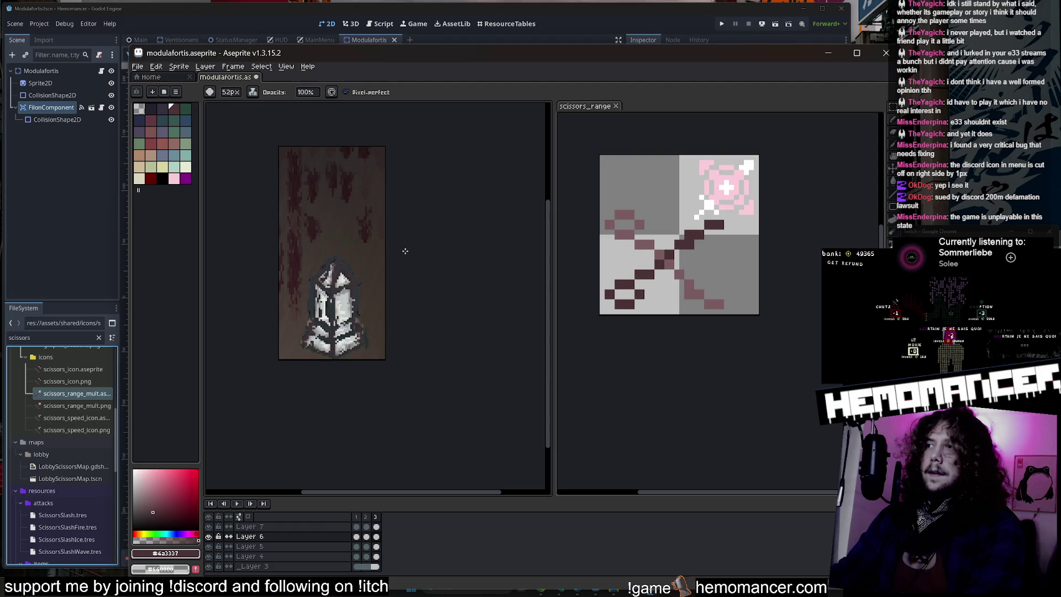
{"action": "key", "text": "period"}
{"action": "key", "text": "period"}
{"action": "key", "text": "period"}
{"action": "key", "text": "period"}
Step: Recentre and play the pillar animation, then eyedrop #4a3337 from the scissors icon
{"action": "left_click", "coordinate": [602, 255]}
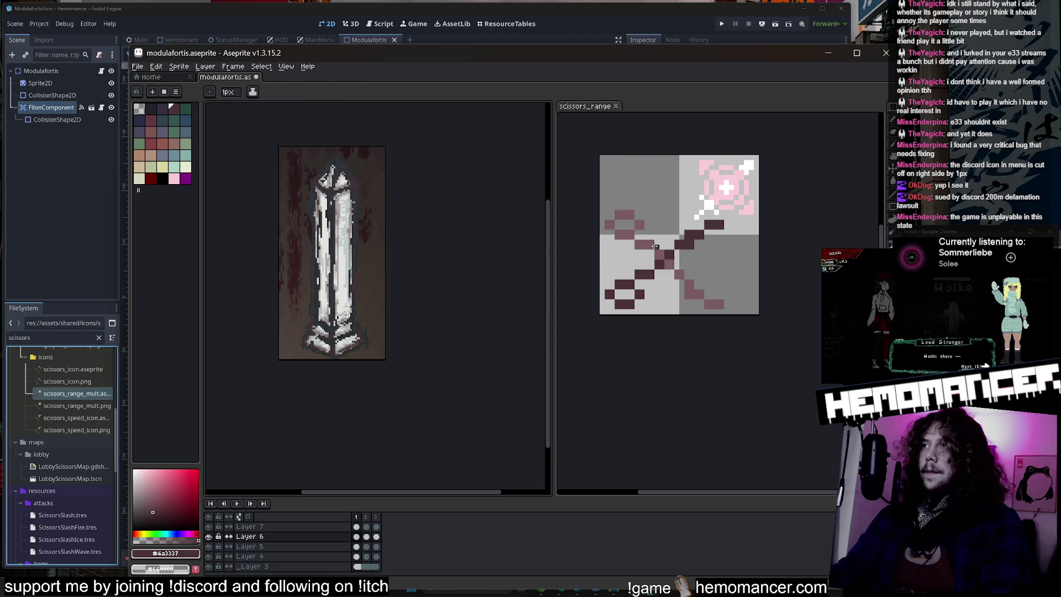
{"action": "left_click", "coordinate": [445, 303]}
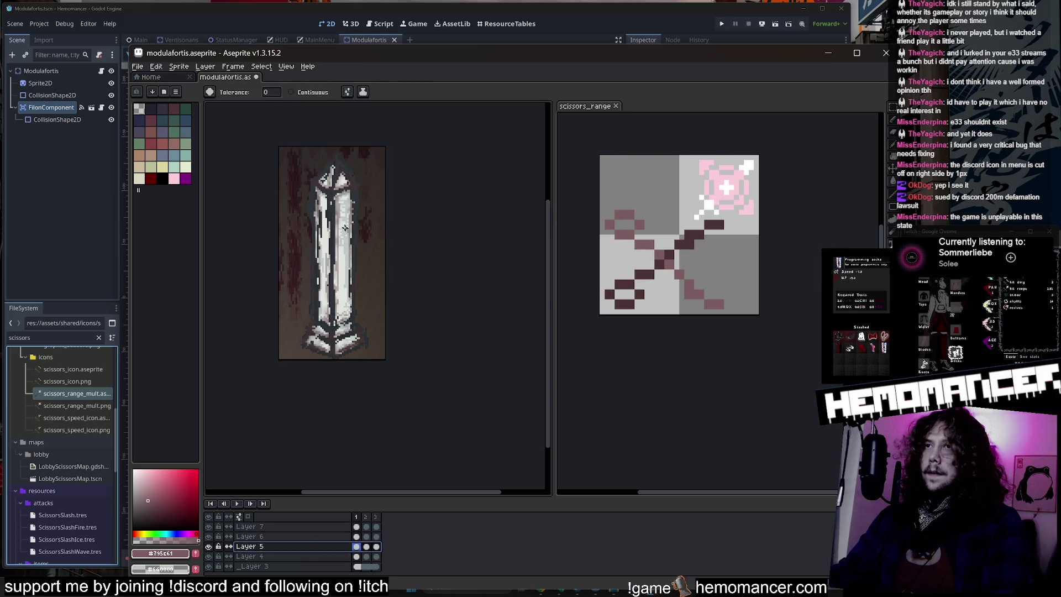
{"action": "scroll", "coordinate": [347, 232], "scroll_direction": "up", "scroll_amount": 2}
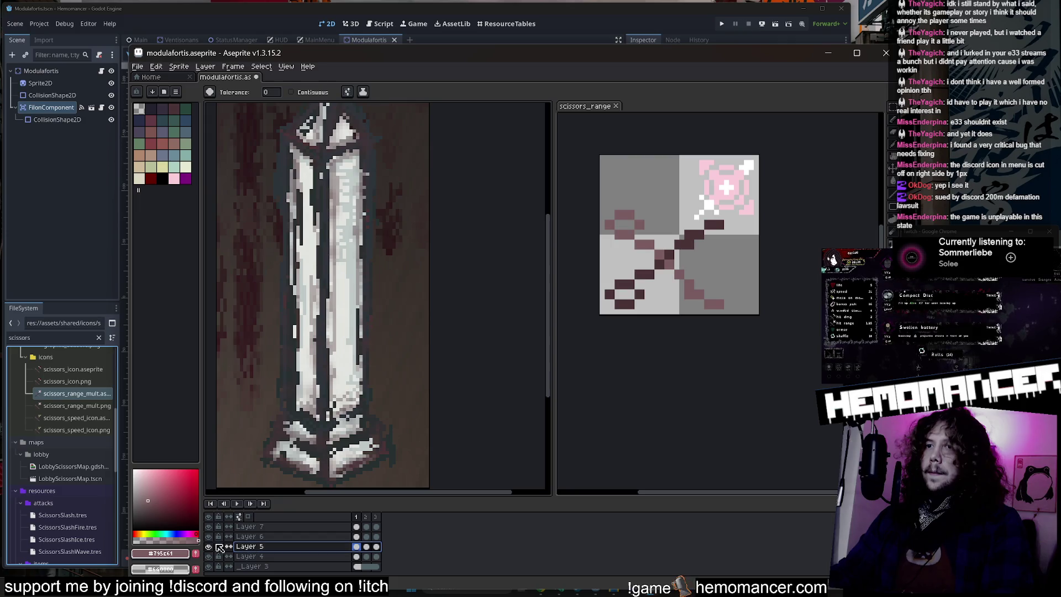
{"action": "scroll", "coordinate": [354, 264], "scroll_direction": "down", "scroll_amount": 2}
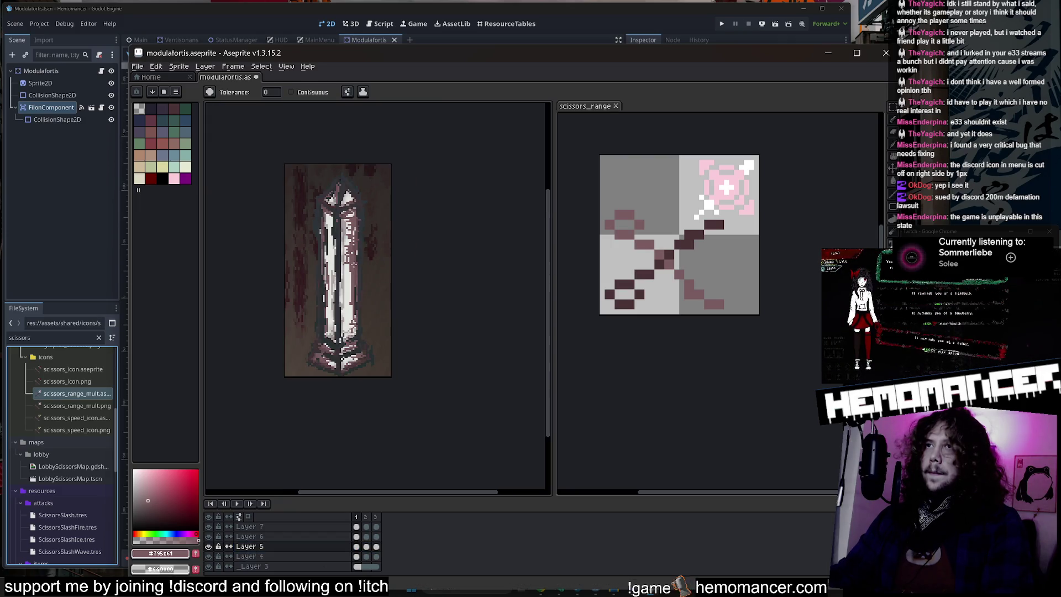
{"action": "key", "text": "Right"}
{"action": "scroll", "coordinate": [357, 286], "scroll_direction": "up", "scroll_amount": 2}
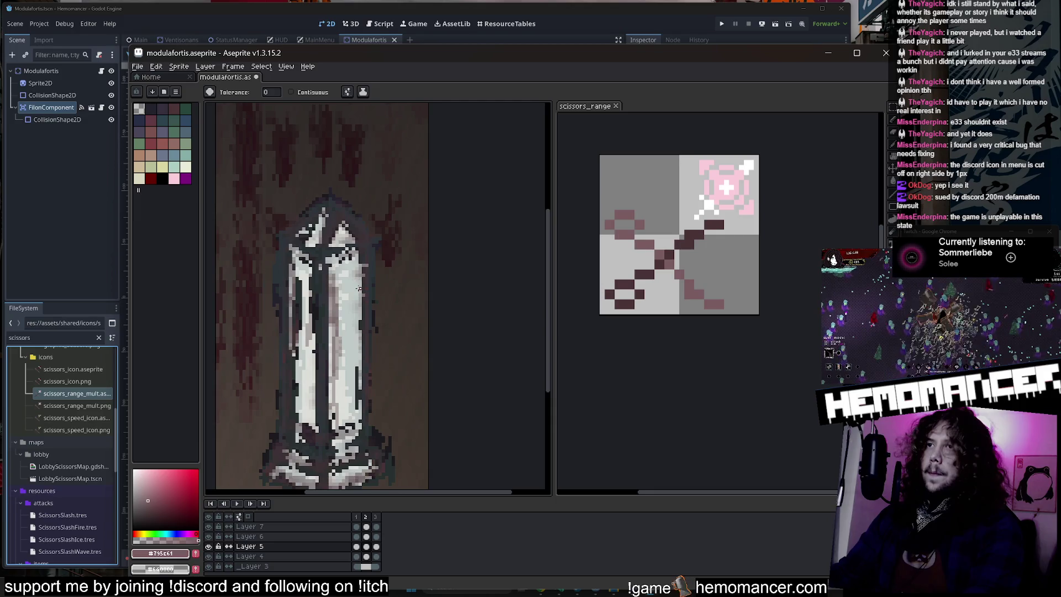
{"action": "scroll", "coordinate": [390, 351], "scroll_direction": "down", "scroll_amount": 2}
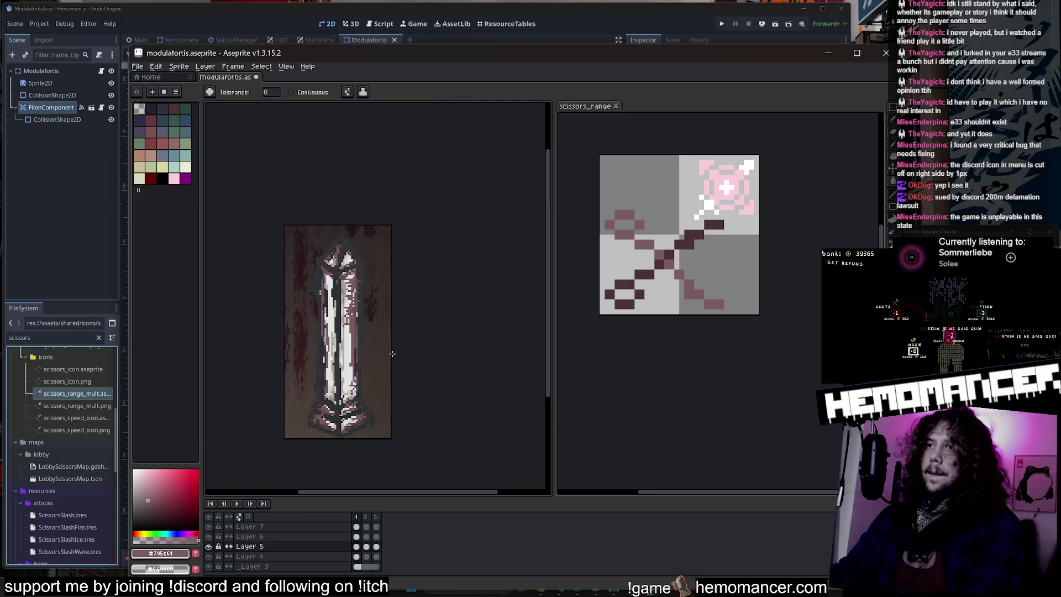
{"action": "left_click_drag", "start_coordinate": [397, 352], "coordinate": [437, 299]}
{"action": "key", "text": "Return"}
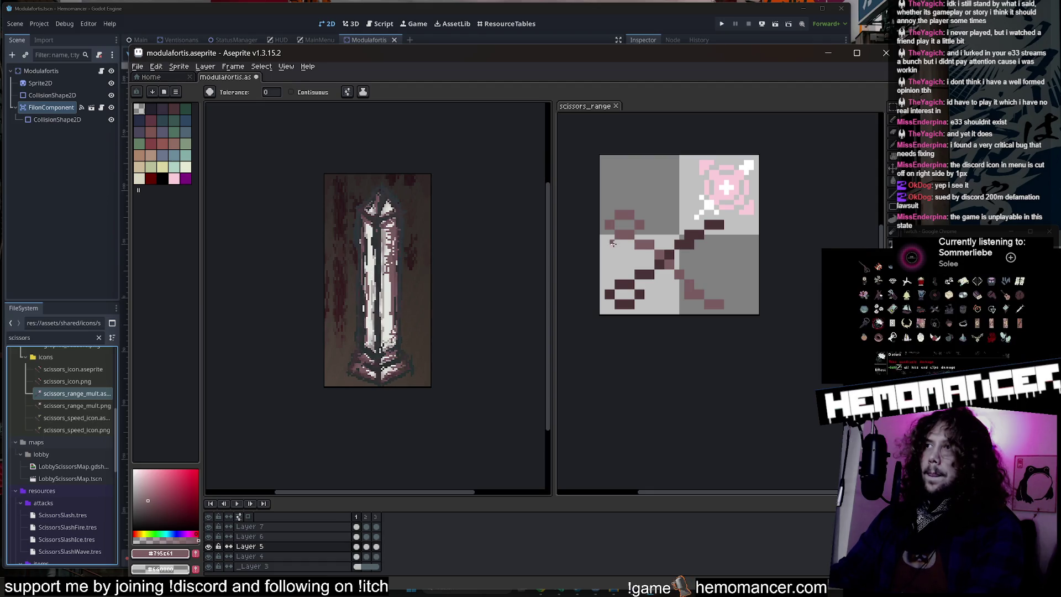
{"action": "key", "text": "i"}
{"action": "left_click", "coordinate": [689, 239]}
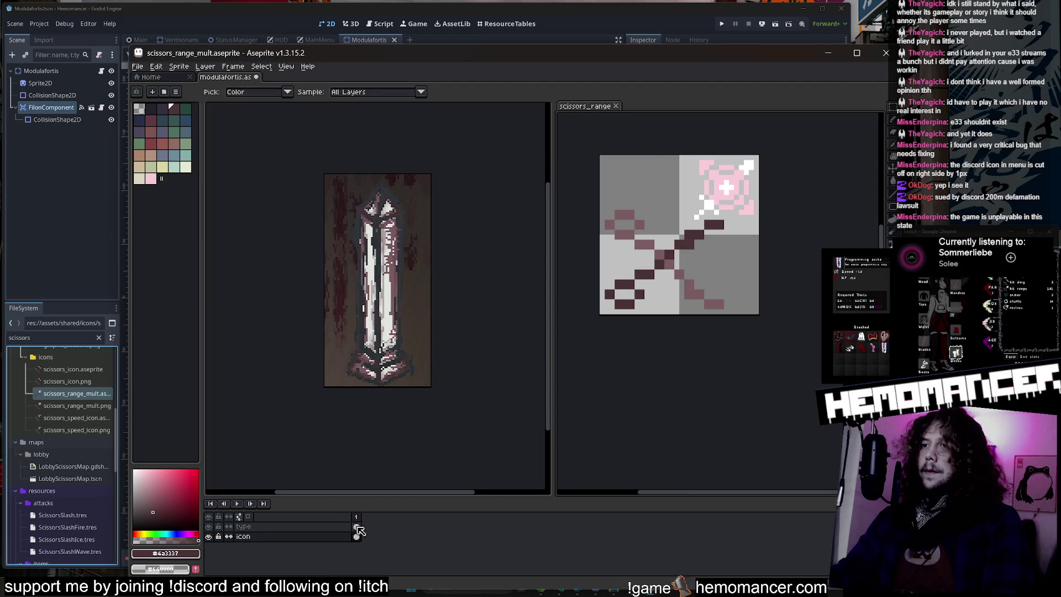
Step: Pick light pink #facdda from the scissors icon and play the pillar animation from Layer 4
{"action": "left_click", "coordinate": [734, 192]}
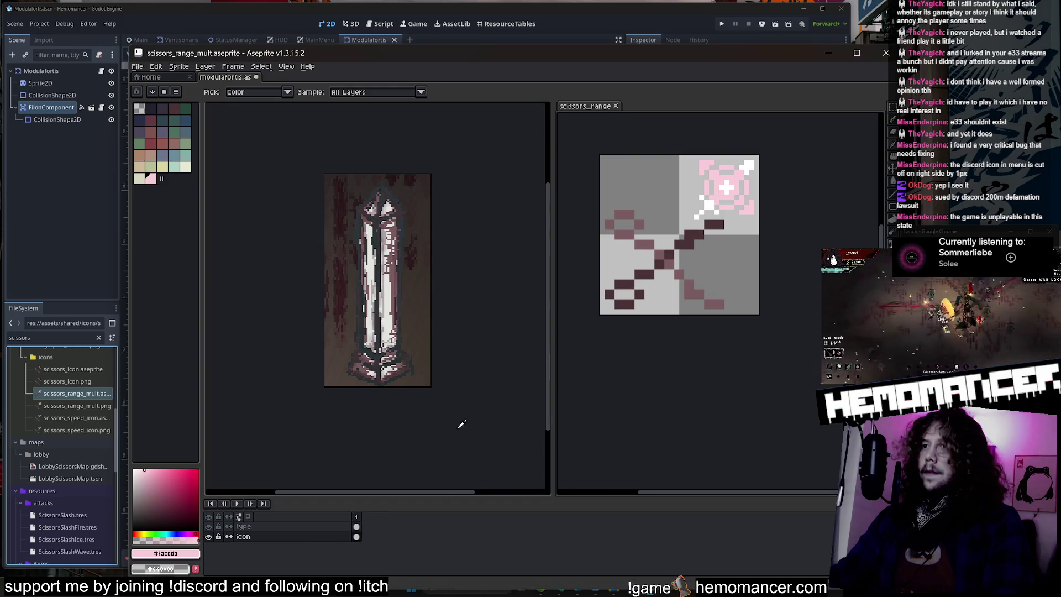
{"action": "key", "text": "b"}
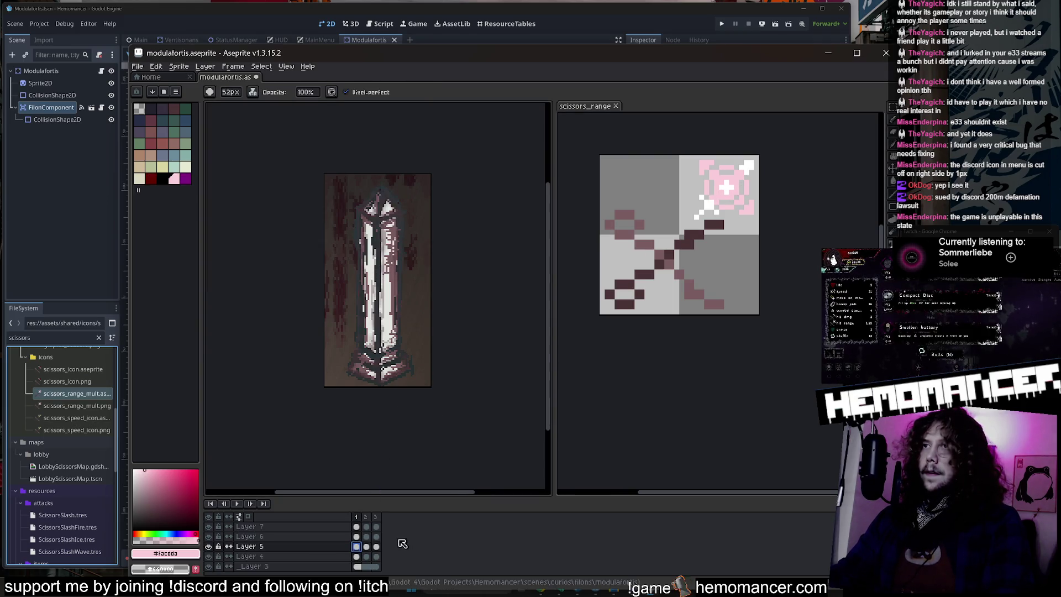
{"action": "left_click", "coordinate": [356, 557]}
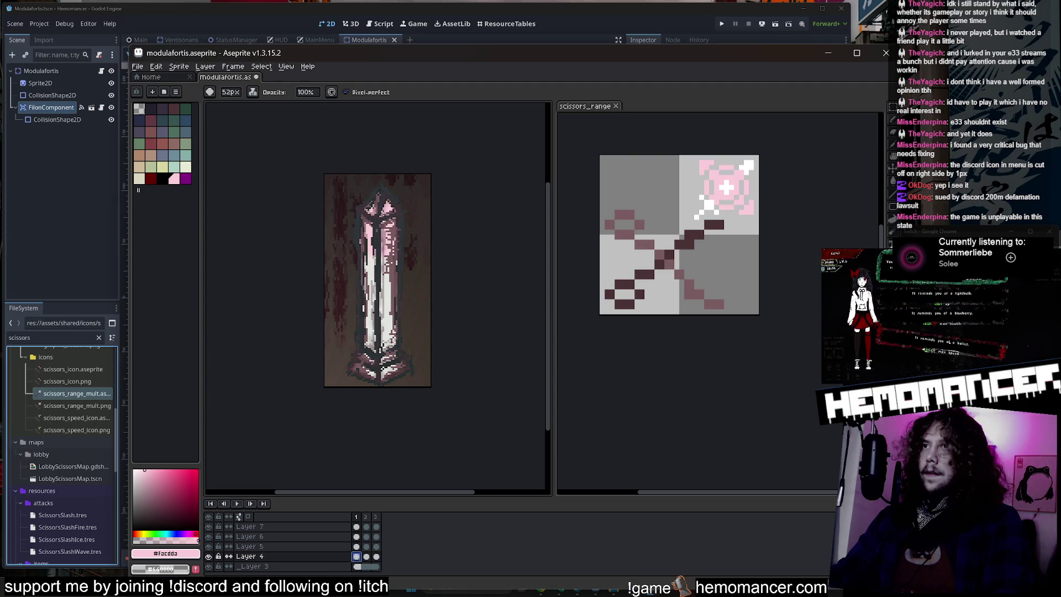
{"action": "key", "text": "Right"}
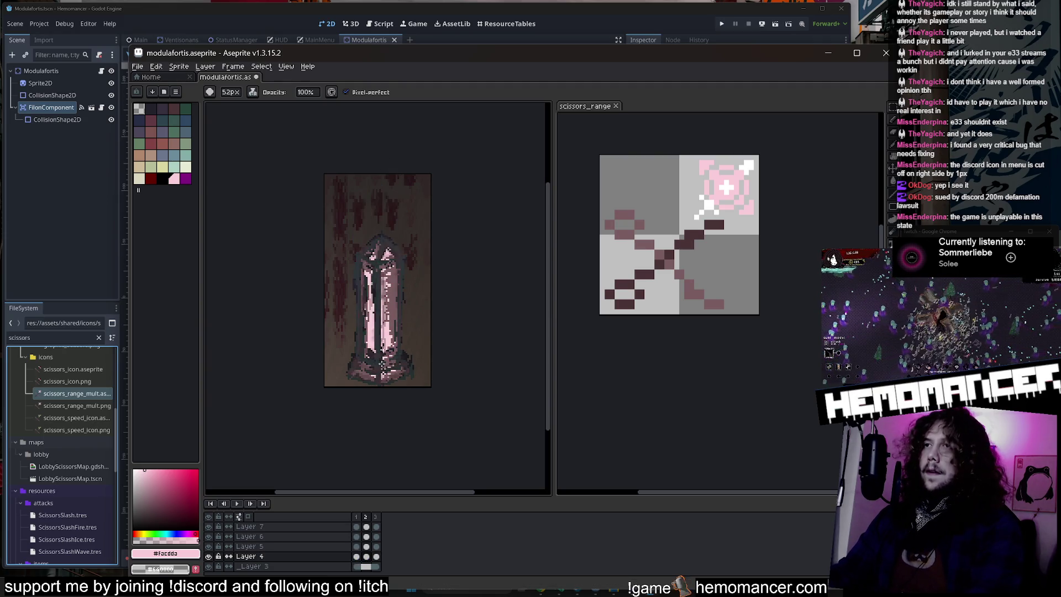
{"action": "key", "text": "Return"}
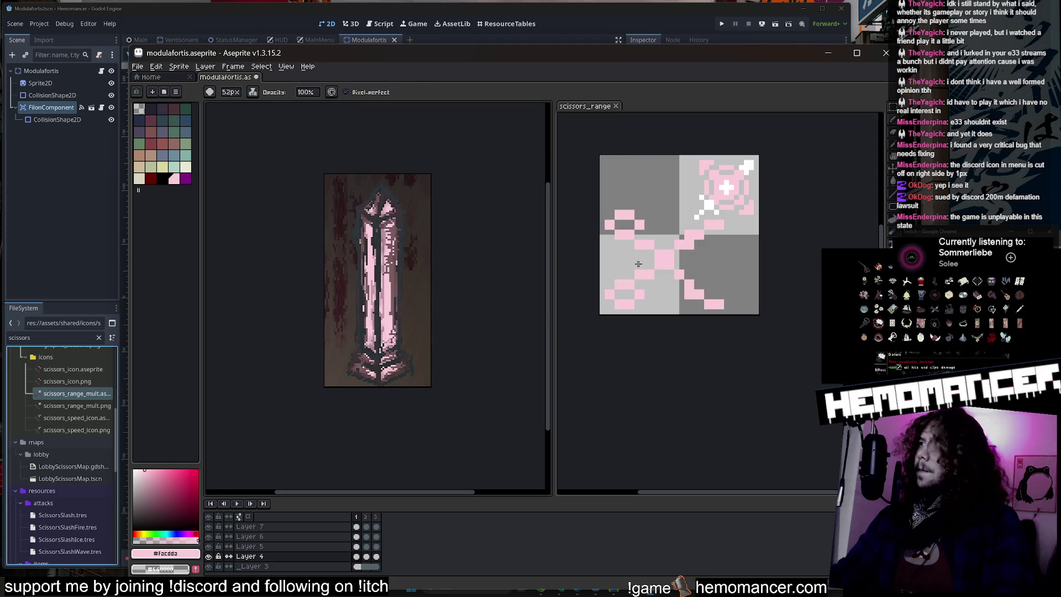
Step: Sample dark #4a3337, then check Layer 7's frames and drawing colour on the pillar sprite
{"action": "key", "text": "i"}
{"action": "left_click", "coordinate": [692, 235]}
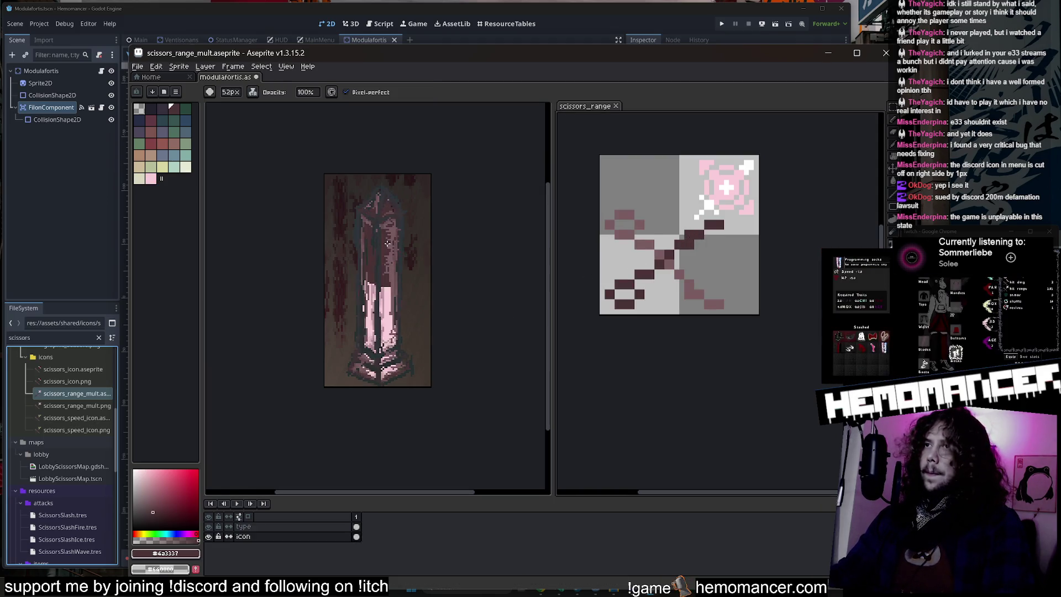
{"action": "left_click", "coordinate": [429, 477]}
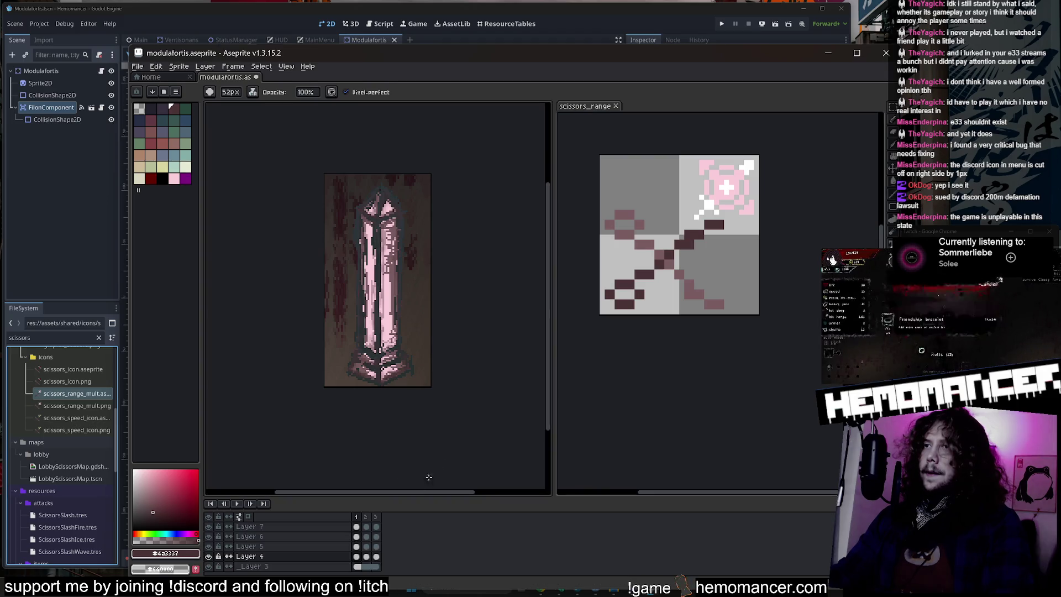
{"action": "left_click", "coordinate": [357, 527]}
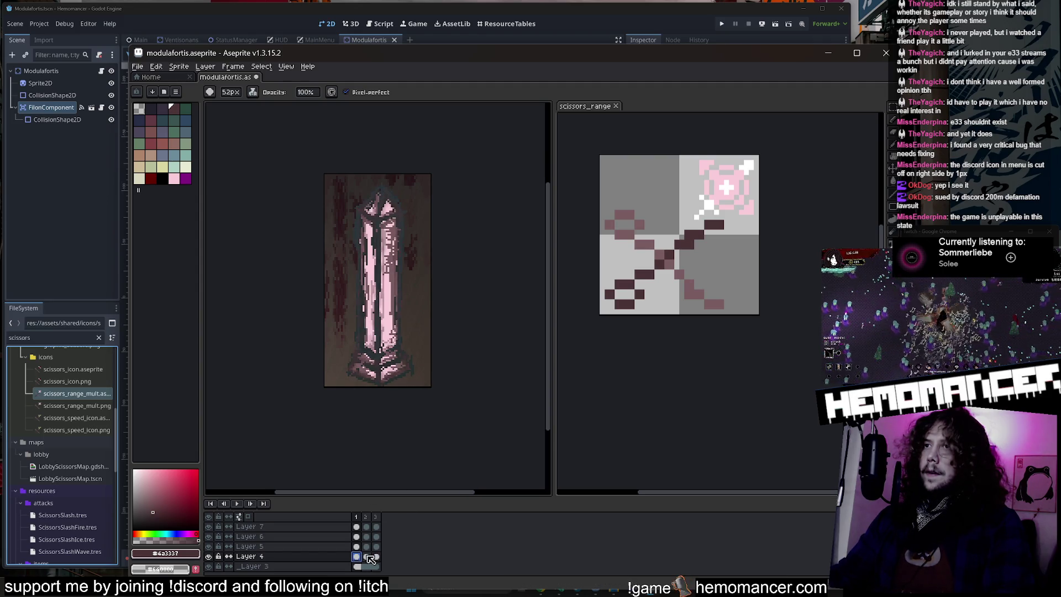
{"action": "left_click", "coordinate": [367, 556]}
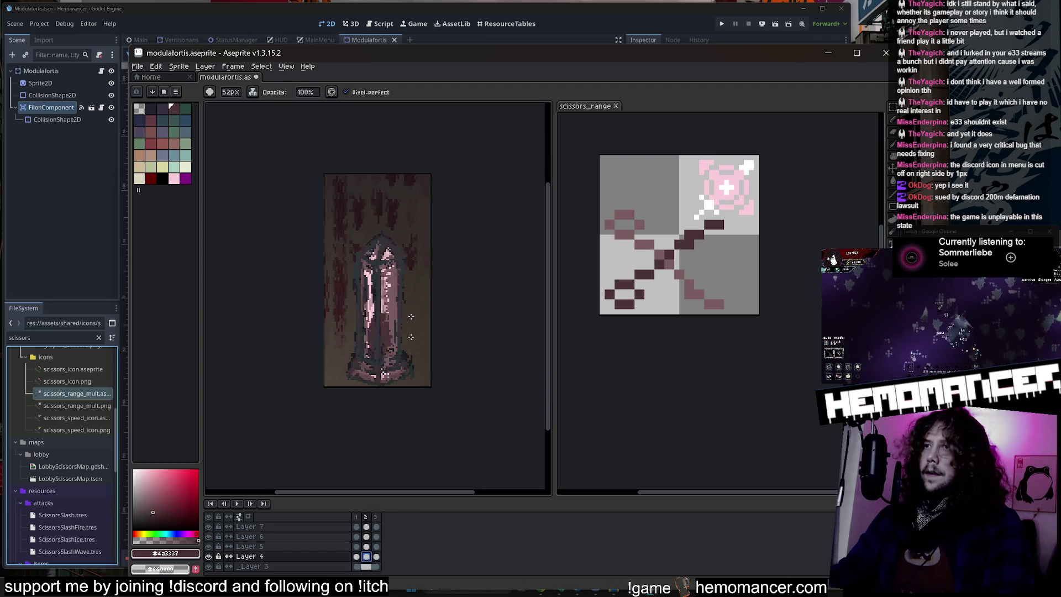
{"action": "left_click", "coordinate": [191, 554]}
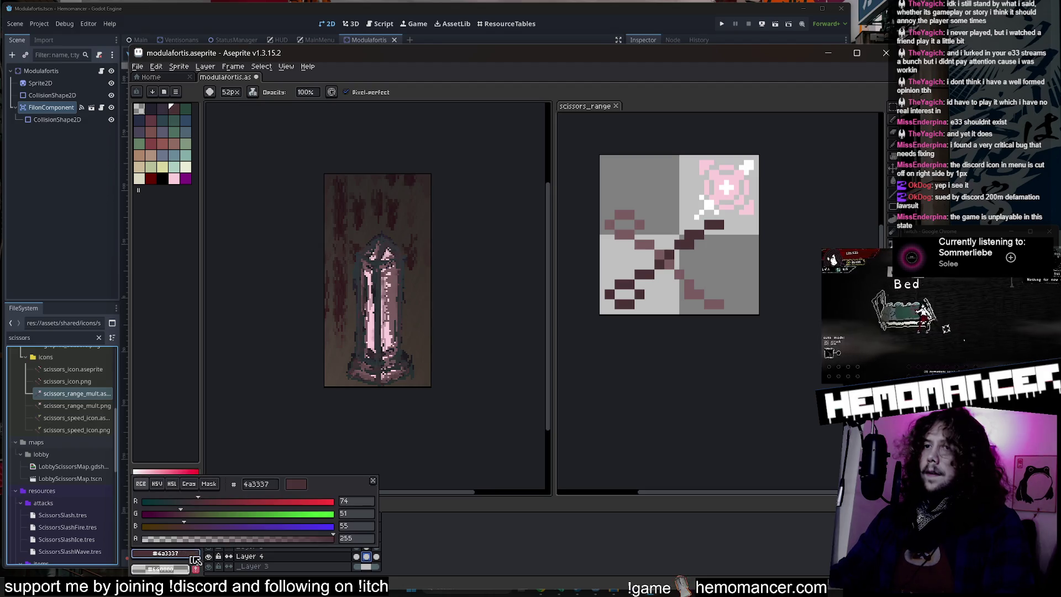
{"action": "left_click", "coordinate": [357, 556]}
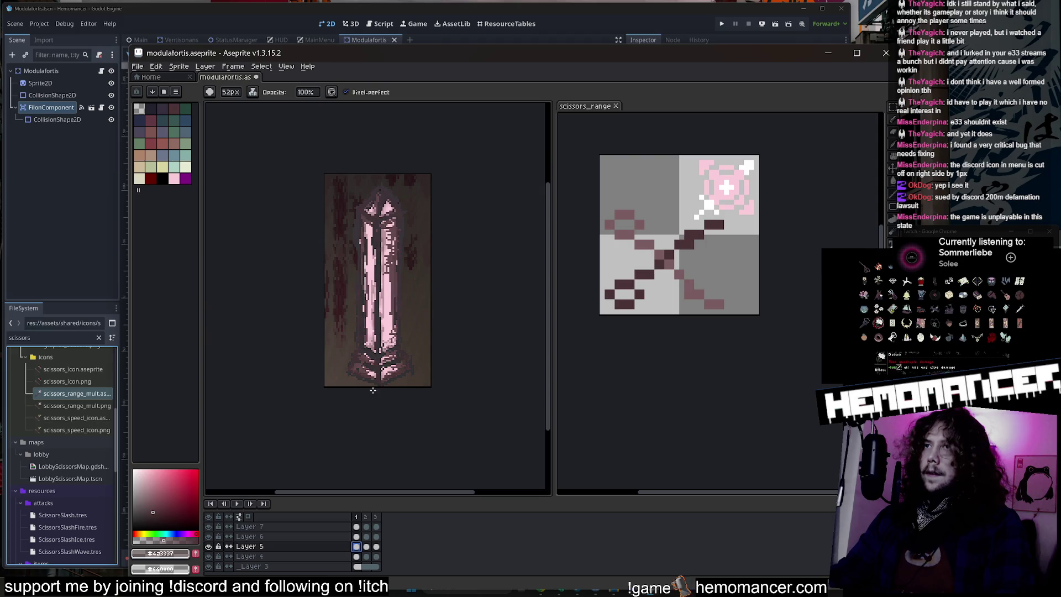
Step: Preview the pillar animation through frames 2 and 3, then close Aseprite
{"action": "key", "text": "Right"}
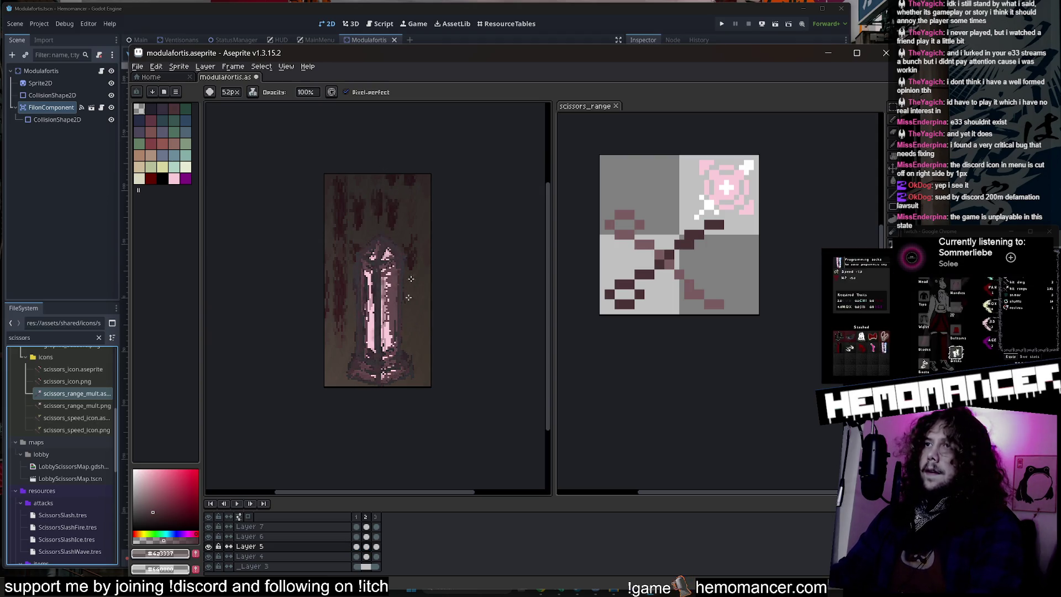
{"action": "key", "text": "Right"}
{"action": "key", "text": "Return"}
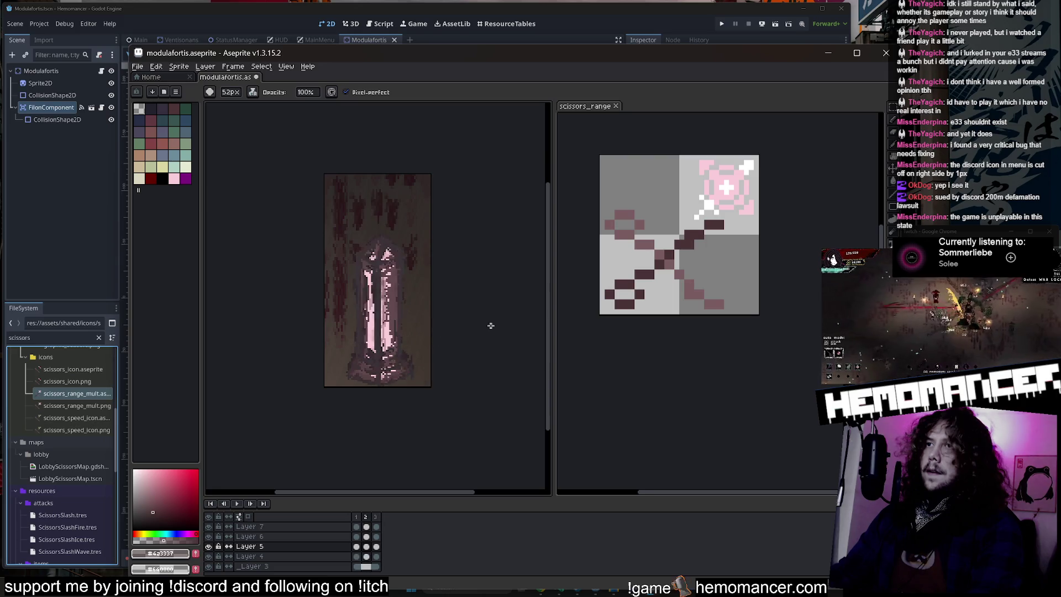
{"action": "right_click", "coordinate": [520, 284]}
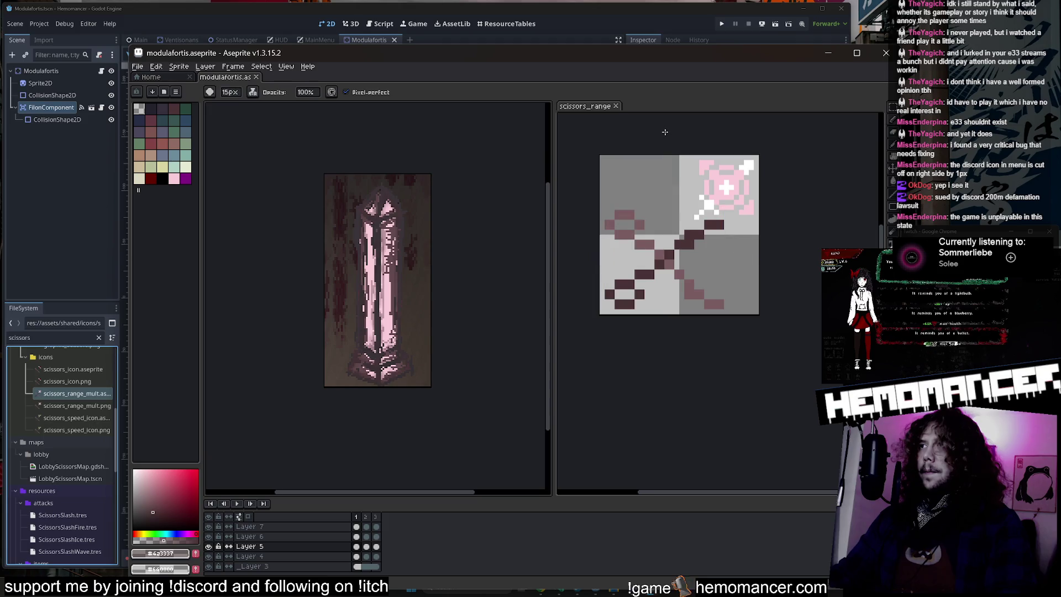
{"action": "left_click", "coordinate": [887, 54]}
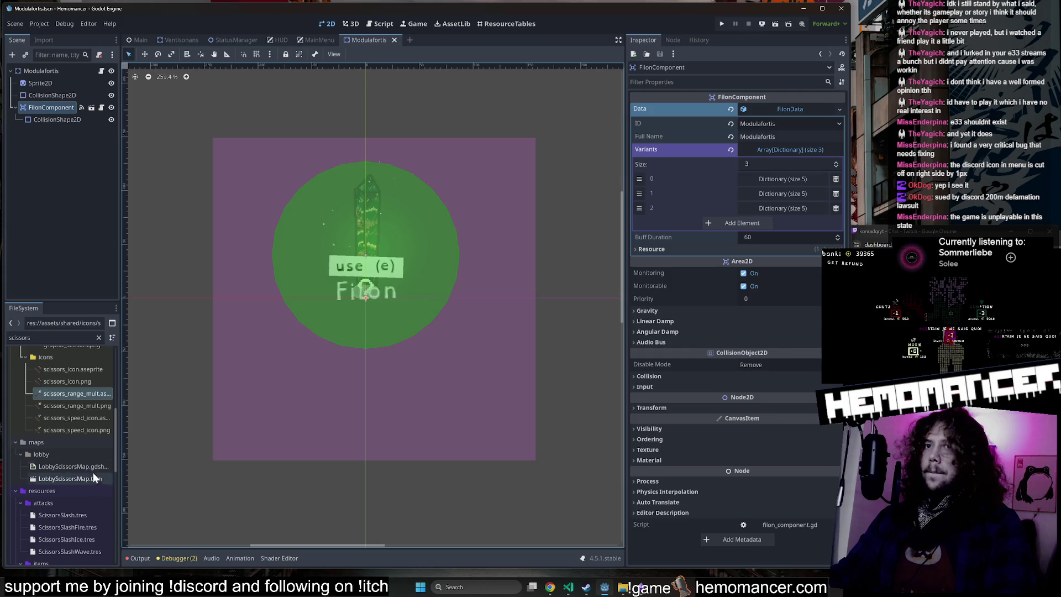
Step: Clear the FileSystem filter and reimport modulafortis.aseprite from the Import tab
{"action": "left_click", "coordinate": [58, 70]}
{"action": "scroll", "coordinate": [88, 431], "scroll_direction": "down", "scroll_amount": 5}
{"action": "scroll", "coordinate": [87, 446], "scroll_direction": "down", "scroll_amount": 5}
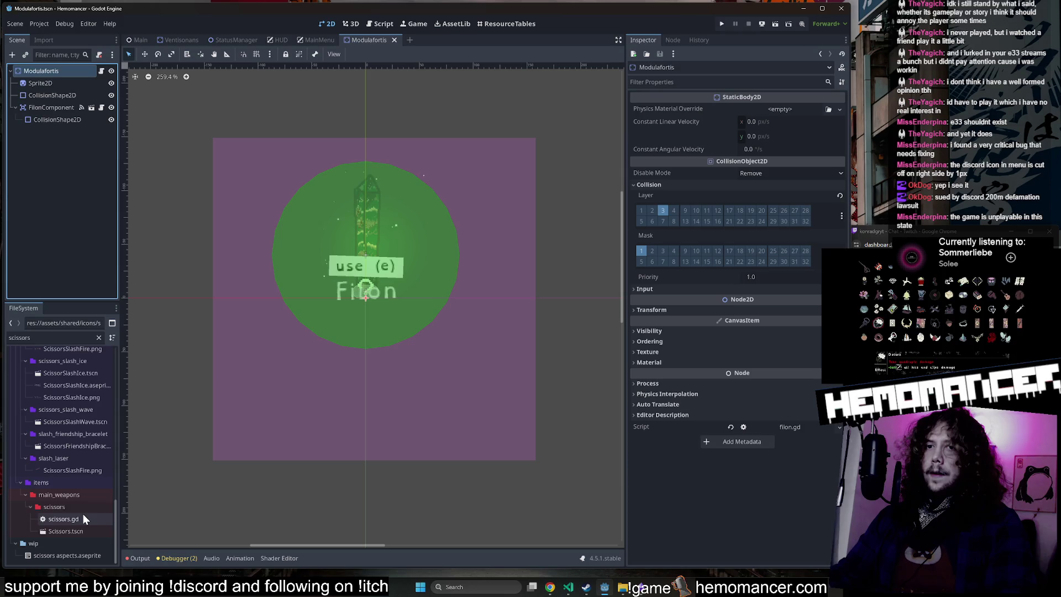
{"action": "left_click", "coordinate": [99, 337]}
{"action": "scroll", "coordinate": [65, 504], "scroll_direction": "down", "scroll_amount": 10}
{"action": "scroll", "coordinate": [69, 519], "scroll_direction": "up", "scroll_amount": 10}
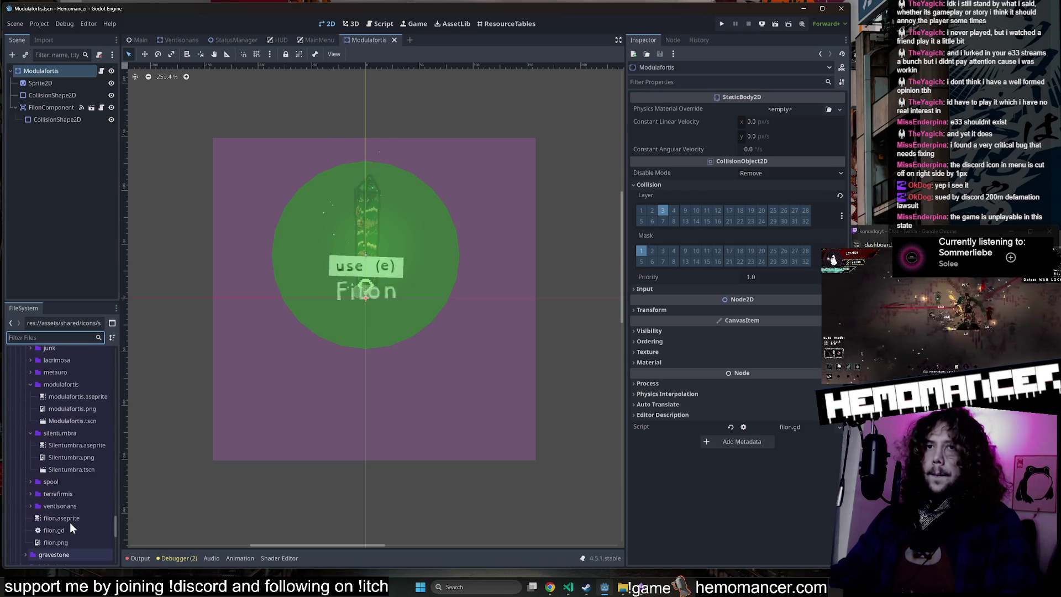
{"action": "left_click", "coordinate": [78, 448]}
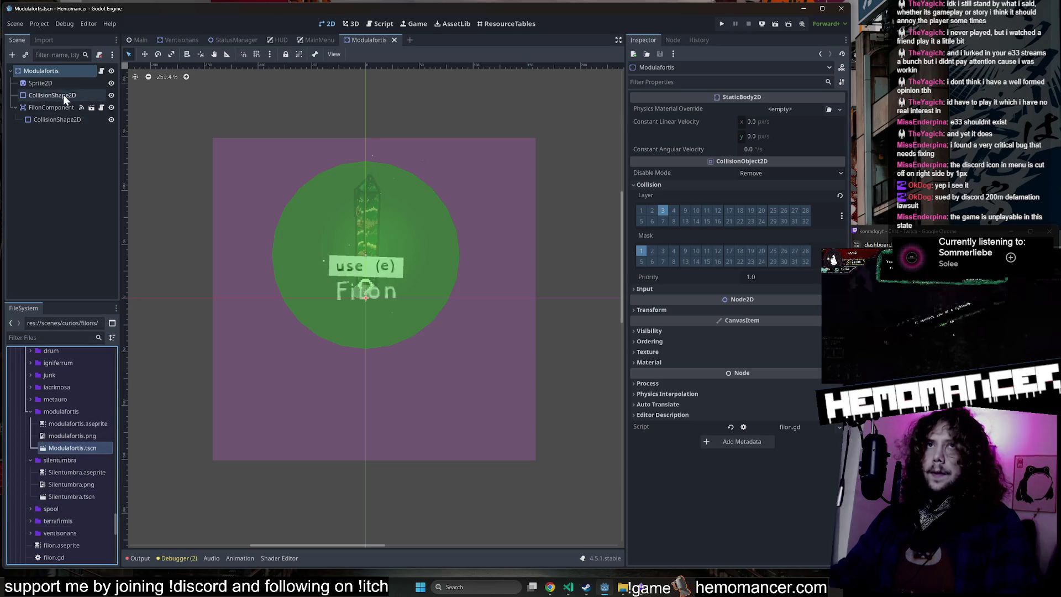
{"action": "left_click", "coordinate": [60, 81]}
{"action": "scroll", "coordinate": [735, 470], "scroll_direction": "down", "scroll_amount": 5}
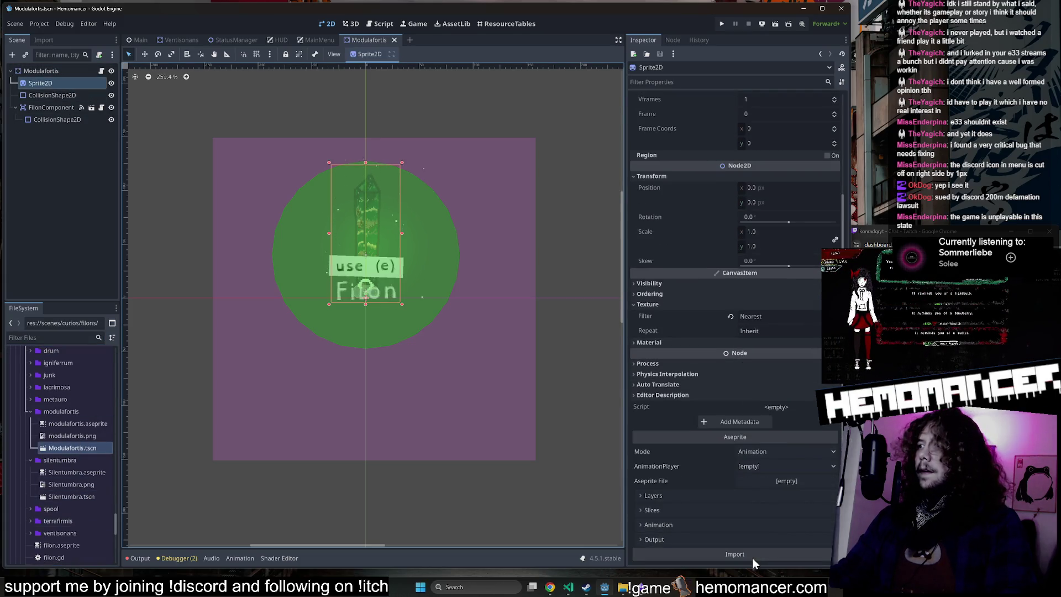
{"action": "left_click", "coordinate": [80, 424]}
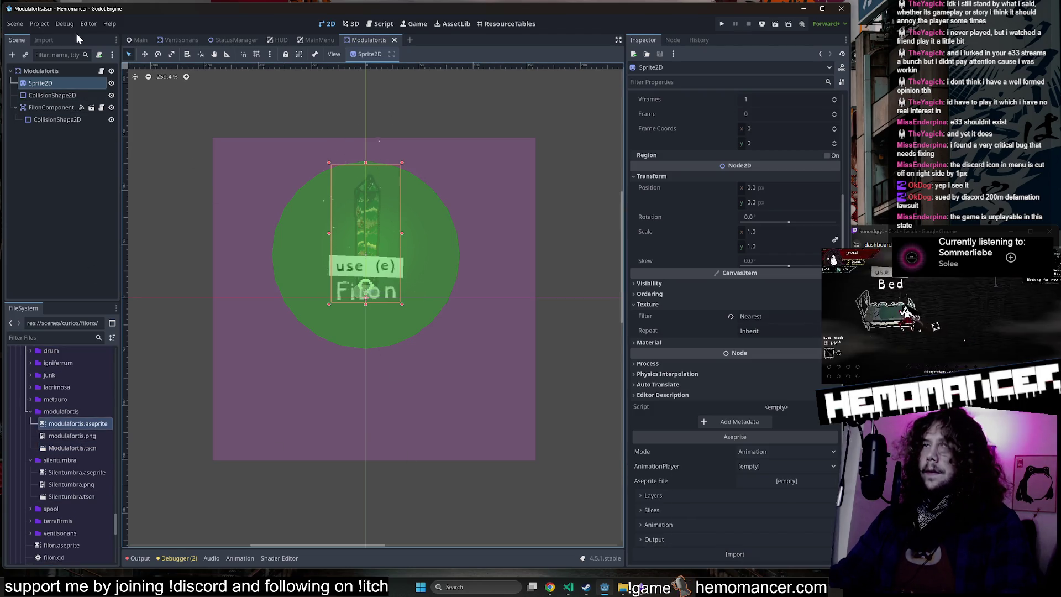
{"action": "left_click", "coordinate": [44, 40]}
{"action": "left_click", "coordinate": [76, 293]}
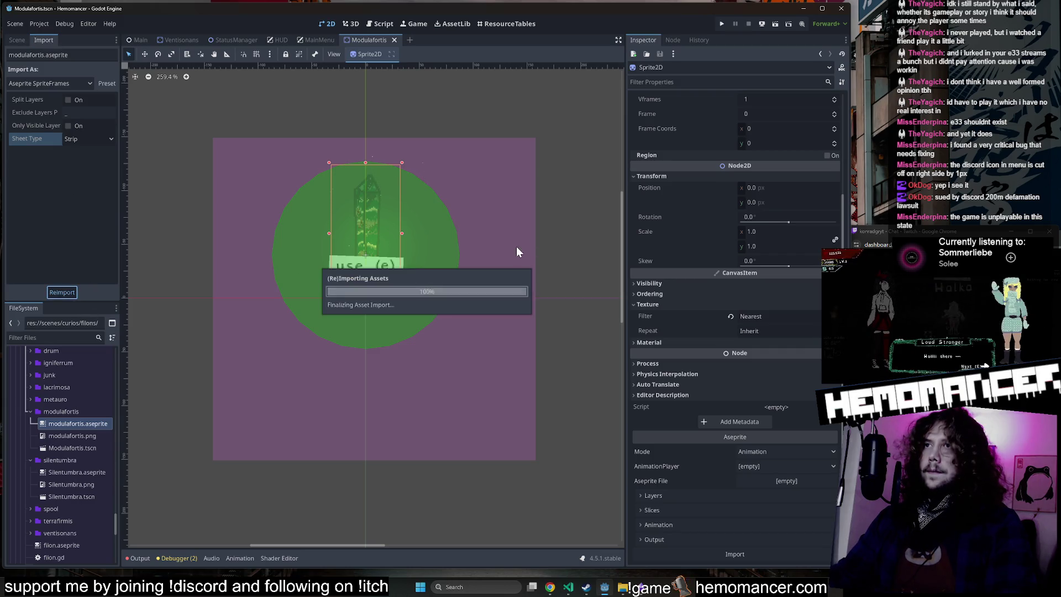
Step: Set the Sprite2D texture to modulafortis.png and run the game with F5
{"action": "left_click", "coordinate": [18, 41]}
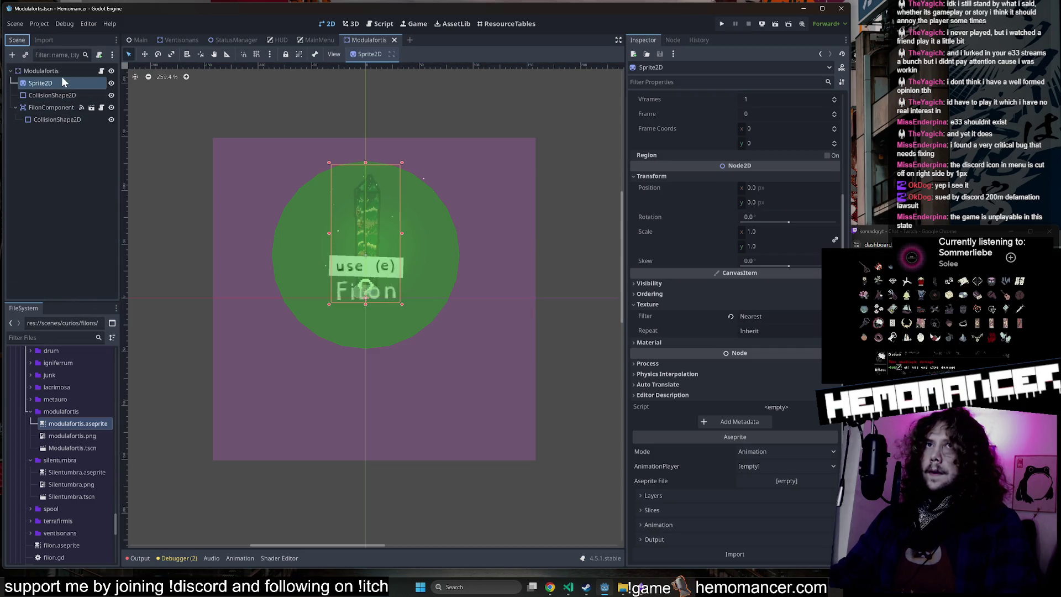
{"action": "left_click", "coordinate": [62, 83]}
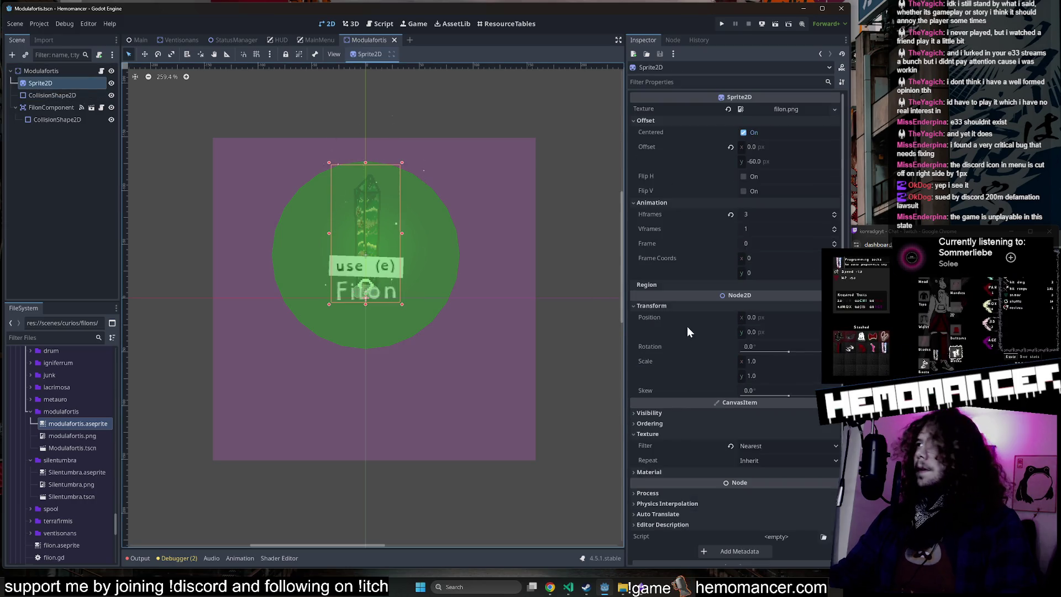
{"action": "left_click_drag", "start_coordinate": [84, 437], "coordinate": [737, 145]}
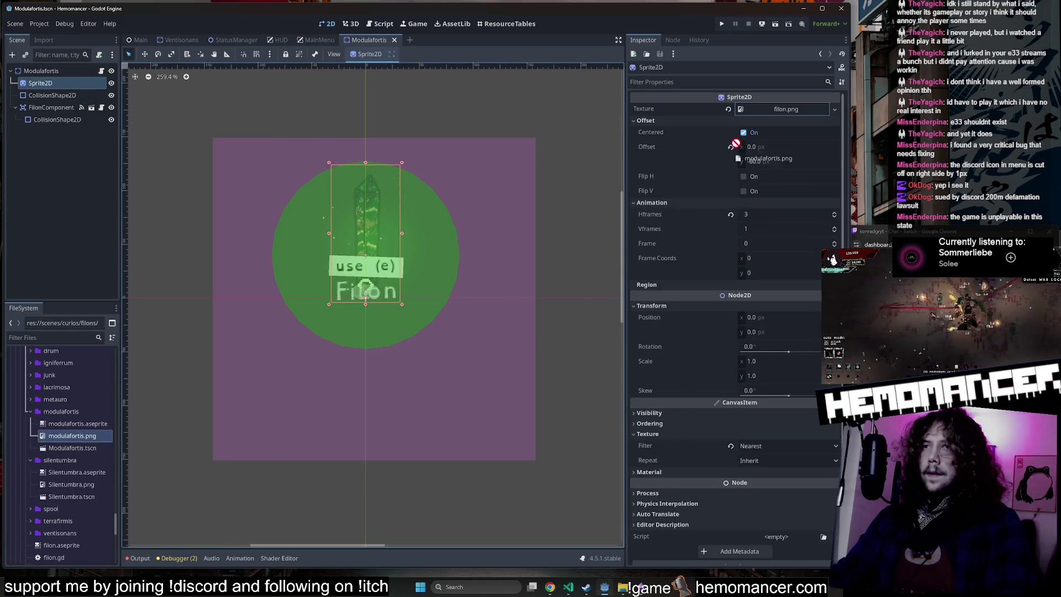
{"action": "left_click_drag", "start_coordinate": [787, 116], "coordinate": [786, 113]}
{"action": "left_click", "coordinate": [544, 124]}
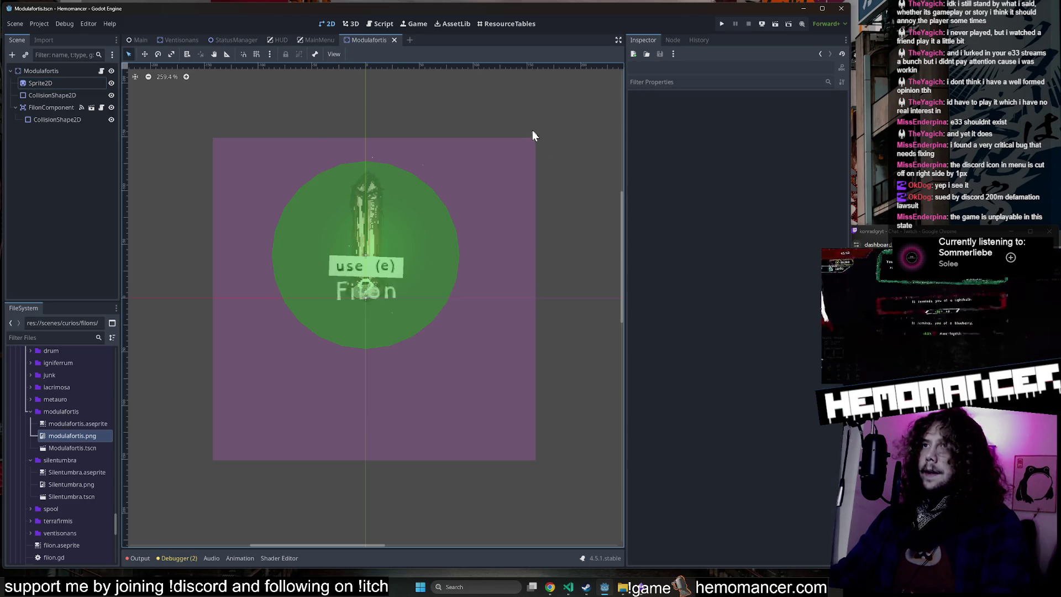
{"action": "key", "text": "F5"}
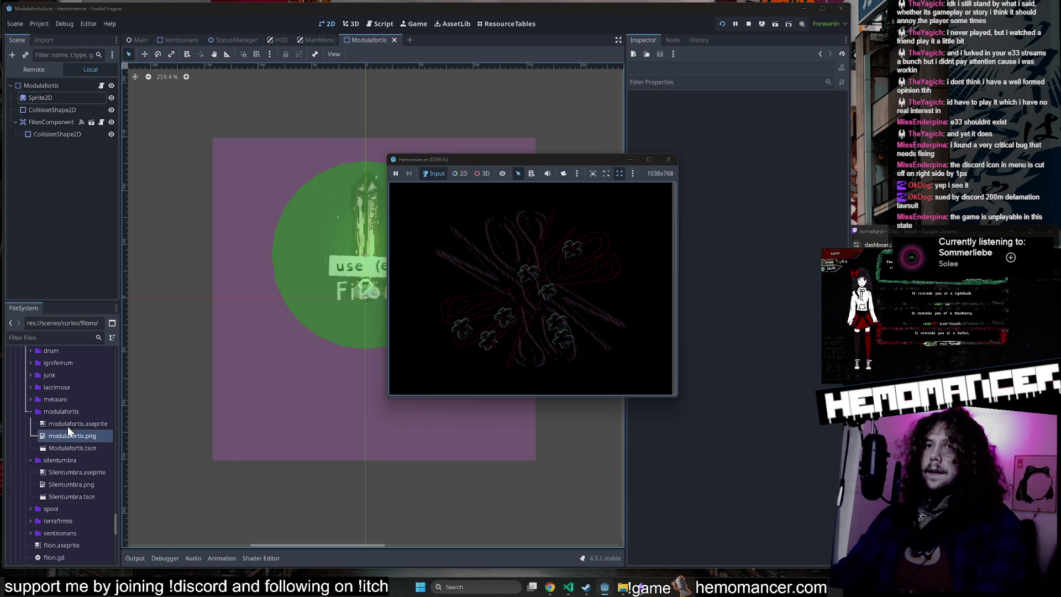
Step: Maximise the game, start the Cheag Amar level and walk right across the field
{"action": "left_click", "coordinate": [649, 159]}
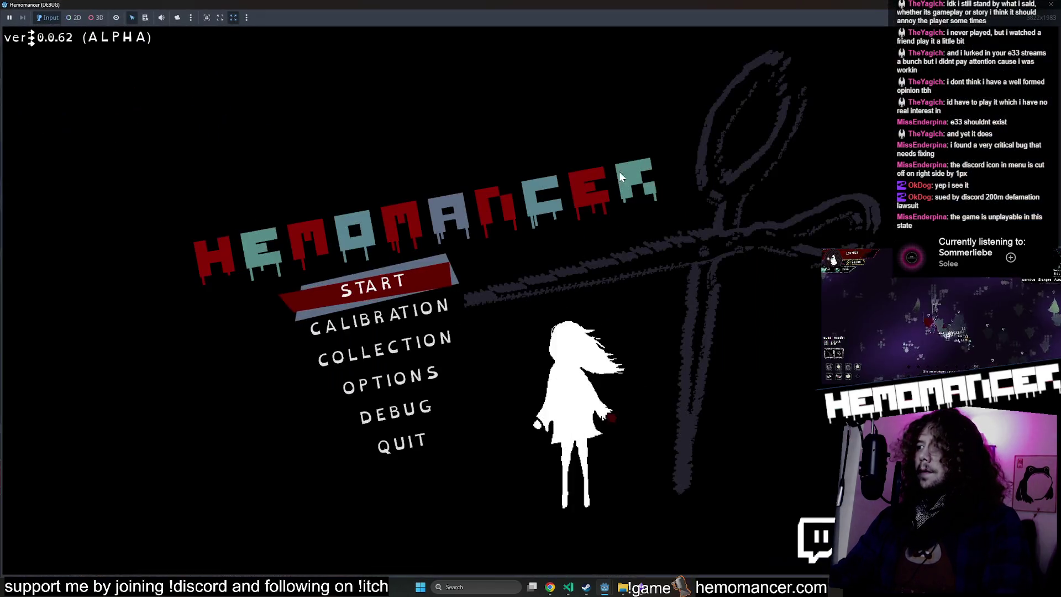
{"action": "key", "text": "Return"}
{"action": "key", "text": "w"}
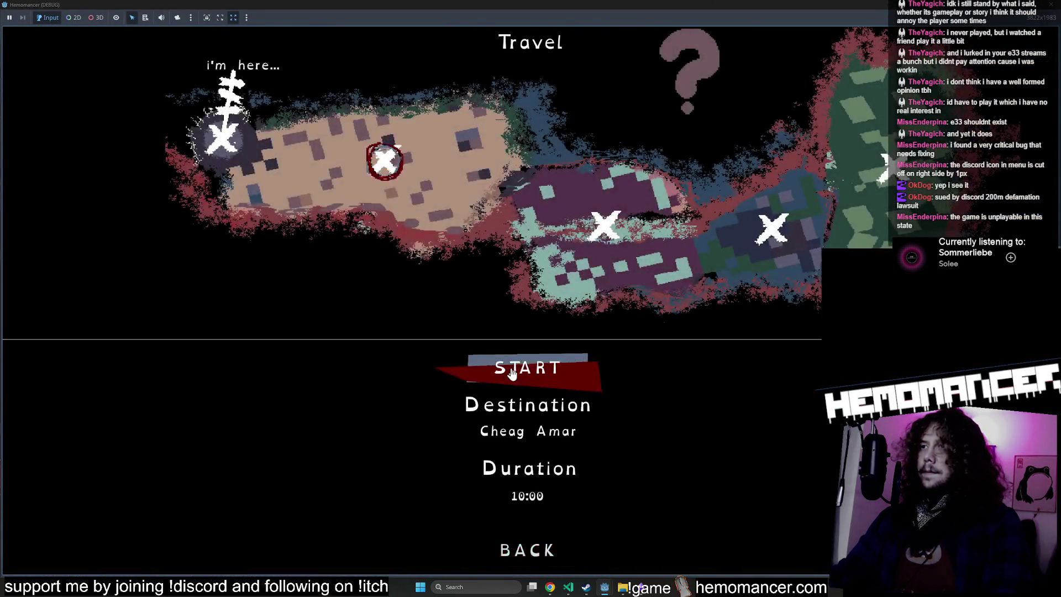
{"action": "left_click", "coordinate": [512, 369]}
{"action": "key", "text": "d"}
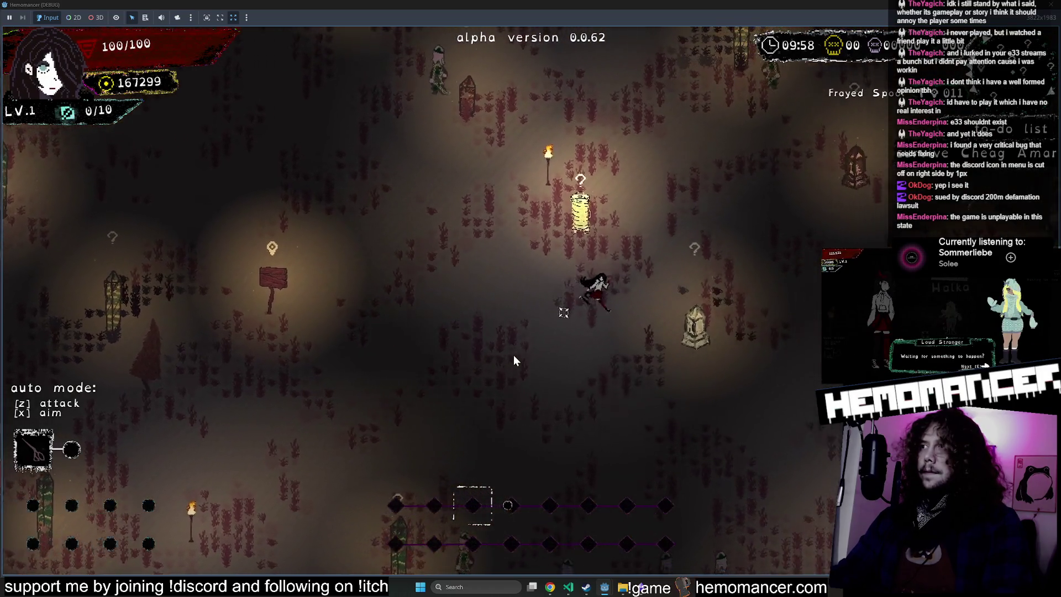
{"action": "key", "text": "d"}
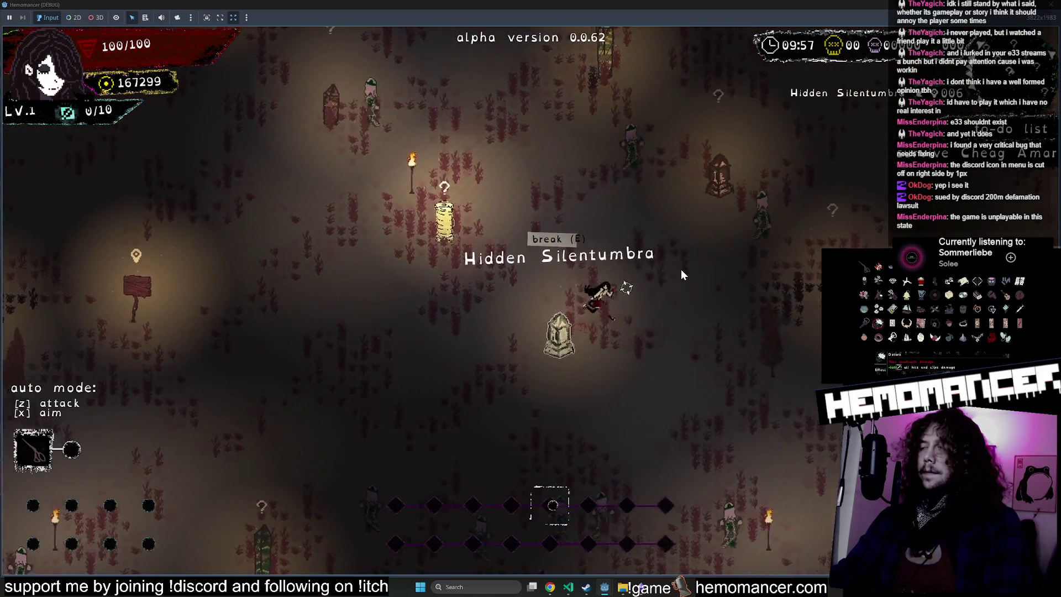
{"action": "key", "text": "d"}
{"action": "key", "text": "w"}
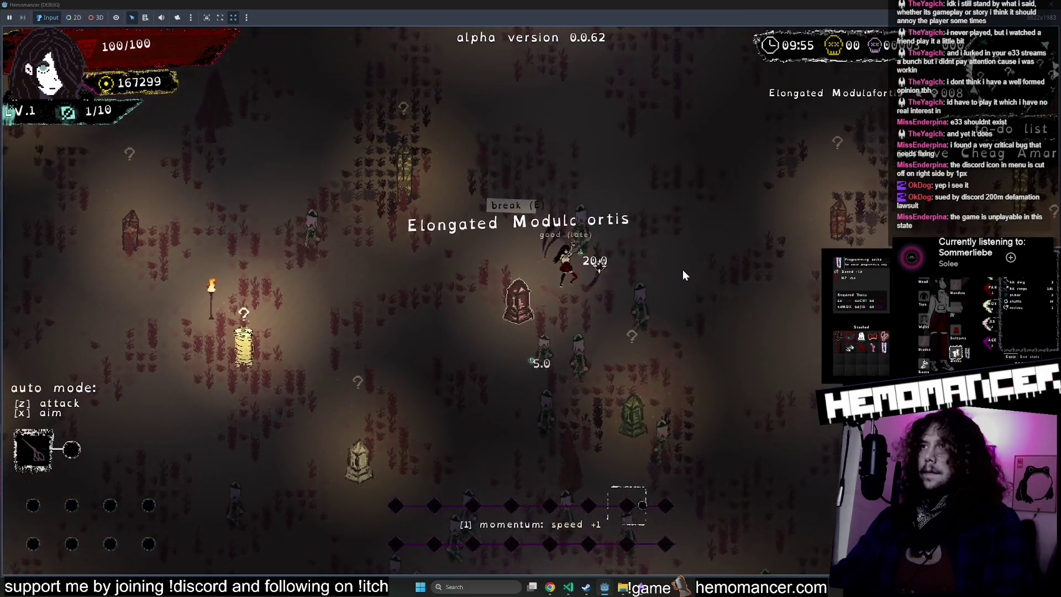
{"action": "key", "text": "d"}
{"action": "key", "text": "s"}
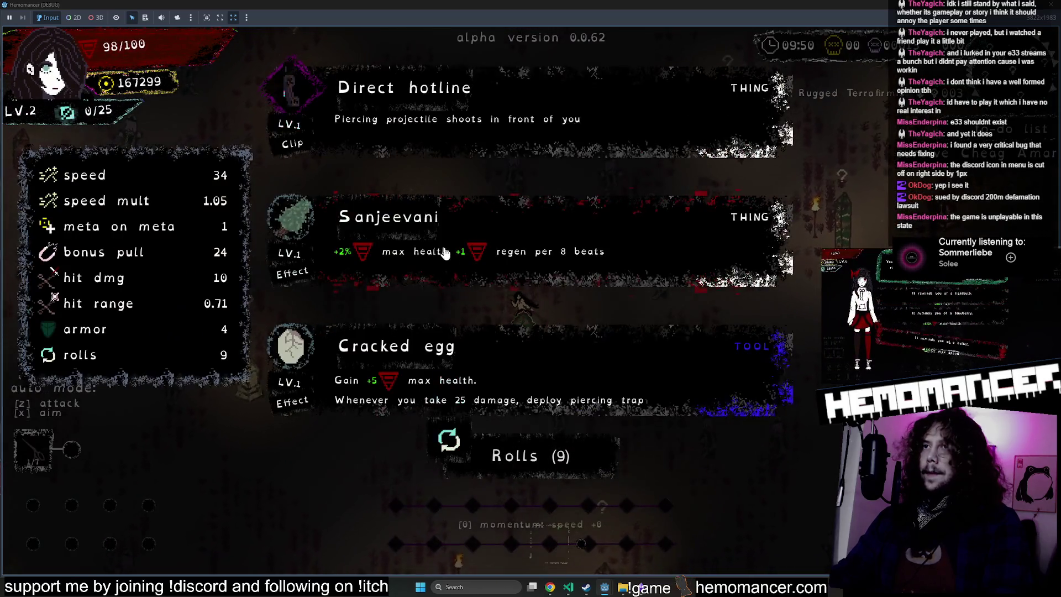
Step: Take the Sanjeevani upgrade and roam toward the Elongated Modulafortis pillar
{"action": "left_click", "coordinate": [672, 233]}
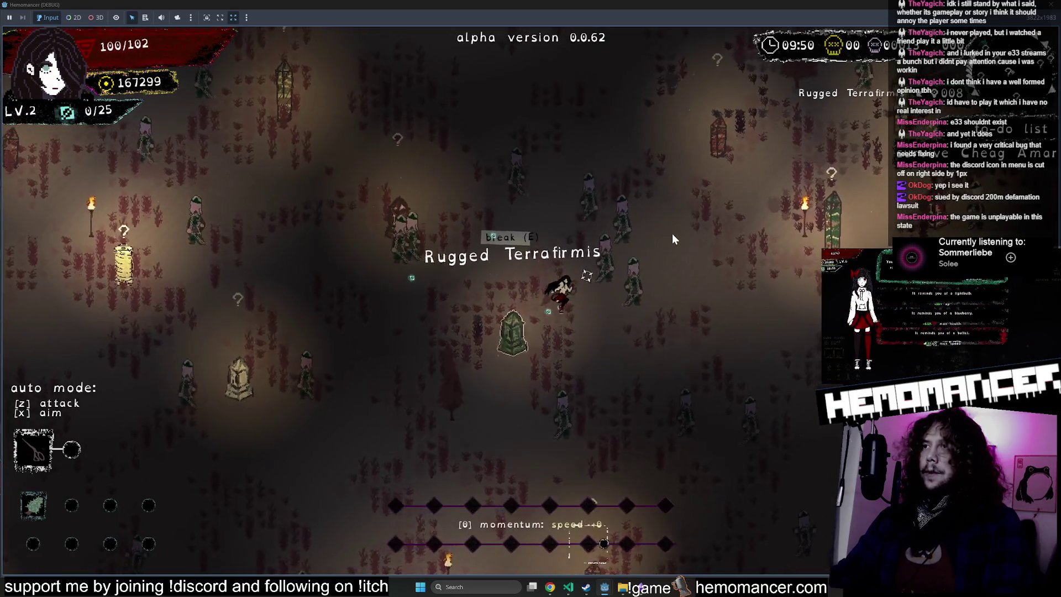
{"action": "key", "text": "w"}
{"action": "key", "text": "a"}
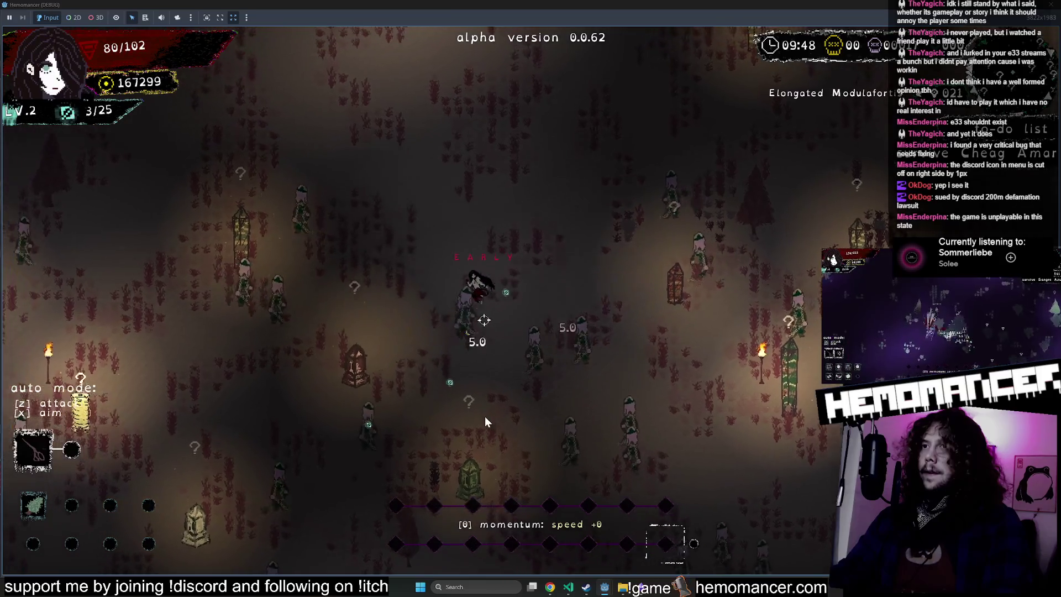
{"action": "key", "text": "a"}
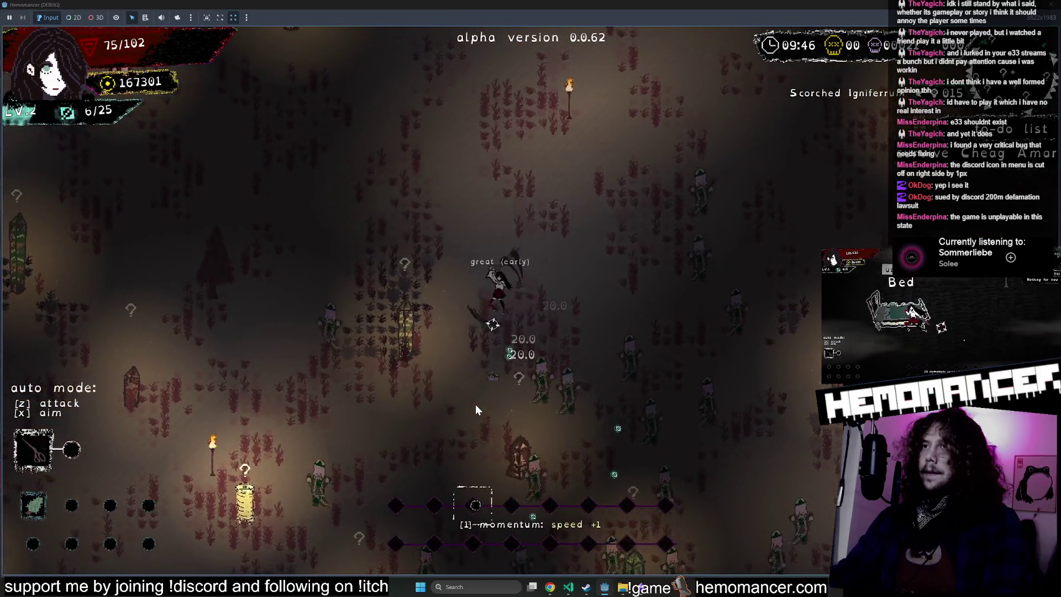
{"action": "key", "text": "s"}
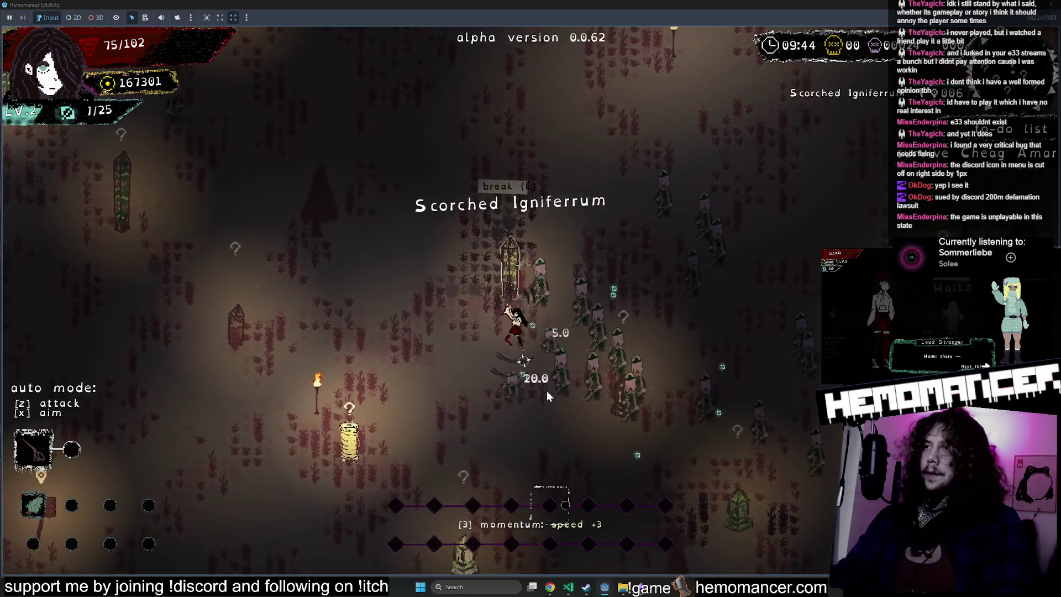
{"action": "key", "text": "d"}
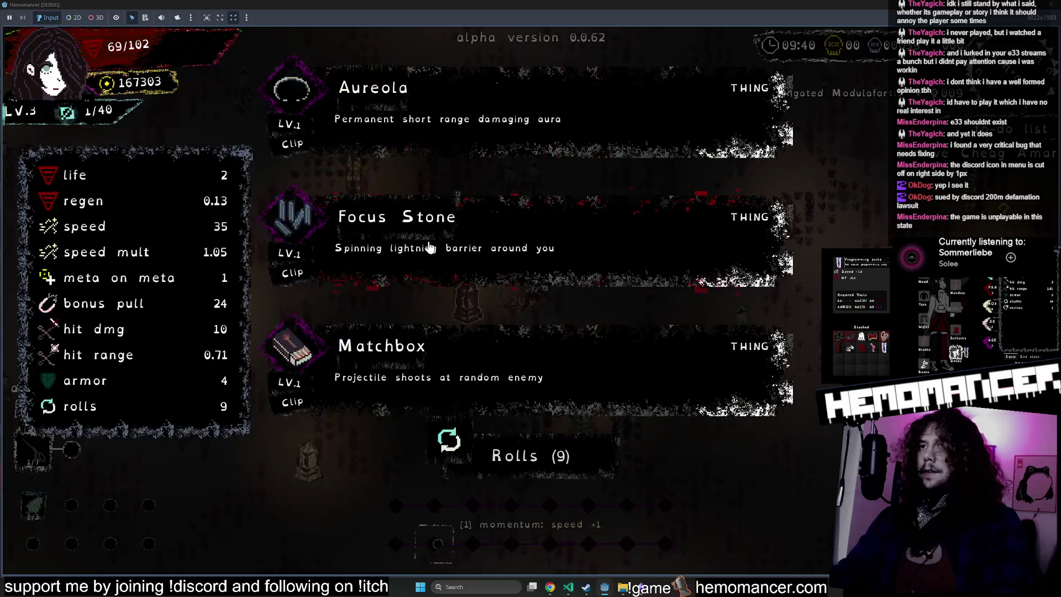
Step: Choose Focus Stone as the reward and walk up-right toward the pink pillars
{"action": "left_click", "coordinate": [468, 227]}
{"action": "key", "text": "w+d"}
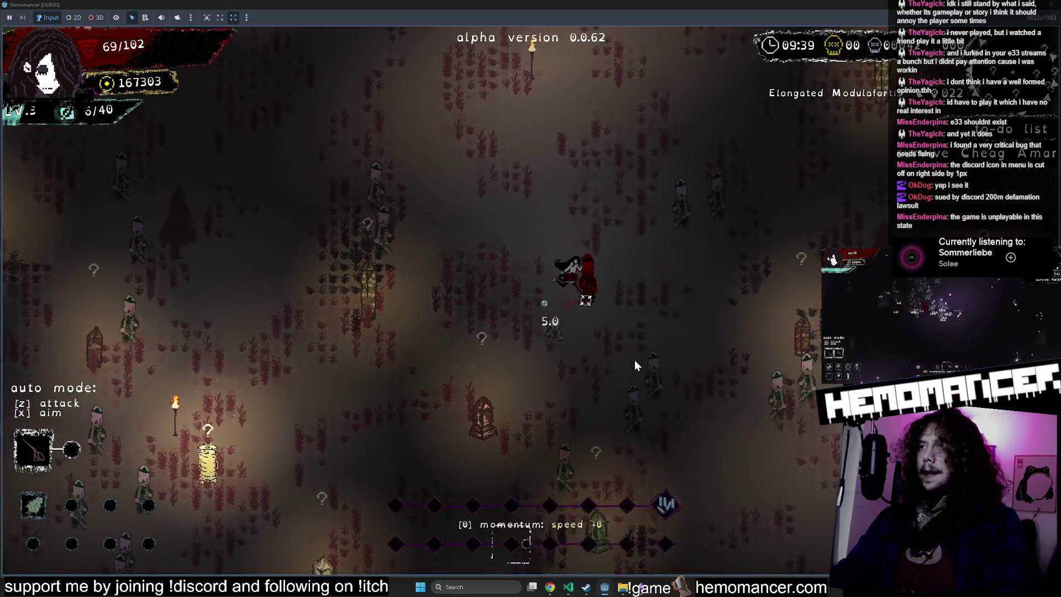
{"action": "key", "text": "w+d"}
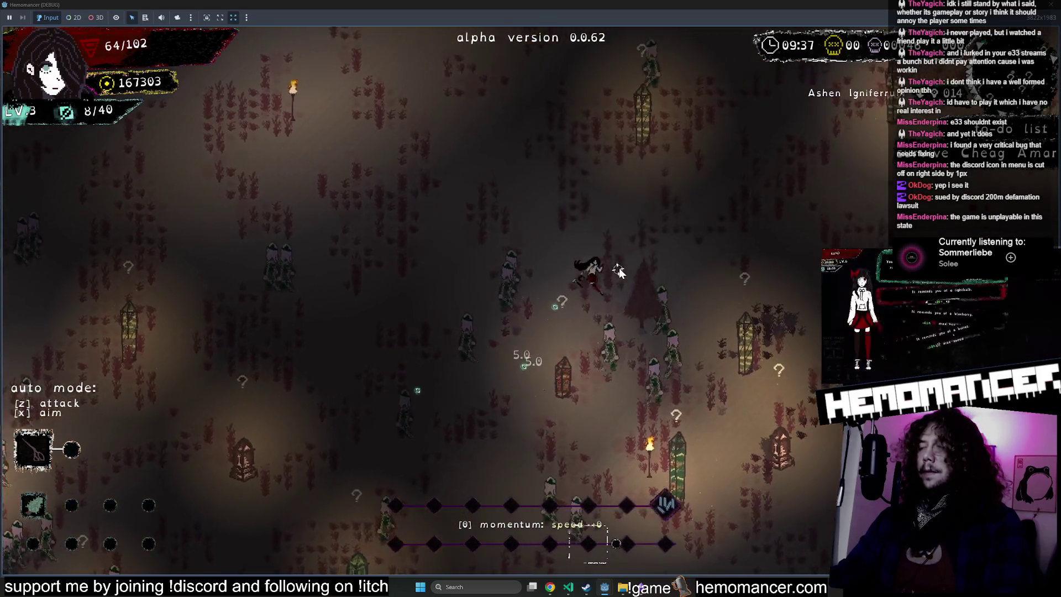
{"action": "key", "text": "d"}
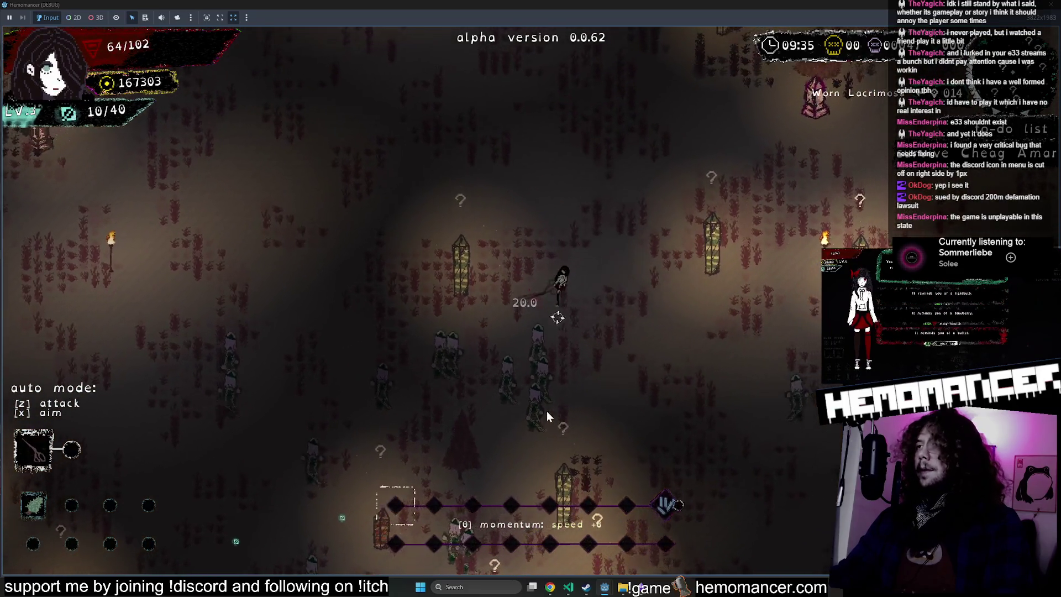
{"action": "key", "text": "w+d"}
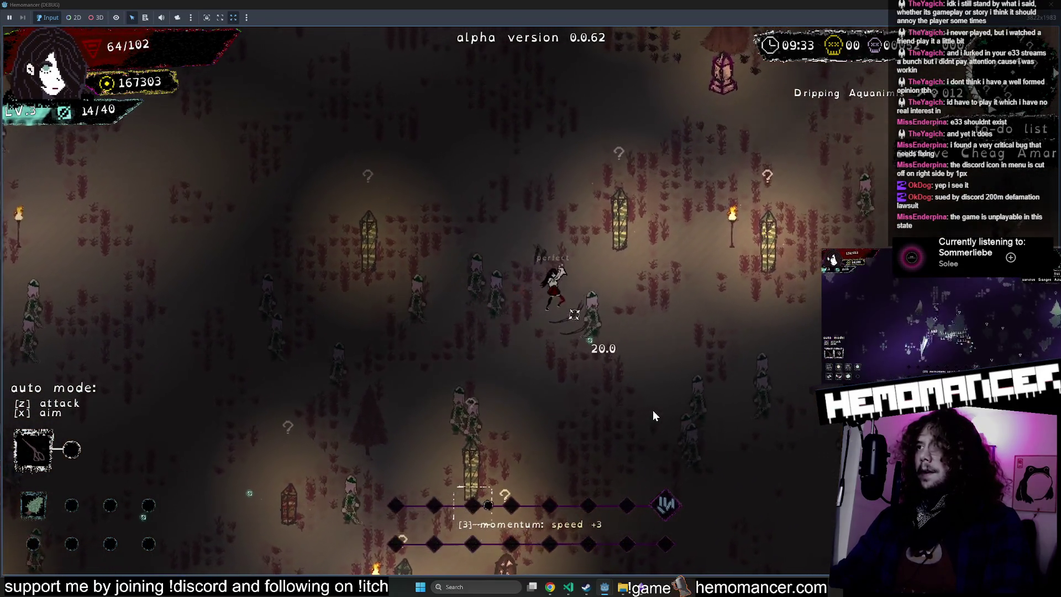
{"action": "key", "text": "w+d"}
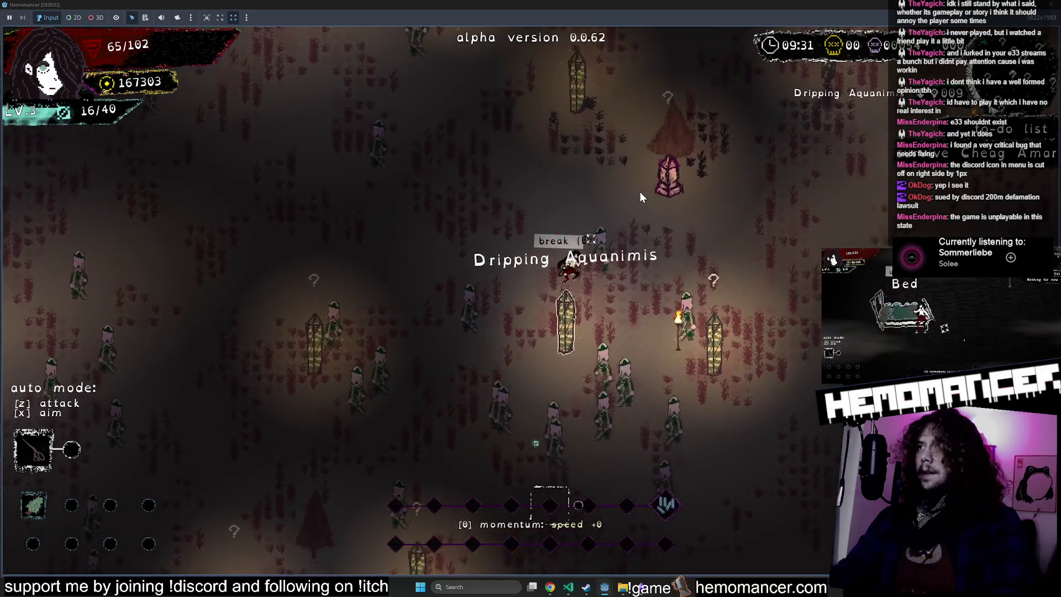
{"action": "key", "text": "w+d"}
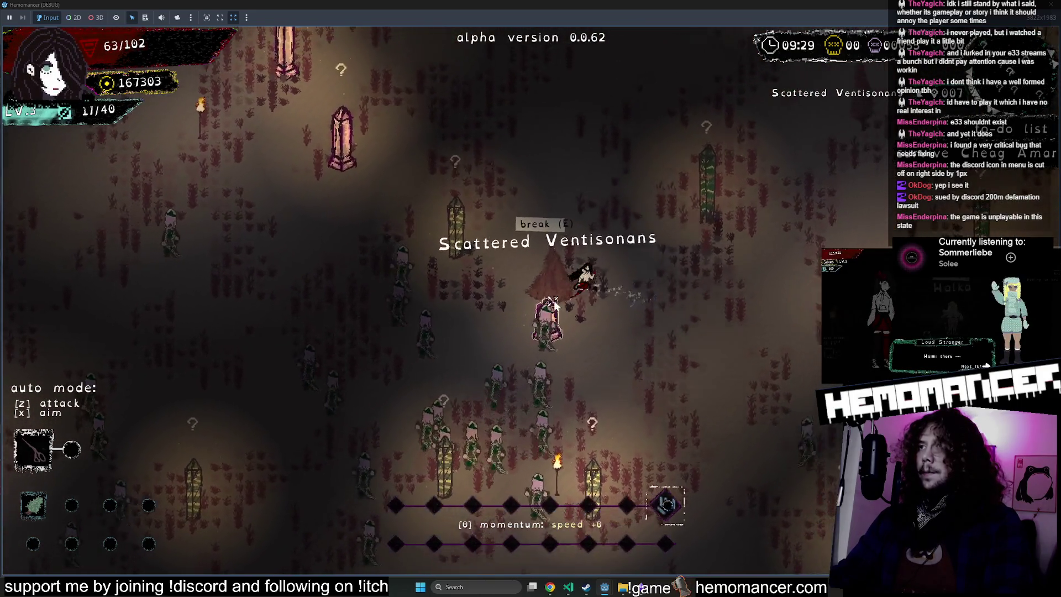
Step: Walk past the pink pillars and take Ice cream as the level-up reward
{"action": "key", "text": "a"}
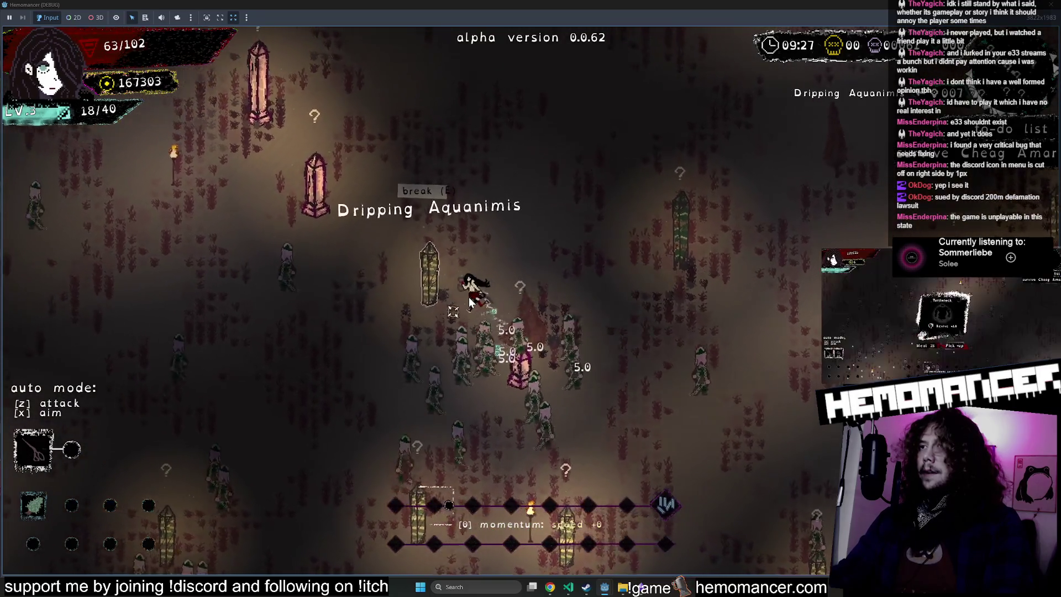
{"action": "key", "text": "s+d"}
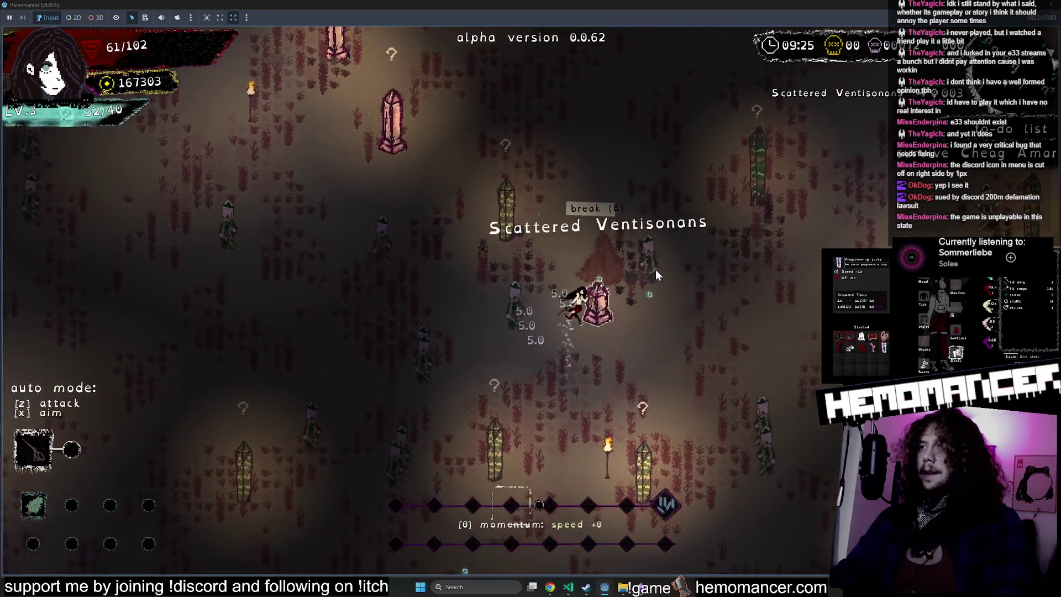
{"action": "key", "text": "a+s"}
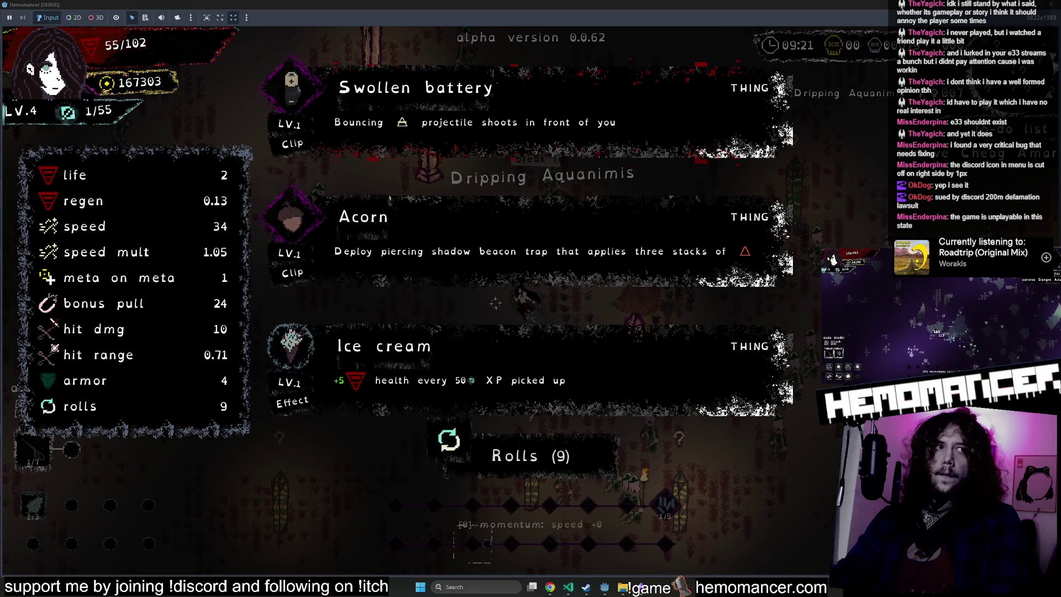
{"action": "left_click", "coordinate": [509, 384]}
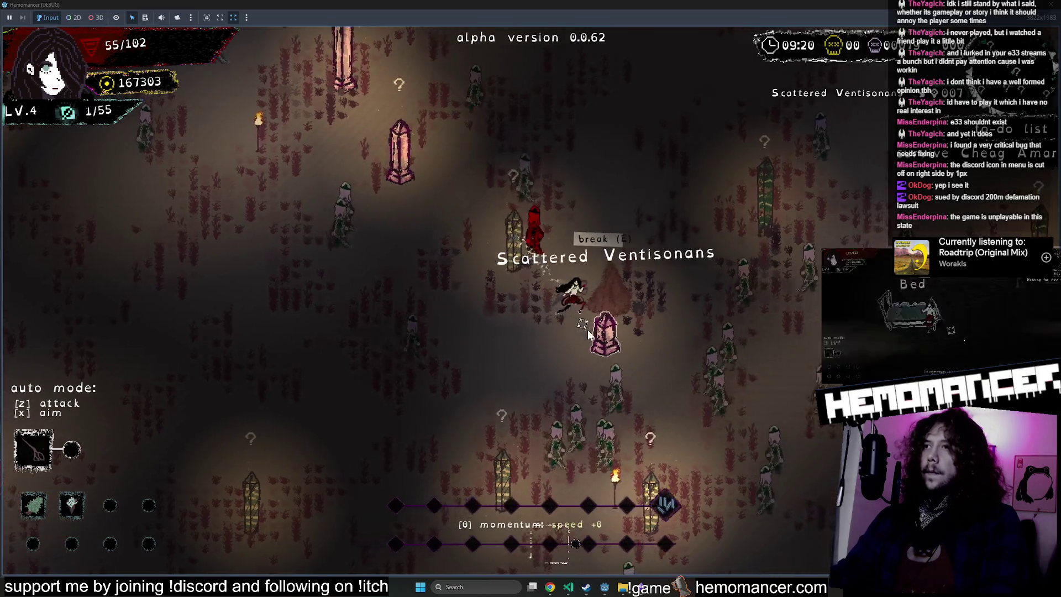
Step: Roam the field past more pink pillars, then bring up the pause menu
{"action": "key", "text": "w"}
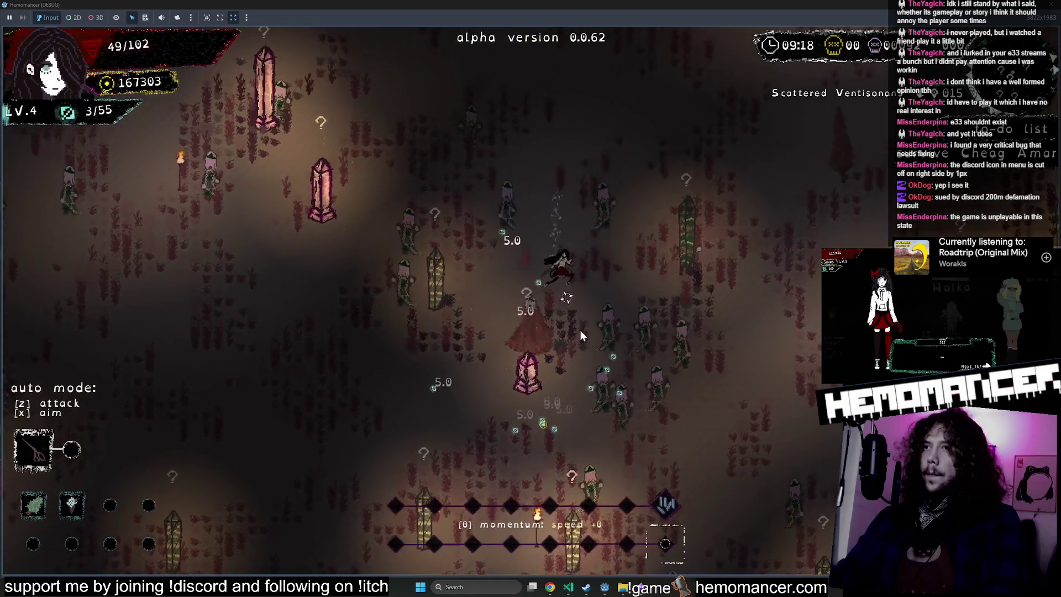
{"action": "key", "text": "a"}
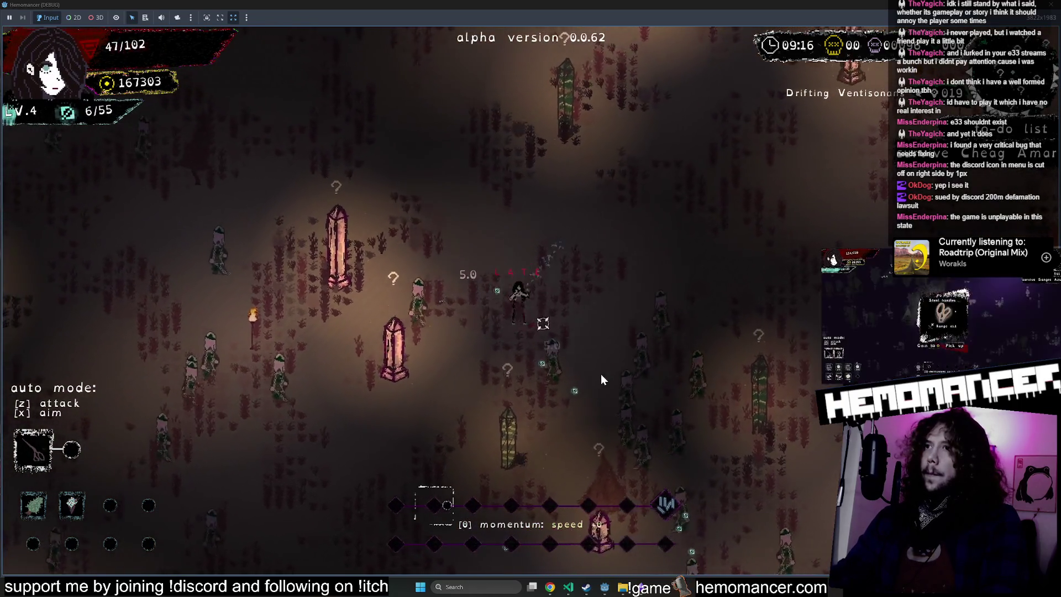
{"action": "key", "text": "w"}
{"action": "key", "text": "a"}
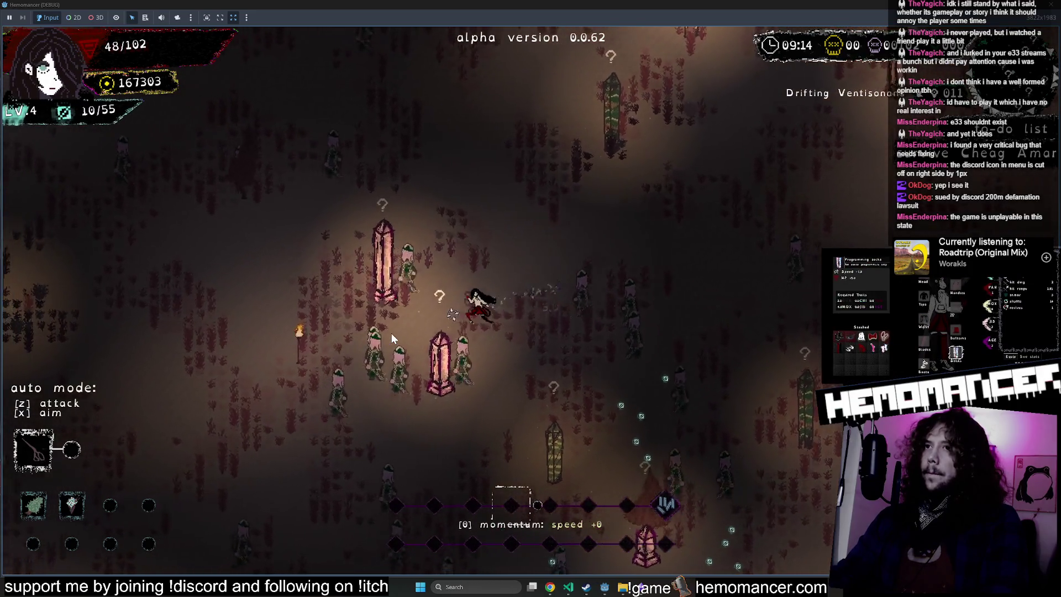
{"action": "key", "text": "w"}
{"action": "key", "text": "d"}
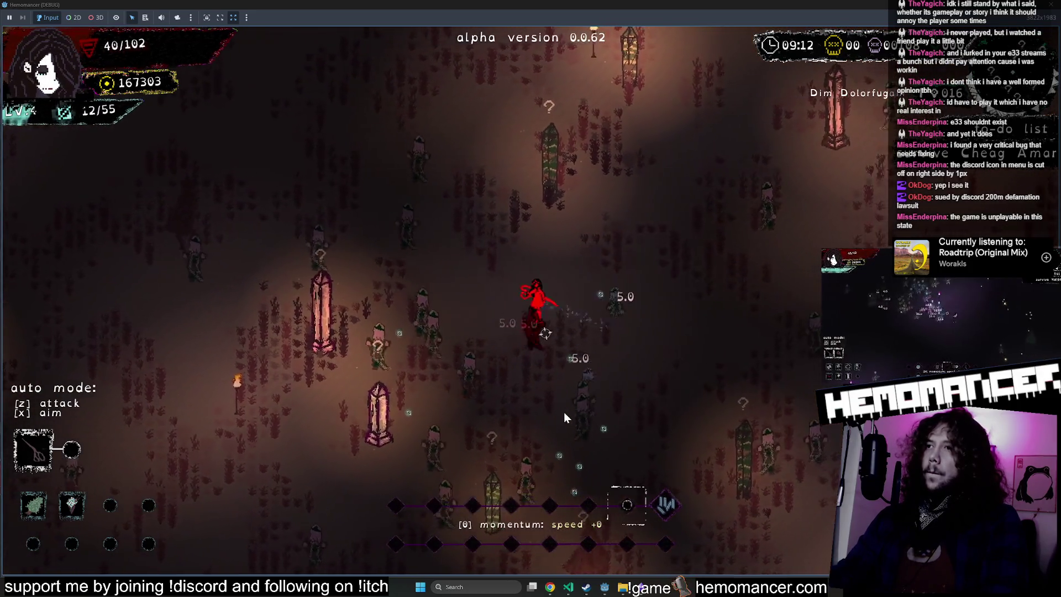
{"action": "key", "text": "s"}
{"action": "key", "text": "a"}
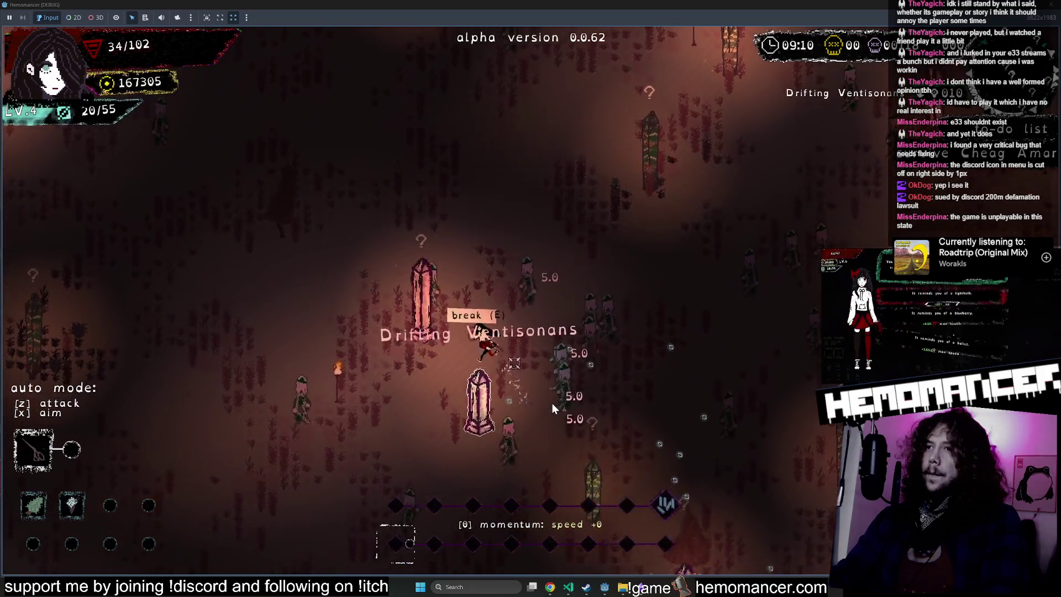
{"action": "key", "text": "Escape"}
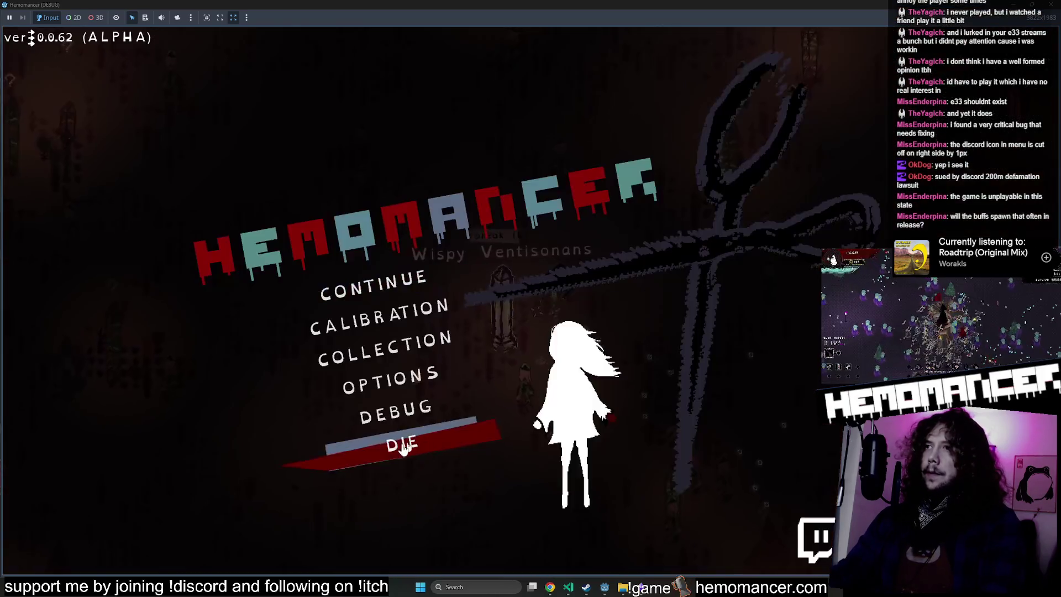
Step: End the run with DIE and start a new one in the Sangre Azul forest
{"action": "left_click", "coordinate": [418, 437]}
{"action": "left_click", "coordinate": [535, 309]}
{"action": "left_click", "coordinate": [470, 258]}
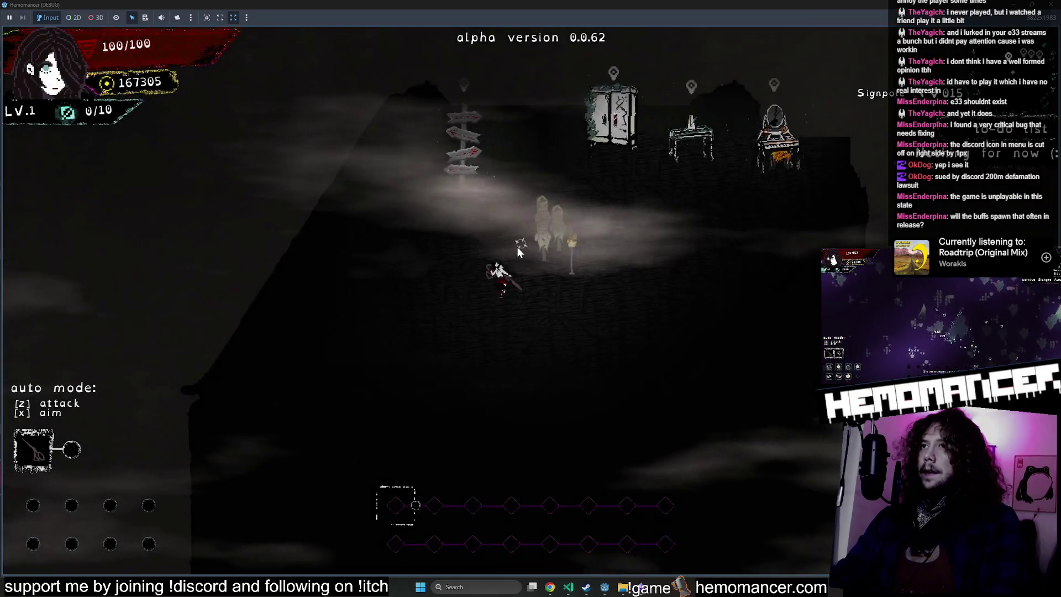
{"action": "left_click", "coordinate": [514, 247]}
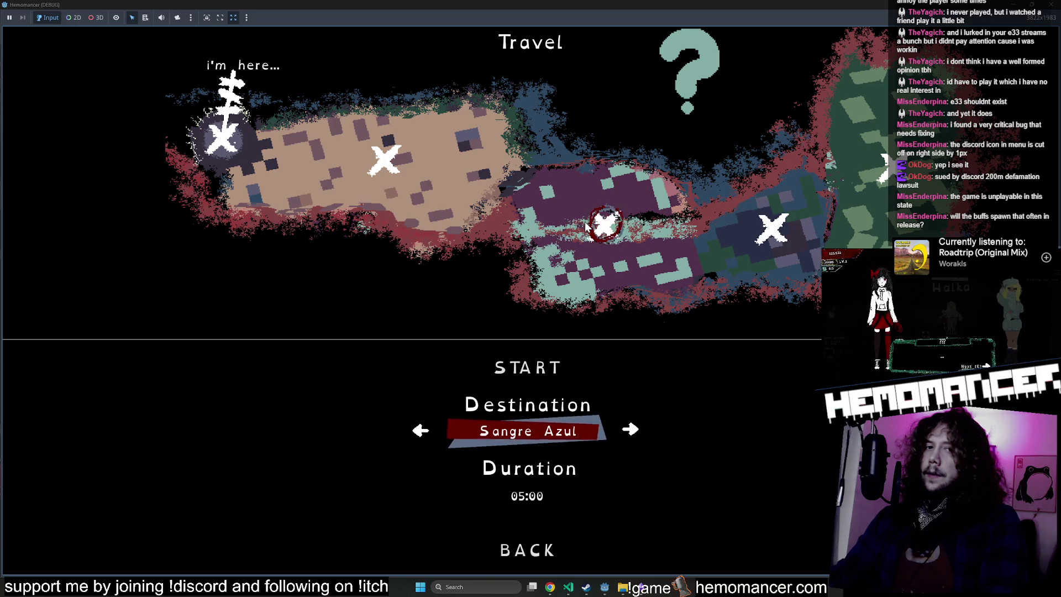
{"action": "left_click", "coordinate": [525, 365]}
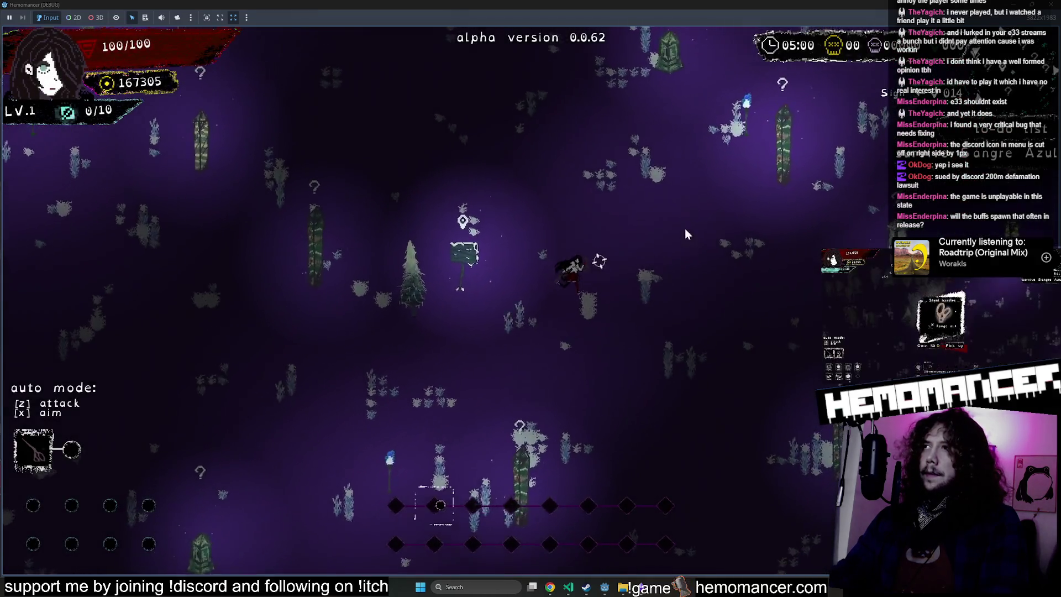
{"action": "key", "text": "Up"}
{"action": "key", "text": "Right"}
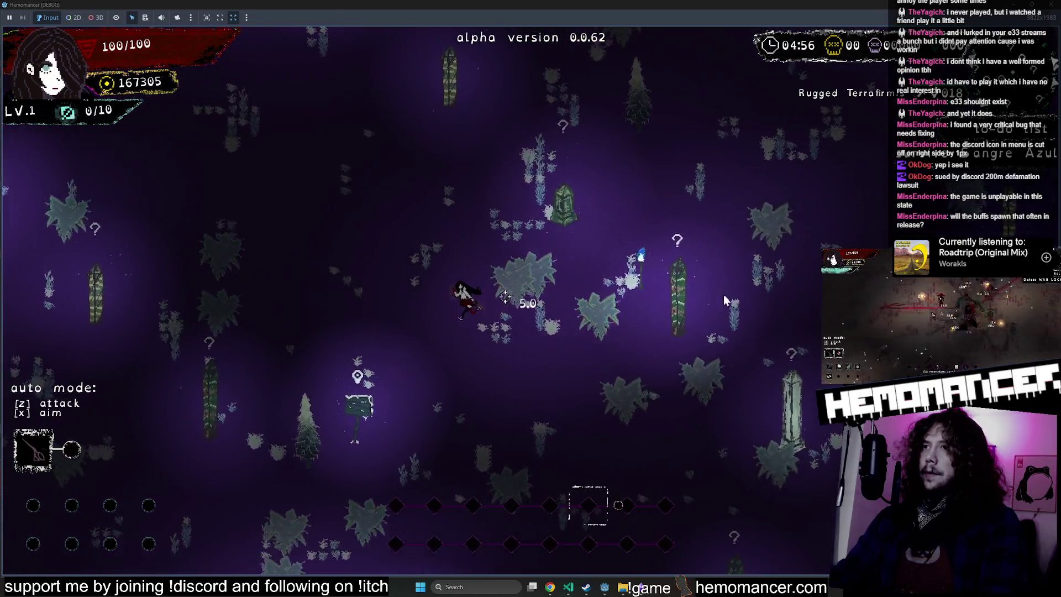
Step: Switch godmode on in the debug screen and resume the forest run
{"action": "key", "text": "Escape"}
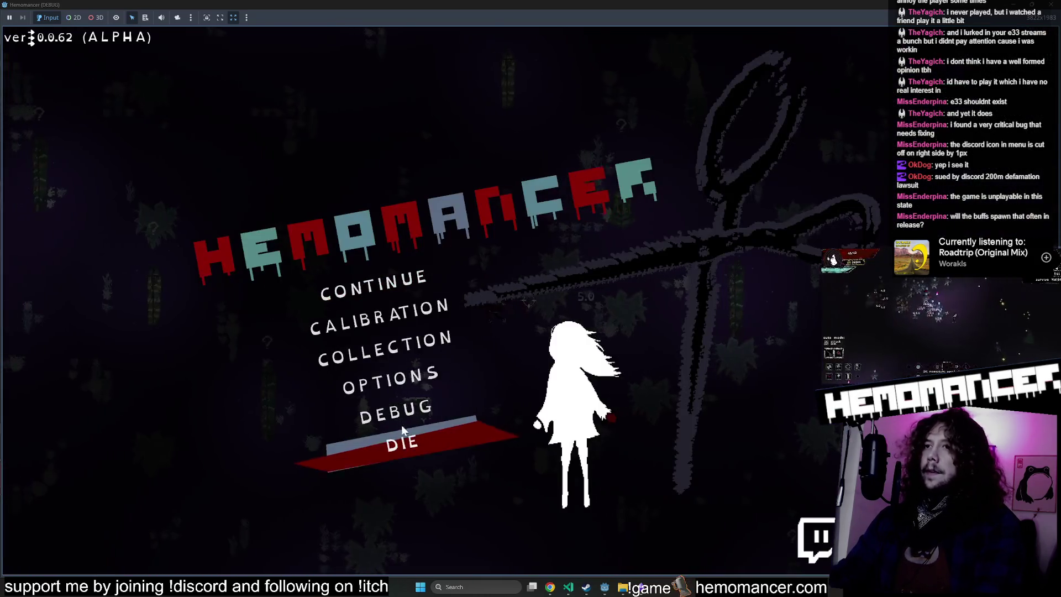
{"action": "key", "text": "Return"}
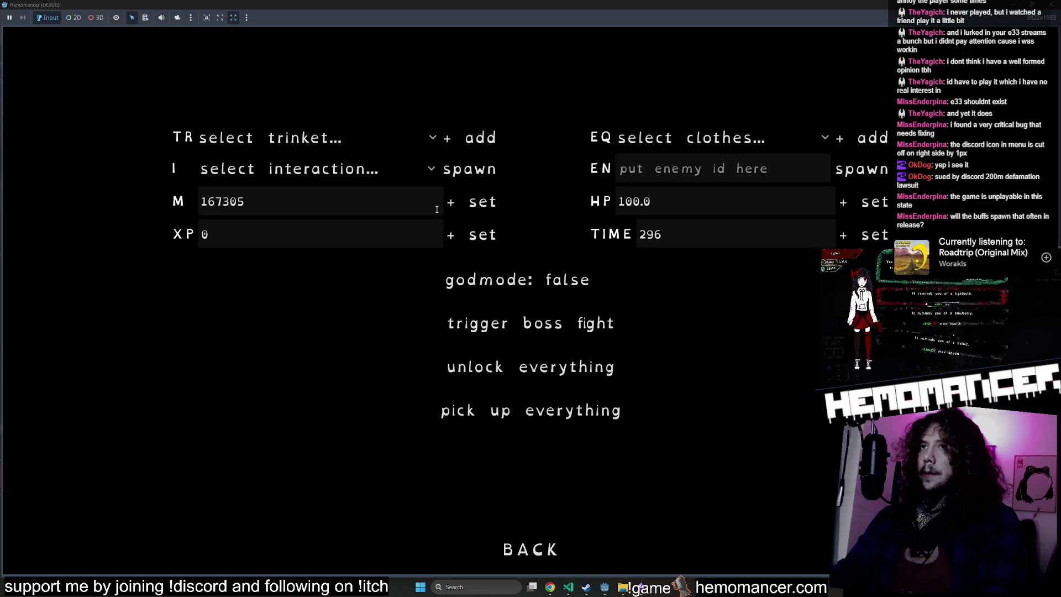
{"action": "left_click", "coordinate": [550, 280]}
{"action": "key", "text": "Escape"}
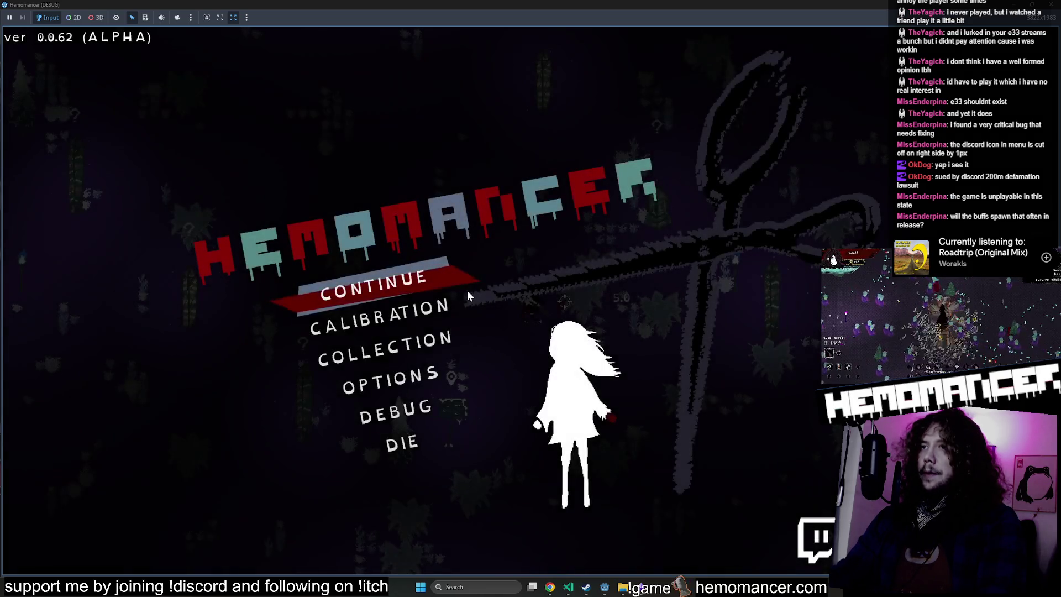
{"action": "left_click", "coordinate": [469, 290]}
{"action": "key", "text": "Up"}
{"action": "key", "text": "Left"}
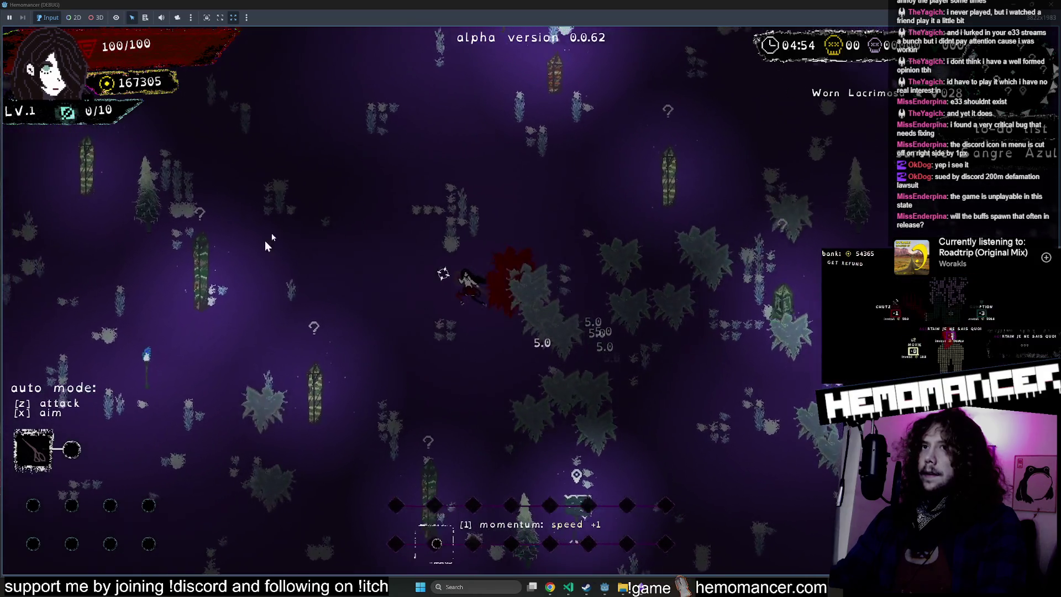
Step: Walk past Tarnished Metauro and Extended Modulafortis pillars, taking the Sunset card at level 2
{"action": "key", "text": "Up"}
{"action": "key", "text": "Right"}
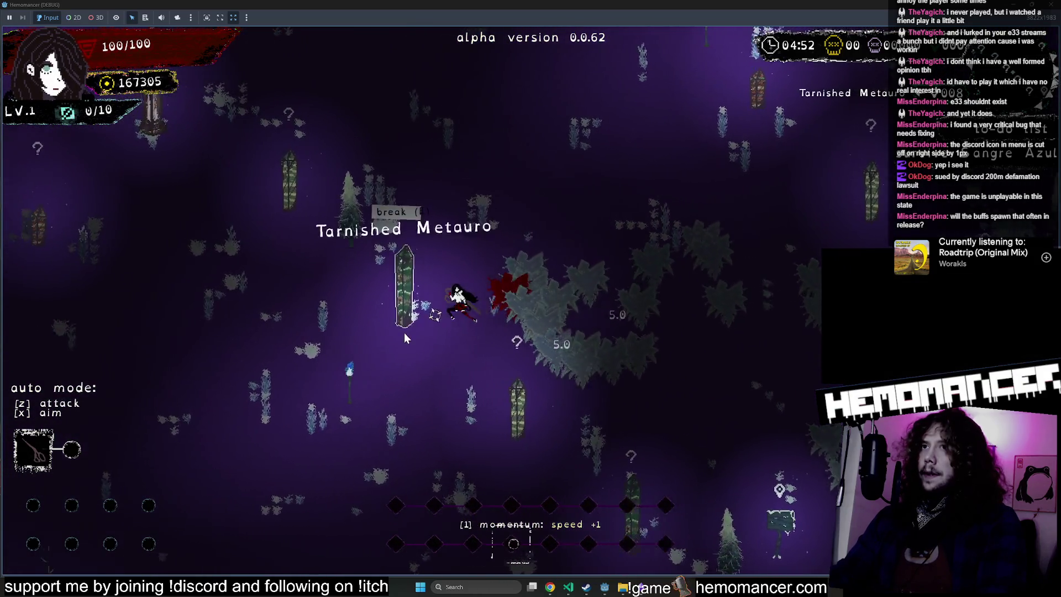
{"action": "key", "text": "Up"}
{"action": "key", "text": "Left"}
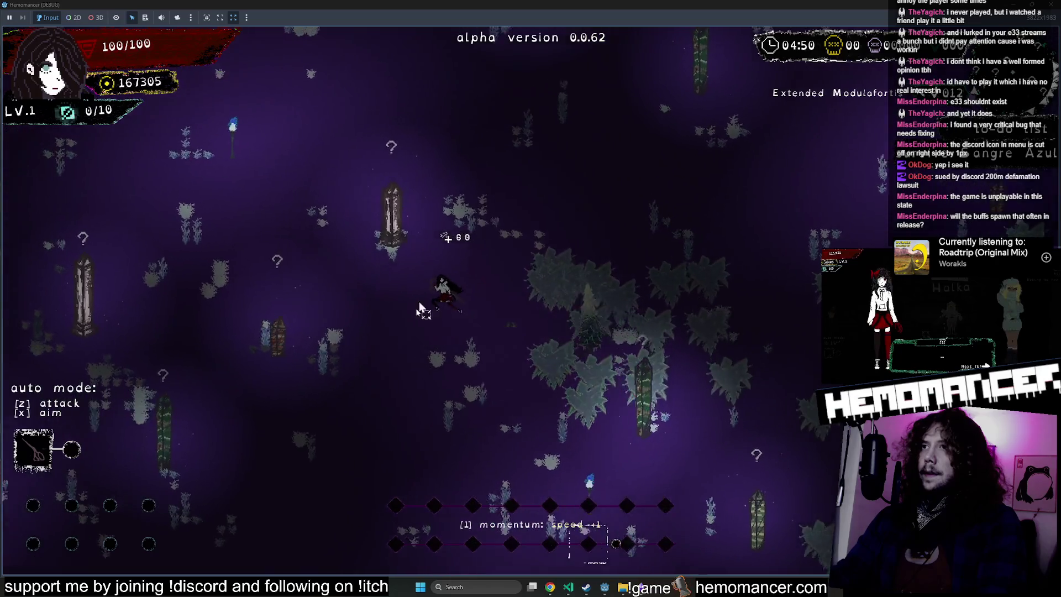
{"action": "key", "text": "Up"}
{"action": "key", "text": "Right"}
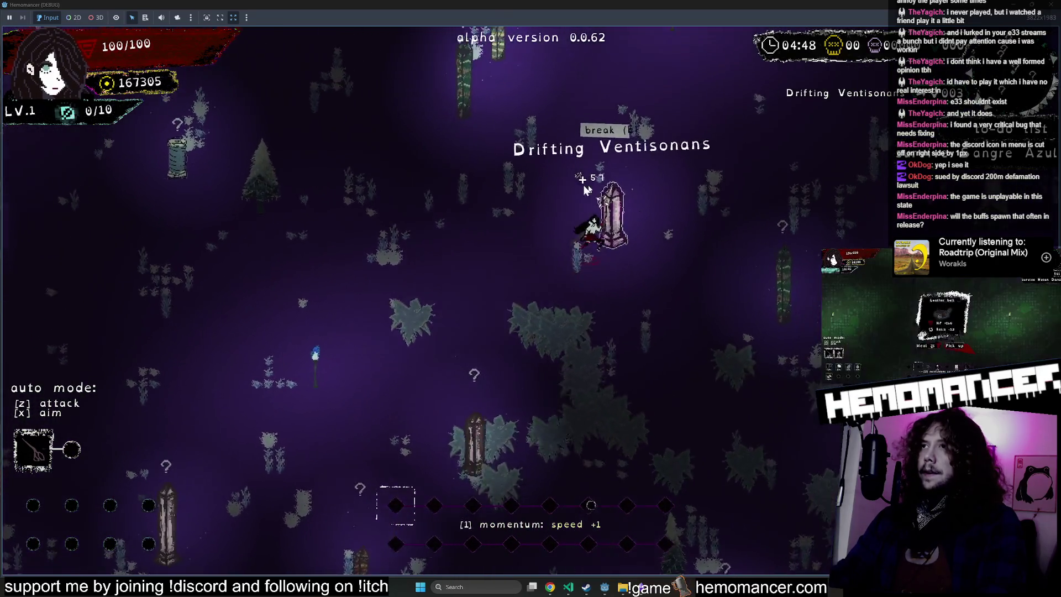
{"action": "key", "text": "Up"}
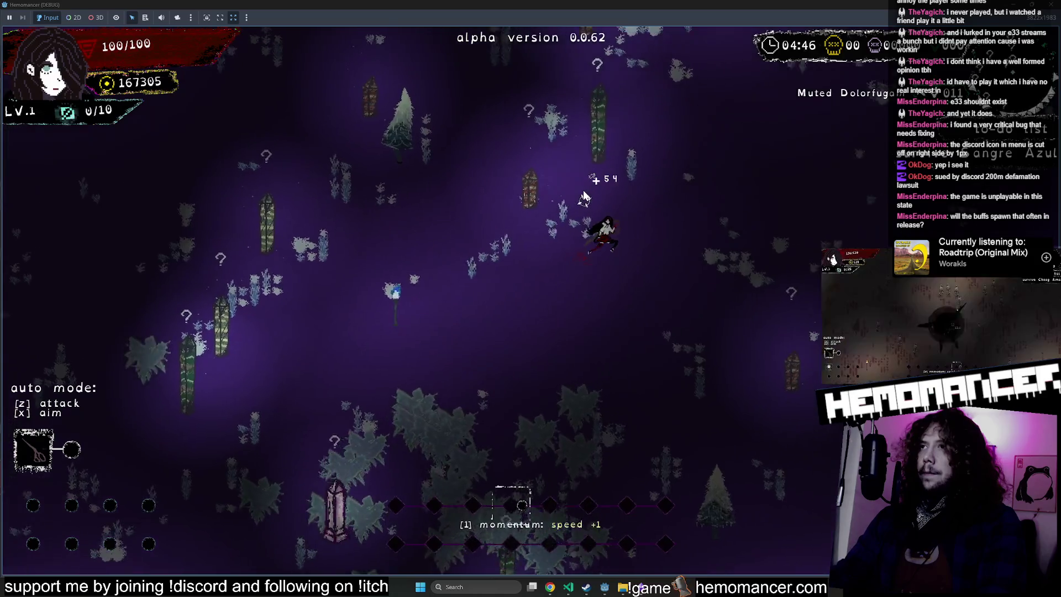
{"action": "key", "text": "Up"}
{"action": "key", "text": "Left"}
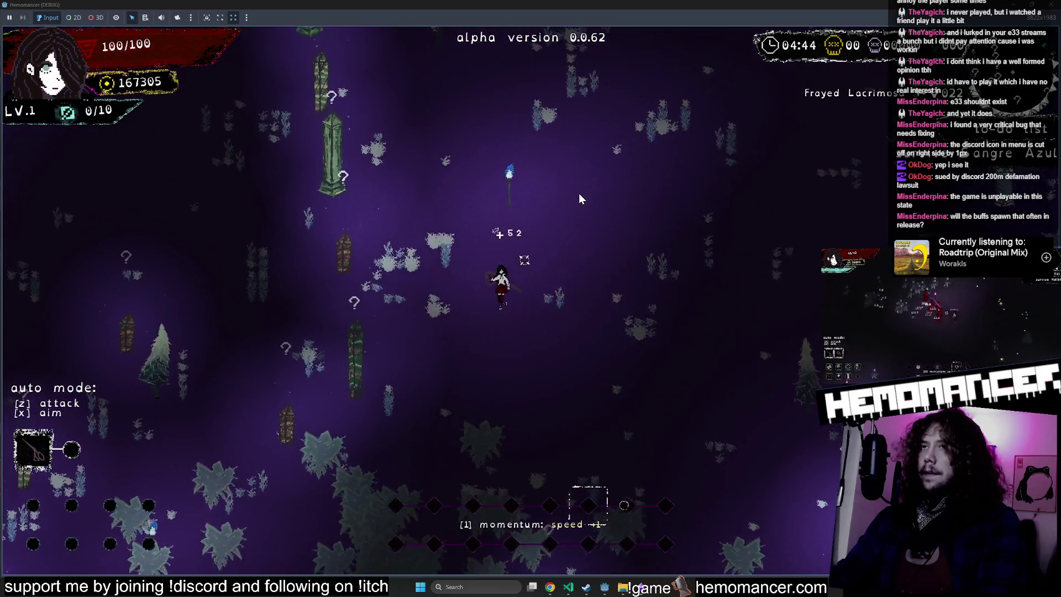
{"action": "key", "text": "Up"}
{"action": "key", "text": "Left"}
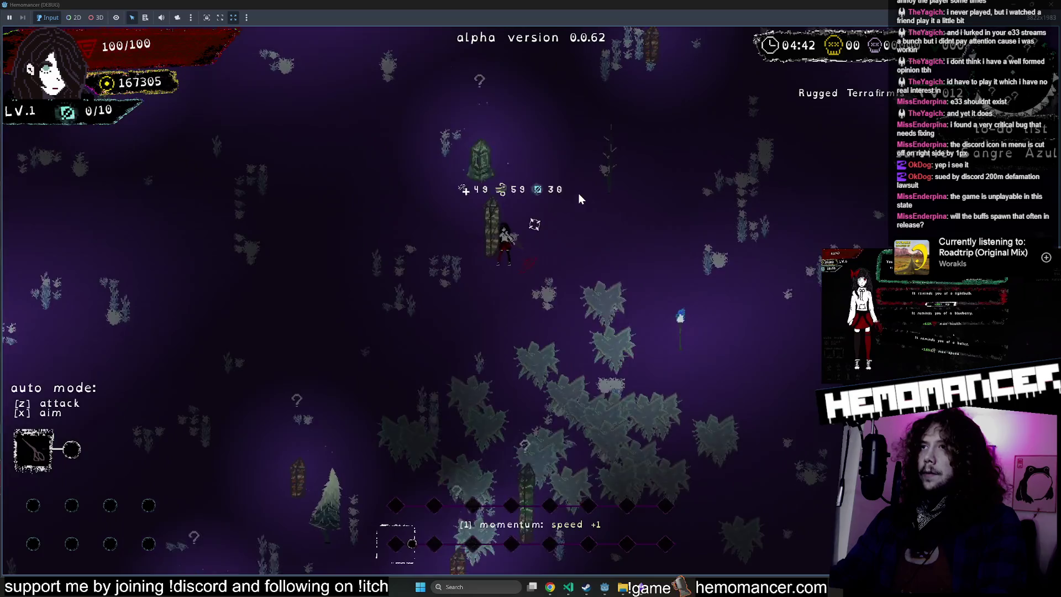
{"action": "key", "text": "Up"}
{"action": "key", "text": "Right"}
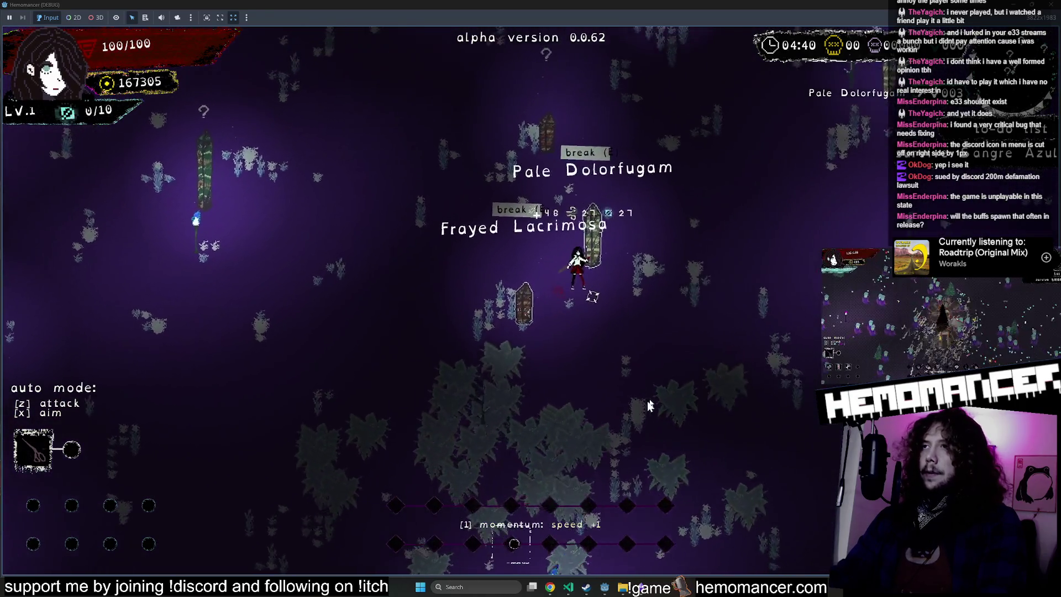
{"action": "key", "text": "Up"}
{"action": "key", "text": "Left"}
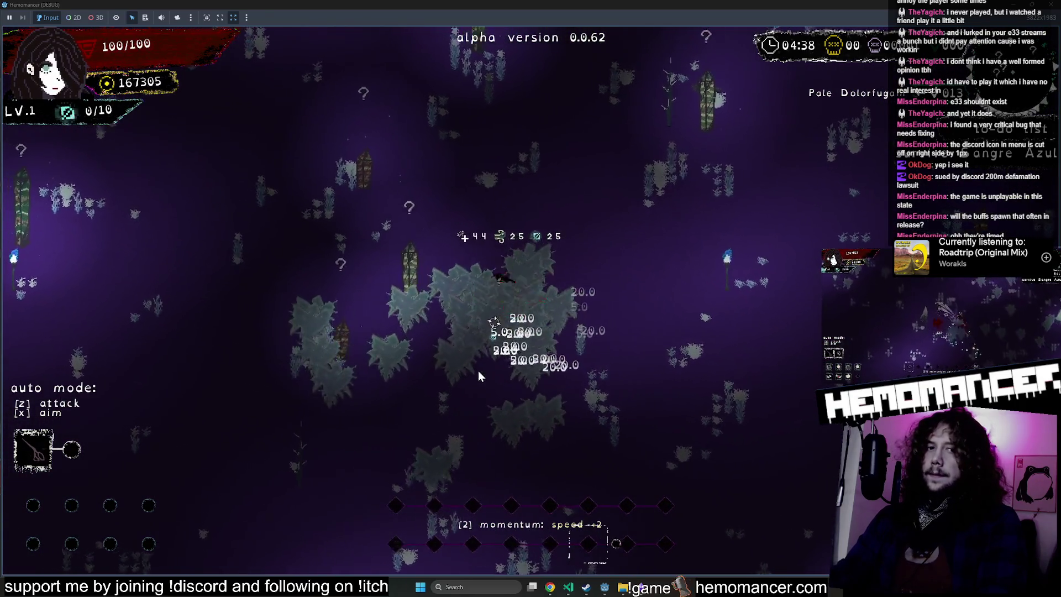
{"action": "key", "text": "Up"}
{"action": "key", "text": "Left"}
{"action": "left_click", "coordinate": [399, 248]}
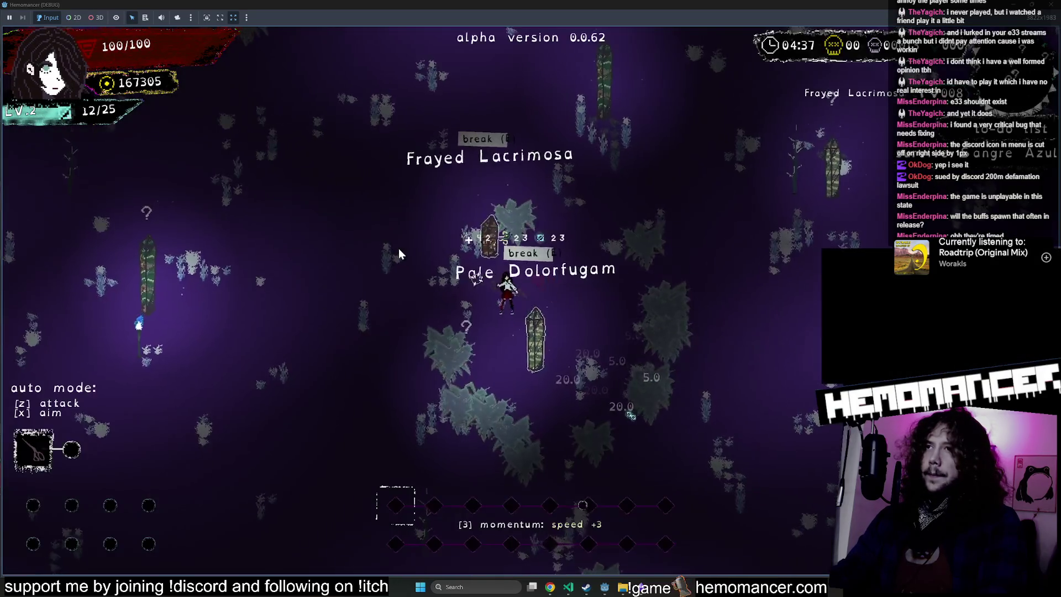
Step: Travel through Igniferrum, Dolorfuga and Silentumbra areas, picking an upgrade at level 3
{"action": "key", "text": "Up"}
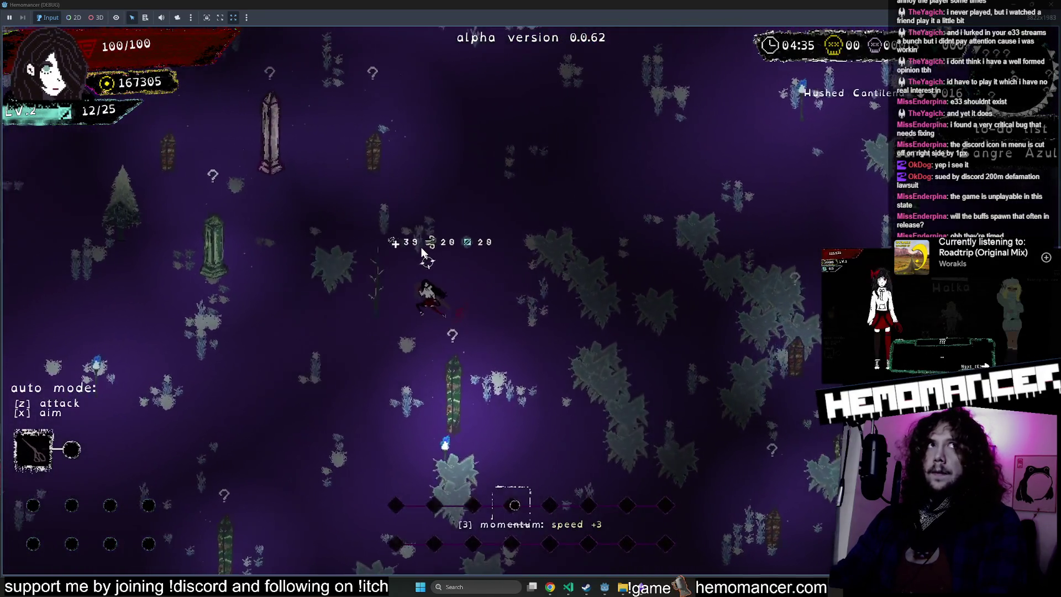
{"action": "key", "text": "Left"}
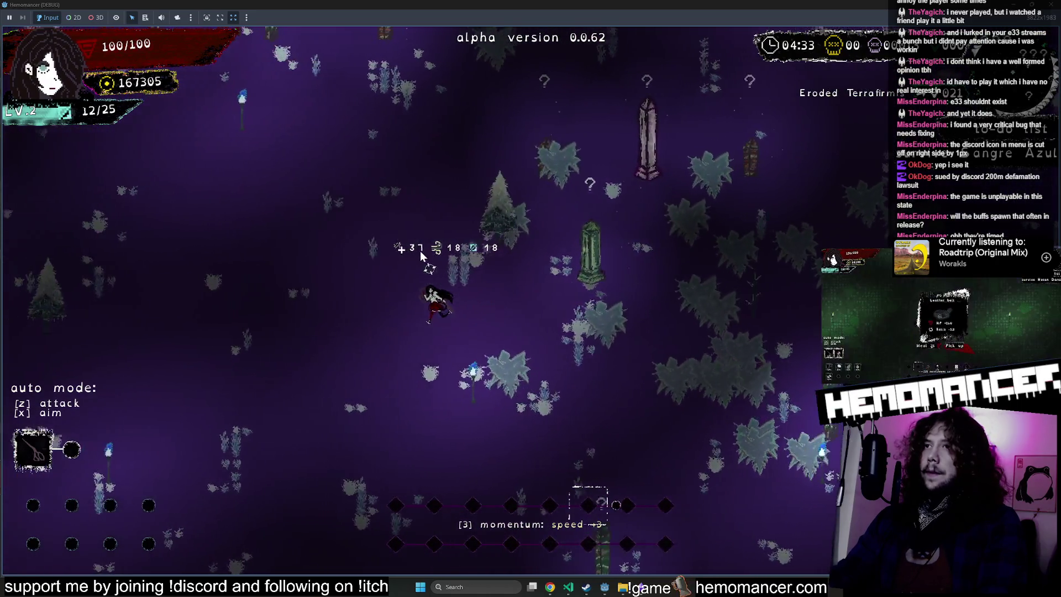
{"action": "key", "text": "Left"}
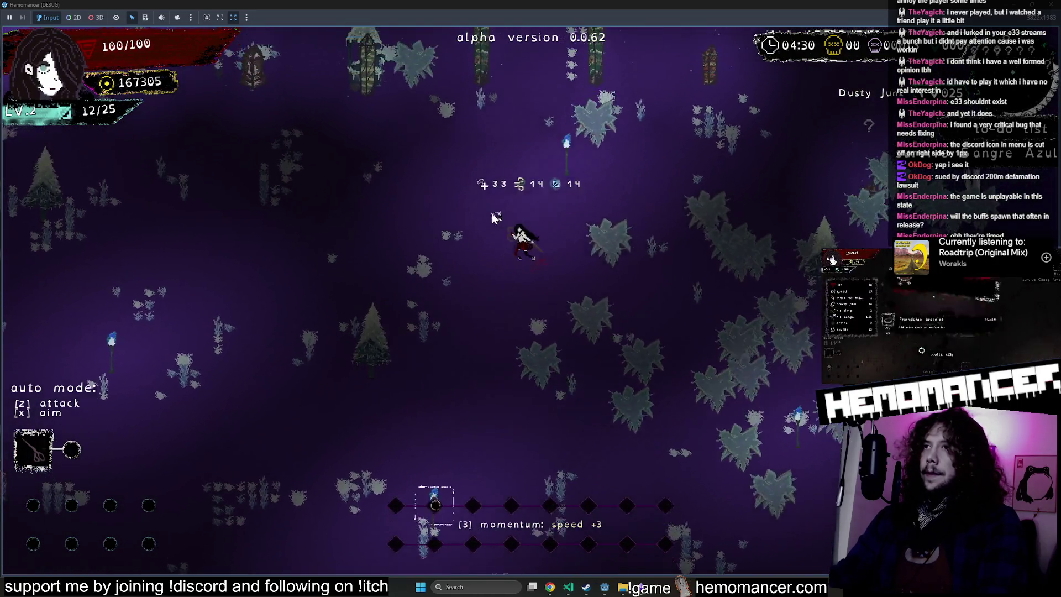
{"action": "key", "text": "Up"}
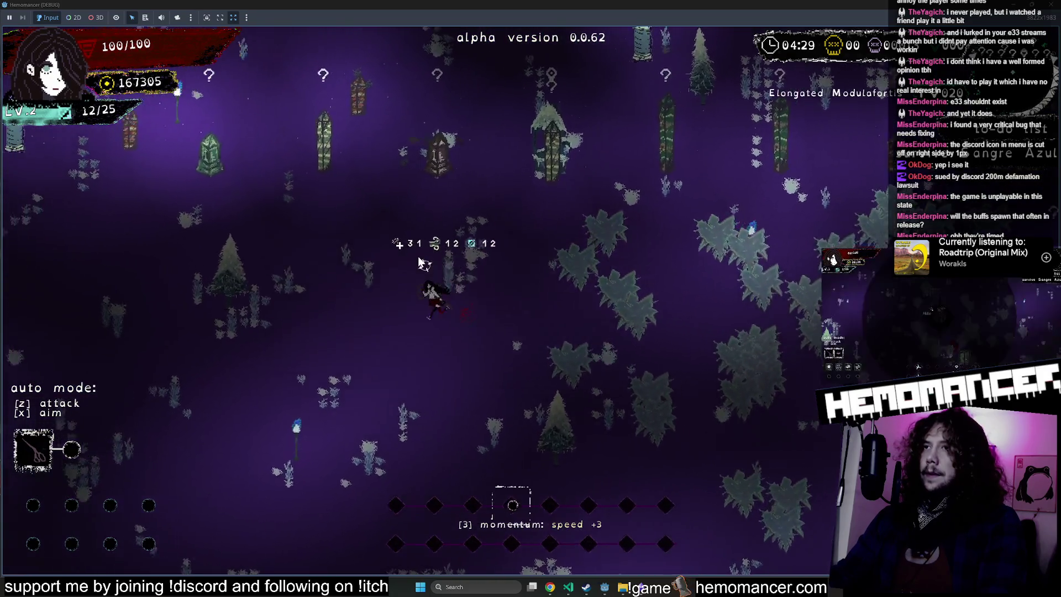
{"action": "key", "text": "Left"}
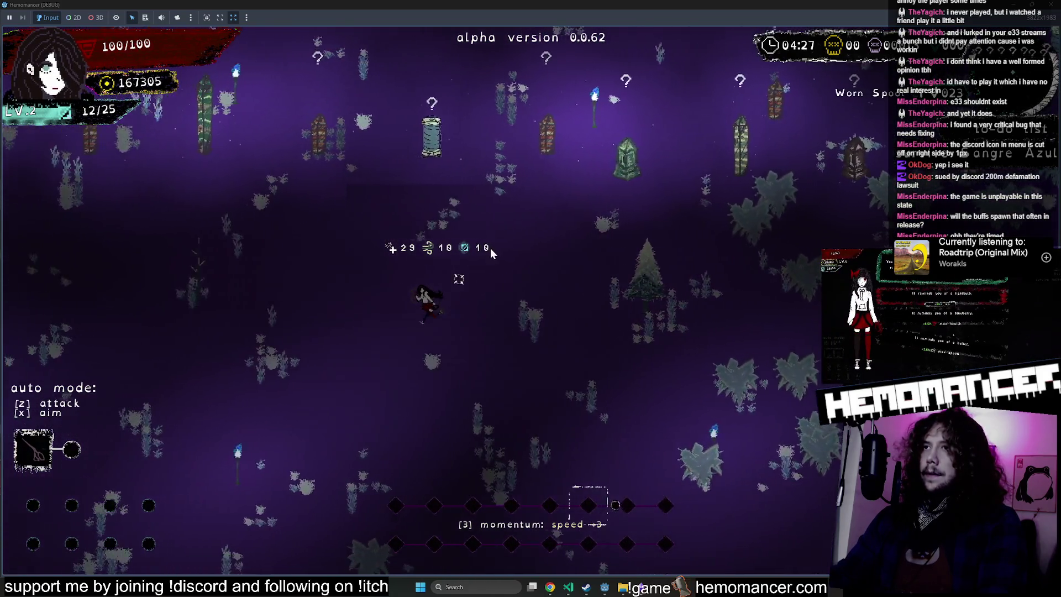
{"action": "key", "text": "Left"}
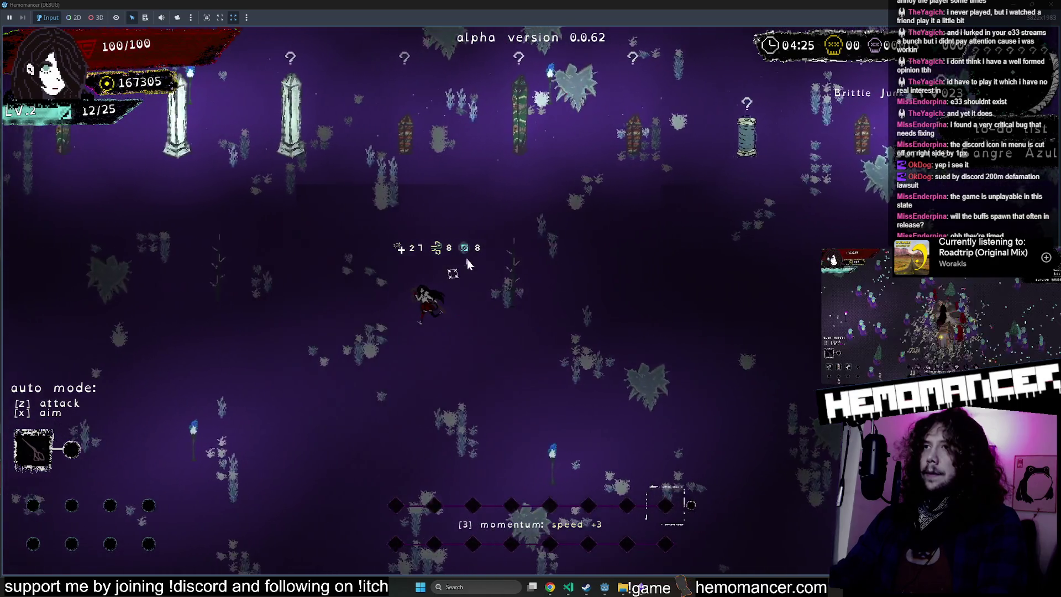
{"action": "key", "text": "Down"}
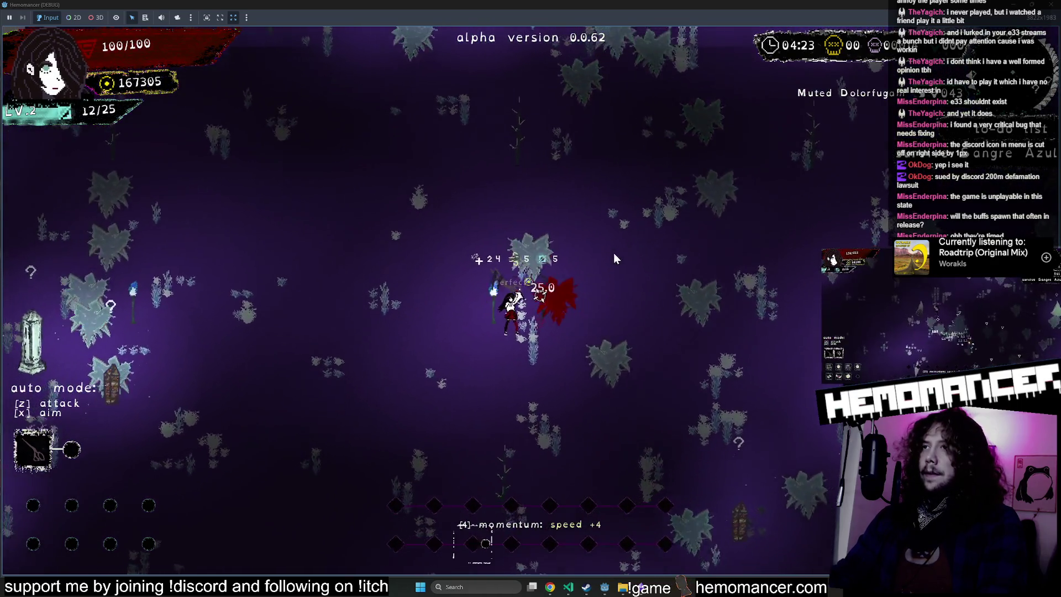
{"action": "key", "text": "Up"}
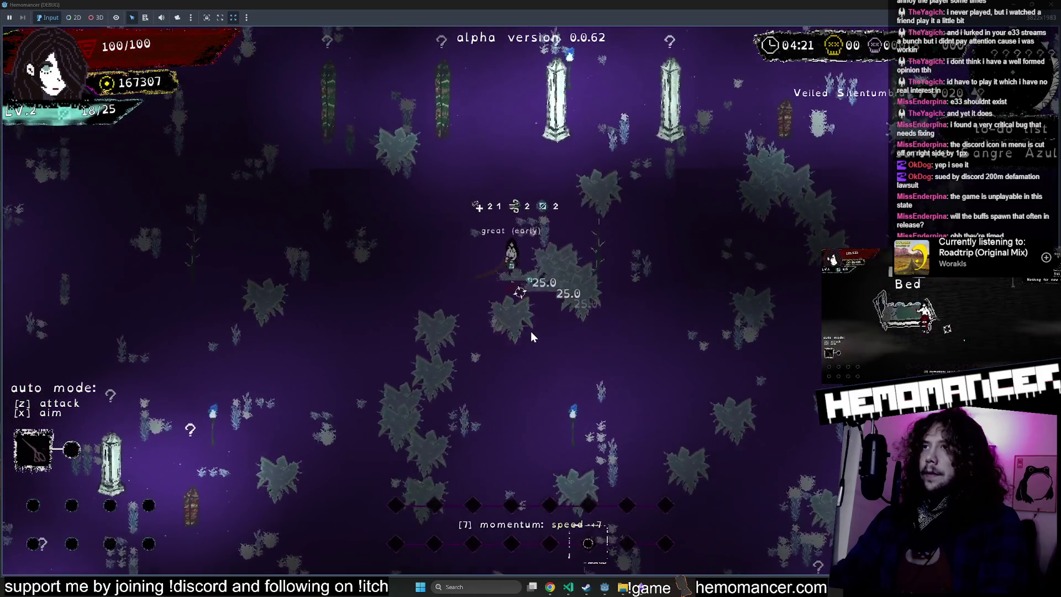
{"action": "key", "text": "Up"}
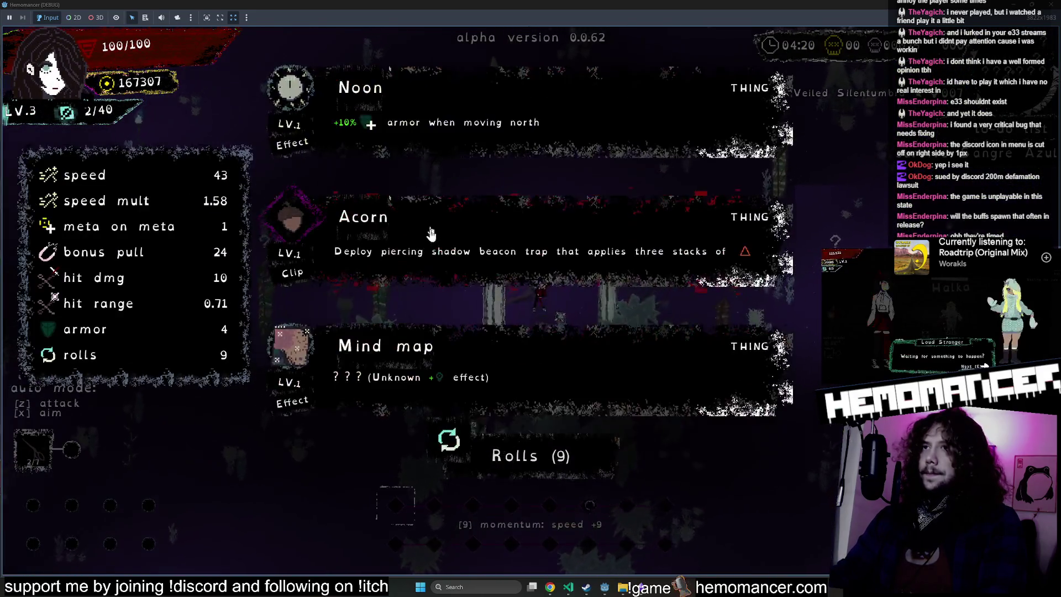
{"action": "key", "text": "z"}
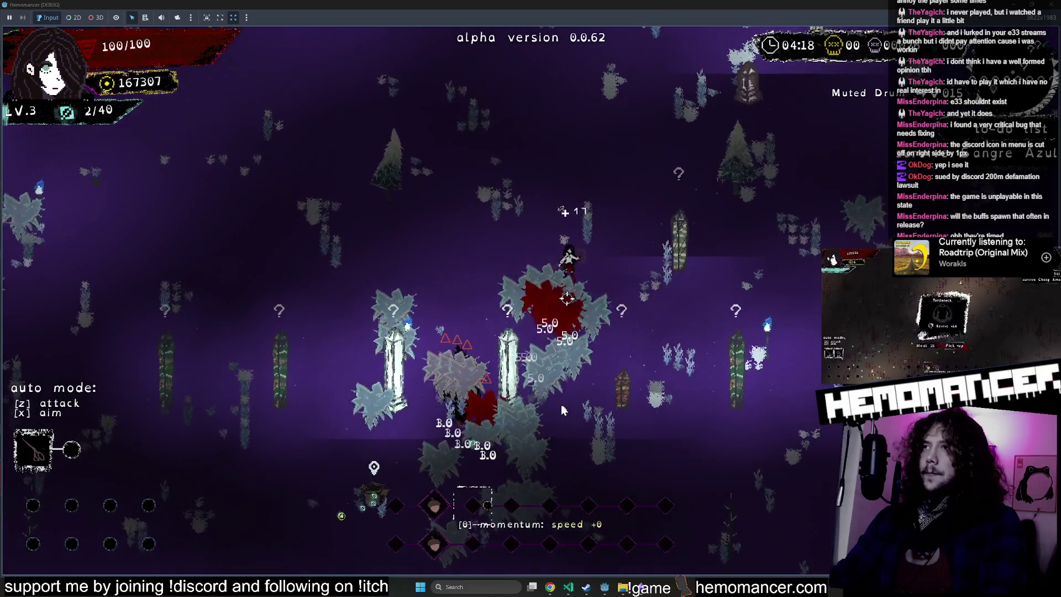
Step: Push through Elongated Modulafortis and enemy groups, taking Orange stone ring at level 4
{"action": "key", "text": "Up"}
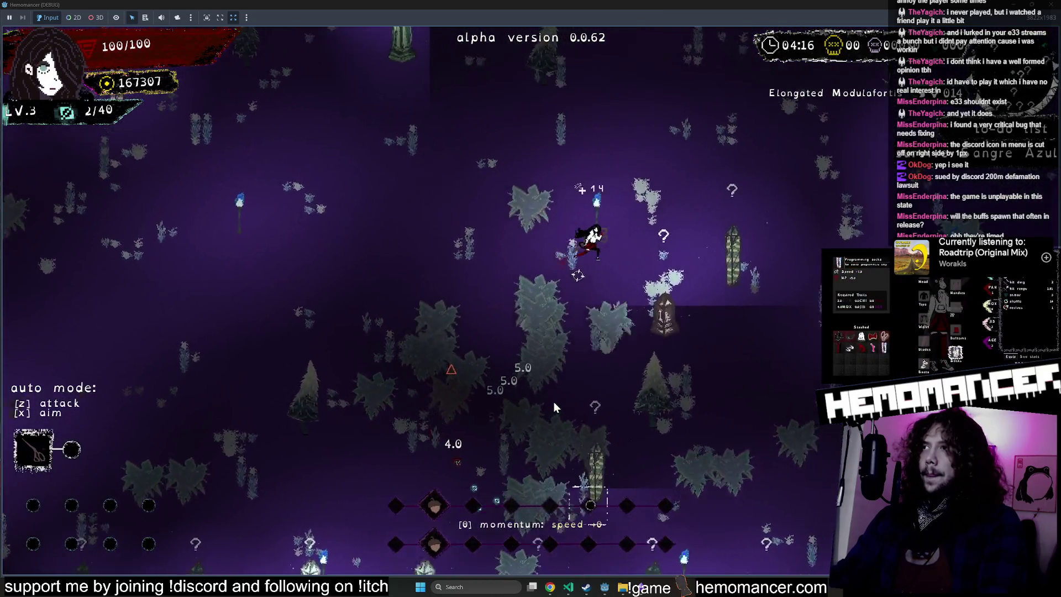
{"action": "key", "text": "Up"}
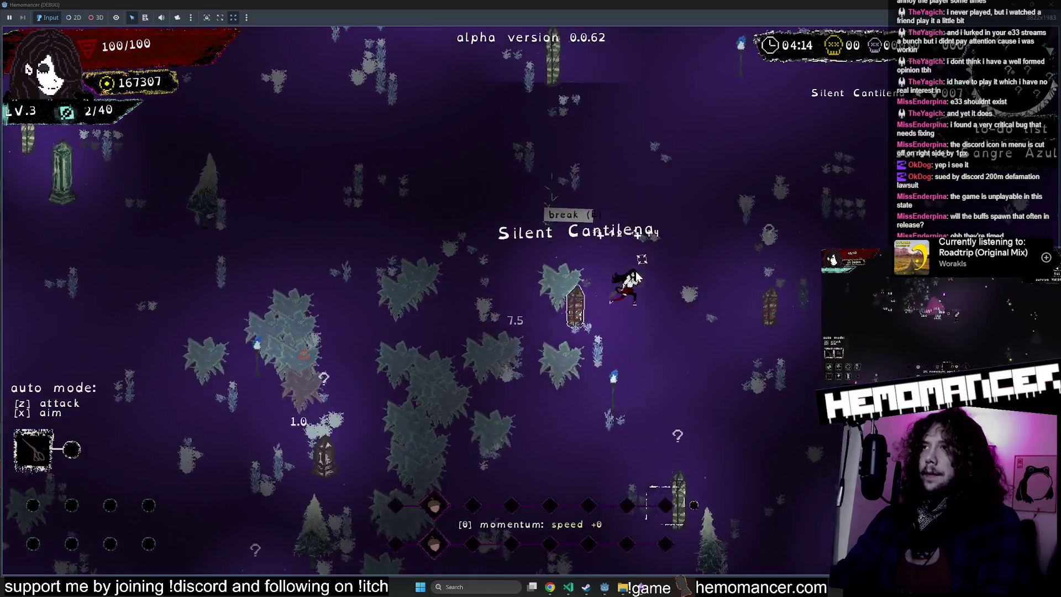
{"action": "key", "text": "Left"}
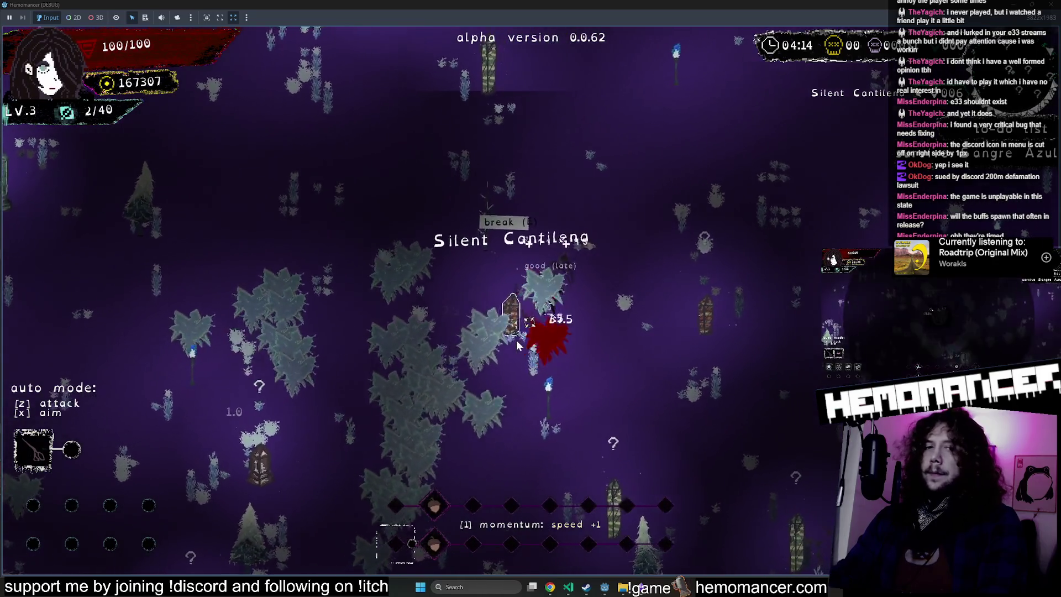
{"action": "key", "text": "Left"}
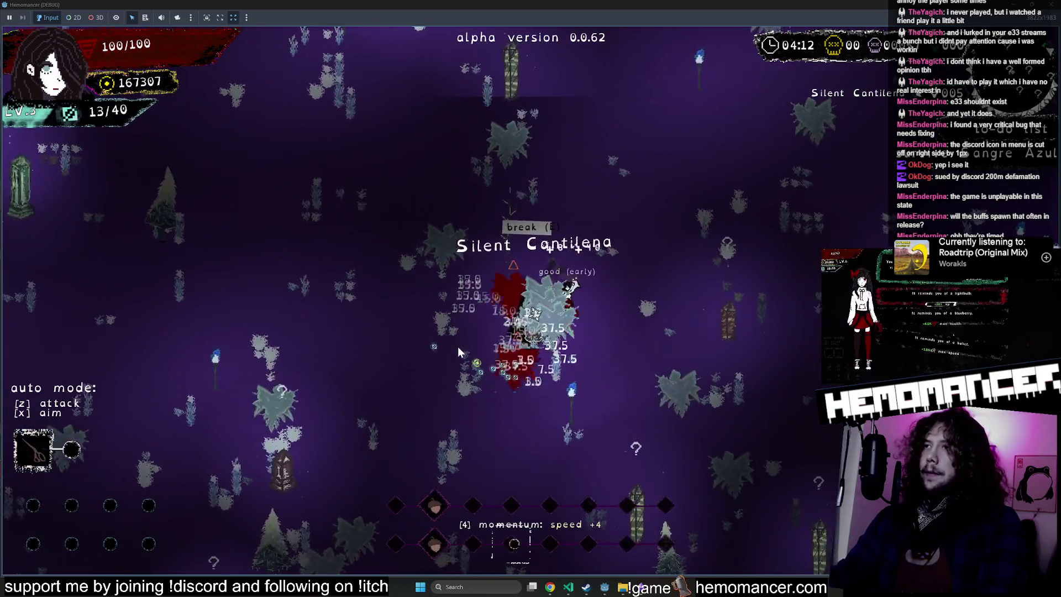
{"action": "key", "text": "Left"}
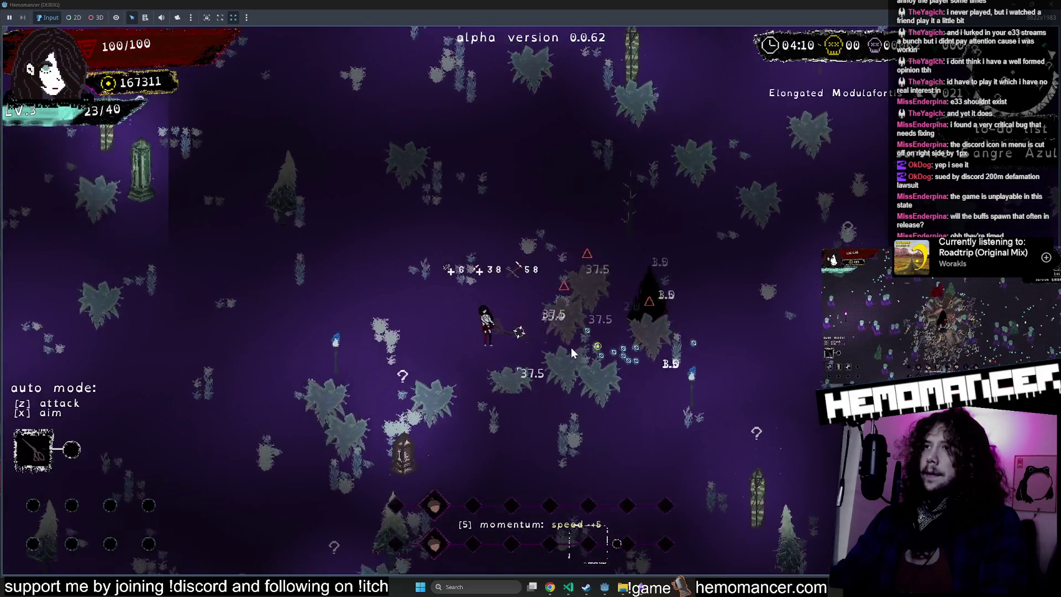
{"action": "key", "text": "Left"}
{"action": "key", "text": "Down"}
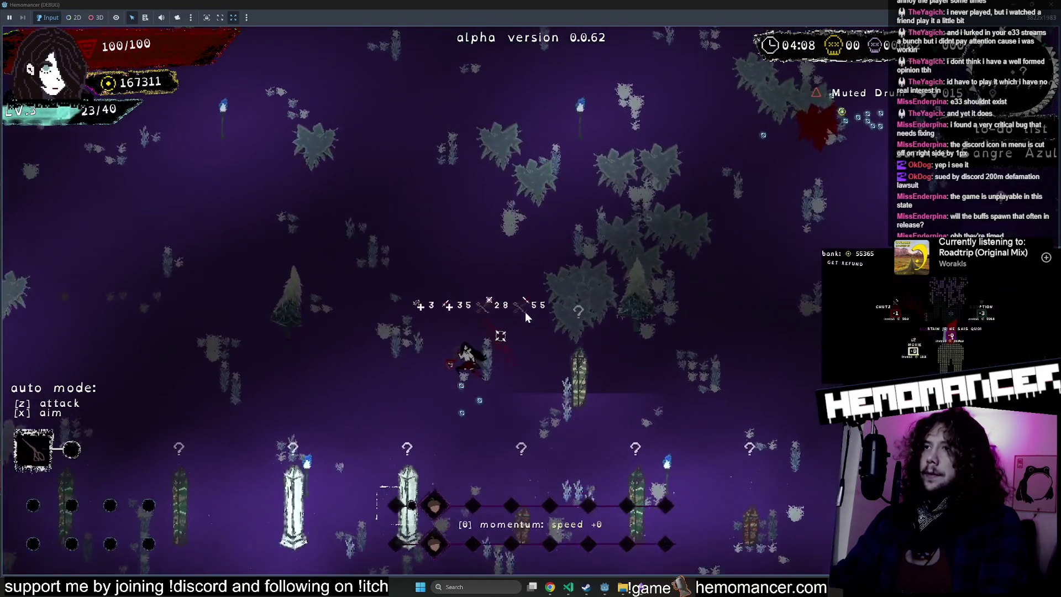
{"action": "key", "text": "Up"}
{"action": "key", "text": "Left"}
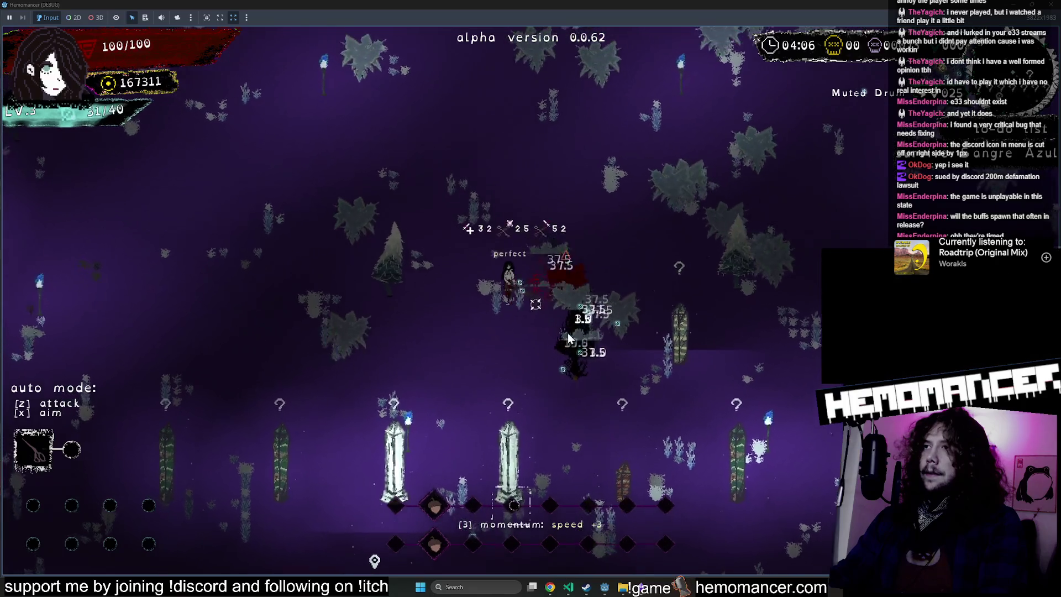
{"action": "key", "text": "Up"}
{"action": "key", "text": "Left"}
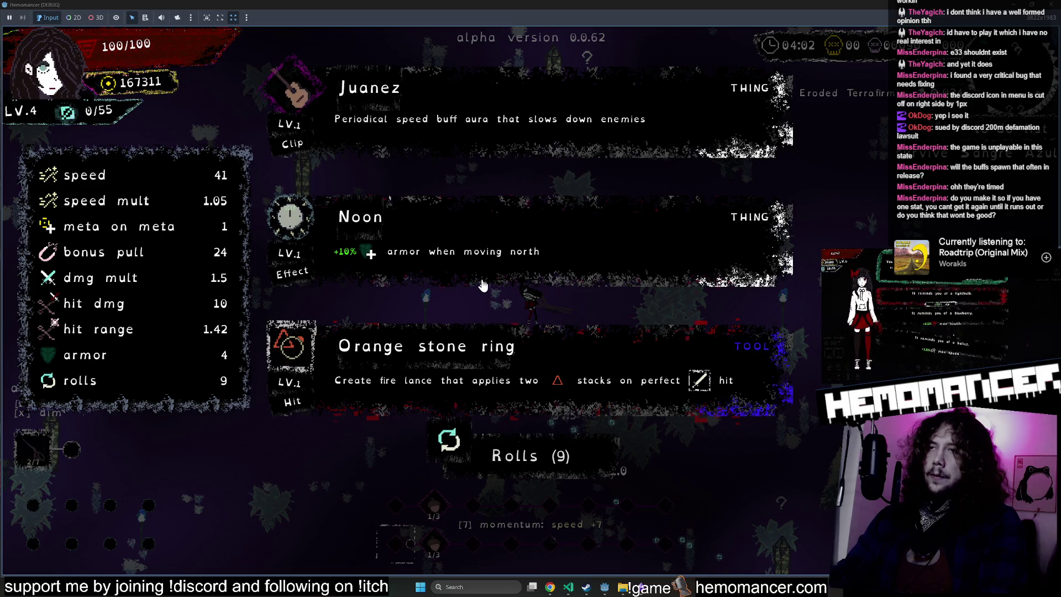
{"action": "left_click", "coordinate": [460, 372]}
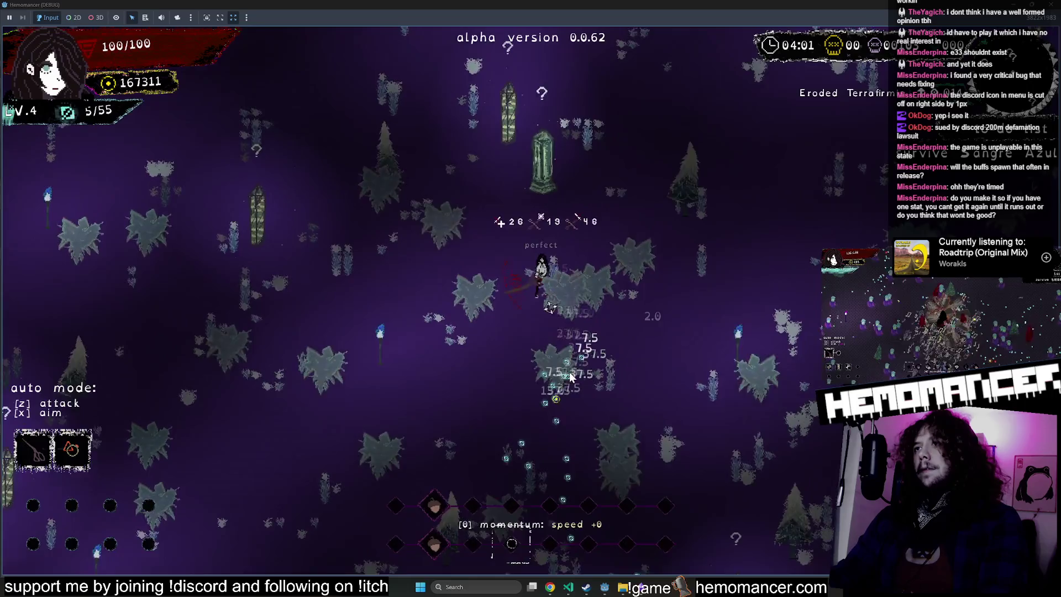
Step: Move up and right through the forest and Eroded Terrafirma, attacking enemies
{"action": "key", "text": "w"}
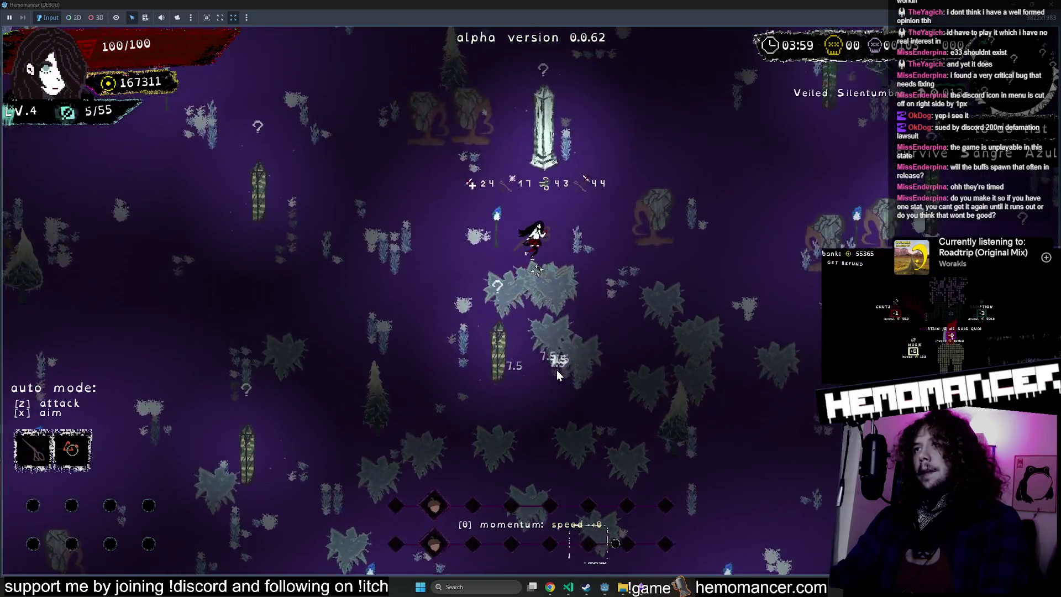
{"action": "key", "text": "w"}
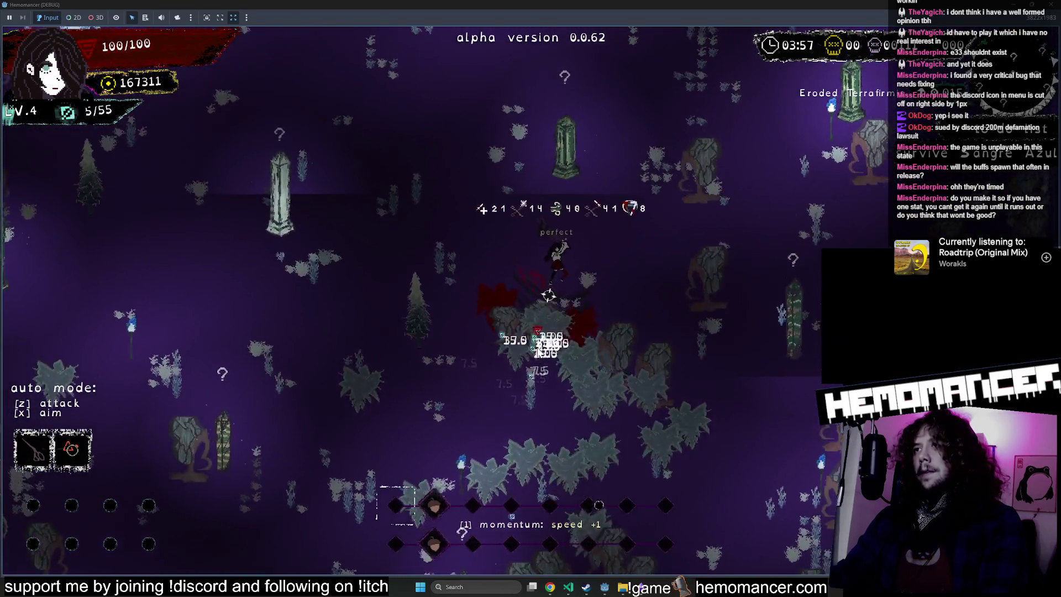
{"action": "key", "text": "w"}
{"action": "key", "text": "d"}
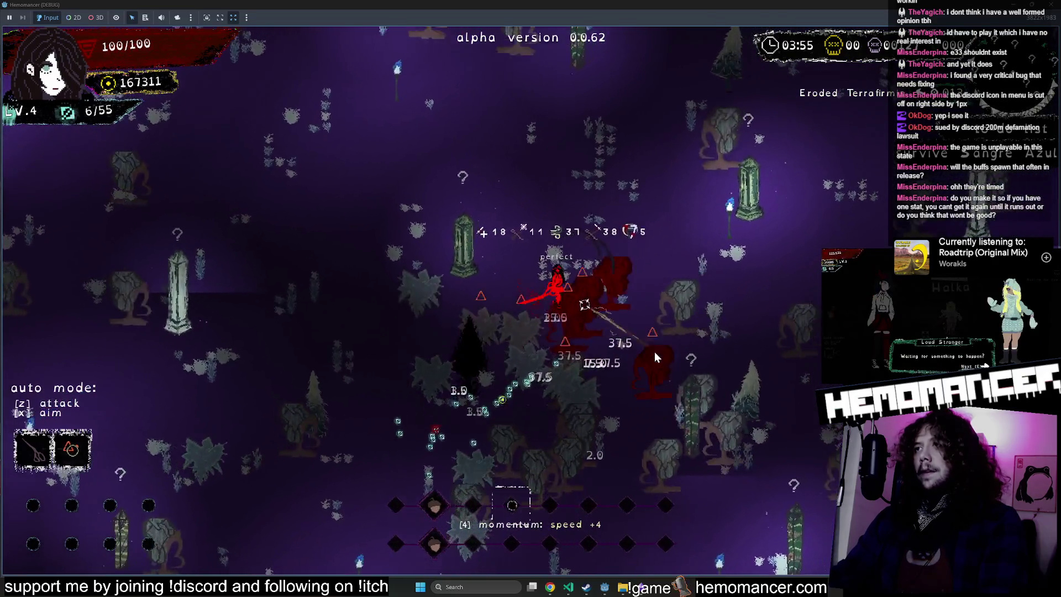
{"action": "key", "text": "w"}
{"action": "key", "text": "d"}
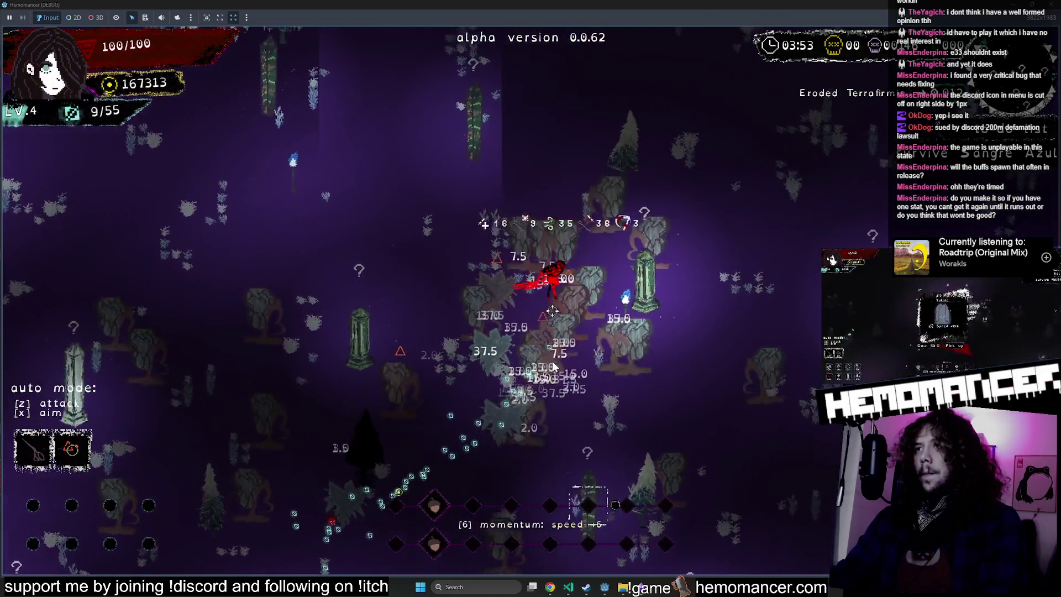
{"action": "key", "text": "w"}
{"action": "key", "text": "d"}
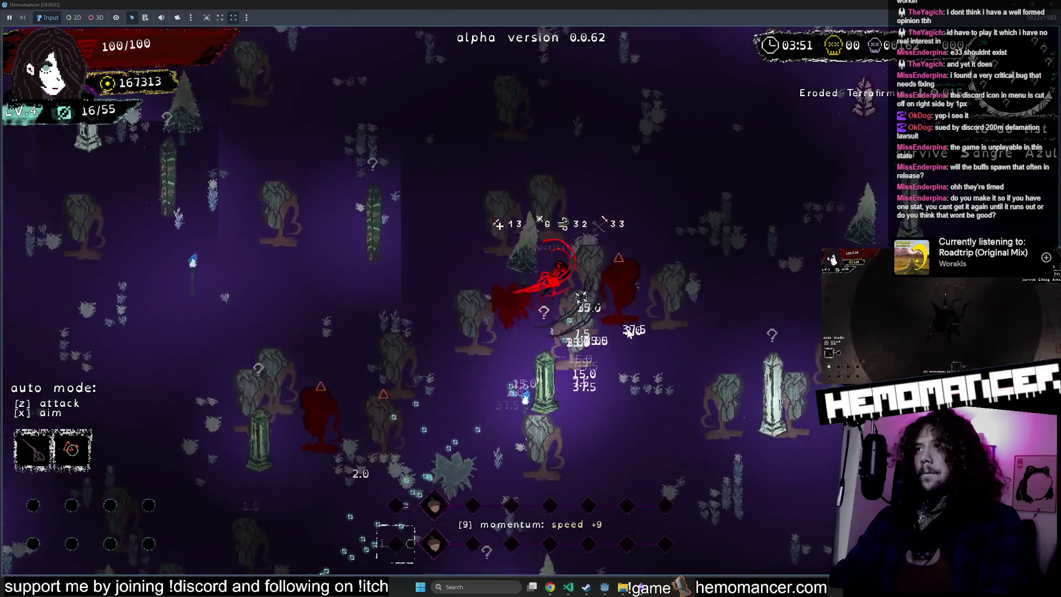
{"action": "key", "text": "w"}
{"action": "key", "text": "d"}
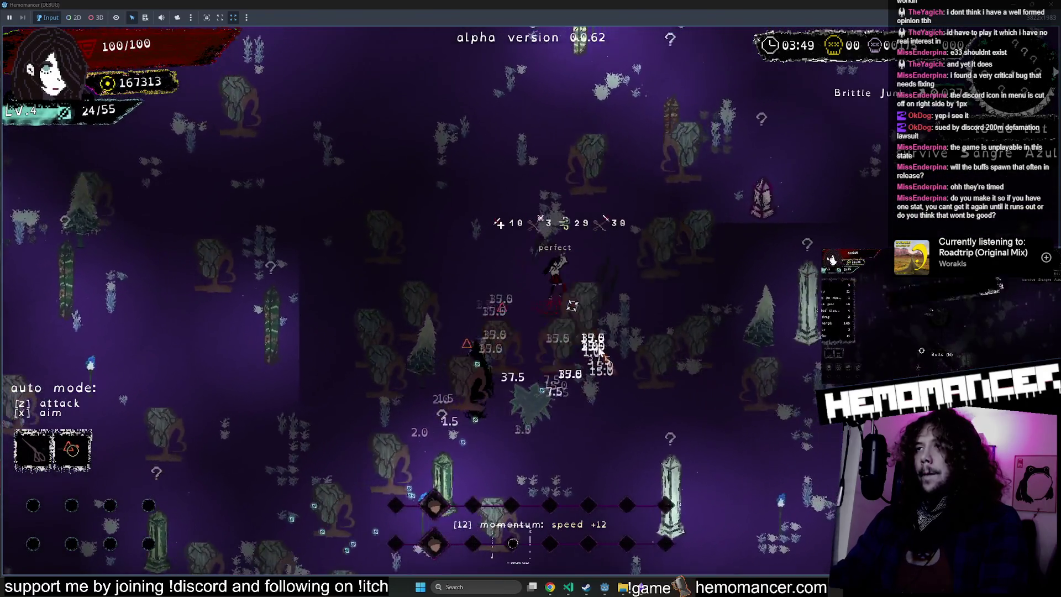
{"action": "key", "text": "w"}
{"action": "key", "text": "d"}
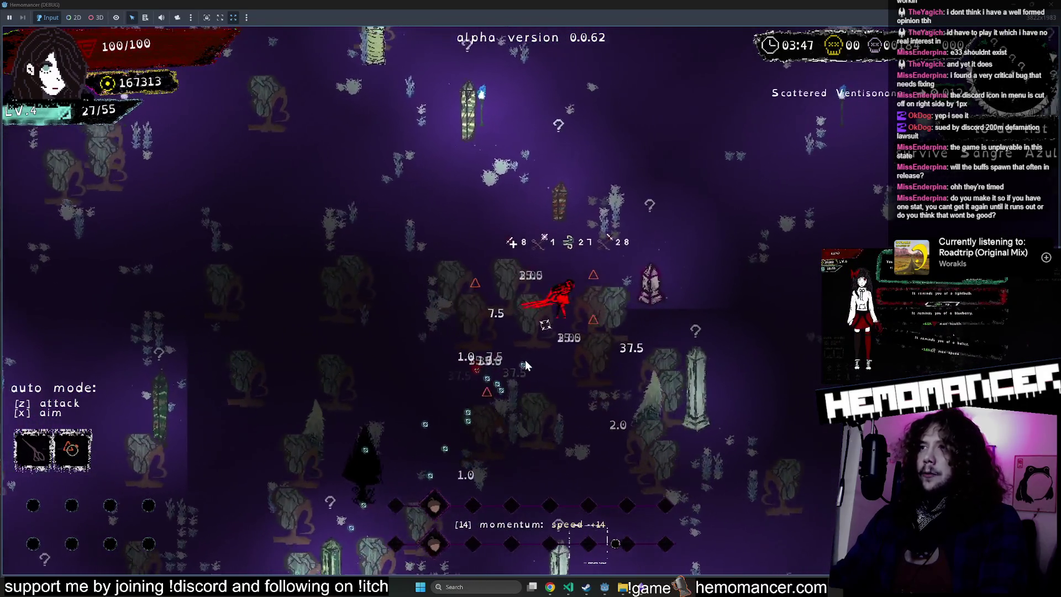
{"action": "key", "text": "w"}
{"action": "key", "text": "d"}
{"action": "key", "text": "w"}
{"action": "key", "text": "d"}
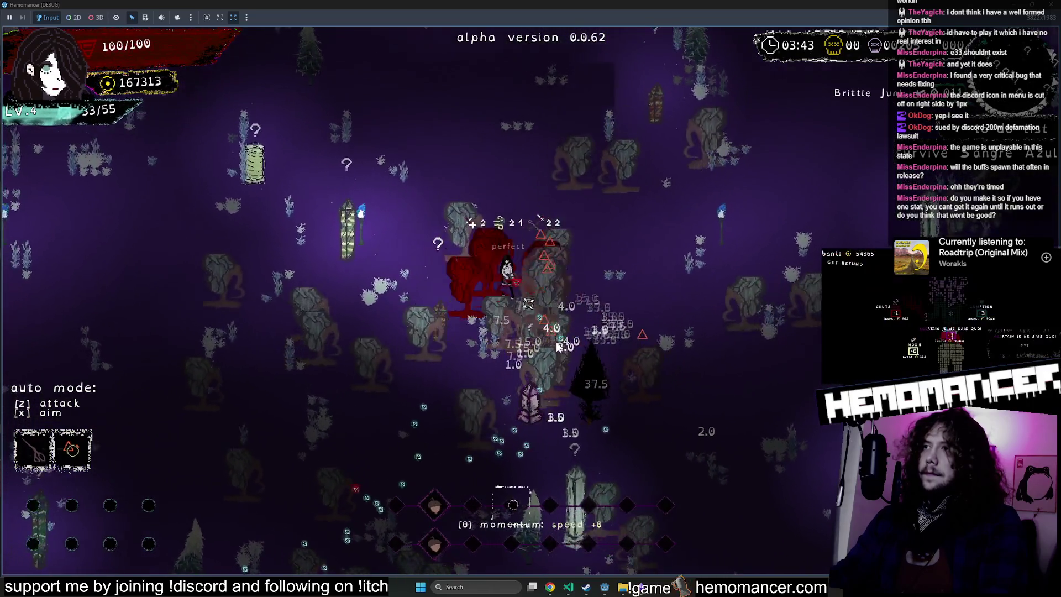
Step: Keep crossing the map and pick a level-5 upgrade
{"action": "key", "text": "w"}
{"action": "key", "text": "a"}
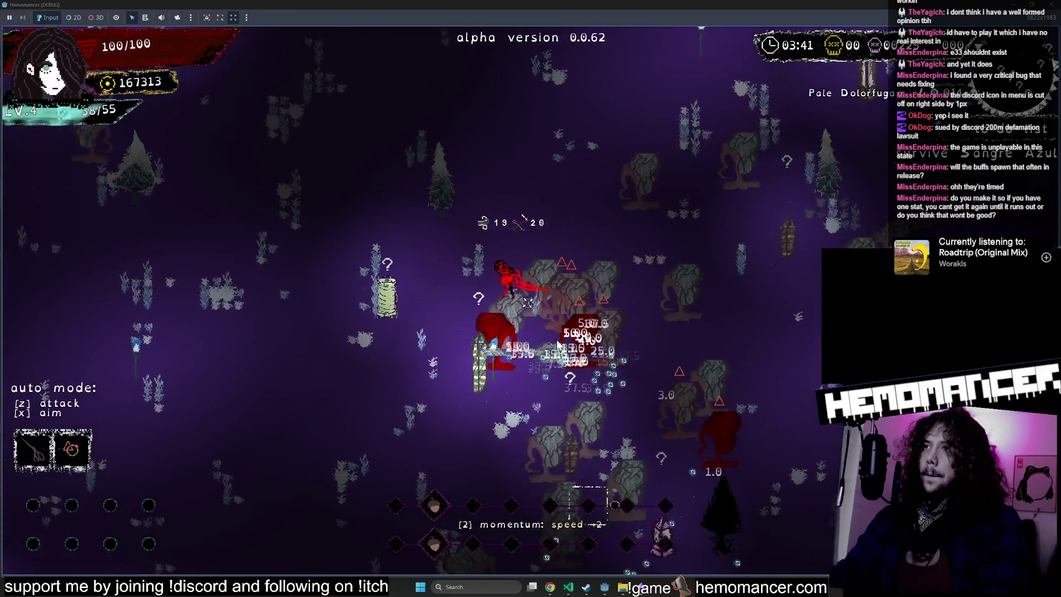
{"action": "key", "text": "w"}
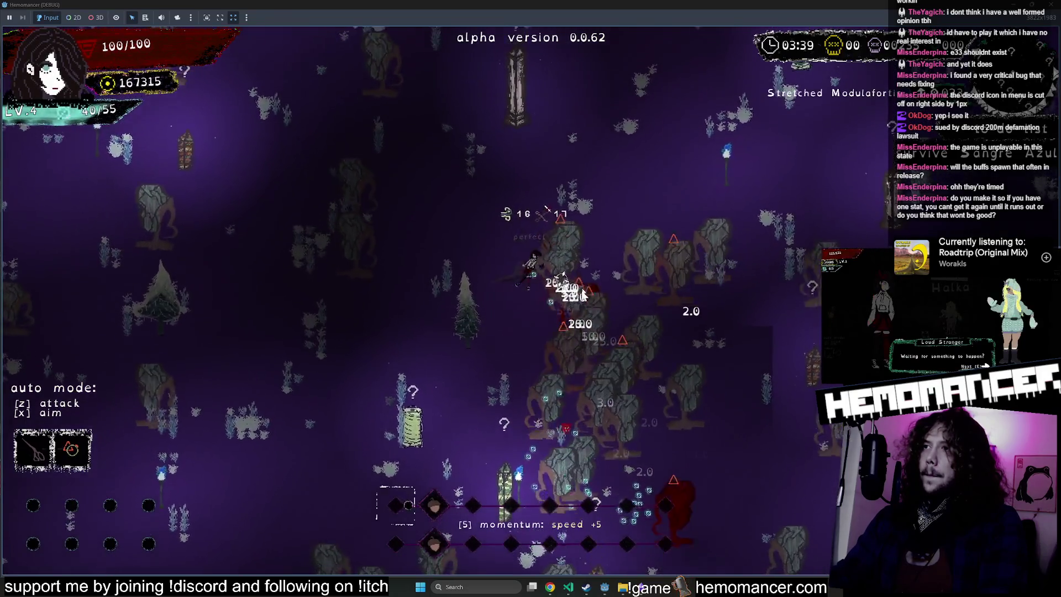
{"action": "key", "text": "w"}
{"action": "key", "text": "d"}
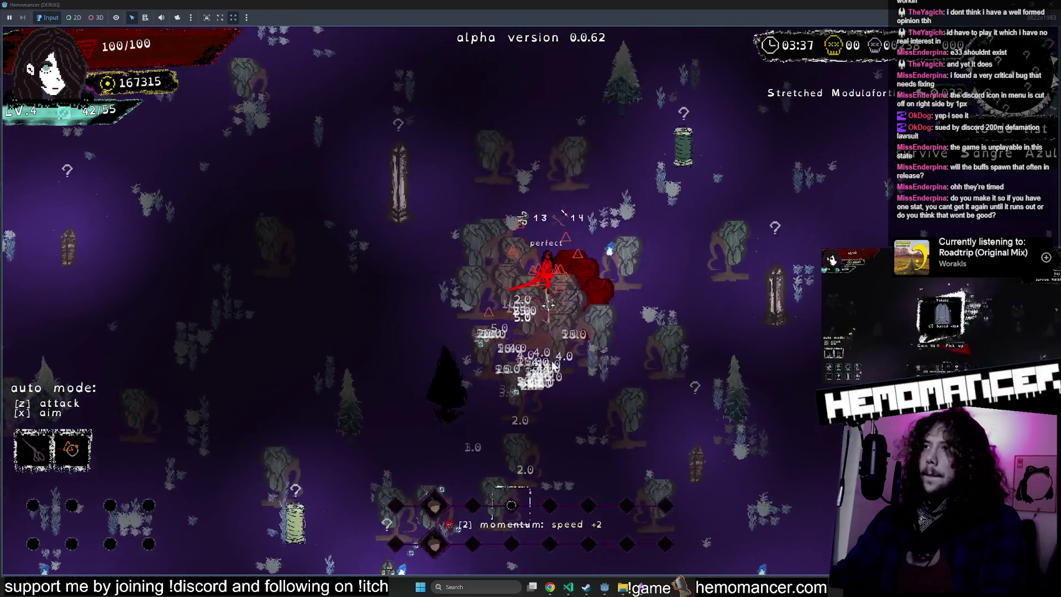
{"action": "key", "text": "w"}
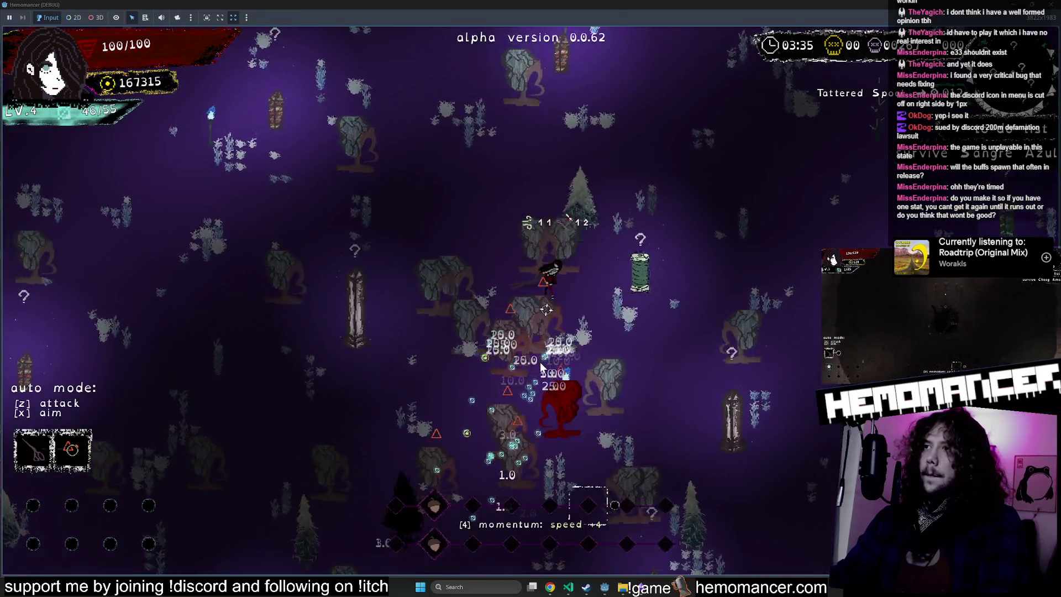
{"action": "key", "text": "w"}
{"action": "key", "text": "d"}
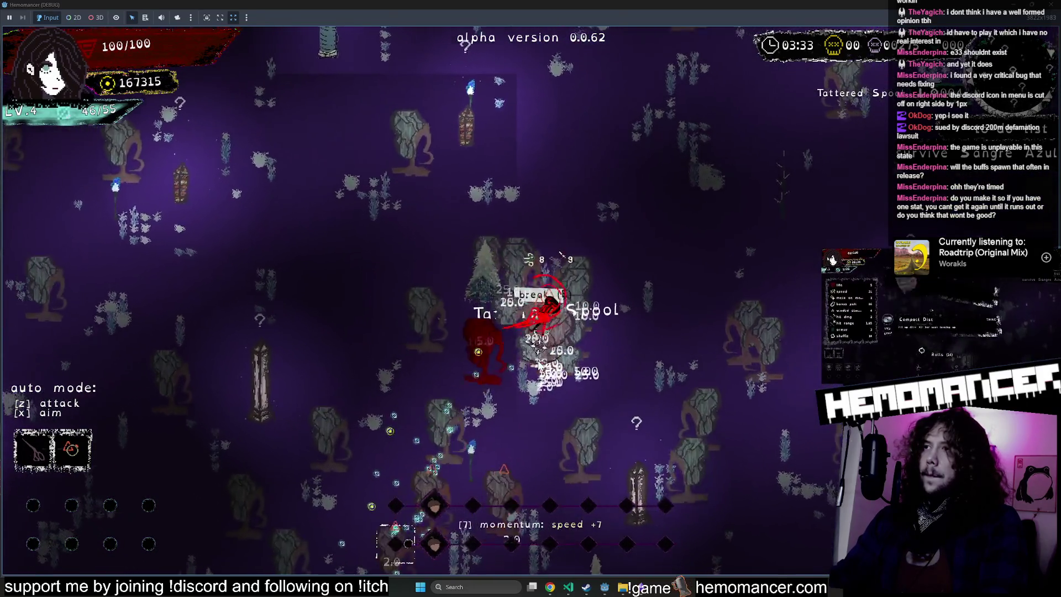
{"action": "key", "text": "s"}
{"action": "key", "text": "d"}
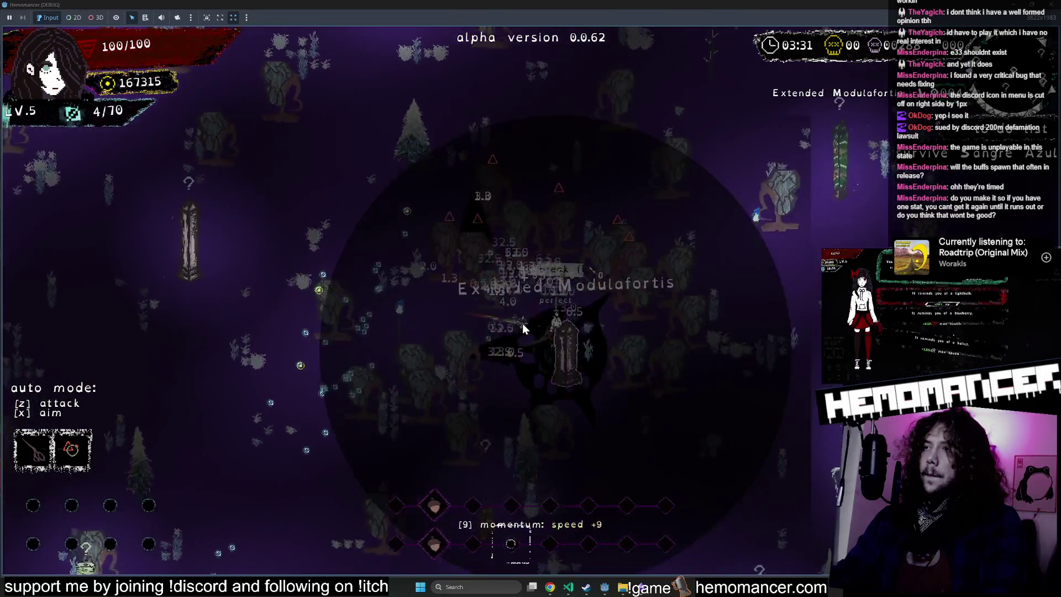
{"action": "left_click", "coordinate": [486, 253]}
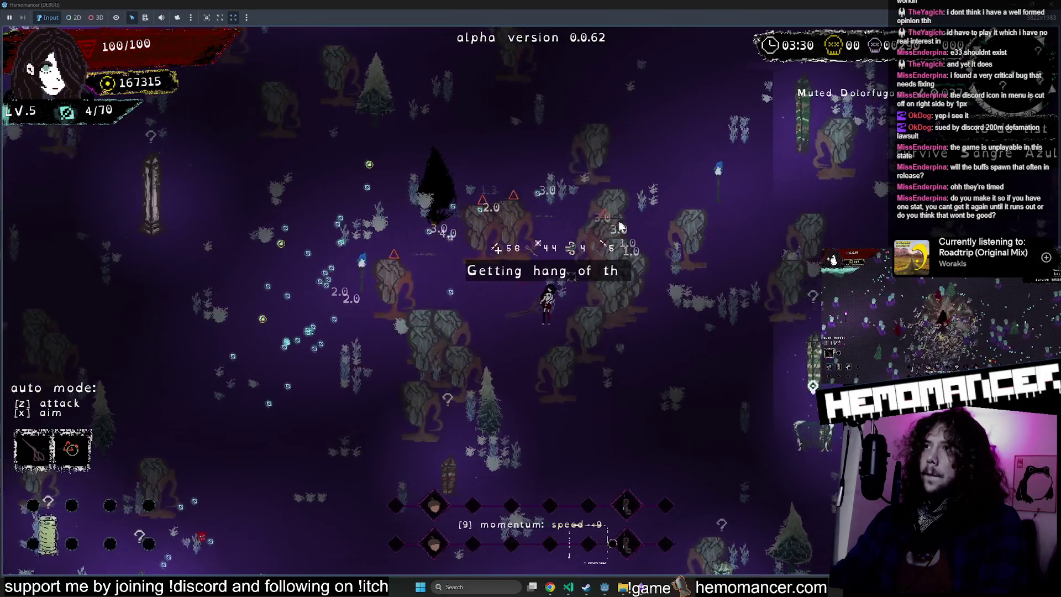
Step: Choose Heal 15 over the Tornado Bandana, then pick a level-6 upgrade
{"action": "key", "text": "w"}
{"action": "key", "text": "d"}
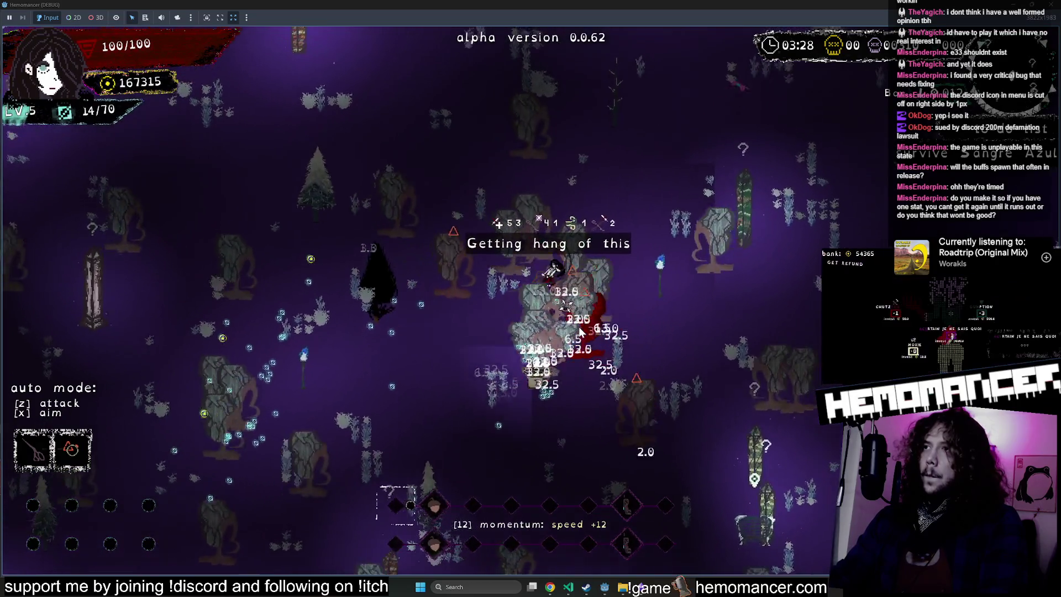
{"action": "key", "text": "s"}
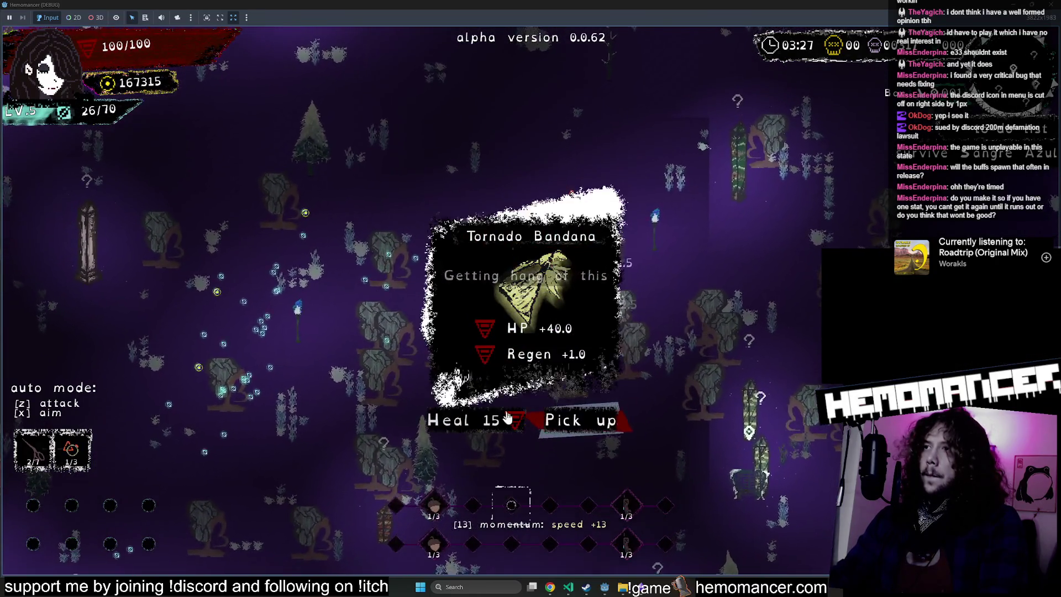
{"action": "left_click", "coordinate": [496, 423]}
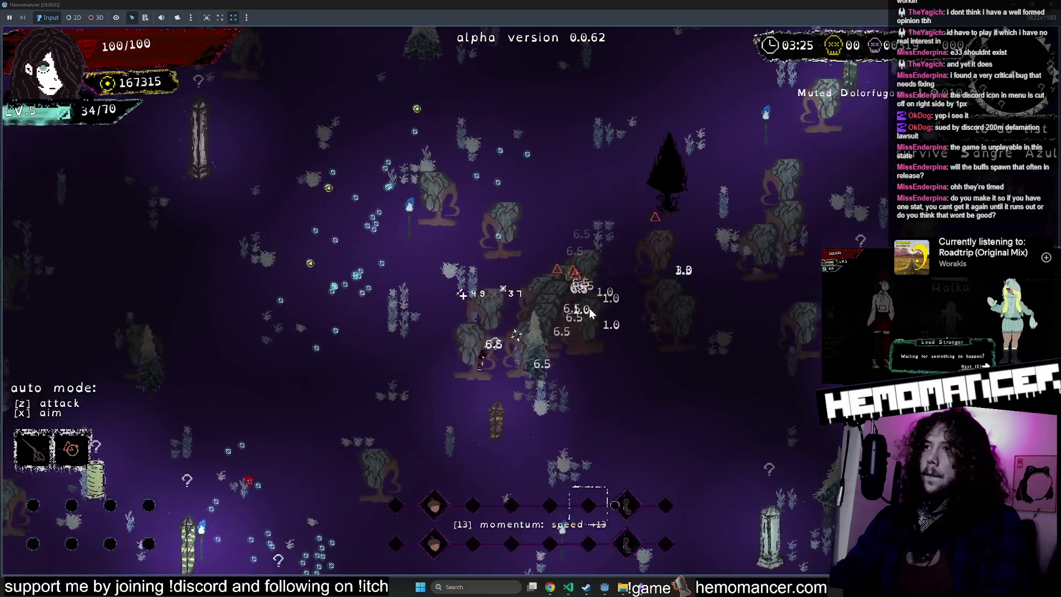
{"action": "key", "text": "a"}
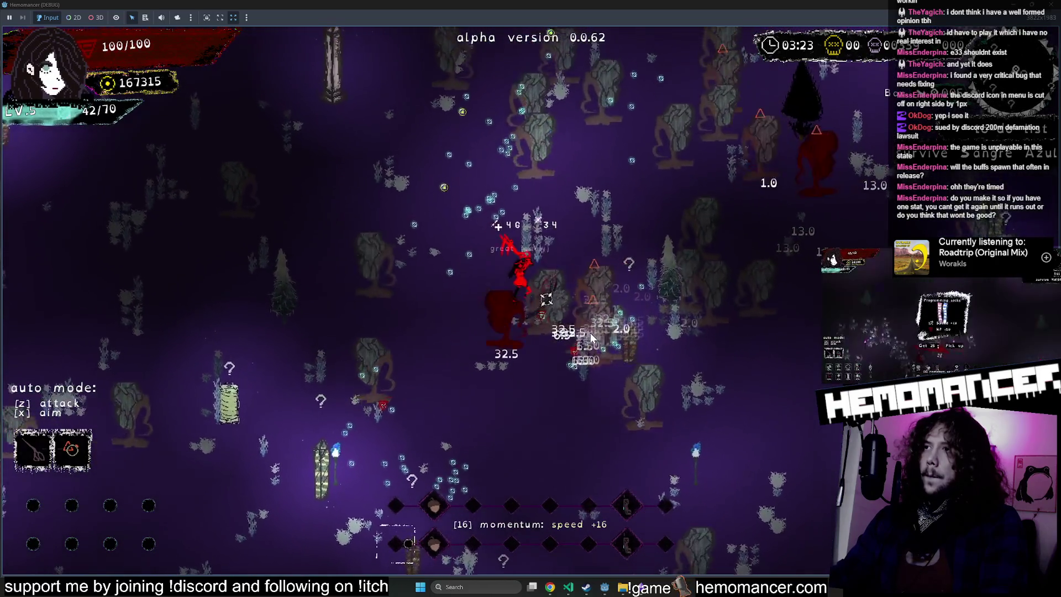
{"action": "key", "text": "w"}
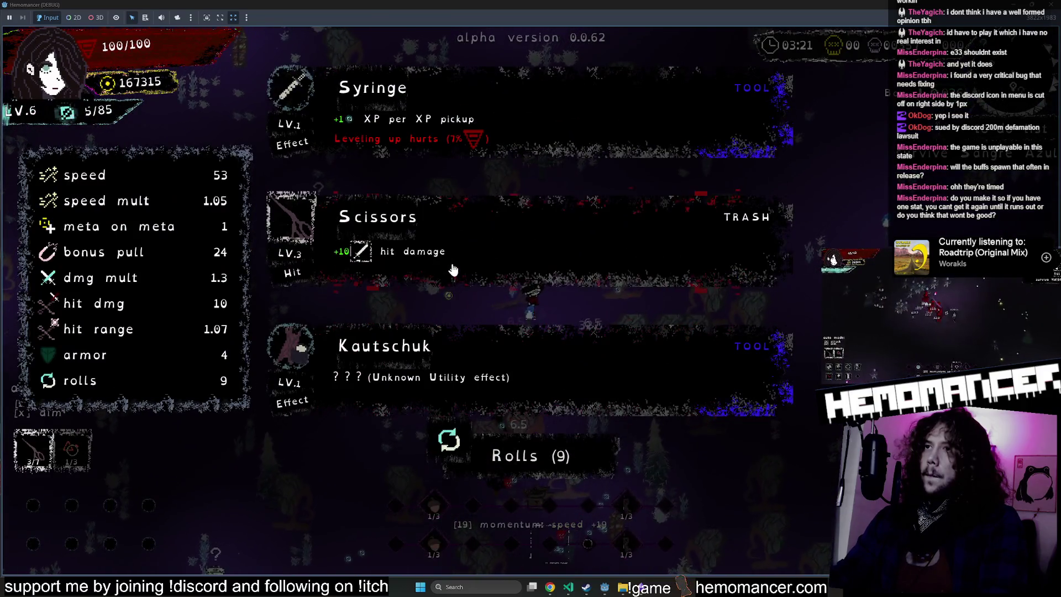
{"action": "left_click", "coordinate": [553, 244]}
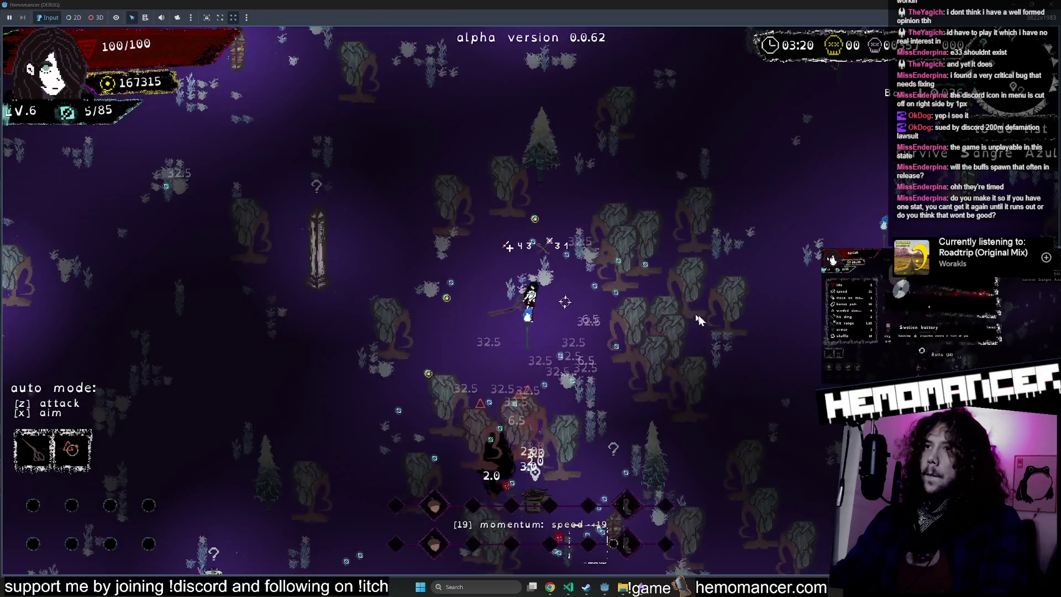
Step: Leave the run for the main menu and move the game window over the Godot editor
{"action": "key", "text": "d"}
{"action": "key", "text": "w"}
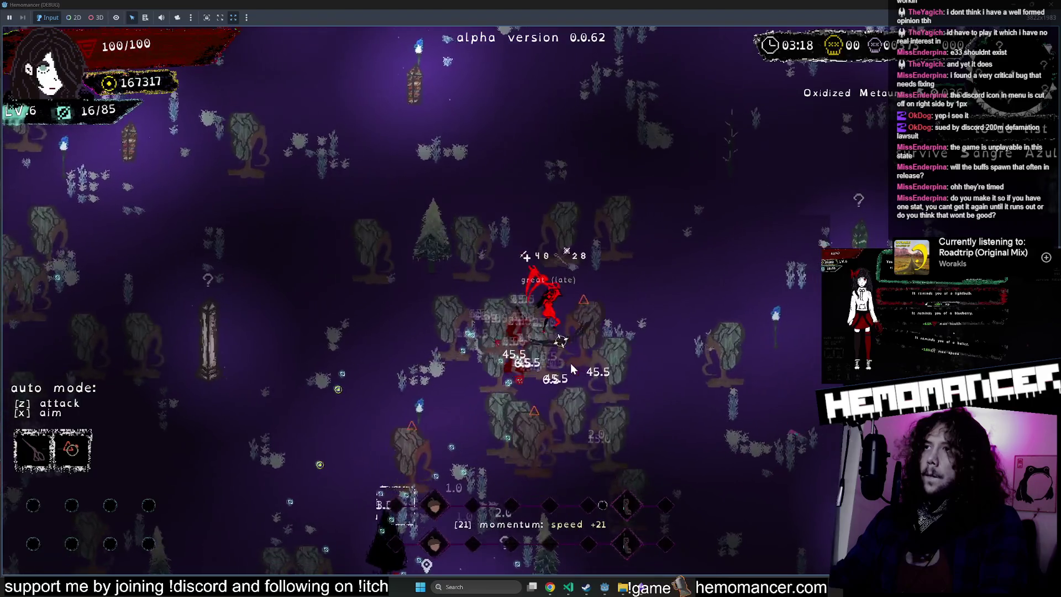
{"action": "key", "text": "s"}
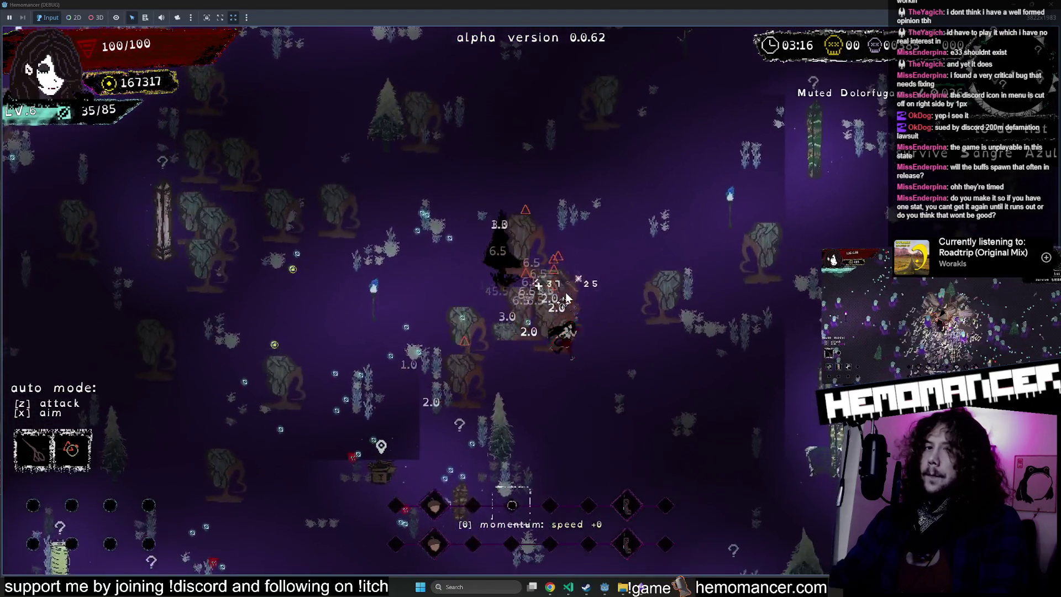
{"action": "key", "text": "Escape"}
{"action": "mouse_move", "coordinate": [671, 5]}
{"action": "left_mouse_down"}
{"action": "mouse_move", "coordinate": [671, 41]}
{"action": "mouse_move", "coordinate": [336, 47]}
{"action": "mouse_move", "coordinate": [233, 31]}
{"action": "left_mouse_up"}
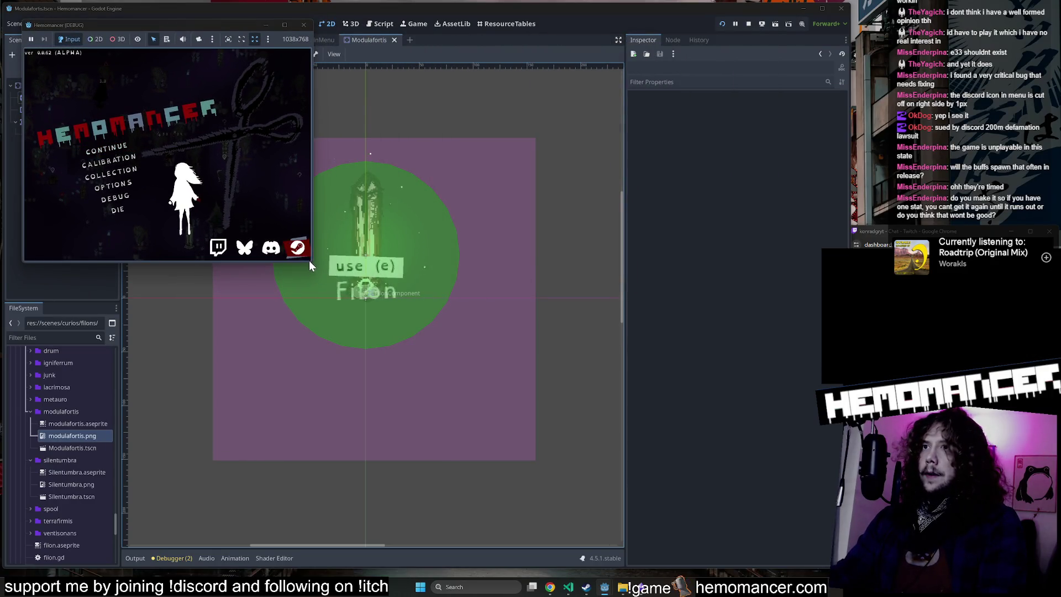
Step: Enlarge the game window to about 1385x855 over the Godot editor
{"action": "mouse_move", "coordinate": [311, 265]}
{"action": "left_mouse_down"}
{"action": "mouse_move", "coordinate": [613, 451]}
{"action": "mouse_move", "coordinate": [789, 521]}
{"action": "left_mouse_up"}
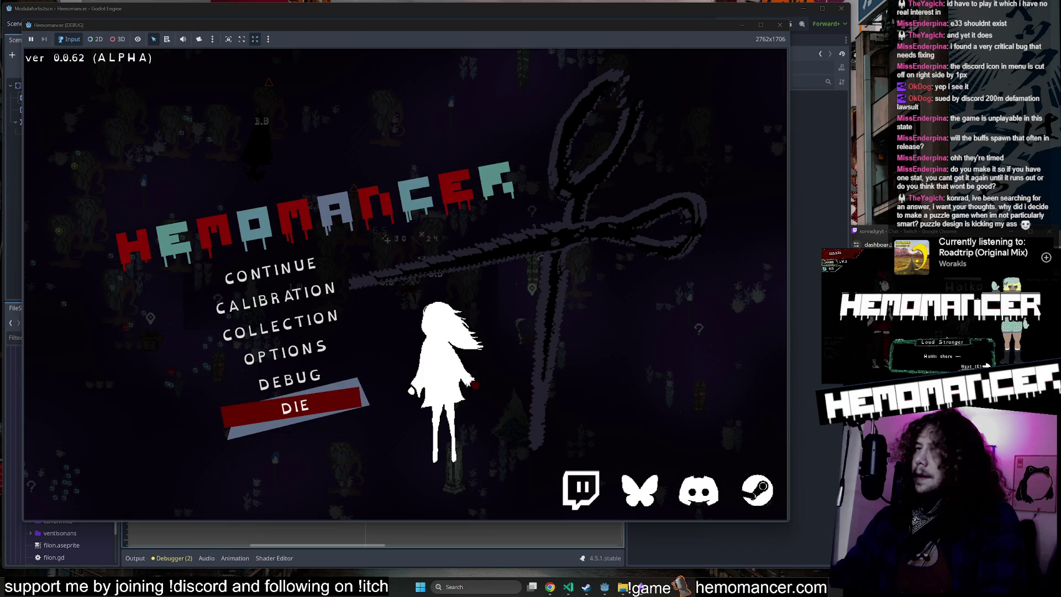
Step: Choose CONTINUE on the Hemomancer main menu to resume the run
{"action": "left_click", "coordinate": [238, 291]}
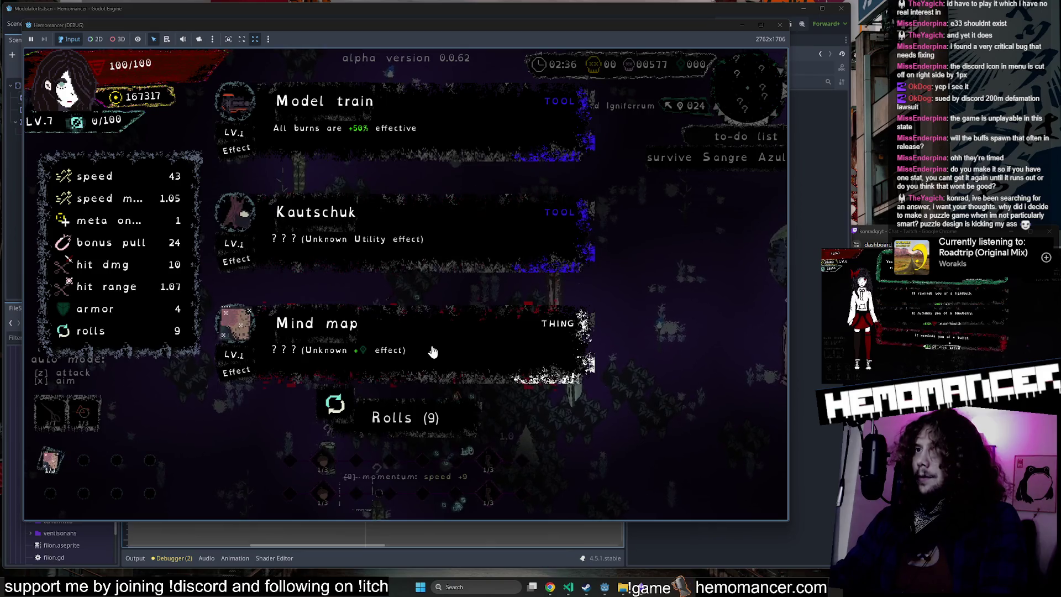
Step: Take Mind map at level 7, then the Pendant at level 8
{"action": "left_click", "coordinate": [433, 352]}
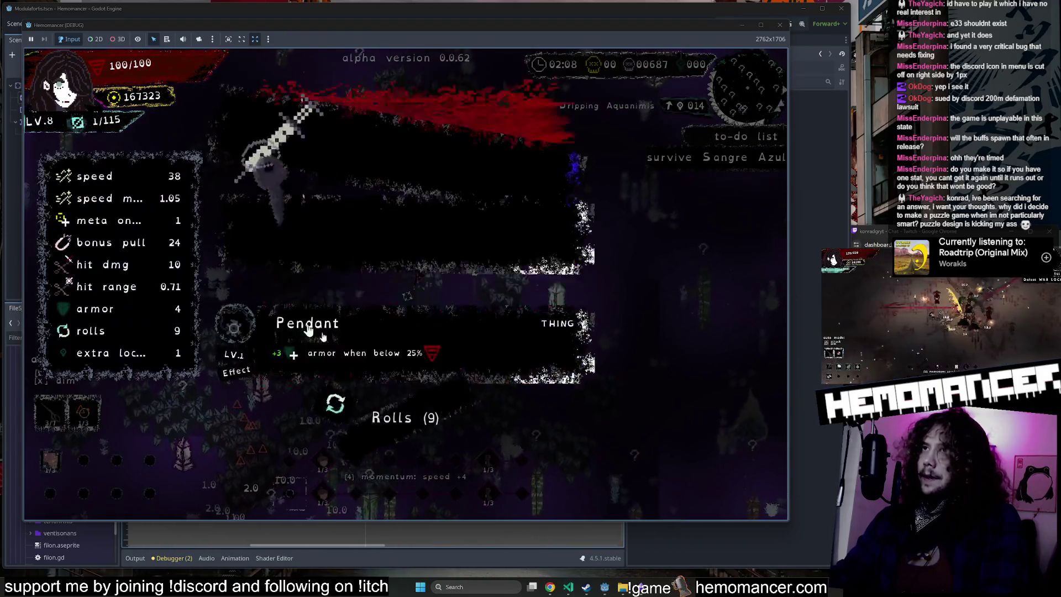
{"action": "left_click", "coordinate": [445, 333]}
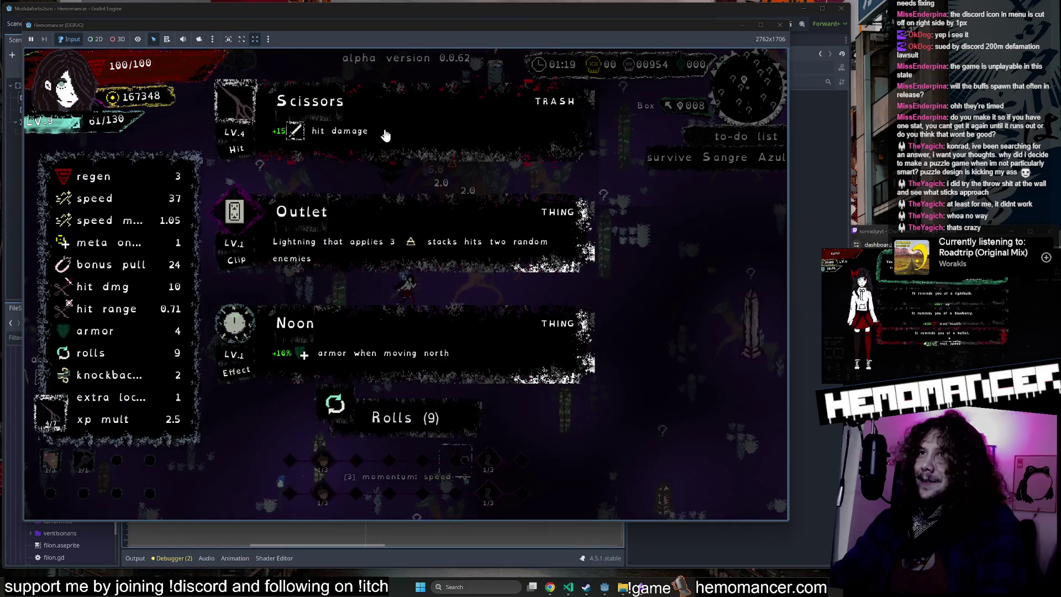
Step: Take the Scissors card, then the Model fort card at level 10
{"action": "left_click", "coordinate": [386, 135]}
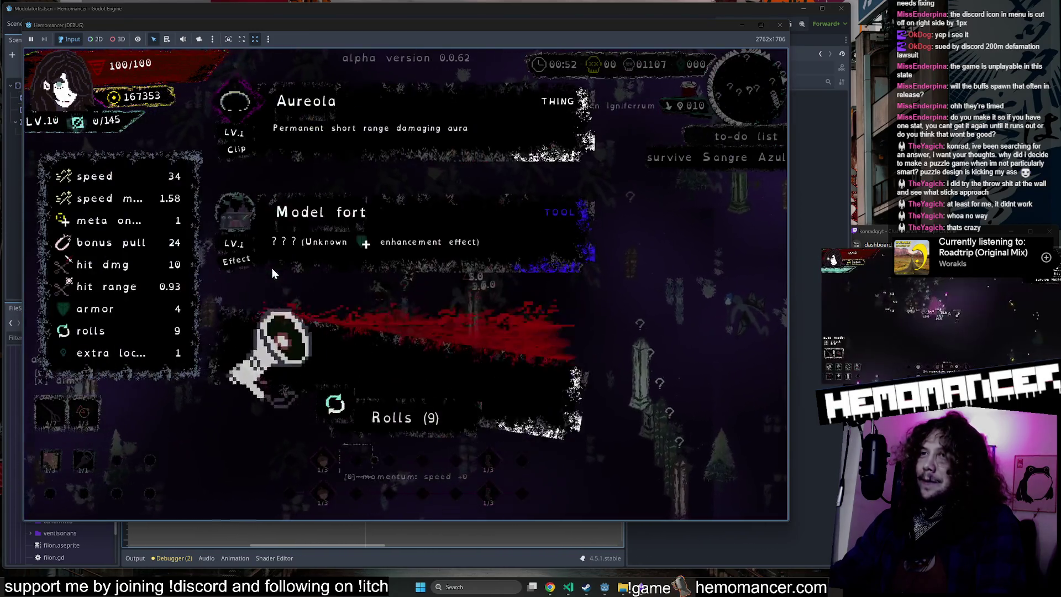
{"action": "left_click", "coordinate": [394, 235]}
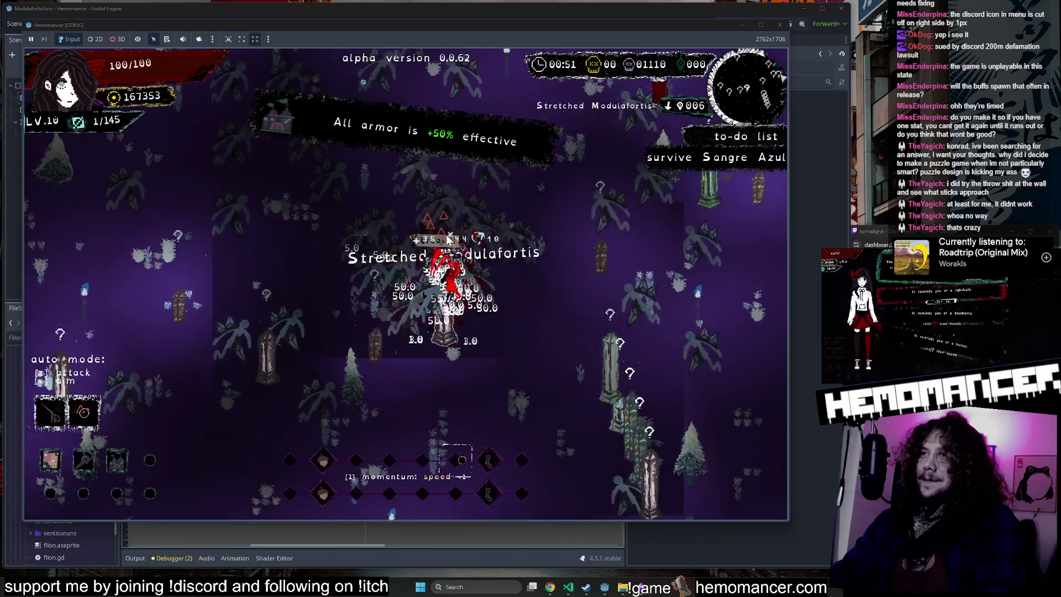
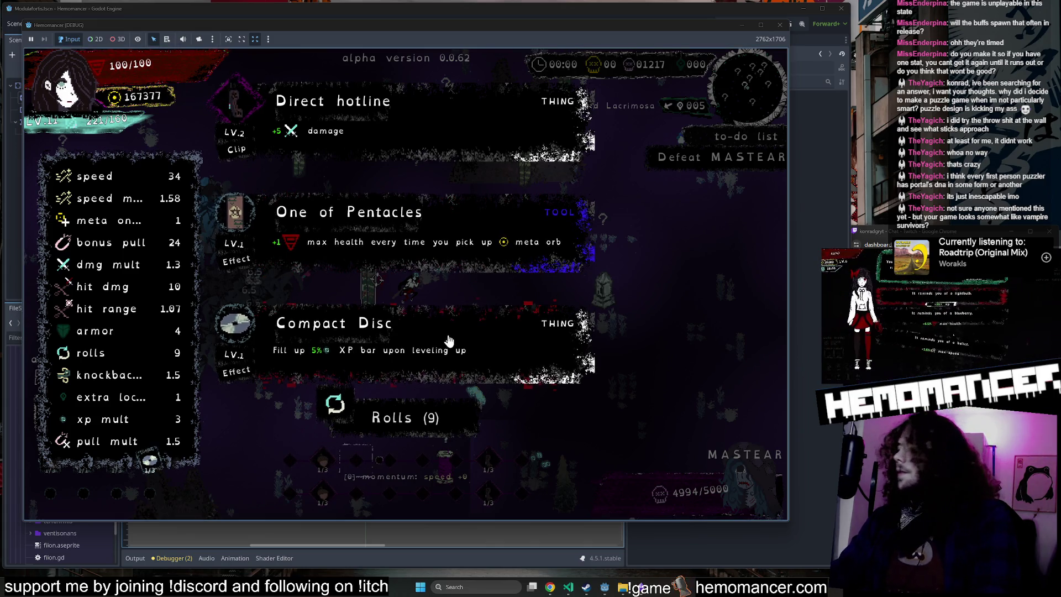
Step: Pick the Compact Disc and Syringe level-up upgrades, then close the playtest window
{"action": "left_click", "coordinate": [451, 345]}
{"action": "left_click", "coordinate": [534, 260]}
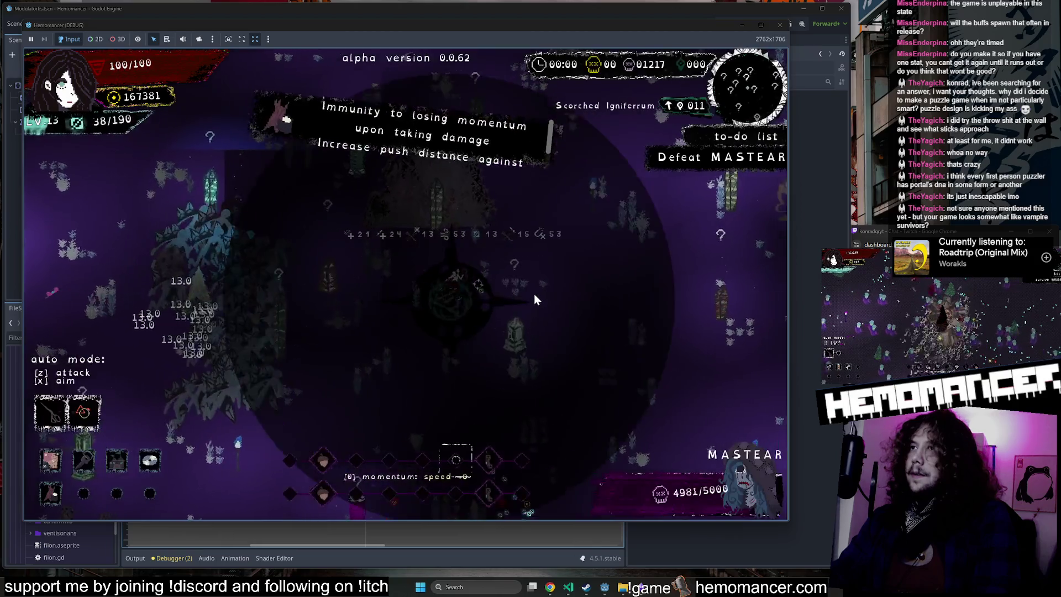
{"action": "left_click", "coordinate": [417, 225]}
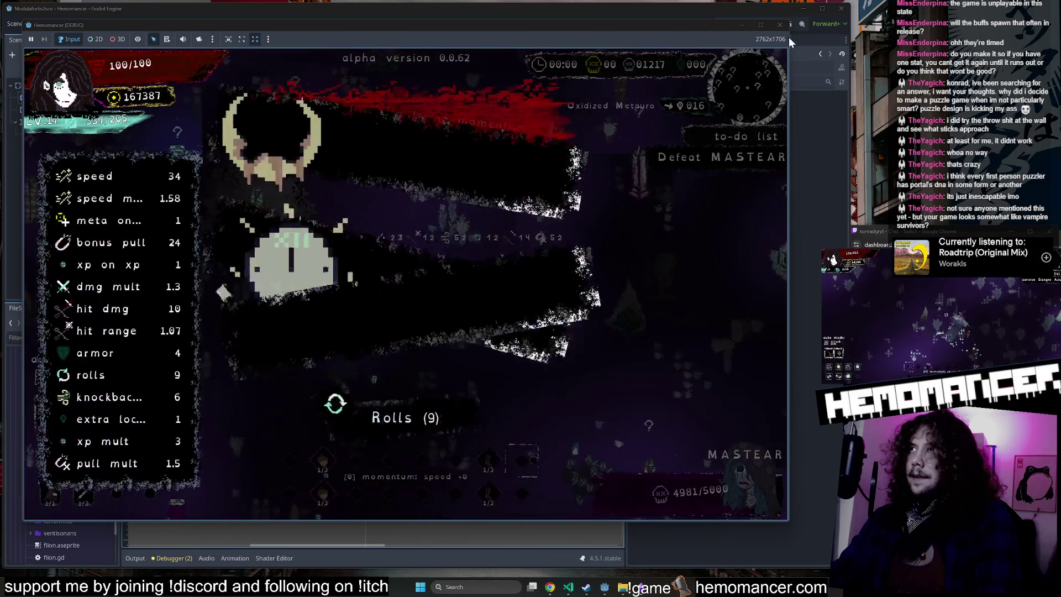
{"action": "left_click", "coordinate": [784, 28]}
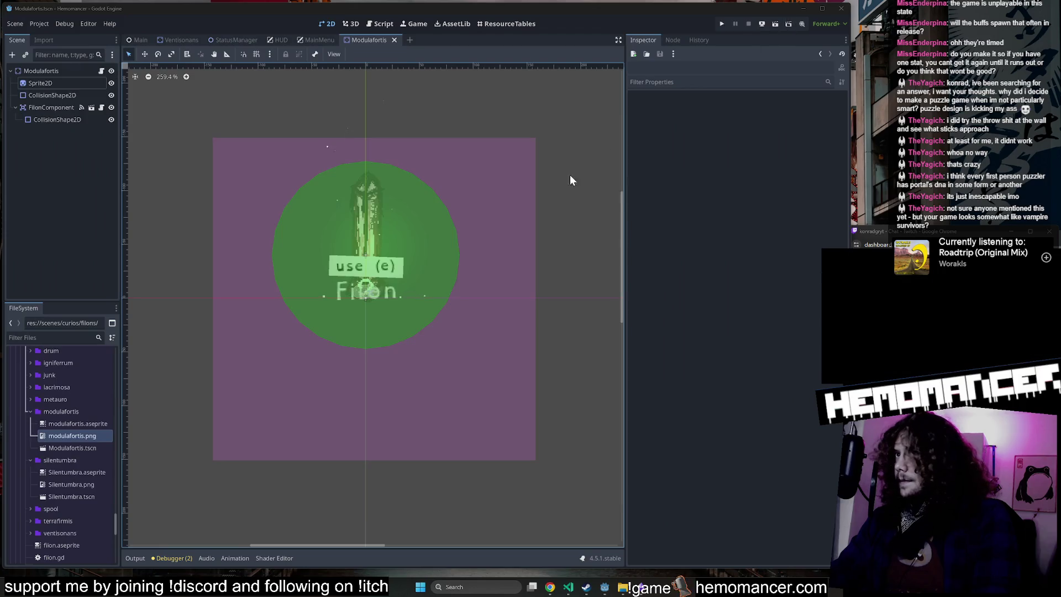
Step: Zoom in on the Modulafortis sprite to inspect its pixels, then zoom back out
{"action": "scroll", "coordinate": [367, 224], "scroll_direction": "up", "scroll_amount": 10}
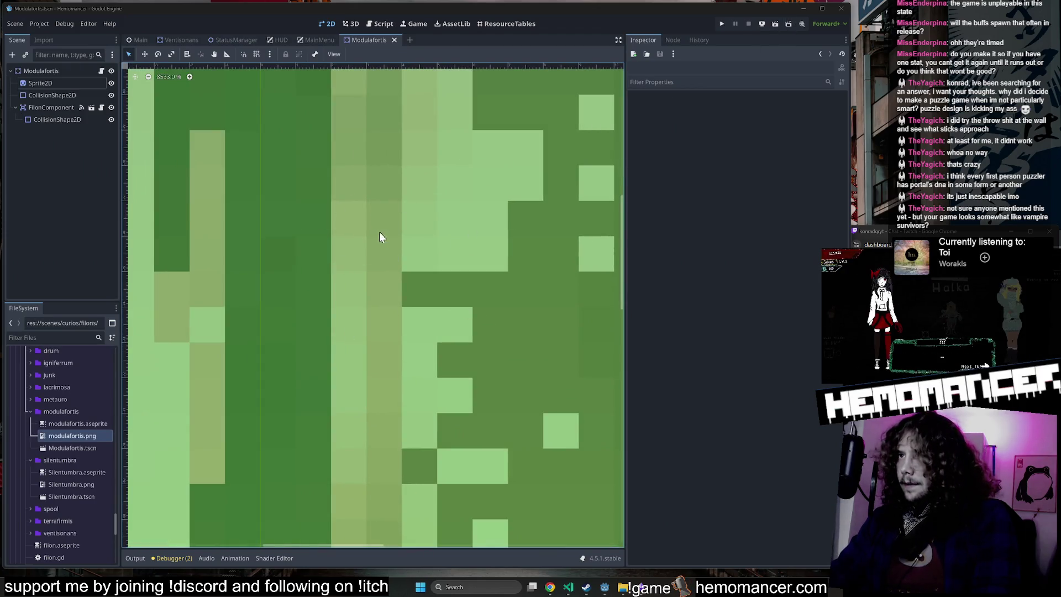
{"action": "scroll", "coordinate": [409, 223], "scroll_direction": "down", "scroll_amount": 2}
{"action": "scroll", "coordinate": [420, 252], "scroll_direction": "up", "scroll_amount": 2}
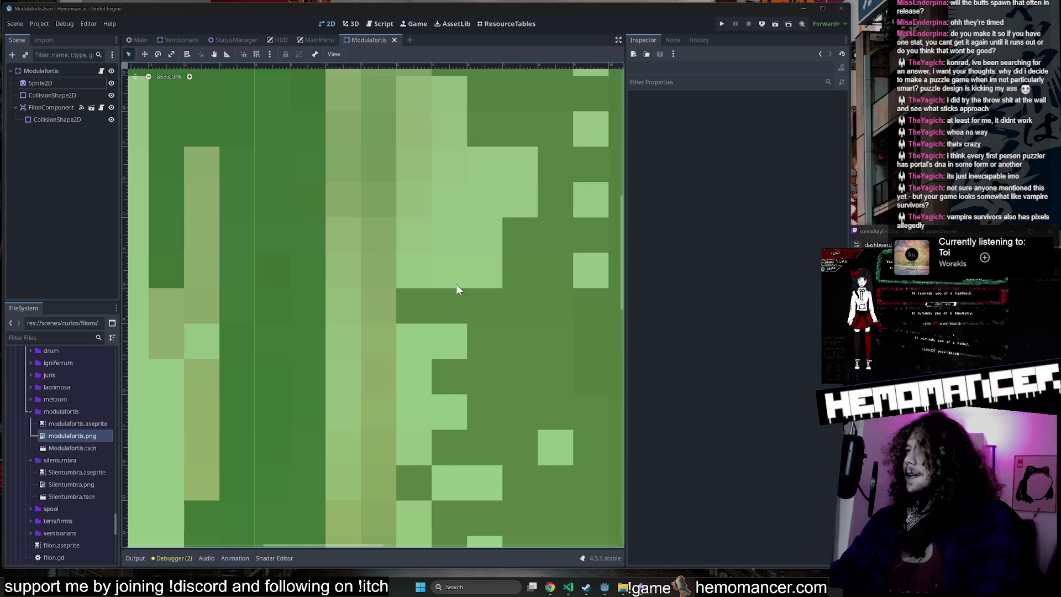
{"action": "scroll", "coordinate": [455, 289], "scroll_direction": "down", "scroll_amount": 15}
{"action": "scroll", "coordinate": [449, 293], "scroll_direction": "down", "scroll_amount": 2}
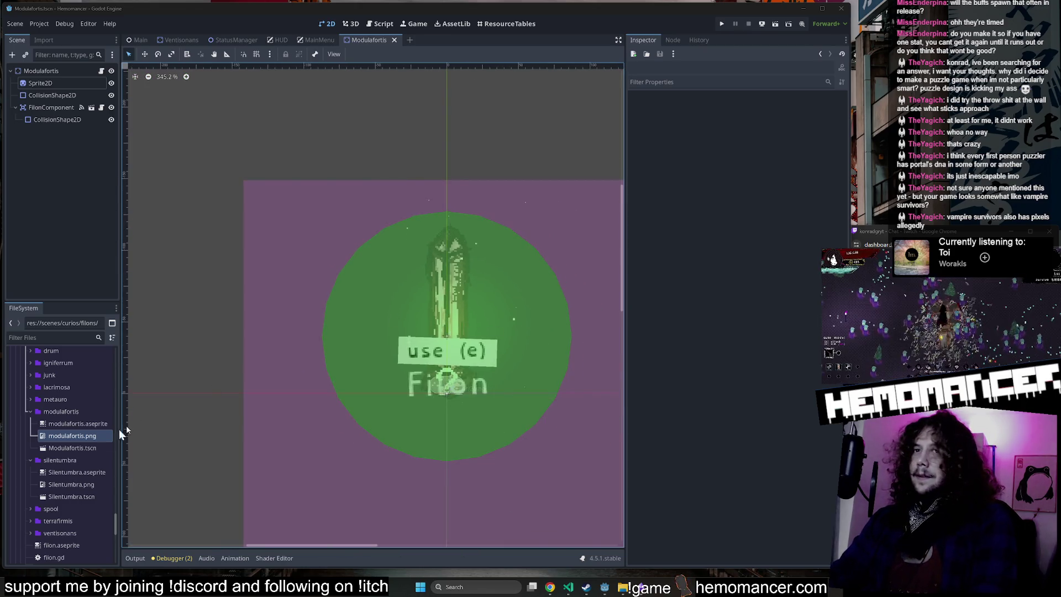
Step: Expand the metauro filon folder and select Silentumbra.aseprite
{"action": "double_click", "coordinate": [76, 399]}
{"action": "left_click", "coordinate": [79, 446]}
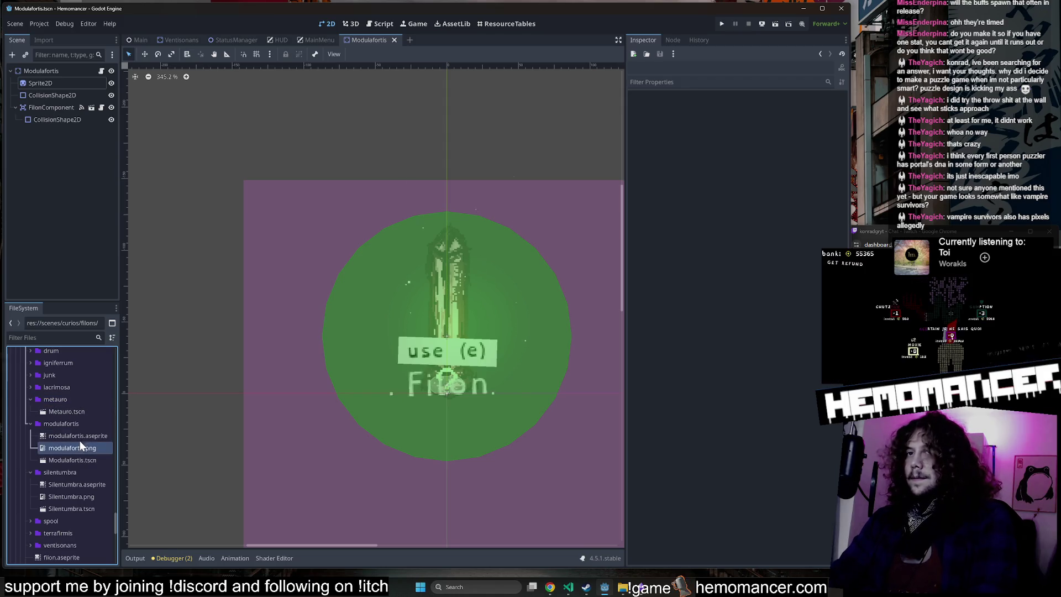
{"action": "left_click", "coordinate": [78, 485]}
{"action": "scroll", "coordinate": [78, 484], "scroll_direction": "down", "scroll_amount": 2}
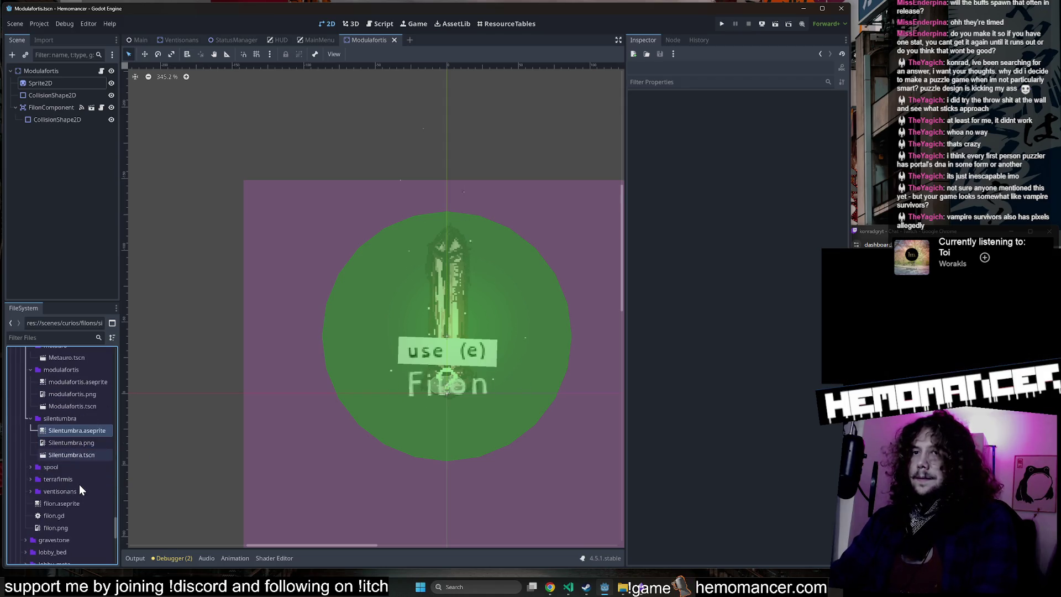
{"action": "right_click", "coordinate": [72, 430]}
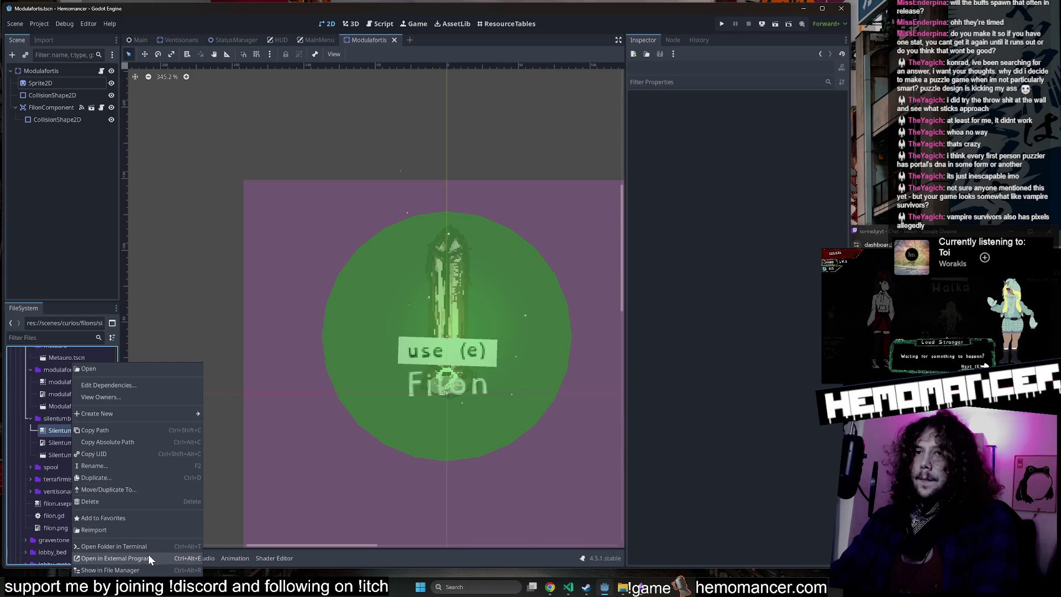
Step: Copy Silentumbra.aseprite into the metauro folder with Move/Duplicate To
{"action": "left_click", "coordinate": [151, 490]}
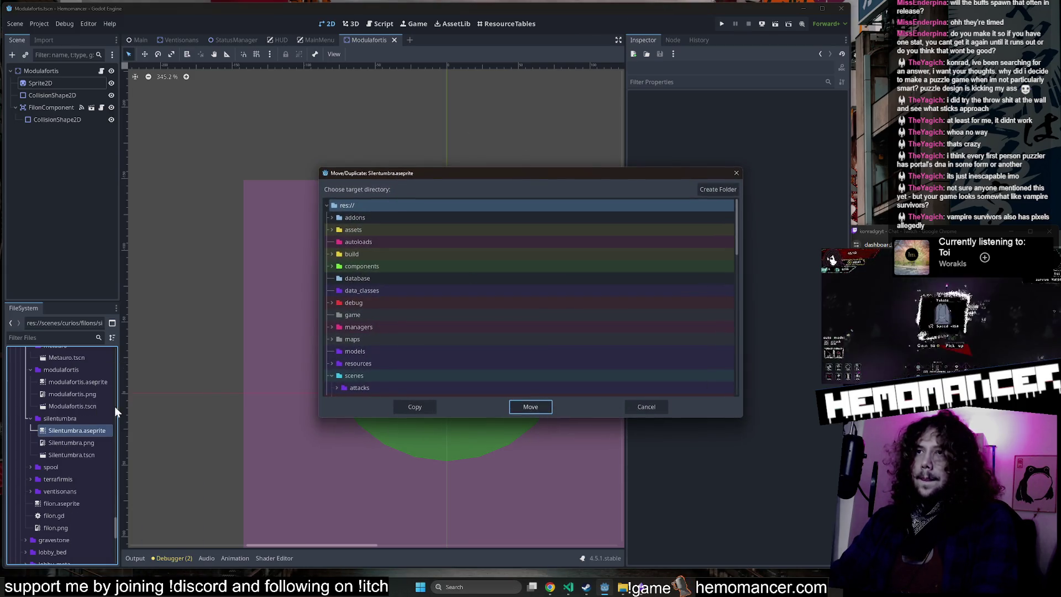
{"action": "double_click", "coordinate": [437, 327]}
{"action": "double_click", "coordinate": [436, 327]}
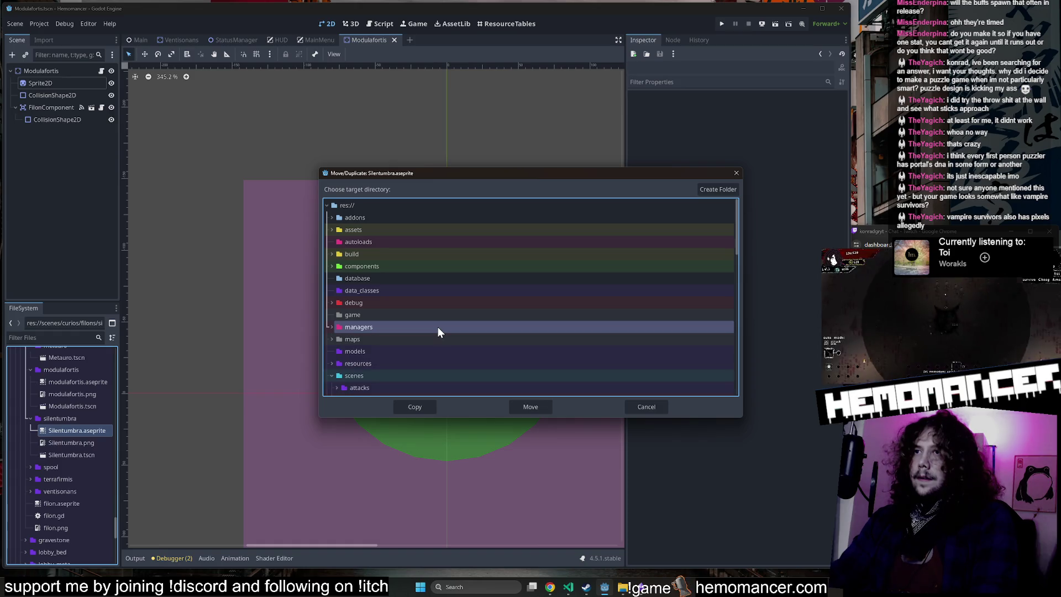
{"action": "scroll", "coordinate": [438, 326], "scroll_direction": "down", "scroll_amount": 5}
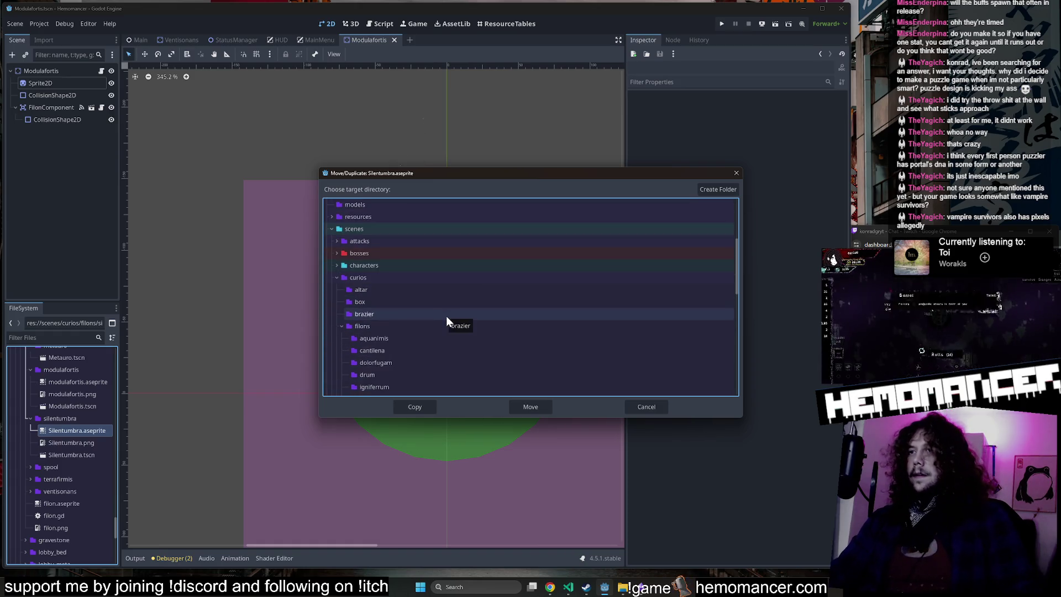
{"action": "scroll", "coordinate": [447, 317], "scroll_direction": "down", "scroll_amount": 5}
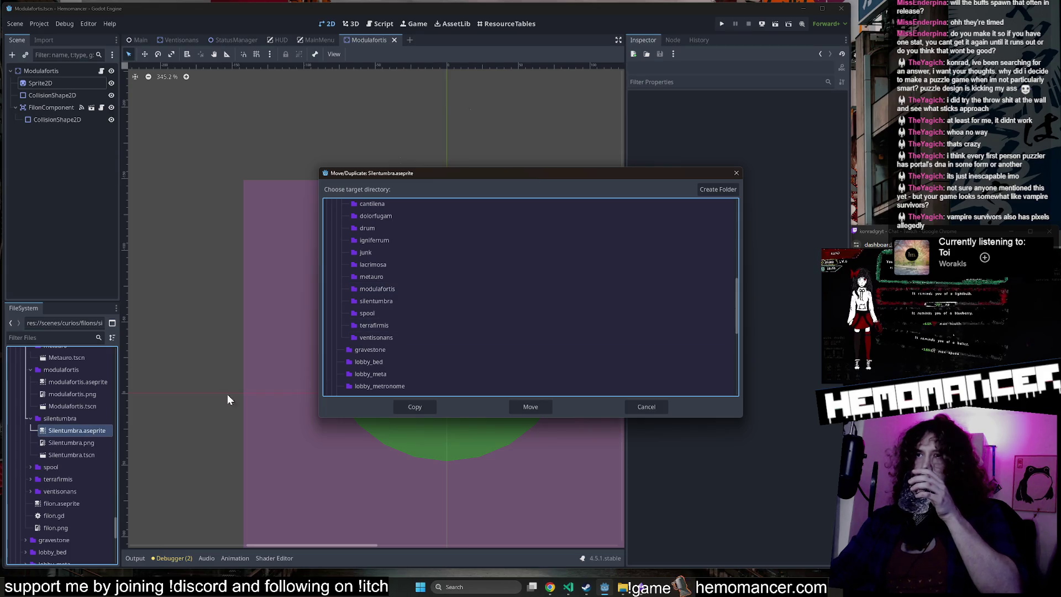
{"action": "left_click", "coordinate": [414, 275]}
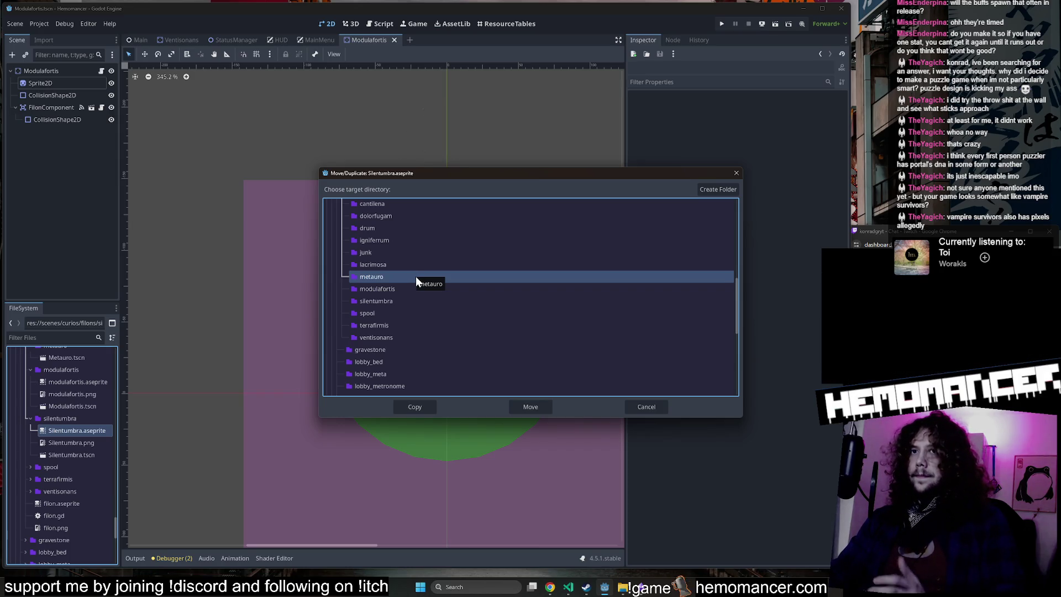
{"action": "left_click", "coordinate": [415, 407]}
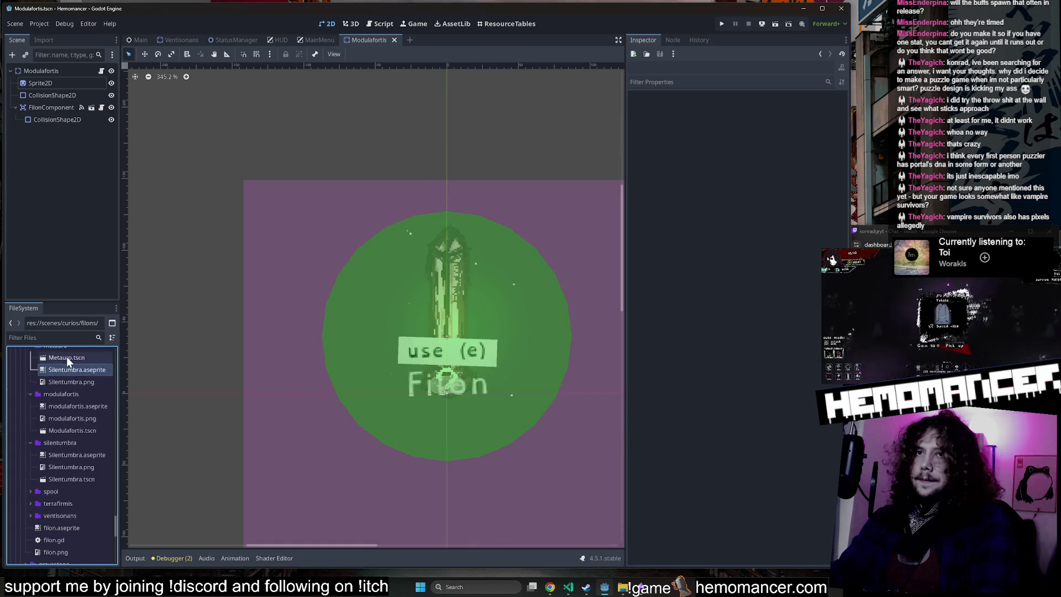
Step: Open Metauro.tscn and rename the copied sprite file to metauro.aseprite
{"action": "double_click", "coordinate": [67, 358]}
{"action": "key", "text": "F2"}
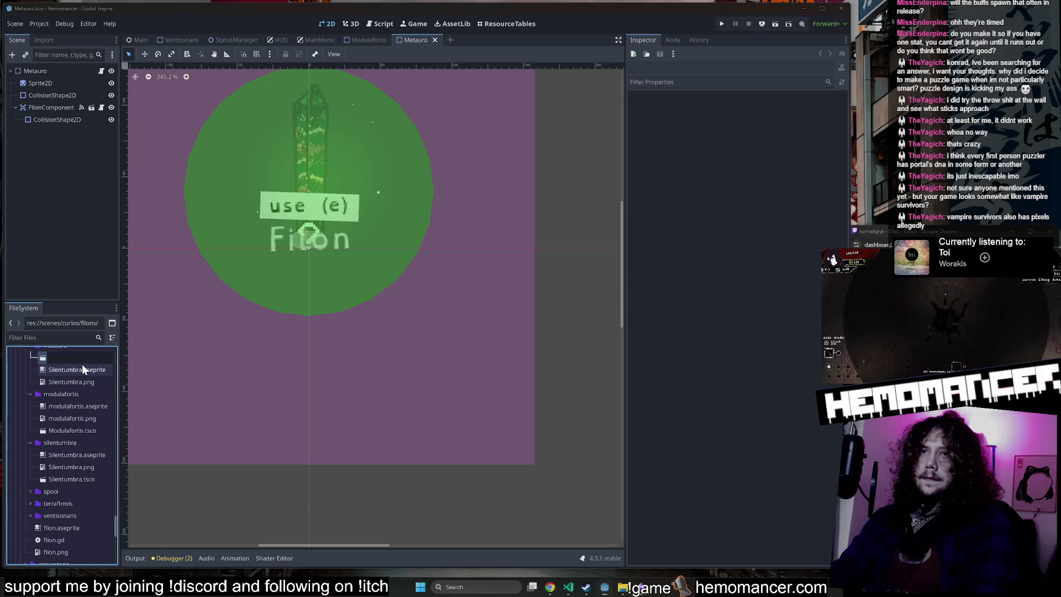
{"action": "left_click", "coordinate": [78, 368]}
{"action": "key", "text": "F2"}
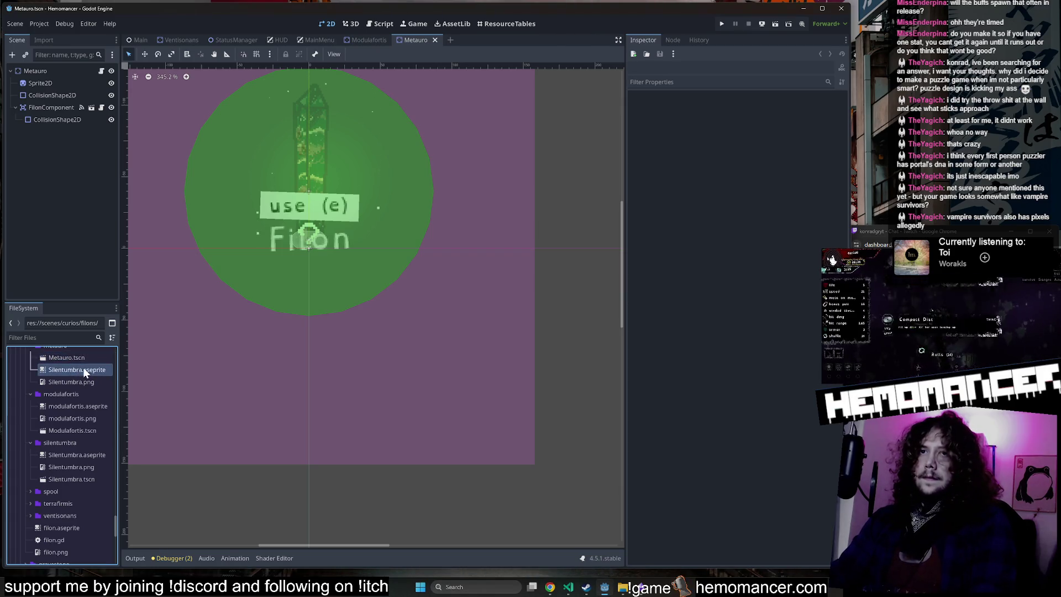
{"action": "key", "text": "ctrl+v"}
{"action": "key", "text": "Return"}
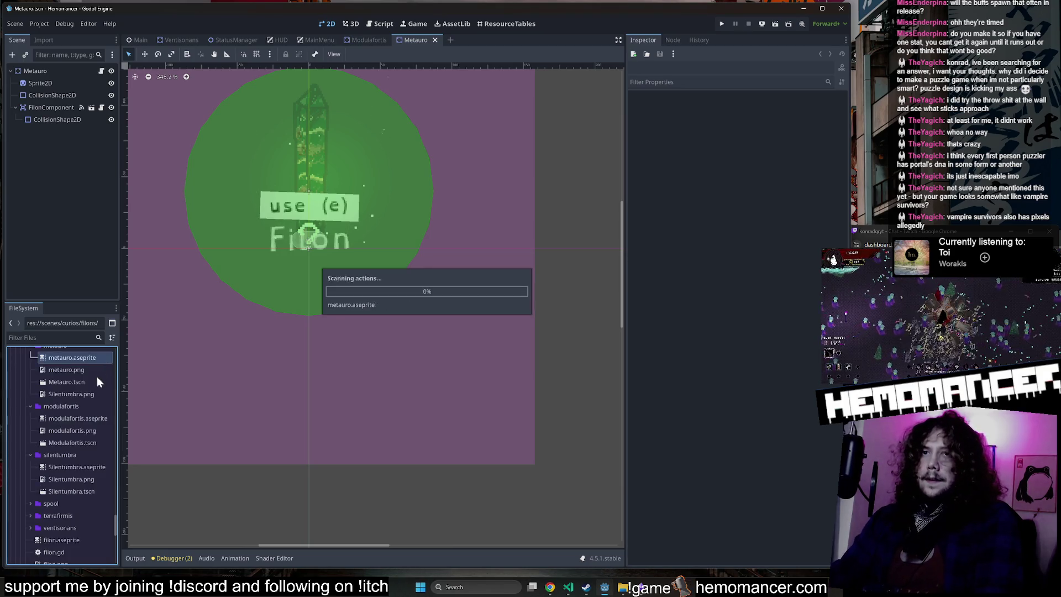
Step: Delete the leftover Silentumbra.png from the metauro folder
{"action": "left_click", "coordinate": [86, 392]}
{"action": "key", "text": "Delete"}
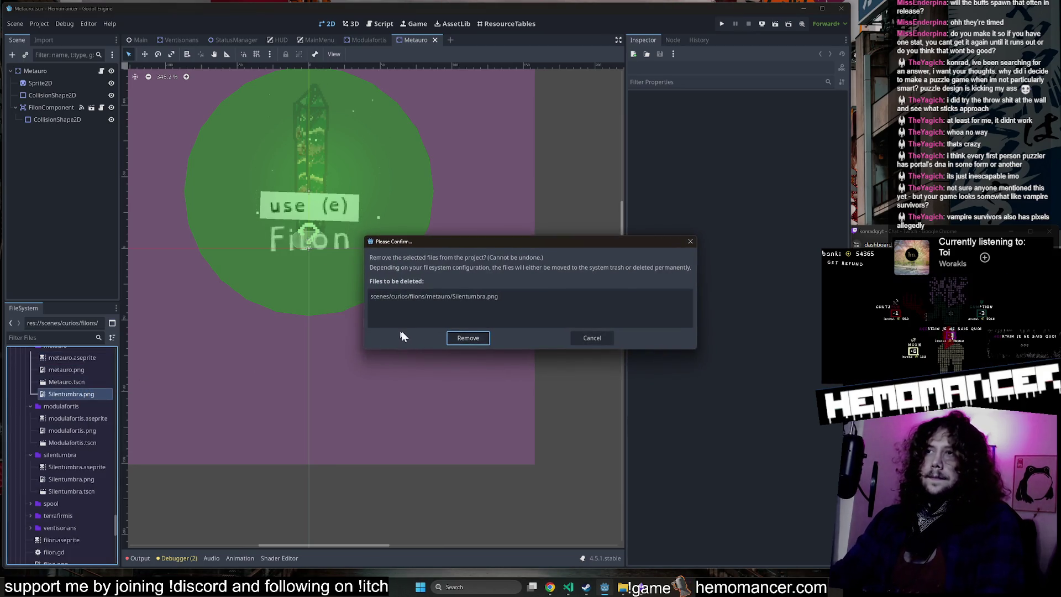
{"action": "left_click", "coordinate": [469, 338]}
Step: Inspect the Metauro scene's Sprite2D and FilonComponent, expanding the filon's data resource
{"action": "left_click", "coordinate": [77, 411]}
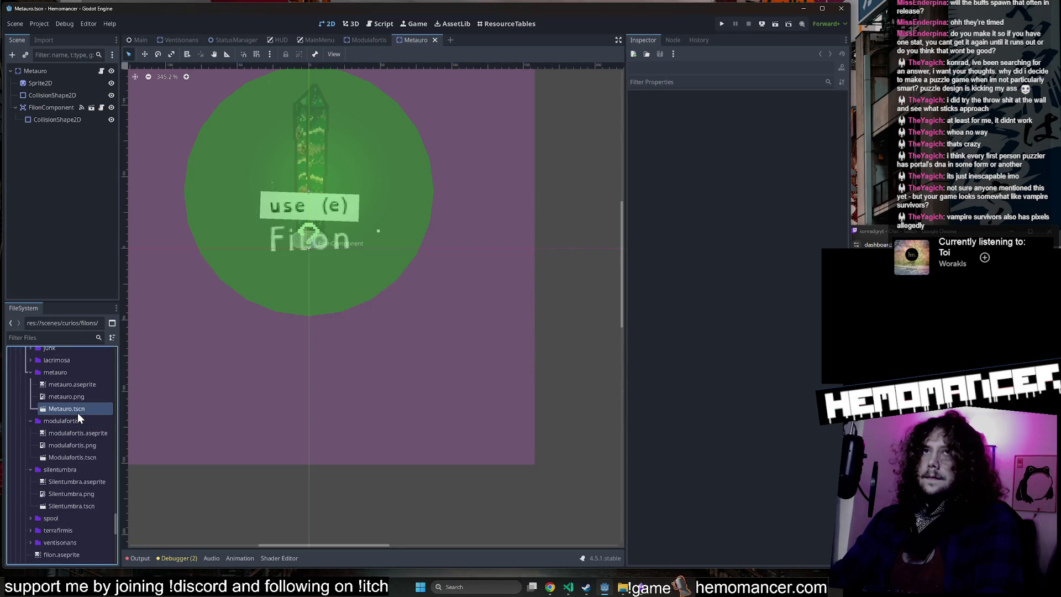
{"action": "left_click", "coordinate": [61, 84]}
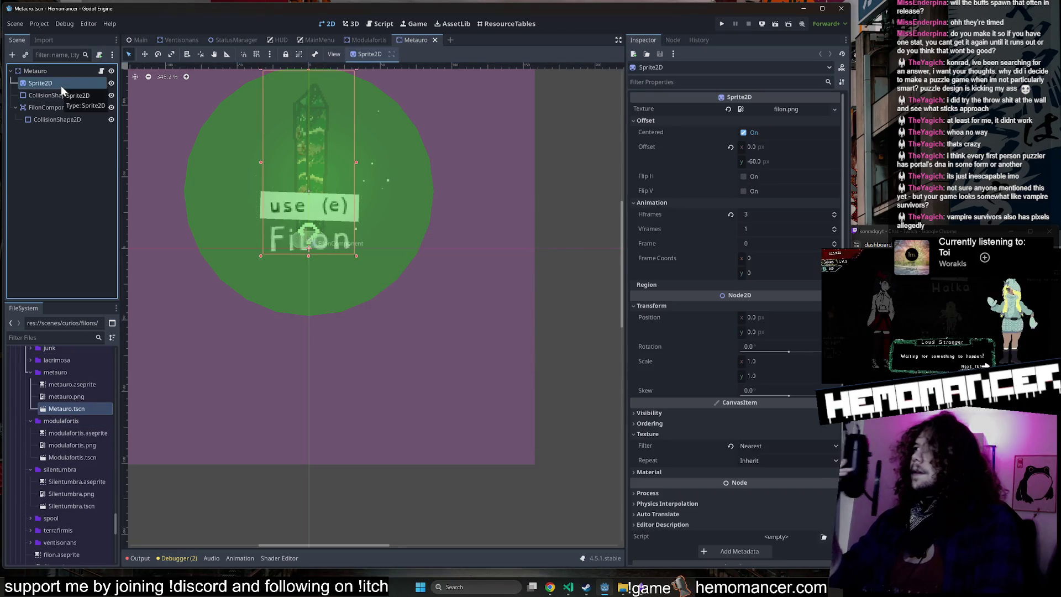
{"action": "left_click", "coordinate": [61, 106]}
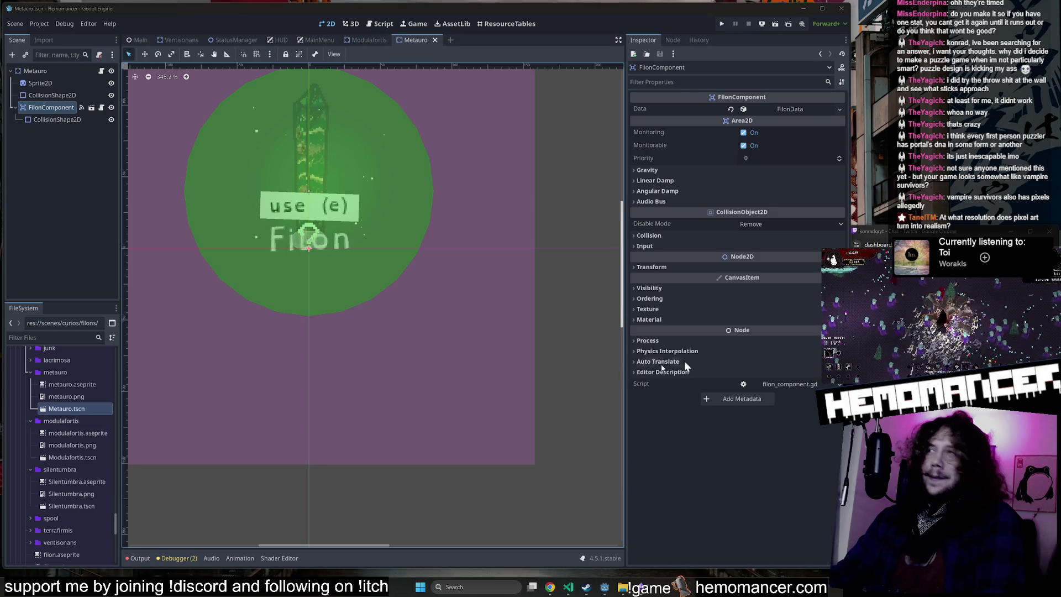
{"action": "left_click", "coordinate": [811, 109]}
Step: Review the FilonComponent's variants, checking the Tarnished and Corroded entries
{"action": "left_click", "coordinate": [782, 149]}
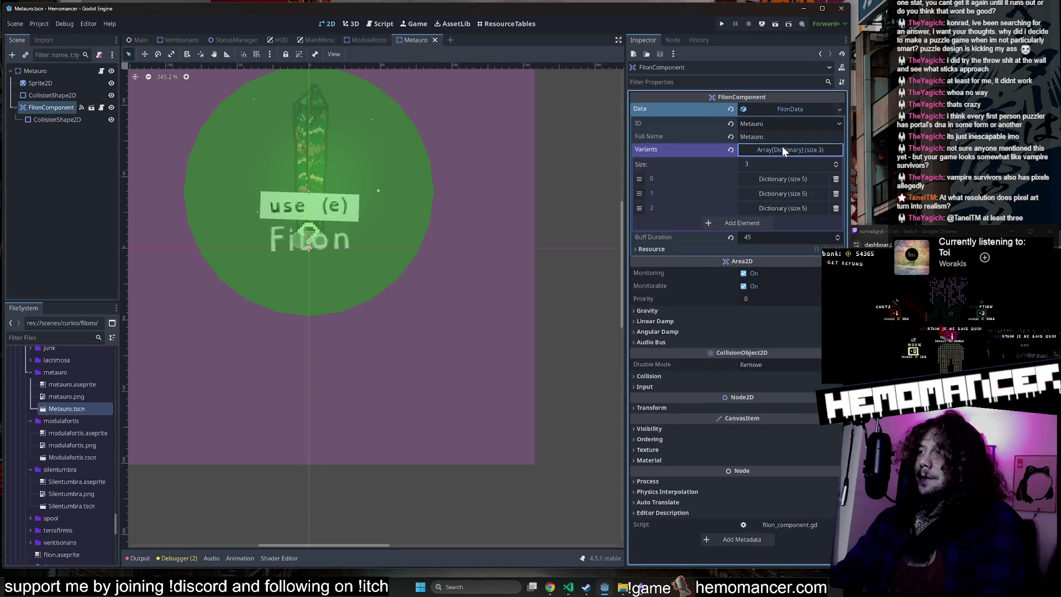
{"action": "left_click", "coordinate": [787, 178]}
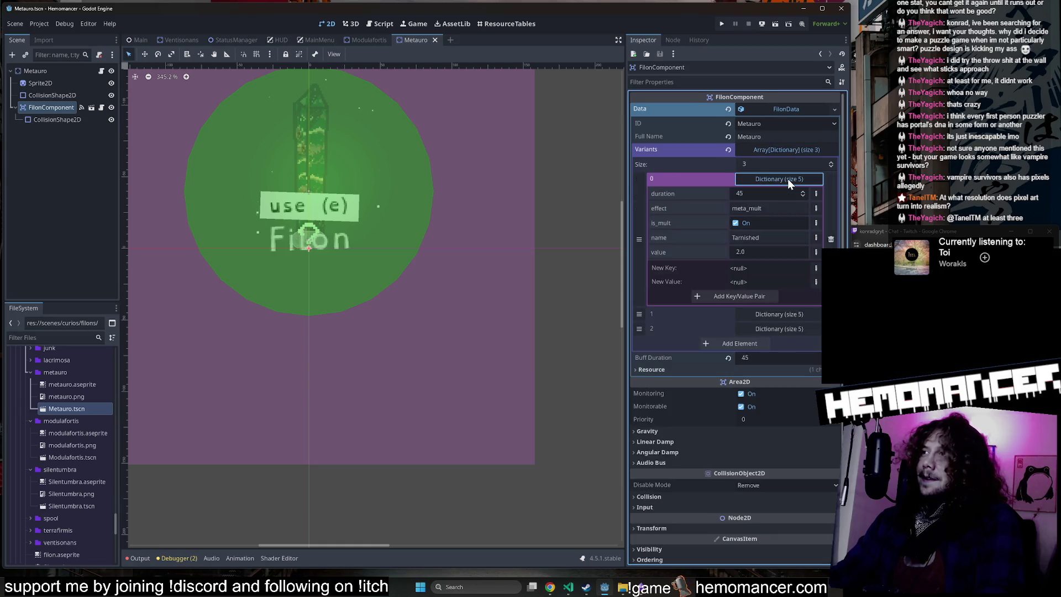
{"action": "left_click", "coordinate": [787, 179]}
{"action": "left_click", "coordinate": [781, 194]}
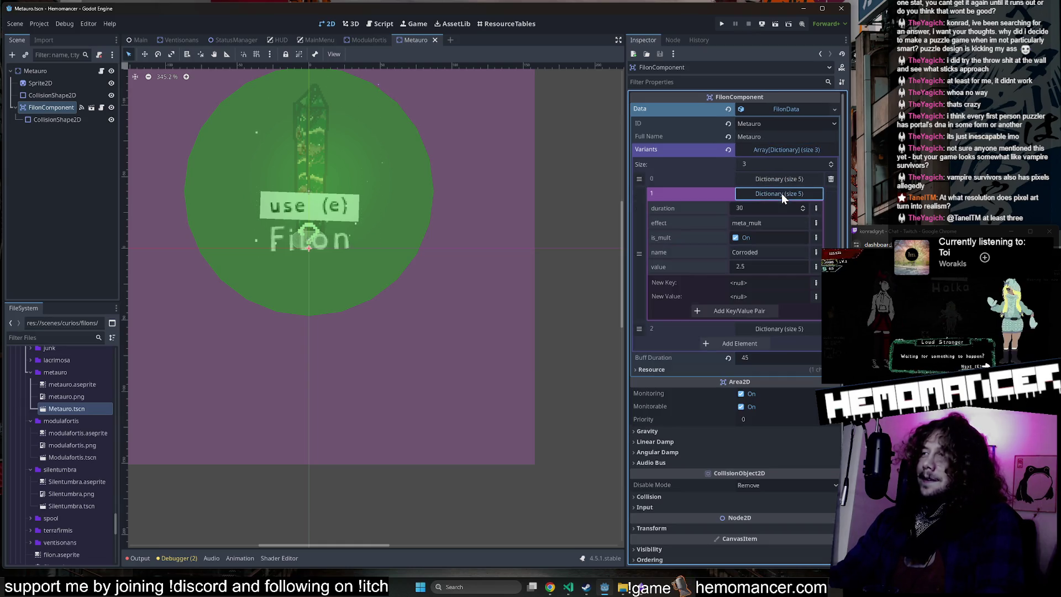
{"action": "left_click", "coordinate": [781, 178]}
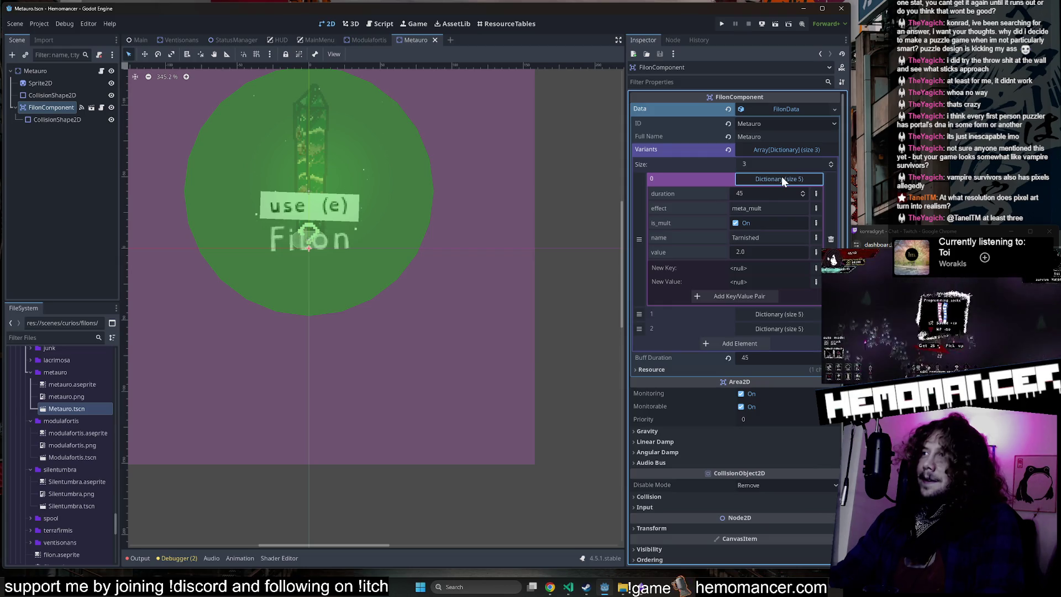
{"action": "left_click", "coordinate": [781, 178]}
Step: Bring up the file actions menu for metauro.aseprite in FileSystem
{"action": "right_click", "coordinate": [81, 385]}
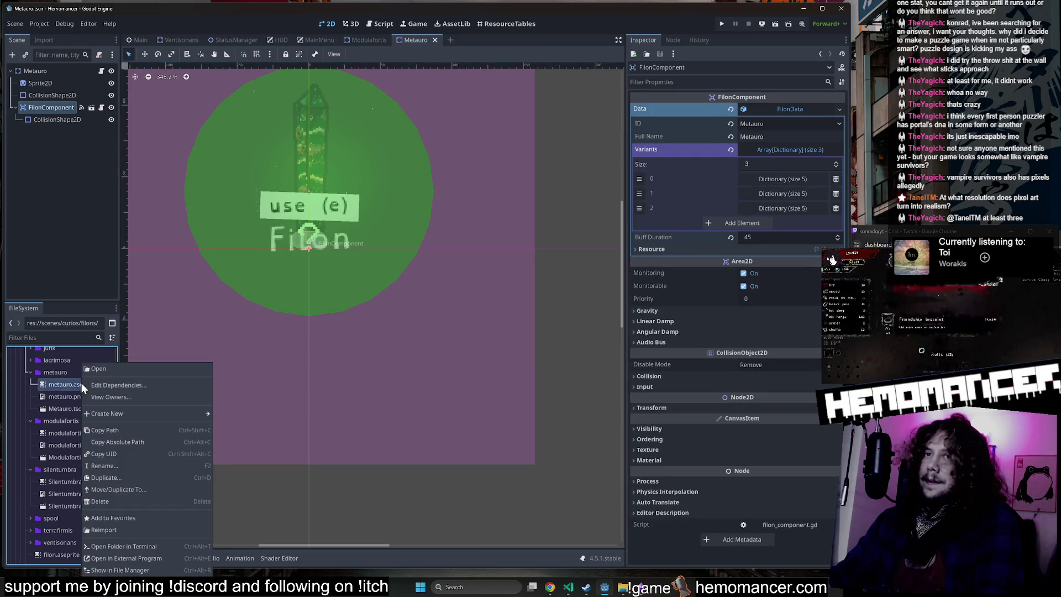
{"action": "left_click", "coordinate": [169, 557]}
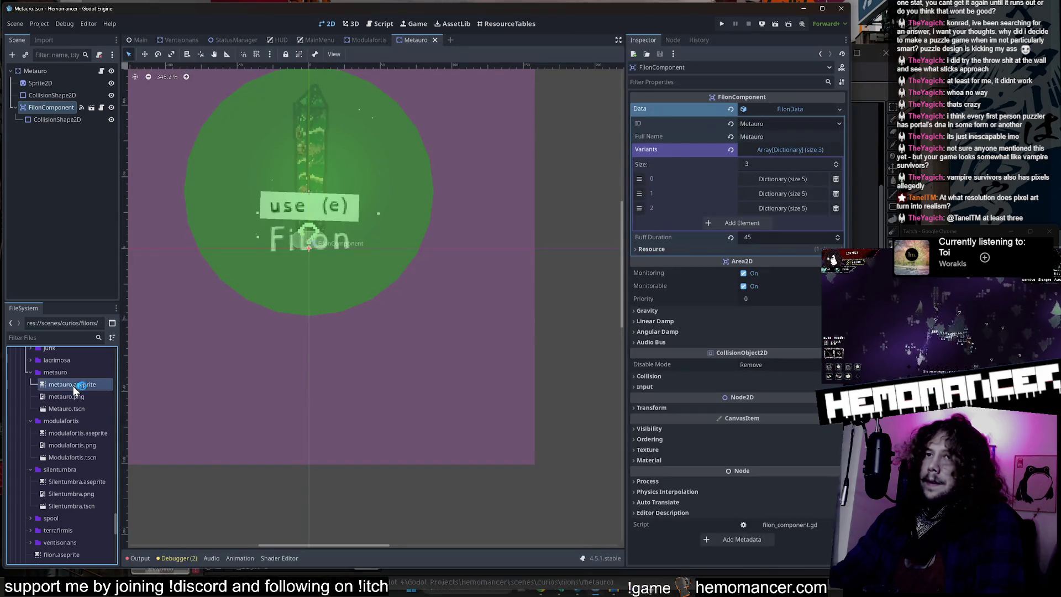
{"action": "right_click", "coordinate": [73, 386]}
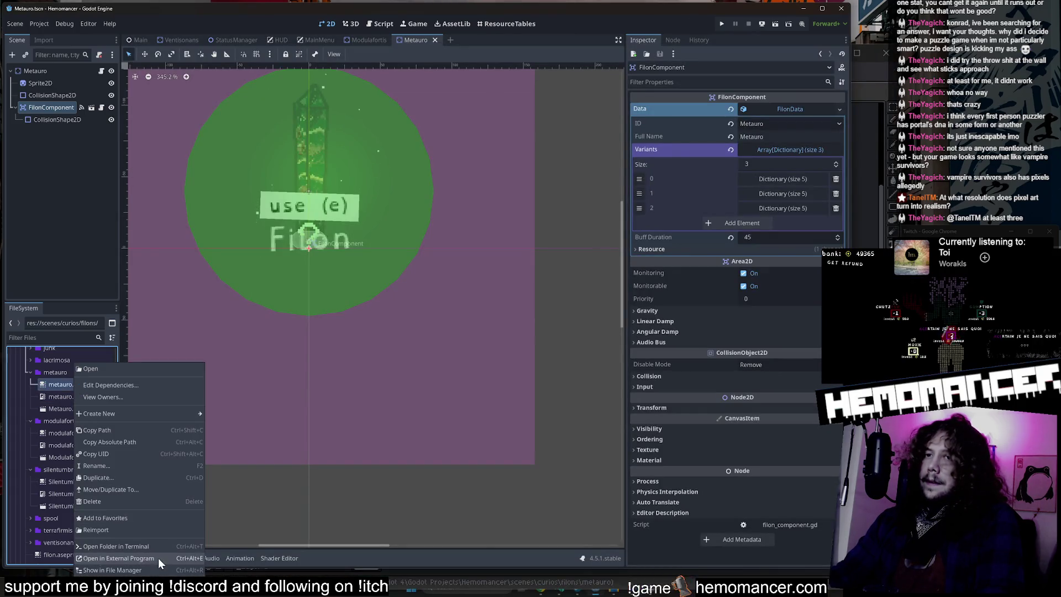
Step: Open metauro.aseprite and meta-large.aseprite (found by filtering 'meta') in Aseprite
{"action": "left_click", "coordinate": [158, 559]}
{"action": "scroll", "coordinate": [712, 368], "scroll_direction": "down", "scroll_amount": 1}
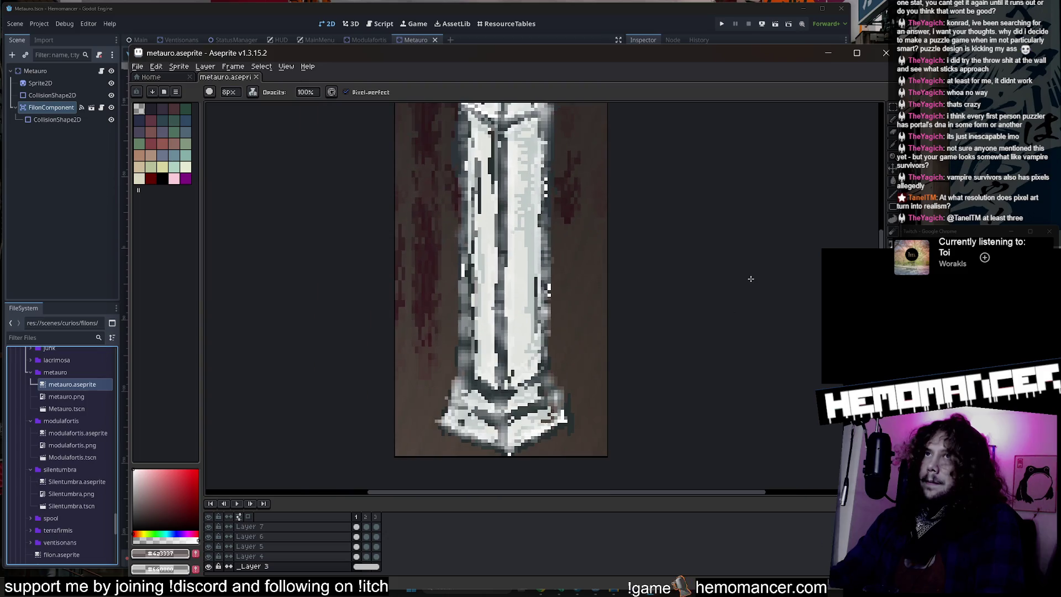
{"action": "left_click", "coordinate": [46, 338]}
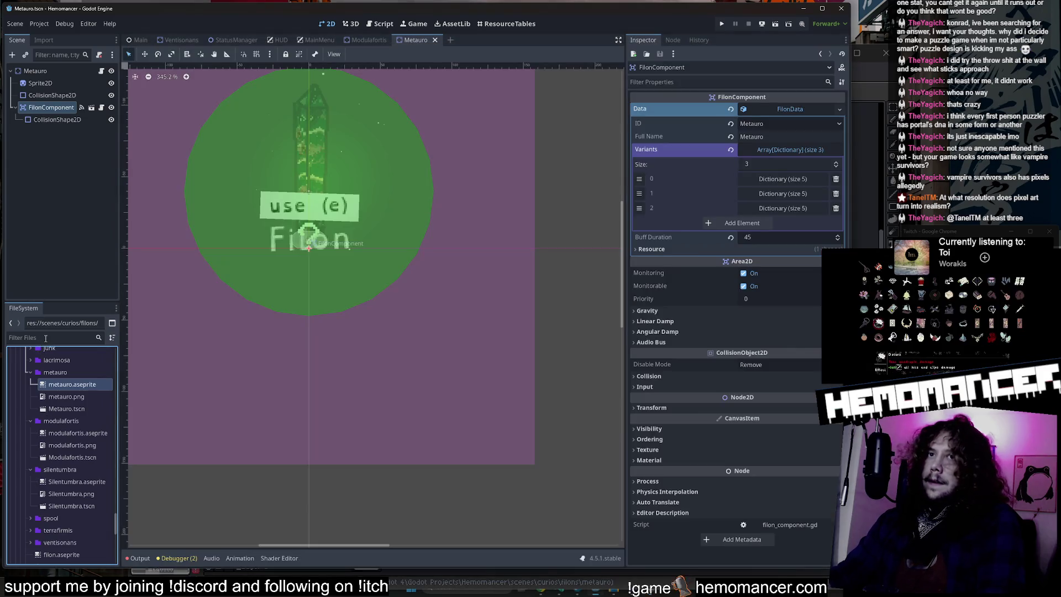
{"action": "left_click", "coordinate": [70, 338]}
{"action": "type", "text": "meta"}
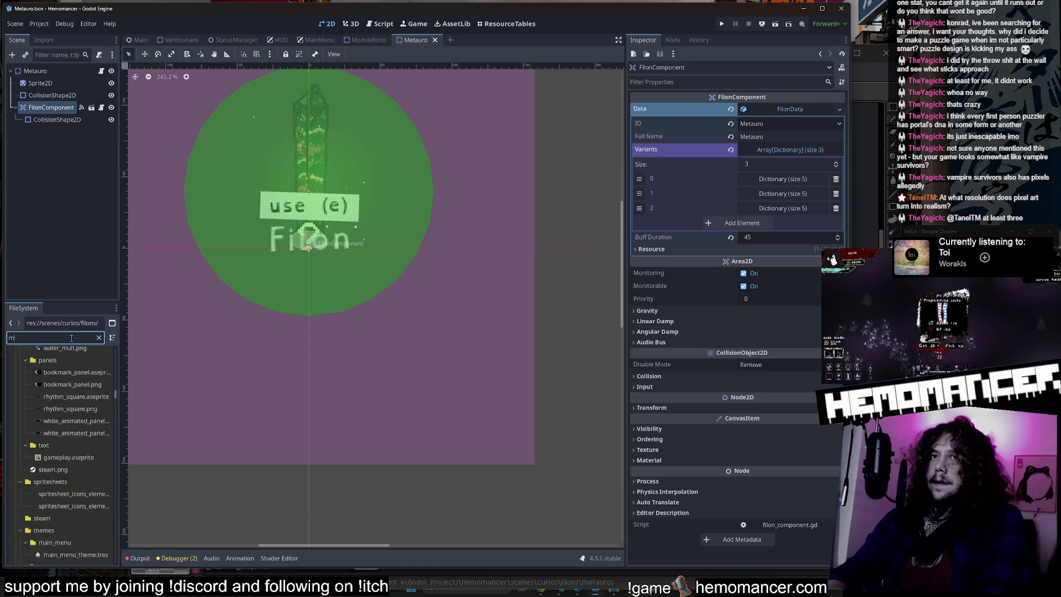
{"action": "scroll", "coordinate": [92, 433], "scroll_direction": "down", "scroll_amount": 3}
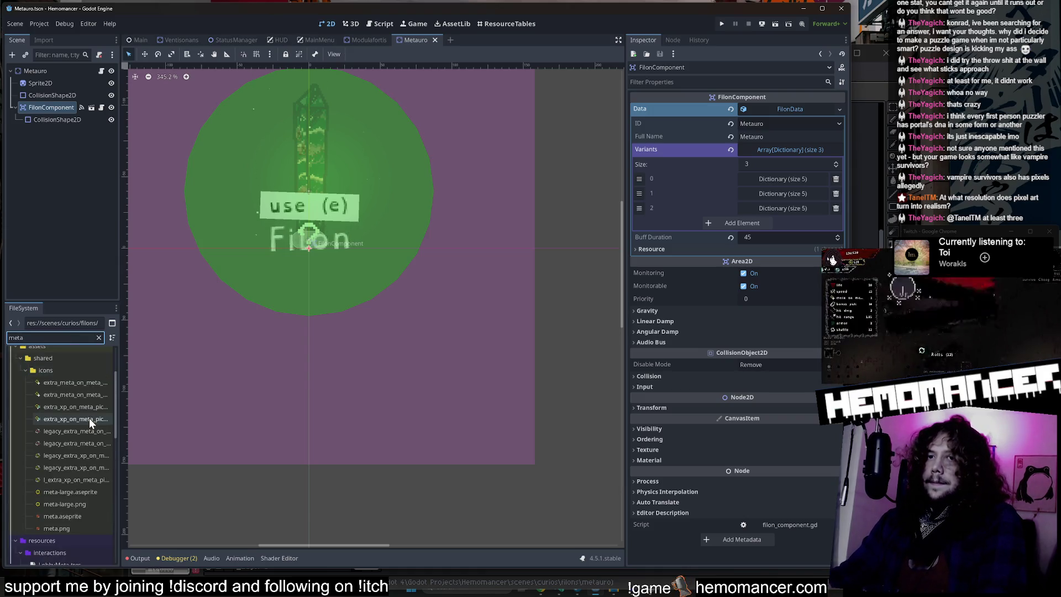
{"action": "right_click", "coordinate": [85, 489]}
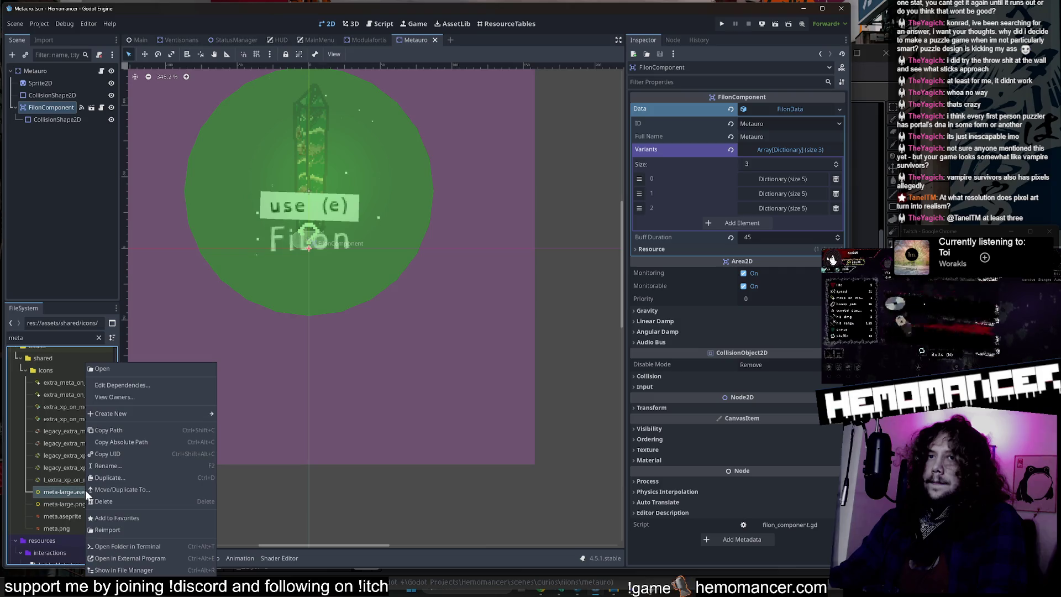
{"action": "left_click", "coordinate": [185, 558]}
Step: Dock meta-large beside the crystal sprite and add its yellow ffd600 to the palette
{"action": "scroll", "coordinate": [515, 336], "scroll_direction": "up", "scroll_amount": 3}
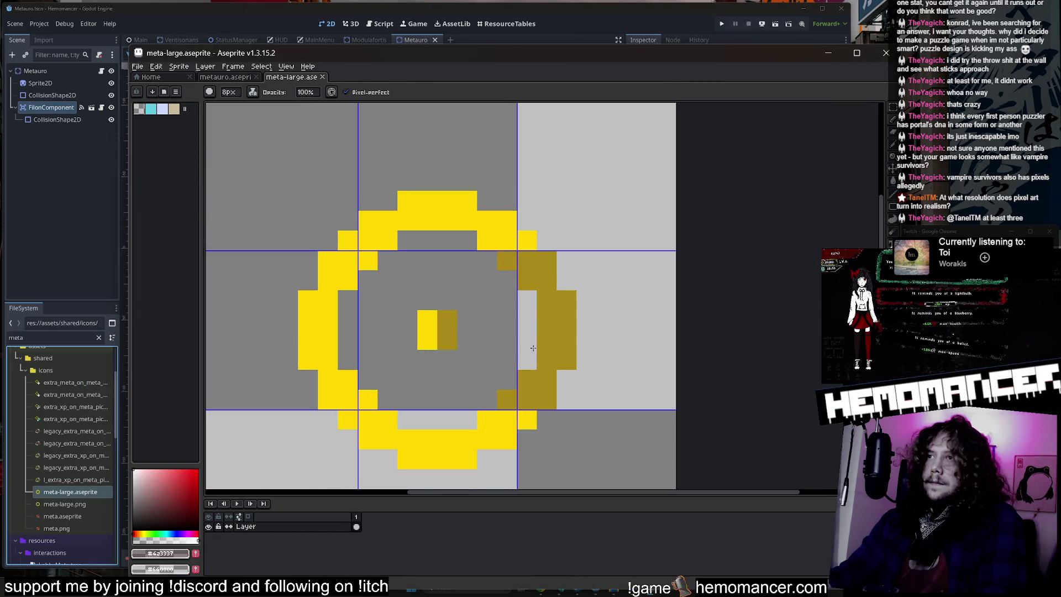
{"action": "key", "text": "i"}
{"action": "left_click", "coordinate": [419, 214]}
{"action": "mouse_move", "coordinate": [291, 77]}
{"action": "left_mouse_down"}
{"action": "mouse_move", "coordinate": [746, 199]}
{"action": "mouse_move", "coordinate": [718, 265]}
{"action": "mouse_move", "coordinate": [682, 282]}
{"action": "mouse_move", "coordinate": [531, 282]}
{"action": "left_mouse_up"}
{"action": "scroll", "coordinate": [661, 295], "scroll_direction": "down", "scroll_amount": 3}
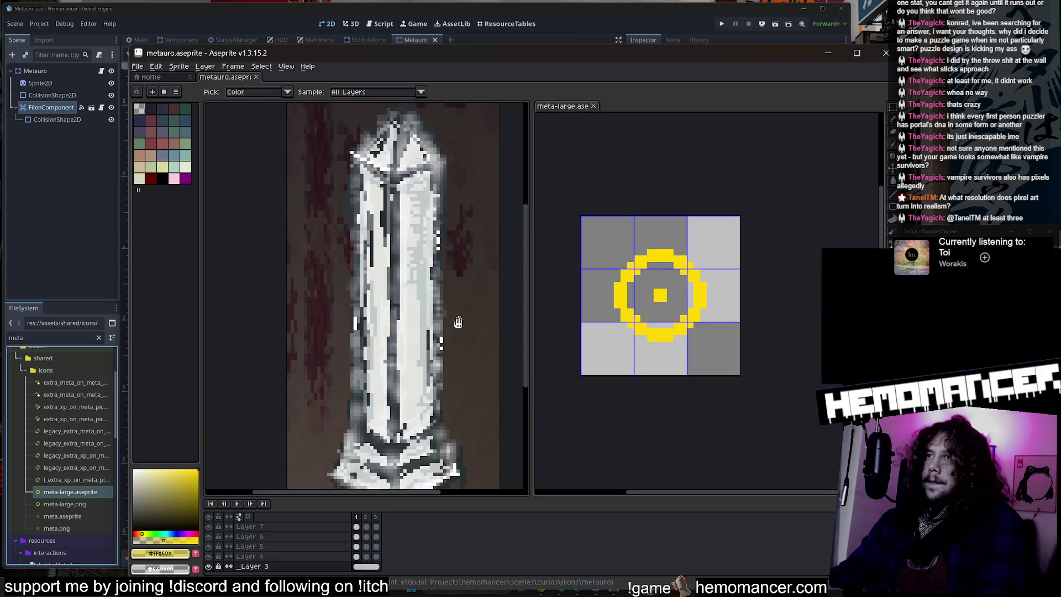
{"action": "left_click", "coordinate": [630, 269]}
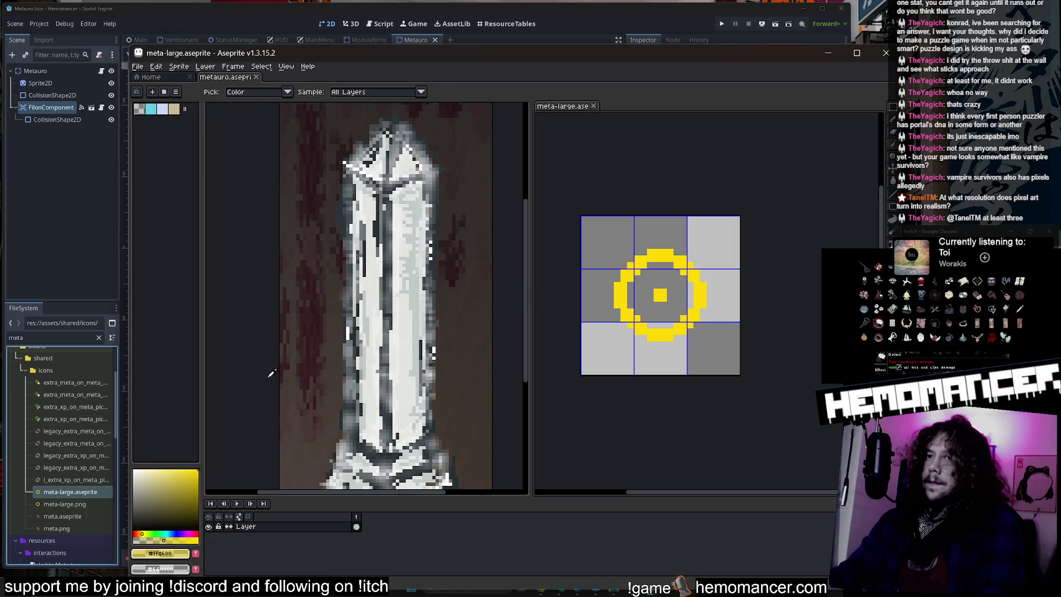
{"action": "left_click", "coordinate": [360, 352]}
{"action": "left_click", "coordinate": [638, 282]}
{"action": "left_click", "coordinate": [249, 323]}
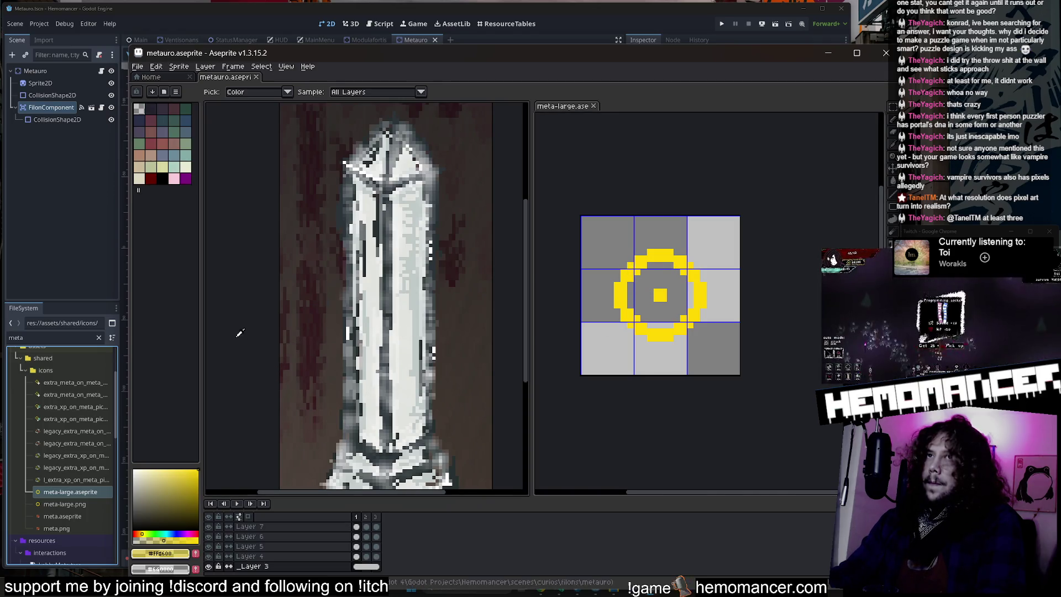
{"action": "left_click", "coordinate": [168, 553]}
{"action": "left_click", "coordinate": [169, 553]}
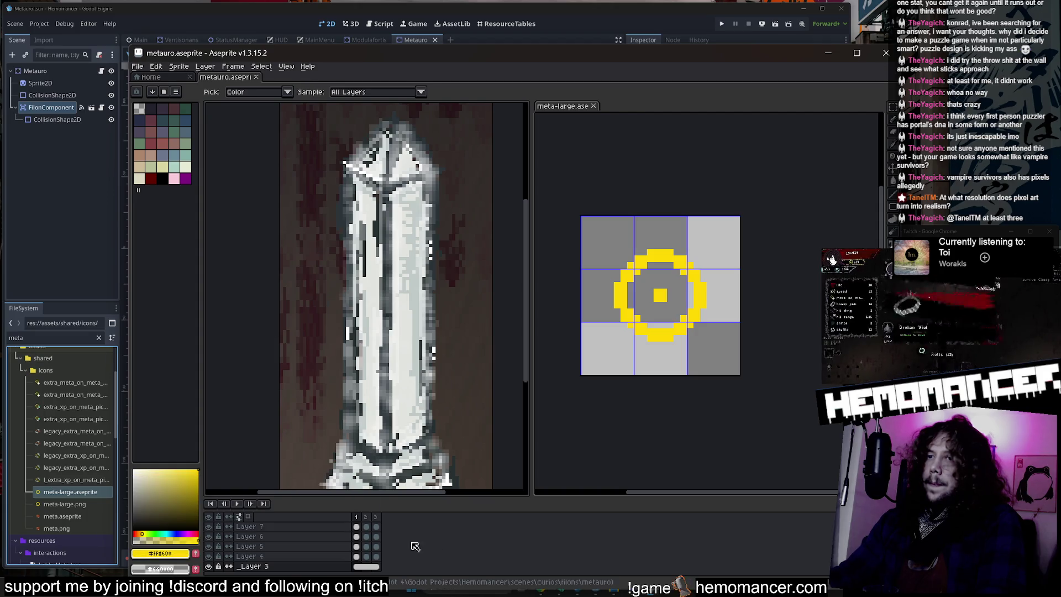
{"action": "left_click", "coordinate": [195, 553]}
Step: Paint the crystal yellow on Layer 7 across its three animation frames
{"action": "key", "text": "b"}
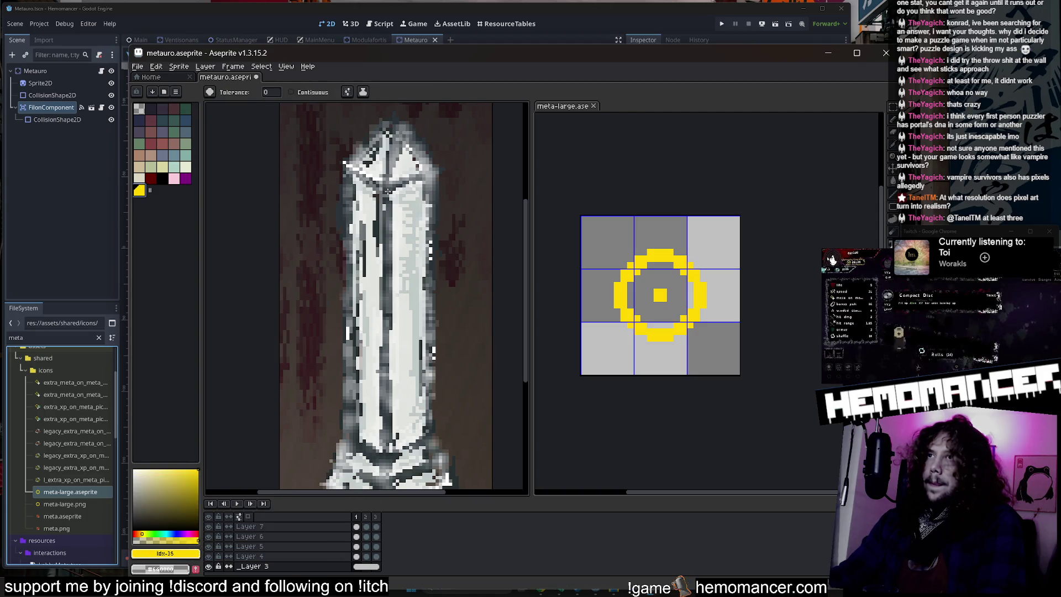
{"action": "left_click", "coordinate": [384, 203]}
{"action": "key", "text": "ctrl+z"}
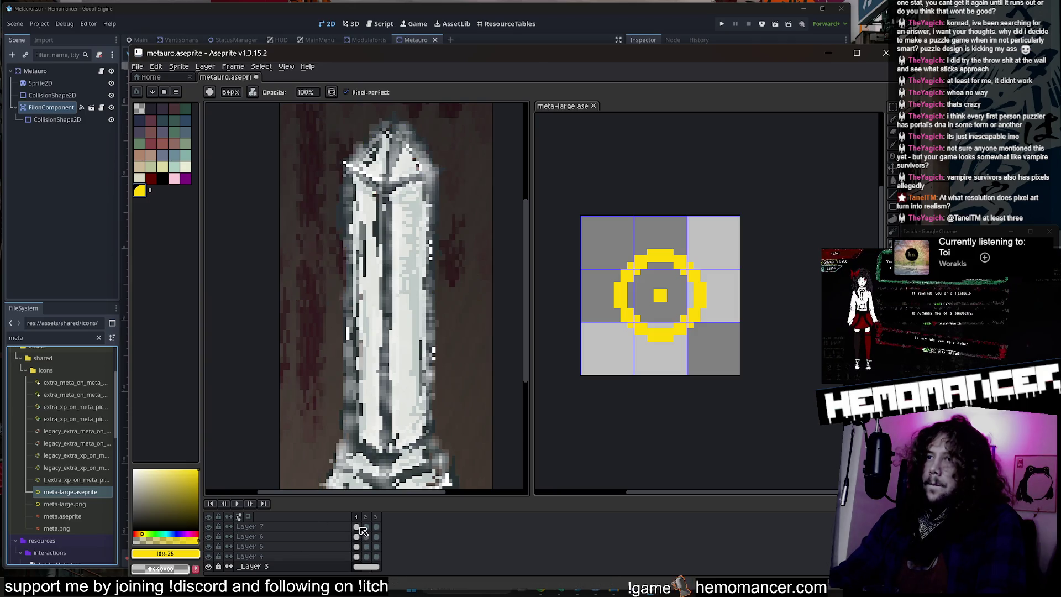
{"action": "left_click", "coordinate": [357, 527]}
{"action": "scroll", "coordinate": [384, 190], "scroll_direction": "down", "scroll_amount": 1}
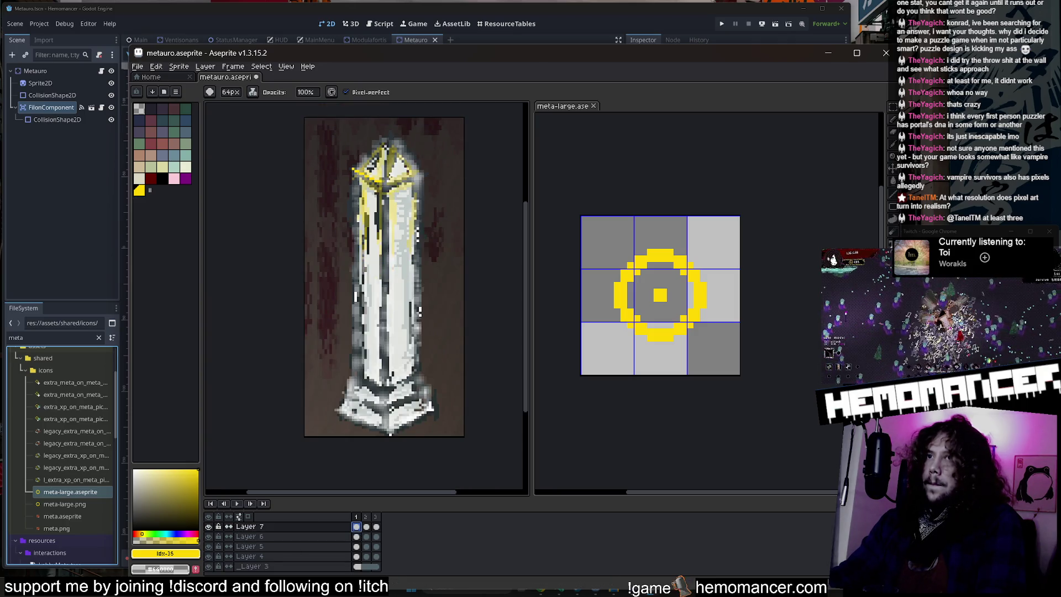
{"action": "key", "text": "Right"}
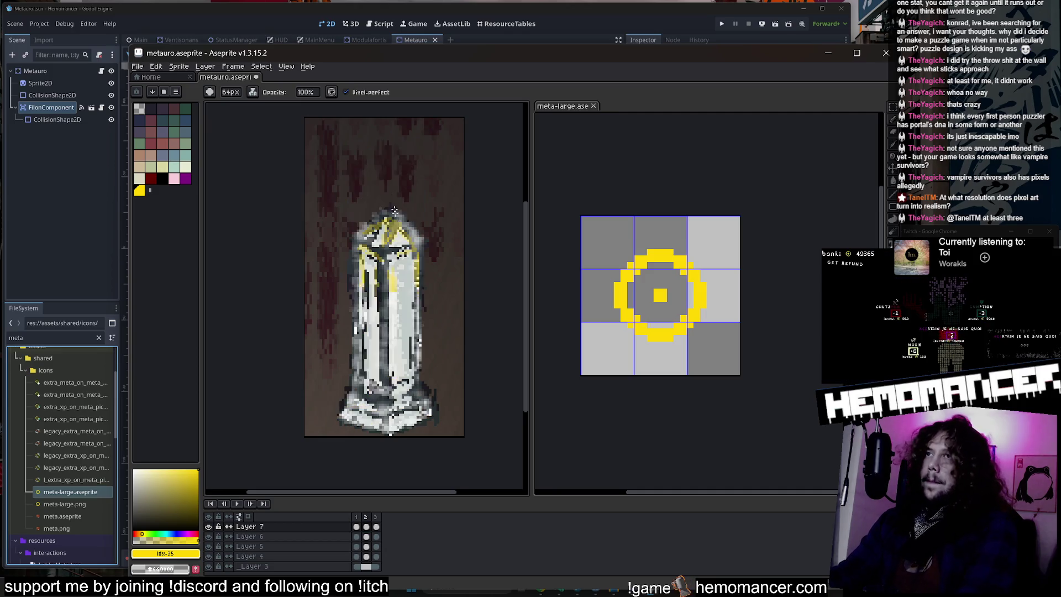
{"action": "key", "text": "Right"}
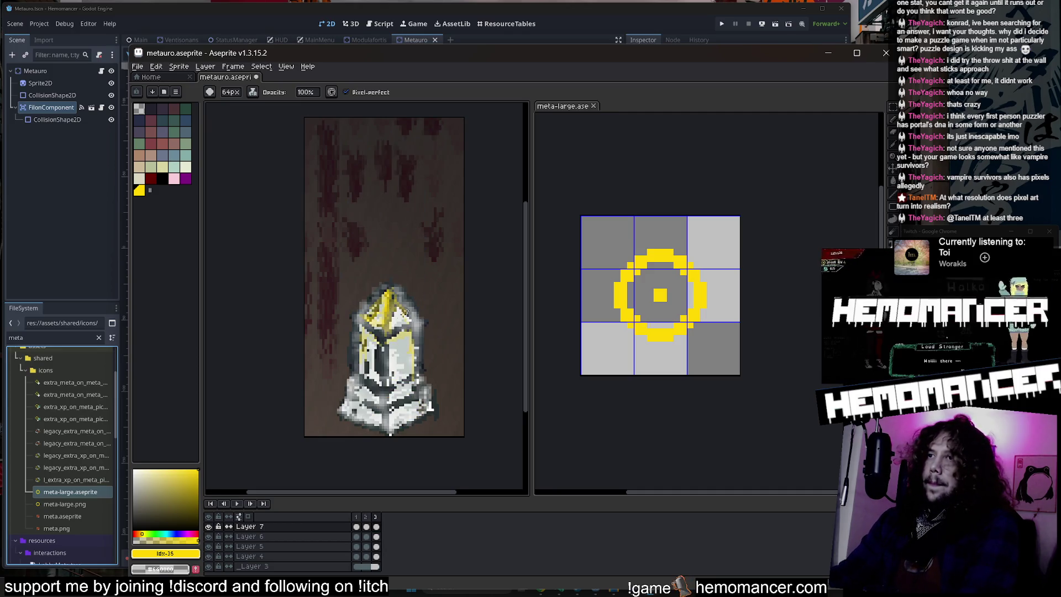
{"action": "key", "text": "Right"}
Step: Recolour Layers 6, 5 and 4 of the crystal with yellow ffd600 across the frames
{"action": "key", "text": "Down"}
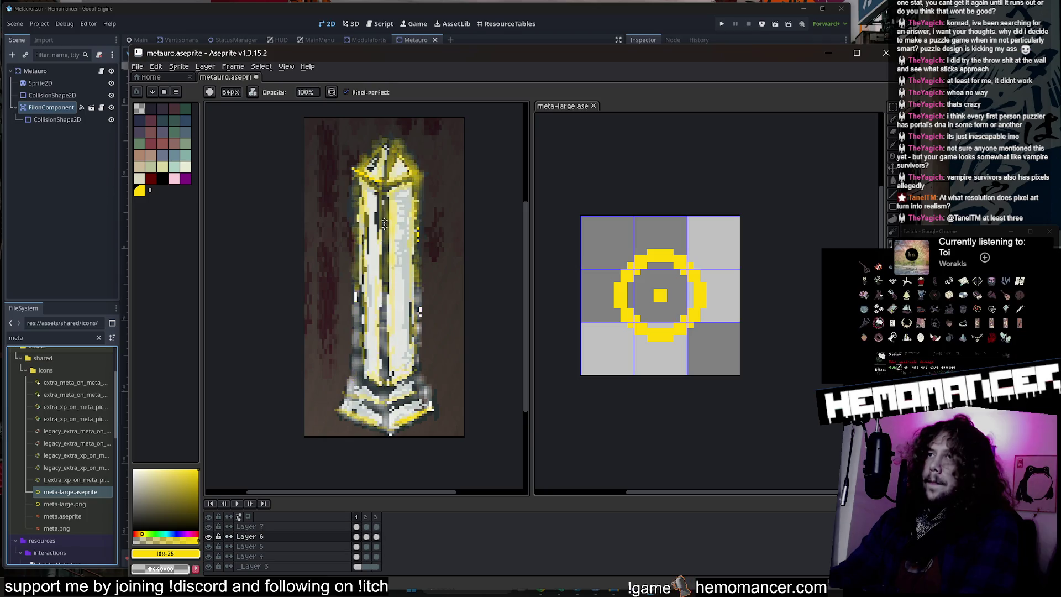
{"action": "key", "text": "Right"}
{"action": "key", "text": "Right"}
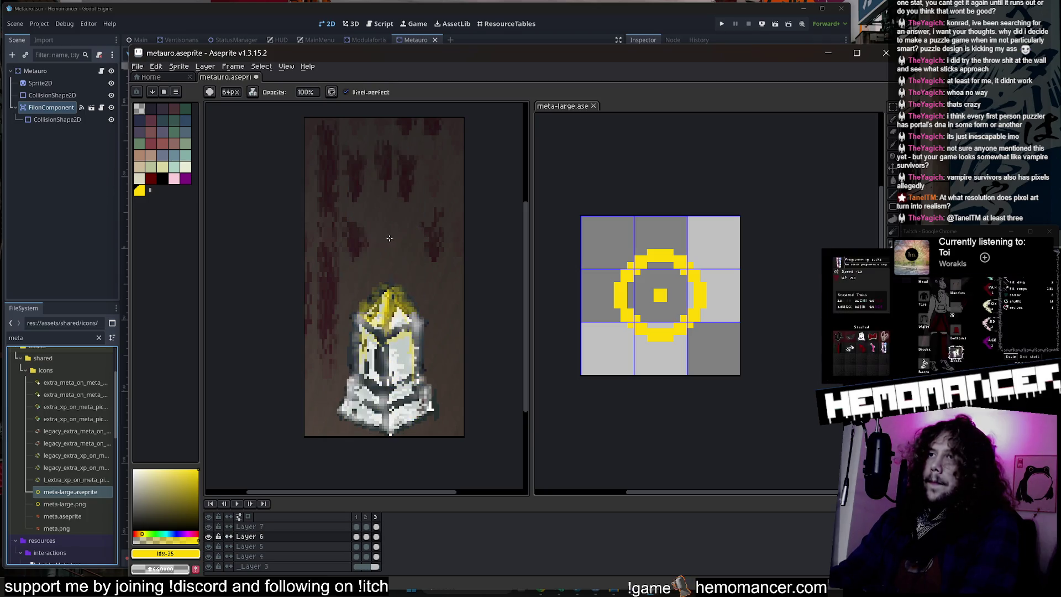
{"action": "key", "text": "Right"}
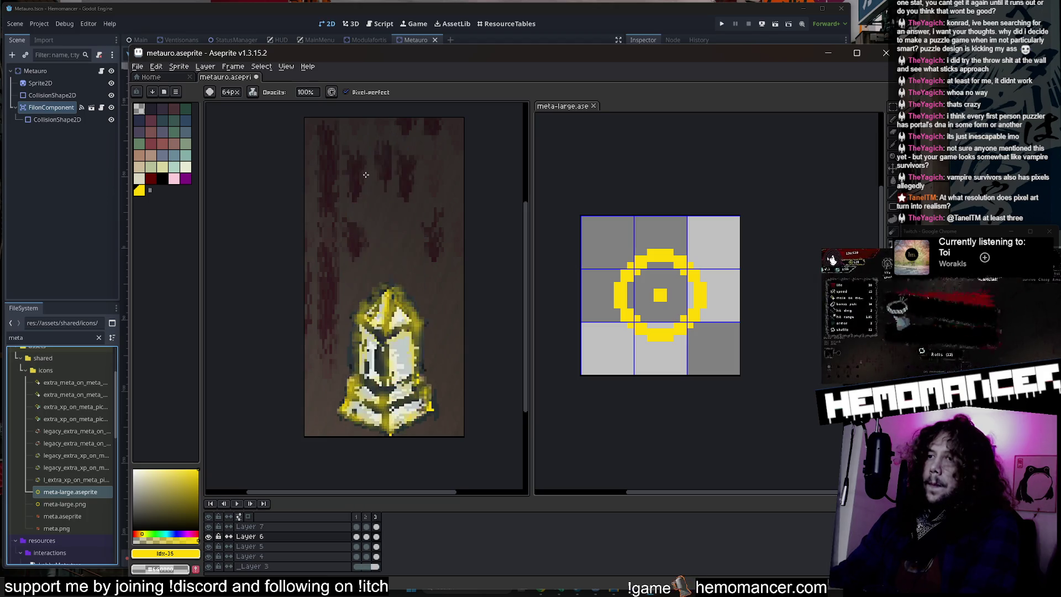
{"action": "key", "text": "Down"}
{"action": "key", "text": "Down"}
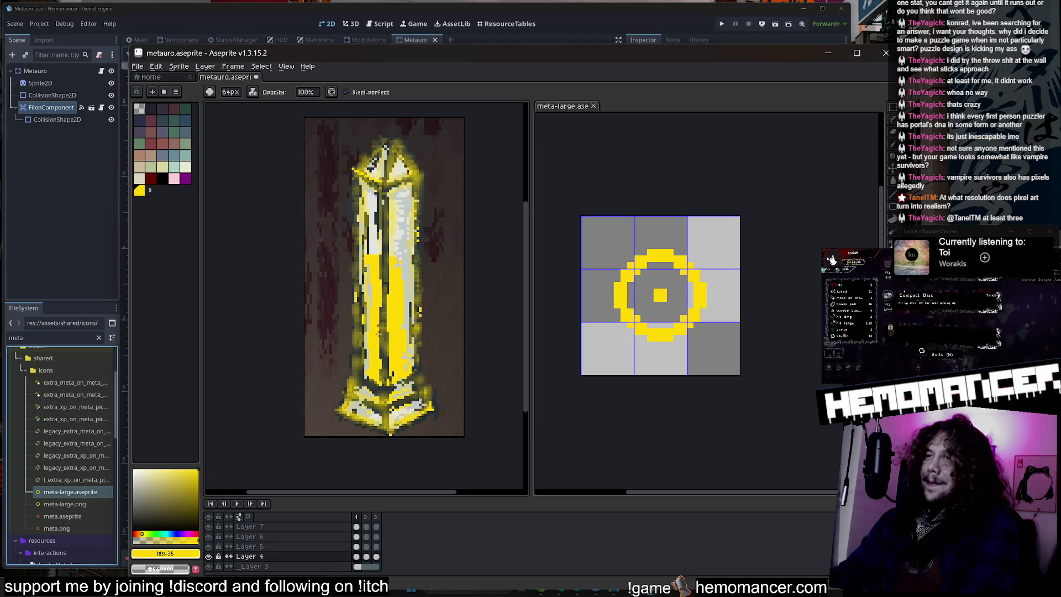
{"action": "key", "text": "Up"}
{"action": "key", "text": "Up"}
{"action": "key", "text": "Up"}
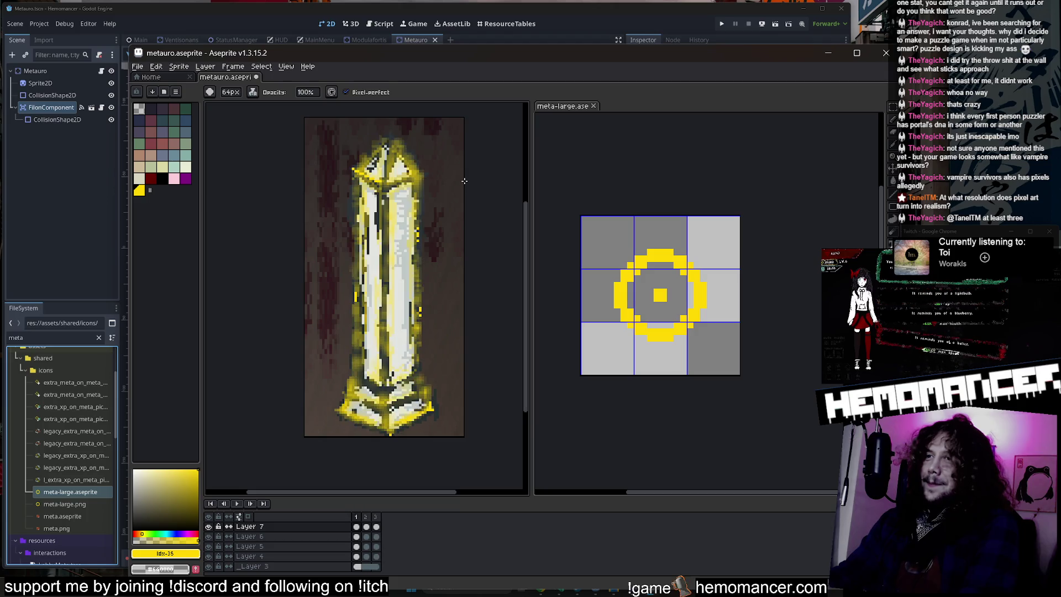
{"action": "key", "text": "Down"}
{"action": "key", "text": "Down"}
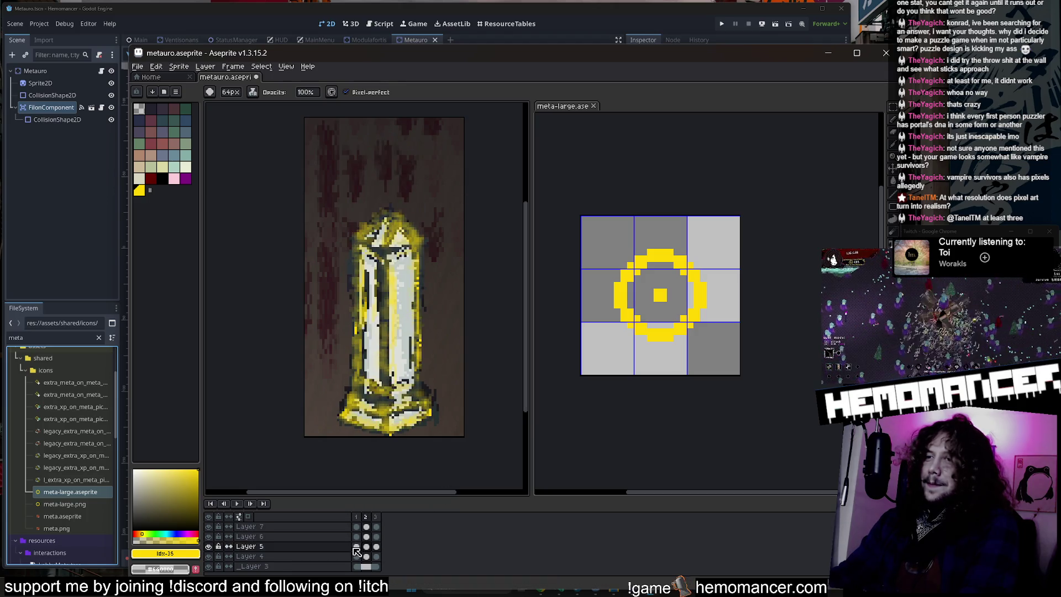
{"action": "left_click", "coordinate": [356, 547]}
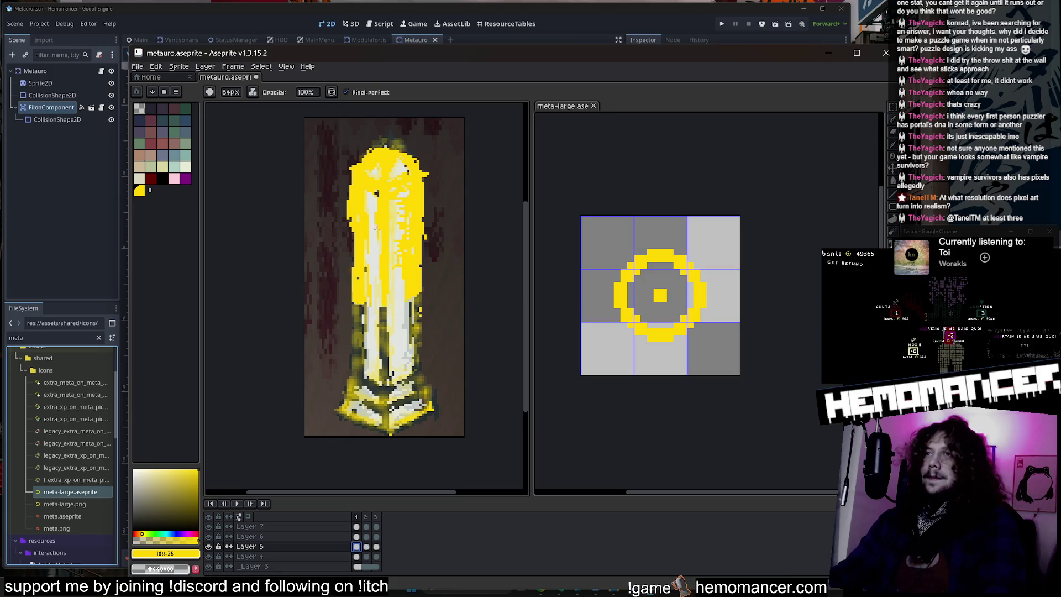
{"action": "left_click", "coordinate": [180, 539]}
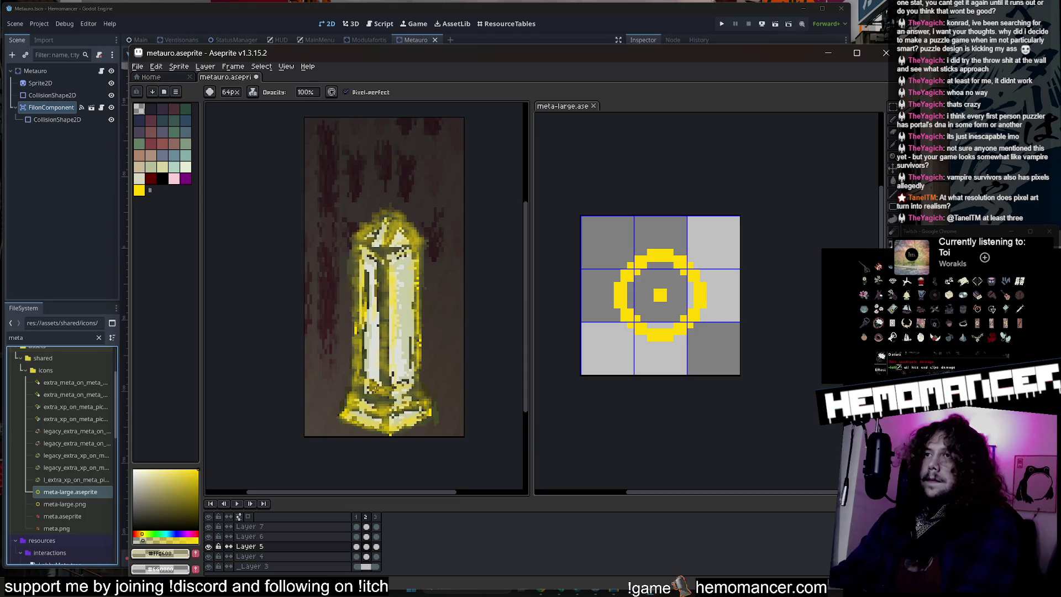
{"action": "key", "text": "Down"}
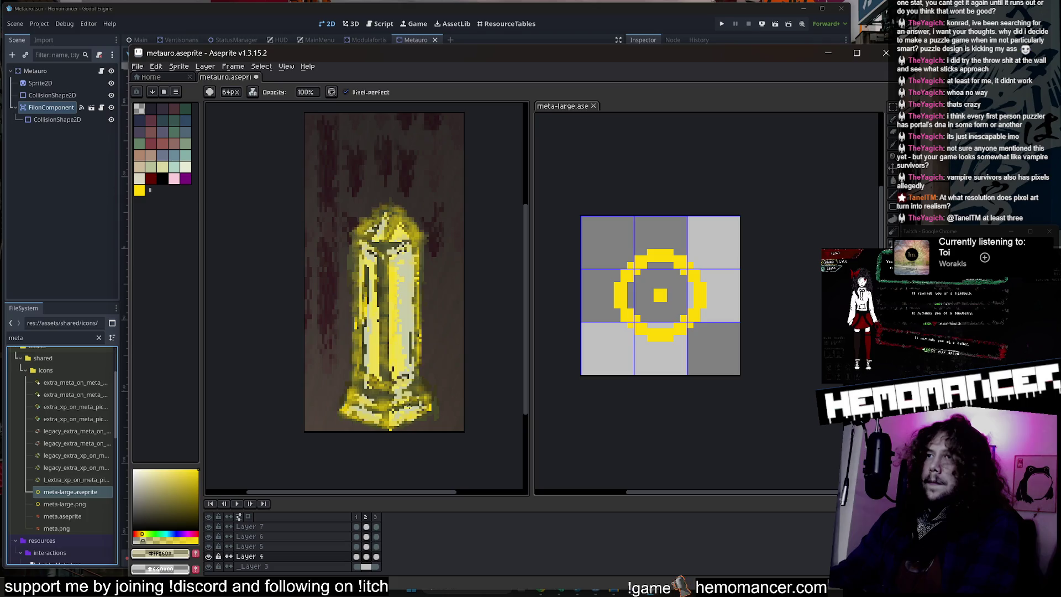
{"action": "key", "text": "Right"}
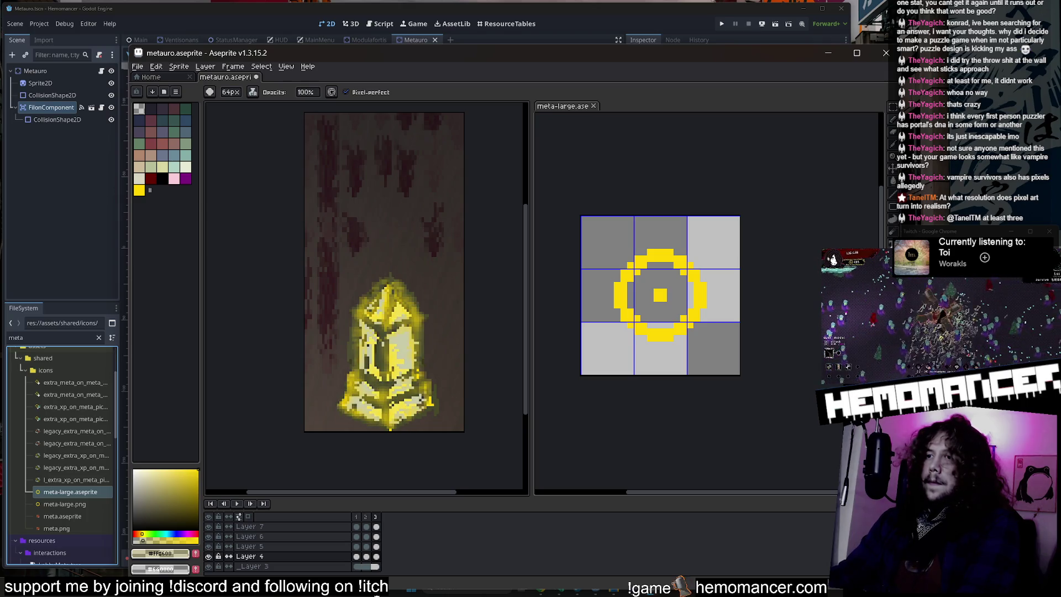
{"action": "left_click", "coordinate": [356, 547]}
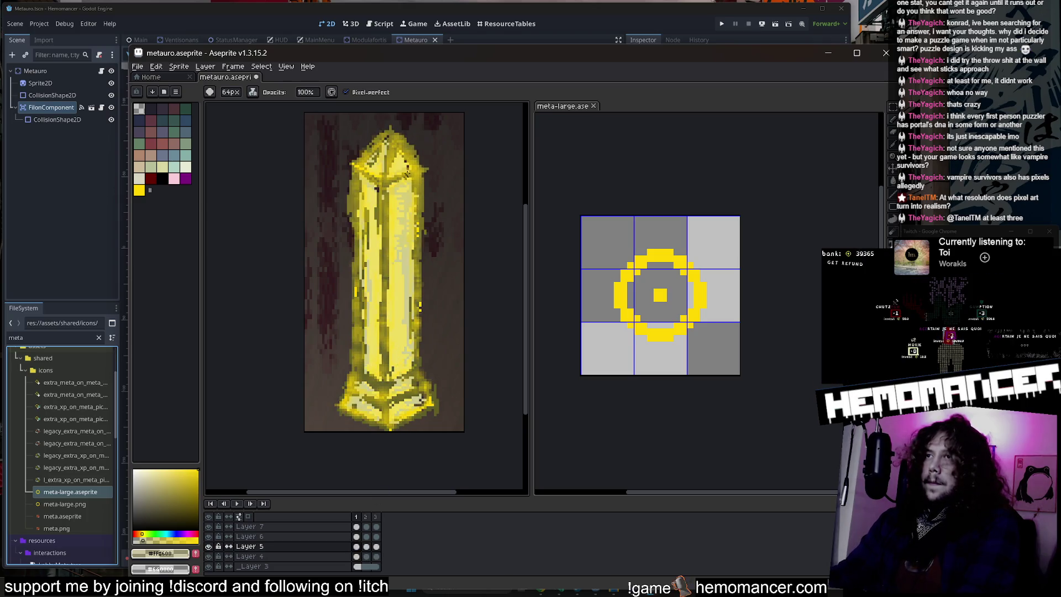
Step: Step through the yellow crystal's animation frames, zooming in and out to check the fill
{"action": "key", "text": "g"}
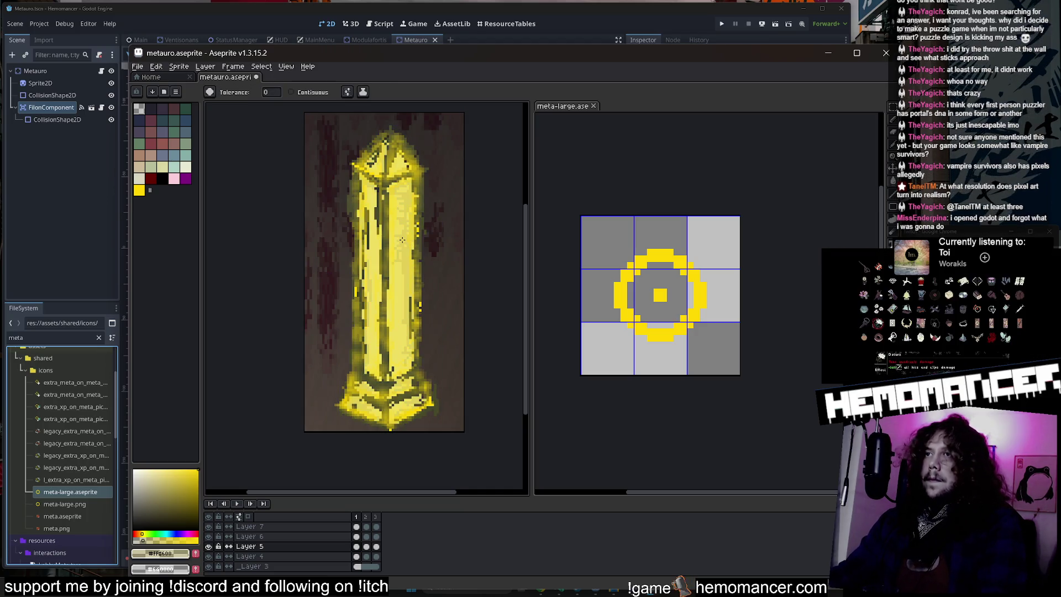
{"action": "key", "text": "Right"}
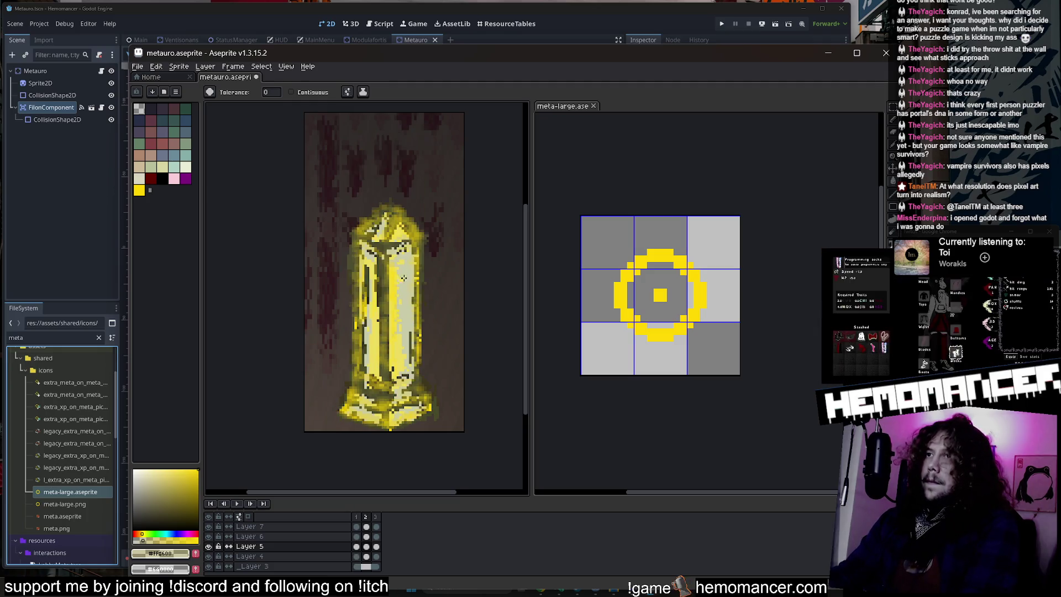
{"action": "key", "text": "Left"}
{"action": "key", "text": "Right"}
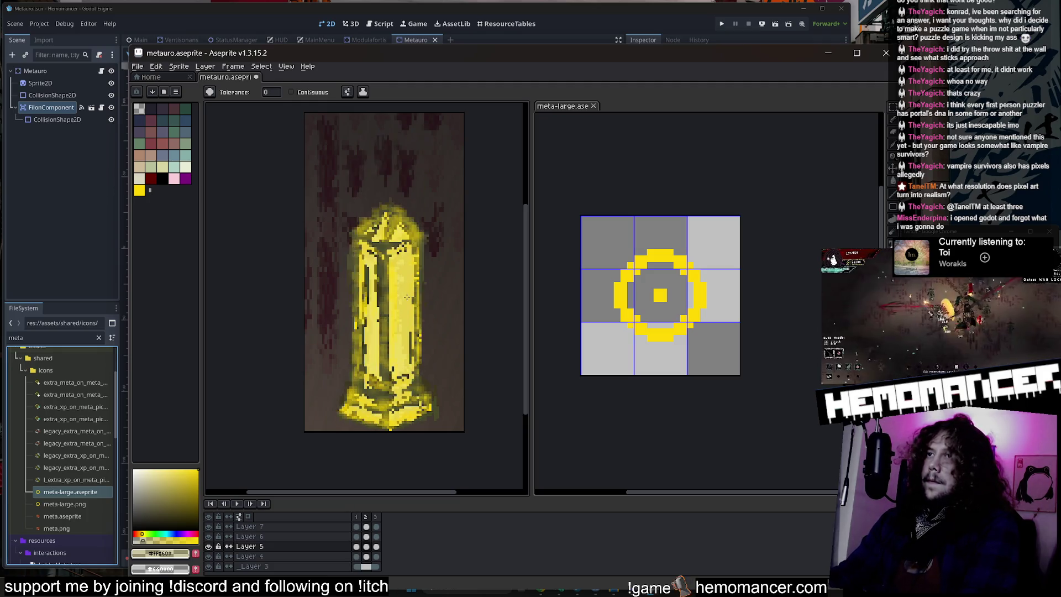
{"action": "key", "text": "Right"}
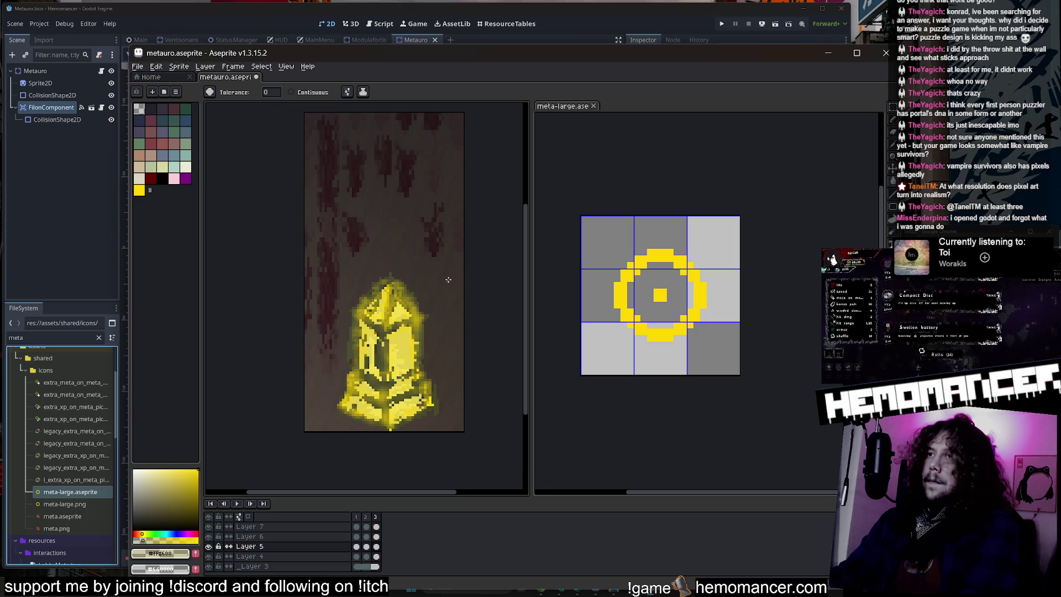
{"action": "key", "text": "Left"}
{"action": "scroll", "coordinate": [448, 276], "scroll_direction": "down", "scroll_amount": 3}
{"action": "key", "text": "Right"}
{"action": "key", "text": "Left"}
{"action": "key", "text": "Right"}
{"action": "key", "text": "Left"}
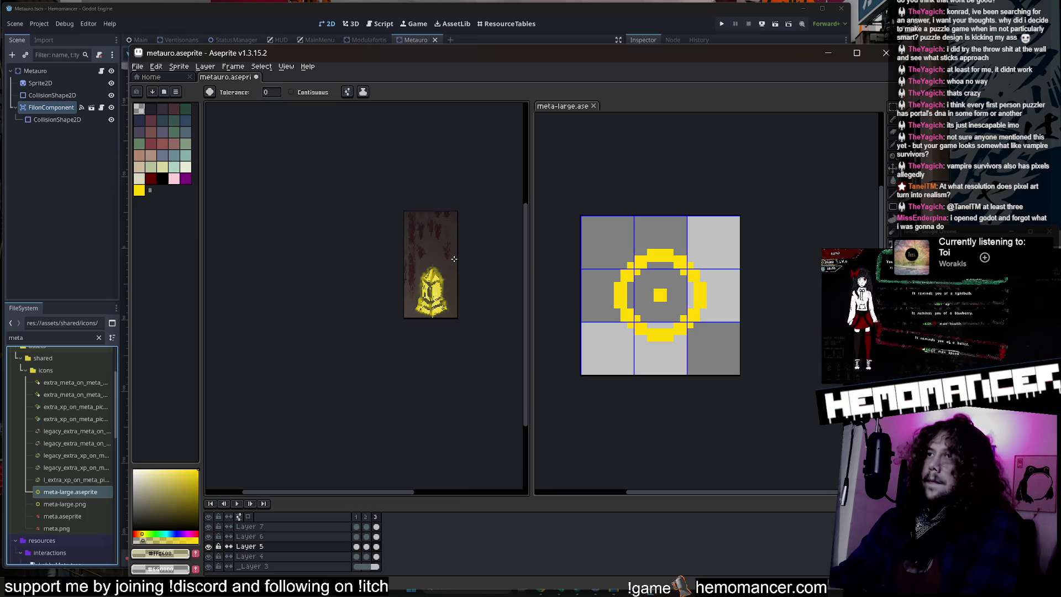
{"action": "key", "text": "Left"}
{"action": "key", "text": "Left"}
{"action": "key", "text": "Right"}
{"action": "scroll", "coordinate": [438, 265], "scroll_direction": "up", "scroll_amount": 4}
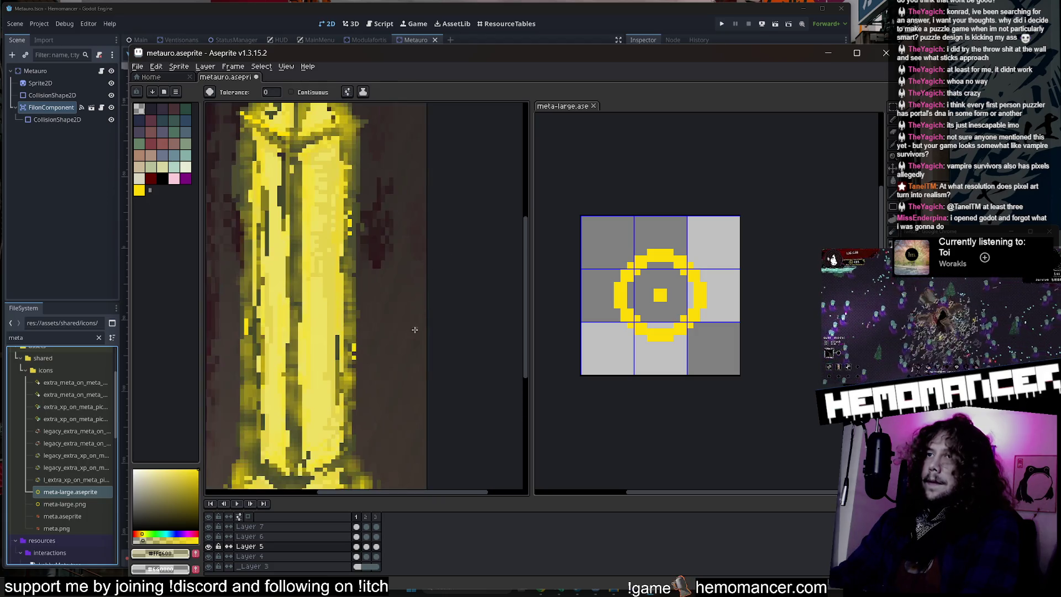
{"action": "key", "text": "Right"}
{"action": "key", "text": "Right"}
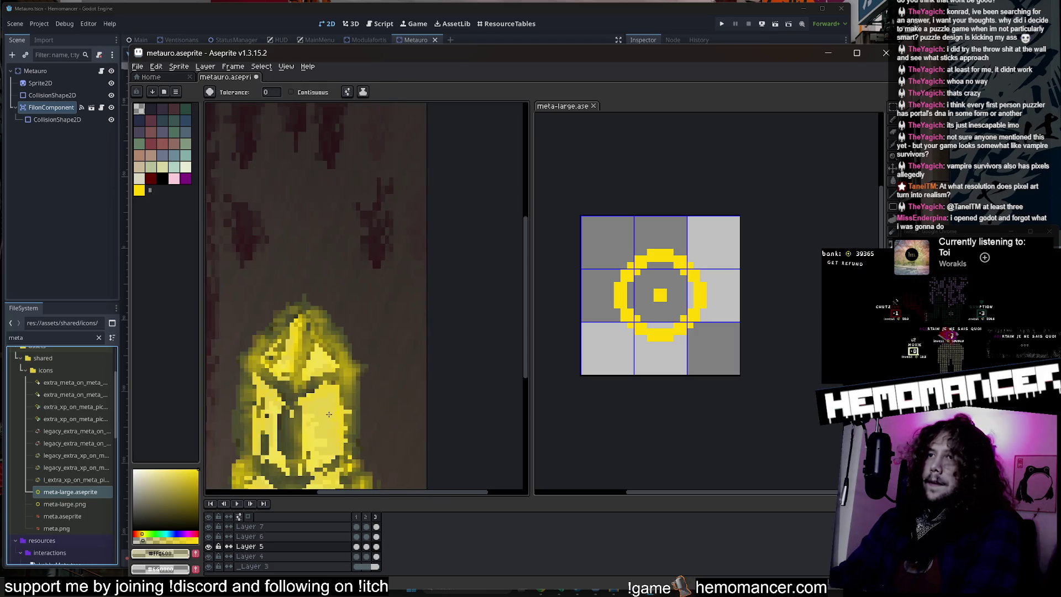
{"action": "scroll", "coordinate": [329, 414], "scroll_direction": "down", "scroll_amount": 3}
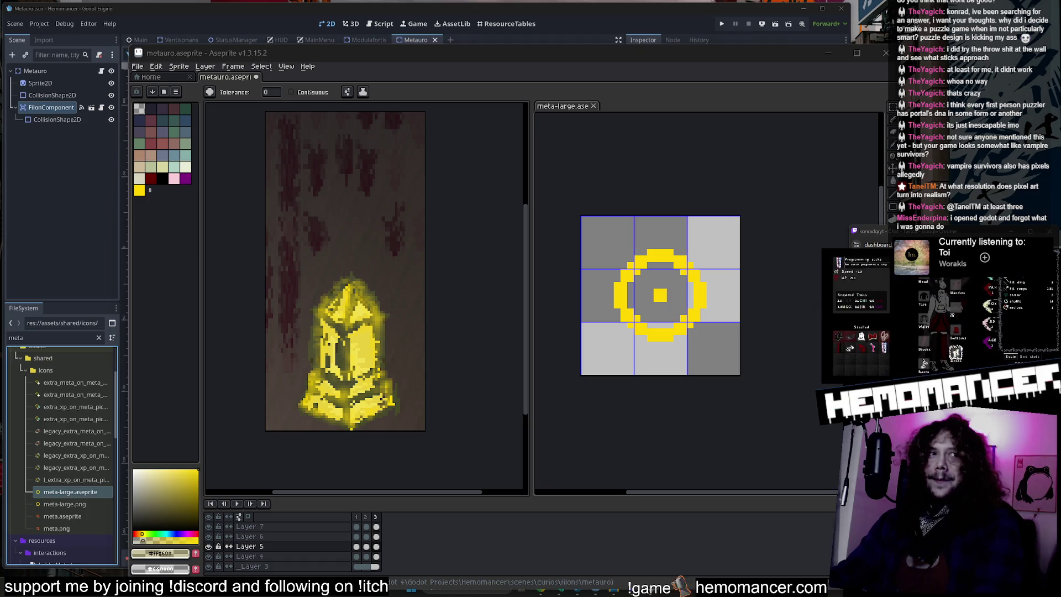
Step: Select the whole canvas and save the recoloured metauro.aseprite
{"action": "key", "text": "ctrl+a"}
{"action": "key", "text": "ctrl+s"}
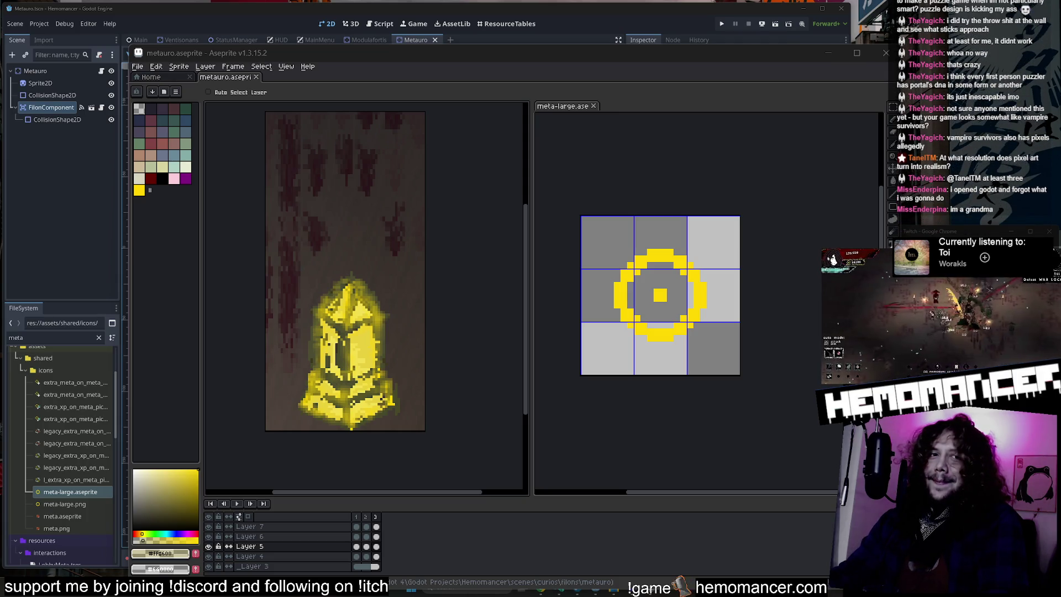
{"action": "key", "text": "g"}
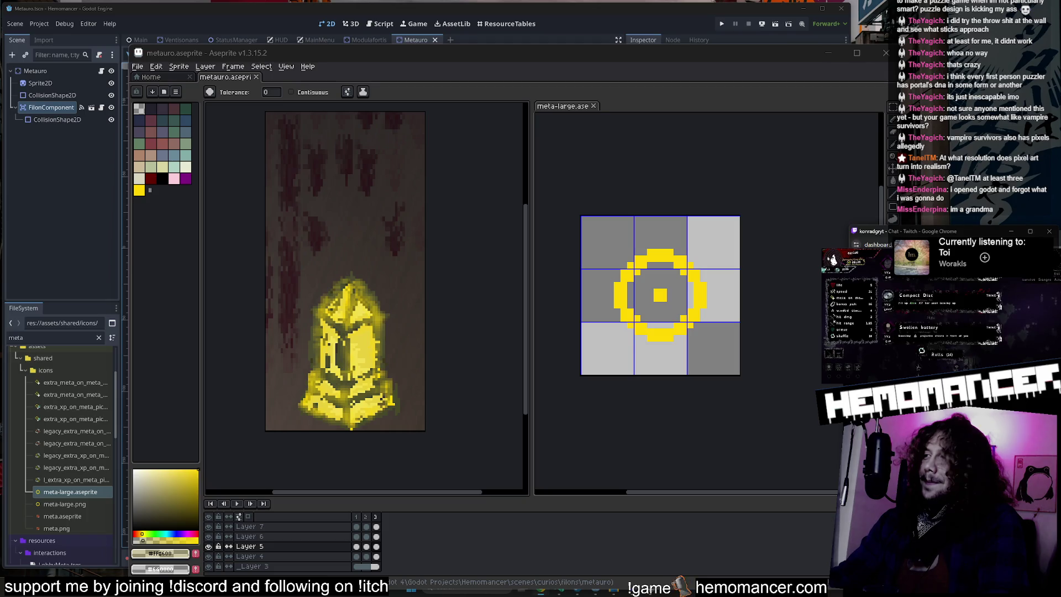
{"action": "left_click", "coordinate": [659, 449]}
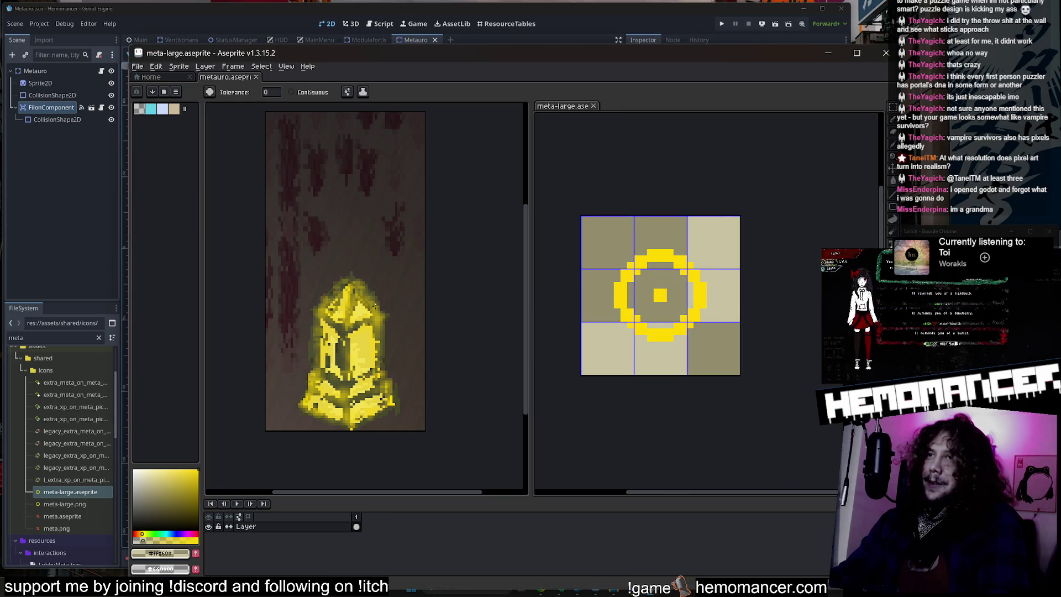
{"action": "left_click", "coordinate": [213, 198]}
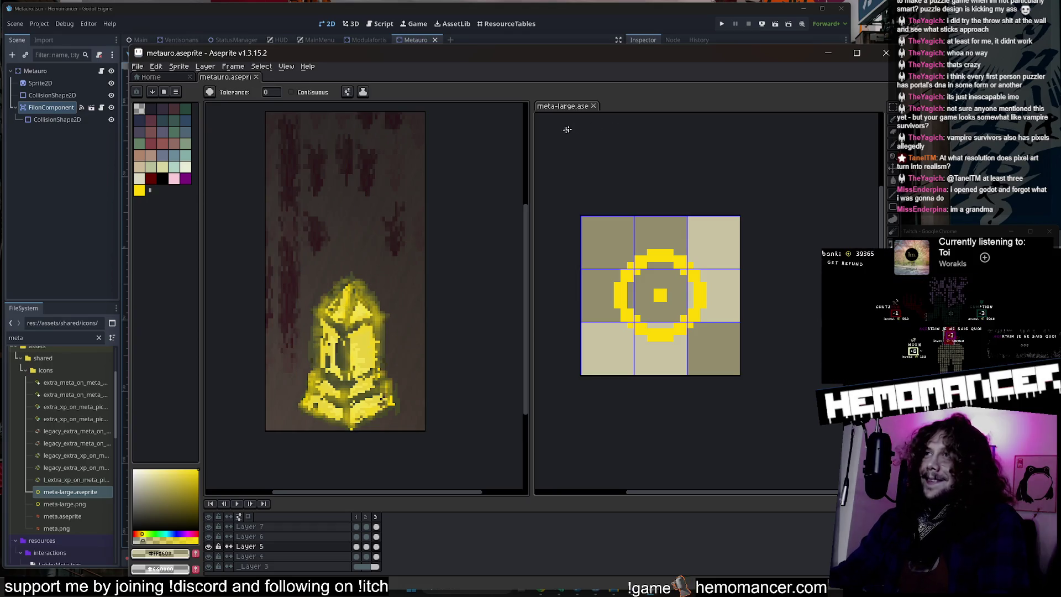
{"action": "left_click_drag", "start_coordinate": [531, 155], "coordinate": [543, 154]}
{"action": "left_click", "coordinate": [682, 186]}
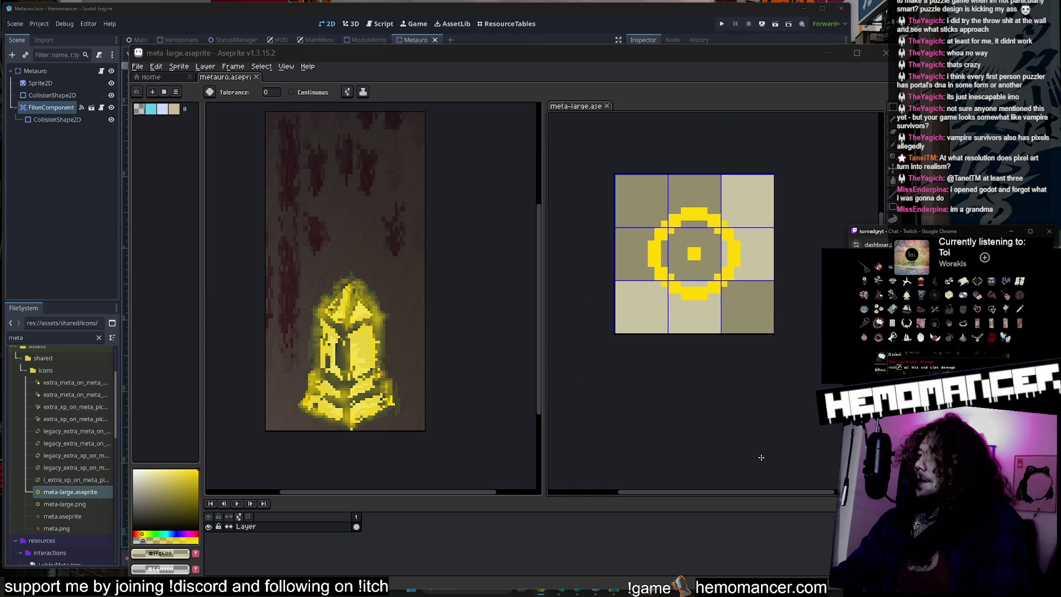
{"action": "left_click", "coordinate": [591, 203]}
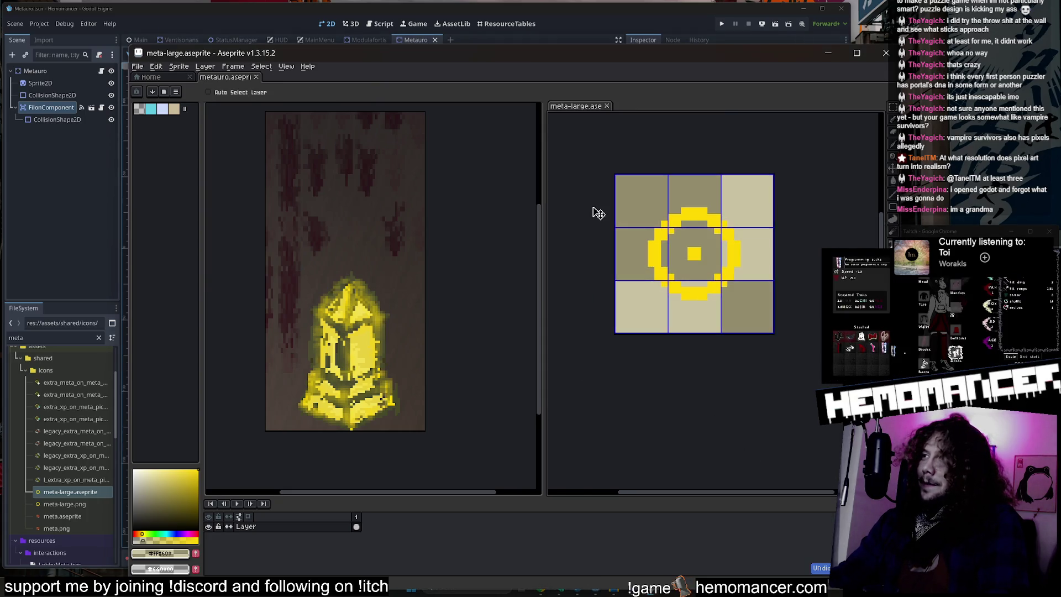
{"action": "key", "text": "v"}
{"action": "key", "text": "m"}
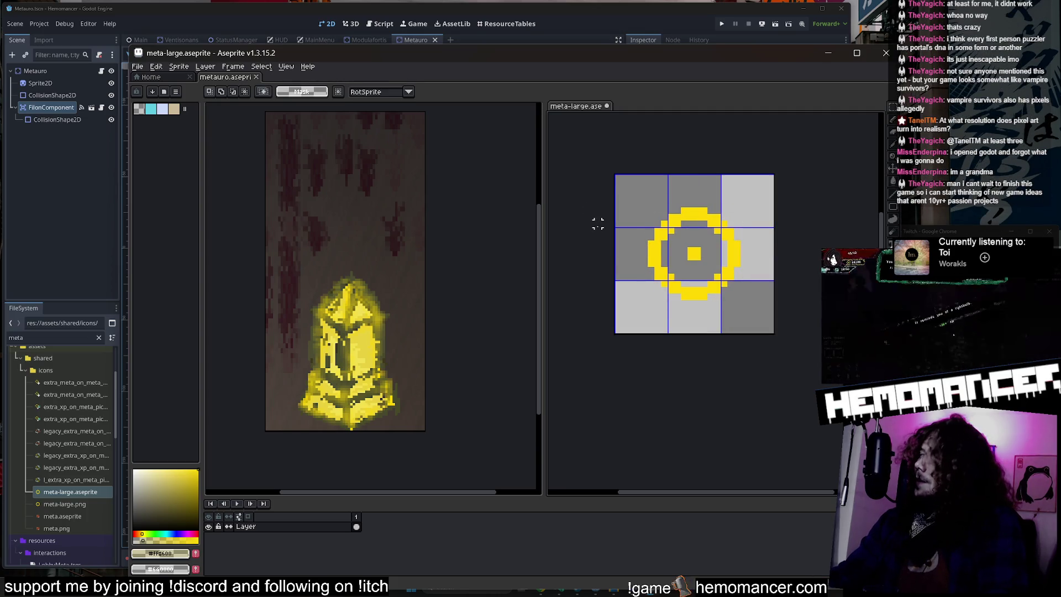
{"action": "left_click_drag", "start_coordinate": [644, 210], "coordinate": [634, 215]}
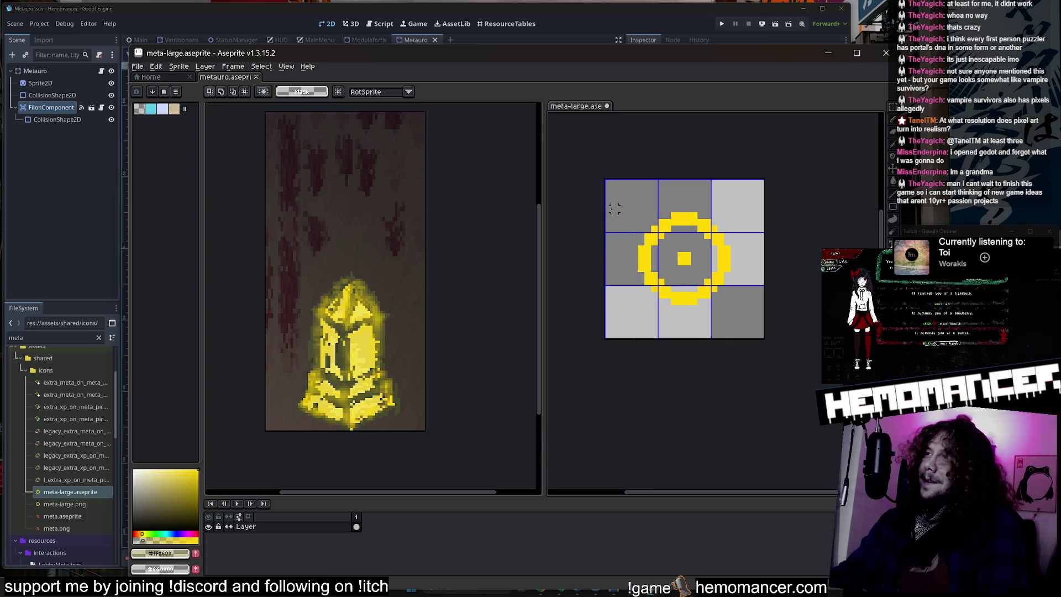
{"action": "left_click_drag", "start_coordinate": [627, 169], "coordinate": [623, 167]}
{"action": "left_click_drag", "start_coordinate": [544, 176], "coordinate": [511, 176]}
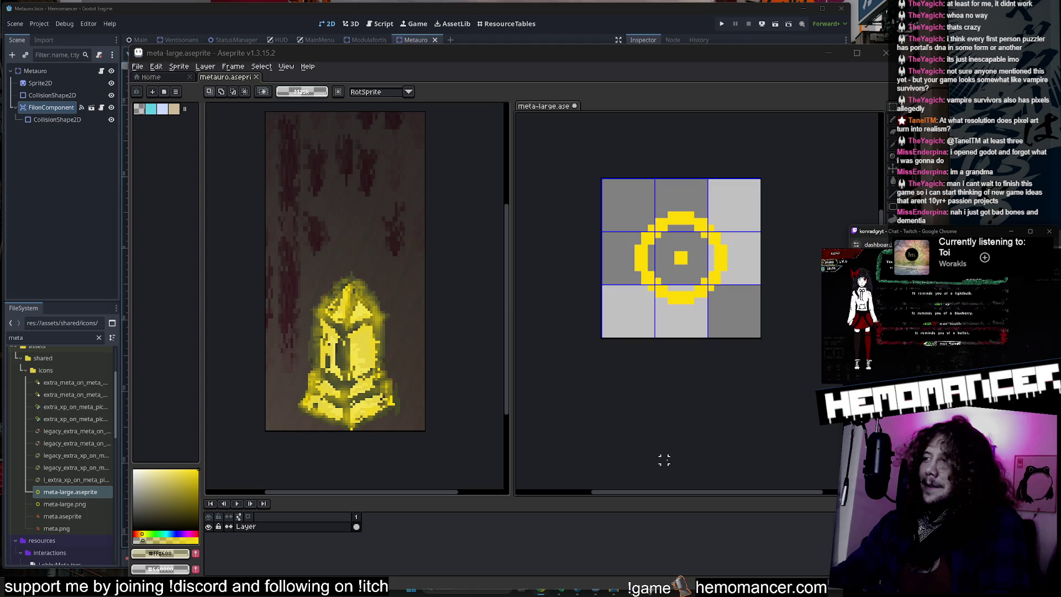
{"action": "left_click", "coordinate": [547, 113]}
{"action": "left_click", "coordinate": [476, 180]}
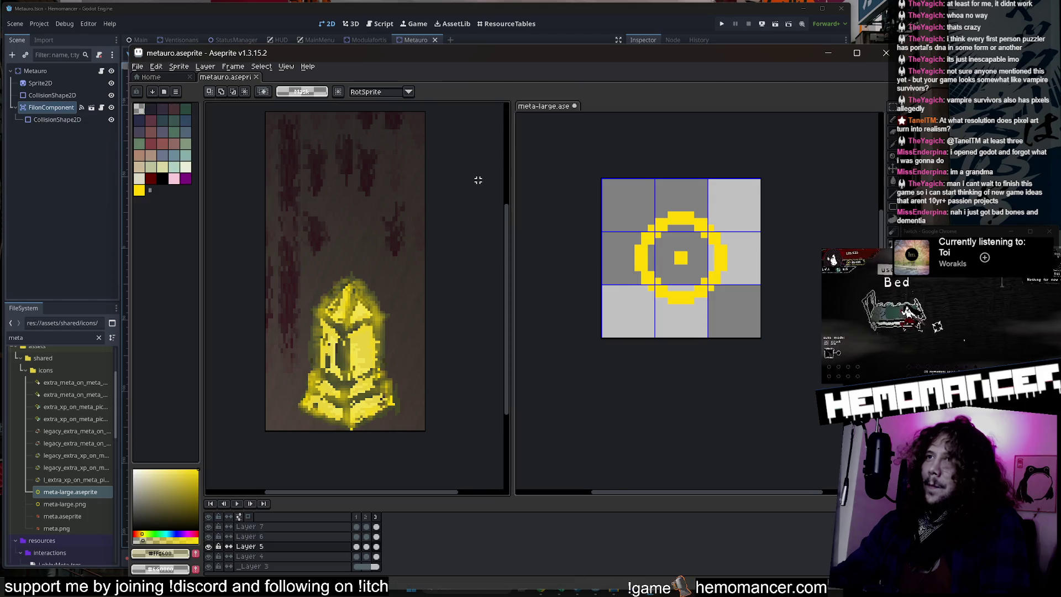
{"action": "key", "text": "ctrl+z"}
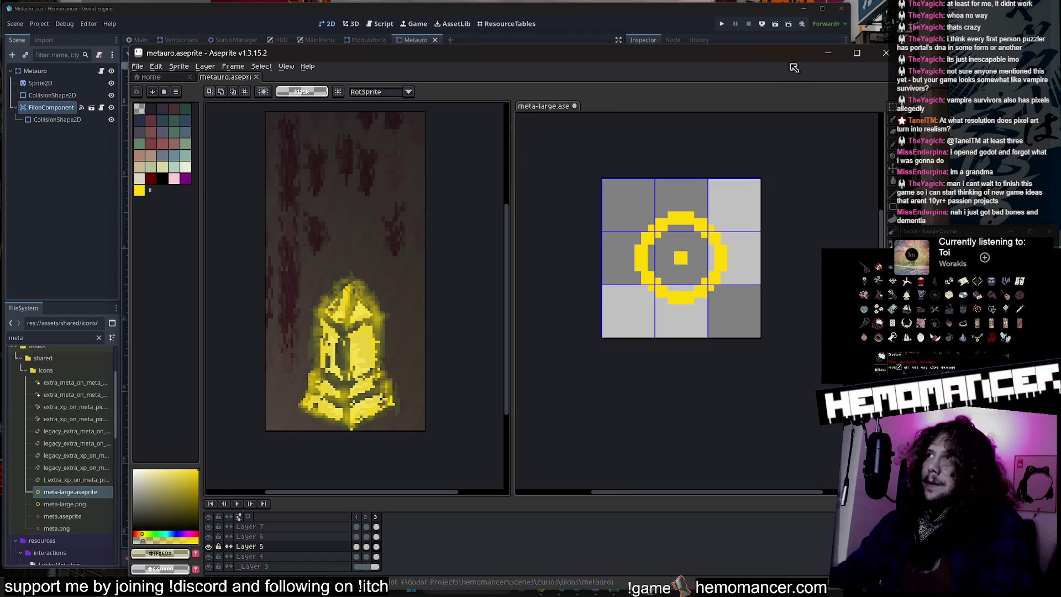
{"action": "left_click", "coordinate": [839, 57]}
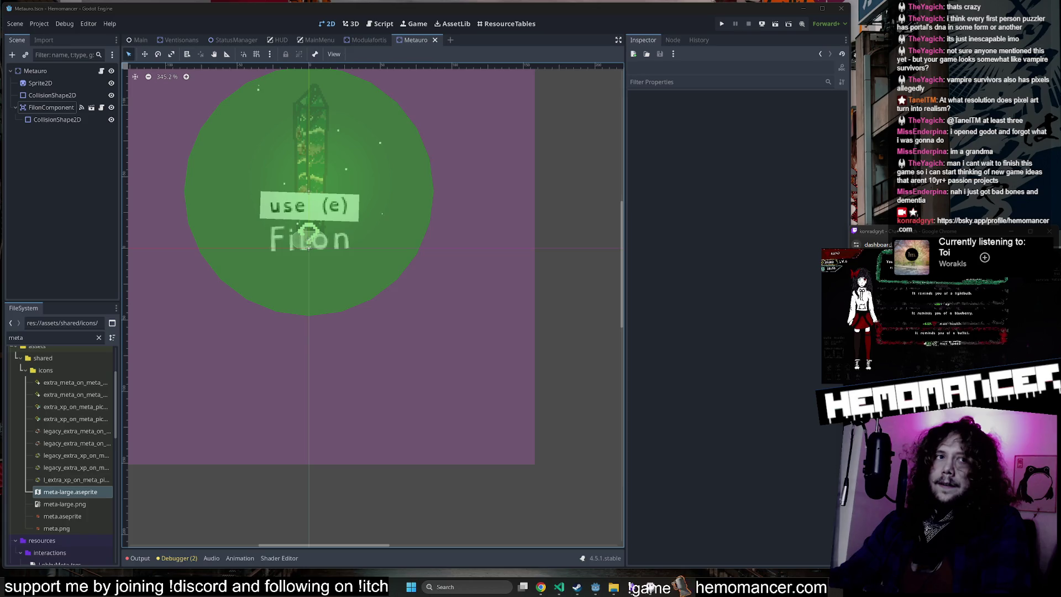
{"action": "double_click", "coordinate": [530, 166]}
{"action": "scroll", "coordinate": [571, 314], "scroll_direction": "down", "scroll_amount": 3}
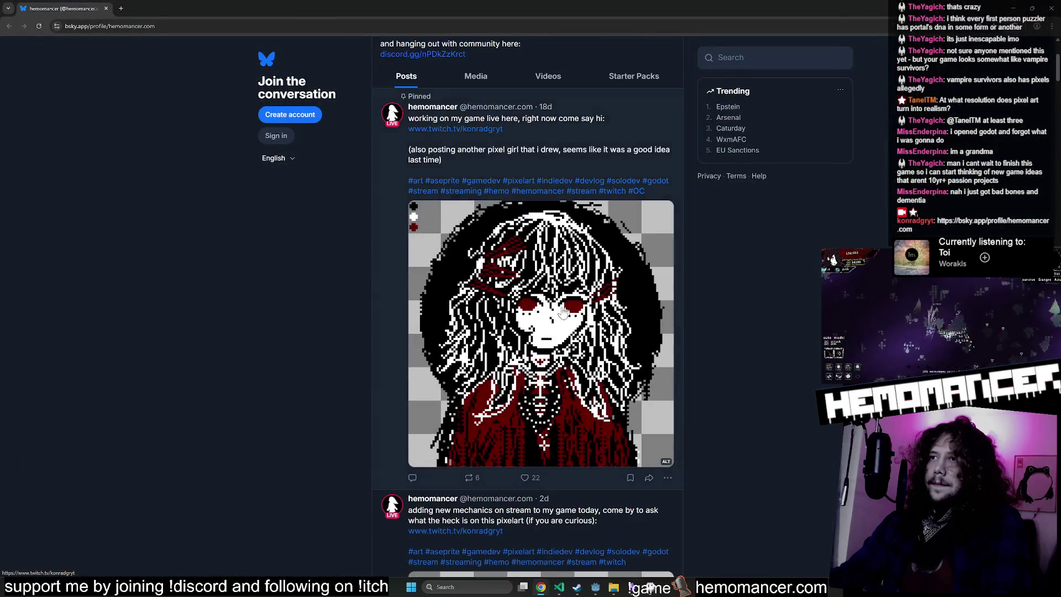
{"action": "scroll", "coordinate": [571, 315], "scroll_direction": "down", "scroll_amount": 3}
{"action": "scroll", "coordinate": [549, 196], "scroll_direction": "down", "scroll_amount": 6}
{"action": "scroll", "coordinate": [550, 195], "scroll_direction": "up", "scroll_amount": 5}
{"action": "left_click", "coordinate": [537, 273]}
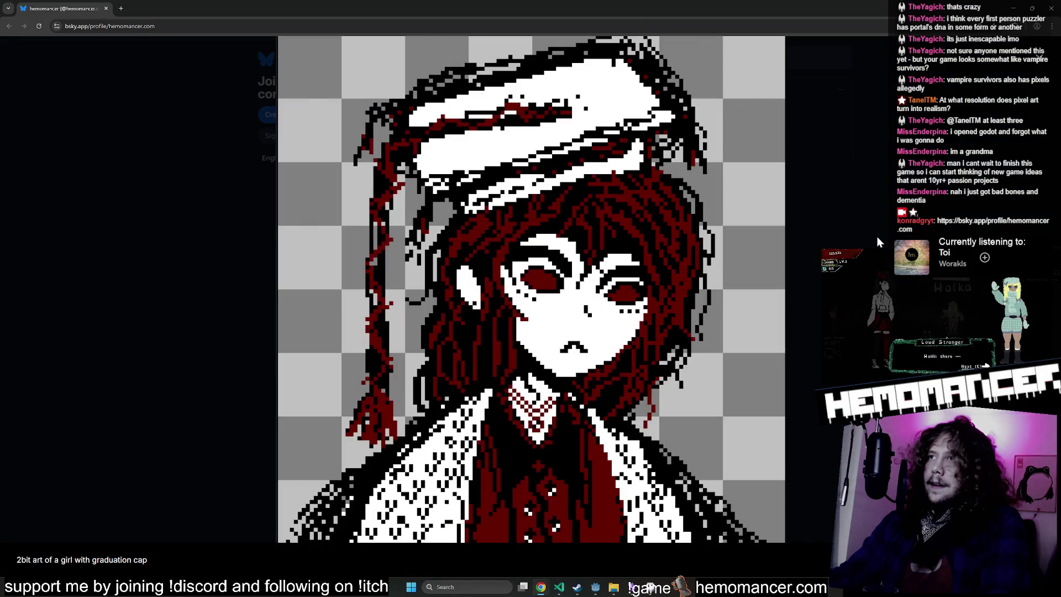
{"action": "left_click", "coordinate": [877, 242]}
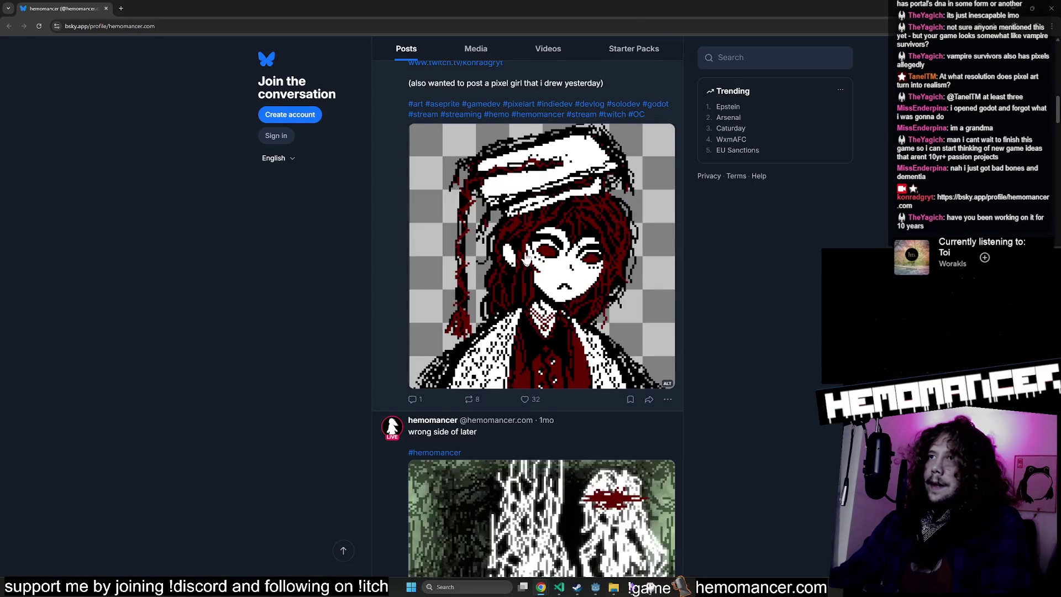
{"action": "scroll", "coordinate": [526, 269], "scroll_direction": "up", "scroll_amount": 10}
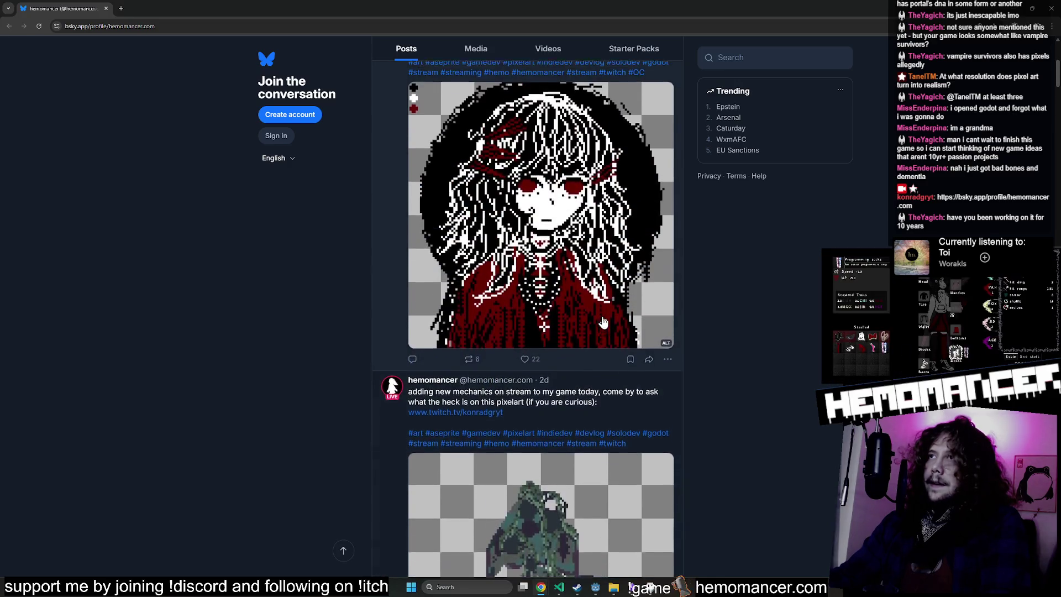
{"action": "left_click", "coordinate": [603, 322]}
{"action": "left_click_drag", "start_coordinate": [585, 2], "coordinate": [380, 87]}
{"action": "key", "text": "Escape"}
{"action": "scroll", "coordinate": [414, 223], "scroll_direction": "up", "scroll_amount": 5}
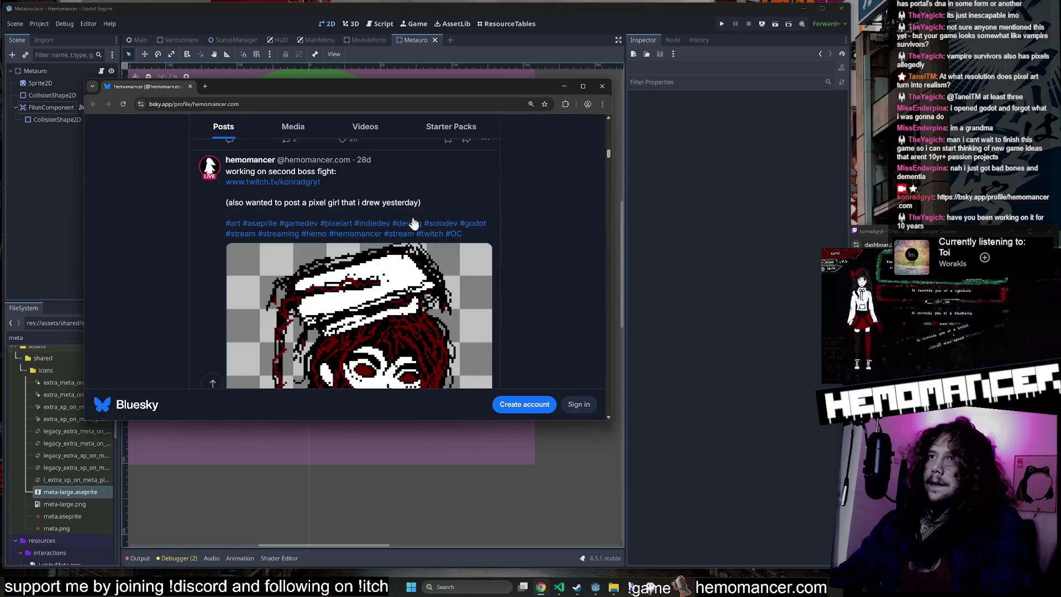
{"action": "scroll", "coordinate": [413, 223], "scroll_direction": "up", "scroll_amount": 15}
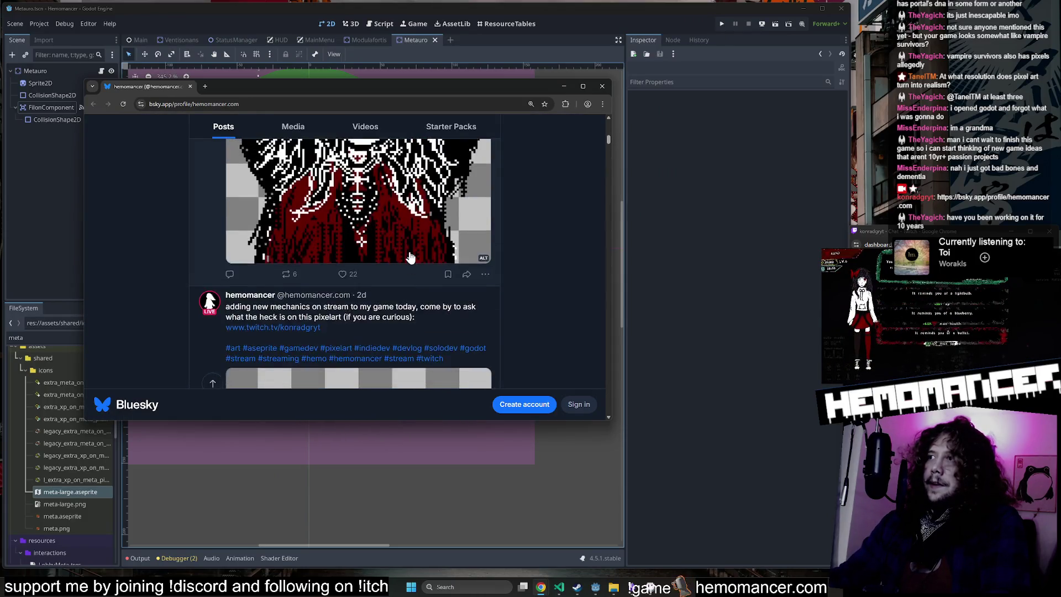
{"action": "scroll", "coordinate": [410, 257], "scroll_direction": "up", "scroll_amount": 3}
{"action": "left_click", "coordinate": [392, 277]}
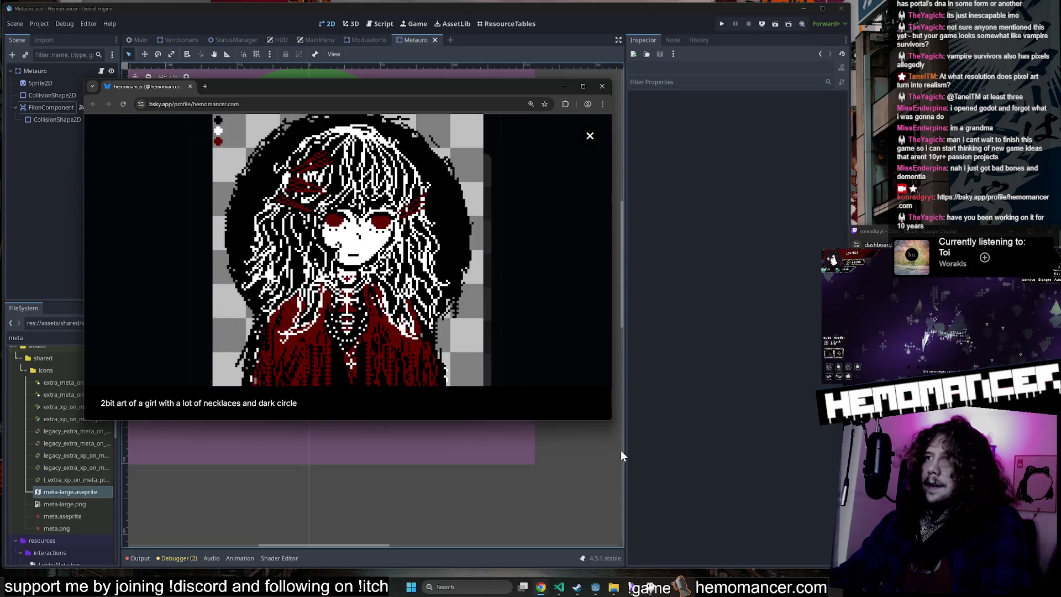
{"action": "mouse_move", "coordinate": [611, 421]}
{"action": "left_mouse_down"}
{"action": "mouse_move", "coordinate": [672, 517]}
{"action": "mouse_move", "coordinate": [671, 547]}
{"action": "left_mouse_up"}
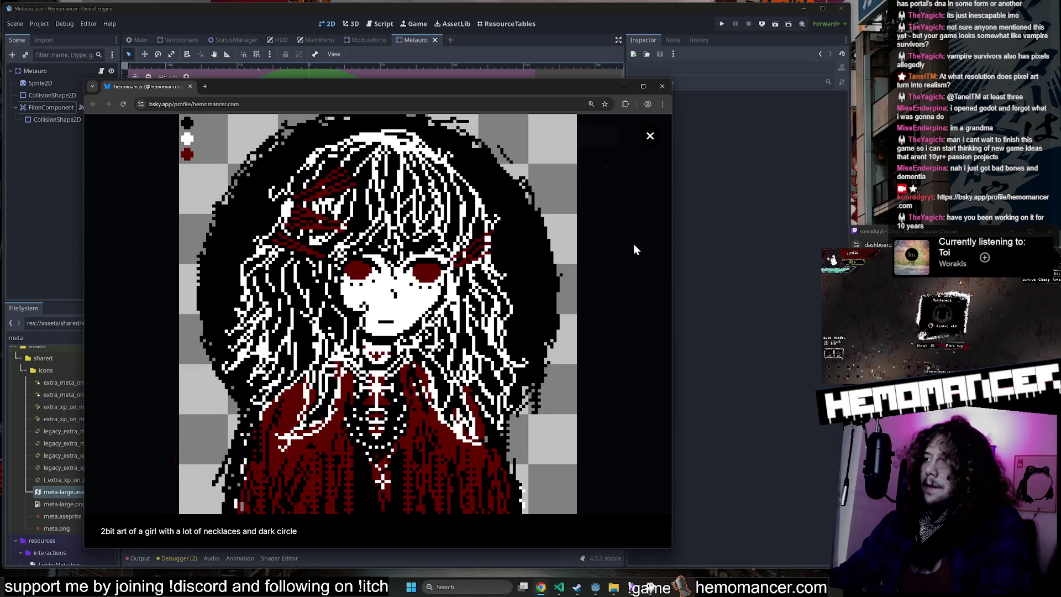
{"action": "left_click", "coordinate": [662, 86]}
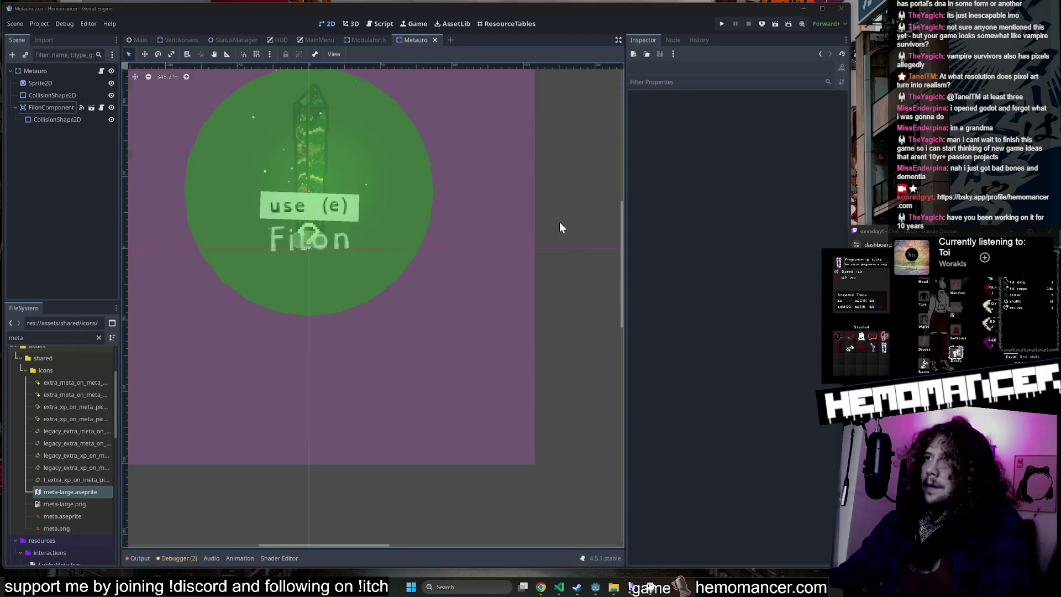
Step: Pan and zoom the viewport across the Metauro filon scene
{"action": "scroll", "coordinate": [569, 228], "scroll_direction": "down", "scroll_amount": 1}
{"action": "mouse_move", "coordinate": [572, 229]}
{"action": "left_mouse_down"}
{"action": "mouse_move", "coordinate": [568, 204]}
{"action": "mouse_move", "coordinate": [623, 276]}
{"action": "left_mouse_up"}
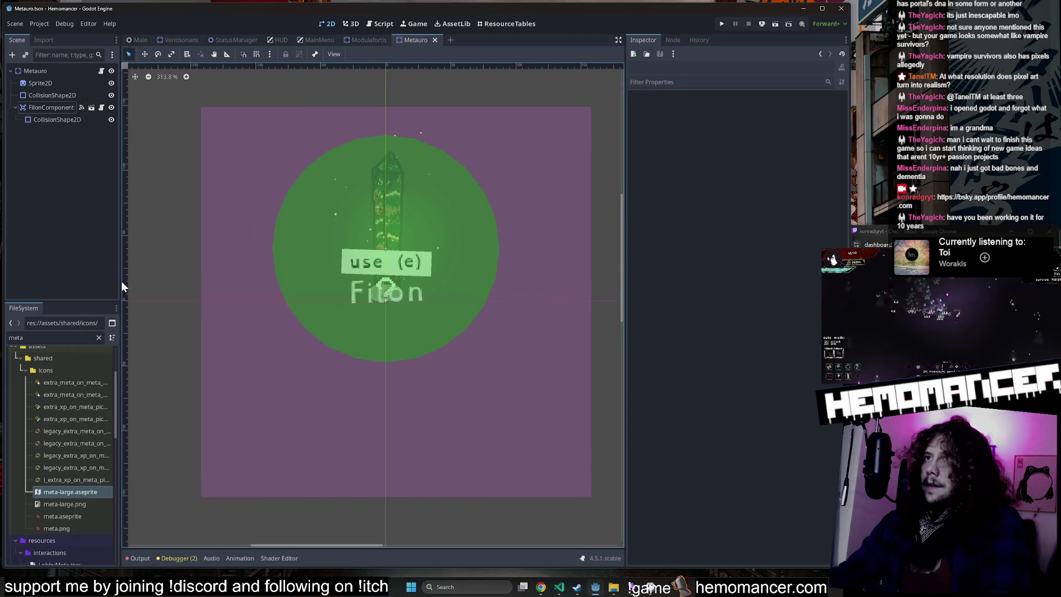
{"action": "scroll", "coordinate": [238, 254], "scroll_direction": "down", "scroll_amount": 1}
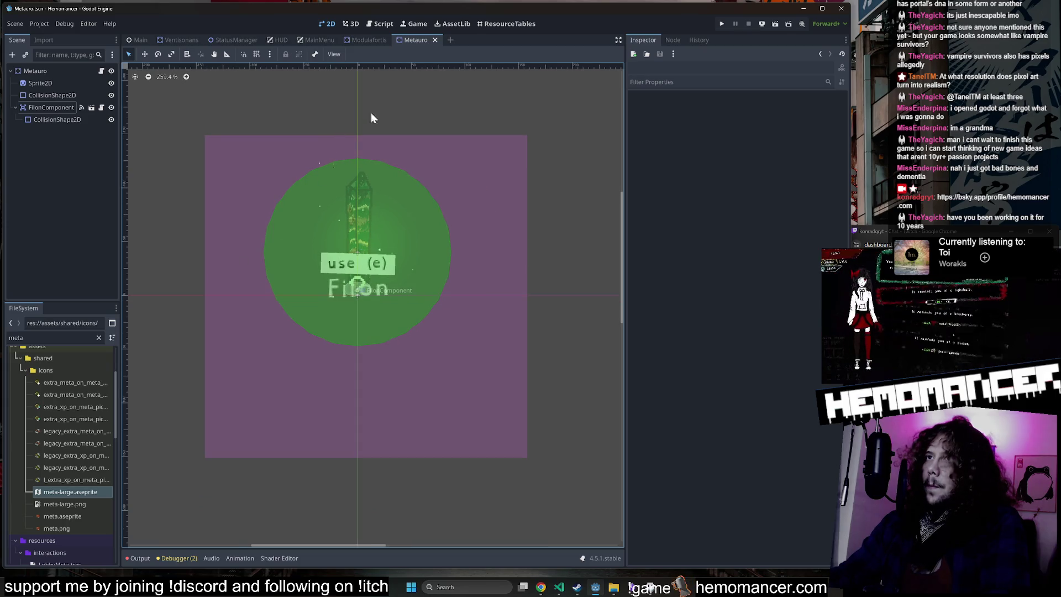
{"action": "scroll", "coordinate": [381, 111], "scroll_direction": "down", "scroll_amount": 1}
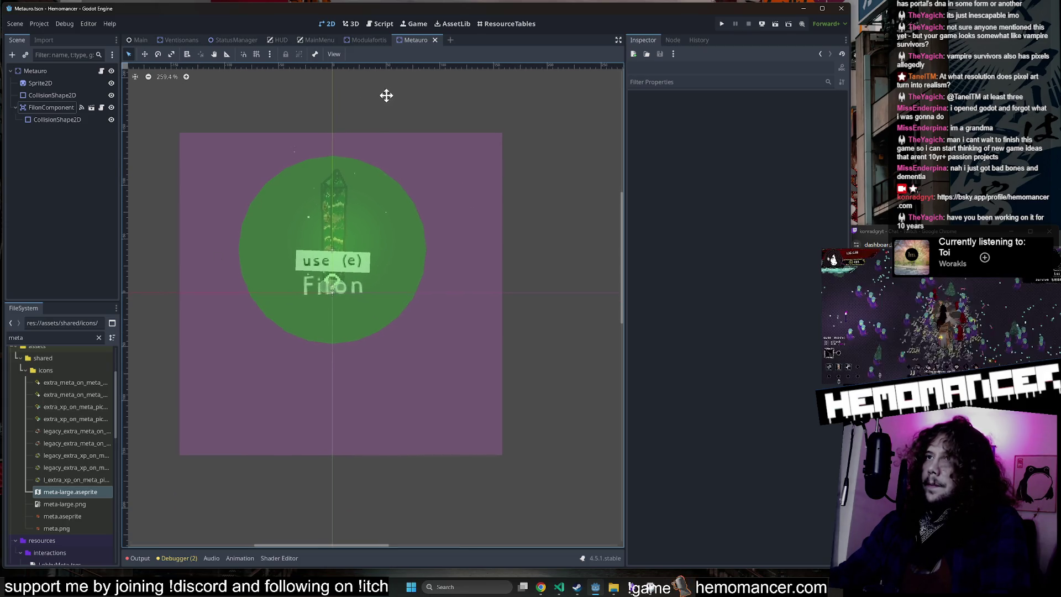
{"action": "left_click_drag", "start_coordinate": [387, 95], "coordinate": [414, 97]}
{"action": "mouse_move", "coordinate": [334, 107]}
{"action": "left_mouse_down"}
{"action": "mouse_move", "coordinate": [396, 97]}
{"action": "mouse_move", "coordinate": [352, 91]}
{"action": "left_mouse_up"}
{"action": "scroll", "coordinate": [396, 98], "scroll_direction": "up", "scroll_amount": 1}
{"action": "scroll", "coordinate": [399, 99], "scroll_direction": "up", "scroll_amount": 1}
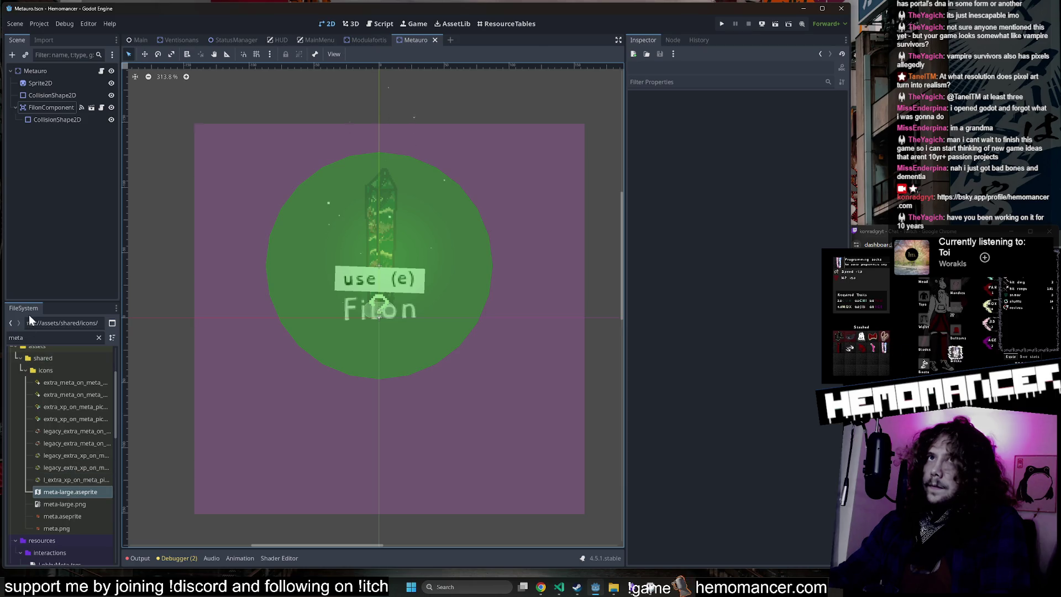
Step: Inspect the Metauro scene's Sprite2D texture settings and collision shape properties
{"action": "left_click", "coordinate": [62, 108]}
{"action": "left_click", "coordinate": [61, 83]}
{"action": "scroll", "coordinate": [88, 453], "scroll_direction": "down", "scroll_amount": 5}
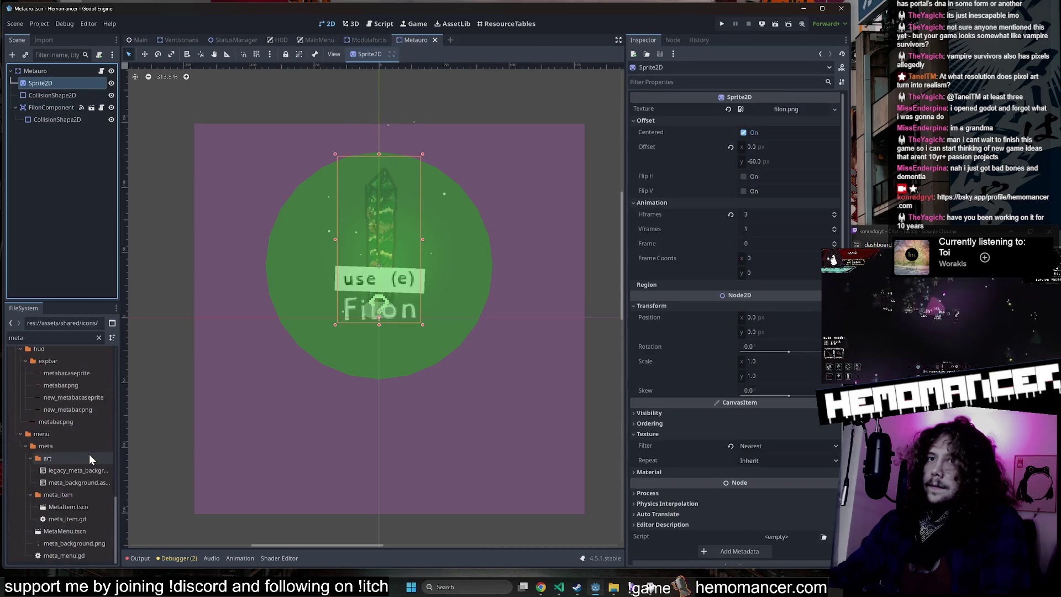
{"action": "scroll", "coordinate": [79, 457], "scroll_direction": "up", "scroll_amount": 5}
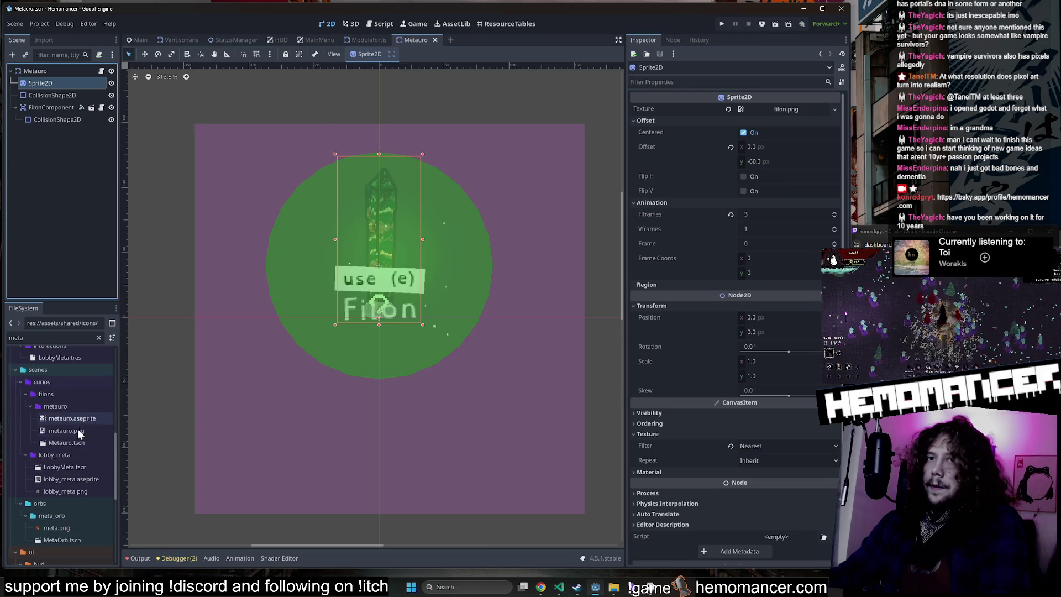
{"action": "left_click", "coordinate": [58, 95]}
{"action": "left_click", "coordinate": [59, 84]}
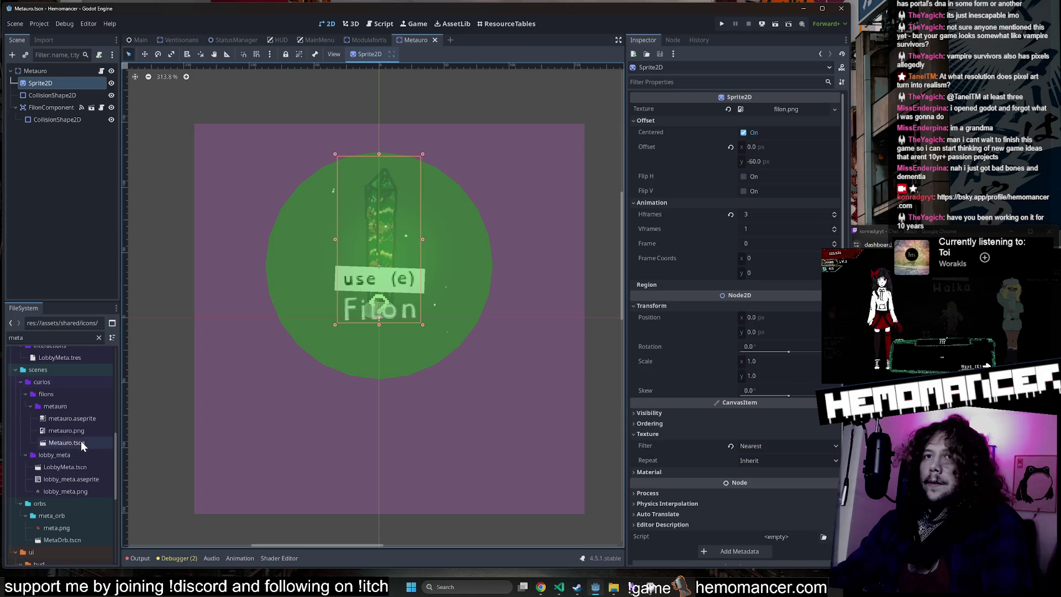
Step: Assign metauro.png as the Sprite2D texture and save the Metauro scene
{"action": "mouse_move", "coordinate": [79, 435]}
{"action": "left_mouse_down"}
{"action": "mouse_move", "coordinate": [799, 132]}
{"action": "mouse_move", "coordinate": [773, 114]}
{"action": "left_mouse_up"}
{"action": "key", "text": "ctrl+s"}
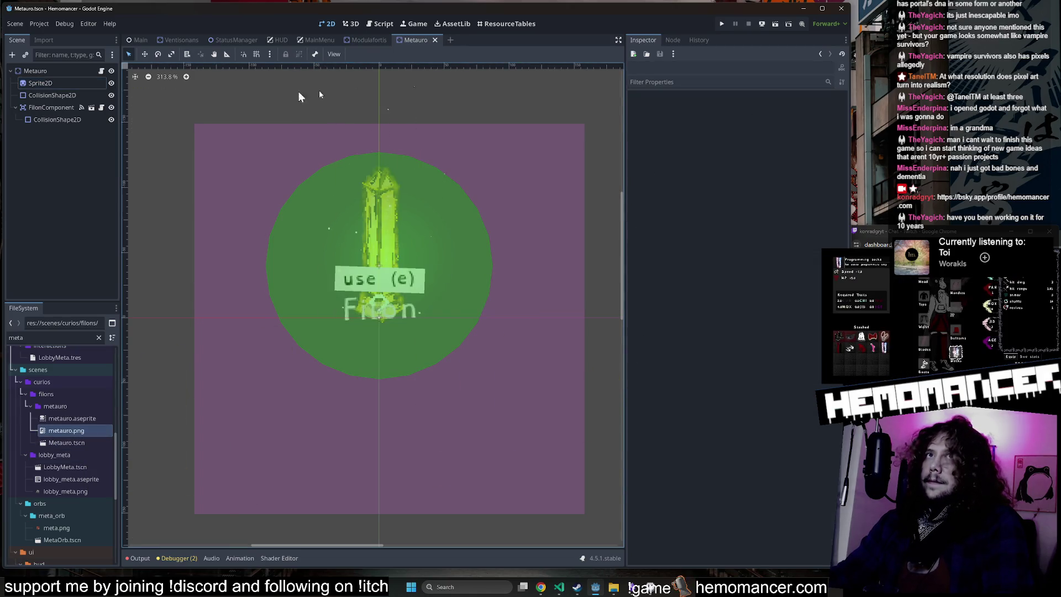
{"action": "left_click", "coordinate": [74, 70]}
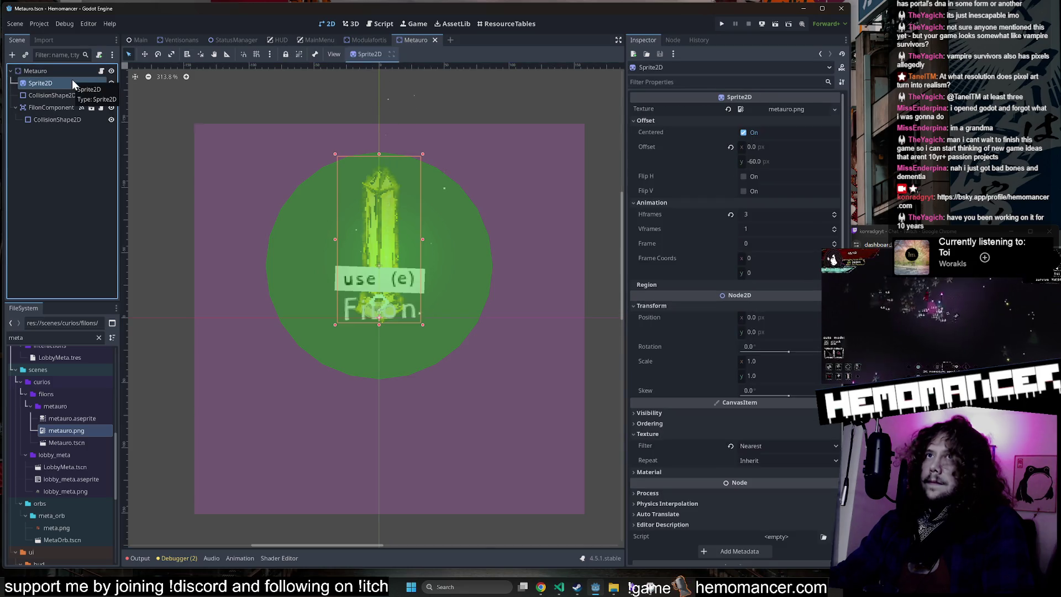
{"action": "left_click", "coordinate": [71, 78]}
{"action": "key", "text": "Down"}
{"action": "key", "text": "Down"}
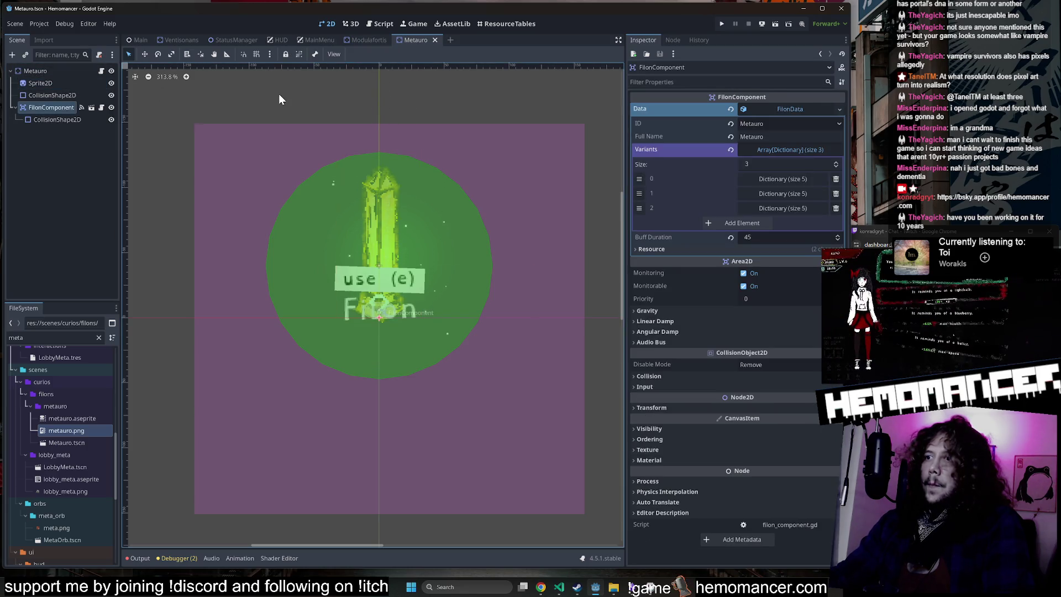
{"action": "left_click", "coordinate": [569, 589]}
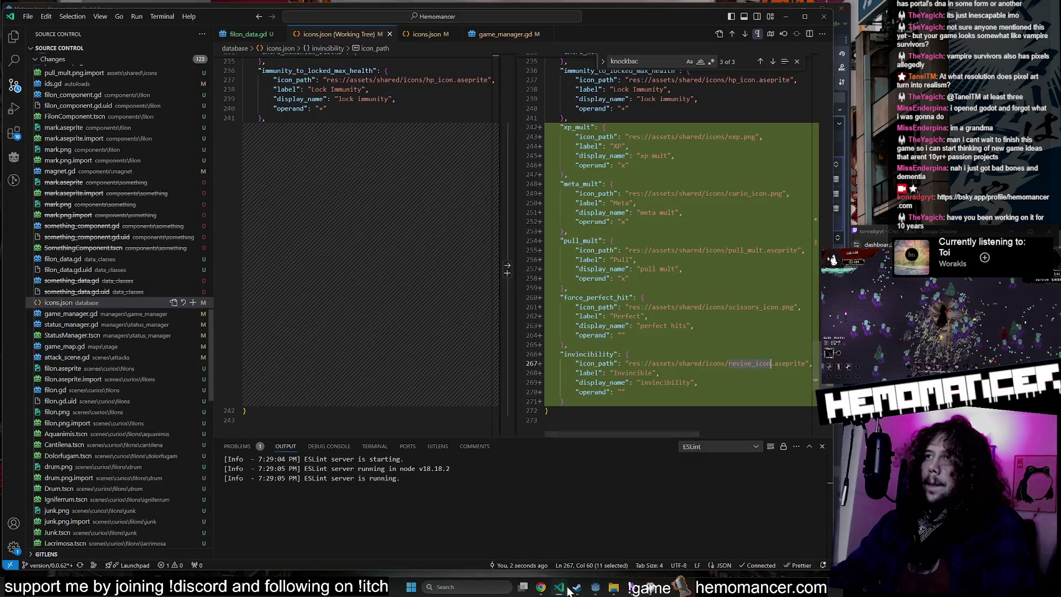
Step: Inspect the meta_mult entry's curio_icon path and 'mult' display name in icons.json
{"action": "double_click", "coordinate": [749, 193]}
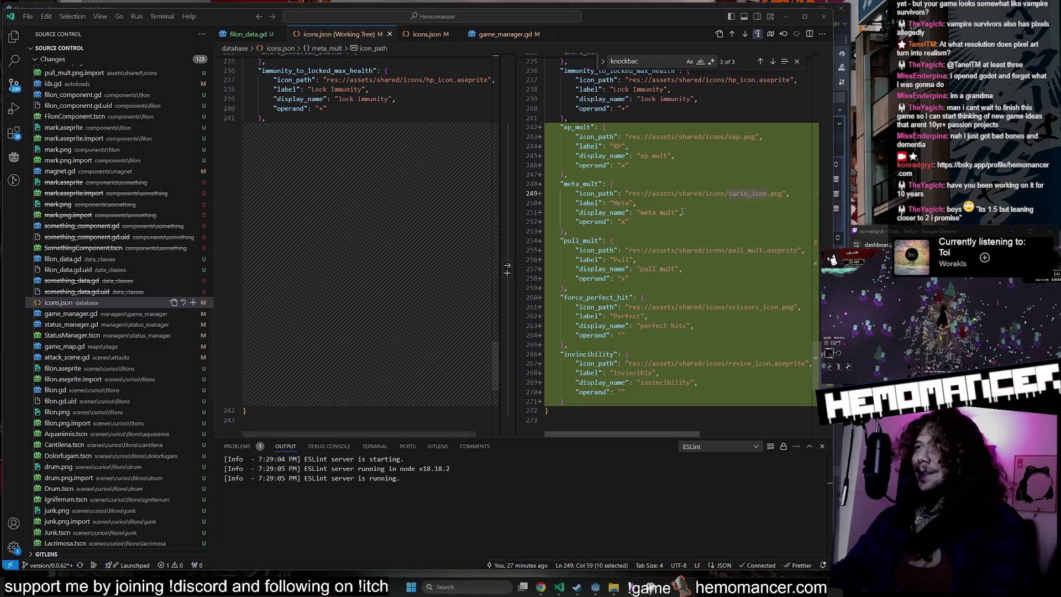
{"action": "left_click", "coordinate": [693, 175]}
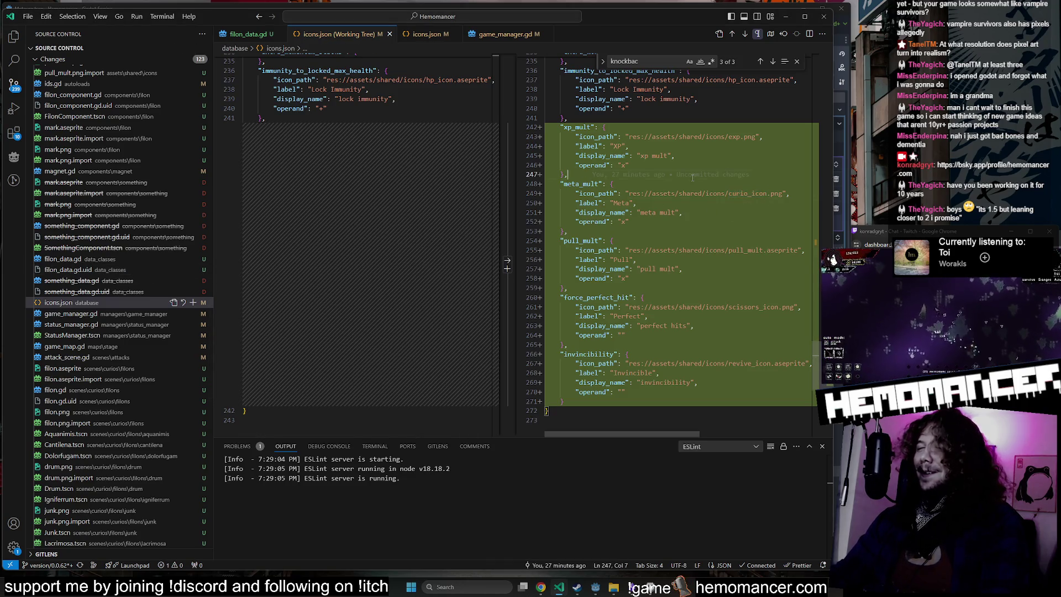
{"action": "mouse_move", "coordinate": [690, 177]}
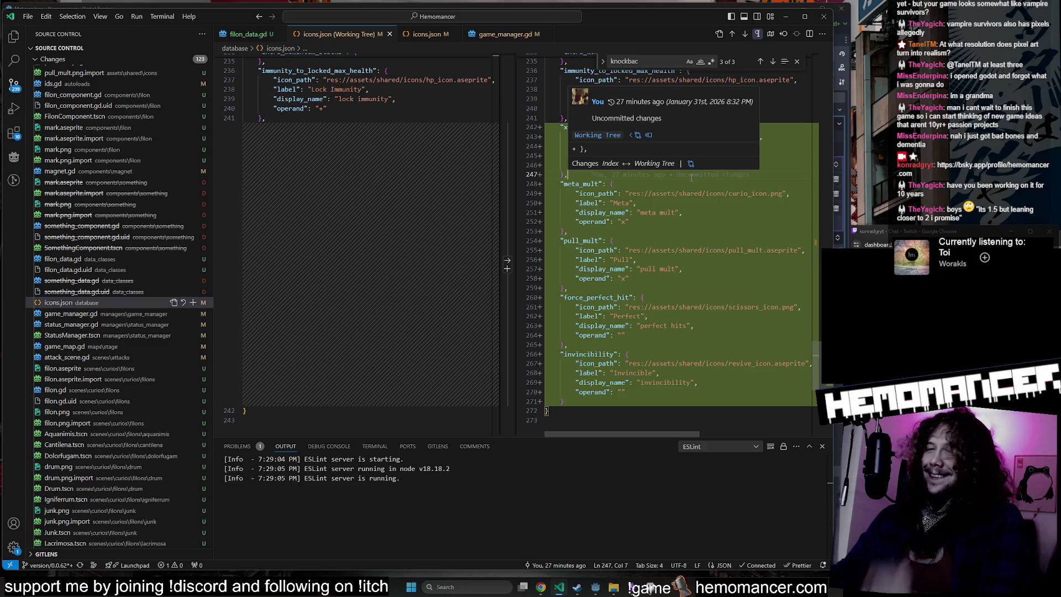
{"action": "left_click", "coordinate": [665, 183]}
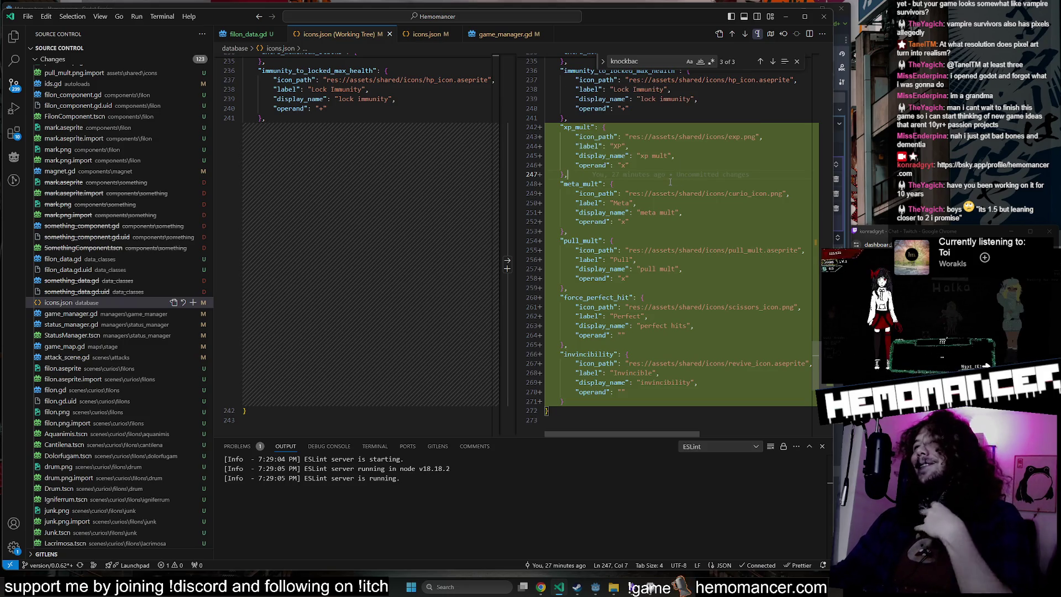
{"action": "double_click", "coordinate": [667, 212]}
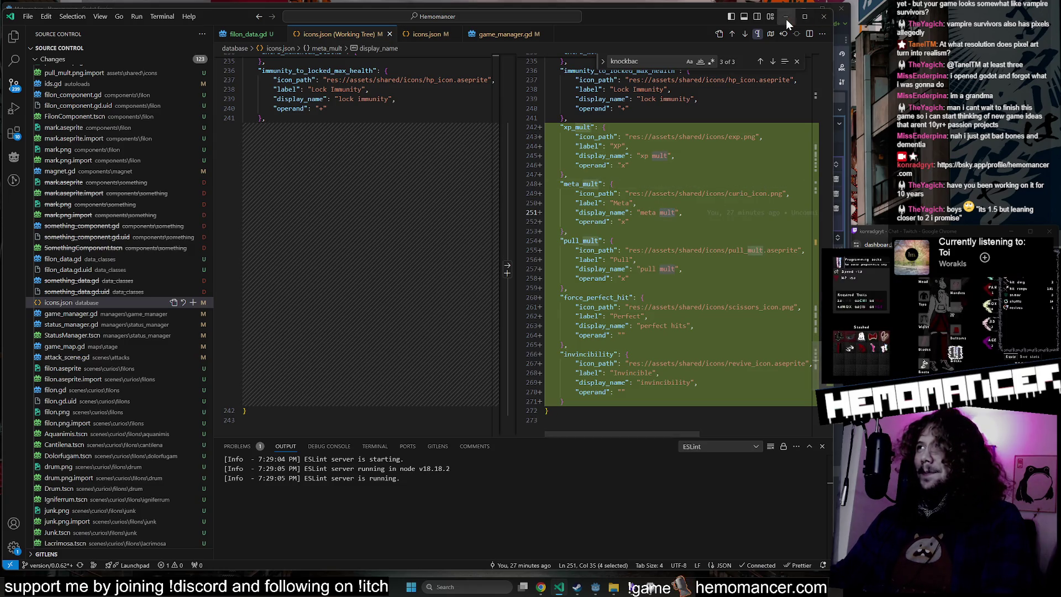
{"action": "left_click", "coordinate": [786, 17]}
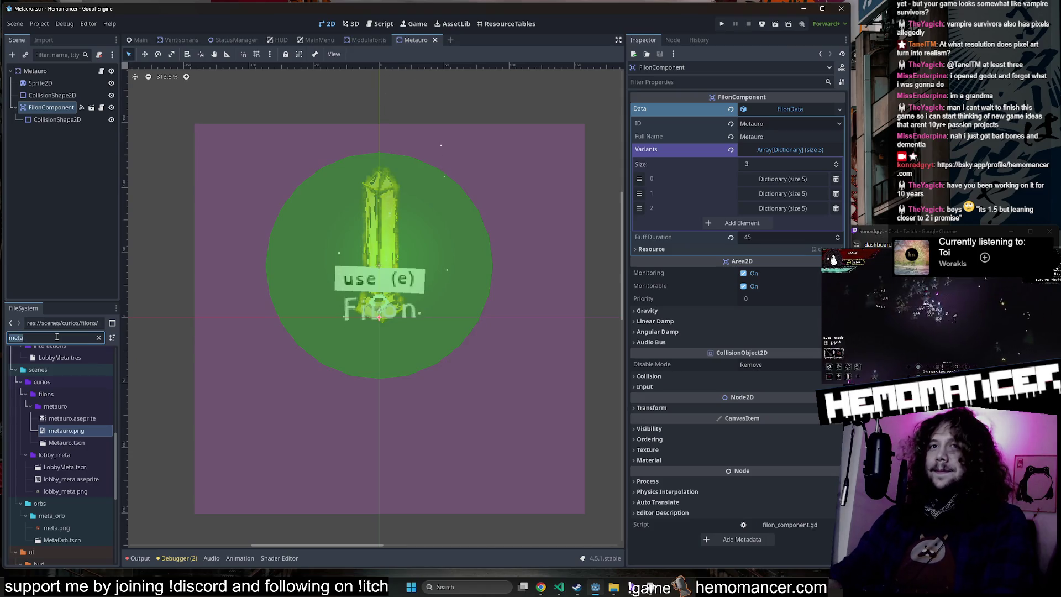
Step: Select the extra_meta_on_meta_pickup icon in assets/shared/icons
{"action": "scroll", "coordinate": [66, 425], "scroll_direction": "up", "scroll_amount": 10}
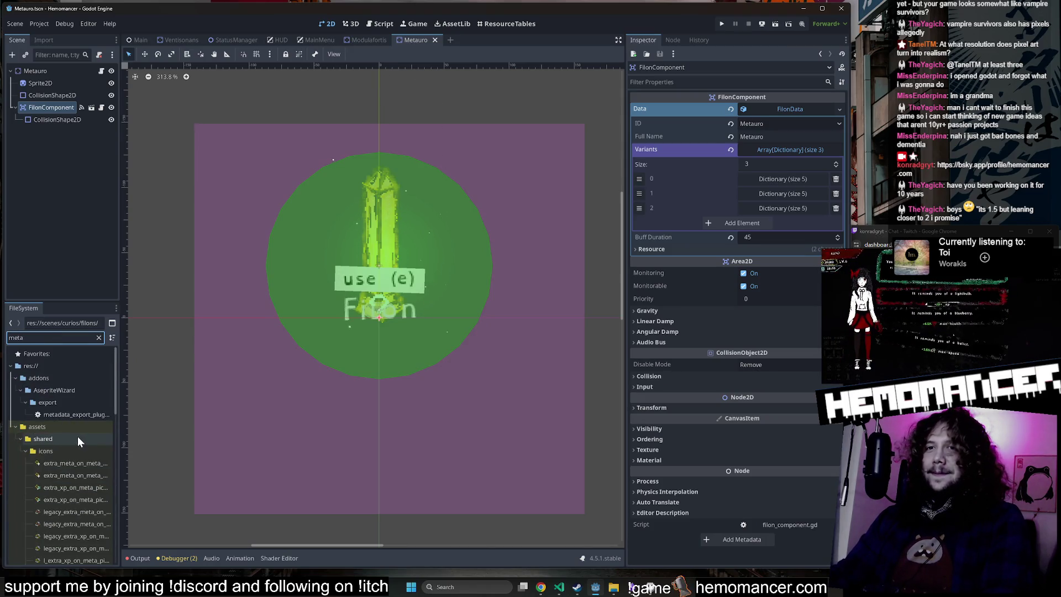
{"action": "scroll", "coordinate": [76, 436], "scroll_direction": "down", "scroll_amount": 2}
{"action": "left_click", "coordinate": [84, 412]}
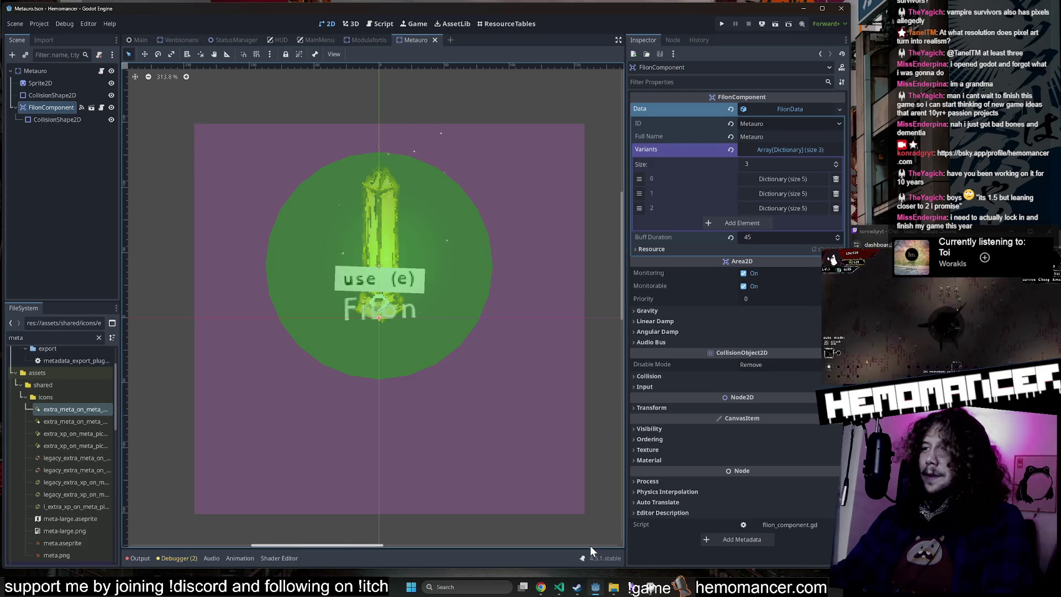
Step: Replace curio_icon with extra_meta_on_meta_pickup in meta_mult's icon_path (line 249), save icons.json, return to Godot
{"action": "left_click", "coordinate": [559, 587]}
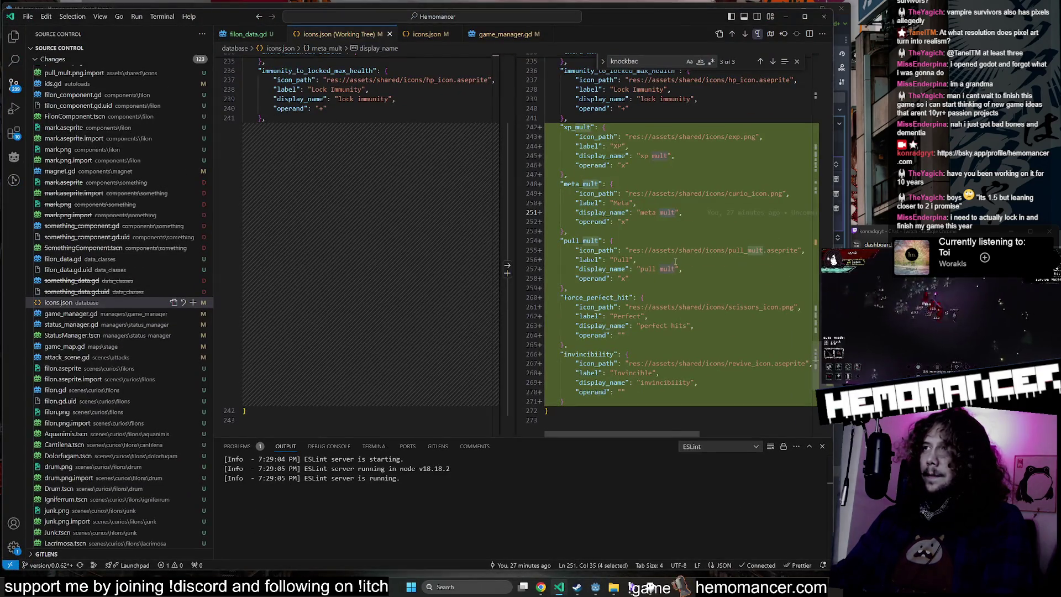
{"action": "double_click", "coordinate": [746, 194]}
{"action": "type", "text": "extra_meta_on_meta_pickup"}
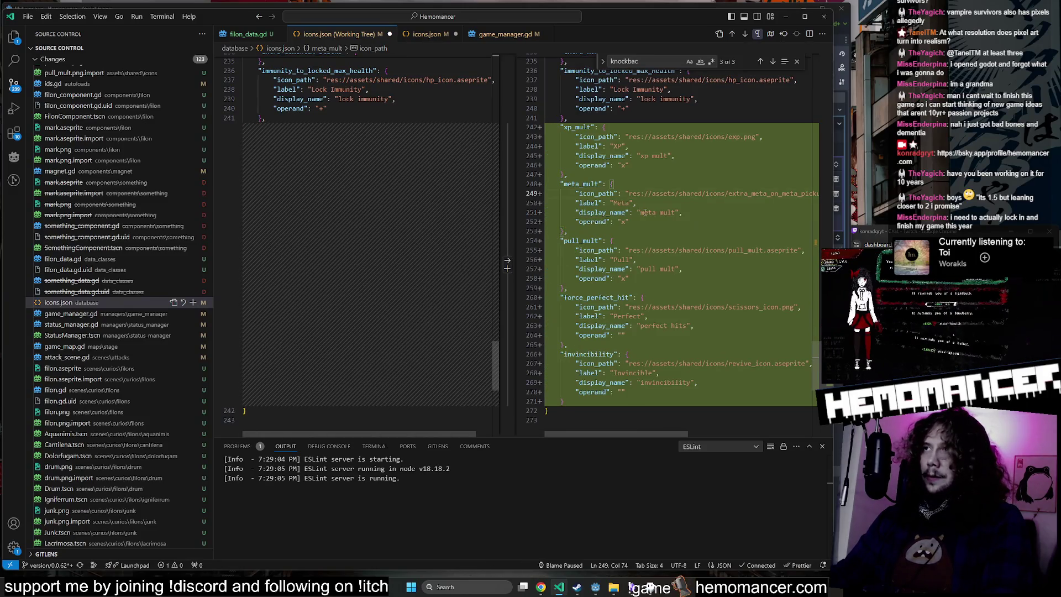
{"action": "key", "text": "ctrl+s"}
{"action": "left_click", "coordinate": [635, 238]}
{"action": "left_click", "coordinate": [786, 18]}
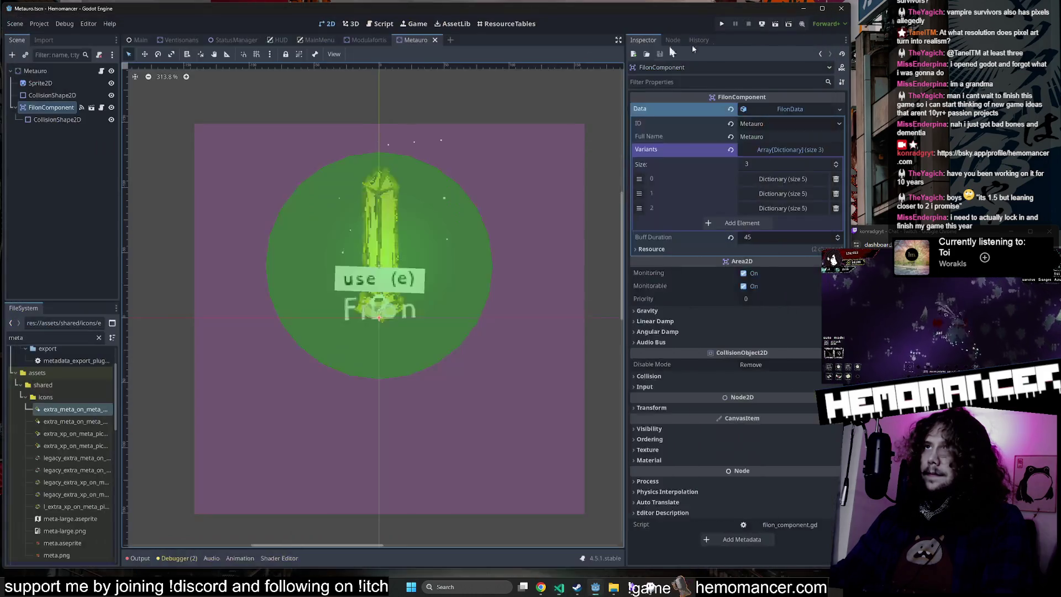
Step: In the StatusManager scene, hide the InvincibilityBuff and PerfectBuff icons and show the MetaBuff icon
{"action": "left_click", "coordinate": [229, 41]}
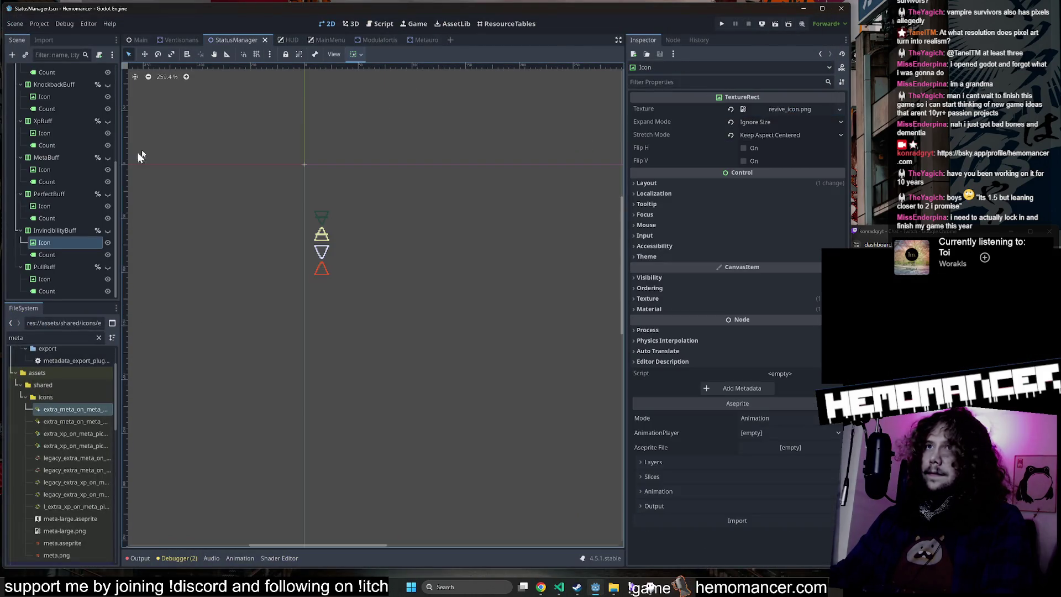
{"action": "left_click", "coordinate": [111, 267]}
{"action": "left_click", "coordinate": [111, 268]}
{"action": "left_click", "coordinate": [108, 231]}
{"action": "left_click", "coordinate": [108, 193]}
{"action": "left_click", "coordinate": [108, 158]}
{"action": "left_click", "coordinate": [107, 159]}
{"action": "left_click", "coordinate": [108, 158]}
Step: Set MetaBuff's Icon texture to extra_meta_on_meta_pickup, save the scene, and run the game
{"action": "left_click", "coordinate": [63, 159]}
{"action": "left_click", "coordinate": [59, 170]}
{"action": "mouse_move", "coordinate": [66, 407]}
{"action": "left_mouse_down"}
{"action": "mouse_move", "coordinate": [829, 135]}
{"action": "mouse_move", "coordinate": [788, 110]}
{"action": "left_mouse_up"}
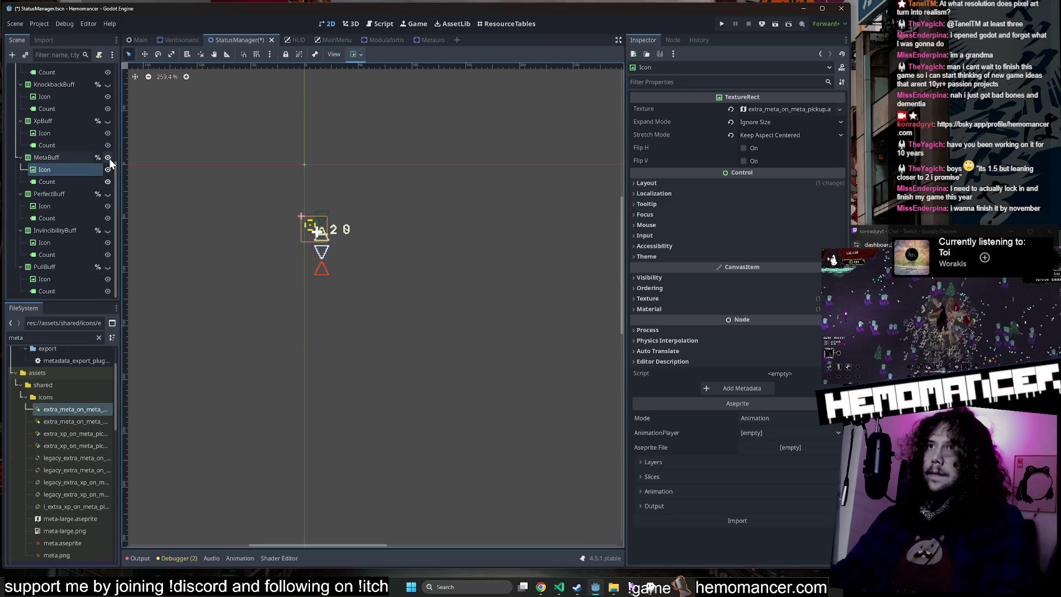
{"action": "left_click", "coordinate": [169, 158]}
{"action": "key", "text": "ctrl+s"}
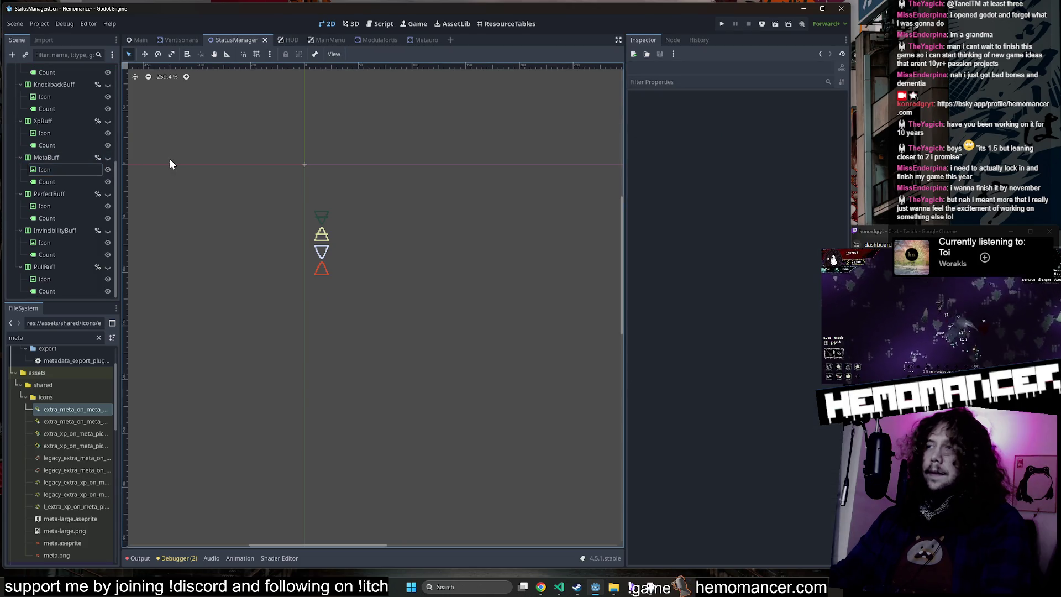
{"action": "key", "text": "F5"}
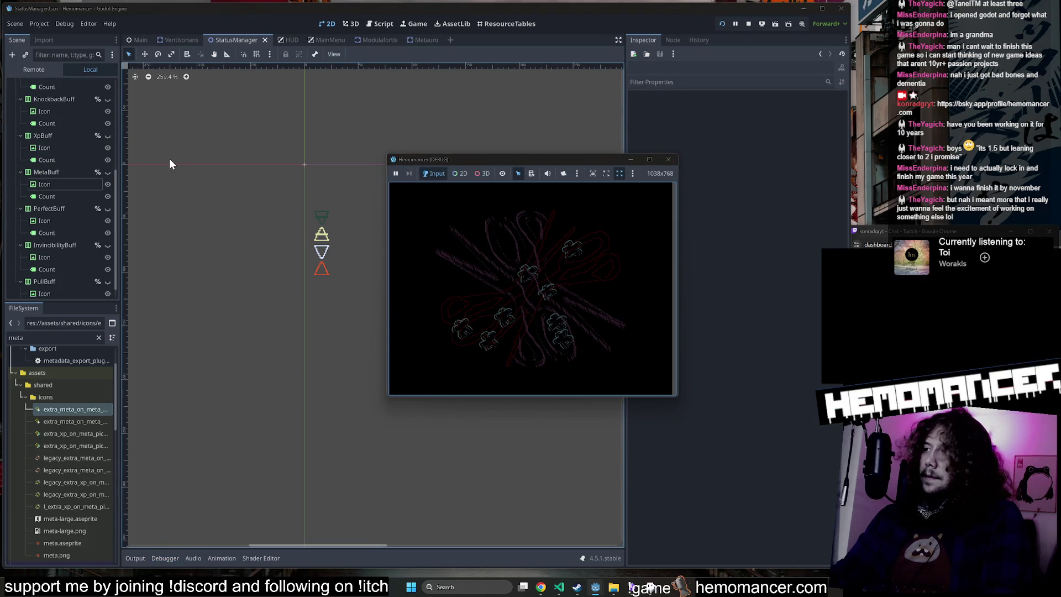
Step: Stretch the game window to fill the screen, start from the main menu, and begin a run
{"action": "left_click_drag", "start_coordinate": [383, 398], "coordinate": [4, 572]}
{"action": "left_click", "coordinate": [728, 157]}
{"action": "left_click_drag", "start_coordinate": [677, 155], "coordinate": [835, 16]}
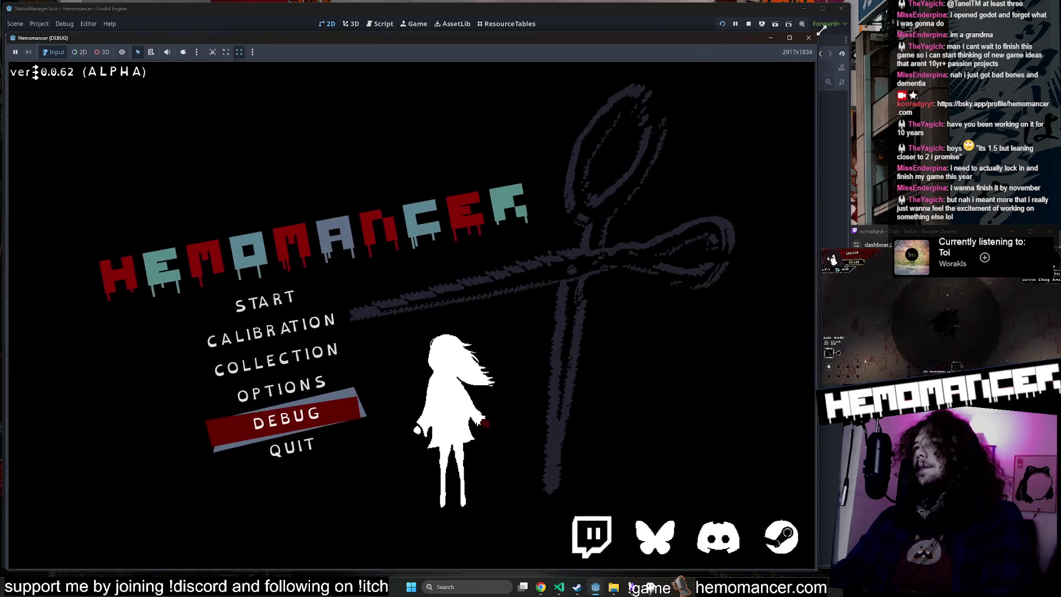
{"action": "left_click", "coordinate": [273, 293]}
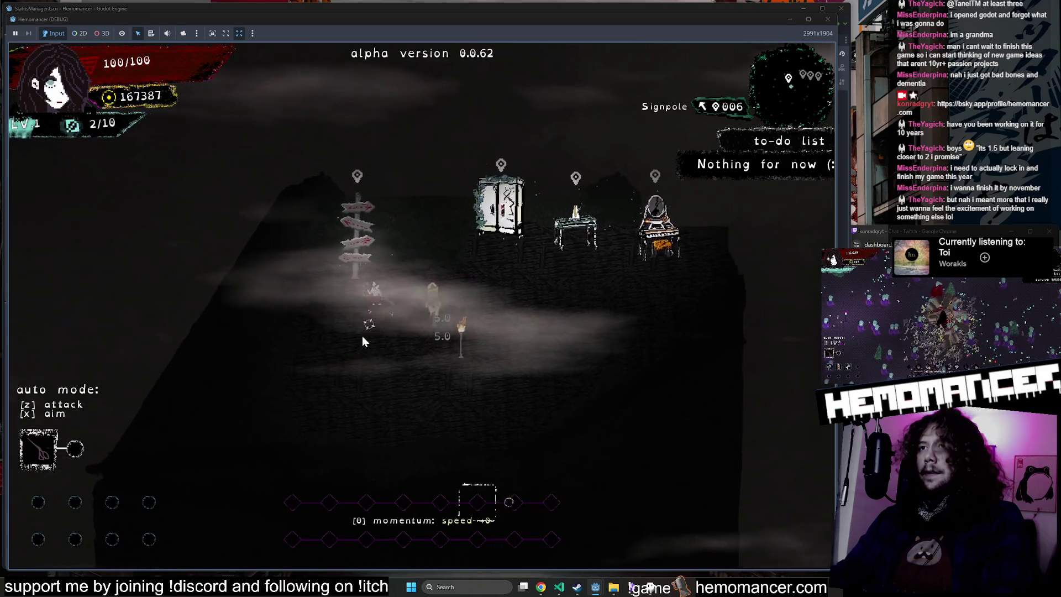
{"action": "key", "text": "e"}
{"action": "left_click", "coordinate": [409, 369]}
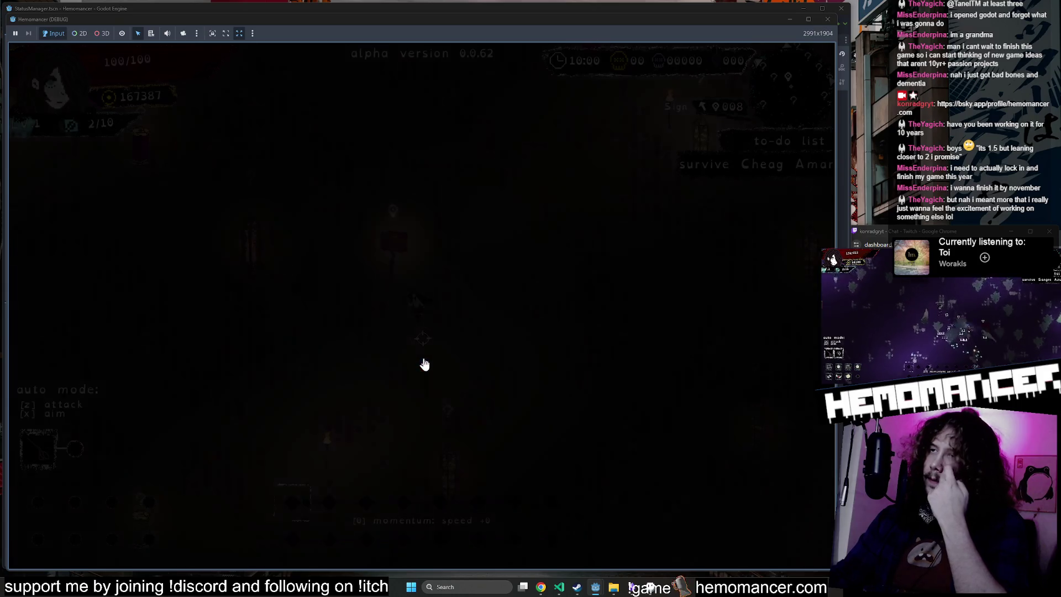
Step: Run up and right across the field and take the Midnight level-up reward
{"action": "key", "text": "w+d"}
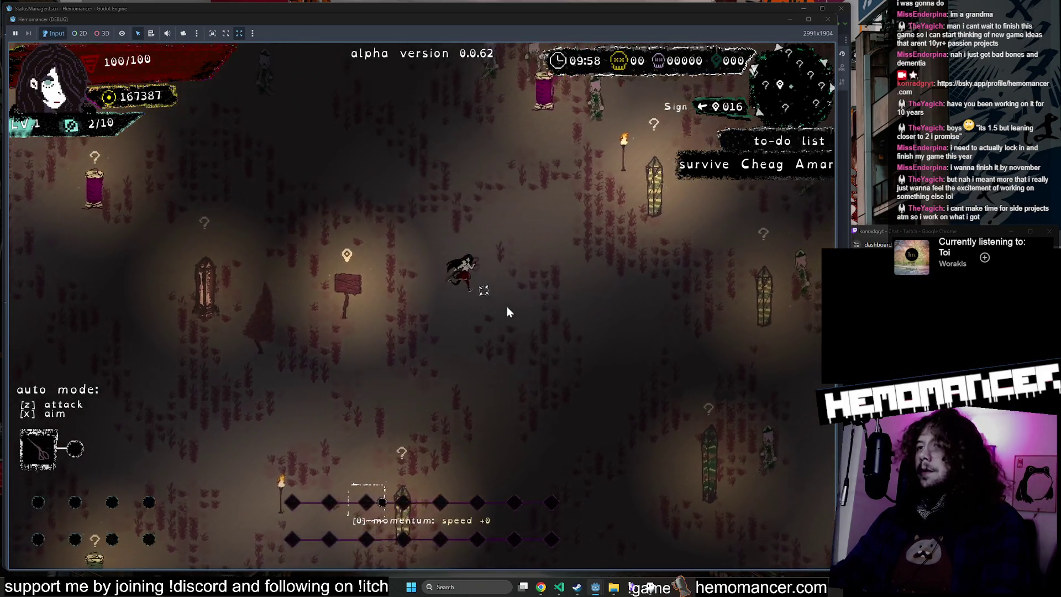
{"action": "key", "text": "w+d"}
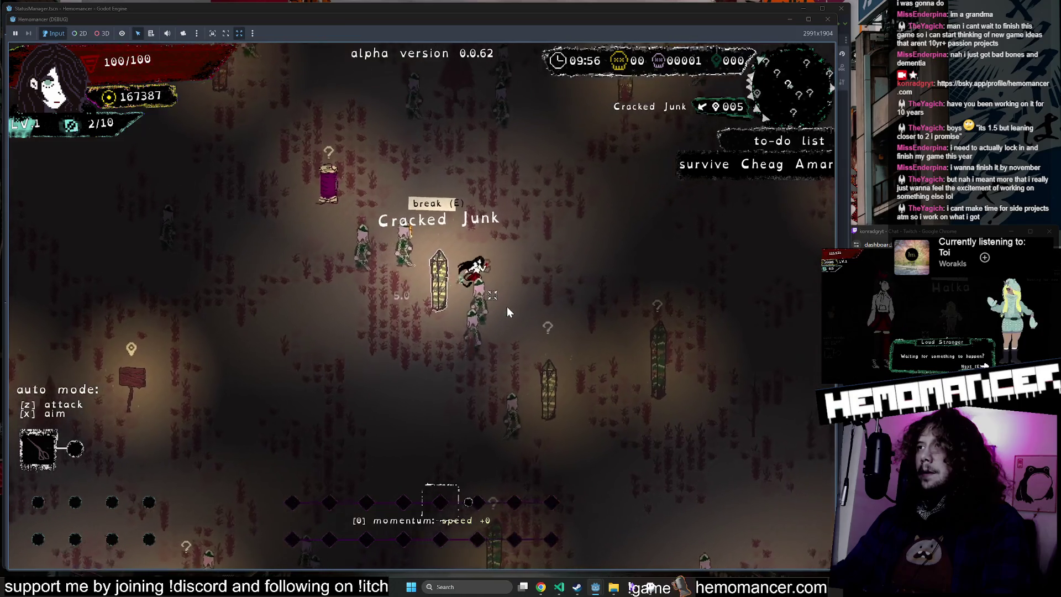
{"action": "key", "text": "w+d"}
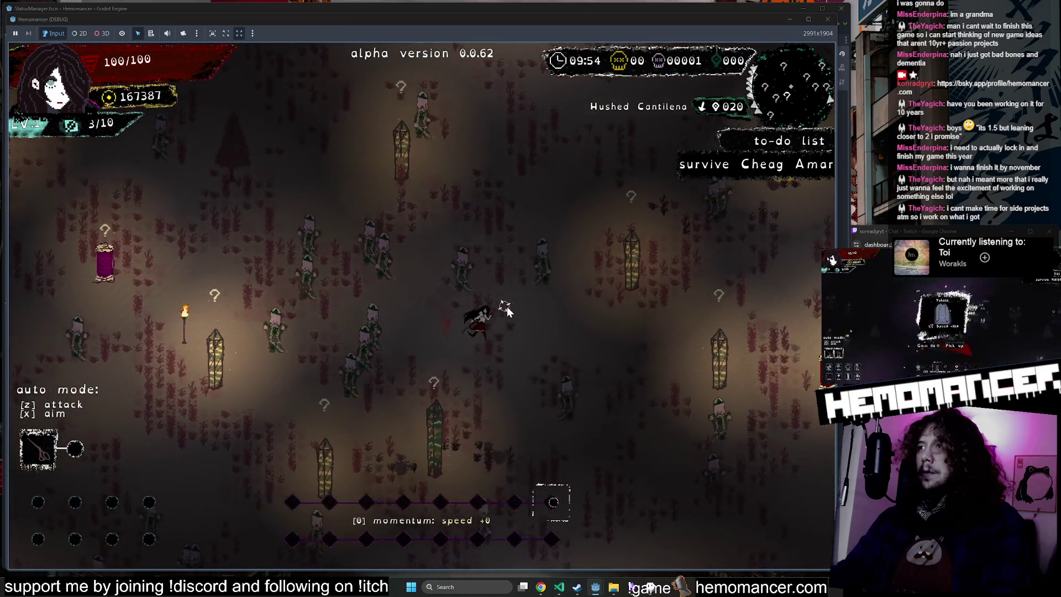
{"action": "key", "text": "d"}
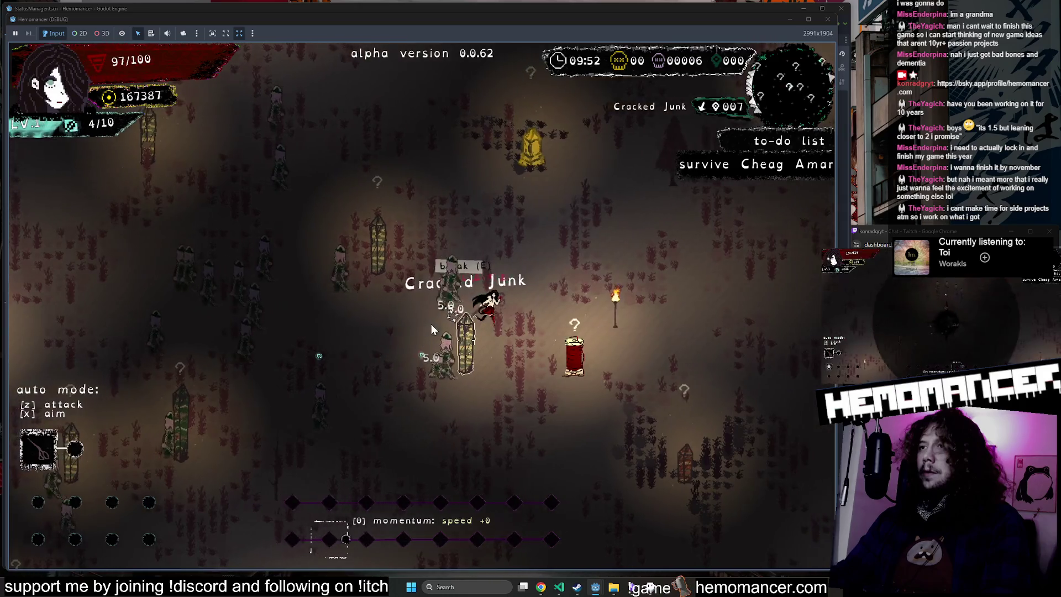
{"action": "key", "text": "w"}
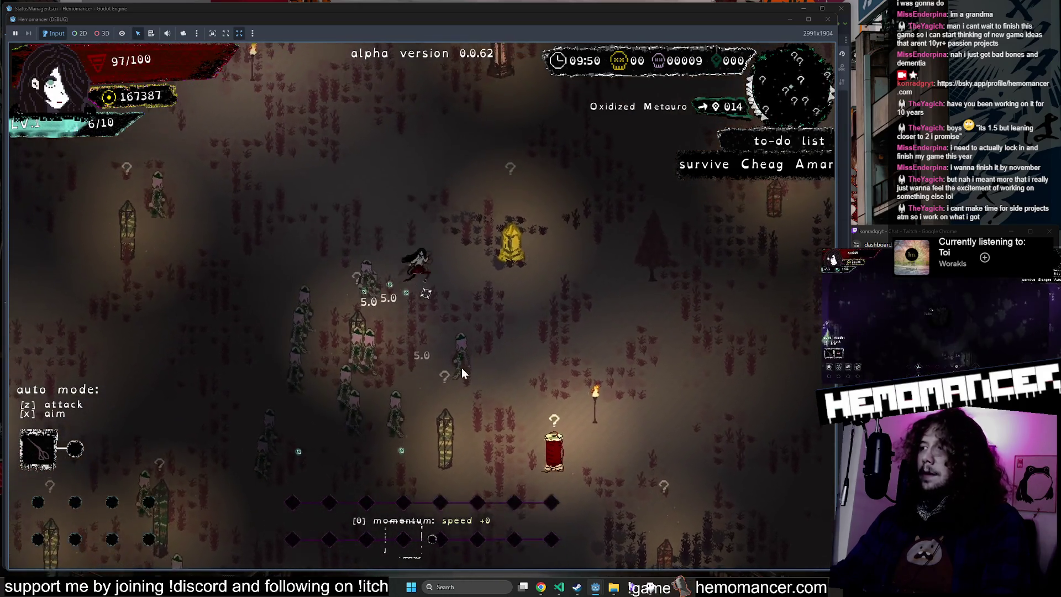
{"action": "key", "text": "w+d"}
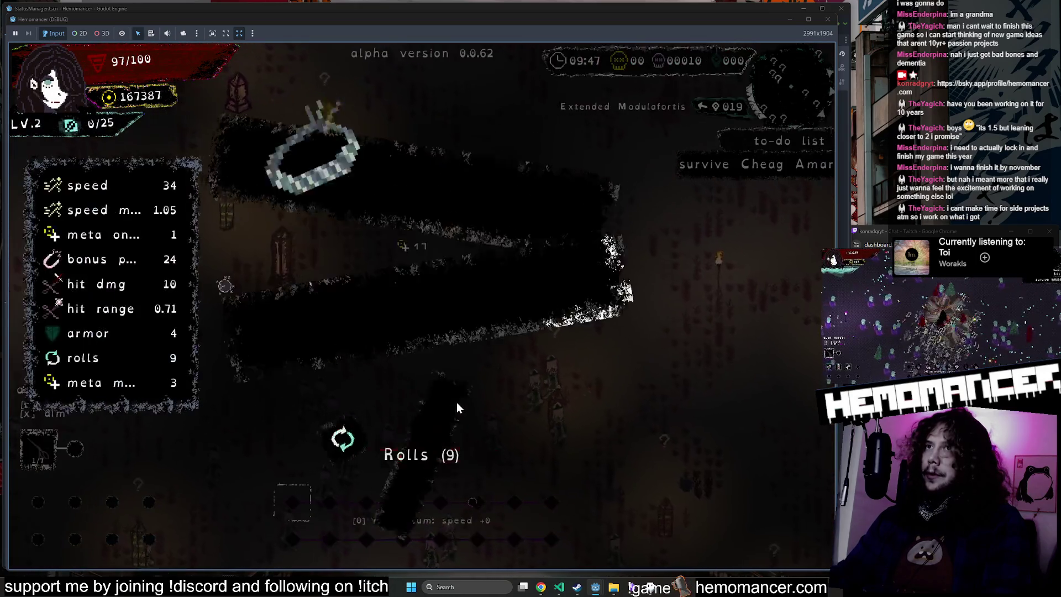
{"action": "left_click", "coordinate": [348, 253]}
Step: Keep moving through the filon field past Lacrimosa and Metauro, then take Focus Stone at level-up
{"action": "key", "text": "a"}
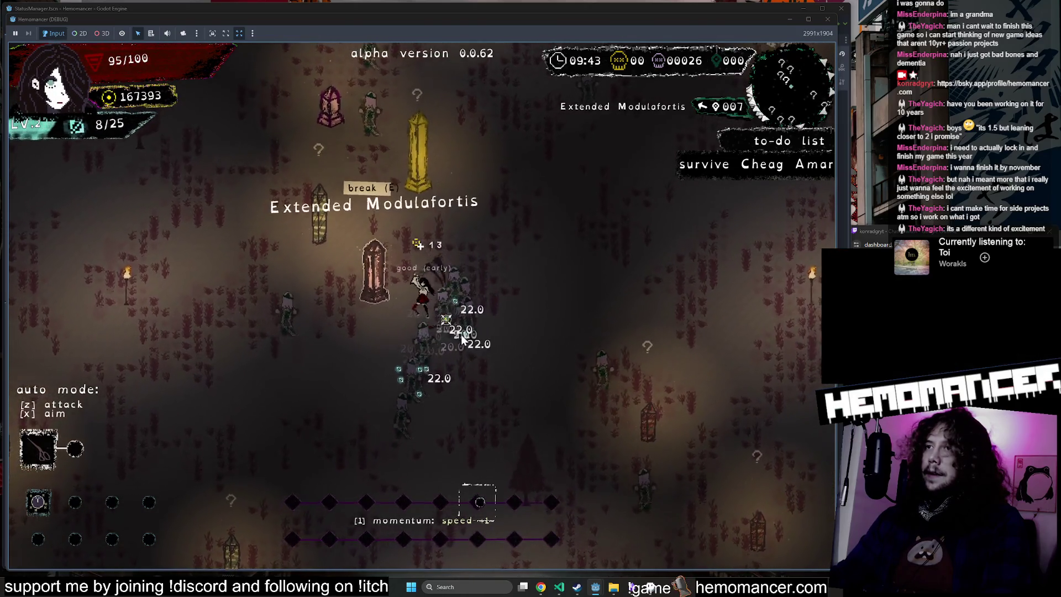
{"action": "key", "text": "d"}
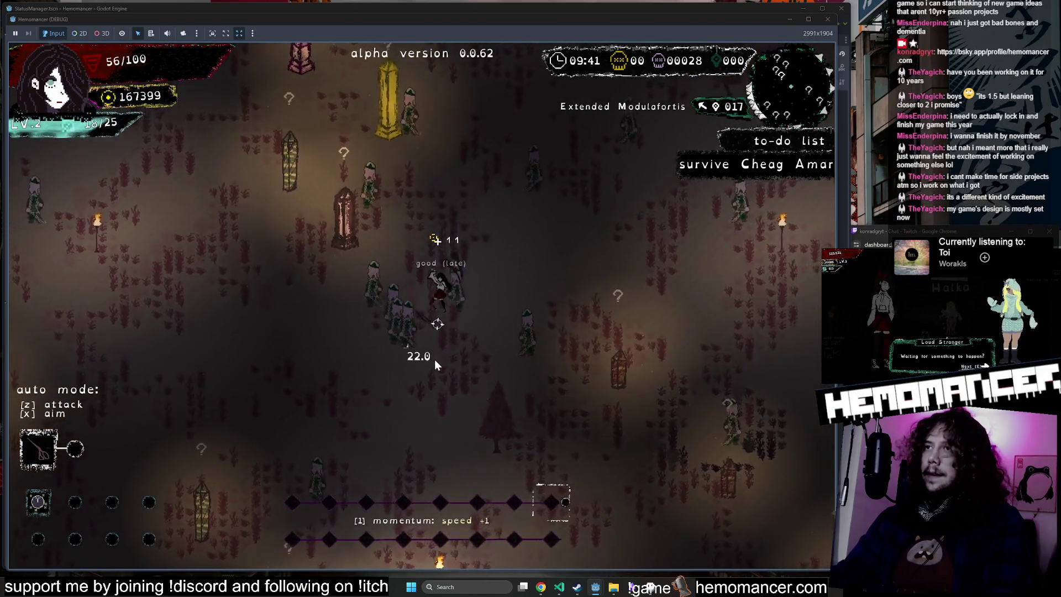
{"action": "key", "text": "w"}
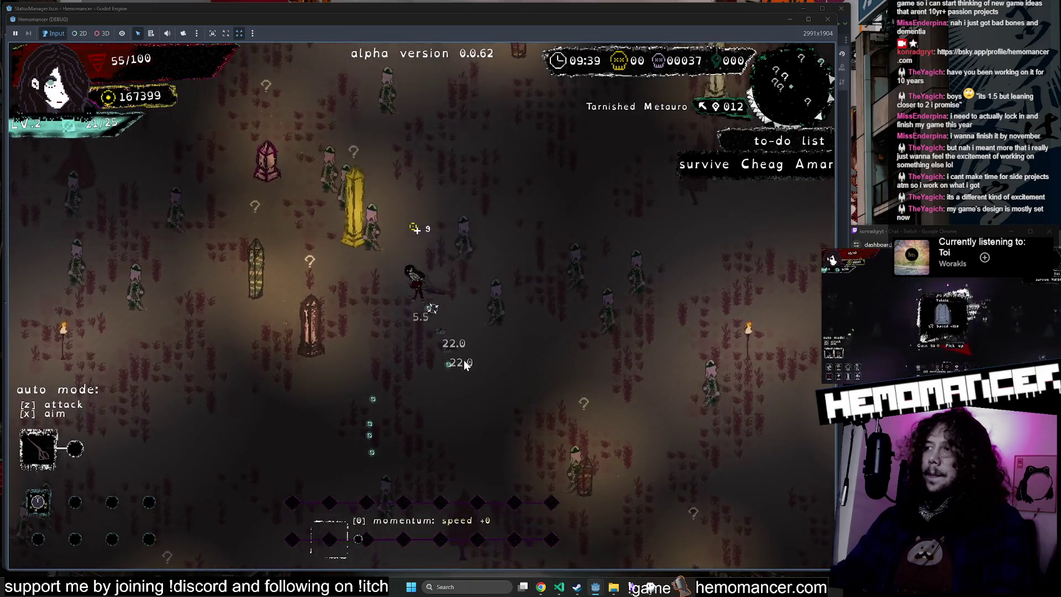
{"action": "key", "text": "w"}
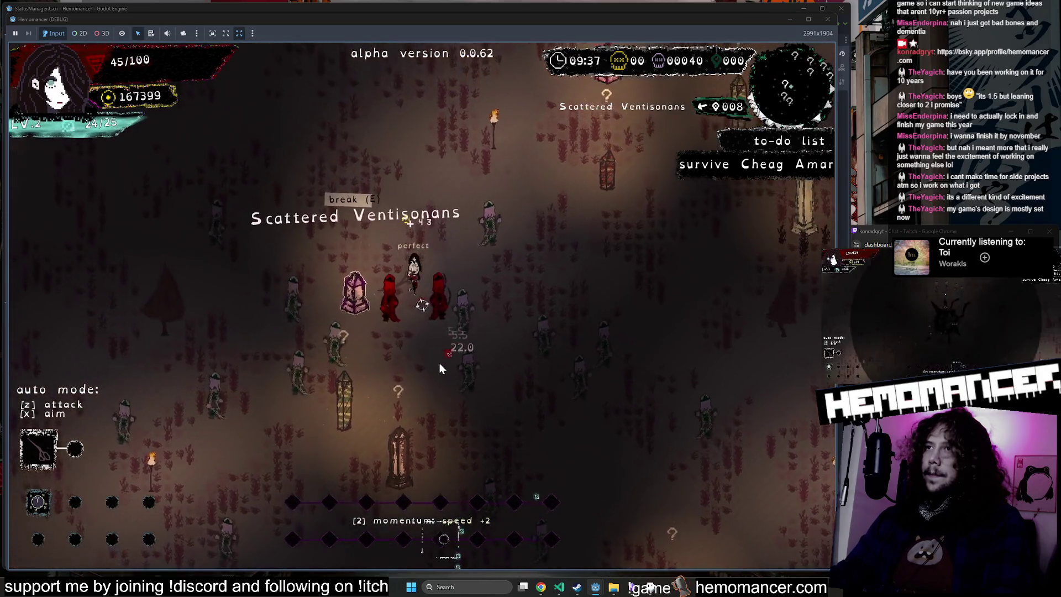
{"action": "key", "text": "w"}
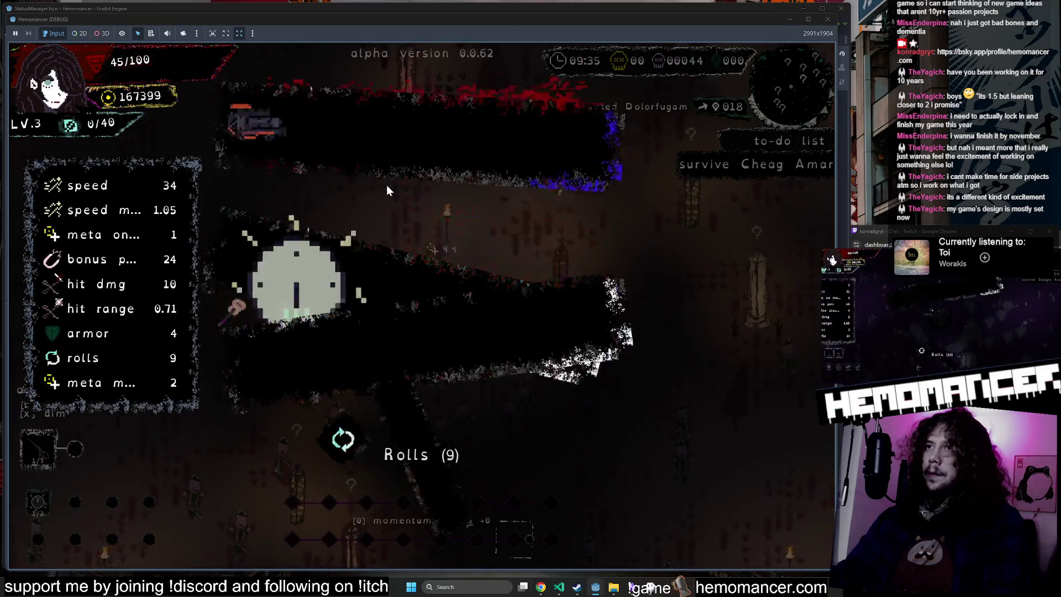
{"action": "key", "text": "w"}
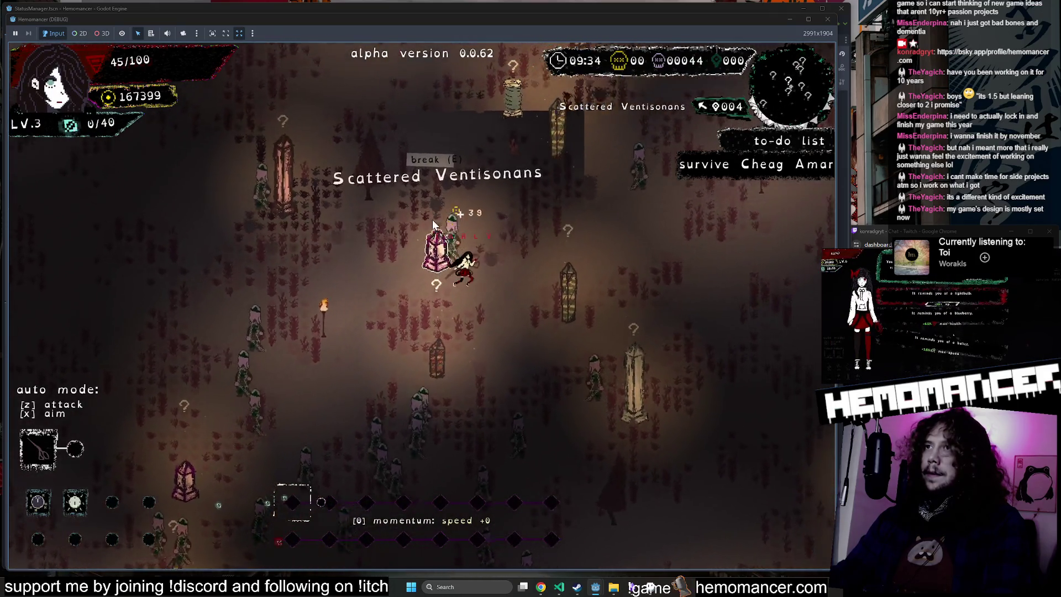
{"action": "key", "text": "w"}
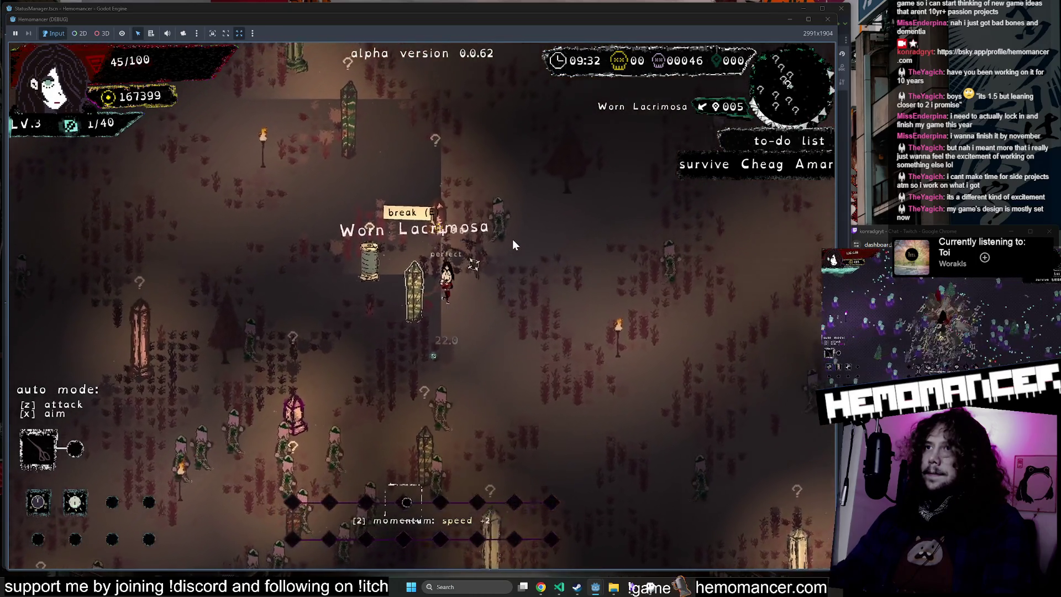
{"action": "key", "text": "d"}
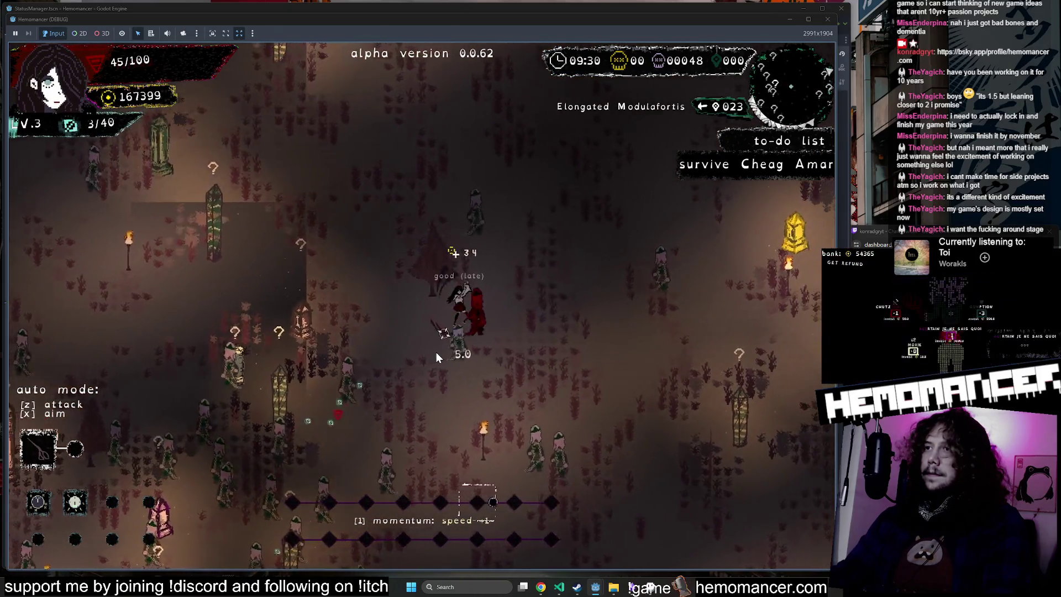
{"action": "key", "text": "d"}
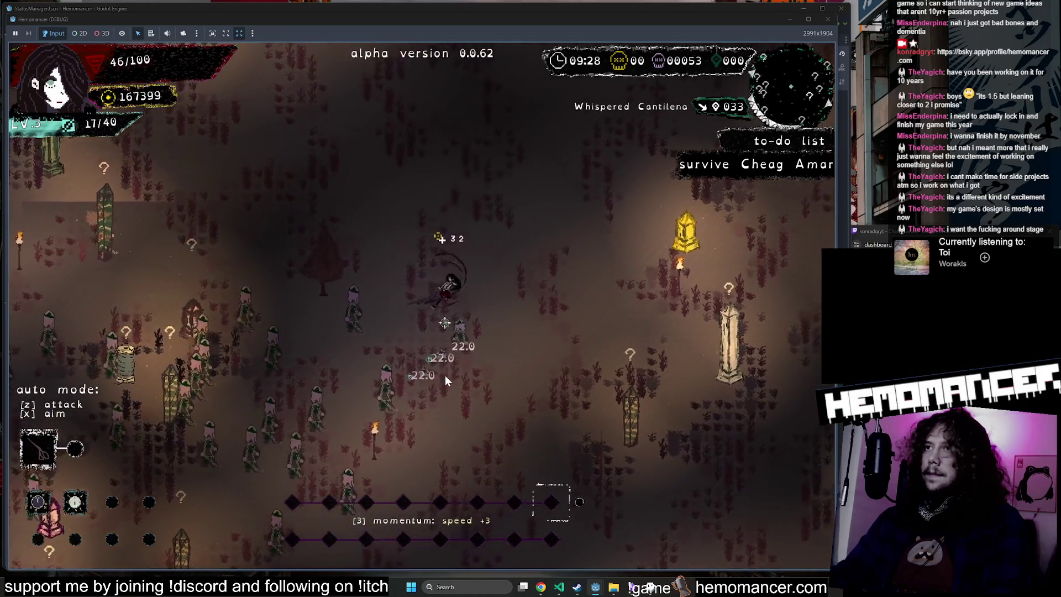
{"action": "key", "text": "w"}
{"action": "key", "text": "d"}
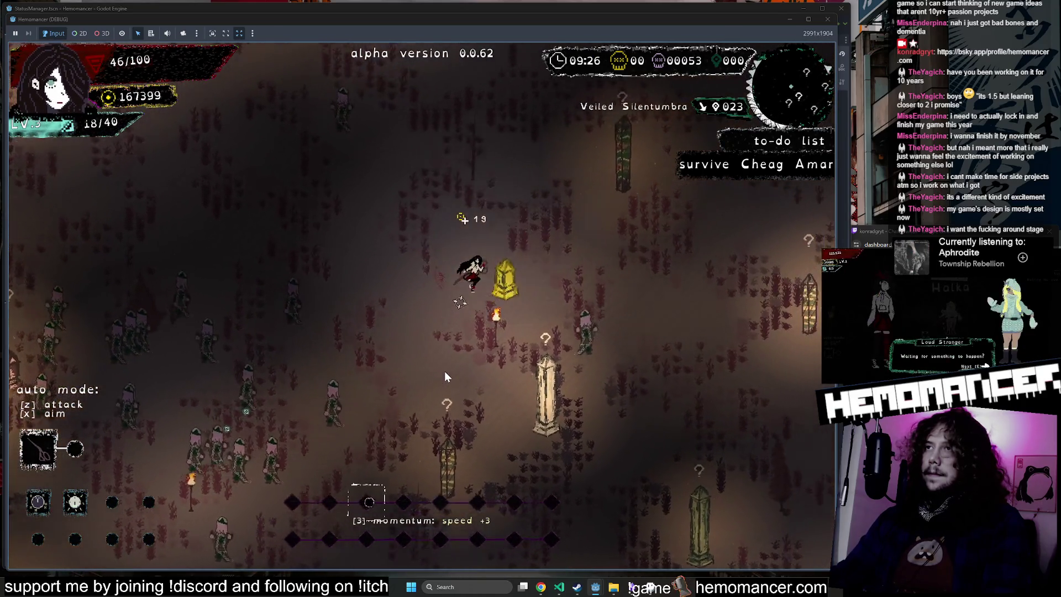
{"action": "key", "text": "d"}
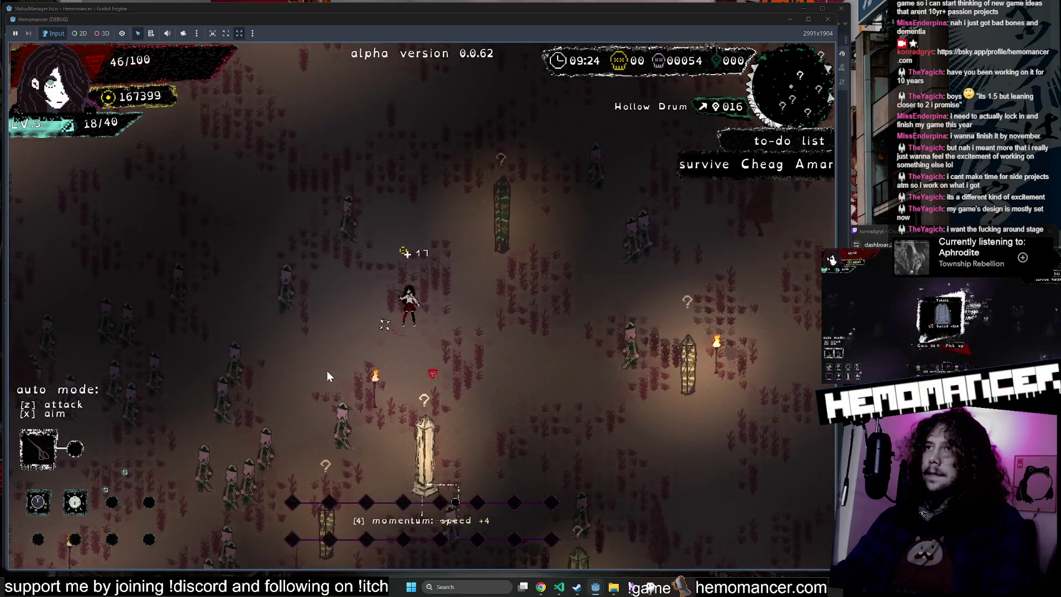
{"action": "key", "text": "w"}
{"action": "key", "text": "a"}
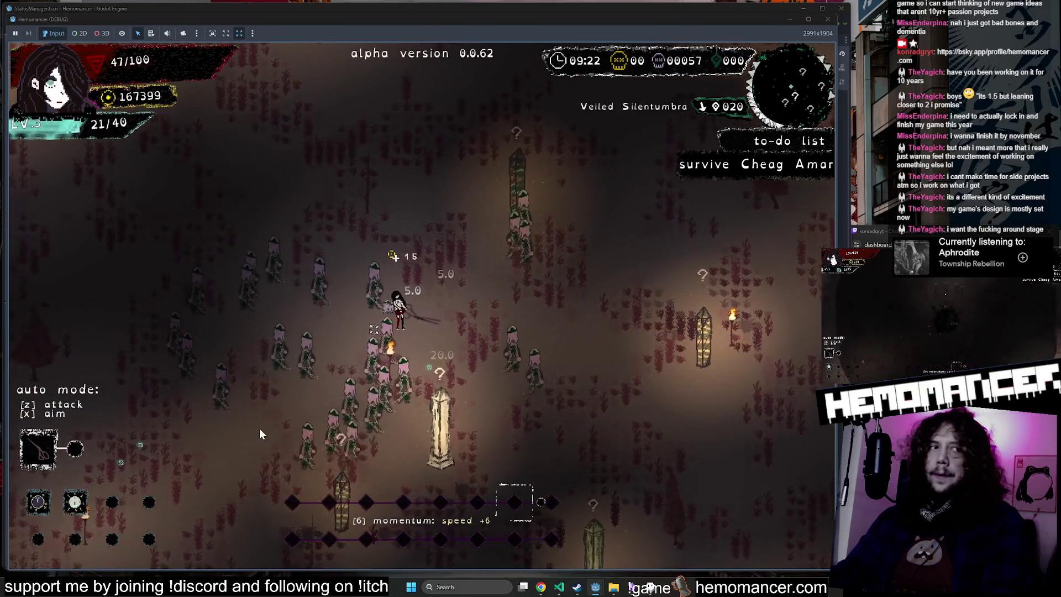
{"action": "key", "text": "w"}
{"action": "key", "text": "d"}
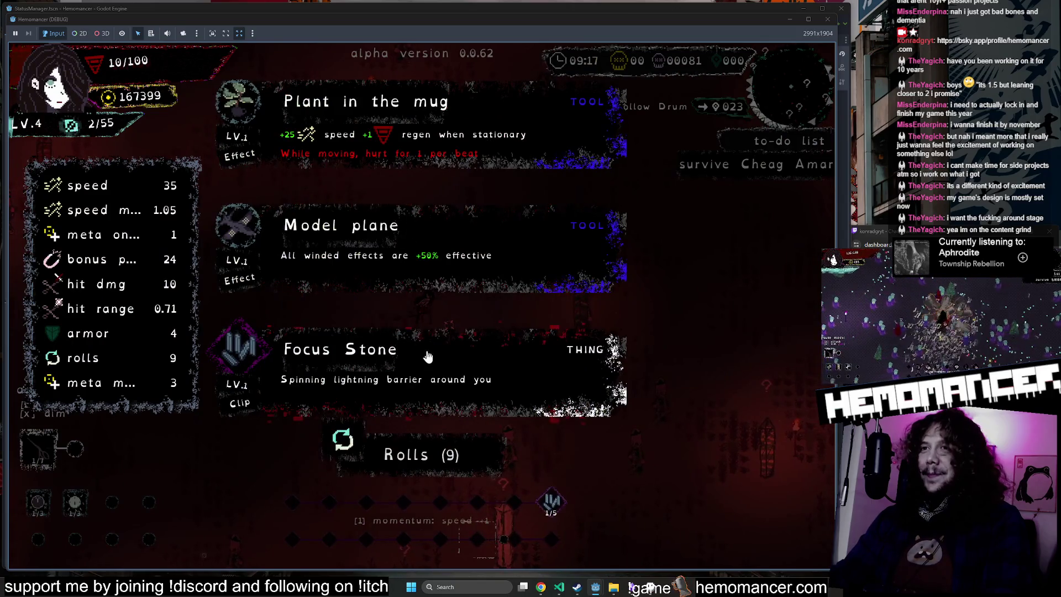
{"action": "left_click", "coordinate": [428, 356]}
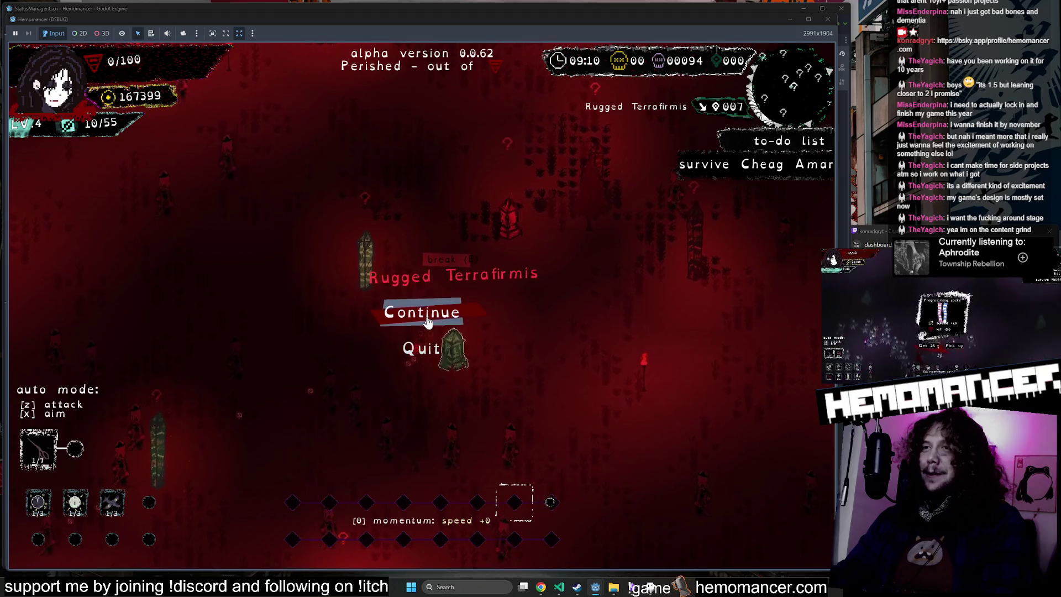
Step: After perishing, continue the saved game from the title menu, then stop the game
{"action": "left_click", "coordinate": [427, 321]}
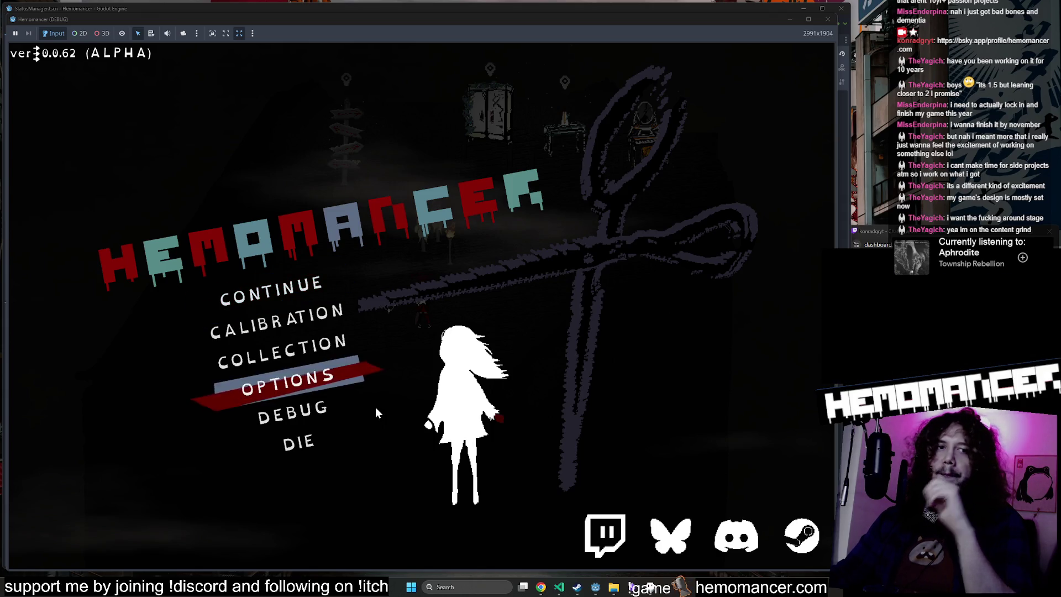
{"action": "left_click", "coordinate": [287, 298]}
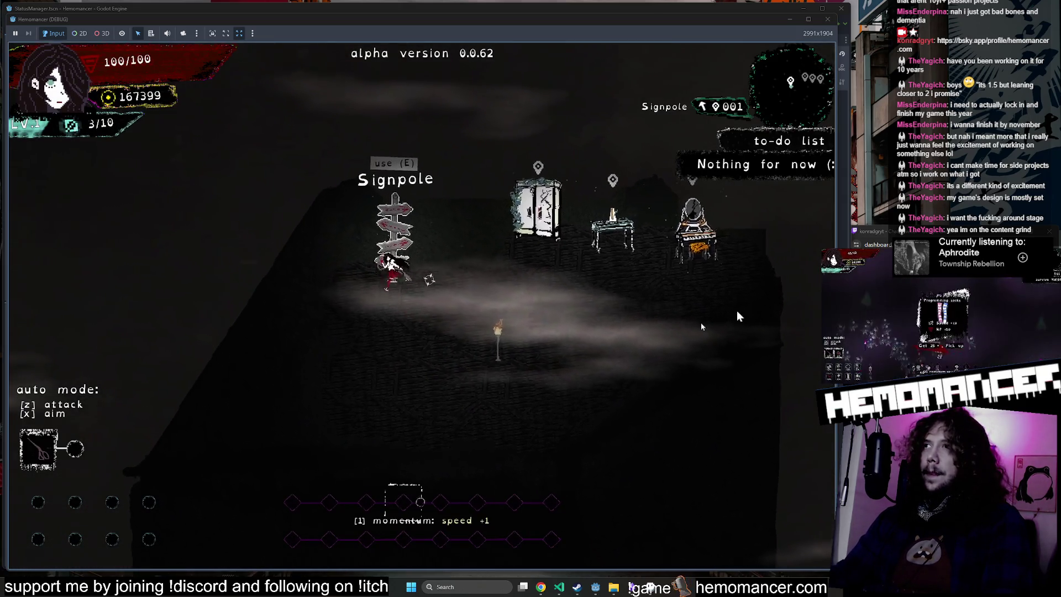
{"action": "key", "text": "F8"}
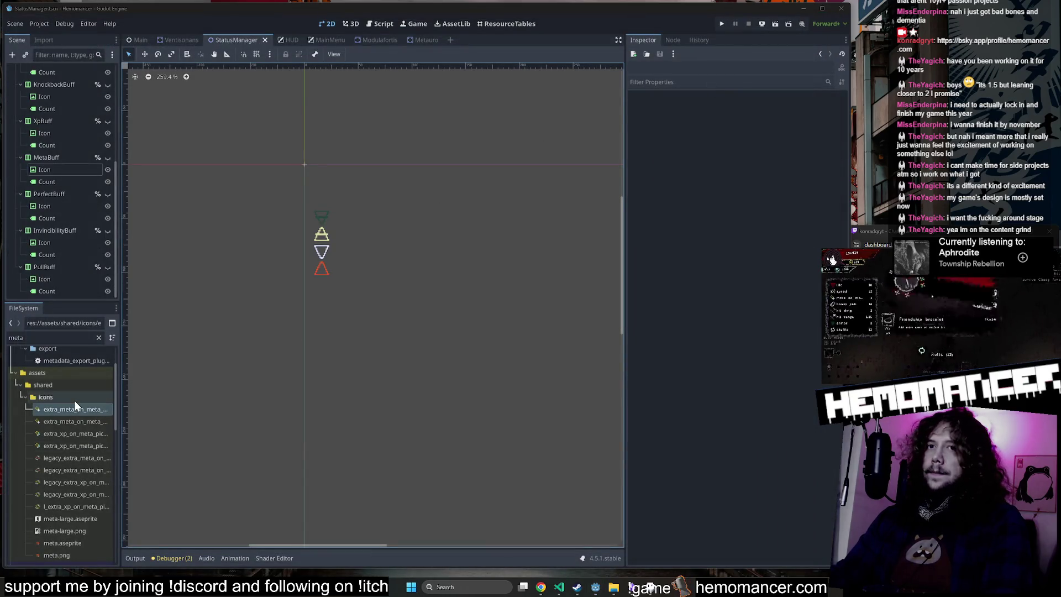
Step: Close the StatusManager scene, clear the FileSystem filter, and collapse the icons and shared folders
{"action": "left_click", "coordinate": [184, 40]}
{"action": "middle_click", "coordinate": [233, 39]}
{"action": "scroll", "coordinate": [81, 414], "scroll_direction": "up", "scroll_amount": 3}
{"action": "scroll", "coordinate": [80, 409], "scroll_direction": "down", "scroll_amount": 5}
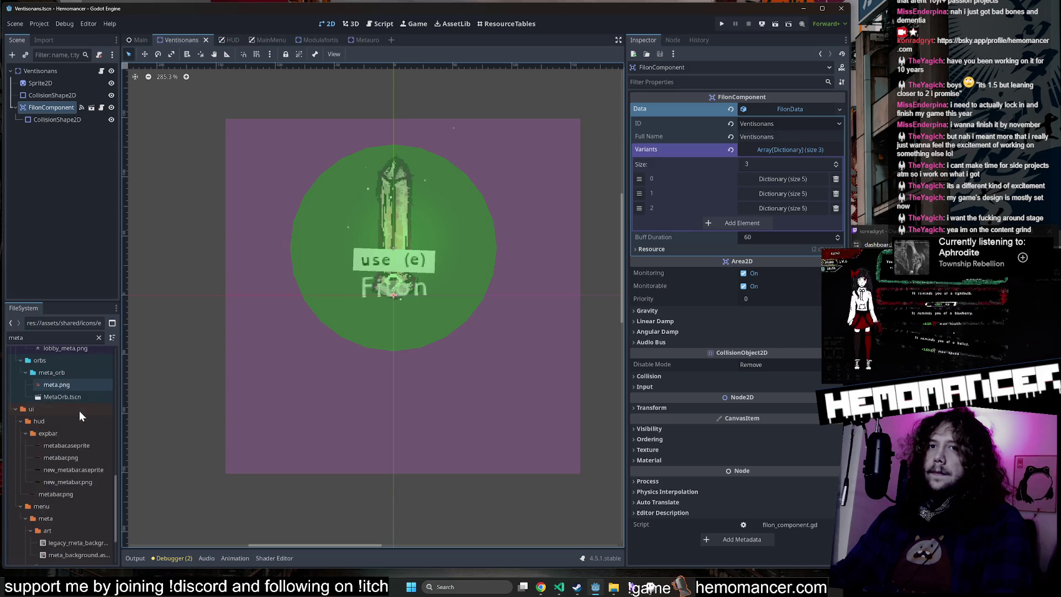
{"action": "left_click", "coordinate": [99, 337]}
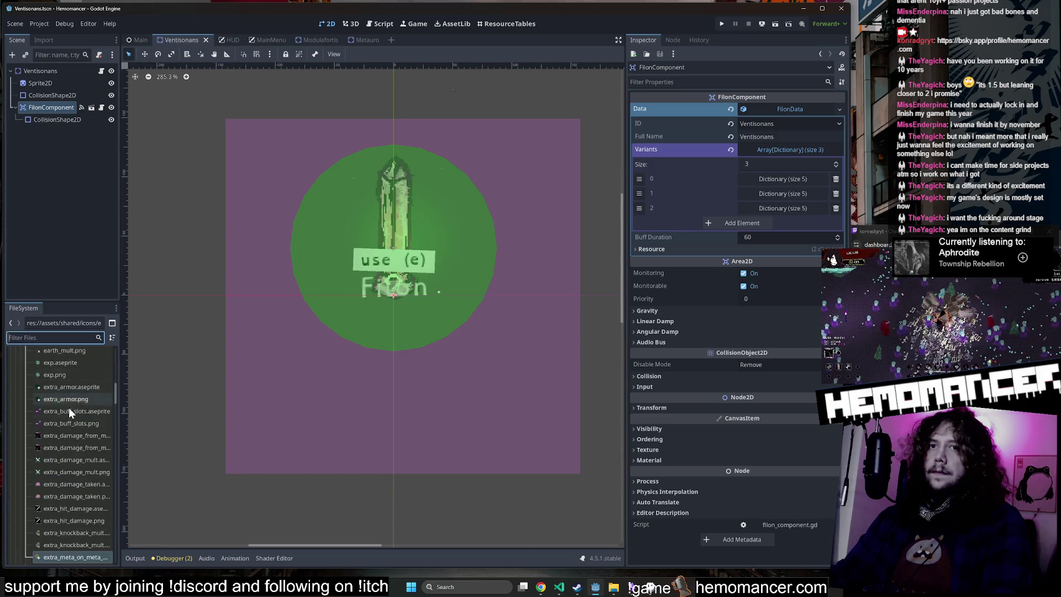
{"action": "scroll", "coordinate": [69, 409], "scroll_direction": "up", "scroll_amount": 3}
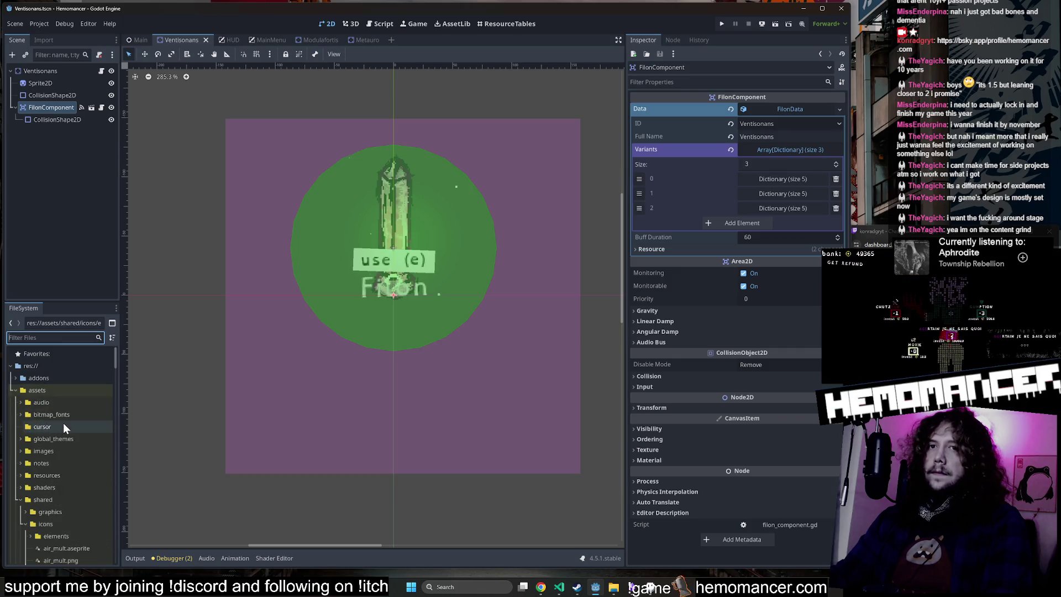
{"action": "left_click", "coordinate": [24, 417]}
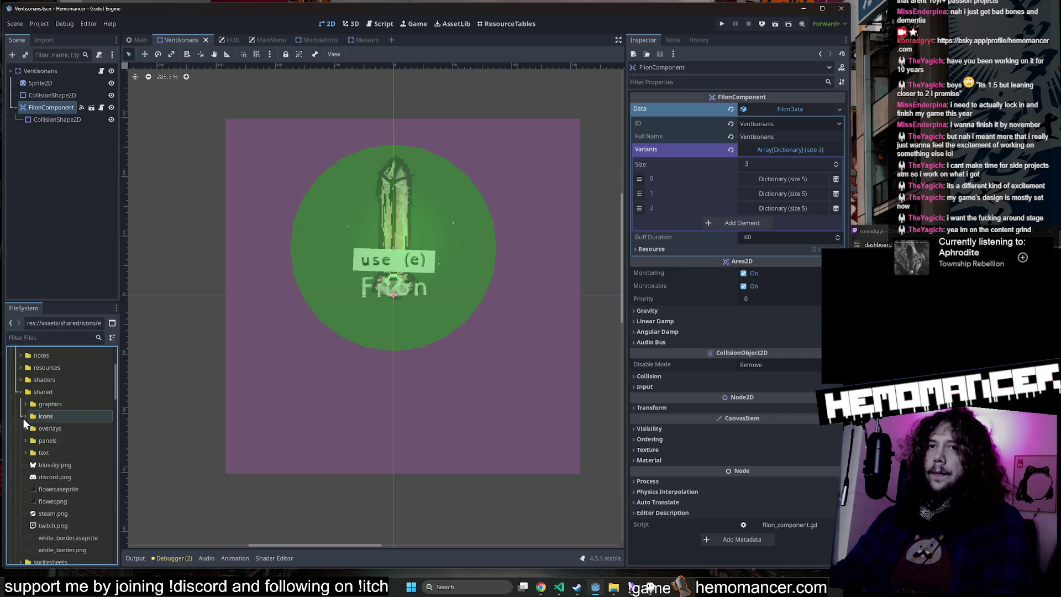
{"action": "left_click", "coordinate": [20, 392]}
{"action": "scroll", "coordinate": [42, 404], "scroll_direction": "down", "scroll_amount": 5}
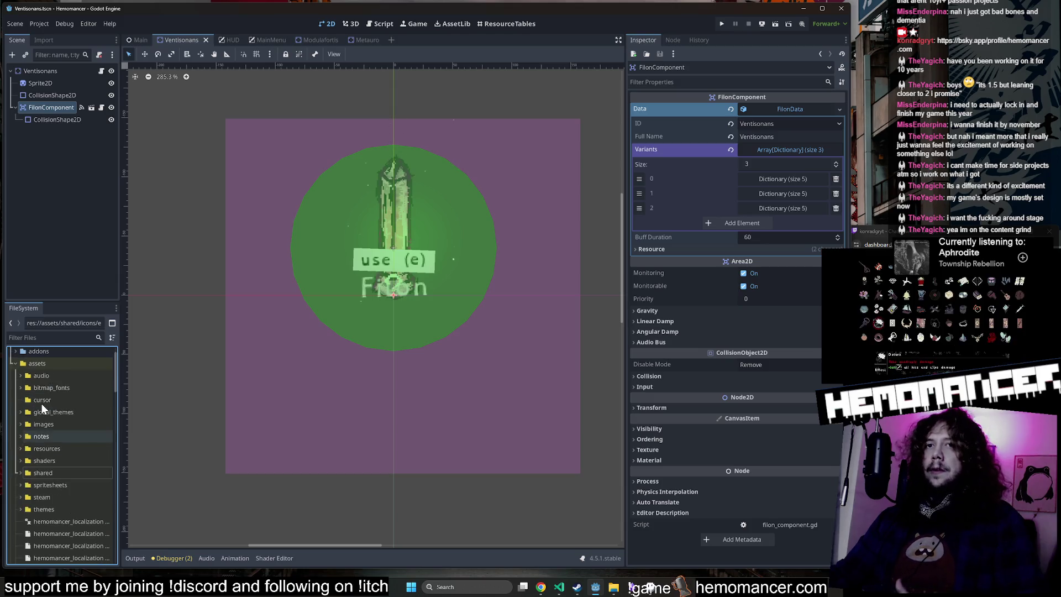
{"action": "scroll", "coordinate": [46, 400], "scroll_direction": "down", "scroll_amount": 10}
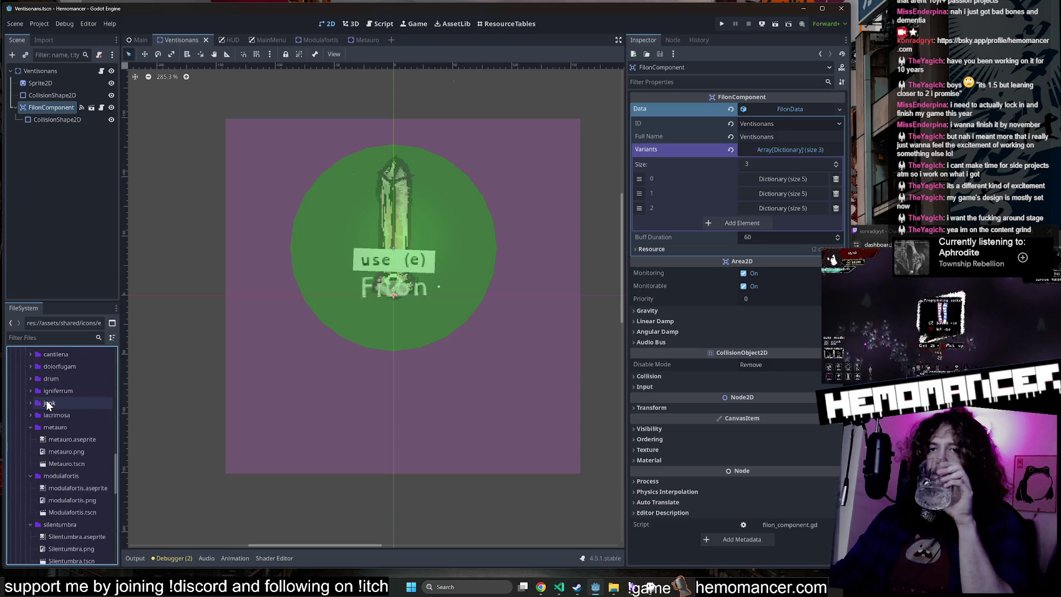
{"action": "scroll", "coordinate": [46, 400], "scroll_direction": "up", "scroll_amount": 2}
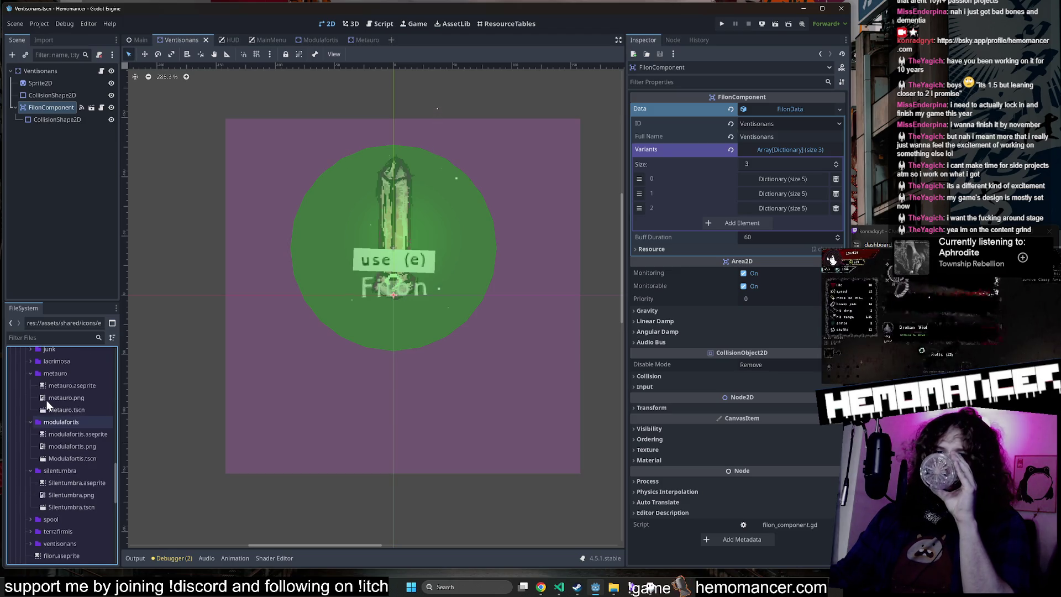
Step: Open the Modulafortis and Metauro filon scenes, then the Lacrimosa filon scene
{"action": "double_click", "coordinate": [76, 453]}
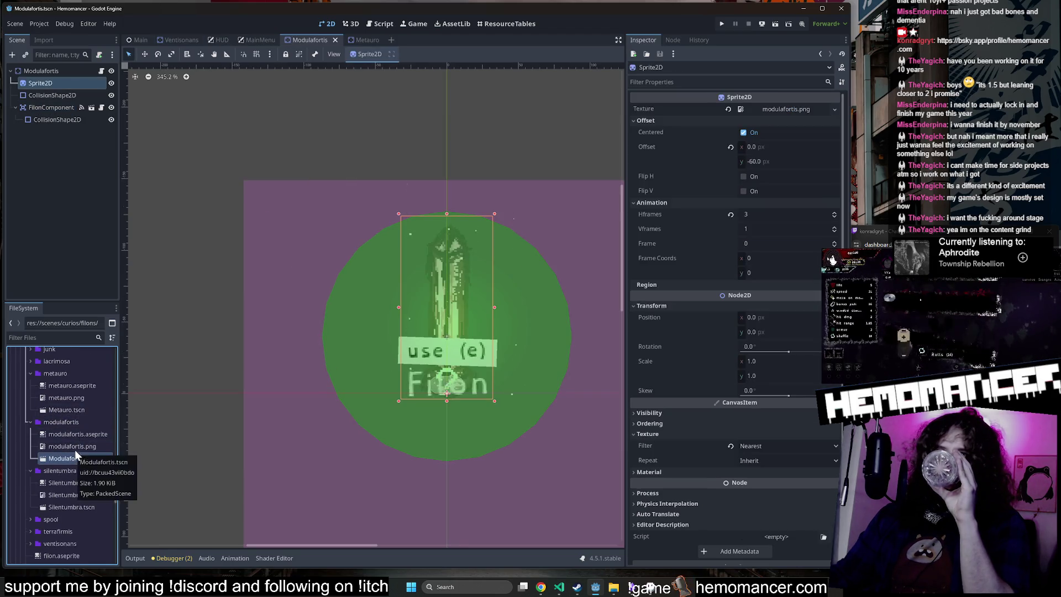
{"action": "double_click", "coordinate": [78, 412]}
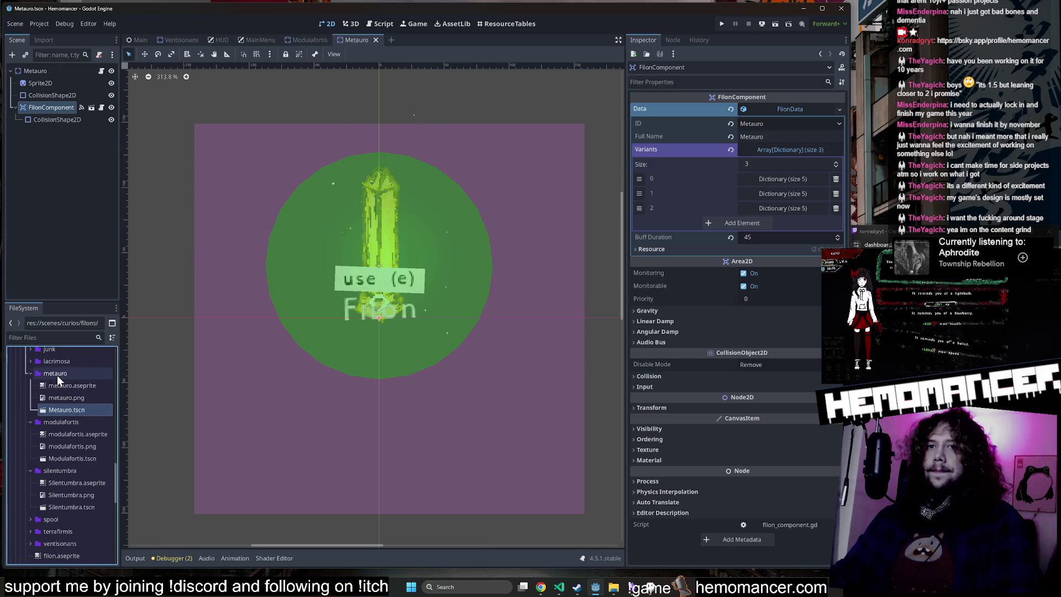
{"action": "double_click", "coordinate": [57, 374]}
{"action": "double_click", "coordinate": [60, 386]}
{"action": "double_click", "coordinate": [60, 397]}
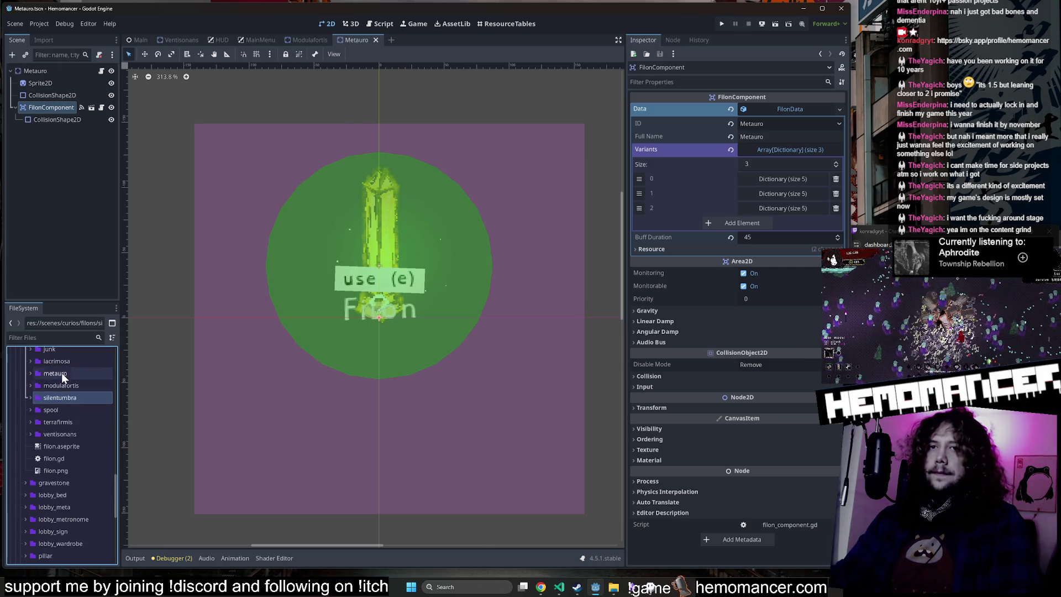
{"action": "double_click", "coordinate": [67, 362]}
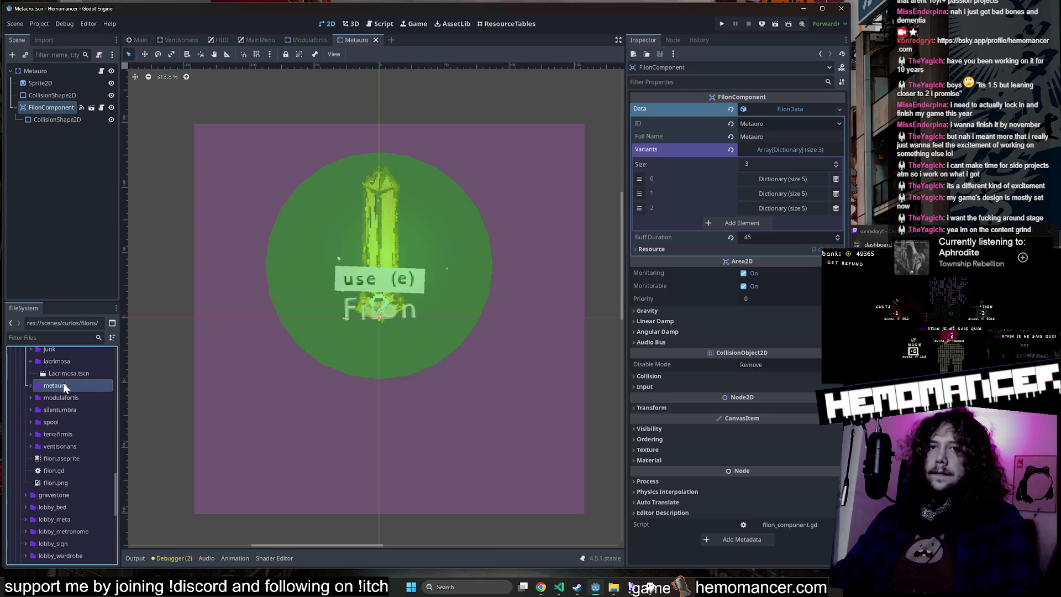
{"action": "double_click", "coordinate": [63, 385]}
{"action": "left_click", "coordinate": [69, 373]}
{"action": "double_click", "coordinate": [68, 373]}
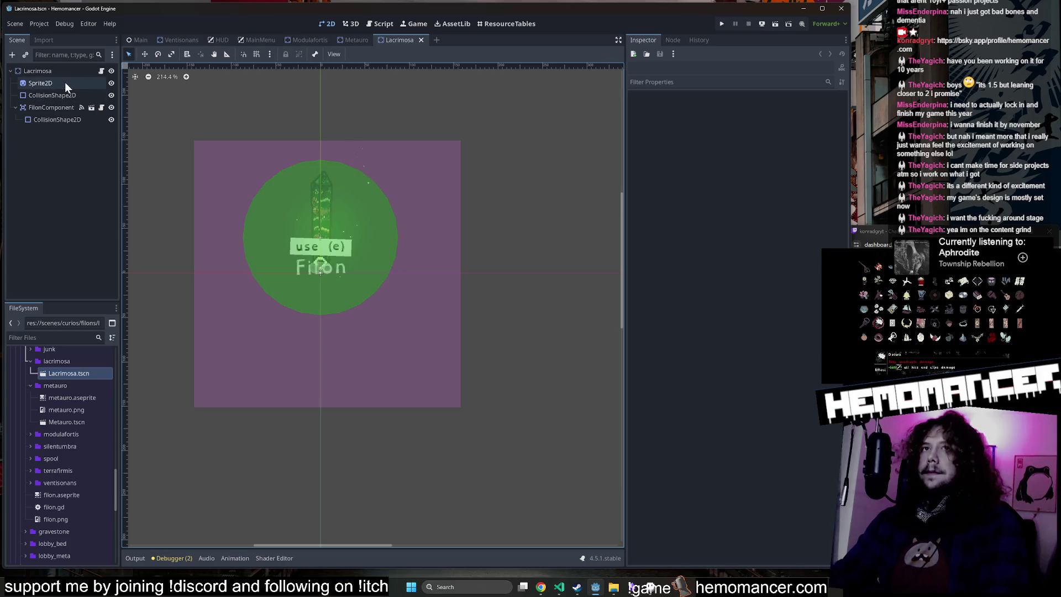
Step: Inspect the Lacrimosa FilonComponent's filon data and its first variant's dictionary
{"action": "left_click", "coordinate": [61, 110]}
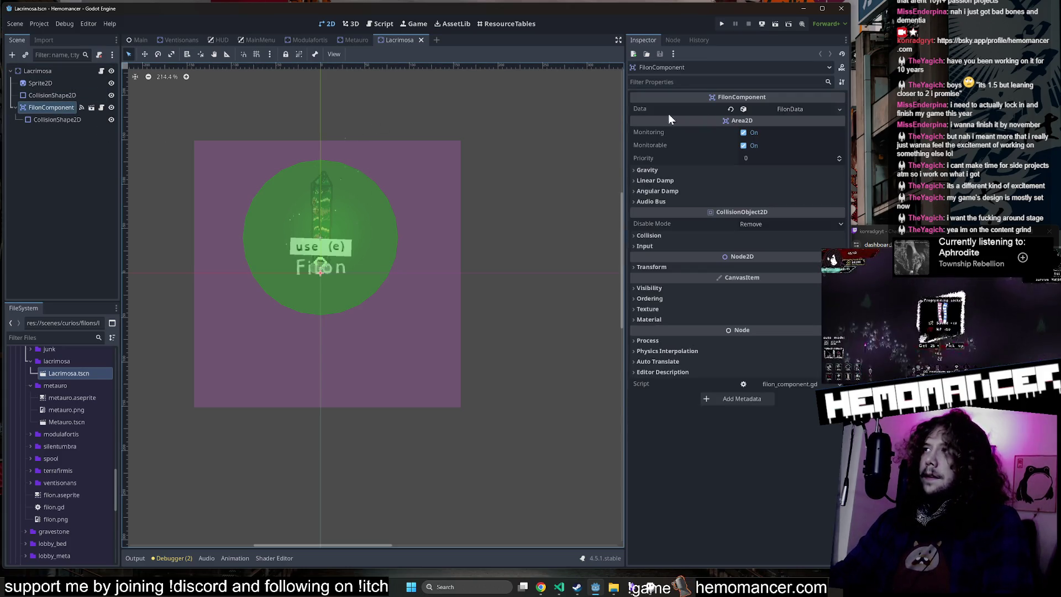
{"action": "left_click", "coordinate": [811, 109]}
{"action": "left_click", "coordinate": [779, 150]}
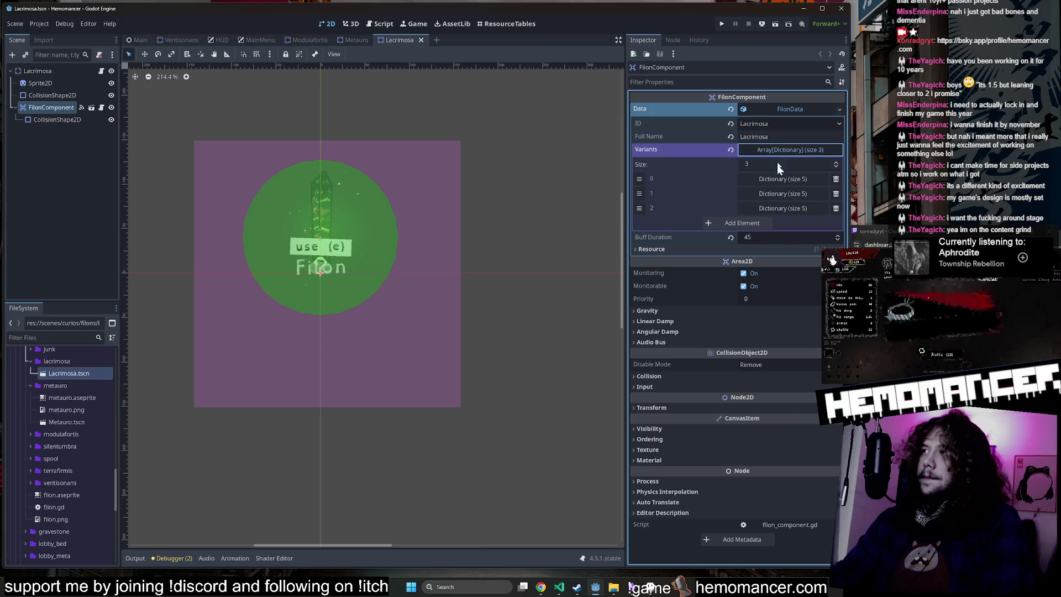
{"action": "left_click", "coordinate": [777, 179]}
{"action": "left_click", "coordinate": [777, 180]}
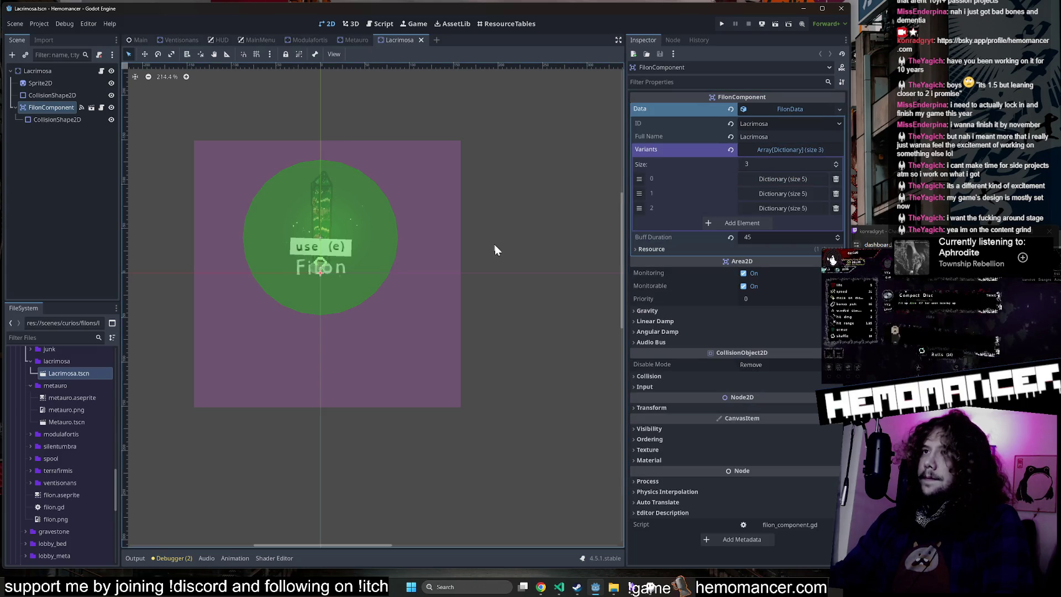
{"action": "scroll", "coordinate": [568, 240], "scroll_direction": "left", "scroll_amount": 3}
{"action": "scroll", "coordinate": [248, 273], "scroll_direction": "up", "scroll_amount": 2}
{"action": "scroll", "coordinate": [247, 273], "scroll_direction": "right", "scroll_amount": 3}
{"action": "scroll", "coordinate": [187, 287], "scroll_direction": "up", "scroll_amount": 1}
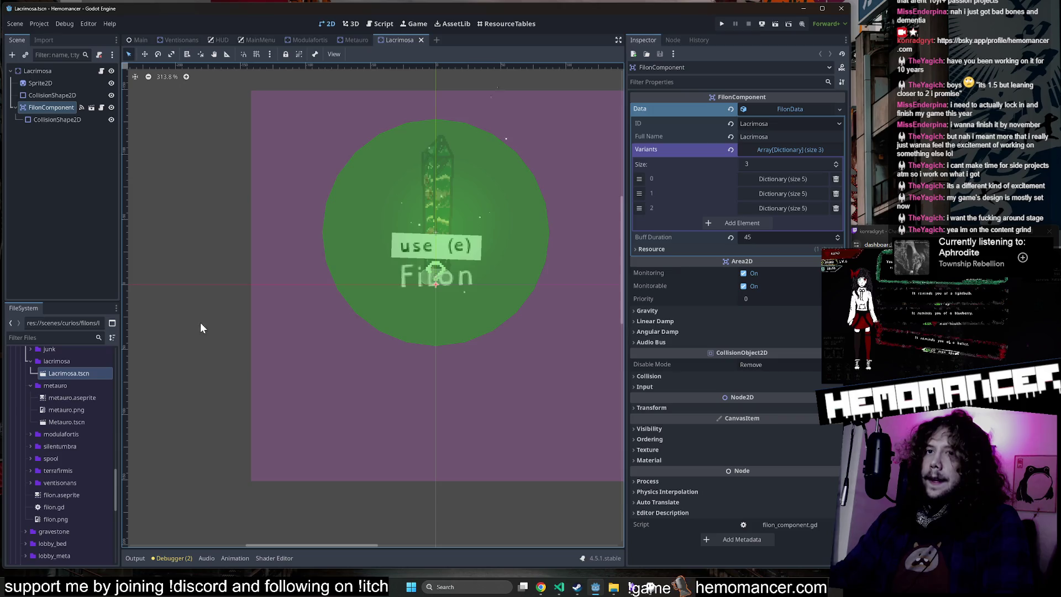
{"action": "scroll", "coordinate": [194, 328], "scroll_direction": "right", "scroll_amount": 3}
{"action": "scroll", "coordinate": [193, 329], "scroll_direction": "up", "scroll_amount": 1}
Step: Copy metauro.aseprite from the metauro folder into the lacrimosa filon folder
{"action": "left_click", "coordinate": [71, 398]}
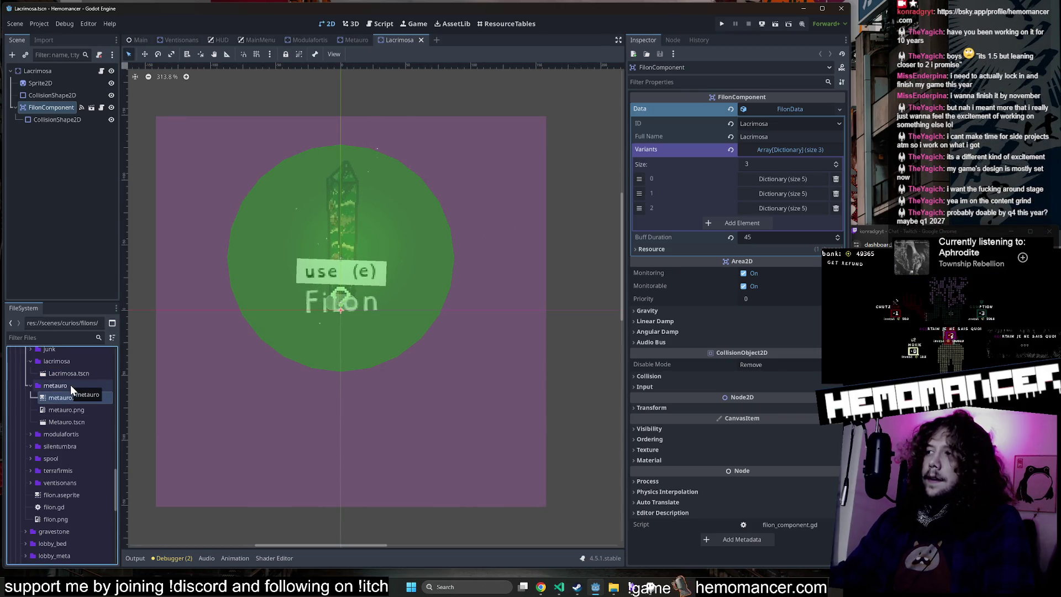
{"action": "right_click", "coordinate": [61, 393]}
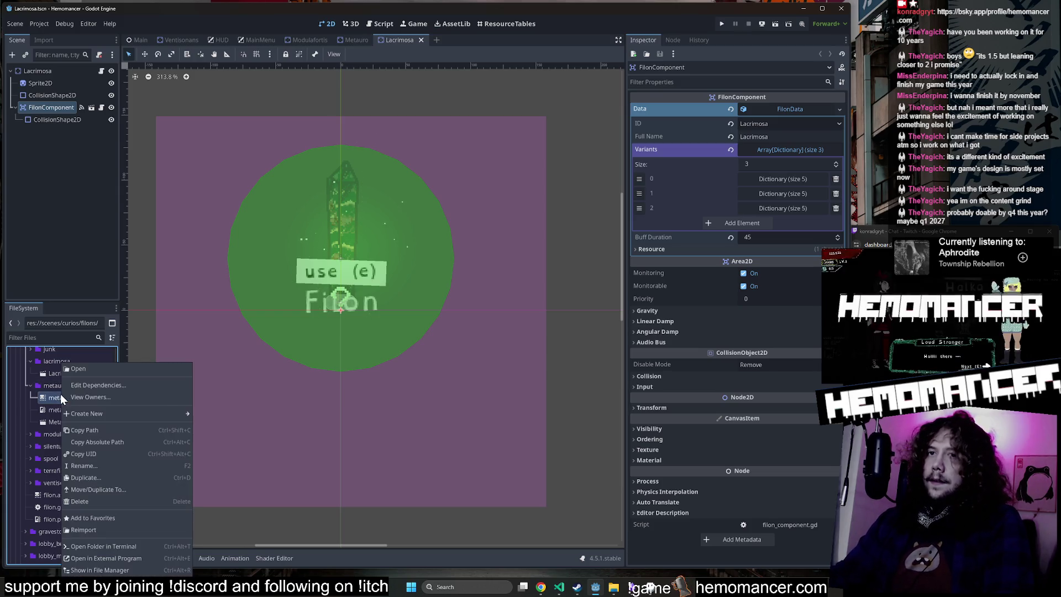
{"action": "left_click", "coordinate": [145, 489]}
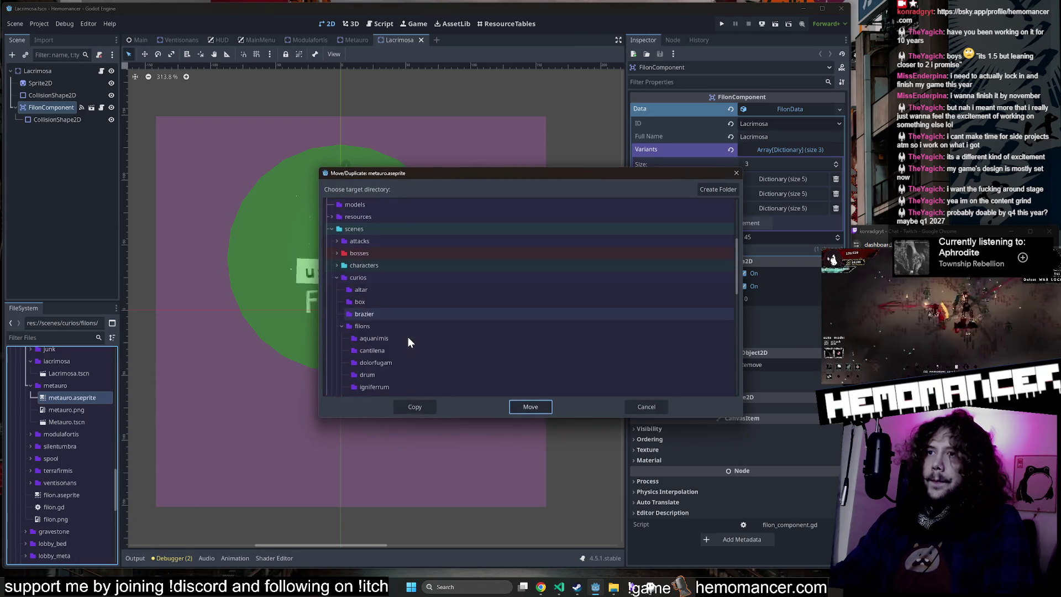
{"action": "left_click", "coordinate": [400, 292]}
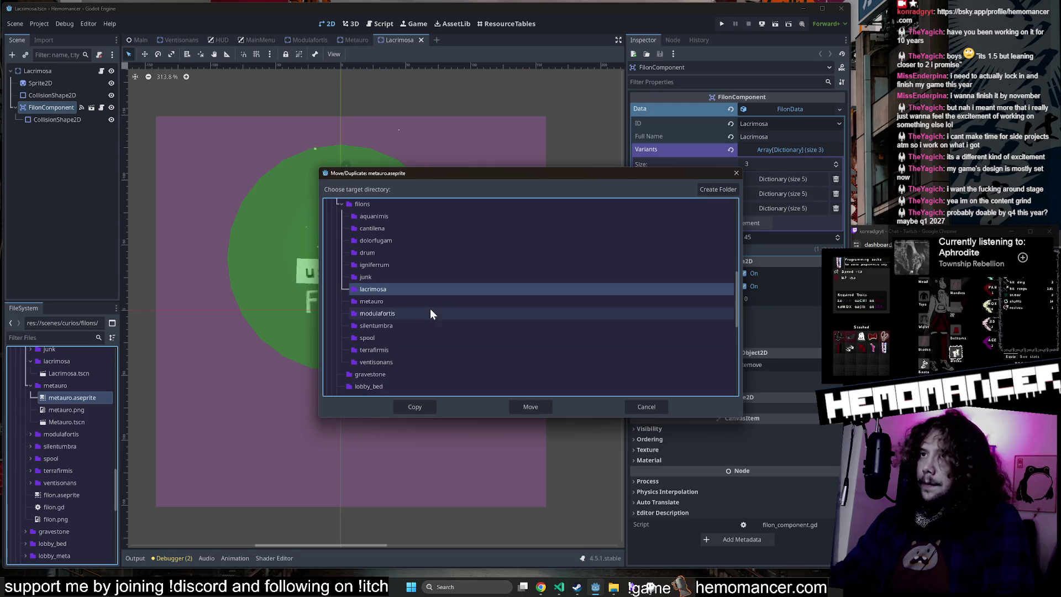
{"action": "left_click", "coordinate": [409, 278]}
{"action": "left_click", "coordinate": [410, 289]}
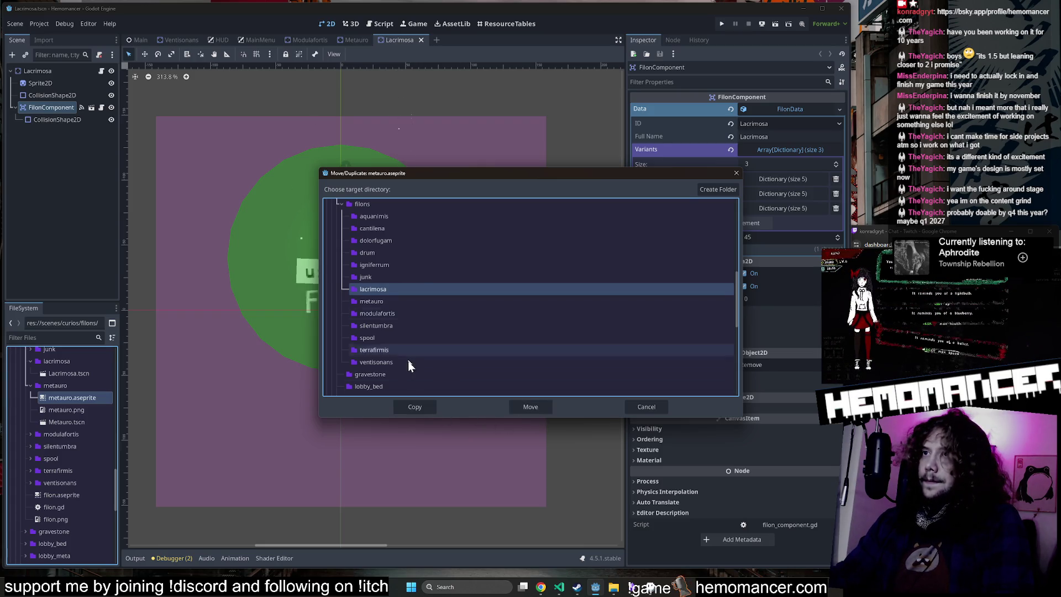
{"action": "left_click", "coordinate": [415, 406]}
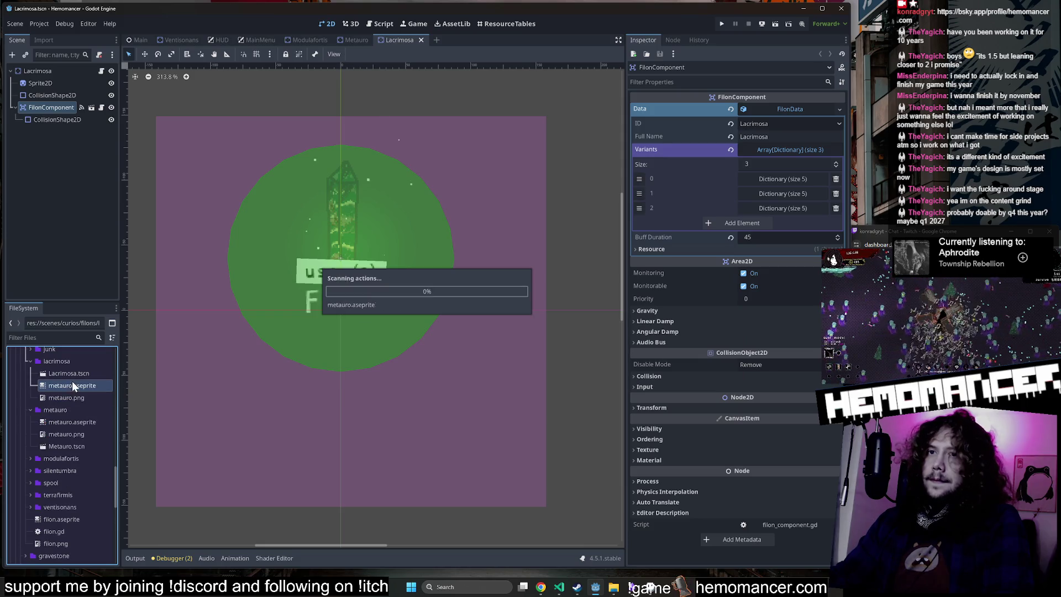
{"action": "left_click", "coordinate": [68, 373]}
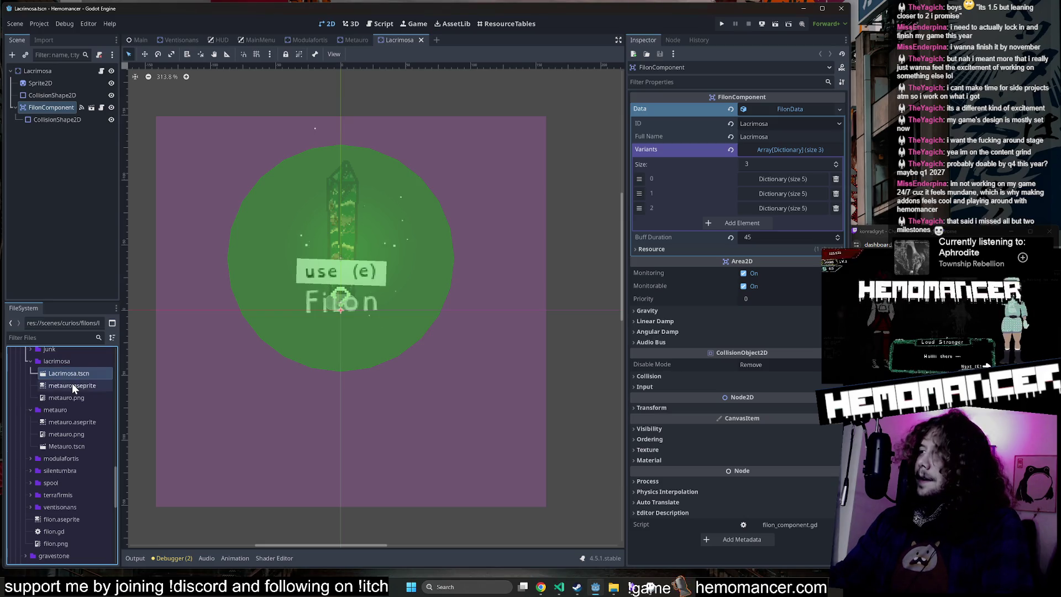
Step: Rename the copied metauro.aseprite in the lacrimosa folder to lacrimosa.aseprite
{"action": "key", "text": "Escape"}
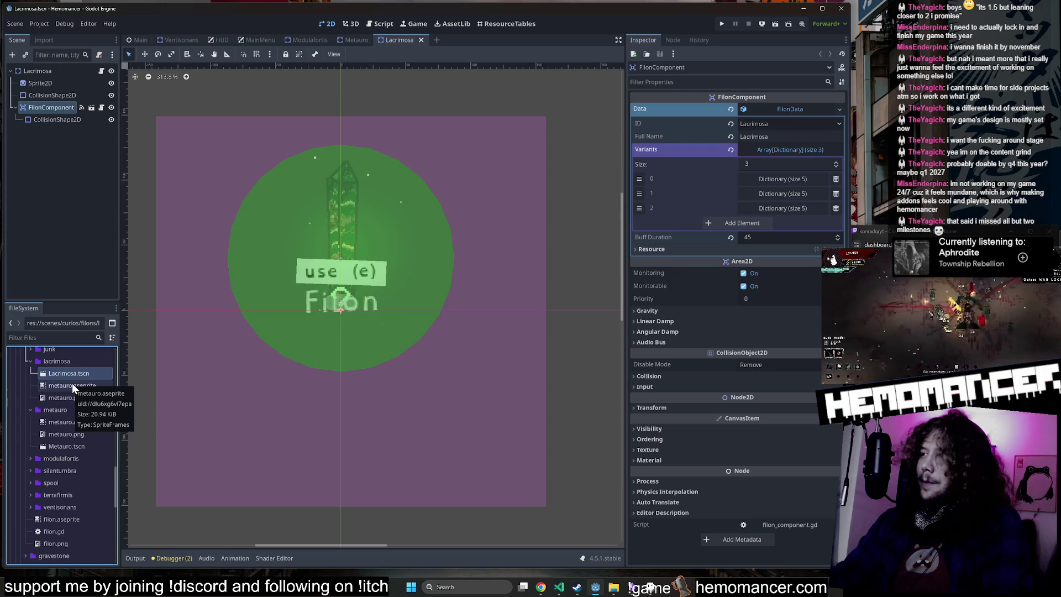
{"action": "left_click", "coordinate": [74, 376]}
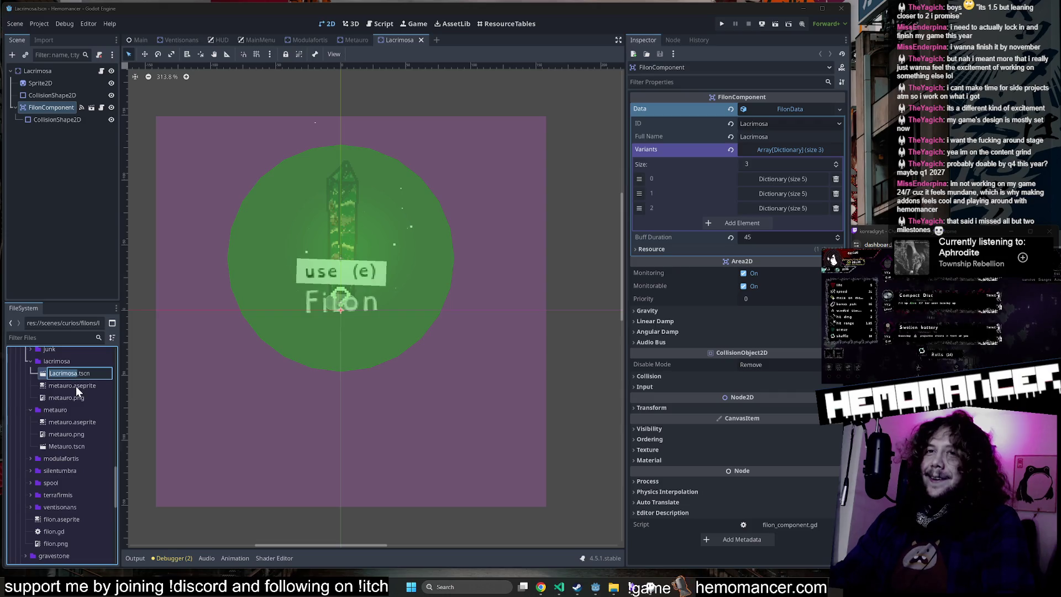
{"action": "left_click", "coordinate": [75, 385]}
{"action": "left_click", "coordinate": [75, 386]}
{"action": "type", "text": "Lacrimos"}
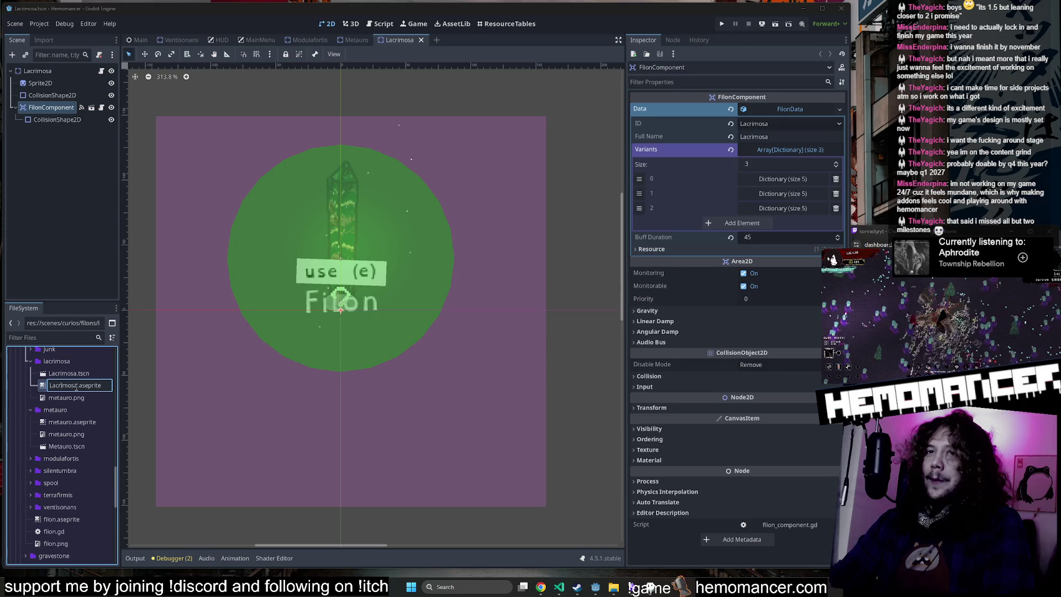
{"action": "type", "text": "l"}
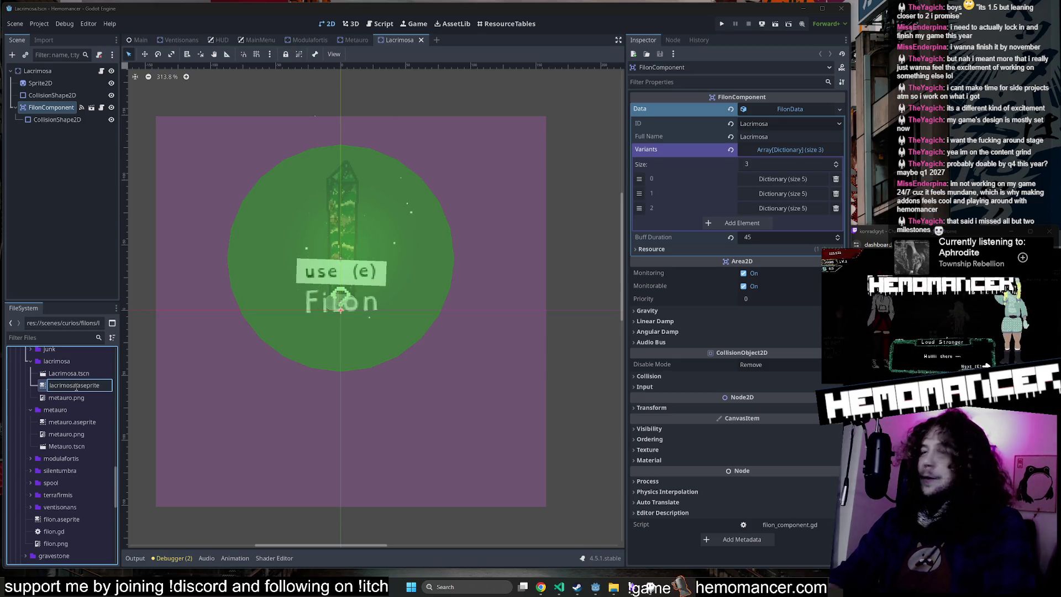
{"action": "key", "text": "Return"}
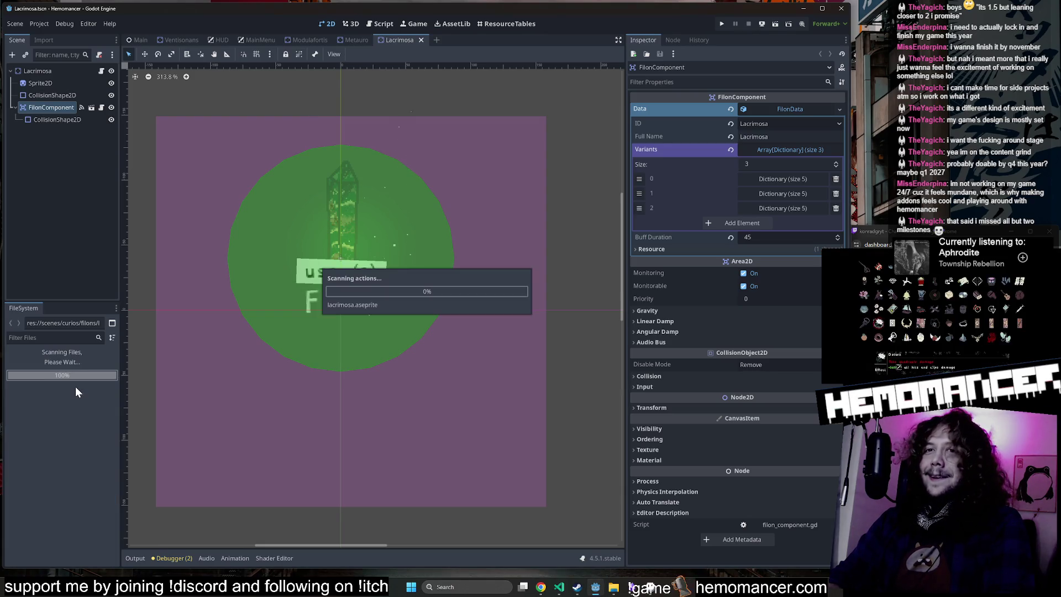
Step: Delete the leftover metauro.png from the lacrimosa folder
{"action": "left_click", "coordinate": [84, 409]}
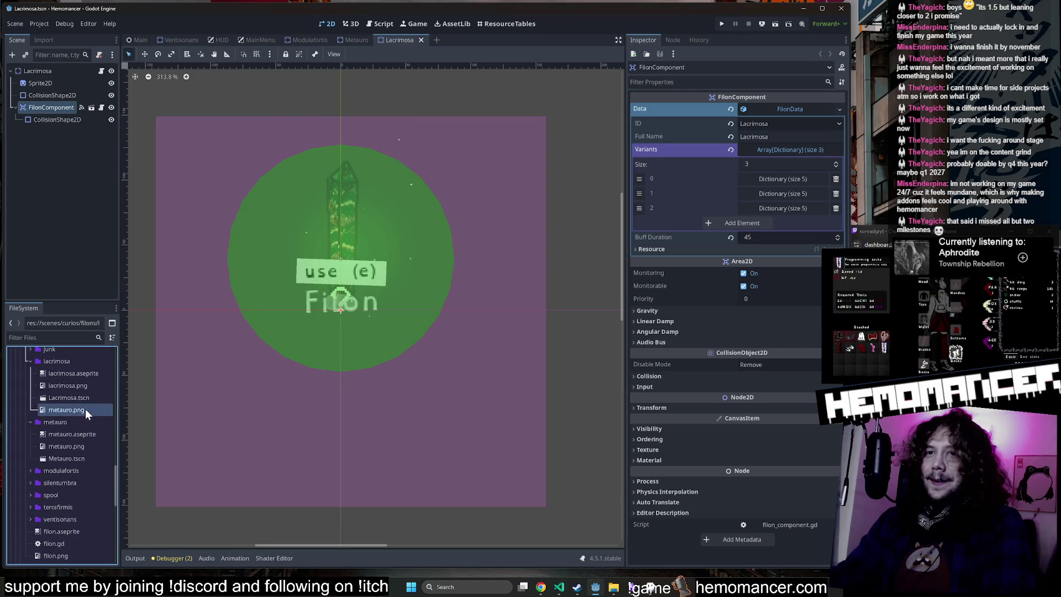
{"action": "key", "text": "Delete"}
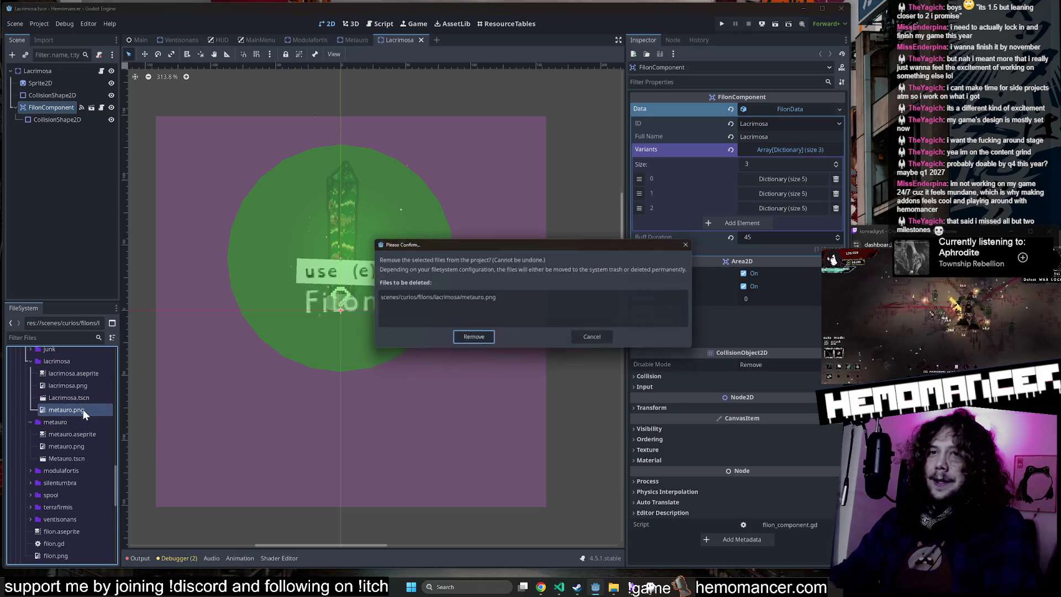
{"action": "left_click", "coordinate": [476, 338]}
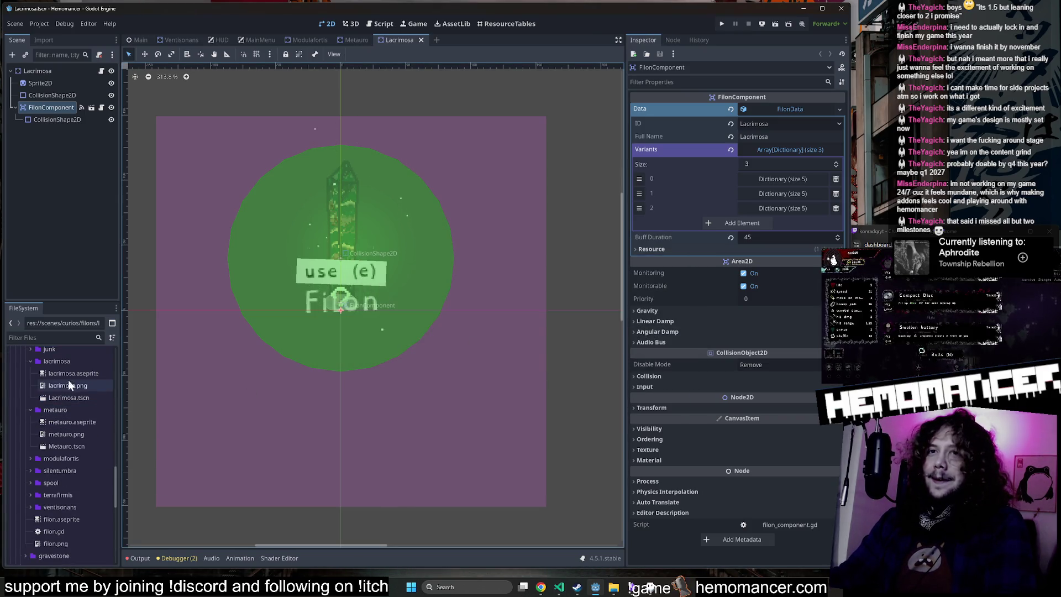
{"action": "left_click", "coordinate": [73, 373]}
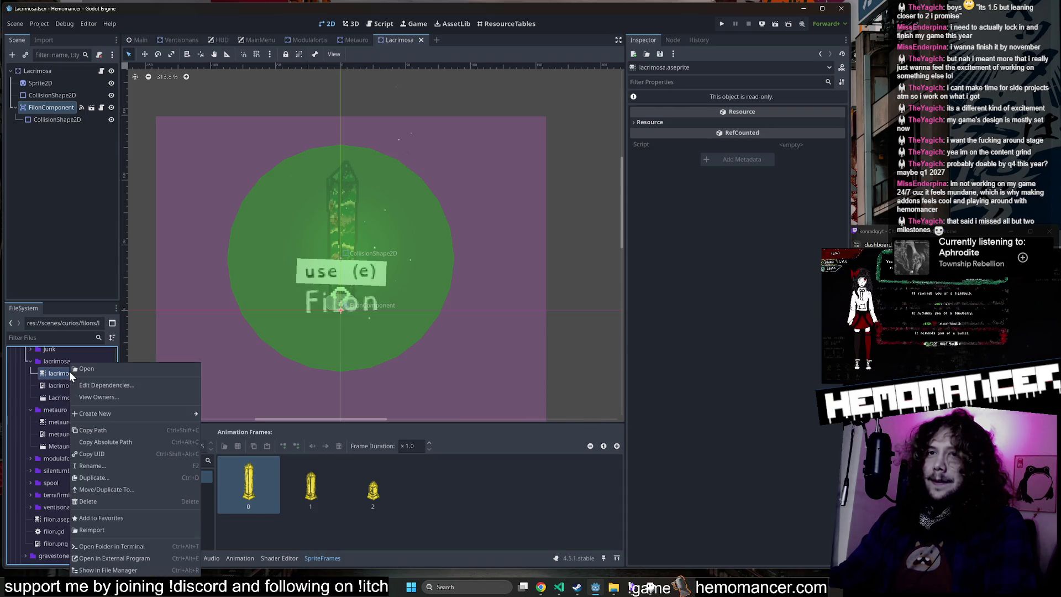
Step: Open lacrimosa.aseprite in Aseprite and close meta-large without saving
{"action": "right_click", "coordinate": [68, 370]}
{"action": "left_click", "coordinate": [142, 558]}
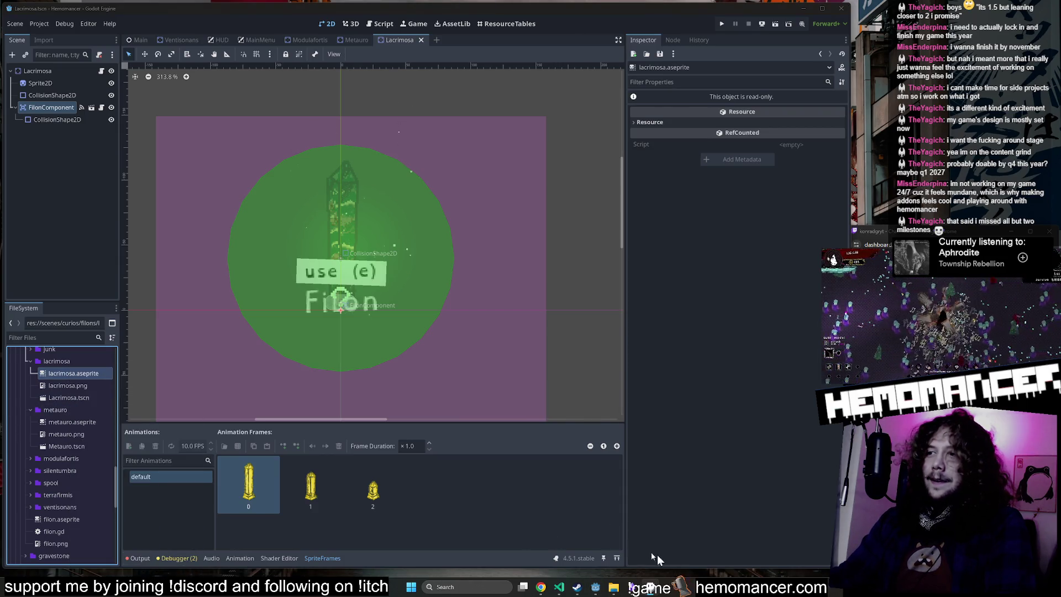
{"action": "left_click", "coordinate": [655, 589]}
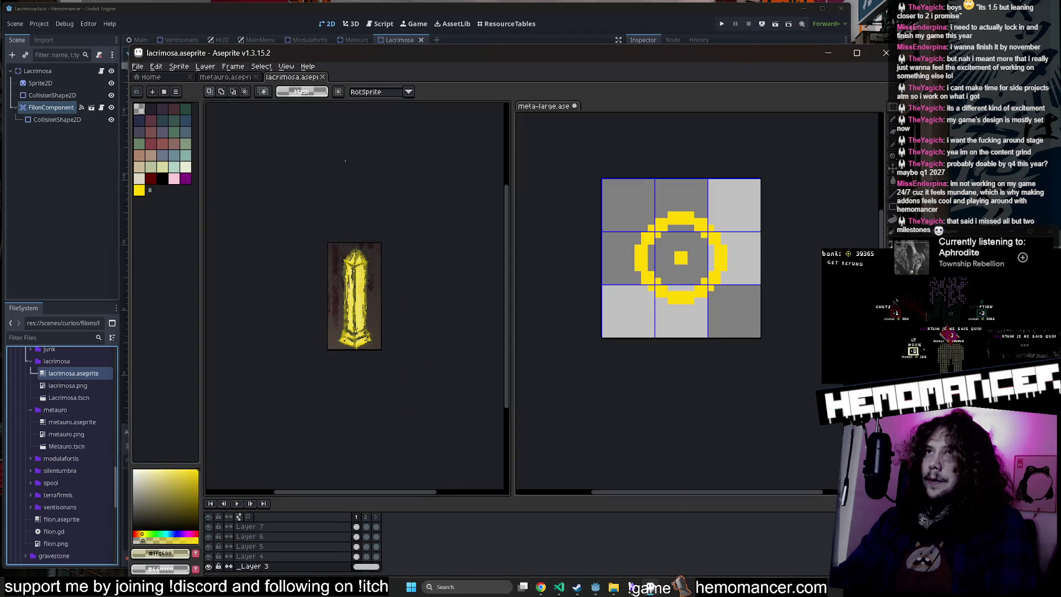
{"action": "left_click", "coordinate": [574, 106]}
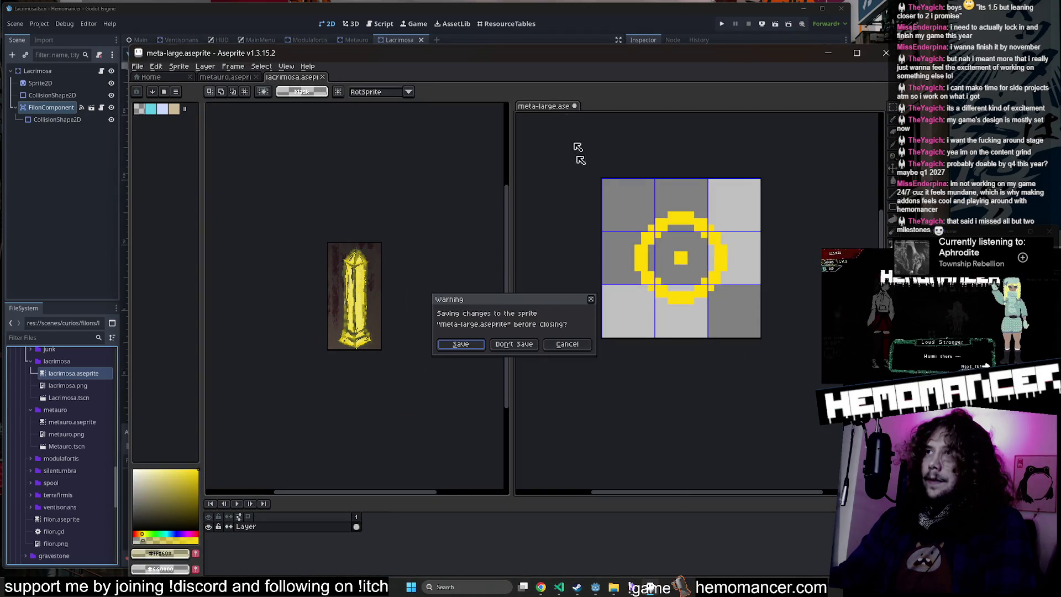
{"action": "left_click", "coordinate": [515, 347]}
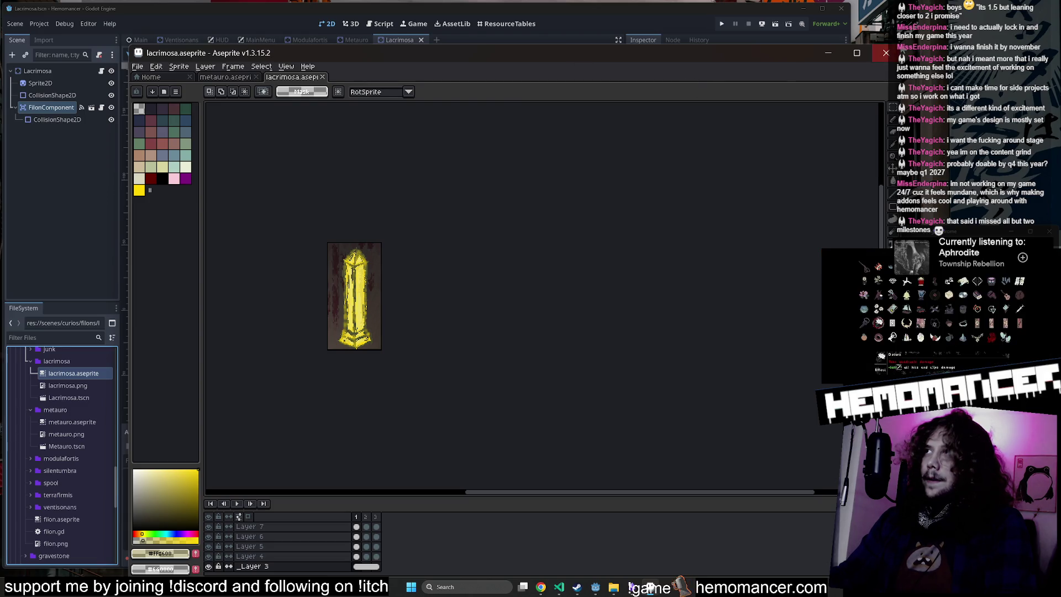
Step: Shrink the Aseprite window so Godot's panels show, and go back to Godot
{"action": "left_click", "coordinate": [856, 53]}
{"action": "left_click_drag", "start_coordinate": [553, 132], "coordinate": [534, 154]}
{"action": "mouse_move", "coordinate": [400, 164]}
{"action": "left_mouse_down"}
{"action": "mouse_move", "coordinate": [486, 150]}
{"action": "mouse_move", "coordinate": [522, 130]}
{"action": "left_mouse_up"}
{"action": "left_click", "coordinate": [69, 352]}
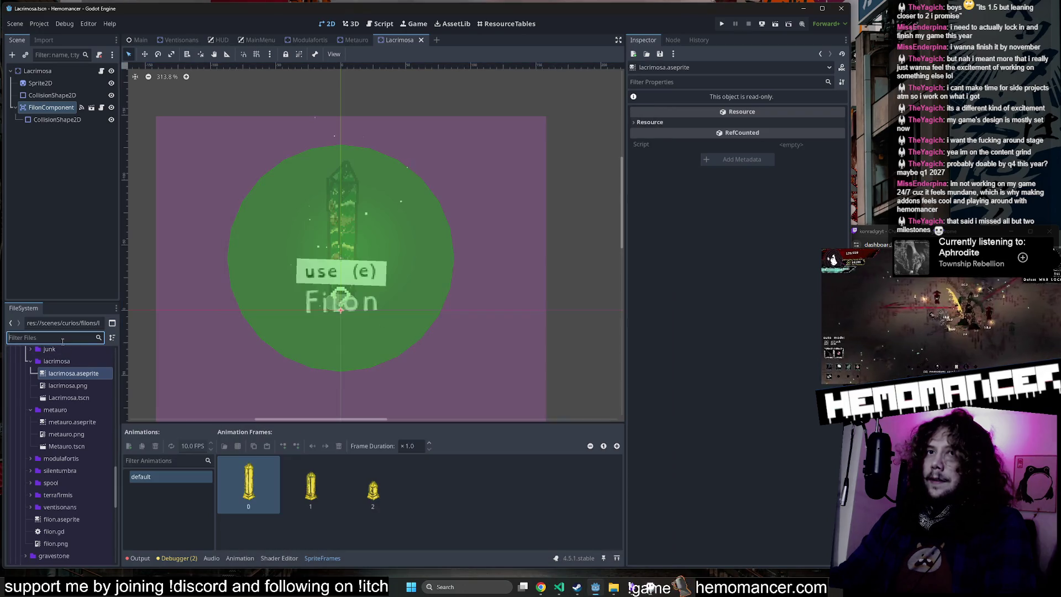
Step: Filter the FileSystem by 'xp' and bring up the context menu for exp.aseprite in shared icons
{"action": "scroll", "coordinate": [64, 383], "scroll_direction": "up", "scroll_amount": 2}
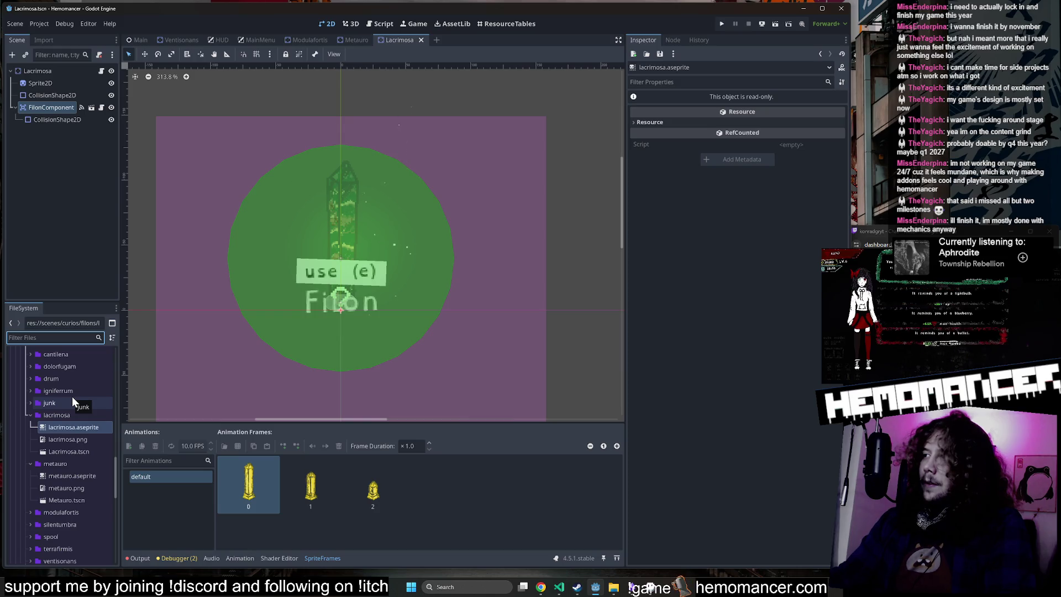
{"action": "scroll", "coordinate": [74, 397], "scroll_direction": "up", "scroll_amount": 10}
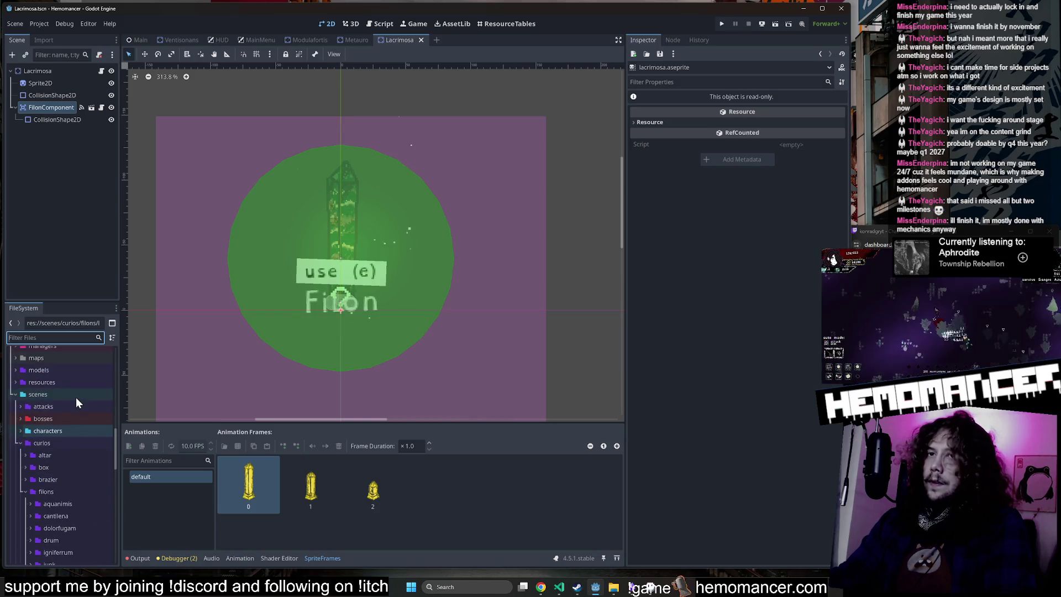
{"action": "scroll", "coordinate": [76, 392], "scroll_direction": "down", "scroll_amount": 3}
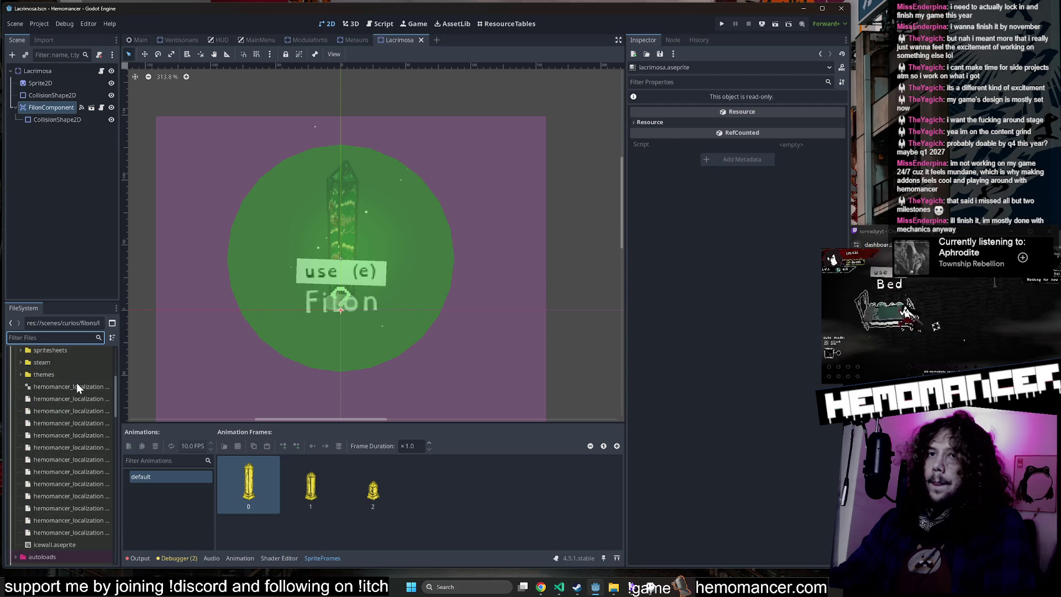
{"action": "scroll", "coordinate": [65, 396], "scroll_direction": "down", "scroll_amount": 2}
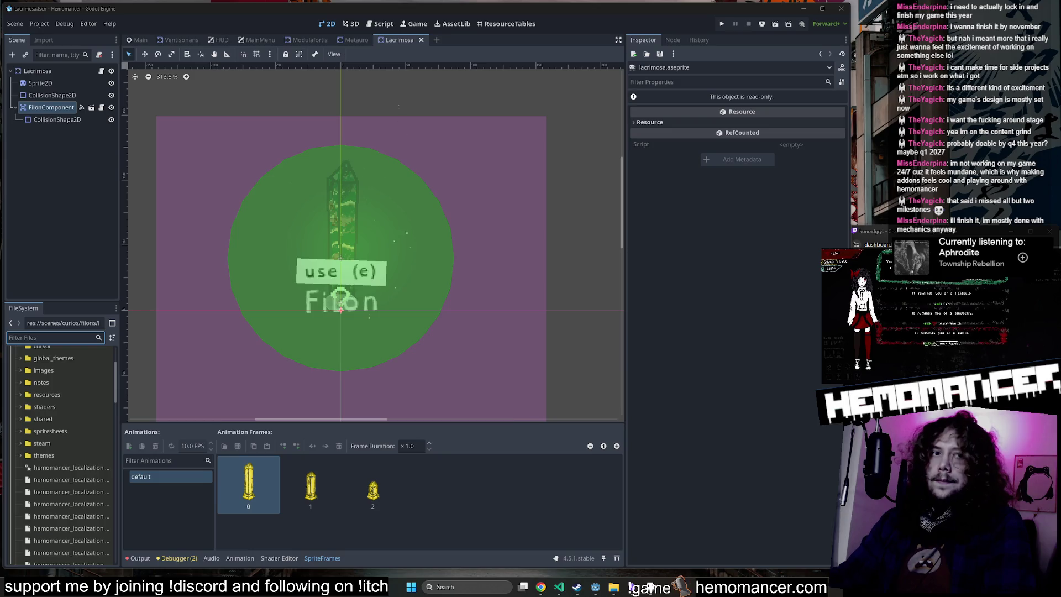
{"action": "left_click", "coordinate": [44, 338]}
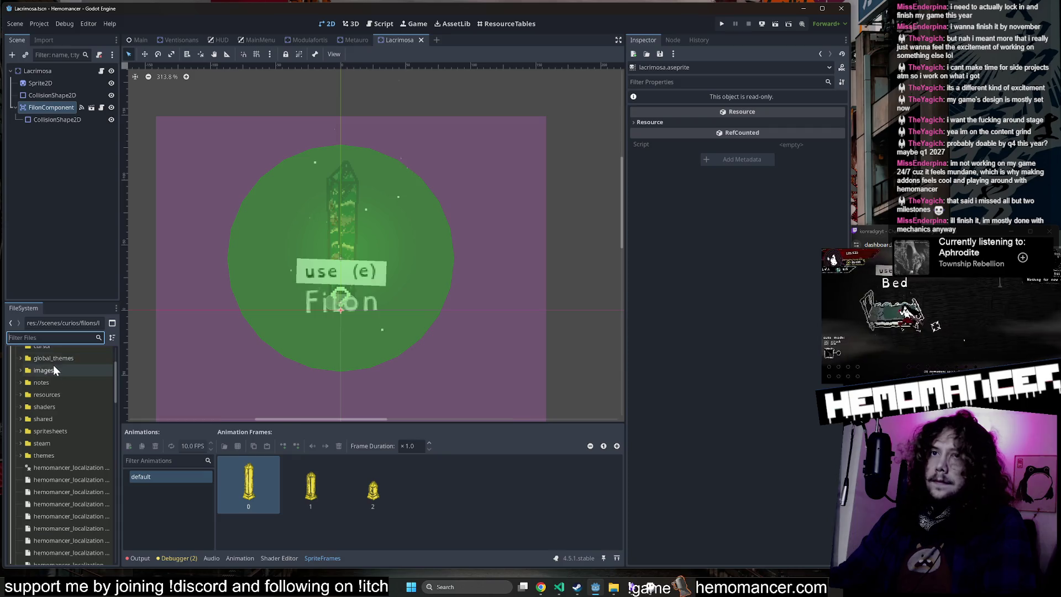
{"action": "type", "text": "exp"}
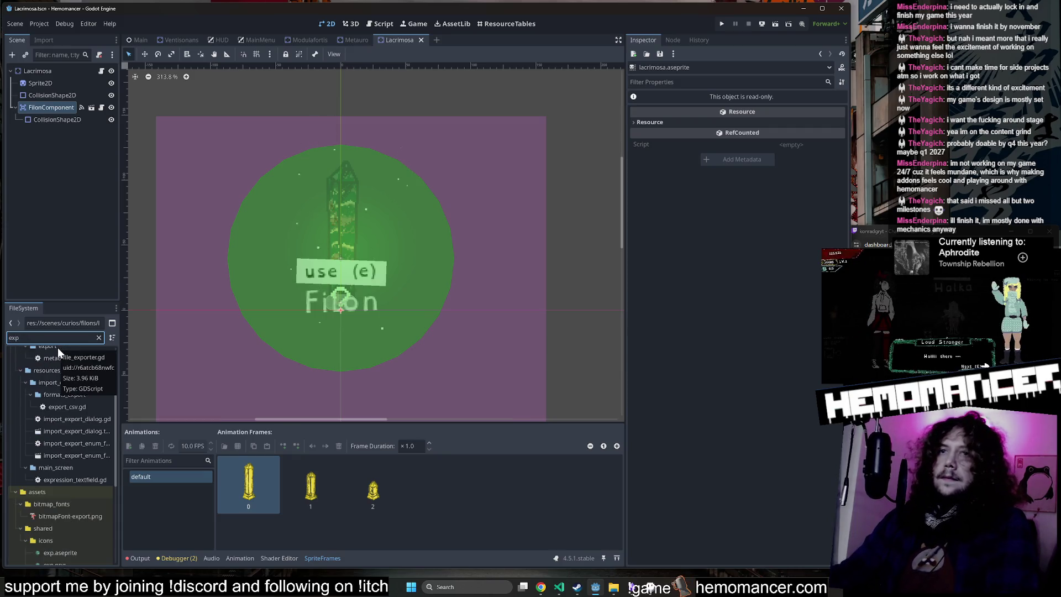
{"action": "scroll", "coordinate": [83, 408], "scroll_direction": "up", "scroll_amount": 3}
{"action": "scroll", "coordinate": [83, 410], "scroll_direction": "down", "scroll_amount": 2}
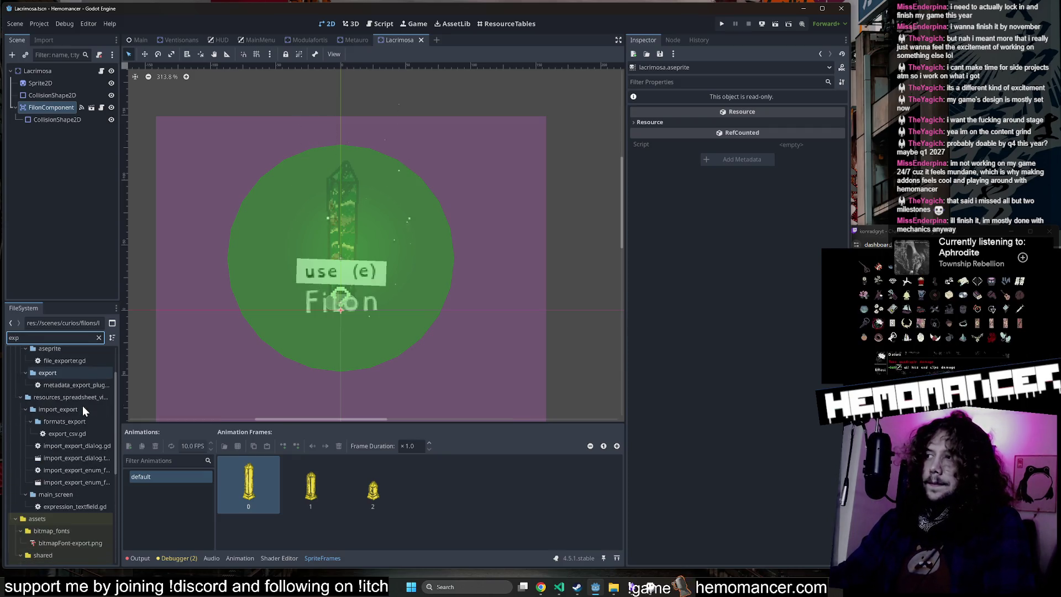
{"action": "left_click", "coordinate": [54, 337]}
{"action": "key", "text": "BackSpace"}
{"action": "key", "text": "BackSpace"}
{"action": "key", "text": "BackSpace"}
{"action": "type", "text": "p"}
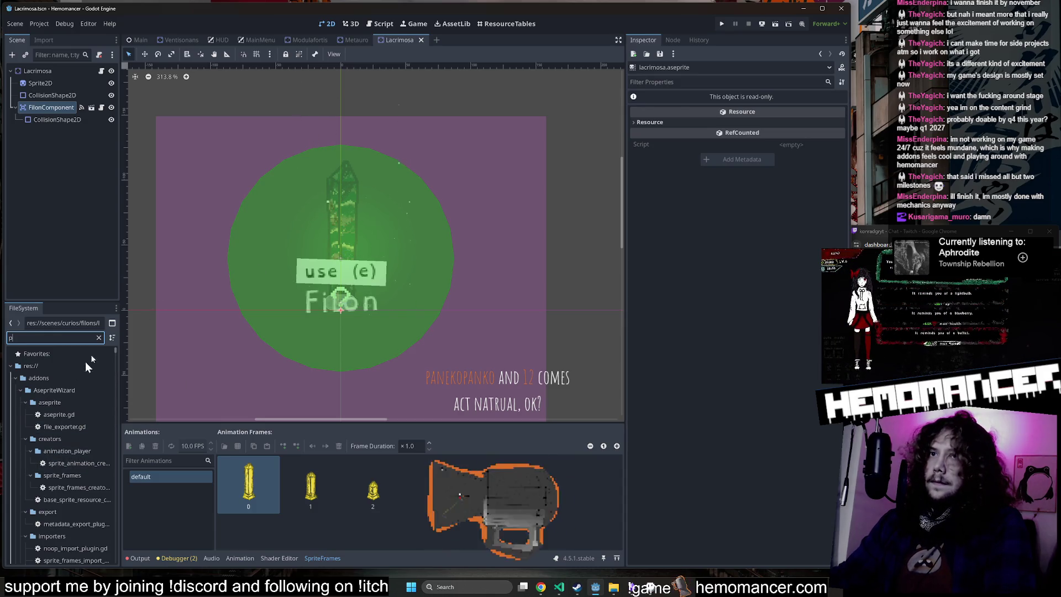
{"action": "type", "text": "xp"}
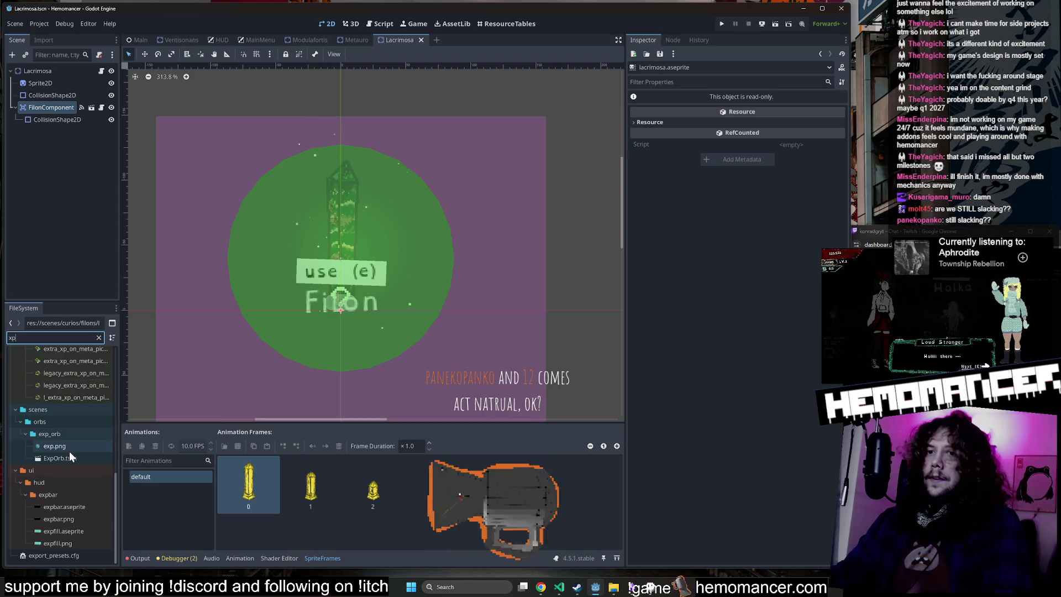
{"action": "scroll", "coordinate": [71, 452], "scroll_direction": "up", "scroll_amount": 3}
{"action": "right_click", "coordinate": [77, 404]}
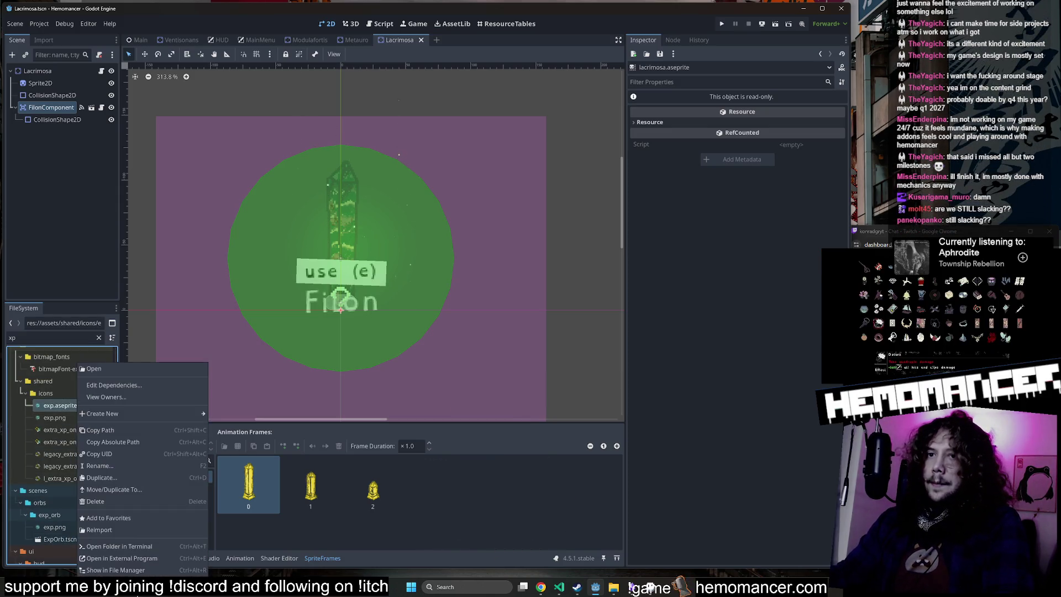
Step: Open exp.aseprite in Aseprite, dock it in a split view beside lacrimosa.aseprite, and widen the window
{"action": "left_click", "coordinate": [140, 558]}
{"action": "scroll", "coordinate": [488, 323], "scroll_direction": "up", "scroll_amount": 8}
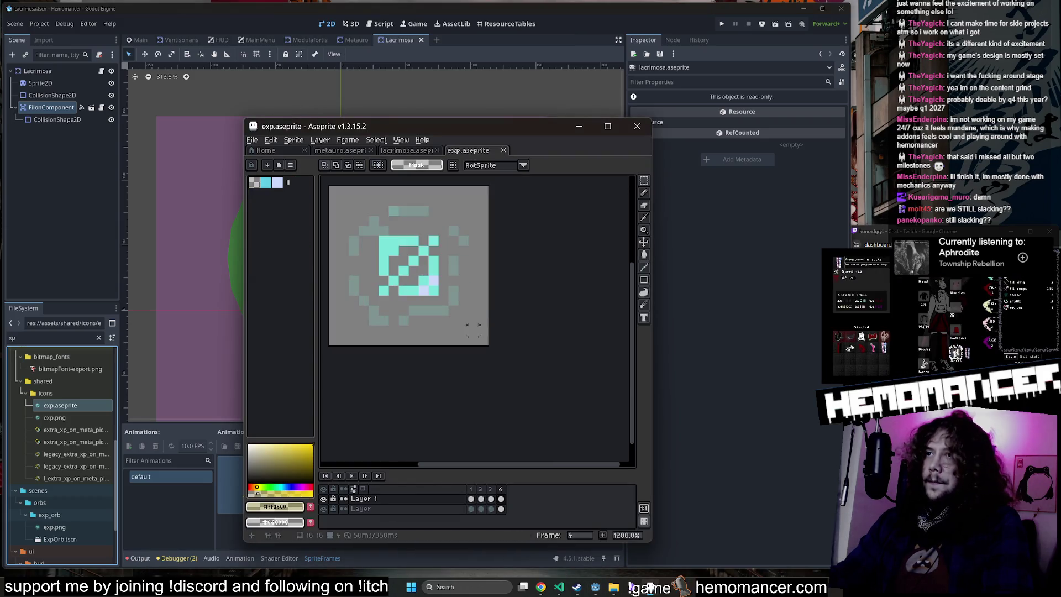
{"action": "left_click_drag", "start_coordinate": [480, 309], "coordinate": [568, 383]}
{"action": "left_click_drag", "start_coordinate": [468, 150], "coordinate": [620, 235]}
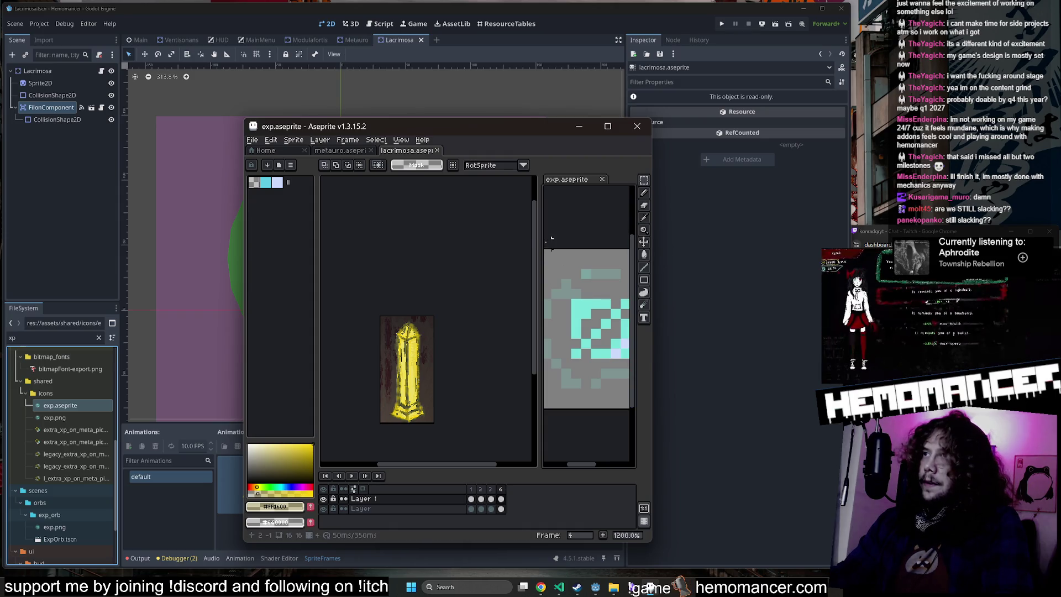
{"action": "left_click_drag", "start_coordinate": [540, 239], "coordinate": [466, 239]}
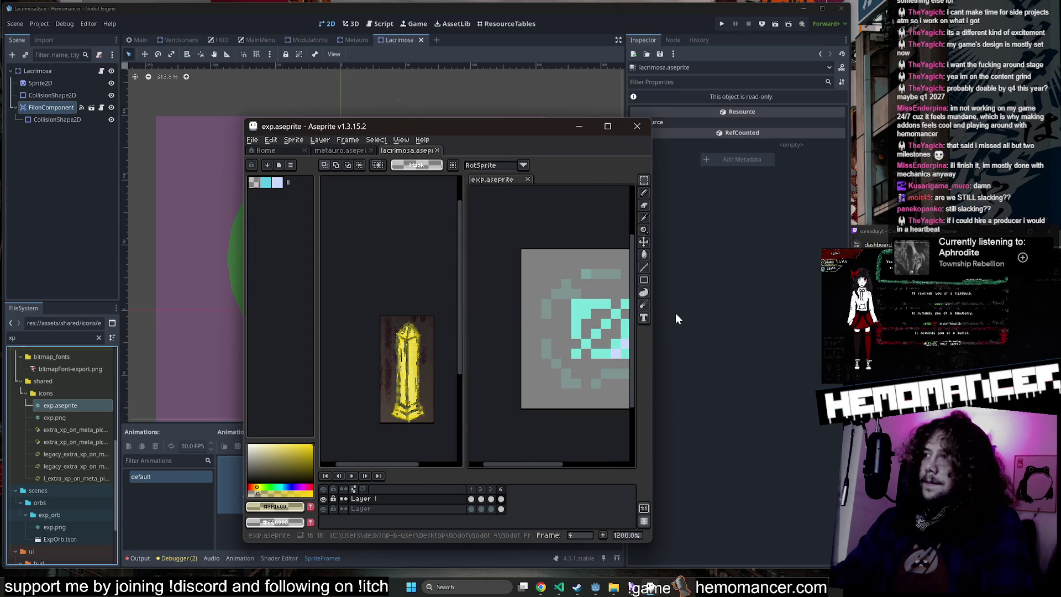
{"action": "left_click_drag", "start_coordinate": [654, 293], "coordinate": [761, 293]}
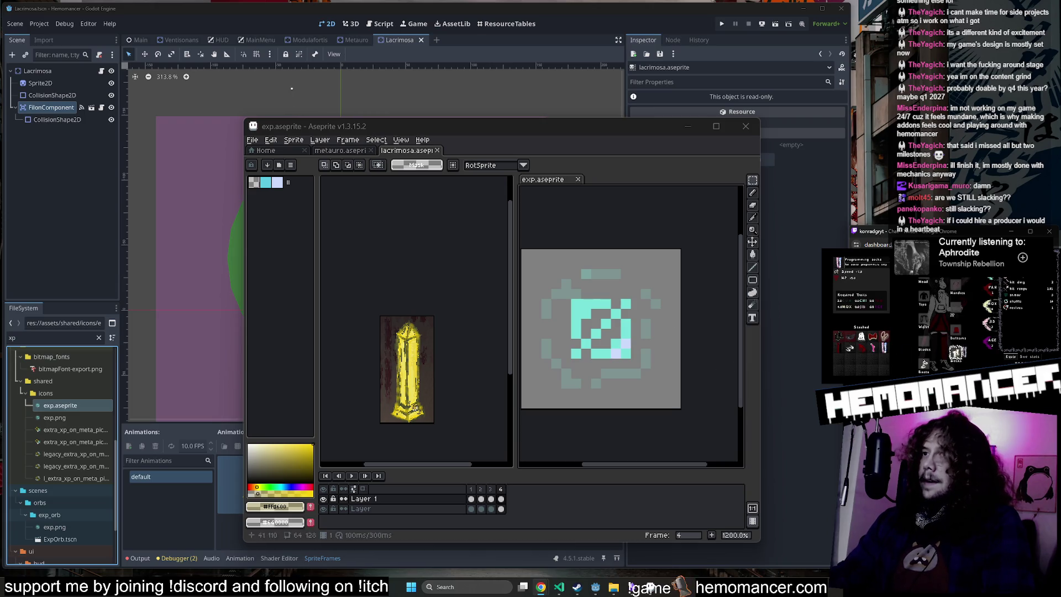
{"action": "scroll", "coordinate": [439, 377], "scroll_direction": "up", "scroll_amount": 3}
Step: Eyedrop the cyan #7ae3da from the exp icon and select Layer 7 of the Lacrimosa sprite
{"action": "key", "text": "i"}
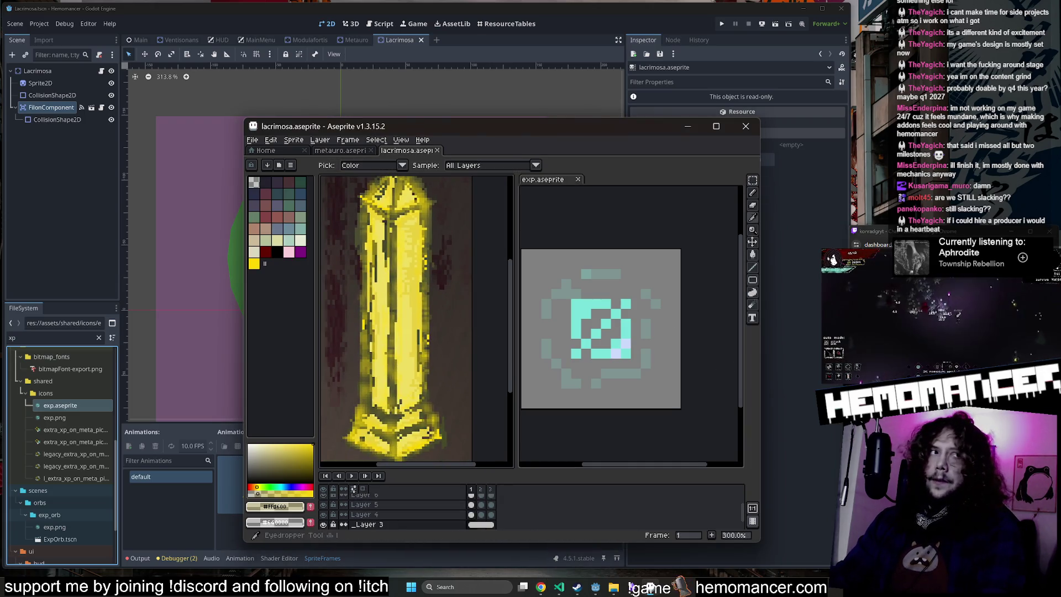
{"action": "left_click", "coordinate": [615, 309]}
{"action": "key", "text": "b"}
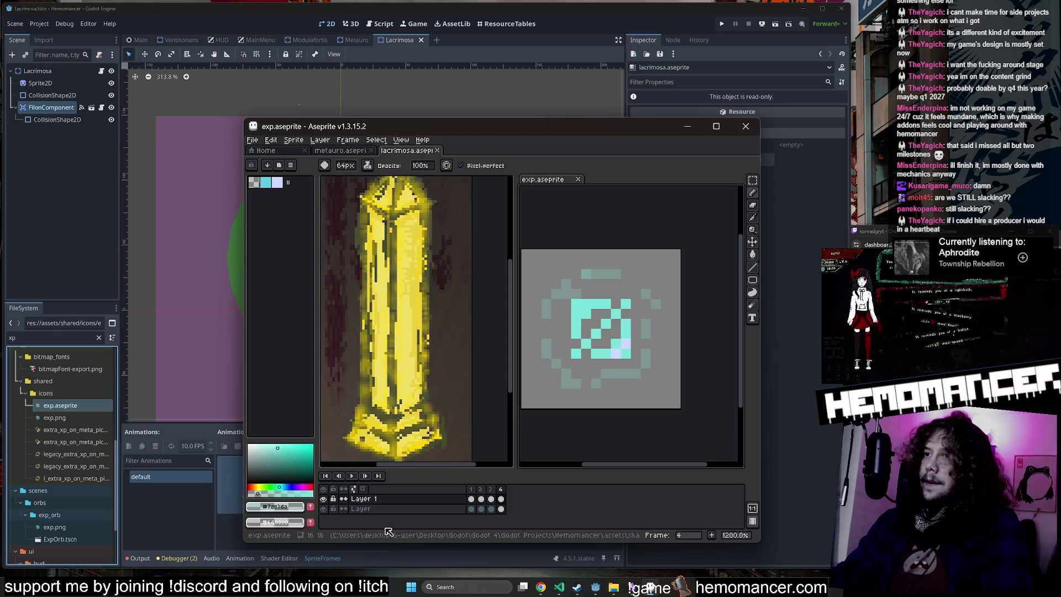
{"action": "left_click", "coordinate": [464, 442]}
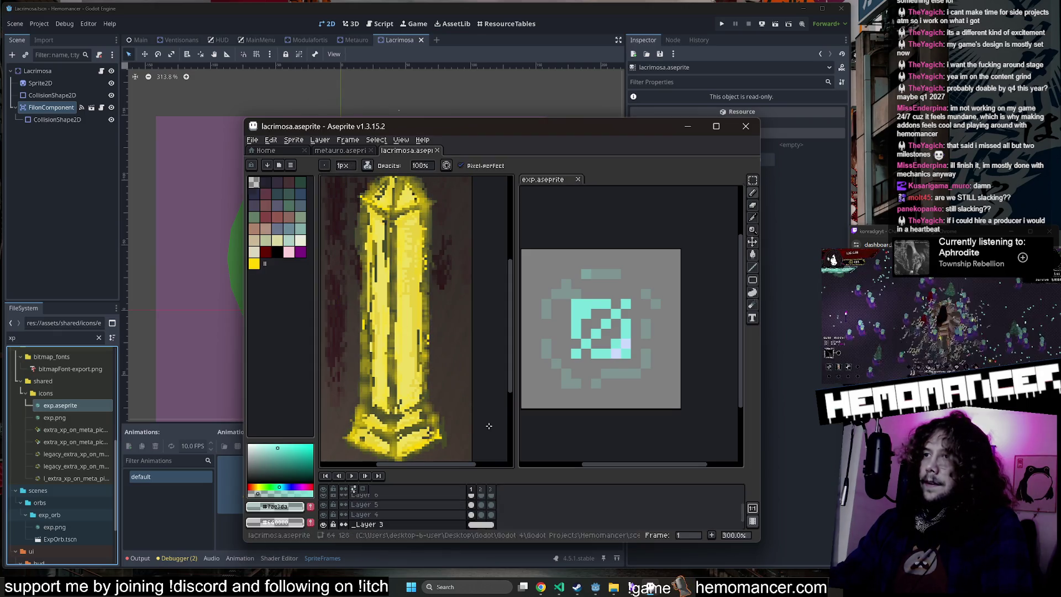
{"action": "scroll", "coordinate": [489, 507], "scroll_direction": "up", "scroll_amount": 2}
{"action": "left_click", "coordinate": [471, 498]}
Step: Check the foreground colour values in the colour editor, then return to the brush on Lacrimosa
{"action": "scroll", "coordinate": [396, 260], "scroll_direction": "down", "scroll_amount": 4}
{"action": "scroll", "coordinate": [396, 260], "scroll_direction": "up", "scroll_amount": 5}
{"action": "key", "text": "i"}
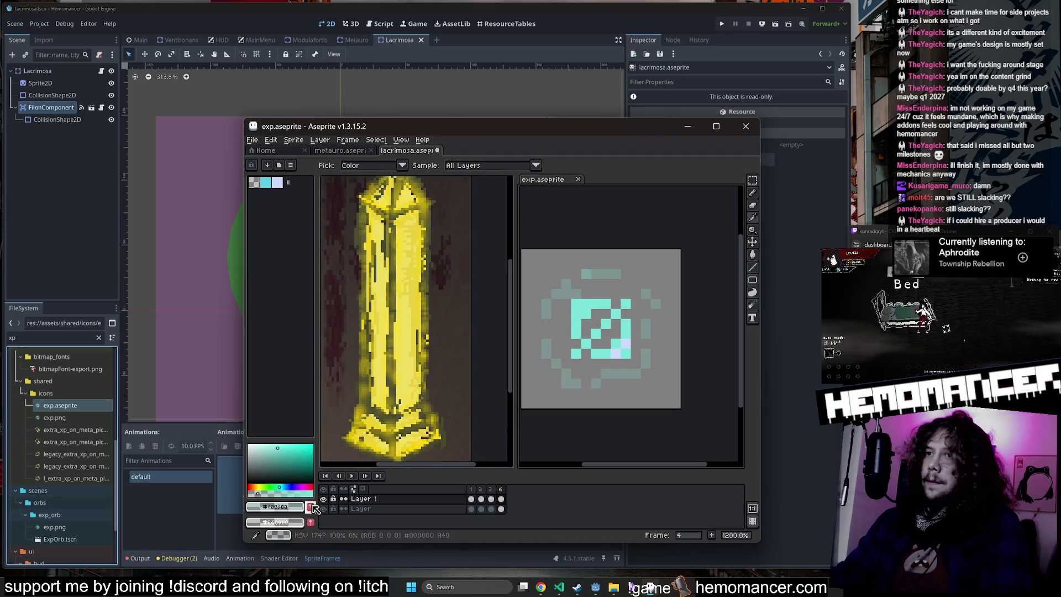
{"action": "left_click", "coordinate": [274, 507]}
{"action": "left_click", "coordinate": [600, 507]}
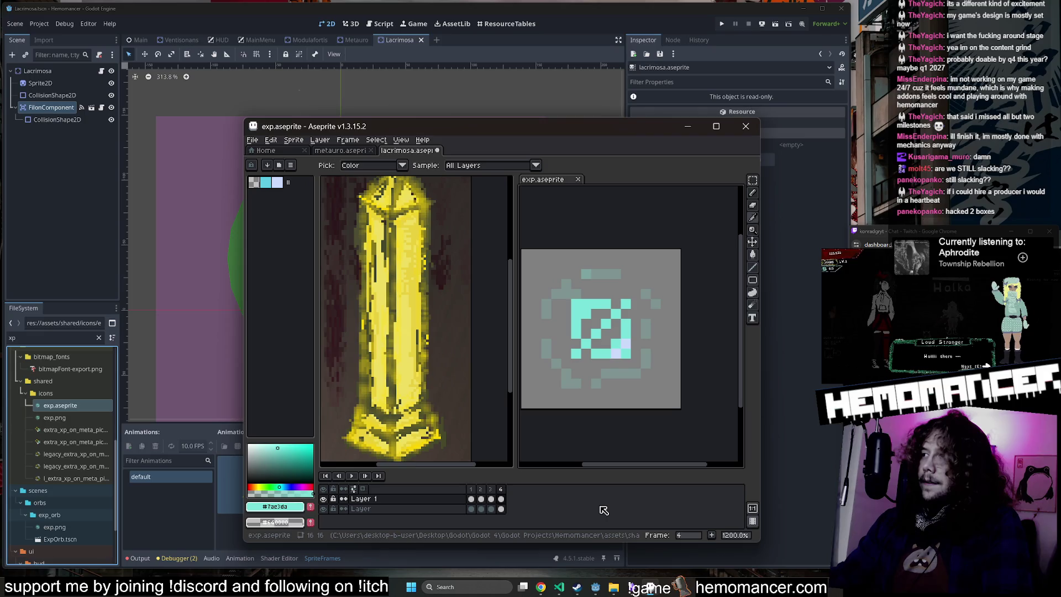
{"action": "left_click", "coordinate": [488, 414]}
{"action": "key", "text": "b"}
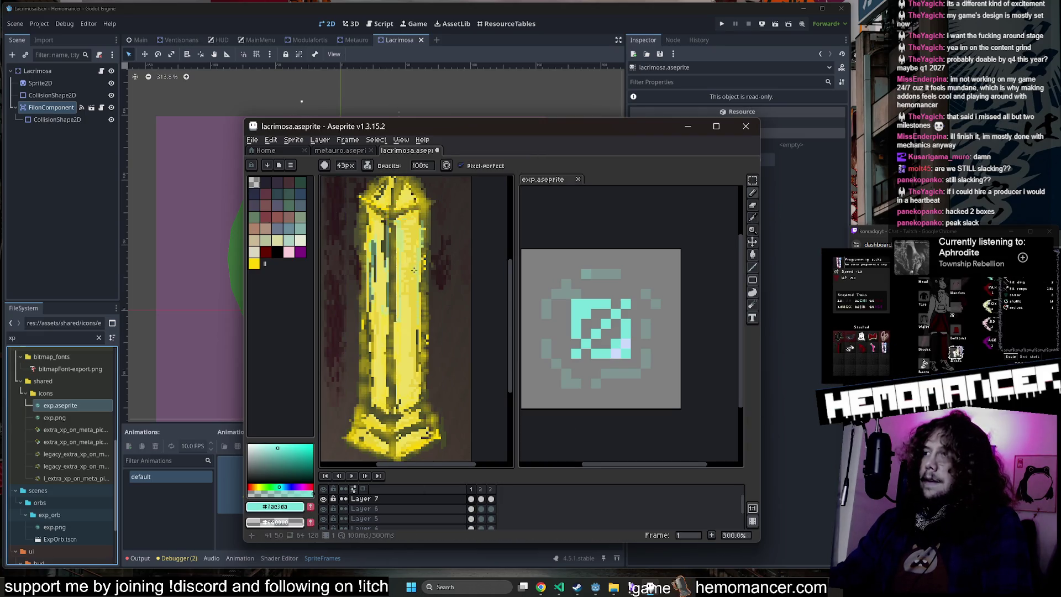
Step: Paint two thin cyan strokes near the top of the Lacrimosa crystal
{"action": "scroll", "coordinate": [418, 270], "scroll_direction": "down", "scroll_amount": 3}
{"action": "scroll", "coordinate": [418, 270], "scroll_direction": "up", "scroll_amount": 1}
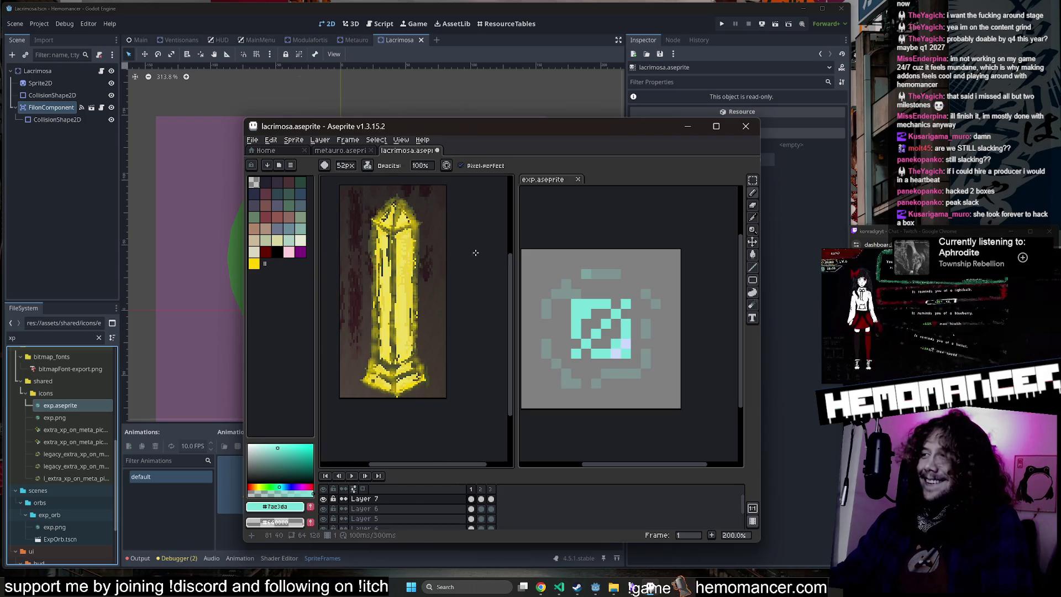
{"action": "left_click_drag", "start_coordinate": [474, 253], "coordinate": [489, 260]}
{"action": "left_click_drag", "start_coordinate": [408, 238], "coordinate": [437, 225]}
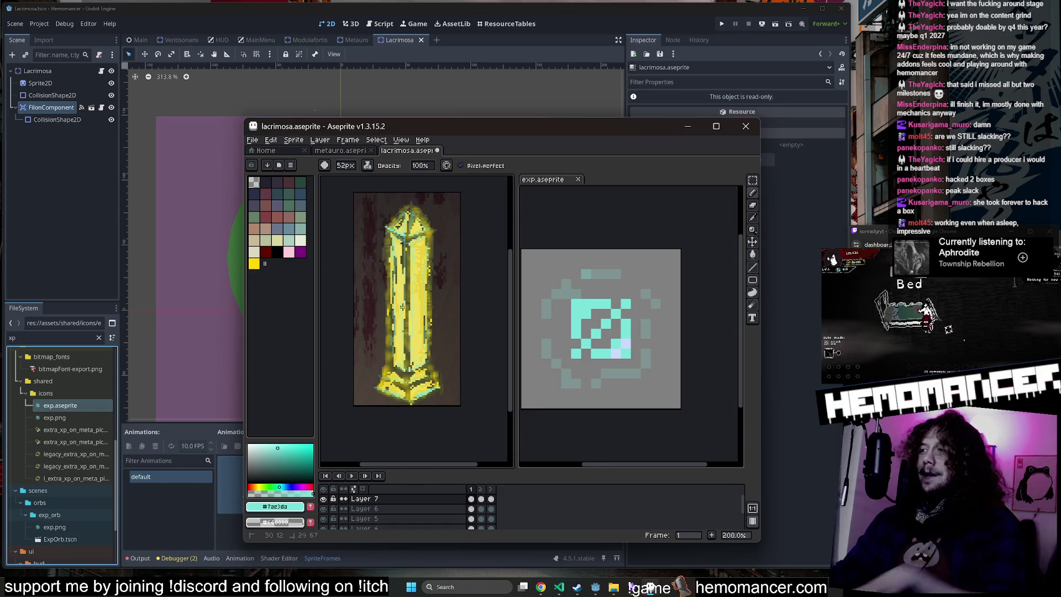
Step: Step through the crystal's three frames back to frame 1 and move down to Layer 6
{"action": "key", "text": "Right"}
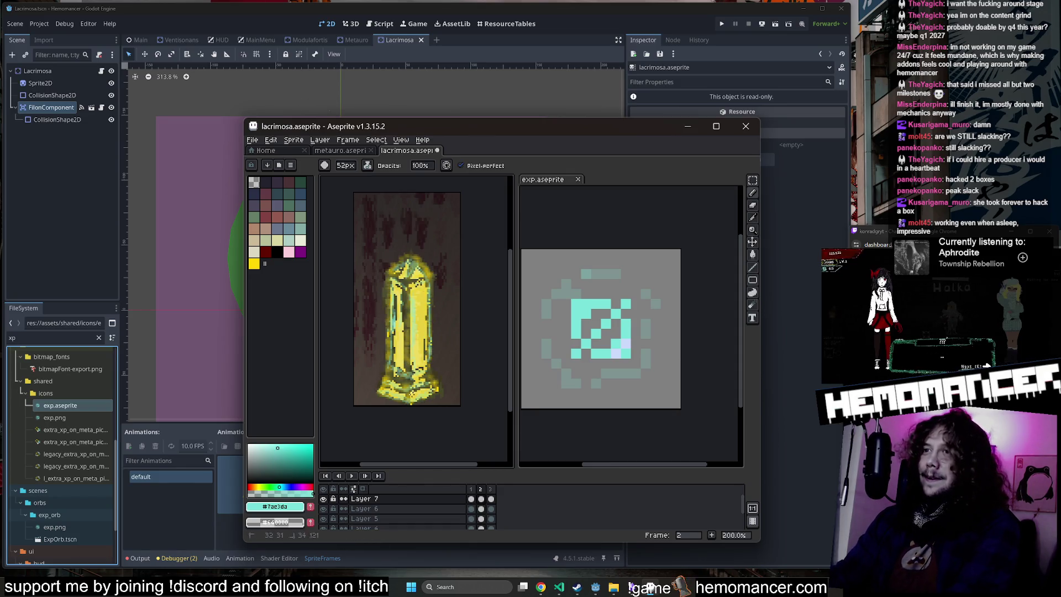
{"action": "key", "text": "Right"}
{"action": "key", "text": "Right"}
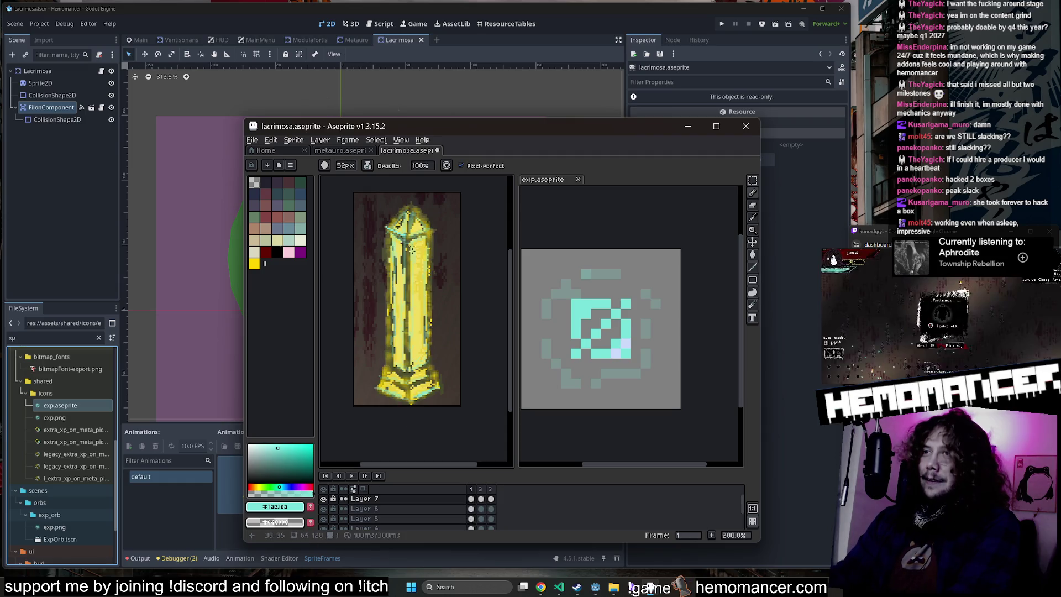
{"action": "key", "text": "Right"}
{"action": "key", "text": "Right"}
{"action": "key", "text": "Right"}
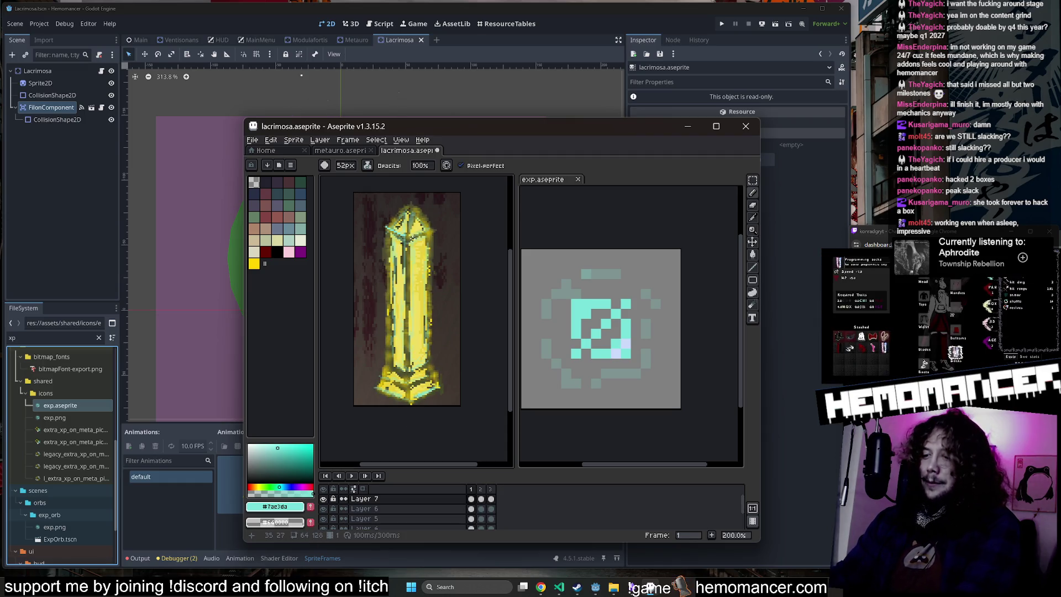
{"action": "key", "text": "i"}
{"action": "key", "text": "Down"}
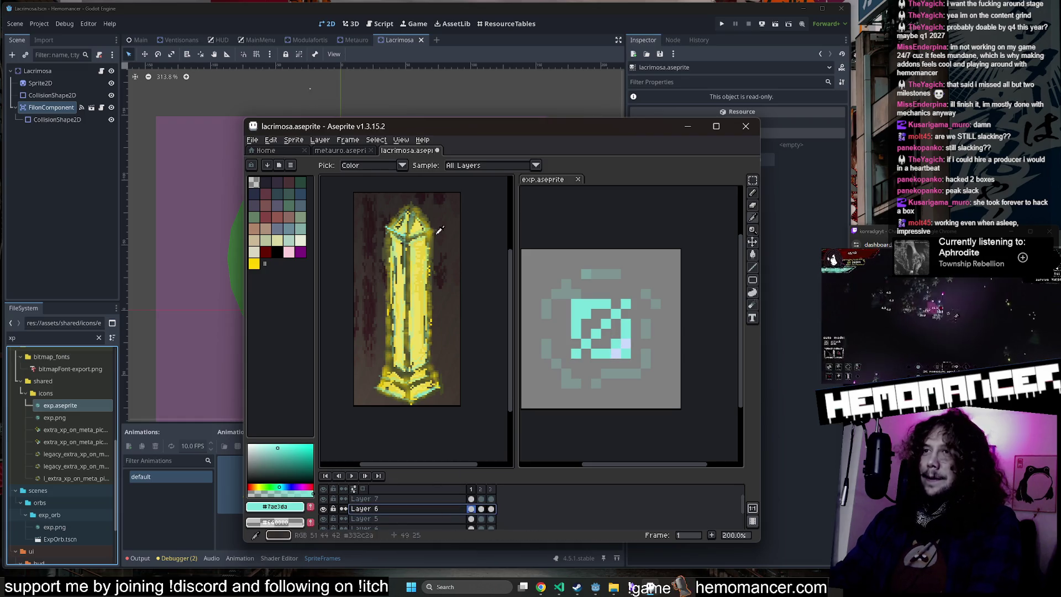
Step: Preview the crystal animation, then try and undo cyan paint on Layer 5's crystal top
{"action": "key", "text": "b"}
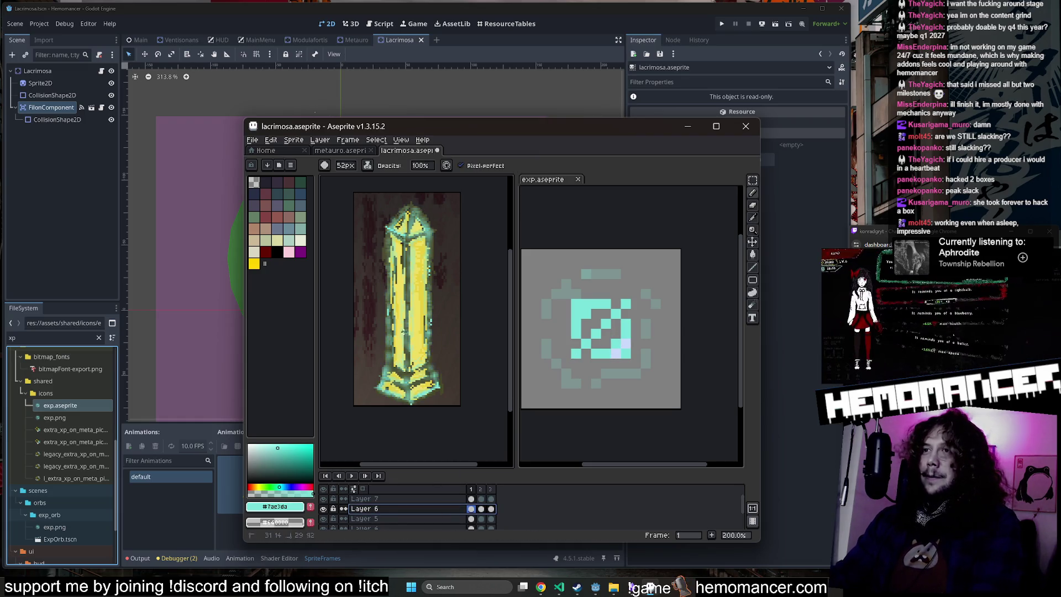
{"action": "key", "text": "Right"}
{"action": "key", "text": "Right"}
{"action": "key", "text": "Return"}
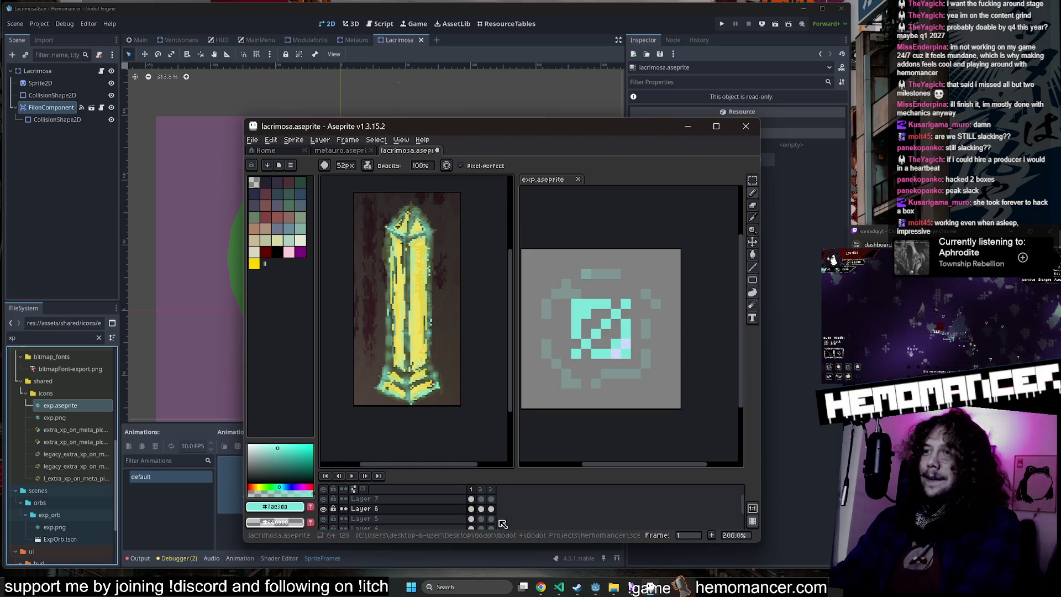
{"action": "left_click", "coordinate": [471, 518]}
{"action": "left_click", "coordinate": [413, 235]}
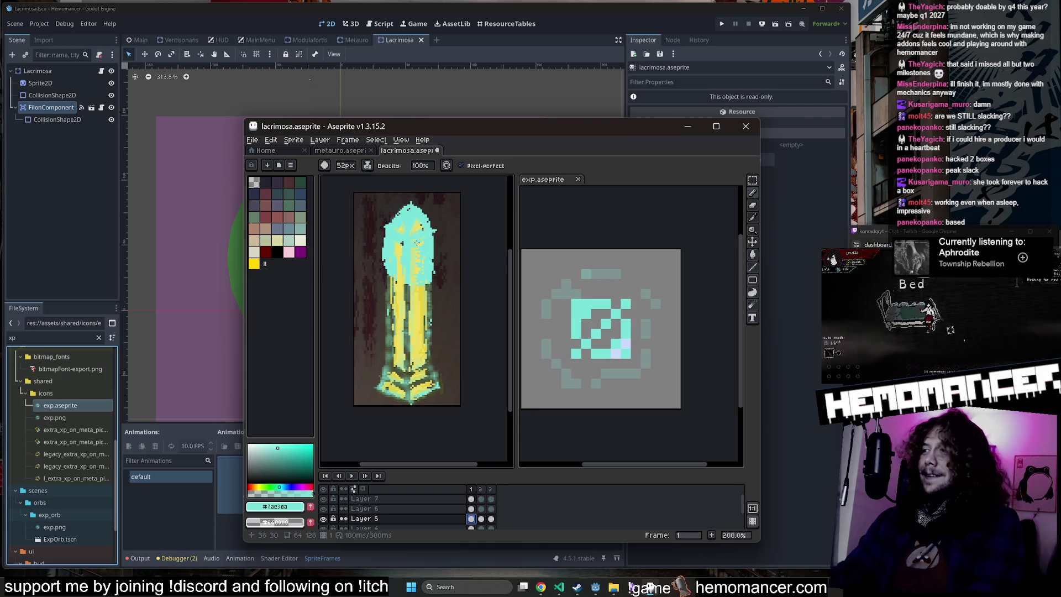
{"action": "key", "text": "ctrl+z"}
{"action": "left_click", "coordinate": [294, 506]}
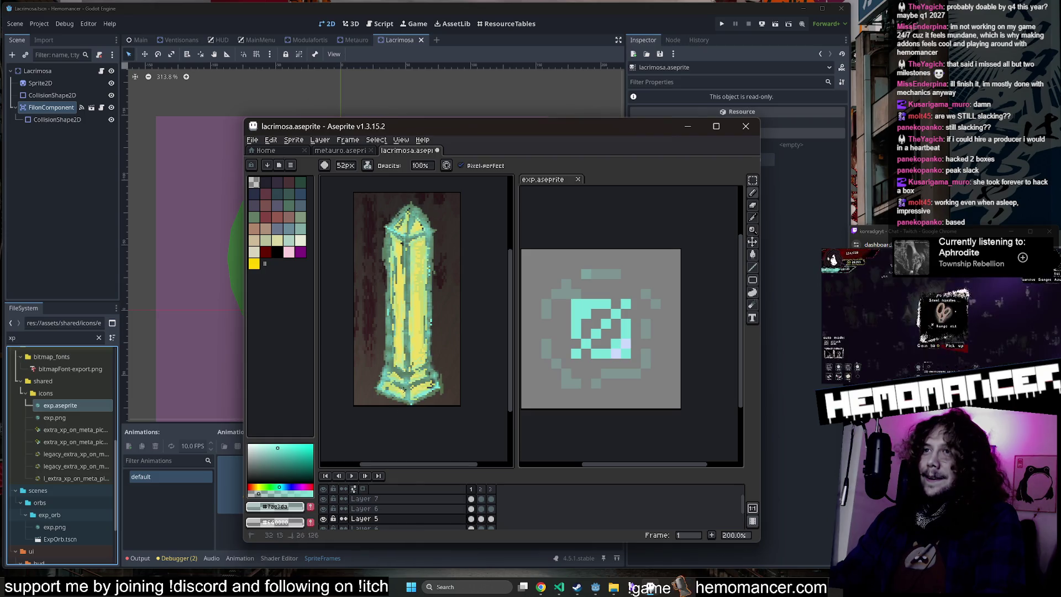
{"action": "key", "text": "ctrl+z"}
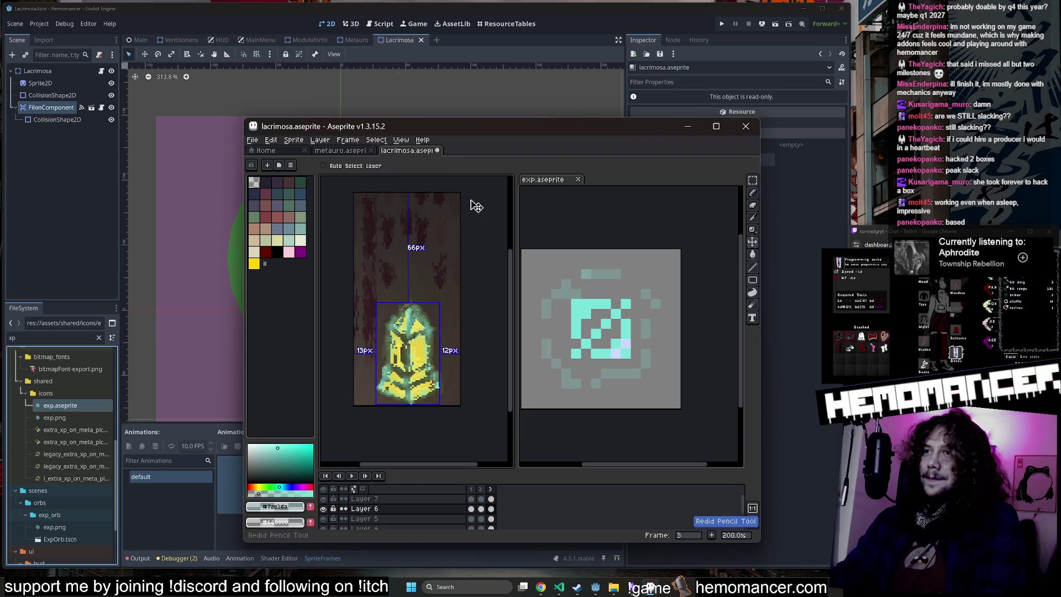
Step: Select Layer 4, try a 15% brush opacity and check the foreground colour
{"action": "left_click", "coordinate": [472, 519]}
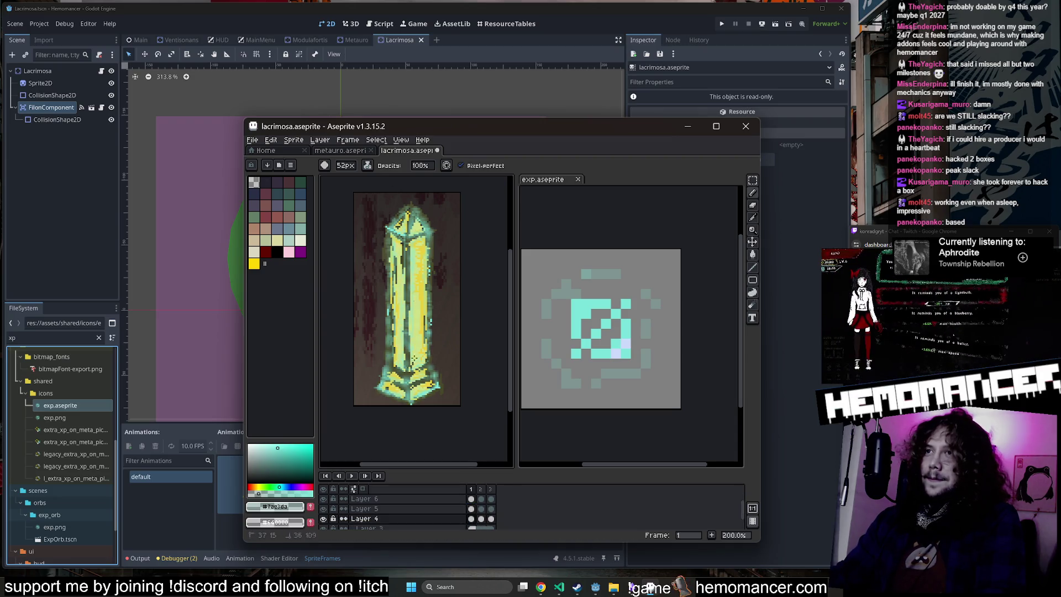
{"action": "key", "text": "1"}
{"action": "key", "text": "5"}
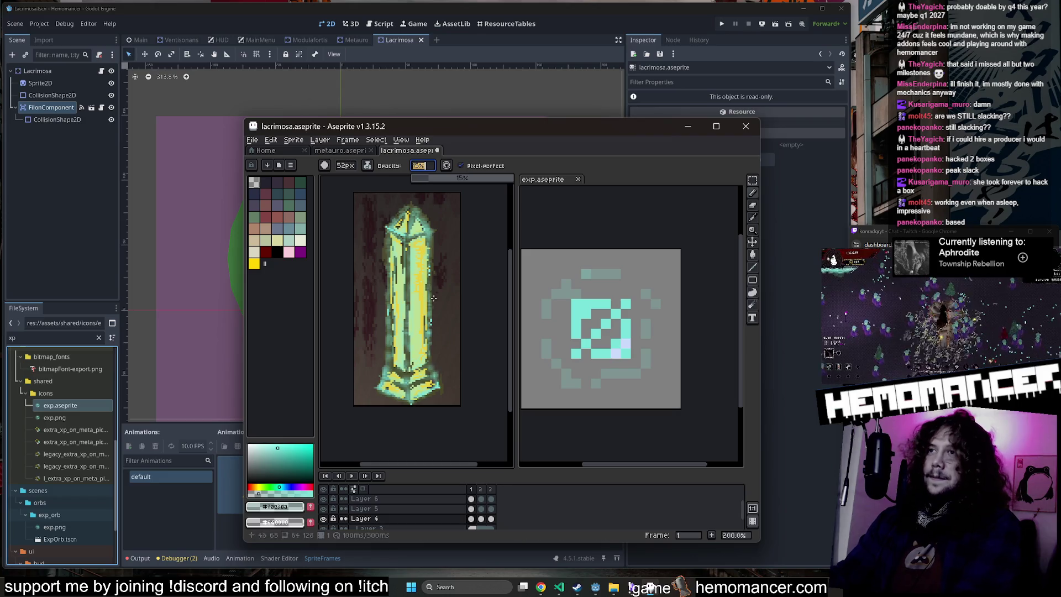
{"action": "key", "text": "period"}
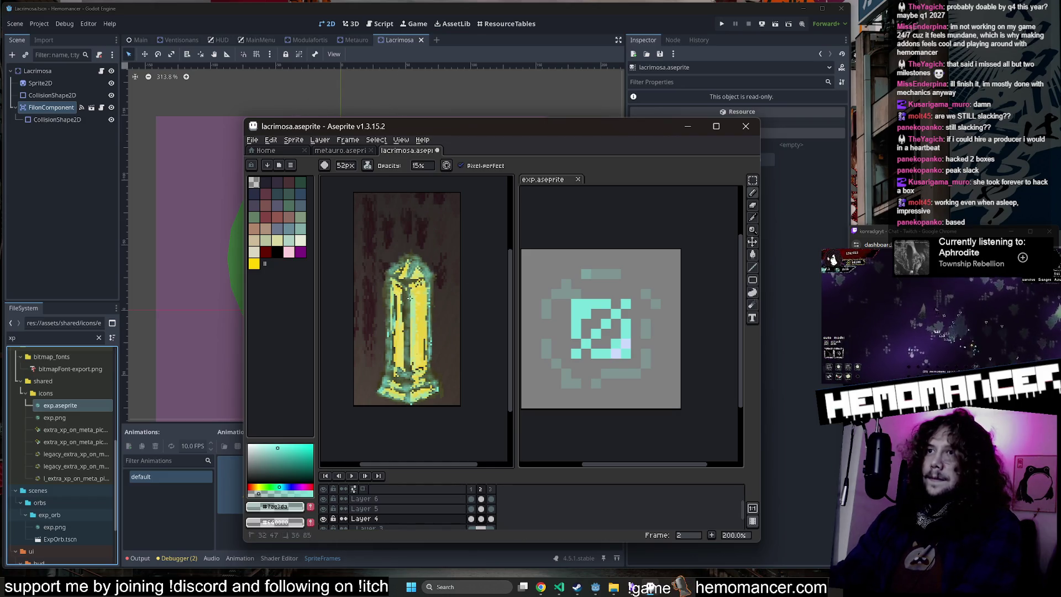
{"action": "left_click", "coordinate": [285, 507]}
{"action": "left_click", "coordinate": [428, 375]}
{"action": "scroll", "coordinate": [420, 311], "scroll_direction": "up", "scroll_amount": 6}
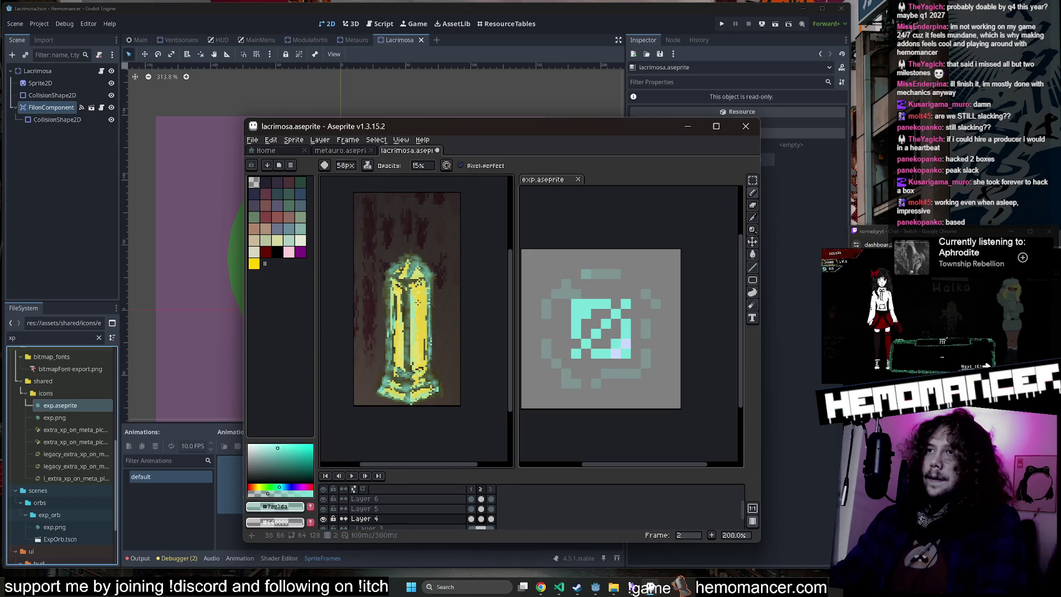
{"action": "key", "text": "Left"}
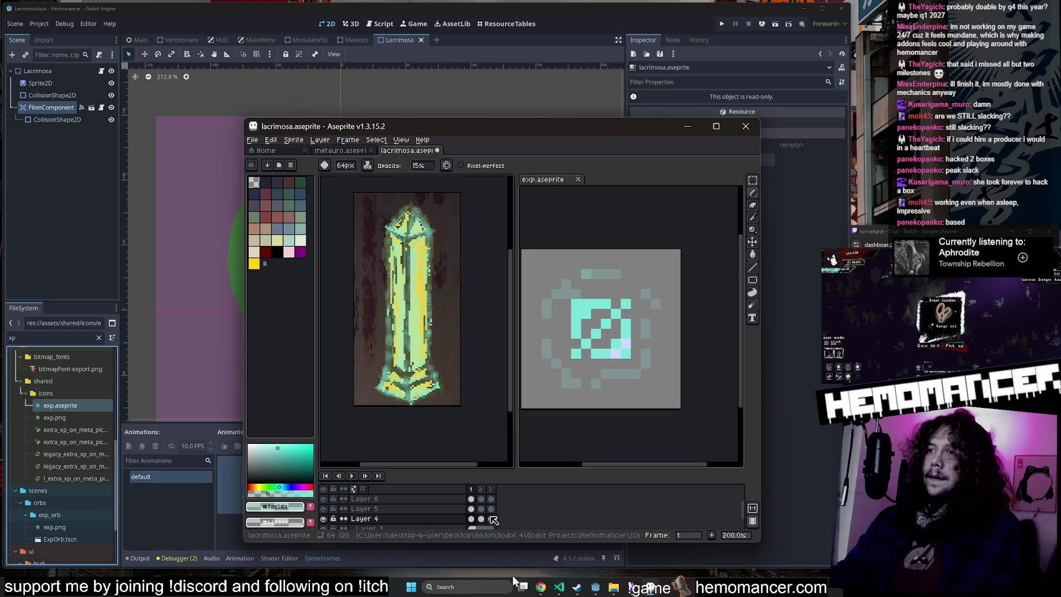
Step: Set paint opacity to 45% and paint a translucent stroke down the crystal on frame 2
{"action": "left_click", "coordinate": [421, 165]}
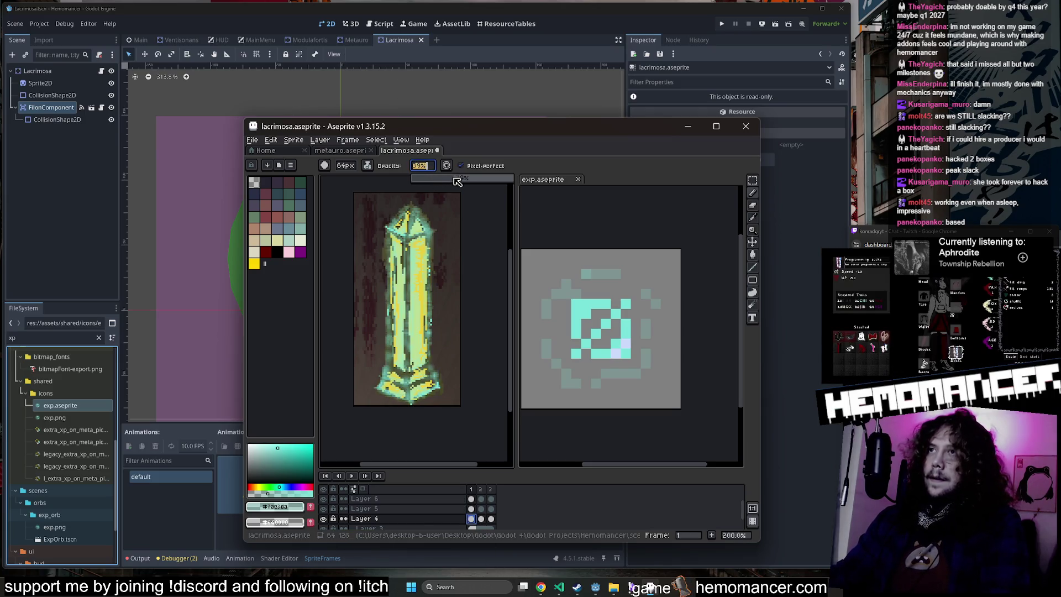
{"action": "type", "text": "45"}
{"action": "key", "text": "Return"}
{"action": "key", "text": "Right"}
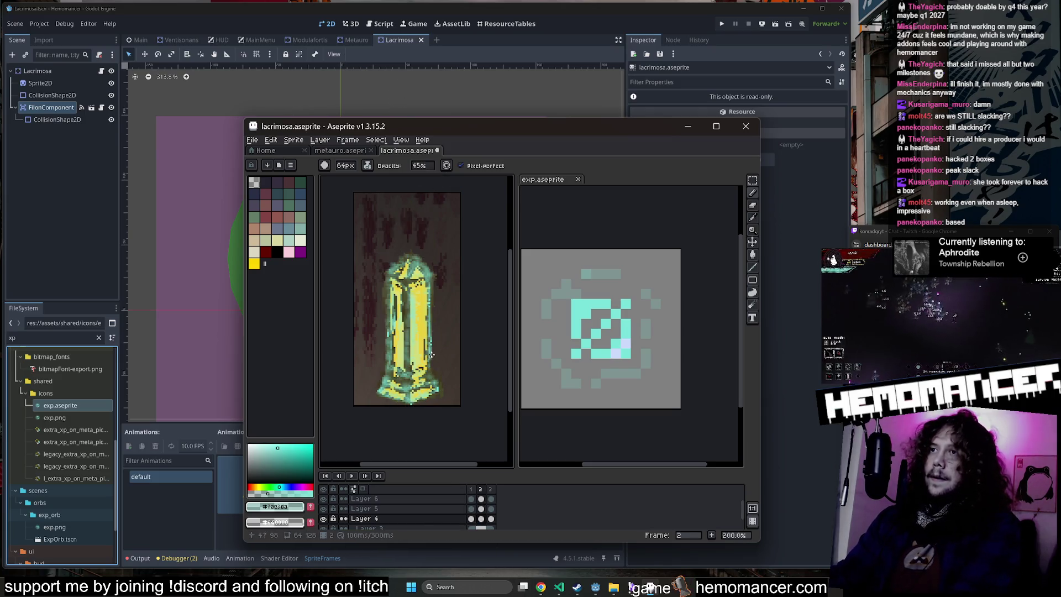
{"action": "left_click_drag", "start_coordinate": [404, 284], "coordinate": [404, 368]}
{"action": "key", "text": "Right"}
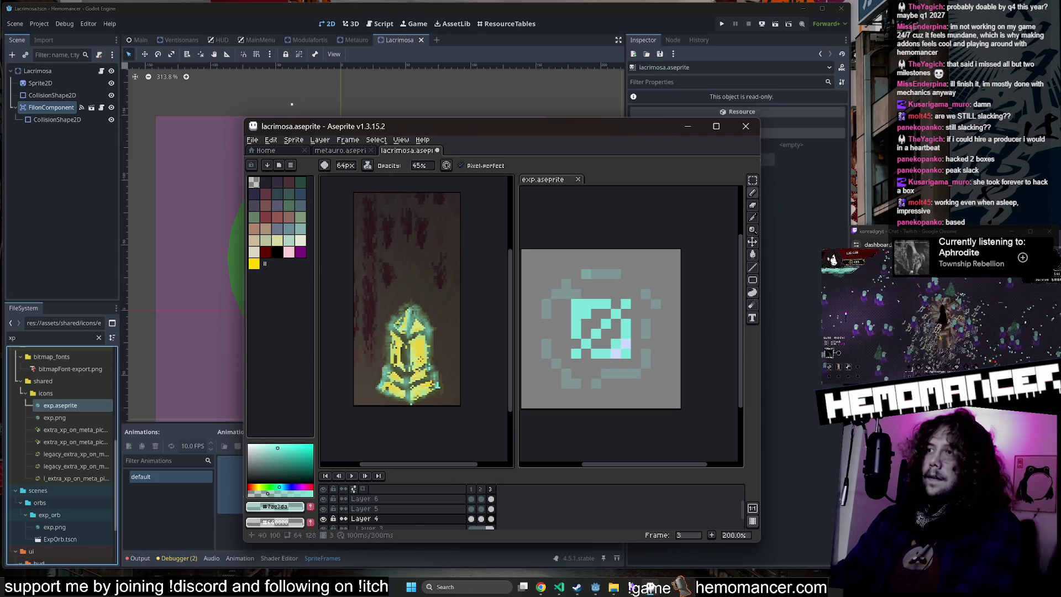
{"action": "key", "text": "Right"}
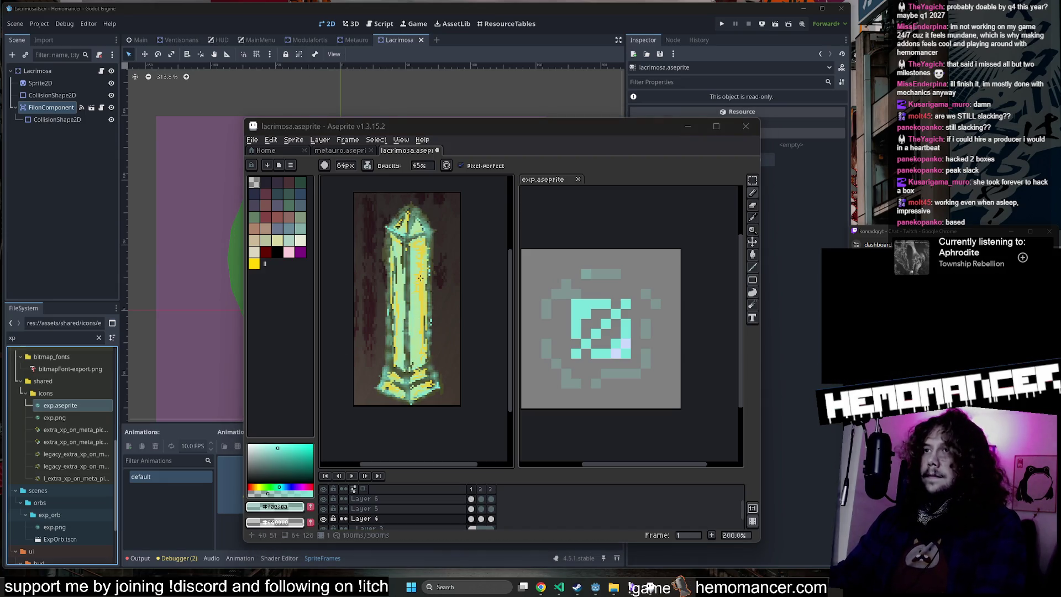
Step: Sample teal from the XP icon and bucket-fill the crystal, undoing a stray background fill
{"action": "left_click", "coordinate": [635, 442]}
{"action": "key", "text": "i"}
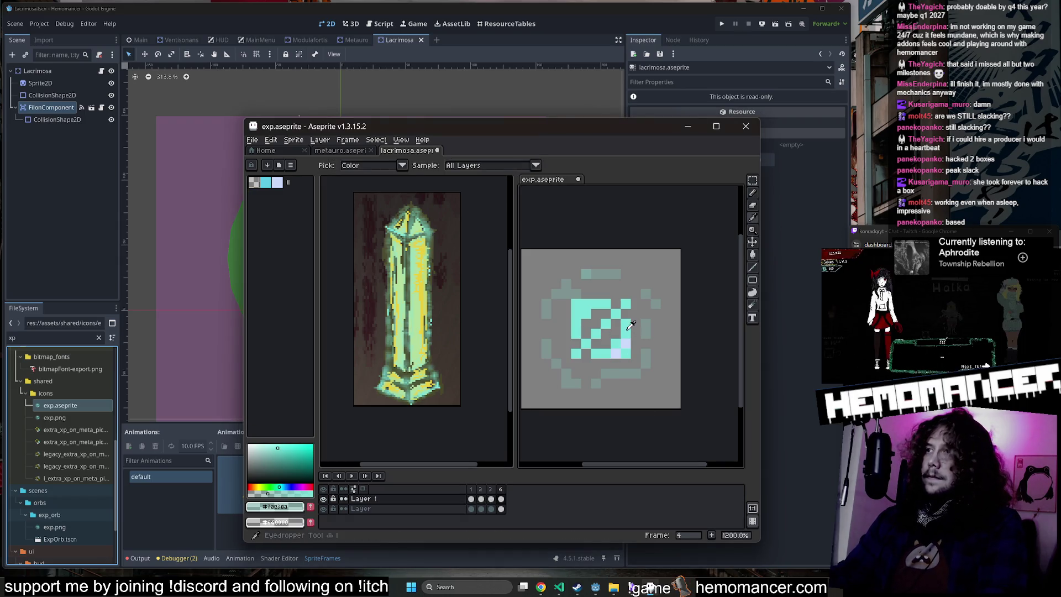
{"action": "key", "text": "g"}
{"action": "left_click", "coordinate": [486, 453]}
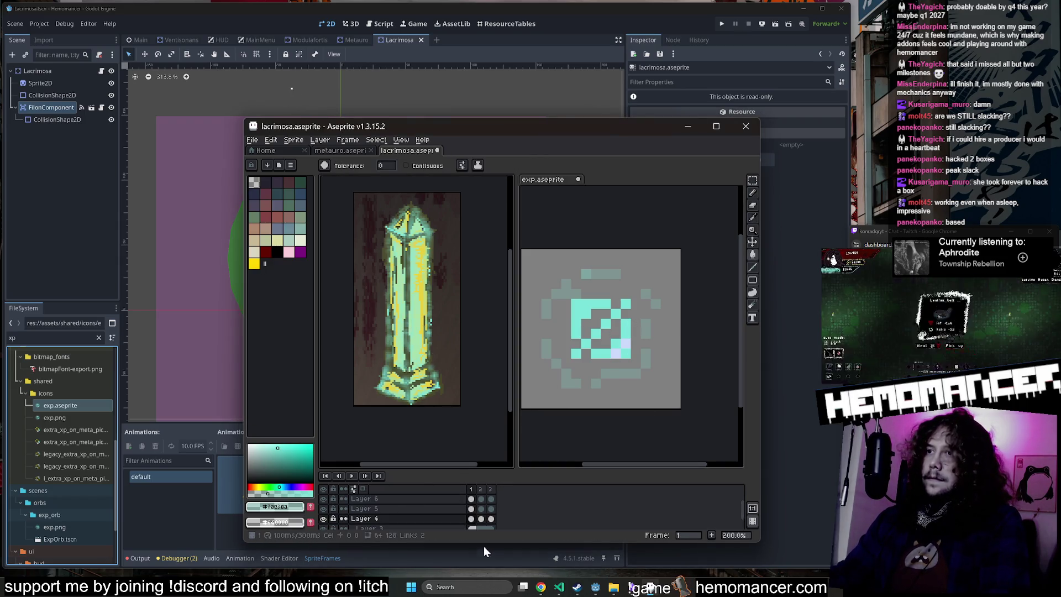
{"action": "left_click", "coordinate": [481, 509]}
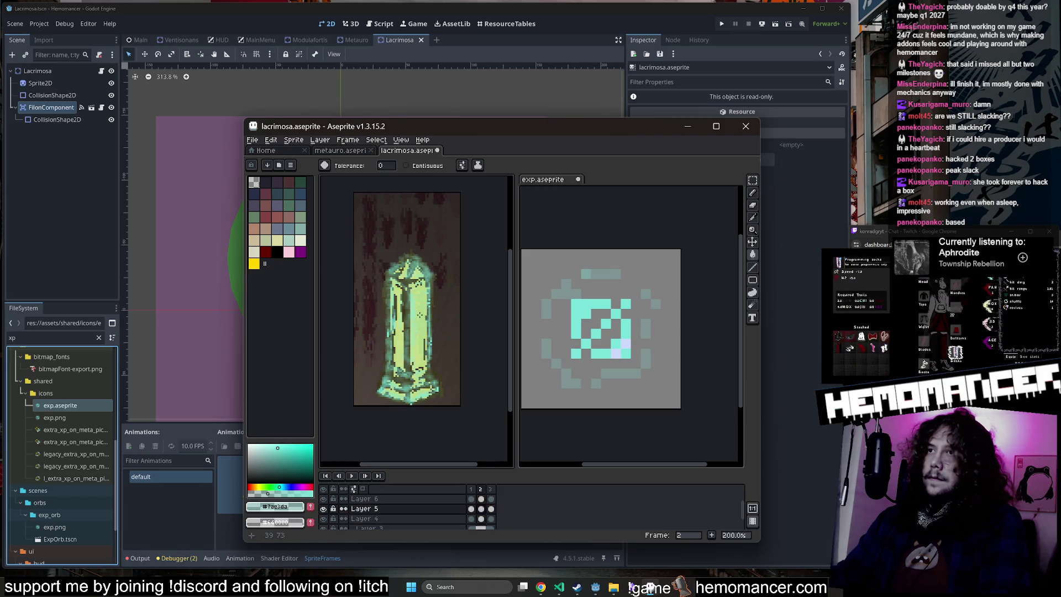
{"action": "key", "text": "Right"}
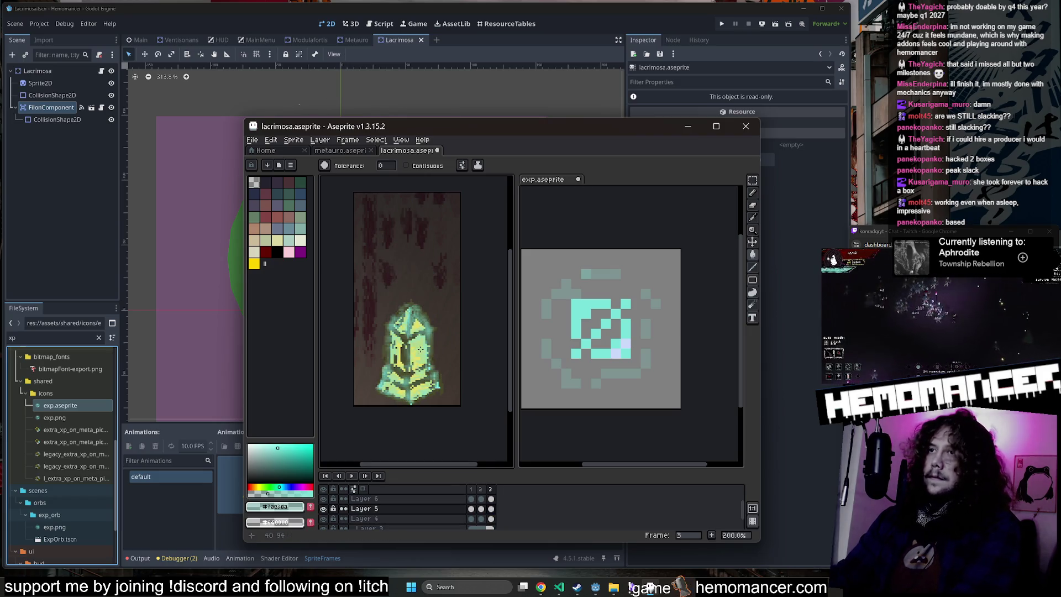
{"action": "left_click", "coordinate": [414, 360]}
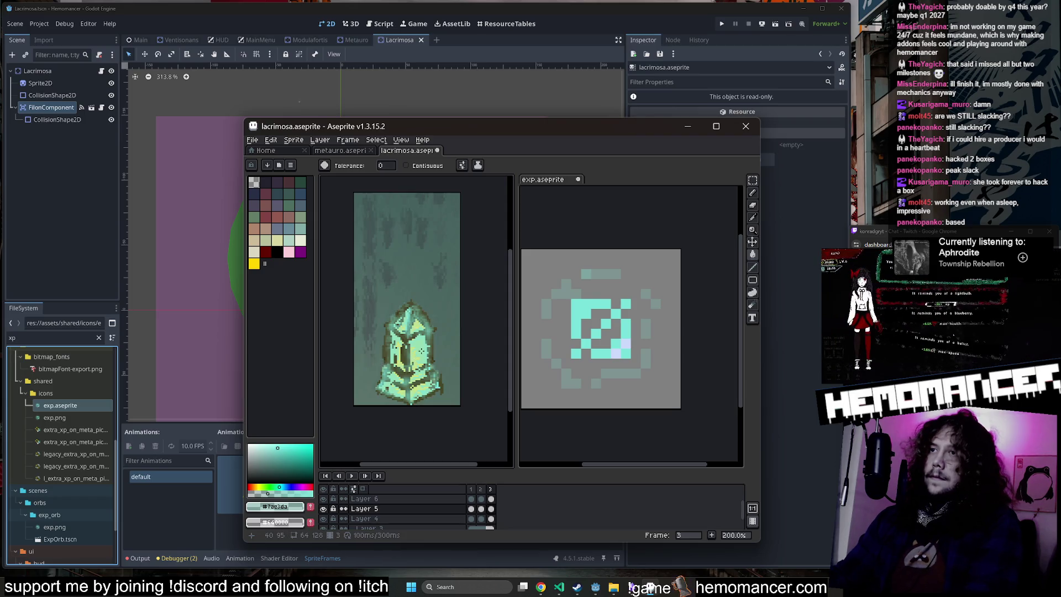
{"action": "key", "text": "ctrl+z"}
{"action": "key", "text": "Left"}
{"action": "key", "text": "Left"}
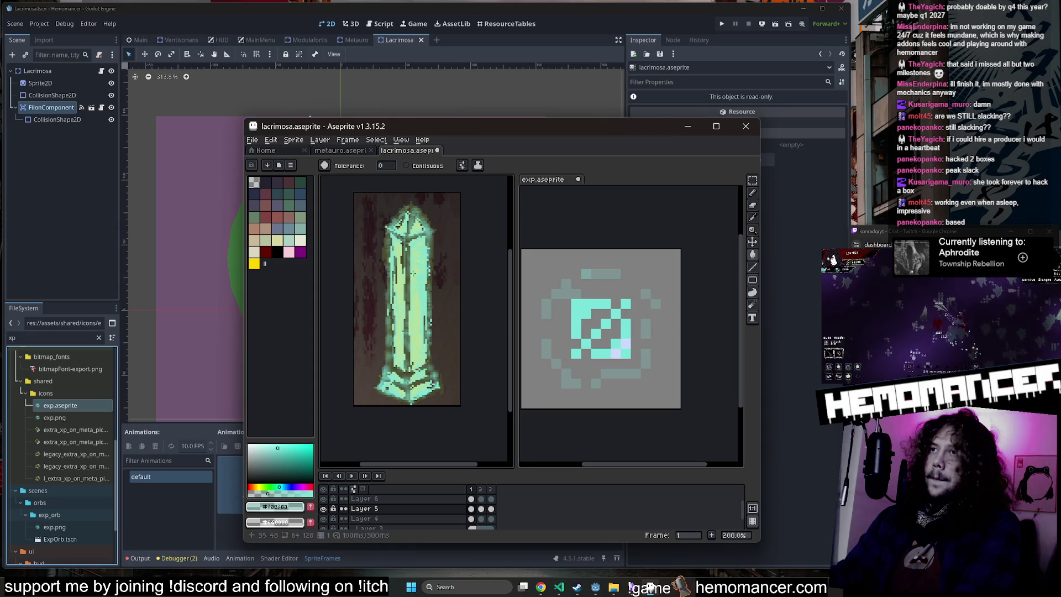
Step: On Layer 4, inspect the teal crystal on frames 2 and 3
{"action": "key", "text": "Down"}
{"action": "scroll", "coordinate": [409, 268], "scroll_direction": "up", "scroll_amount": 3}
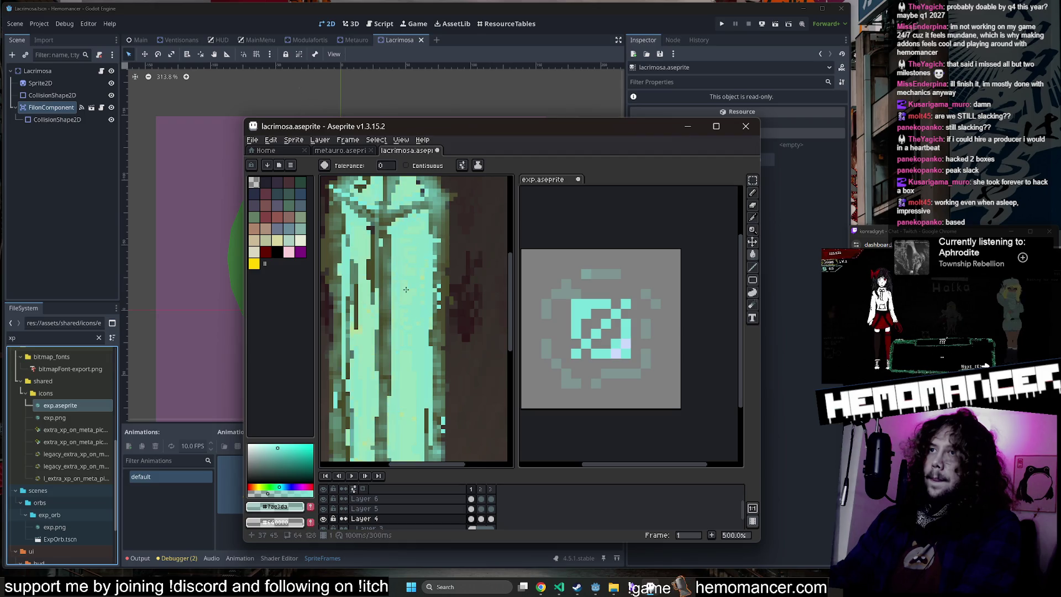
{"action": "key", "text": "Right"}
{"action": "scroll", "coordinate": [410, 375], "scroll_direction": "up", "scroll_amount": 1}
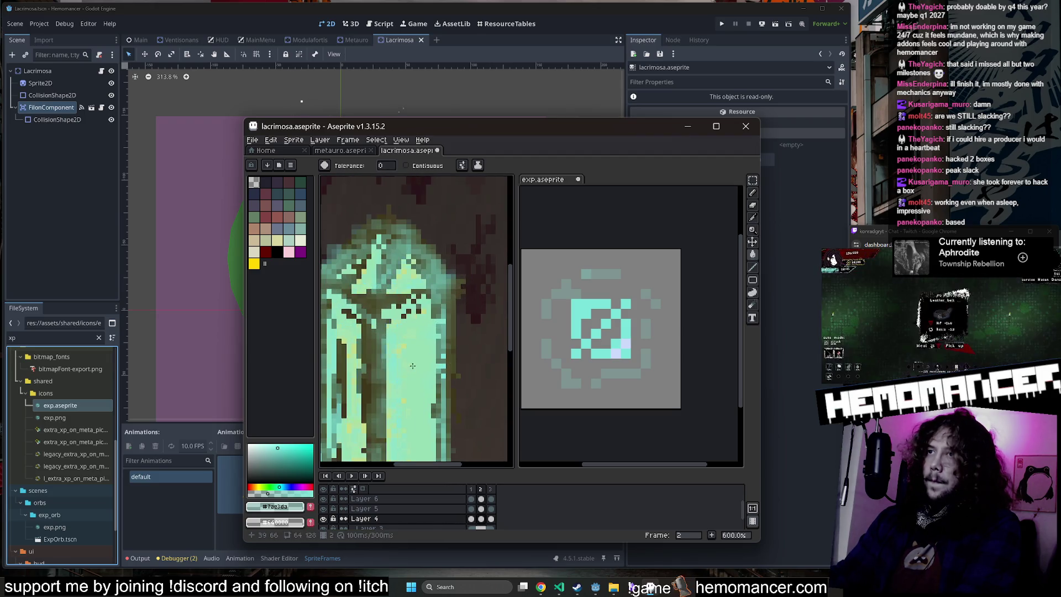
{"action": "scroll", "coordinate": [412, 366], "scroll_direction": "down", "scroll_amount": 4}
{"action": "scroll", "coordinate": [388, 386], "scroll_direction": "up", "scroll_amount": 4}
{"action": "scroll", "coordinate": [375, 378], "scroll_direction": "down", "scroll_amount": 4}
{"action": "key", "text": "Right"}
{"action": "scroll", "coordinate": [388, 376], "scroll_direction": "up", "scroll_amount": 4}
{"action": "scroll", "coordinate": [388, 375], "scroll_direction": "down", "scroll_amount": 3}
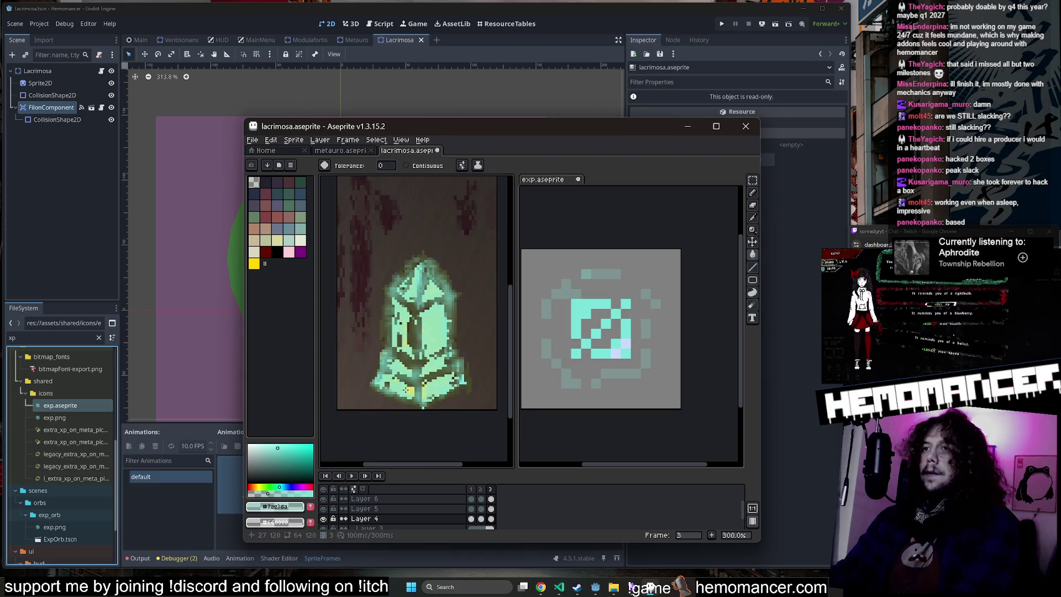
Step: Compare frames again, undoing then redoing the last bucket fill on frame 2
{"action": "key", "text": "Left"}
{"action": "scroll", "coordinate": [415, 357], "scroll_direction": "up", "scroll_amount": 2}
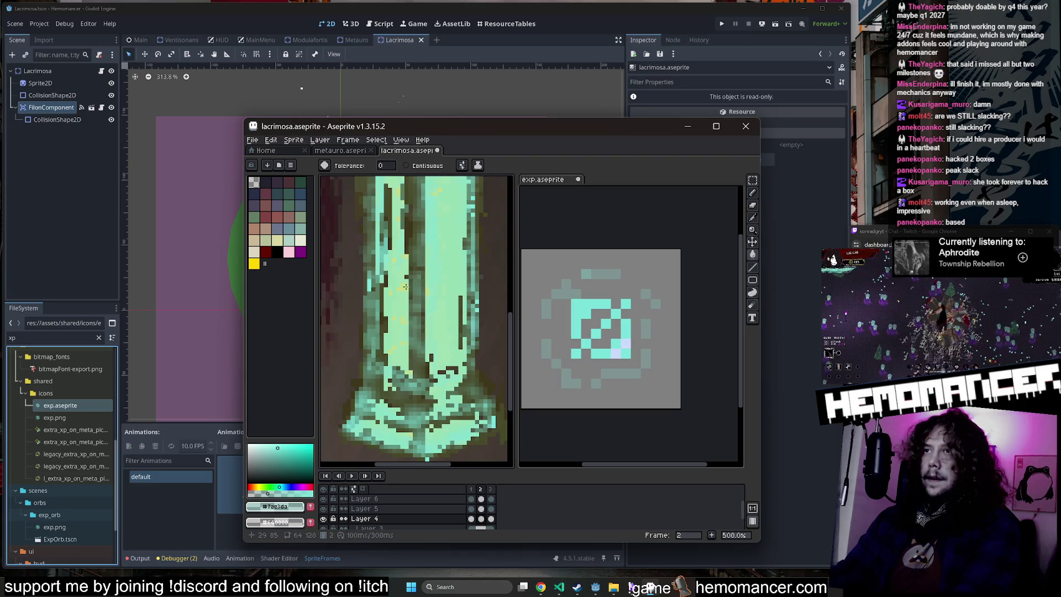
{"action": "scroll", "coordinate": [405, 286], "scroll_direction": "down", "scroll_amount": 2}
{"action": "key", "text": "Left"}
{"action": "key", "text": "Right"}
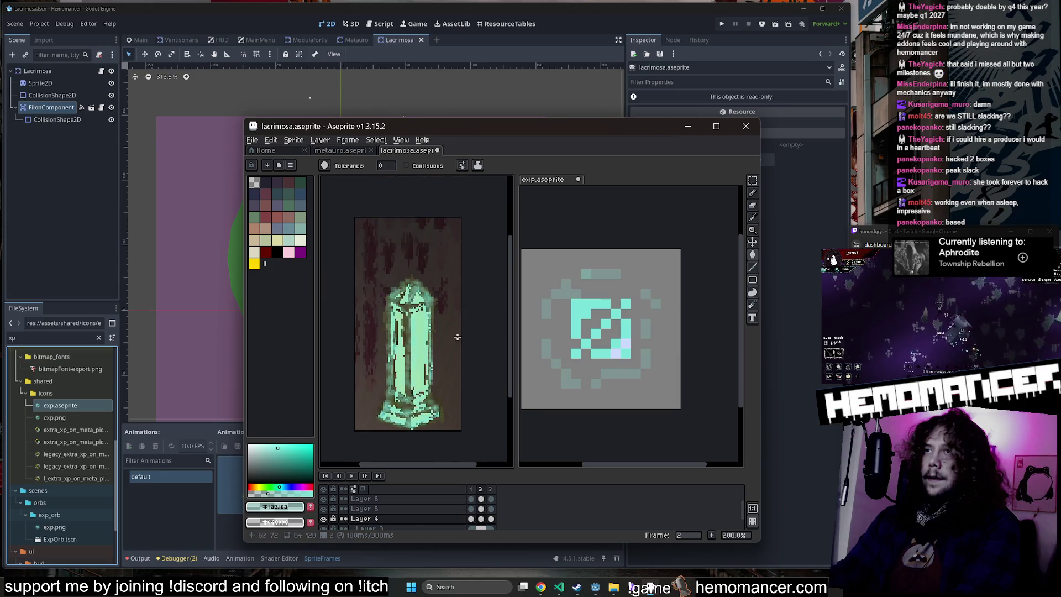
{"action": "scroll", "coordinate": [408, 370], "scroll_direction": "down", "scroll_amount": 1}
{"action": "key", "text": "ctrl+z"}
{"action": "key", "text": "ctrl+y"}
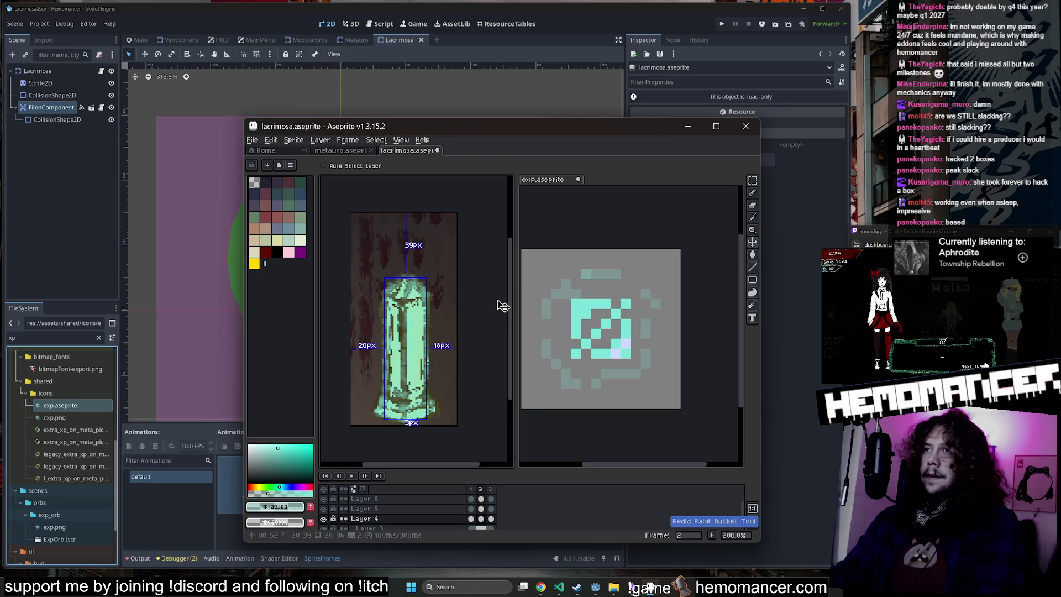
Step: Assign lacrimosa.png as the Lacrimosa Sprite2D's texture in Godot
{"action": "left_click", "coordinate": [495, 100]}
{"action": "scroll", "coordinate": [68, 516], "scroll_direction": "up", "scroll_amount": 10}
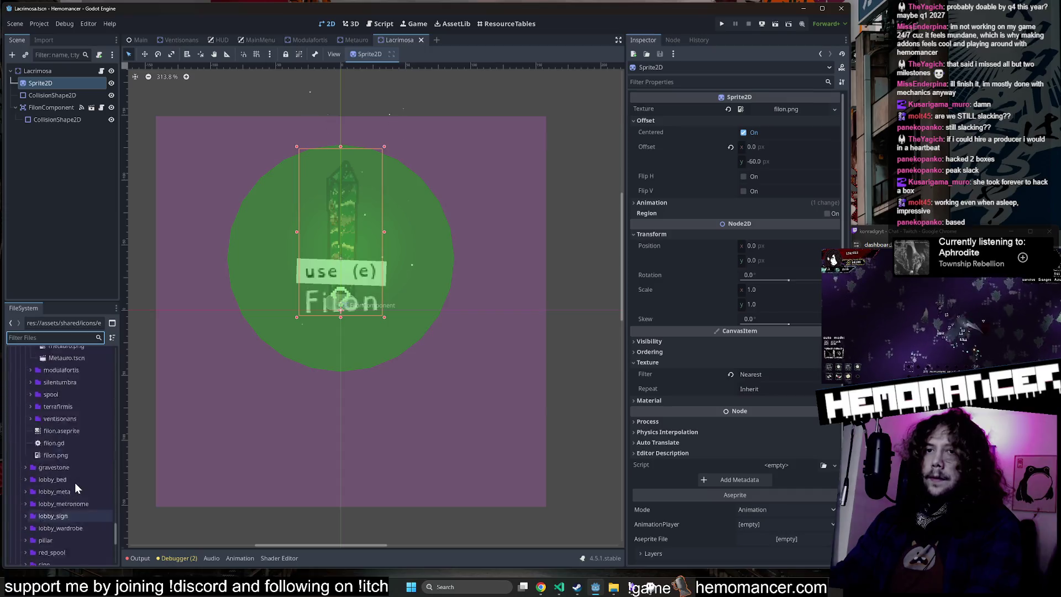
{"action": "scroll", "coordinate": [75, 483], "scroll_direction": "down", "scroll_amount": 10}
{"action": "scroll", "coordinate": [74, 479], "scroll_direction": "down", "scroll_amount": 10}
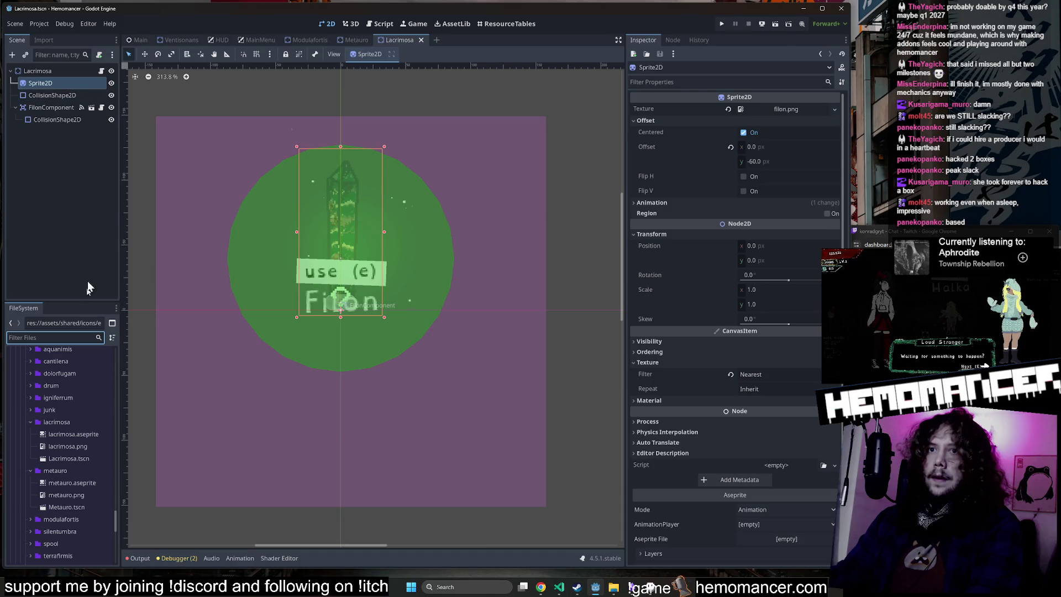
{"action": "left_click_drag", "start_coordinate": [87, 447], "coordinate": [762, 107]}
Step: Open lacrimosa.aseprite in Aseprite, then quit Aseprite without saving exp.aseprite
{"action": "left_click", "coordinate": [84, 435]}
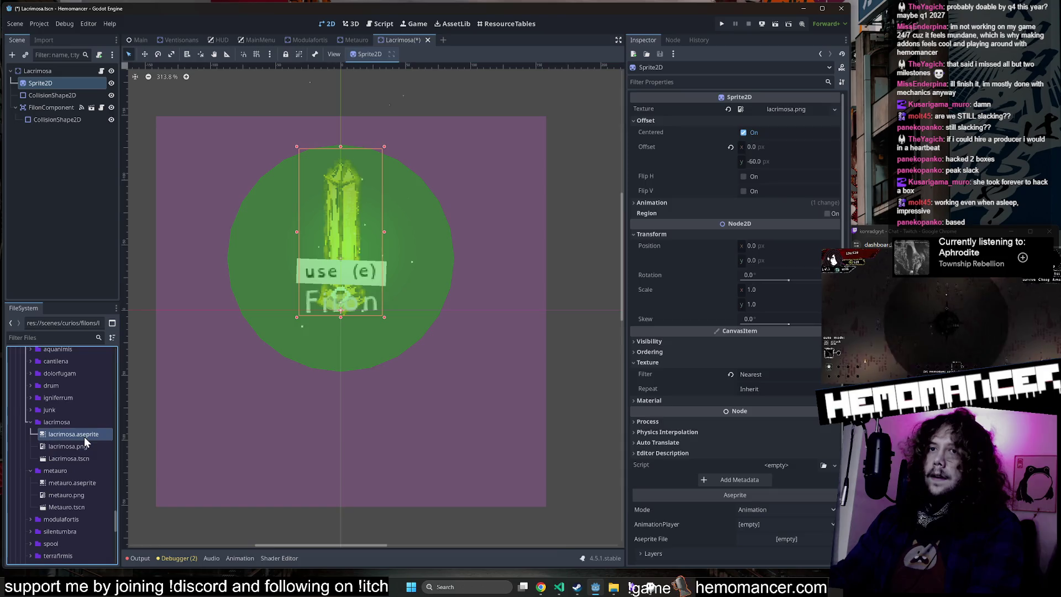
{"action": "right_click", "coordinate": [84, 434]}
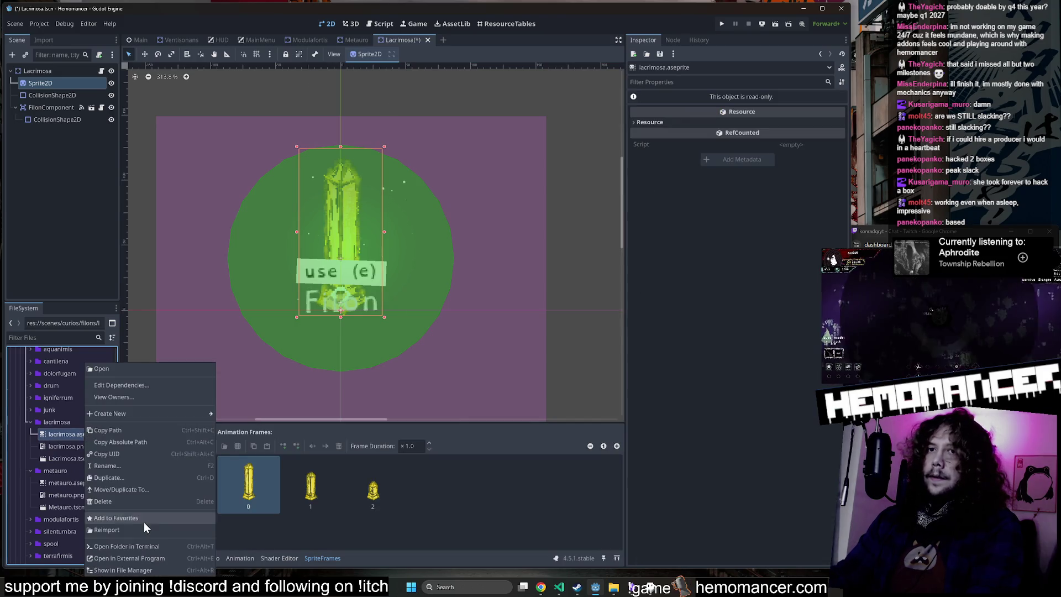
{"action": "left_click", "coordinate": [152, 557]}
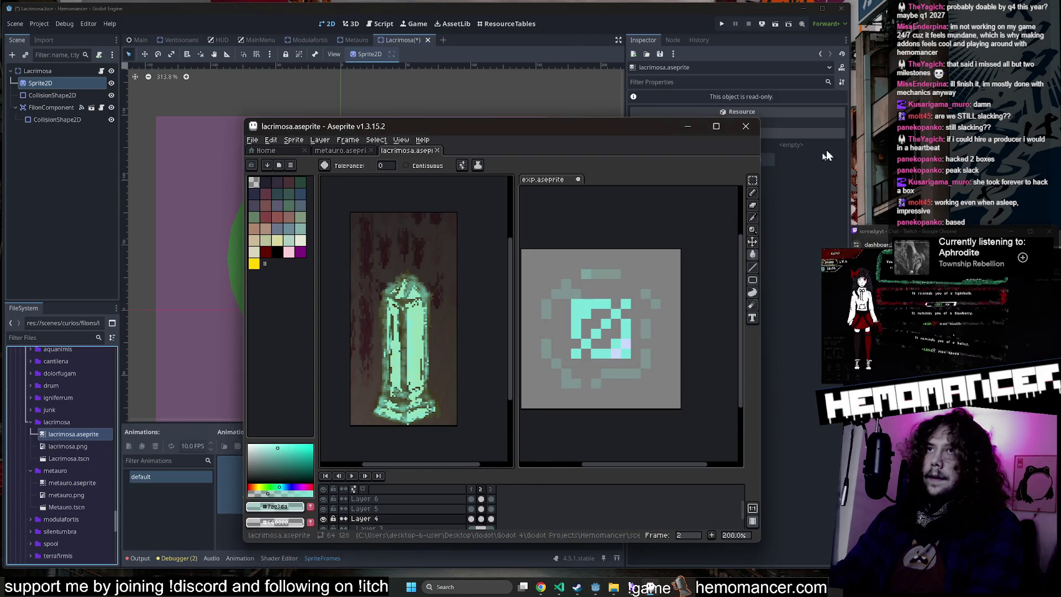
{"action": "left_click", "coordinate": [744, 128]}
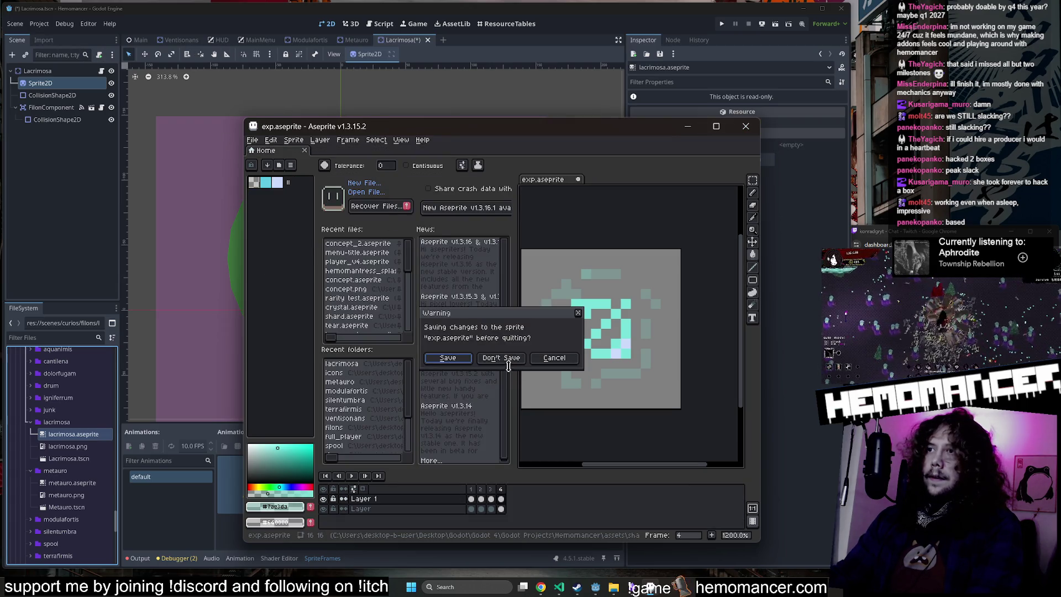
{"action": "left_click", "coordinate": [502, 359]}
Step: Reimport lacrimosa.aseprite, reselect the Sprite2D node and save the Lacrimosa scene
{"action": "left_click", "coordinate": [44, 40]}
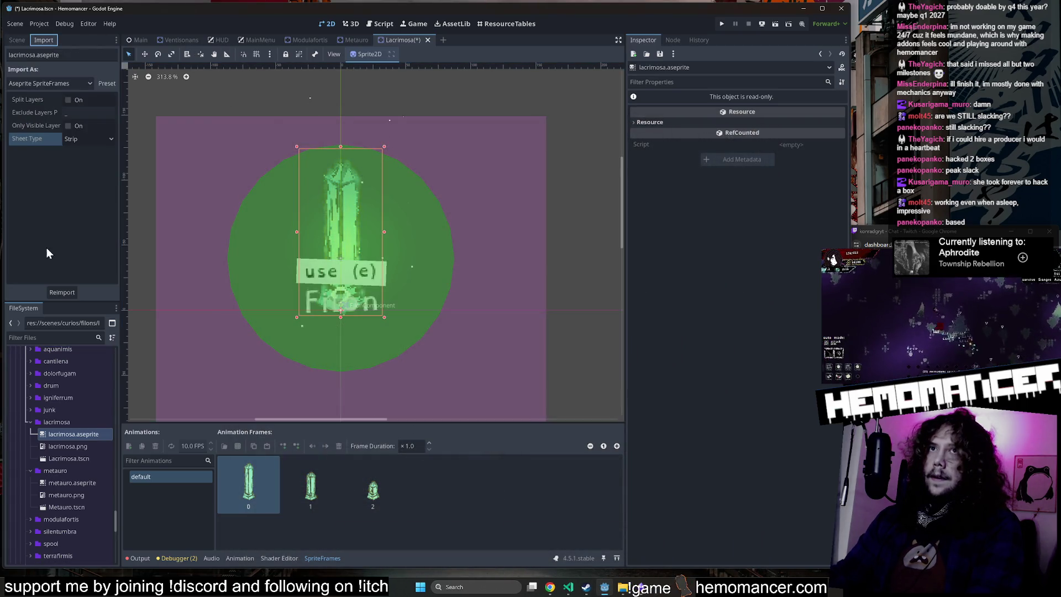
{"action": "left_click", "coordinate": [71, 290]}
{"action": "left_click", "coordinate": [83, 446]}
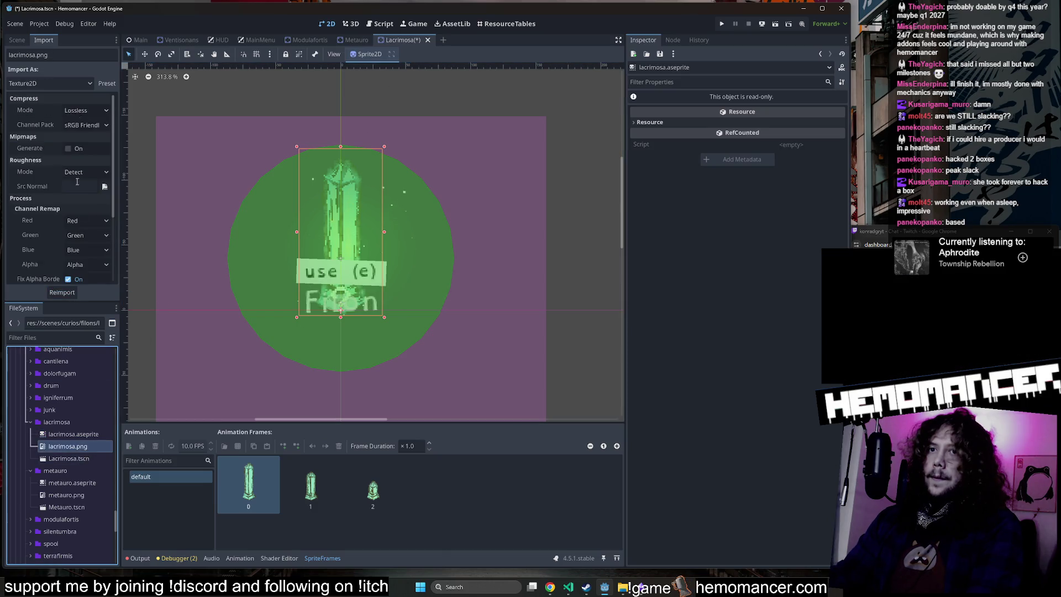
{"action": "left_click", "coordinate": [17, 40]}
{"action": "left_click", "coordinate": [47, 82]}
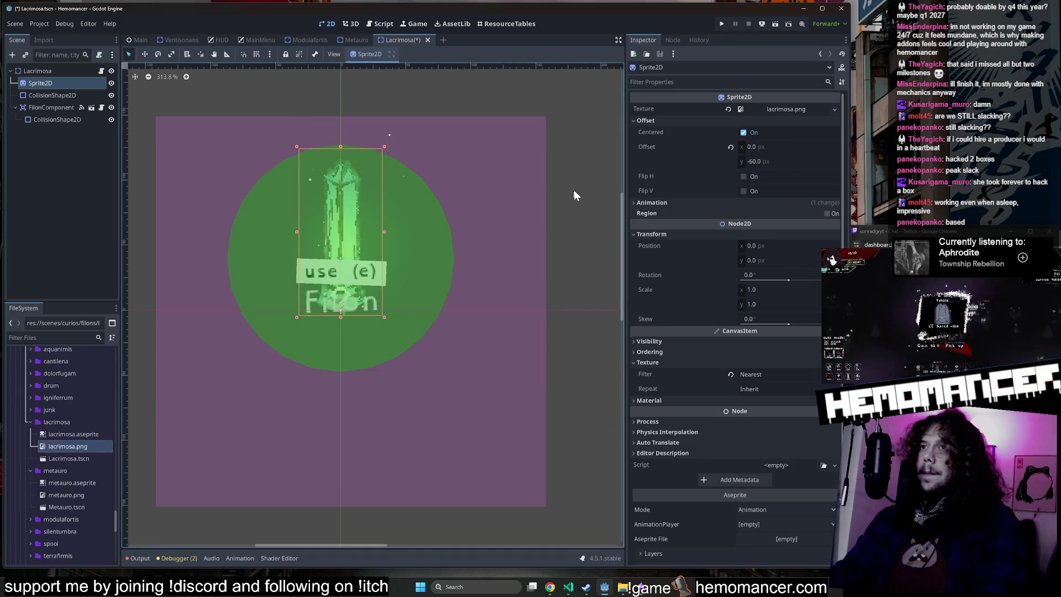
{"action": "key", "text": "ctrl+s"}
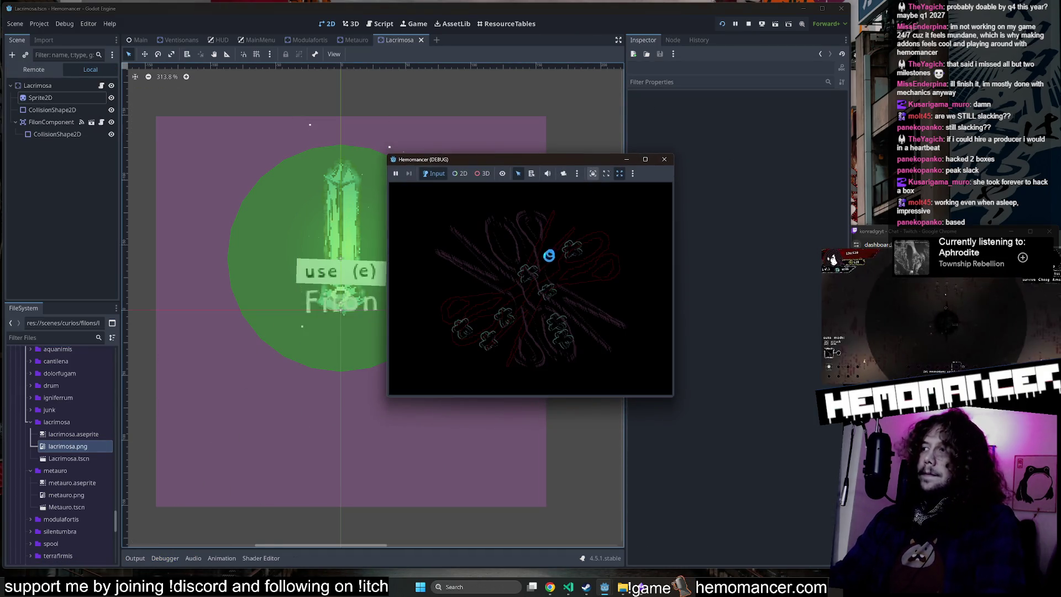
Step: Enlarge the Hemomancer game window and start gameplay from the menu
{"action": "mouse_move", "coordinate": [388, 396]}
{"action": "left_mouse_down"}
{"action": "mouse_move", "coordinate": [134, 534]}
{"action": "mouse_move", "coordinate": [166, 539]}
{"action": "mouse_move", "coordinate": [107, 561]}
{"action": "left_mouse_up"}
{"action": "left_click", "coordinate": [683, 154]}
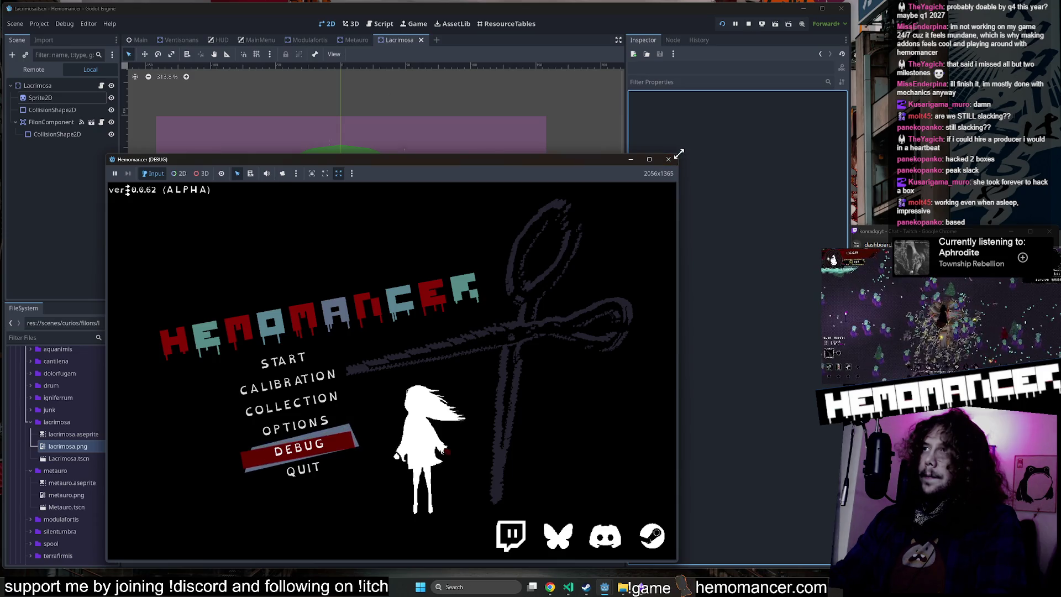
{"action": "left_click_drag", "start_coordinate": [679, 153], "coordinate": [815, 25]}
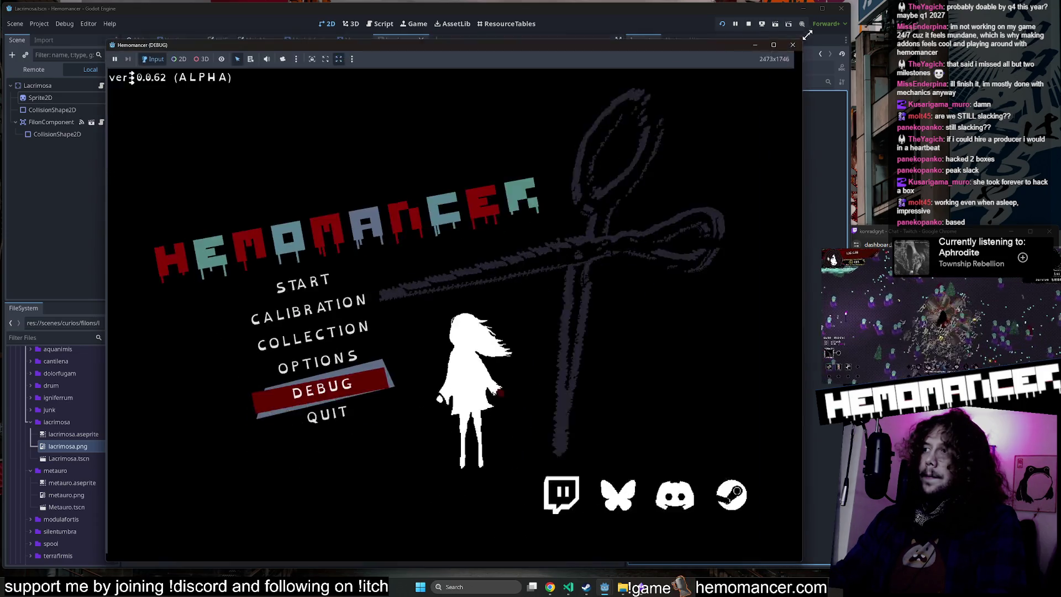
{"action": "key", "text": "Return"}
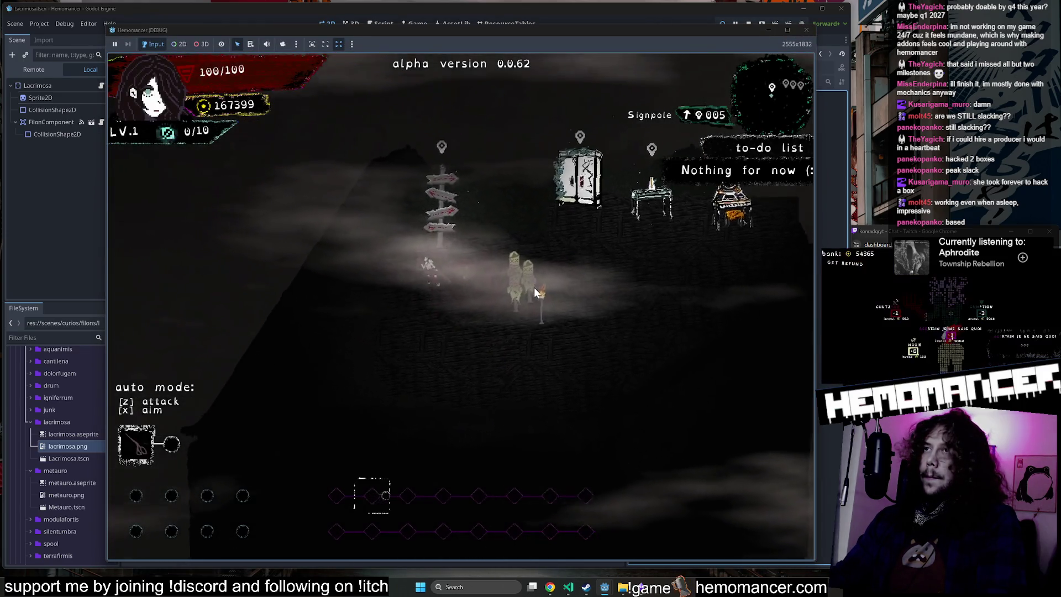
Step: Move through the filon field and pick an upgrade on reaching level 2
{"action": "key", "text": "Right"}
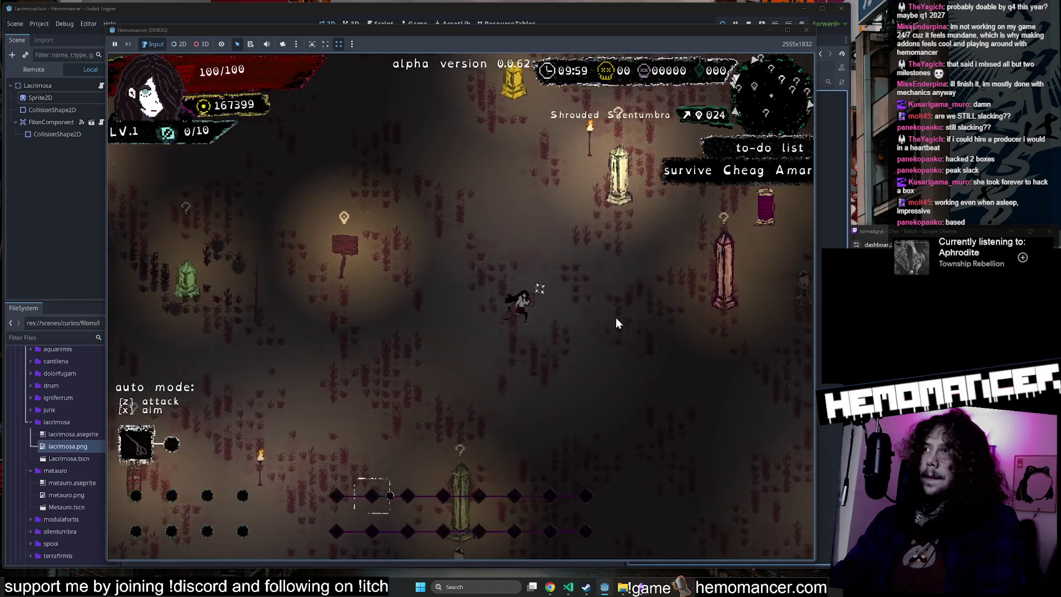
{"action": "key", "text": "Up"}
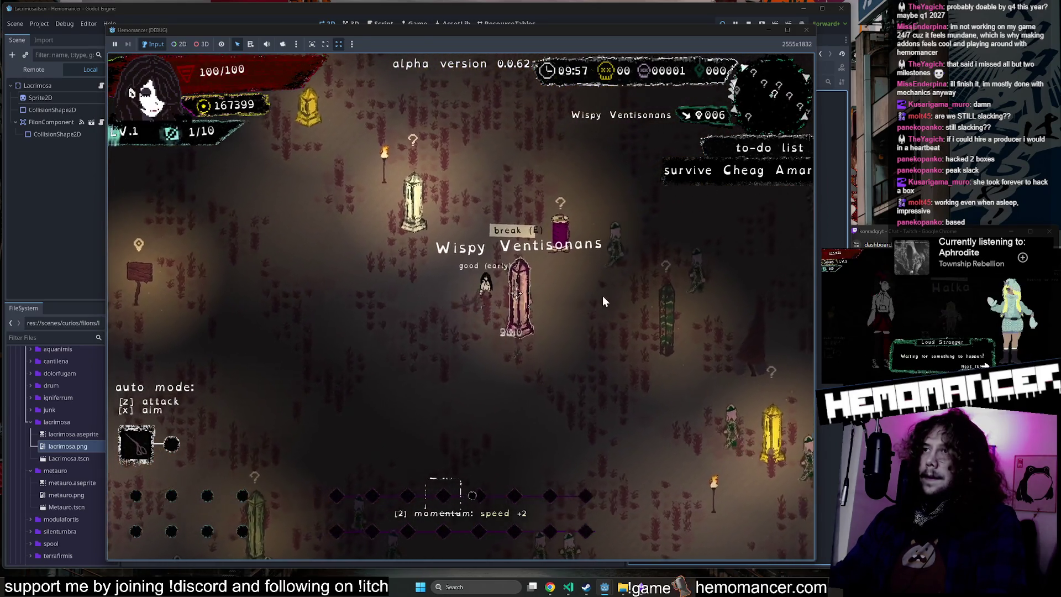
{"action": "key", "text": "Down"}
{"action": "key", "text": "Left"}
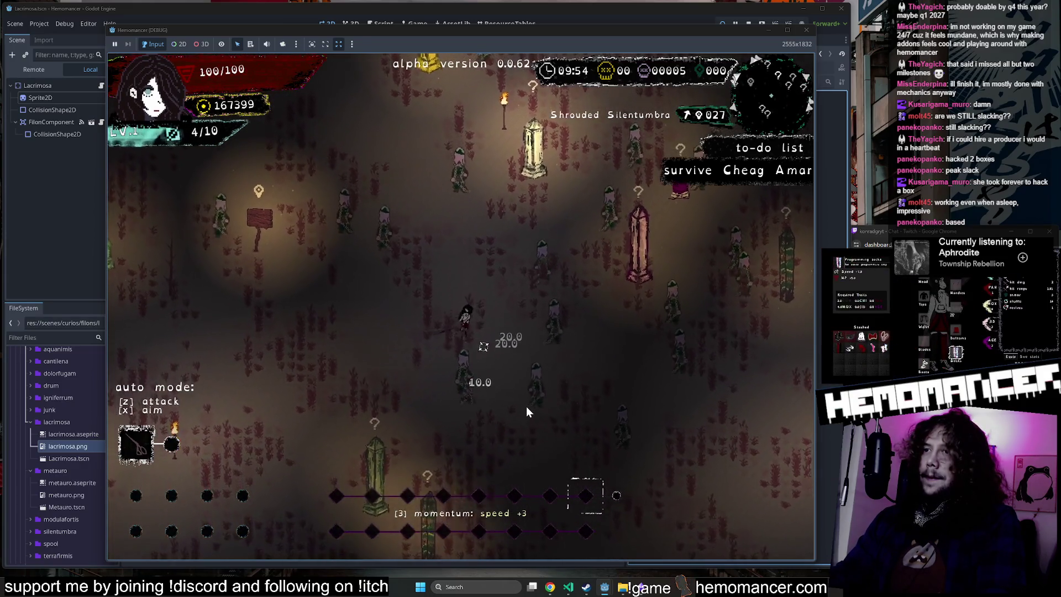
{"action": "key", "text": "Up"}
{"action": "key", "text": "Right"}
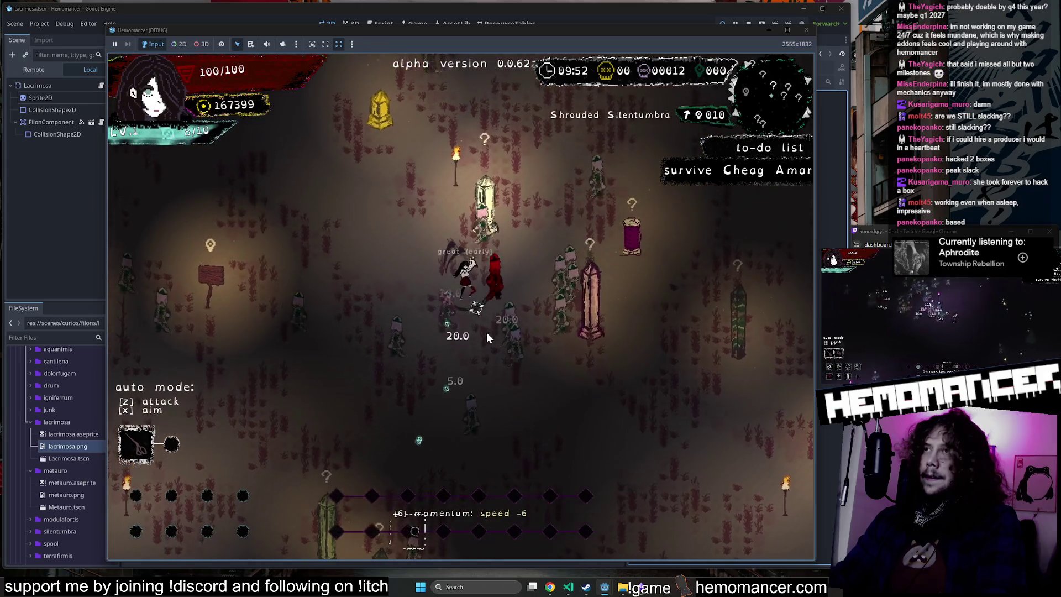
{"action": "key", "text": "Up"}
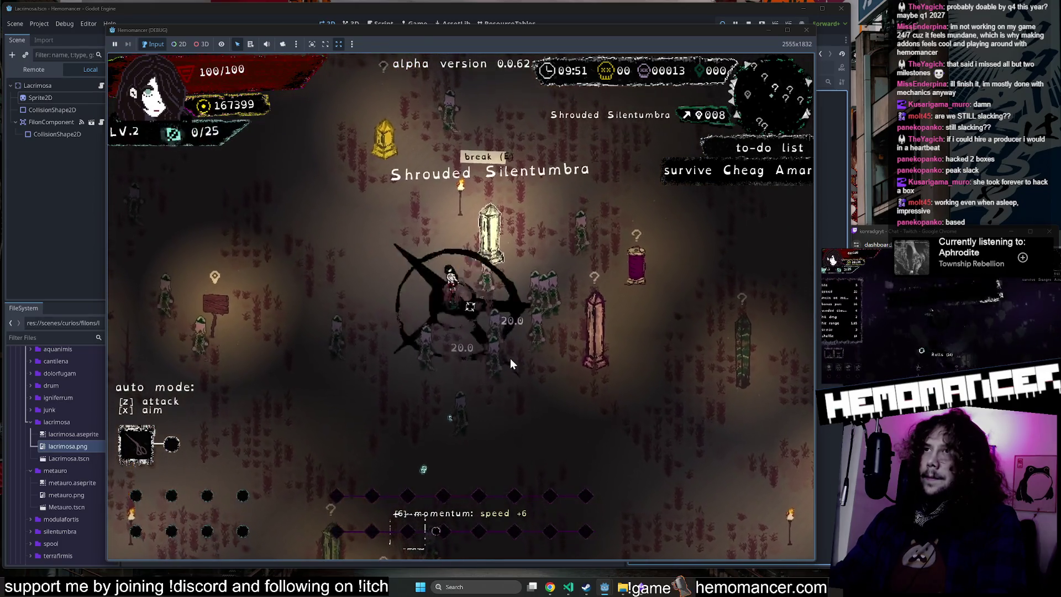
{"action": "left_click", "coordinate": [382, 293]}
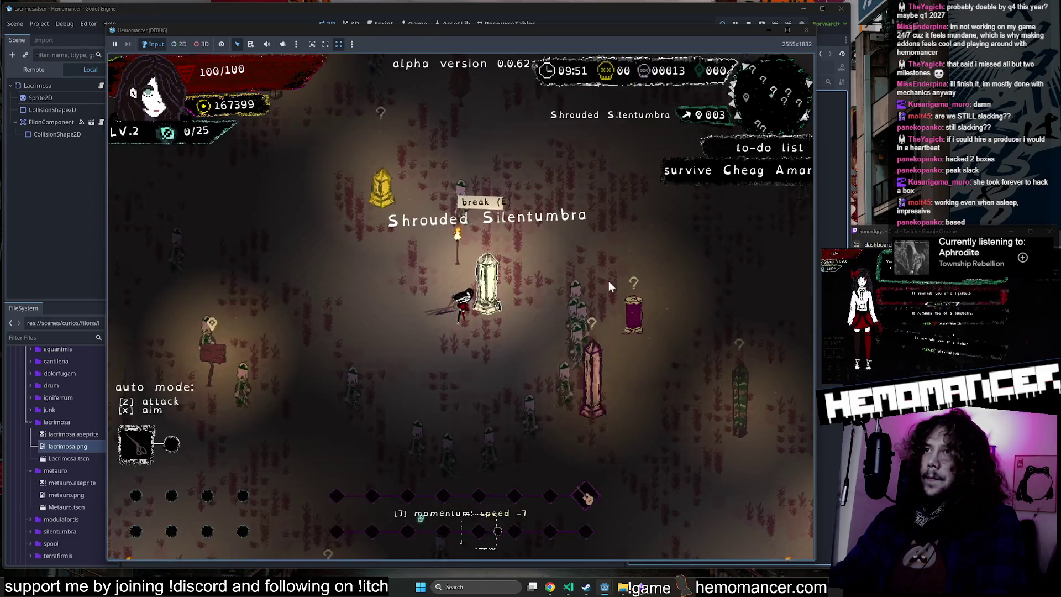
Step: Keep fighting through the field and pick an upgrade on reaching level 3
{"action": "key", "text": "Down"}
{"action": "key", "text": "Right"}
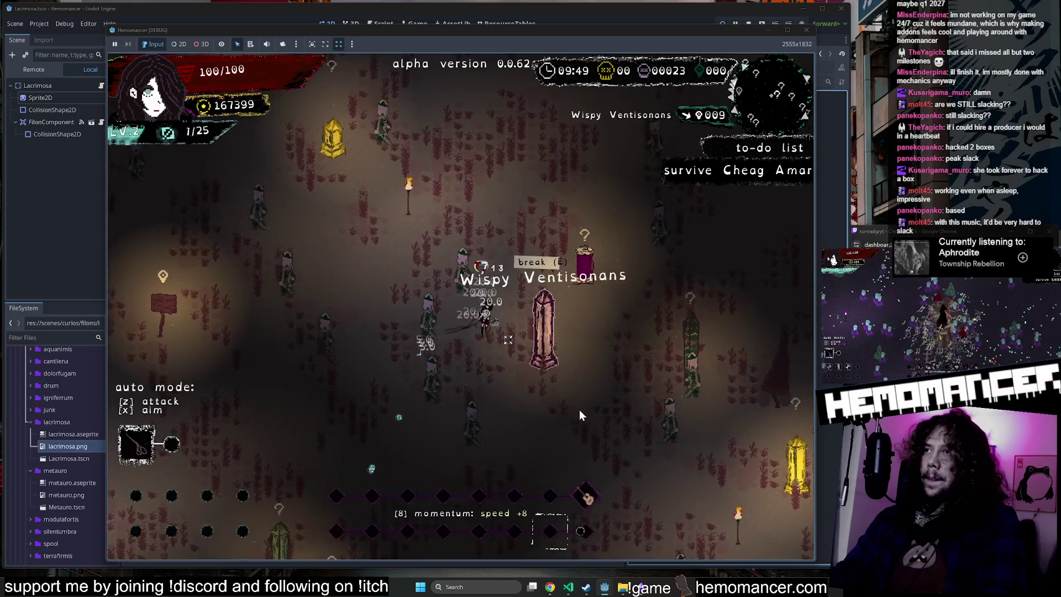
{"action": "key", "text": "Up"}
{"action": "key", "text": "Left"}
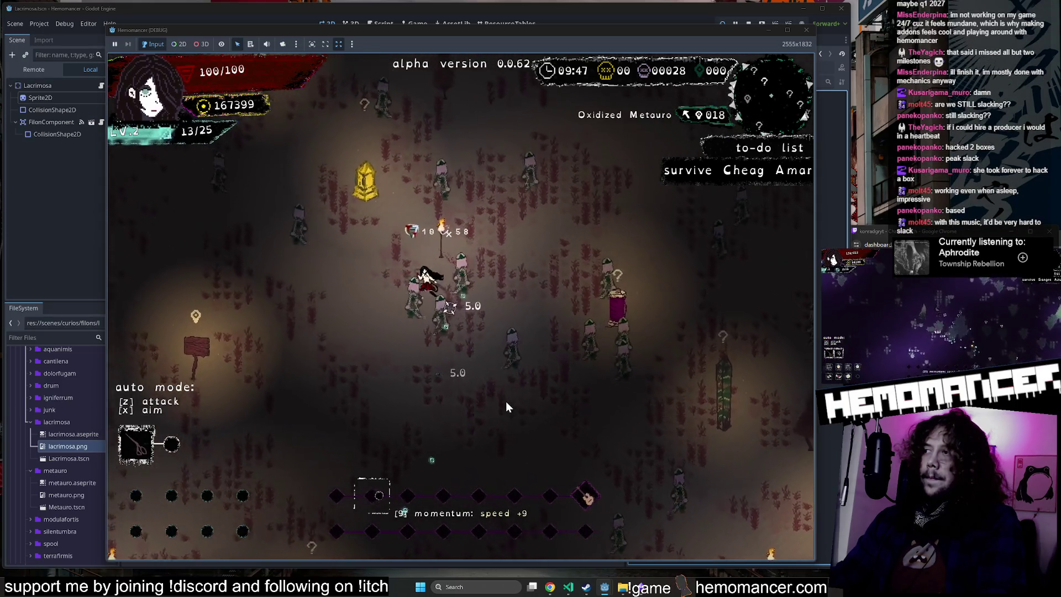
{"action": "key", "text": "Left"}
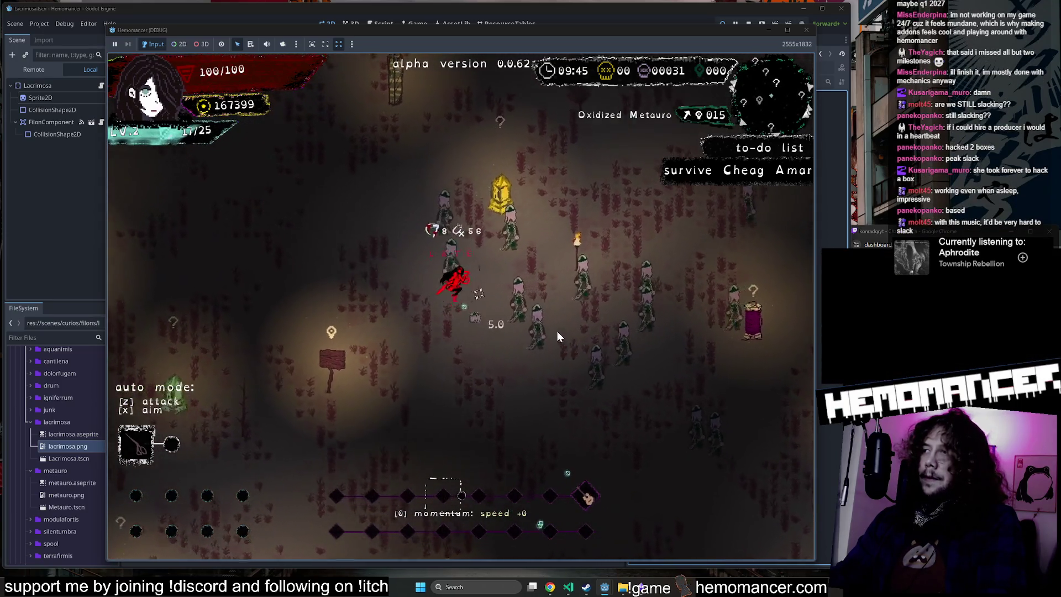
{"action": "key", "text": "Up"}
{"action": "key", "text": "Right"}
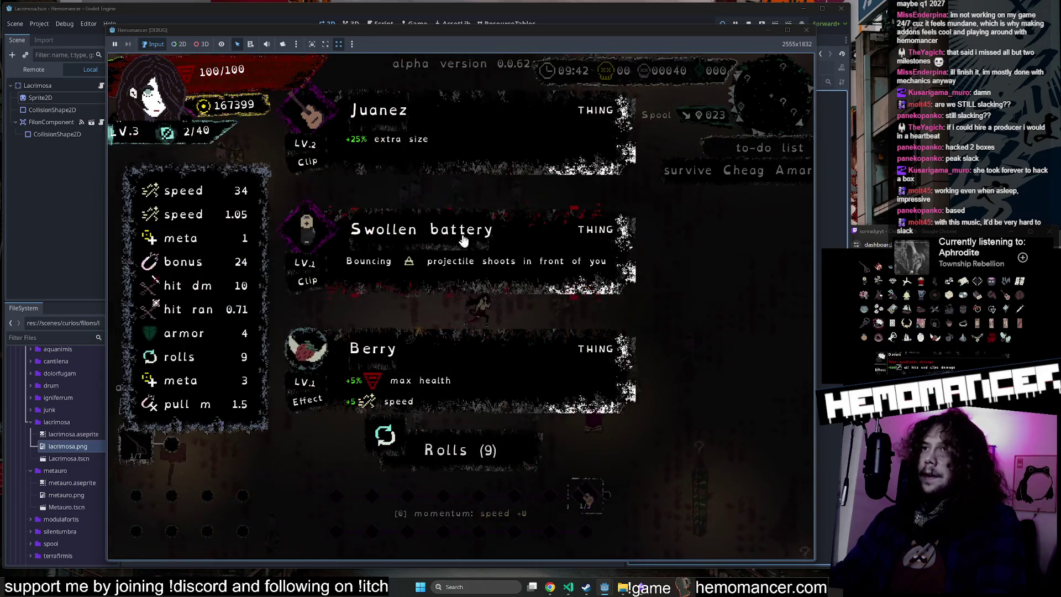
{"action": "left_click", "coordinate": [560, 340]}
Step: Move across the field a bit more, then alt+Tab to the code editor
{"action": "key", "text": "Up"}
{"action": "key", "text": "Left"}
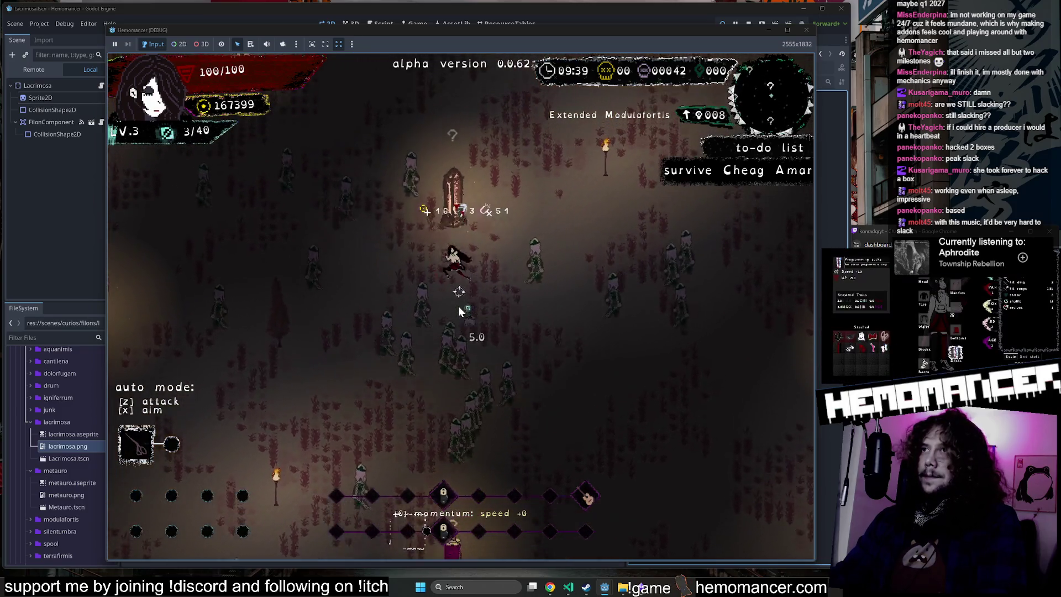
{"action": "key", "text": "Right"}
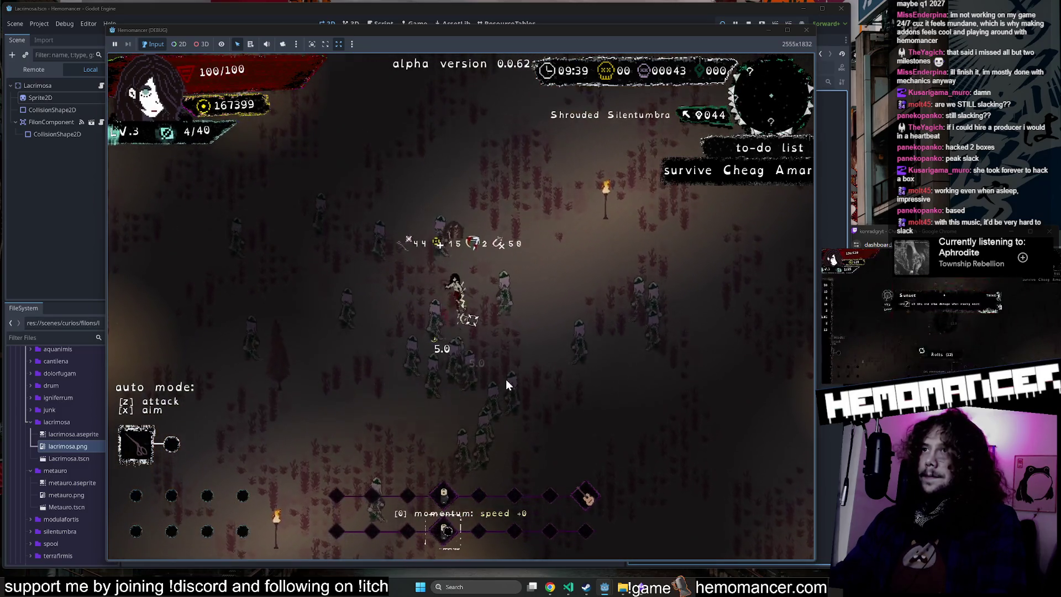
{"action": "key", "text": "Left"}
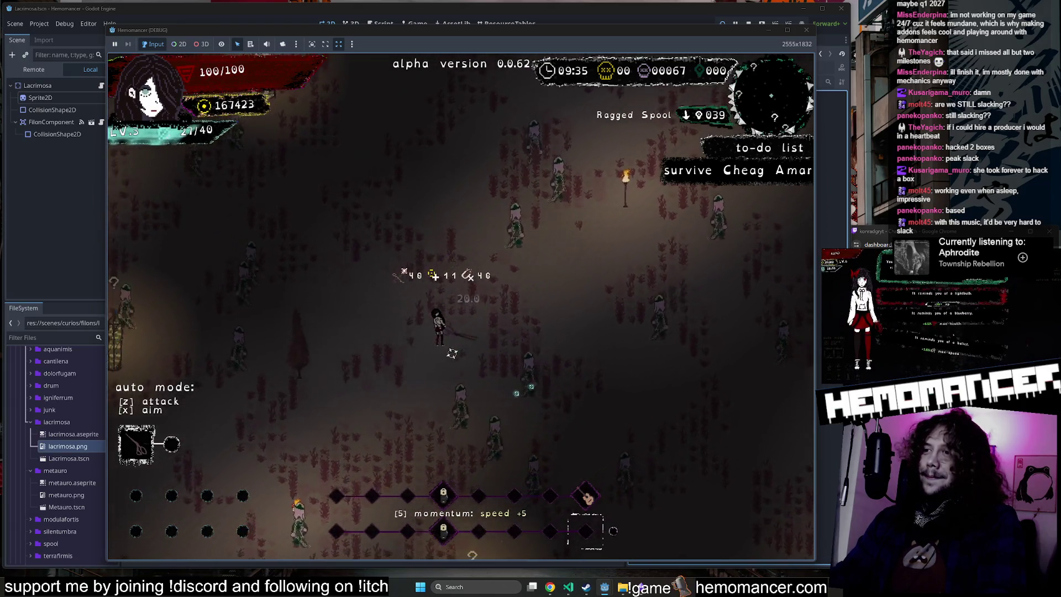
{"action": "key", "text": "alt+Tab"}
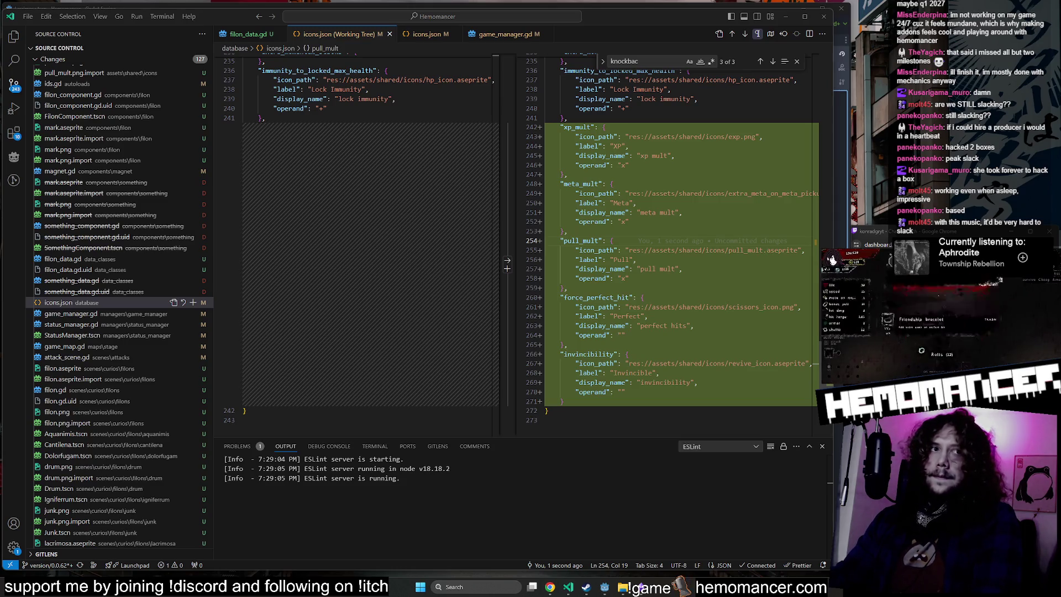
Step: After reviewing the icons.json diff, minimize VS Code to bring back the Hemomancer window
{"action": "left_click", "coordinate": [787, 16]}
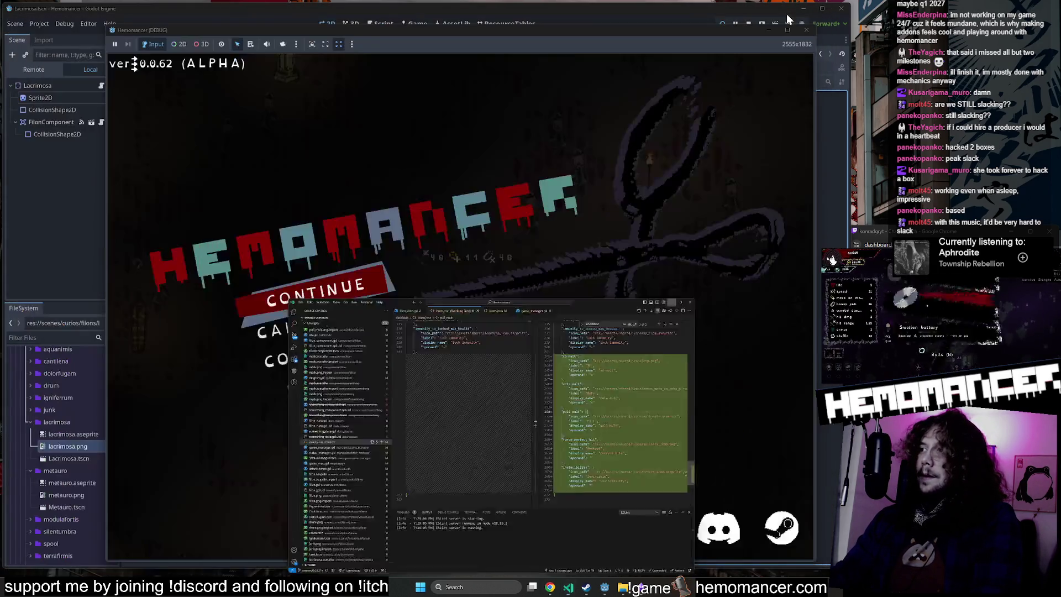
Step: Resume the debug run, move the character around and pick the level 4 upgrade
{"action": "key", "text": "Return"}
{"action": "key", "text": "Up"}
{"action": "key", "text": "Left"}
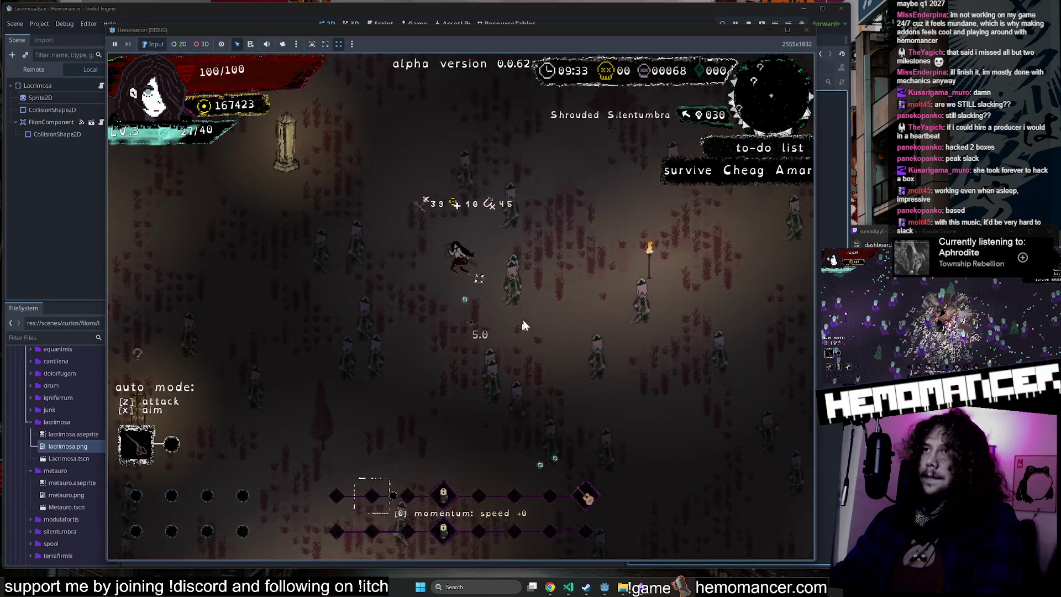
{"action": "key", "text": "Up"}
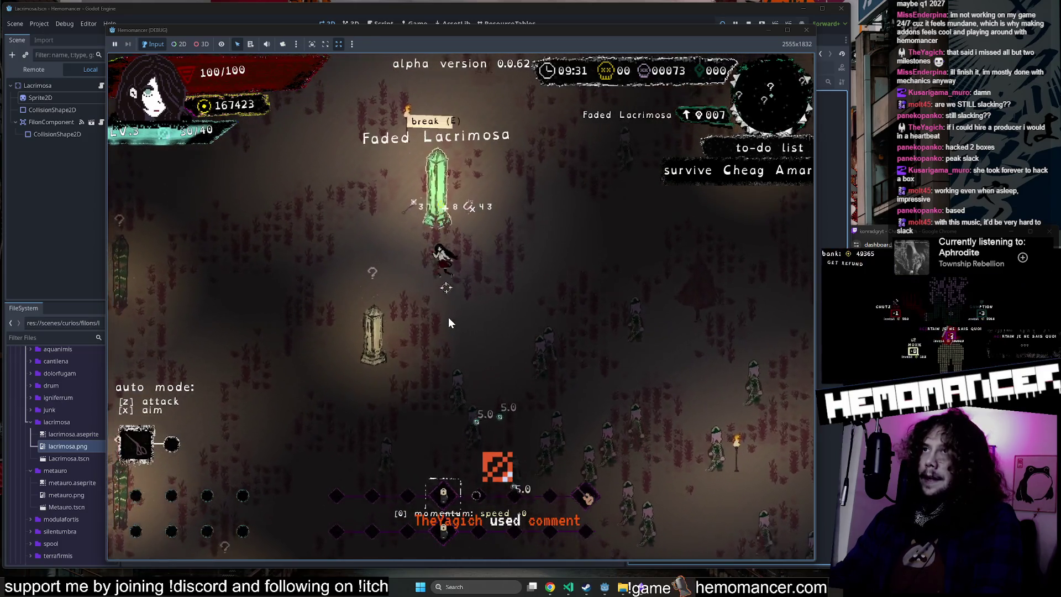
{"action": "key", "text": "Up"}
{"action": "key", "text": "Right"}
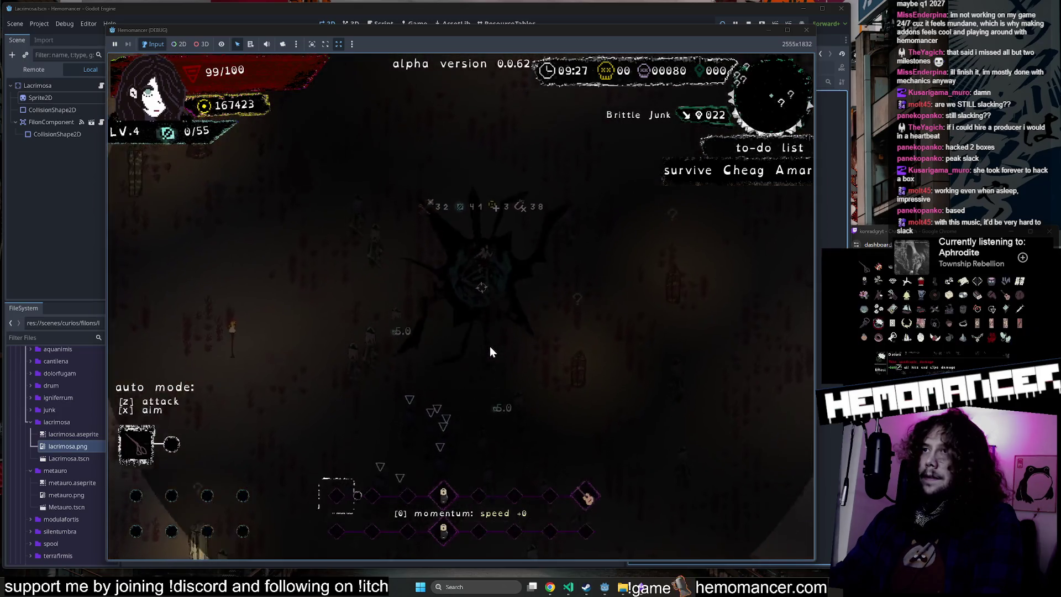
{"action": "left_click", "coordinate": [426, 359]}
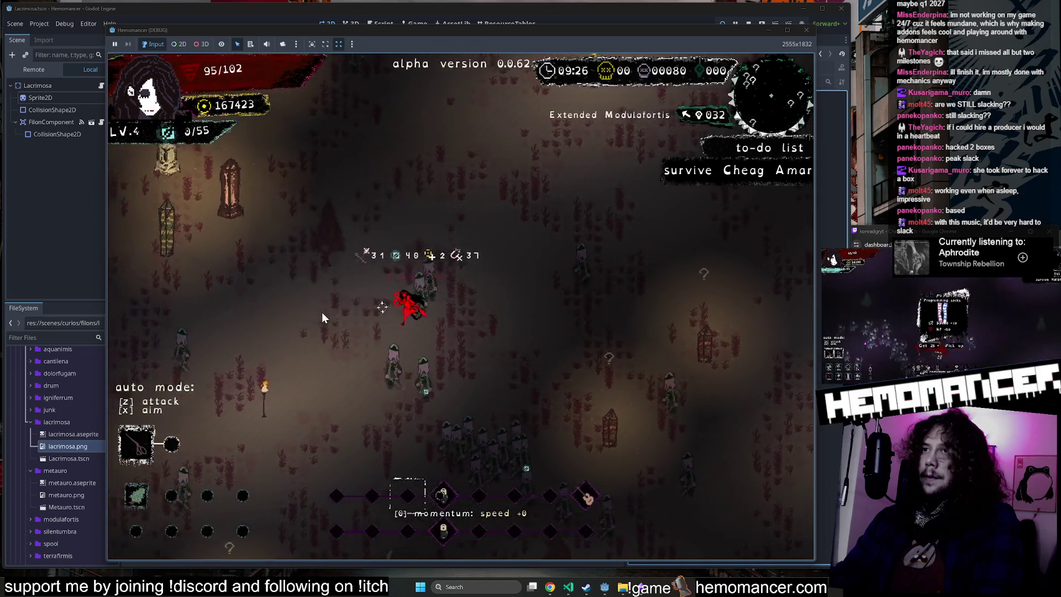
Step: Move the character left and down-right, then pick the level 5 upgrade
{"action": "key", "text": "Left"}
{"action": "key", "text": "Down"}
{"action": "key", "text": "Right"}
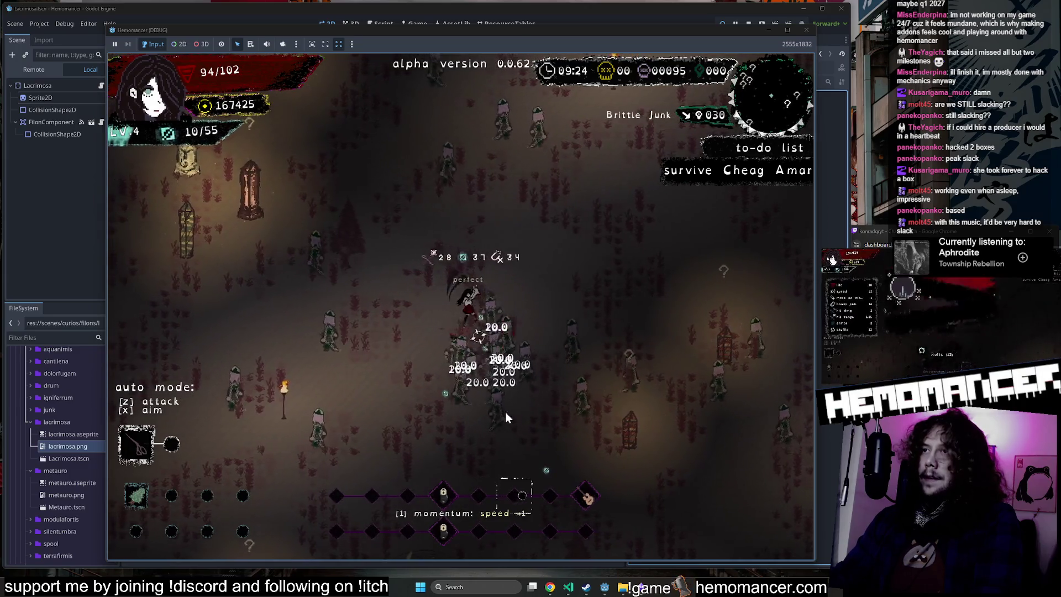
{"action": "key", "text": "Down"}
{"action": "key", "text": "Right"}
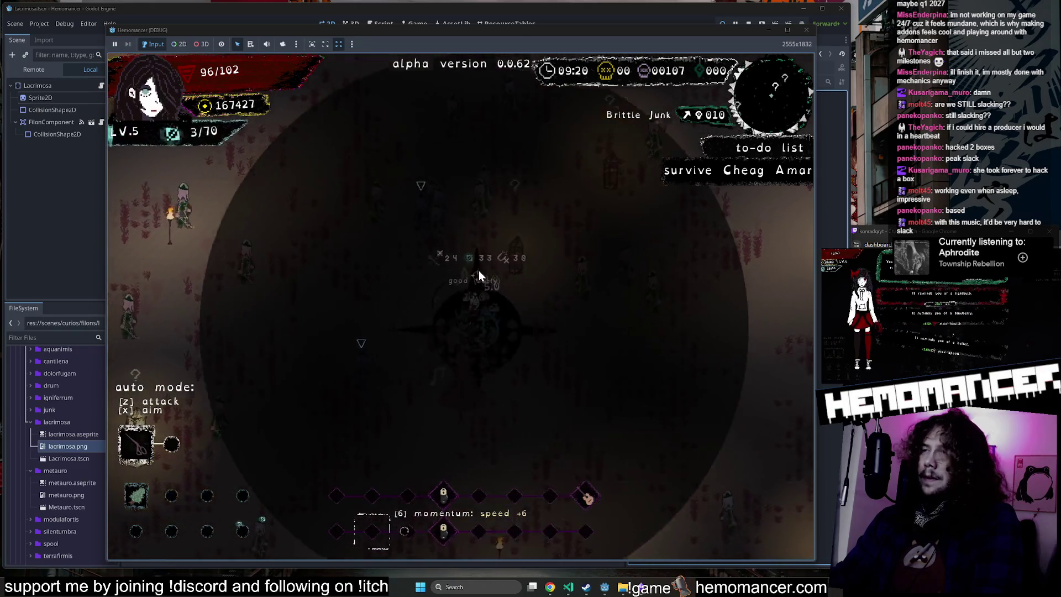
{"action": "left_click", "coordinate": [441, 147]}
Step: Steer the character up and left around the field and pick the level 6 upgrade
{"action": "key", "text": "Up"}
{"action": "key", "text": "Left"}
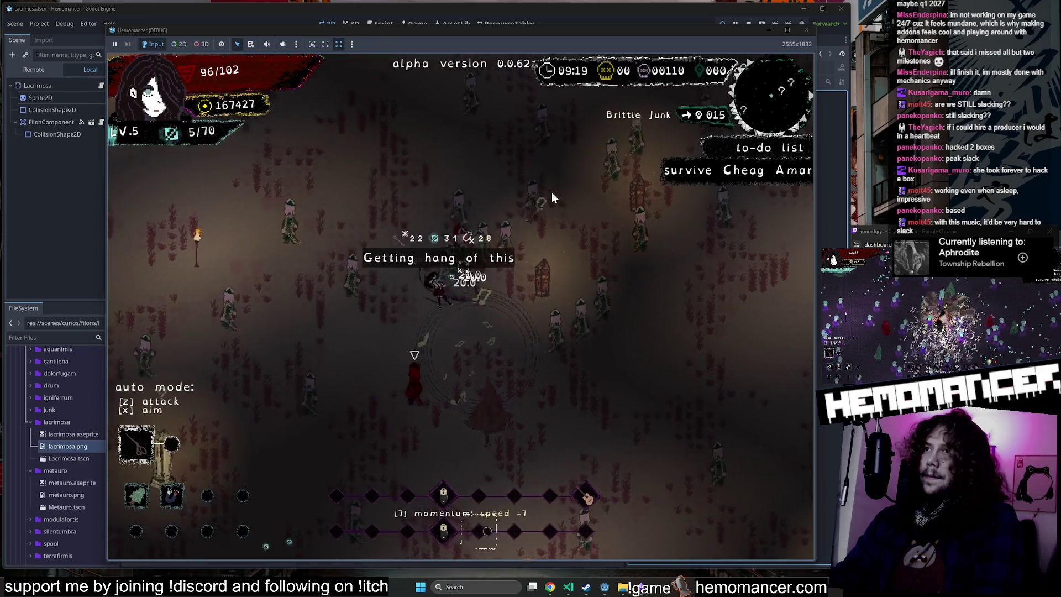
{"action": "key", "text": "Up"}
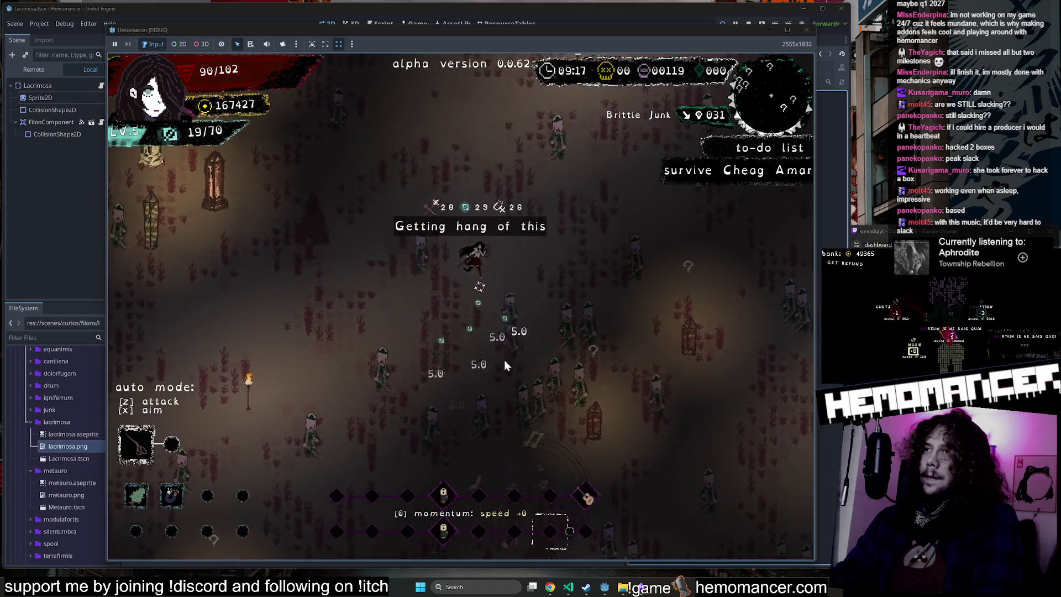
{"action": "key", "text": "Down"}
{"action": "key", "text": "Left"}
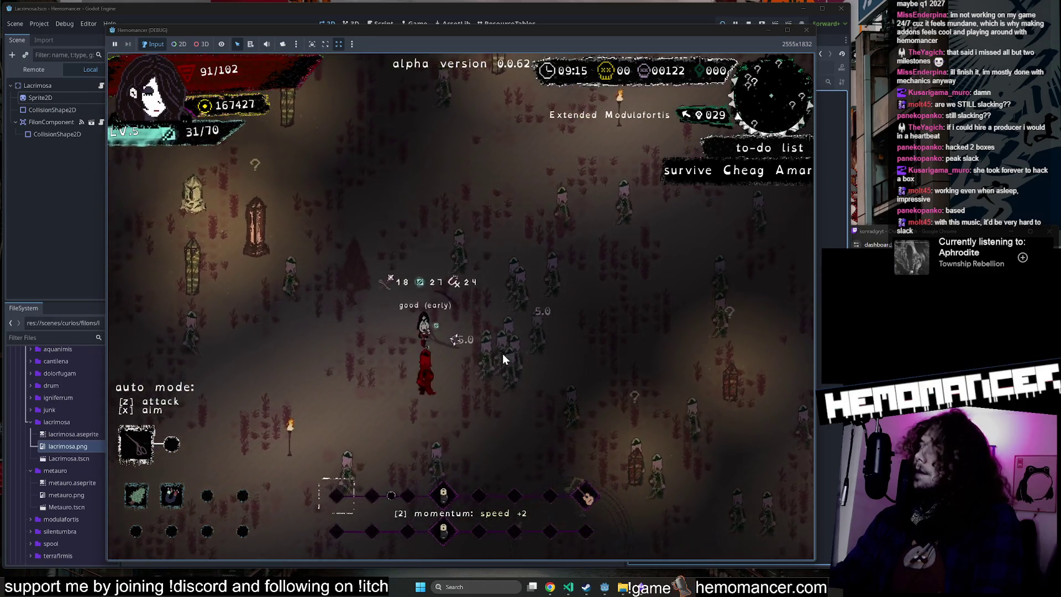
{"action": "key", "text": "Up"}
{"action": "key", "text": "Left"}
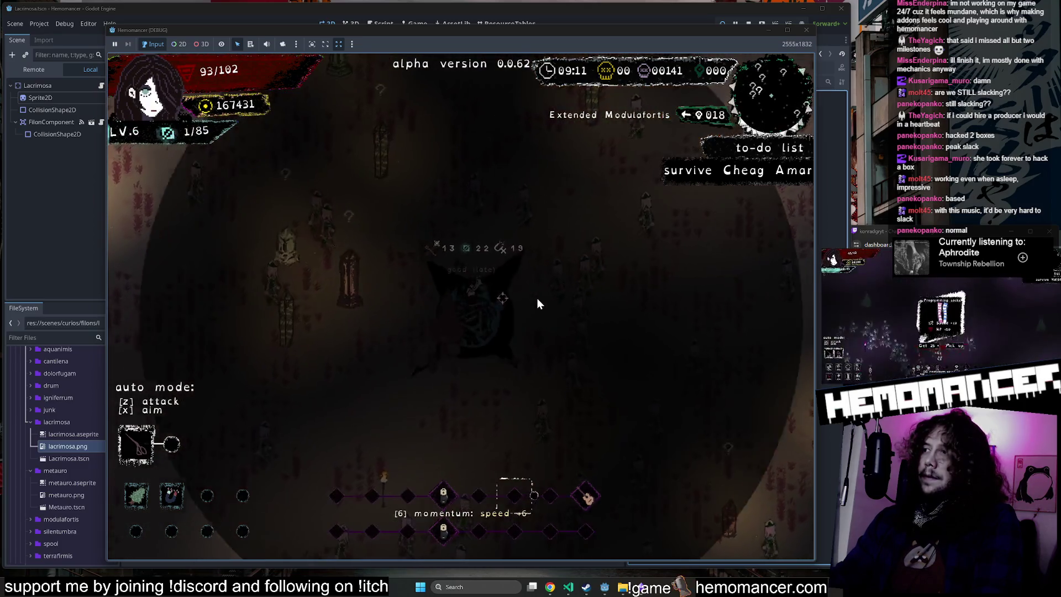
{"action": "left_click", "coordinate": [440, 264]}
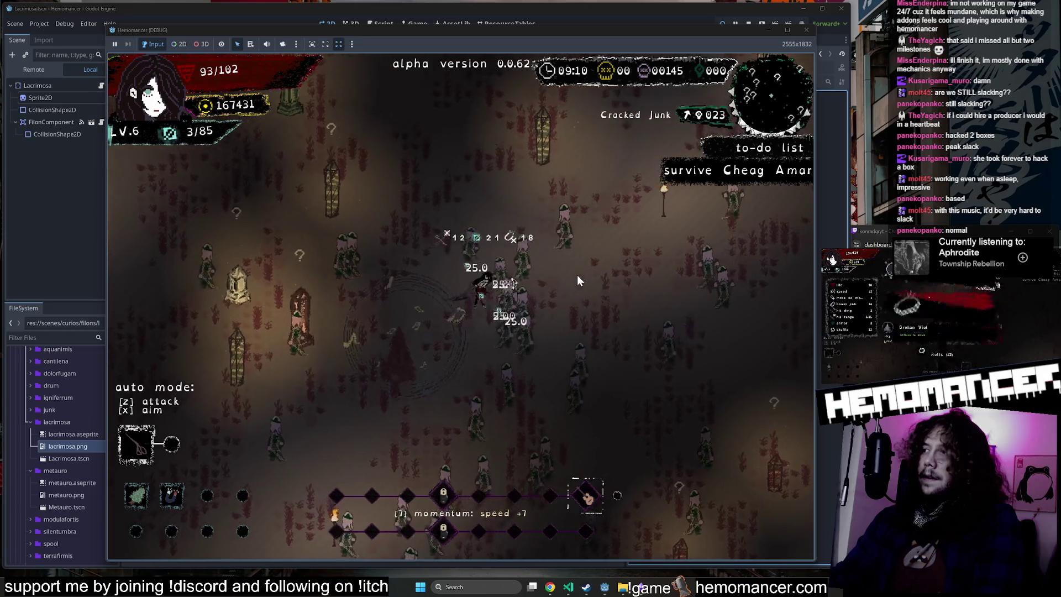
Step: Pause and resume, then break the crystal filon and choose the Midnight upgrade
{"action": "key", "text": "Escape"}
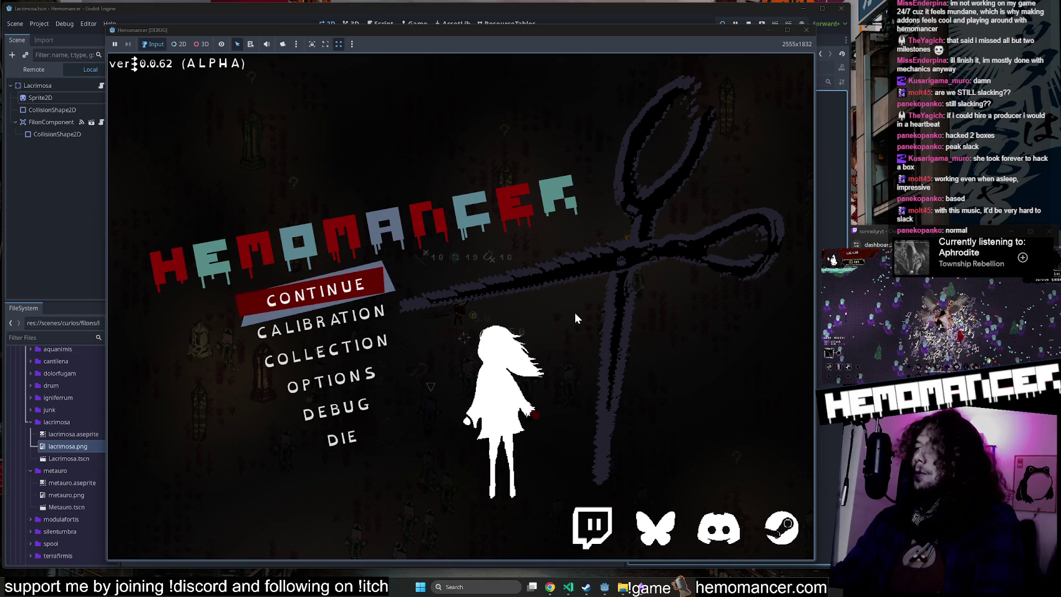
{"action": "left_click", "coordinate": [344, 281]}
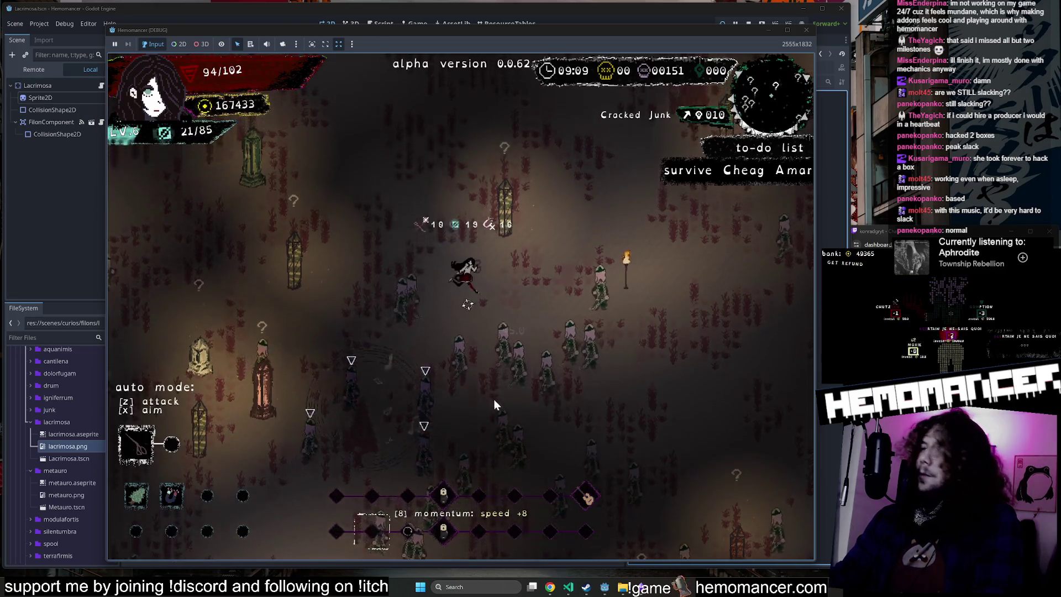
{"action": "key", "text": "s"}
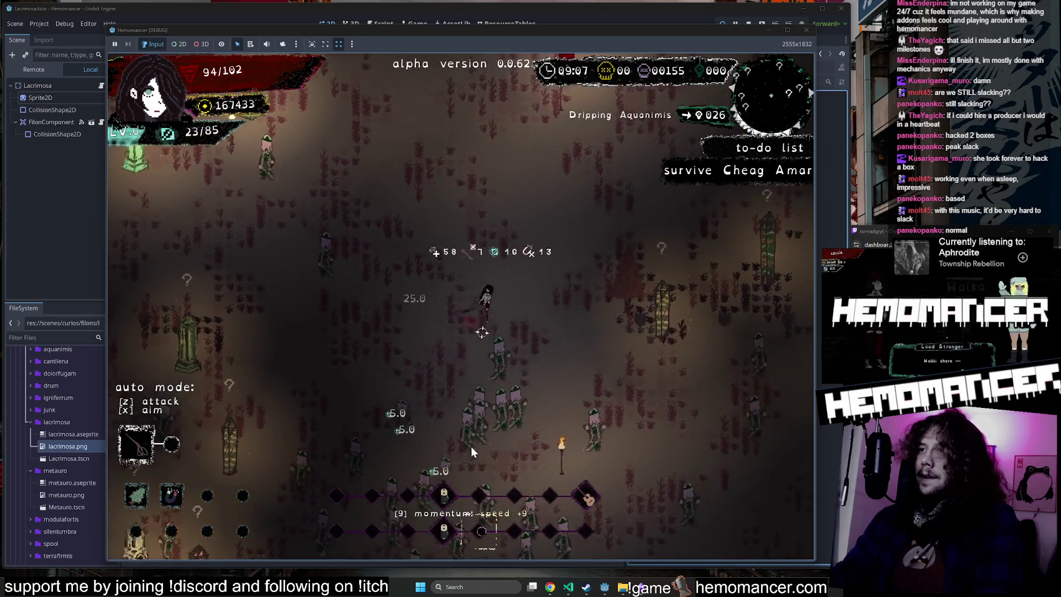
{"action": "key", "text": "s"}
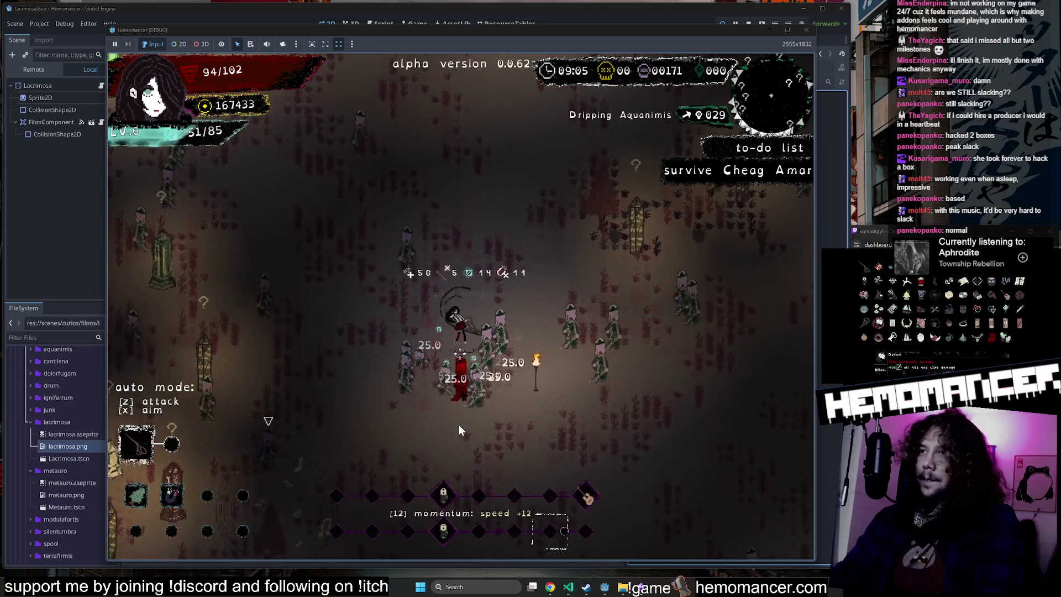
{"action": "key", "text": "w"}
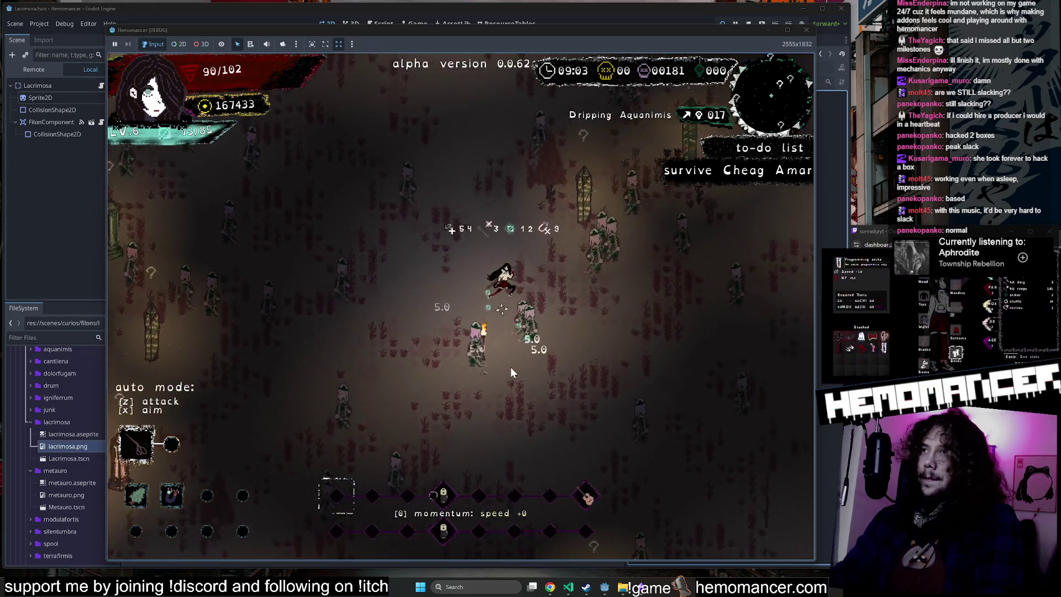
{"action": "key", "text": "e"}
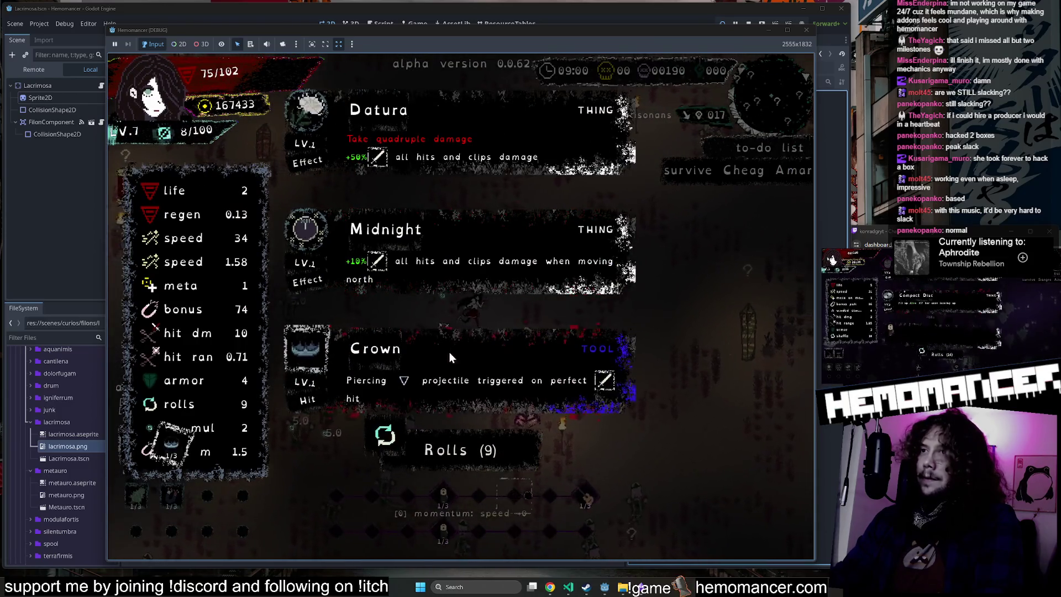
{"action": "left_click", "coordinate": [450, 289]}
Step: Move through the test level, pause to the title menu and return to the editor
{"action": "key", "text": "s"}
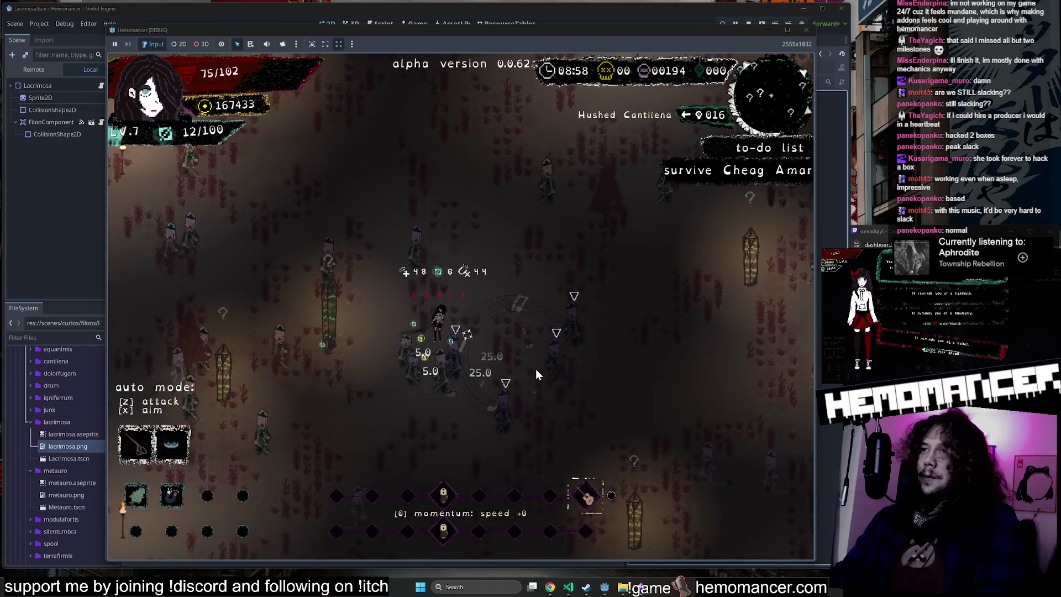
{"action": "key", "text": "Escape"}
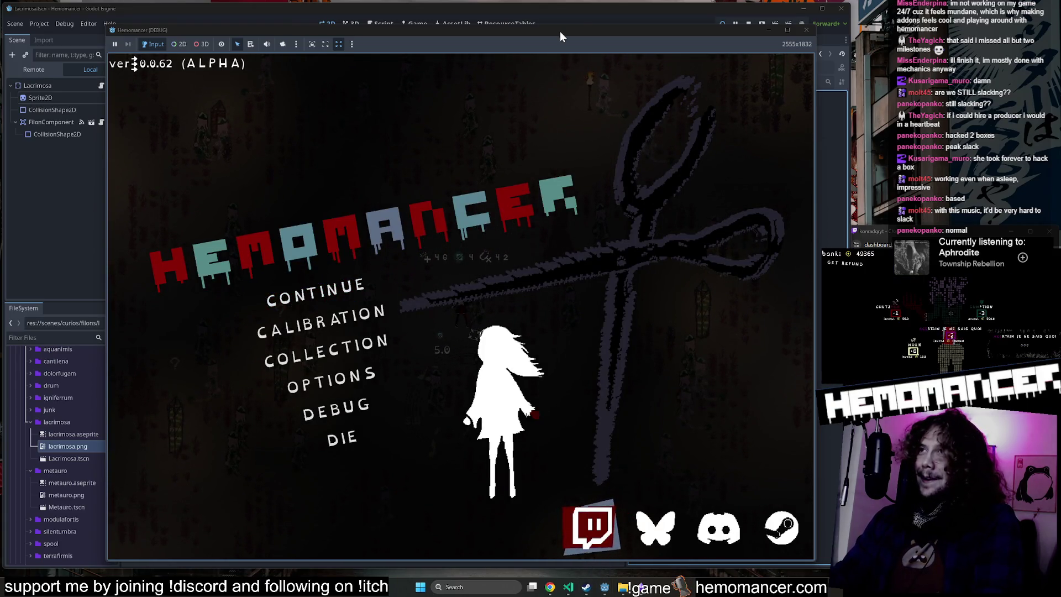
{"action": "left_click", "coordinate": [578, 10]}
Step: Add a '# HI YAG' comment line above func _input in filon.gd and save it
{"action": "left_click", "coordinate": [101, 85]}
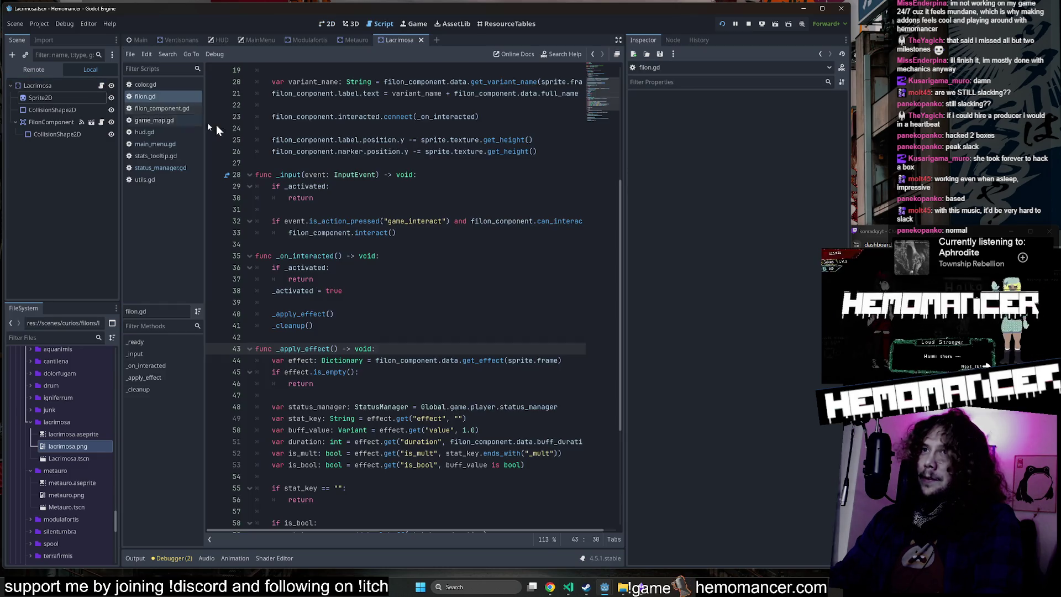
{"action": "left_click", "coordinate": [287, 163]}
{"action": "scroll", "coordinate": [333, 202], "scroll_direction": "up", "scroll_amount": 6}
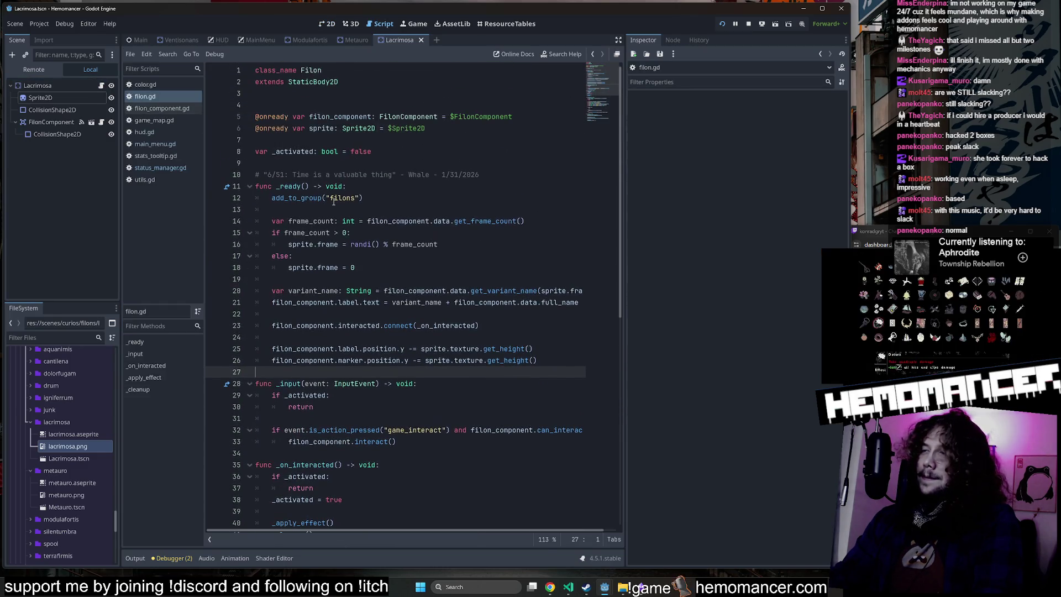
{"action": "scroll", "coordinate": [356, 233], "scroll_direction": "down", "scroll_amount": 2}
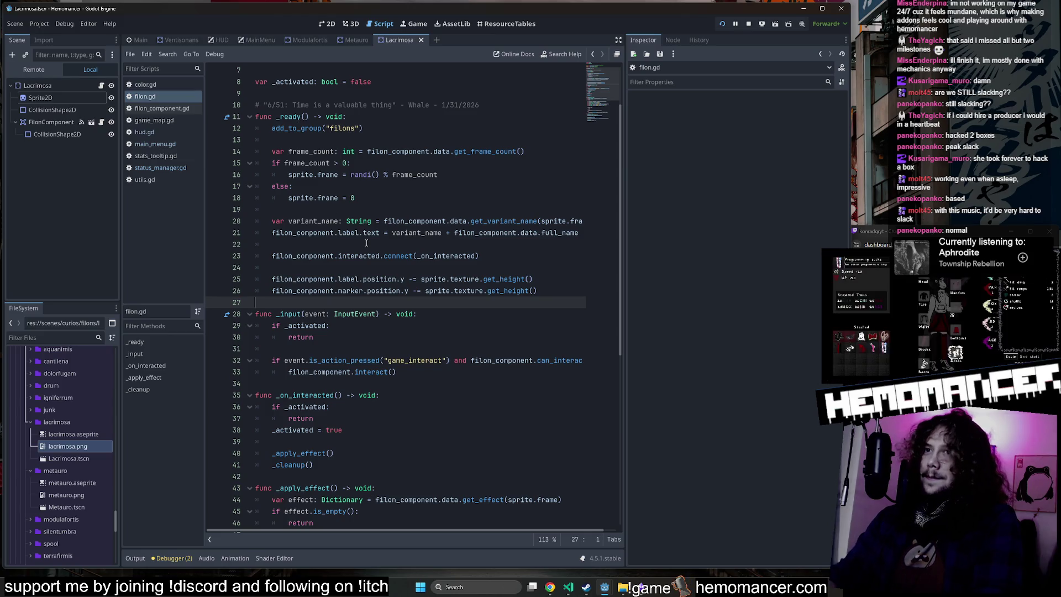
{"action": "key", "text": "Return"}
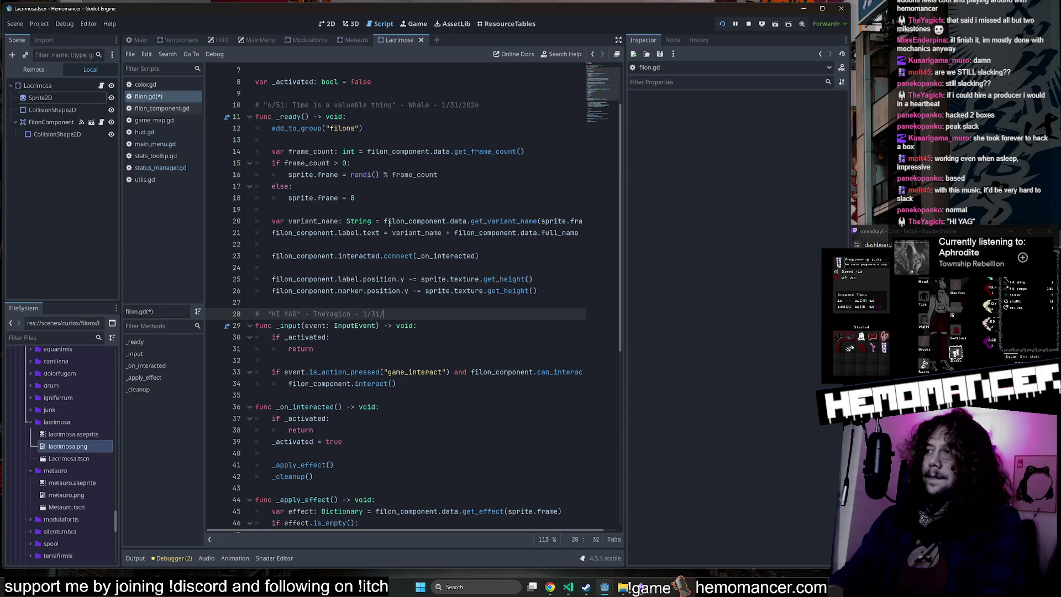
{"action": "key", "text": "ctrl+s"}
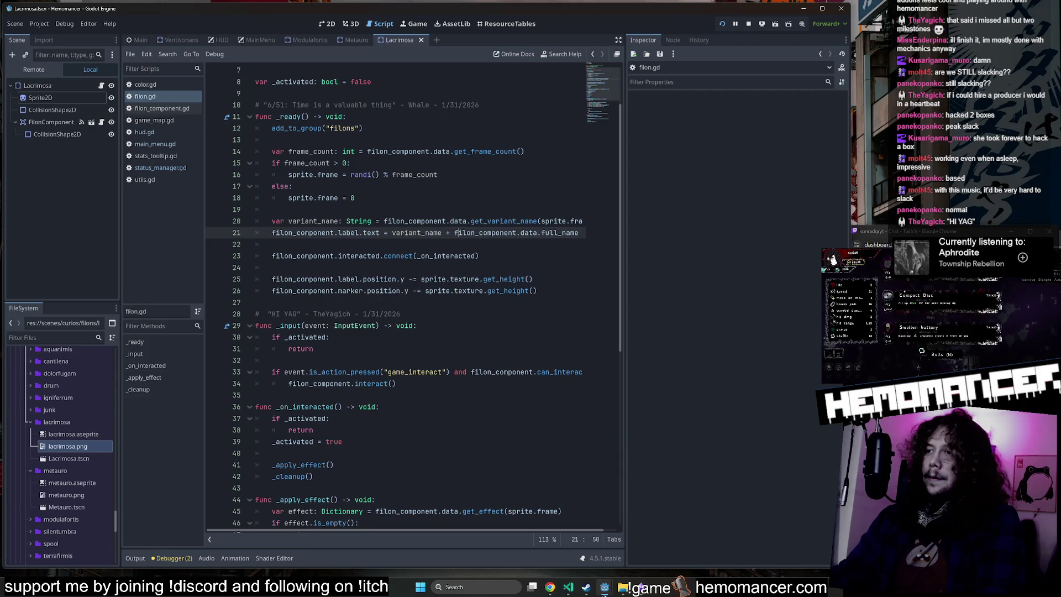
Step: Search the whole project in VS Code for 'HI YAG'
{"action": "left_click", "coordinate": [568, 587]}
{"action": "left_click", "coordinate": [15, 62]}
{"action": "type", "text": "HI YAG"}
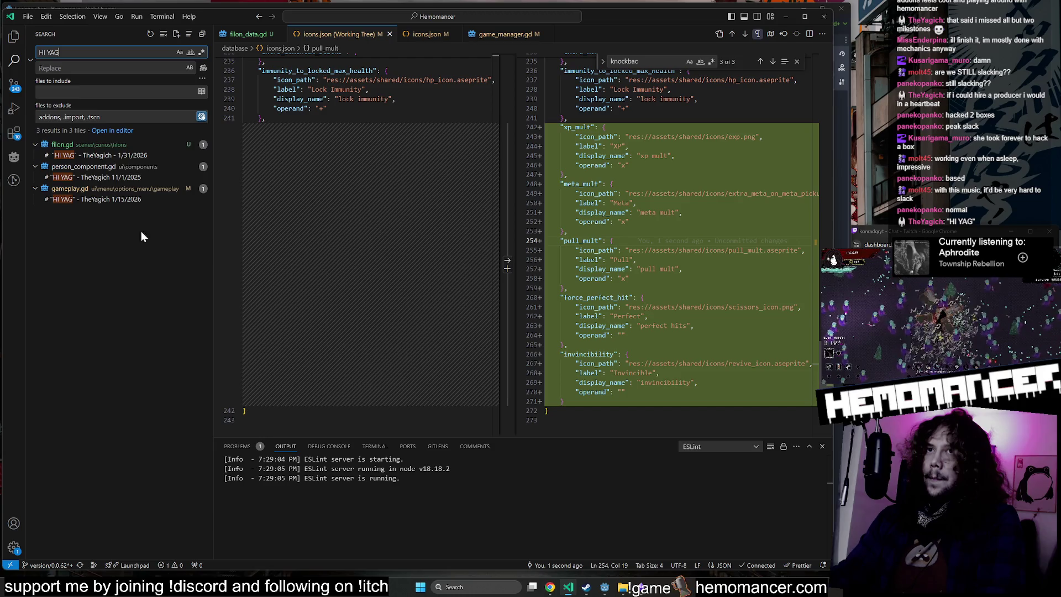
Step: View the HI YAG matches in gameplay.gd, person_component.gd and filon.gd, then minimize VS Code
{"action": "left_click", "coordinate": [116, 202]}
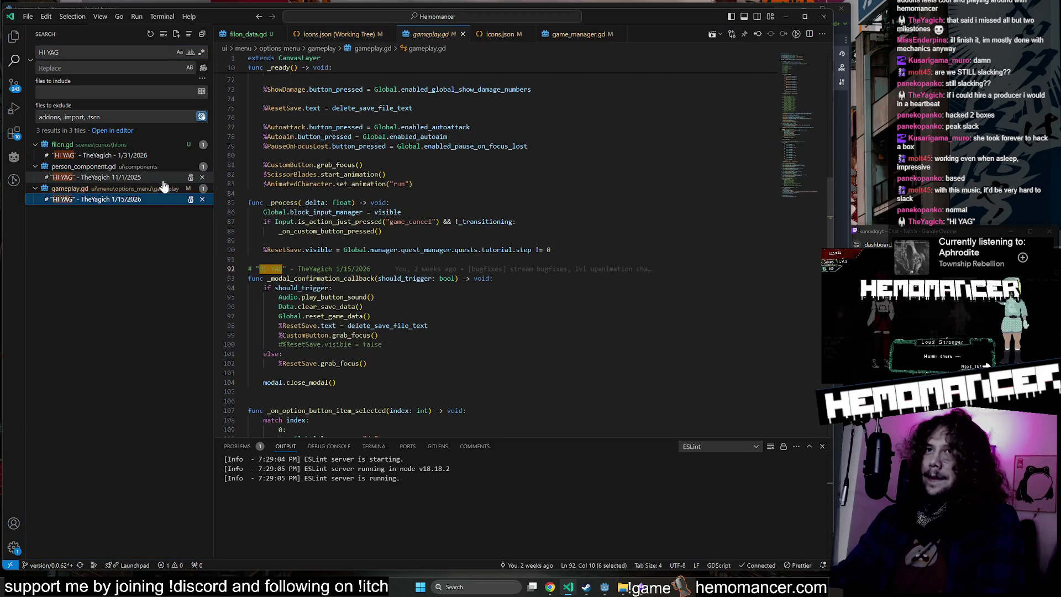
{"action": "left_click", "coordinate": [110, 177]}
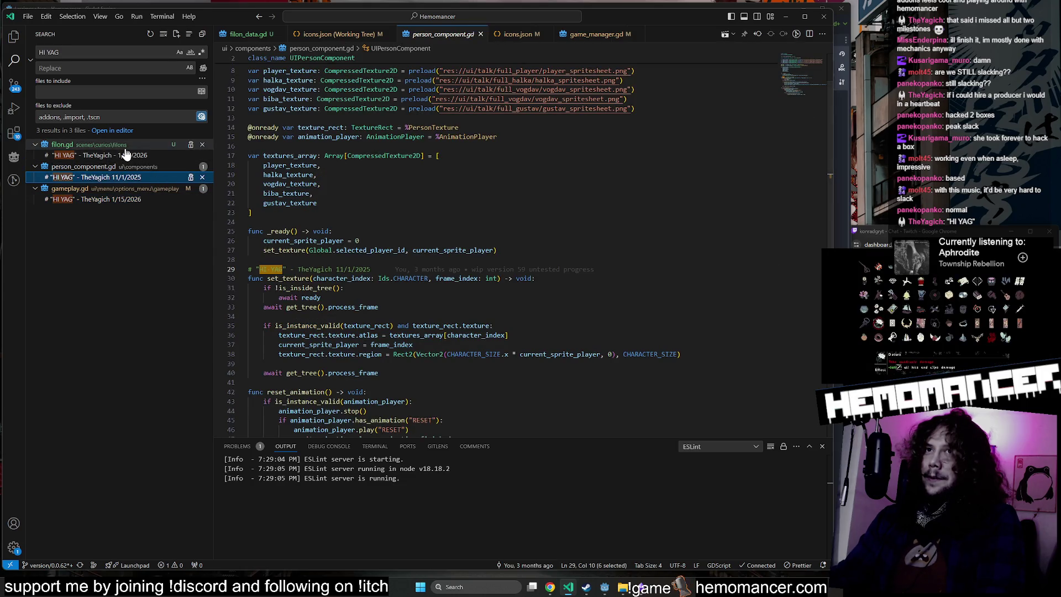
{"action": "left_click", "coordinate": [130, 155]}
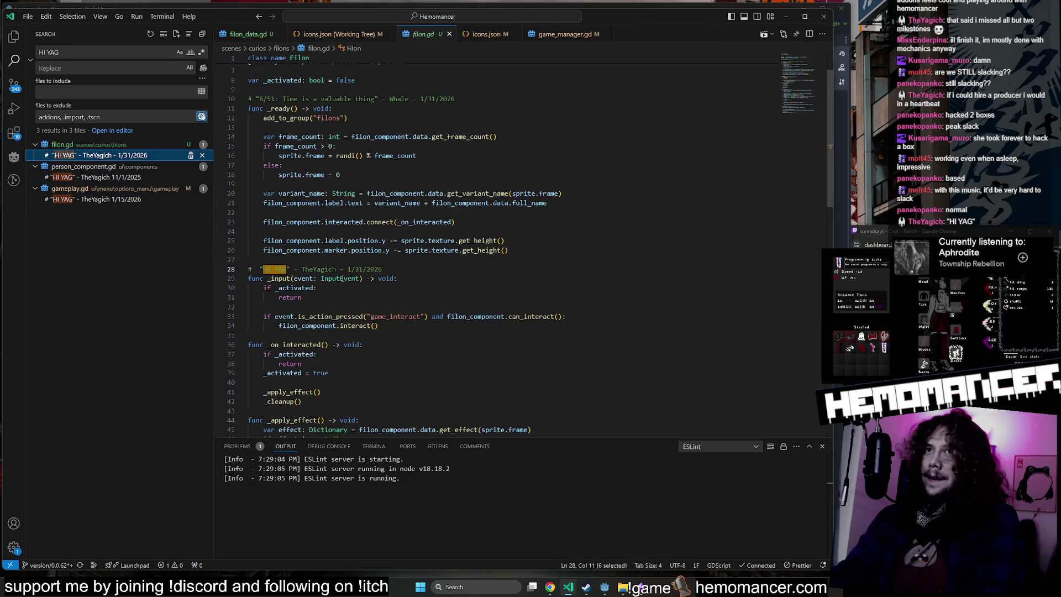
{"action": "left_click", "coordinate": [486, 35]}
{"action": "left_click", "coordinate": [782, 17]}
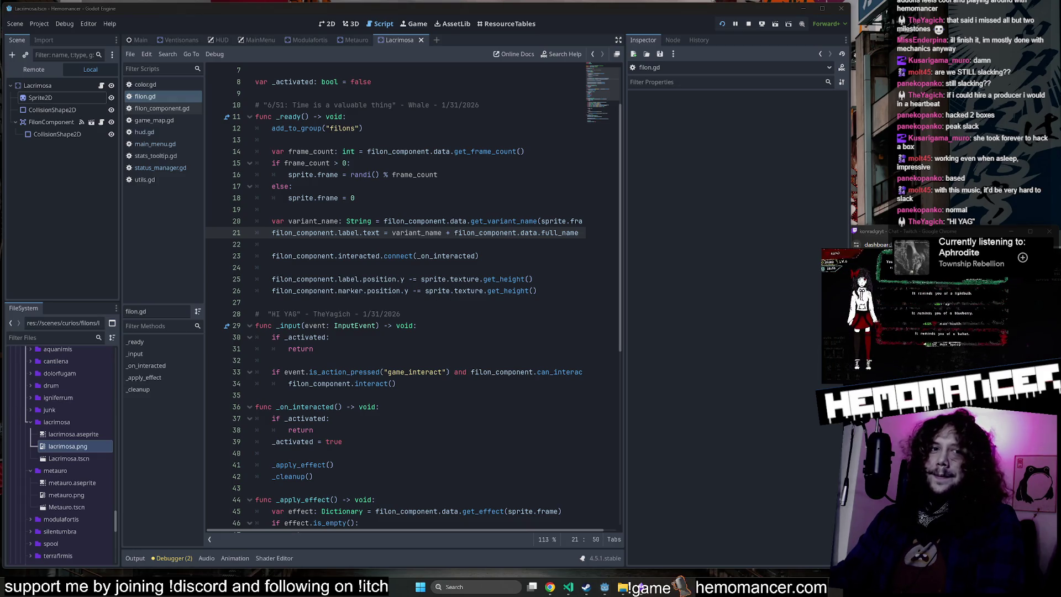
Step: Check lines 30 and 42 of filon.gd, then move to the 2D workspace
{"action": "left_click", "coordinate": [404, 337]}
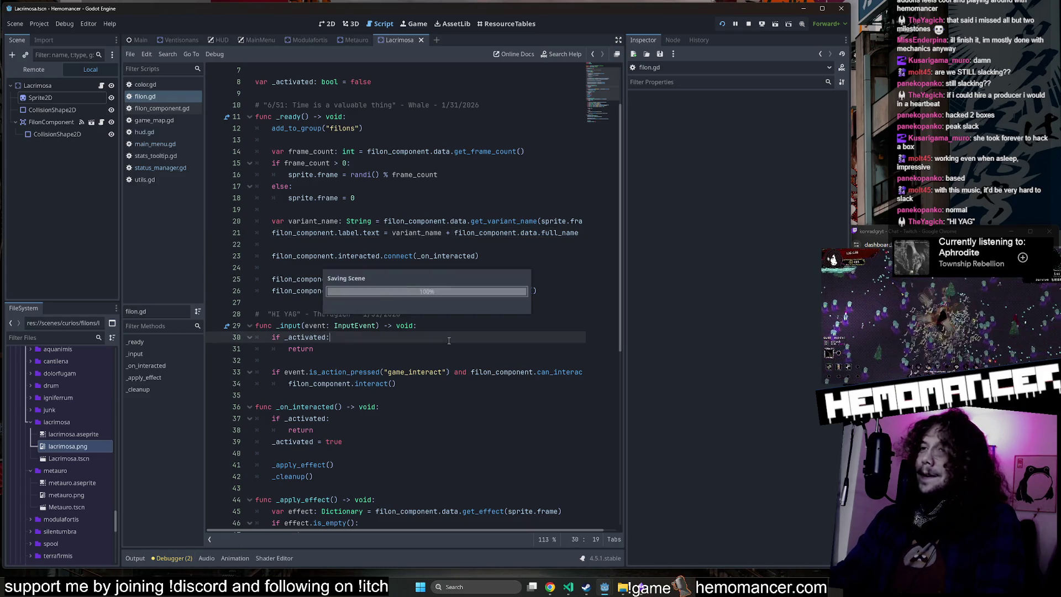
{"action": "scroll", "coordinate": [403, 375], "scroll_direction": "down", "scroll_amount": 1}
{"action": "scroll", "coordinate": [403, 375], "scroll_direction": "down", "scroll_amount": 2}
{"action": "left_click", "coordinate": [403, 375]}
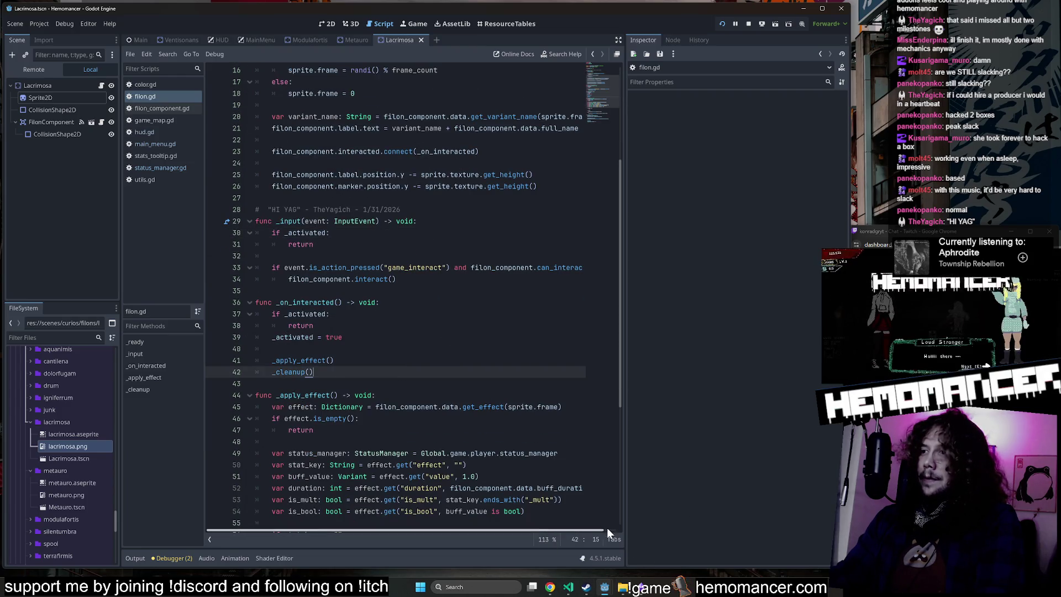
{"action": "left_click", "coordinate": [322, 25]}
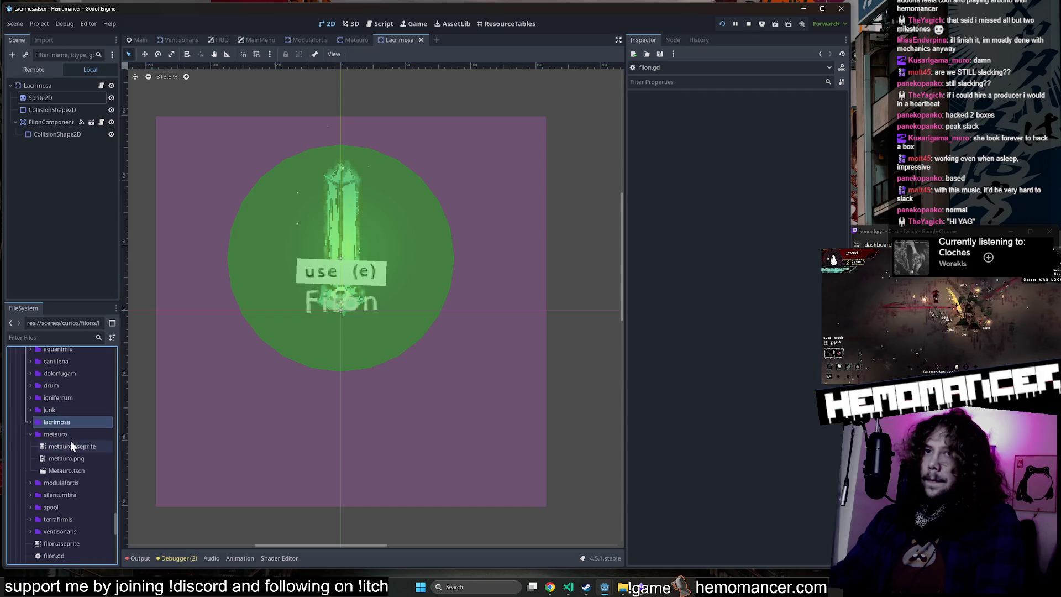
Step: Open junk.tscn from the junk folder and select its FilonComponent node
{"action": "double_click", "coordinate": [67, 421]}
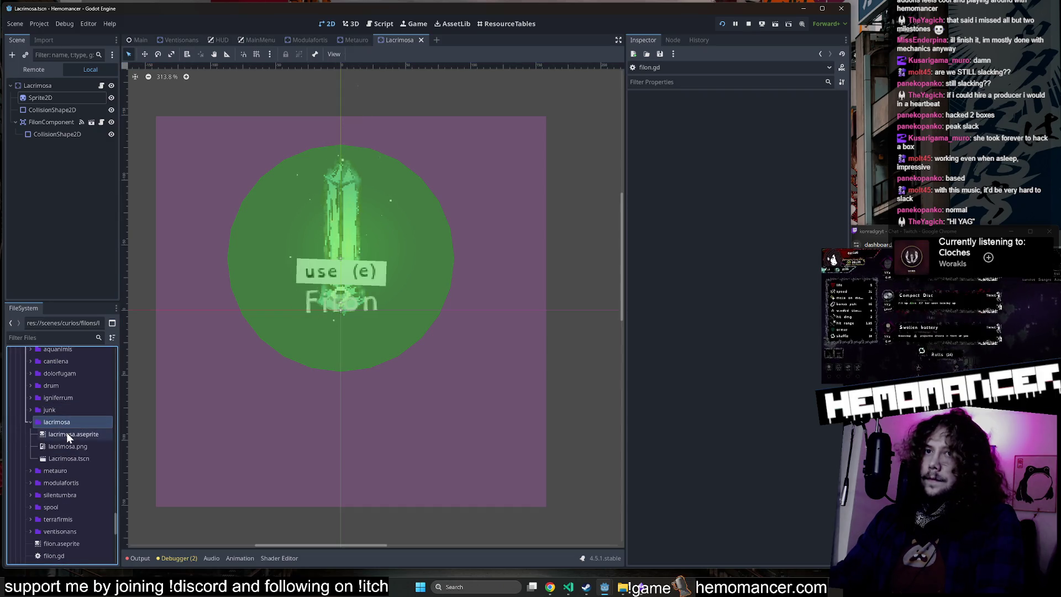
{"action": "double_click", "coordinate": [66, 410]}
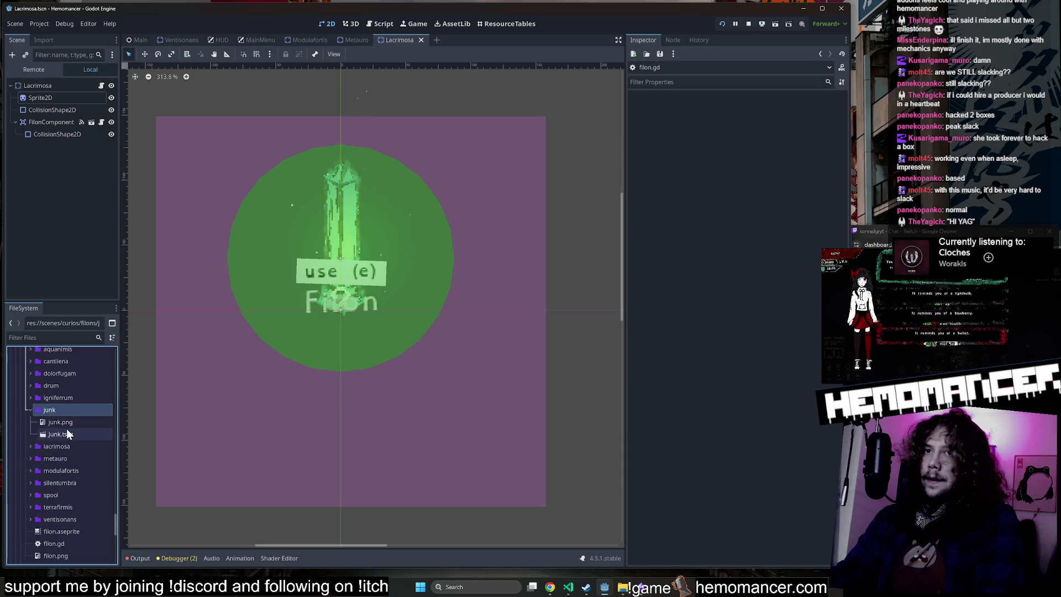
{"action": "double_click", "coordinate": [67, 430]}
{"action": "left_click", "coordinate": [48, 100]}
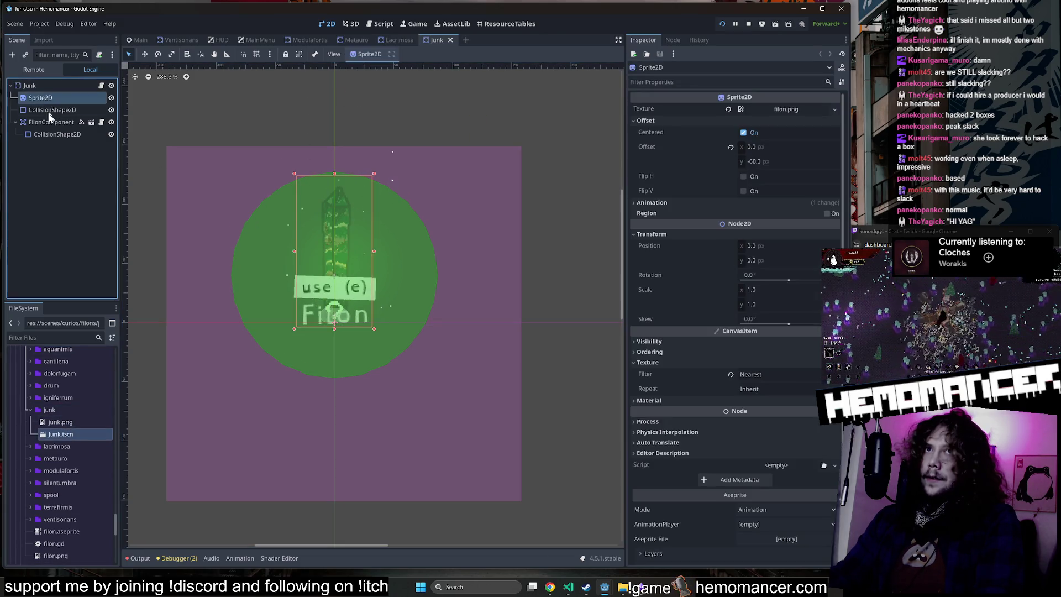
{"action": "left_click", "coordinate": [48, 123]}
Step: Inspect the three Junk filon variants, then bring up file actions for a Lacrimosa file
{"action": "left_click", "coordinate": [803, 110]}
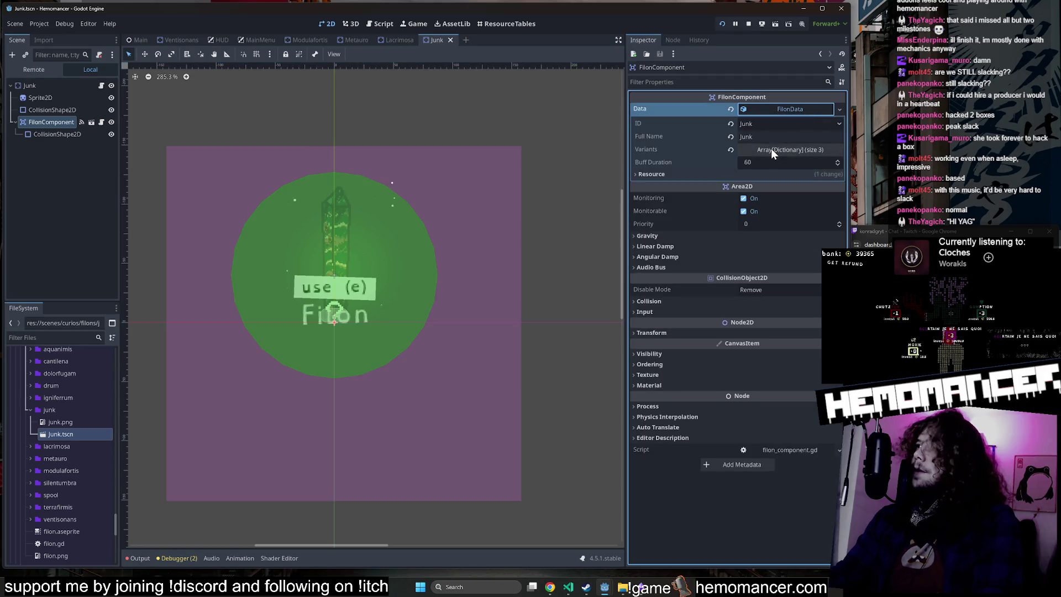
{"action": "left_click", "coordinate": [771, 148]}
{"action": "left_click", "coordinate": [780, 178]}
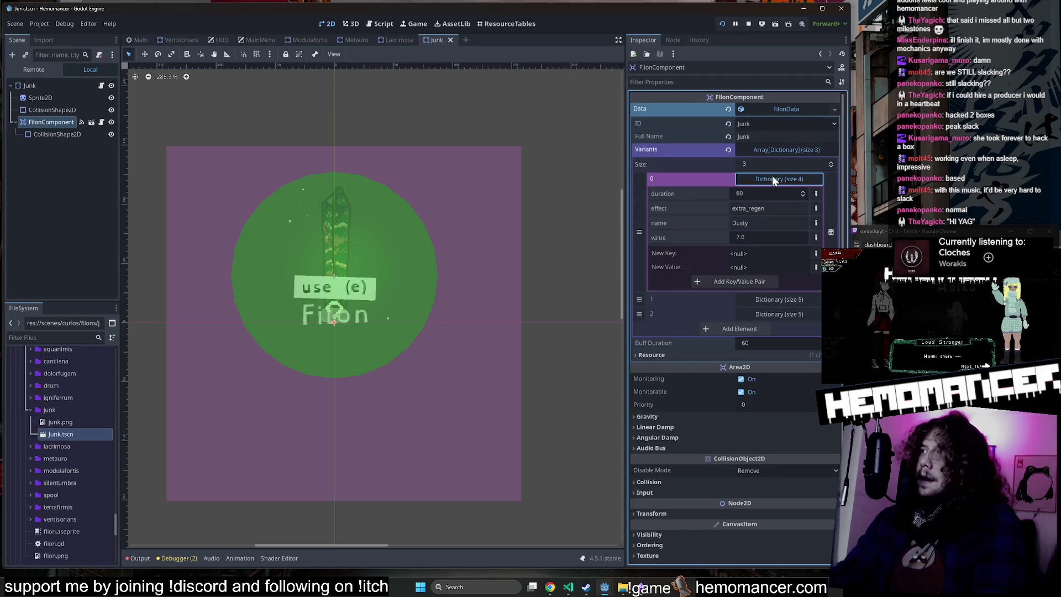
{"action": "left_click", "coordinate": [781, 150]}
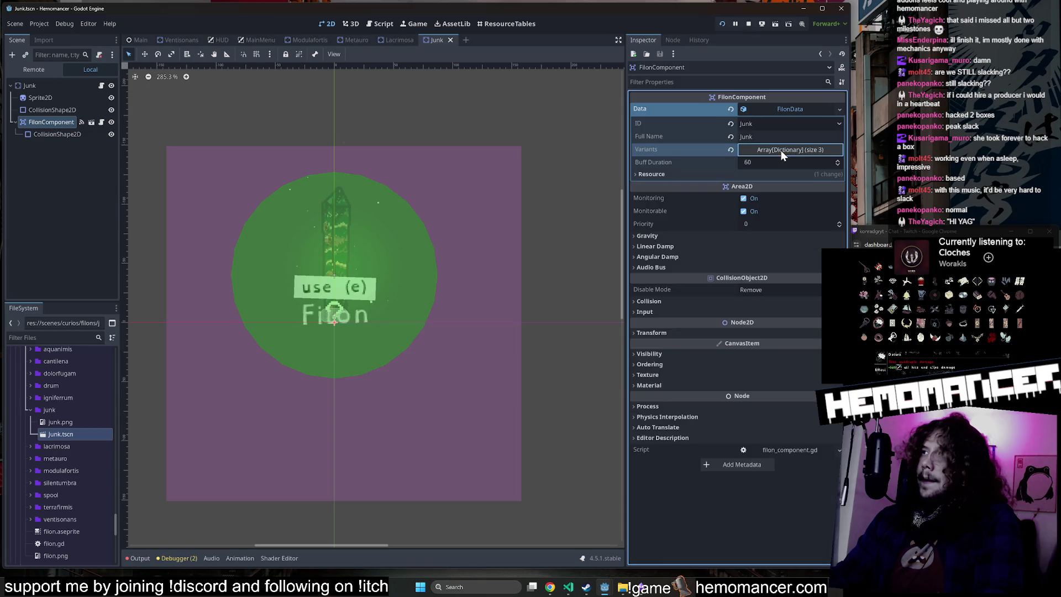
{"action": "double_click", "coordinate": [58, 450]}
{"action": "right_click", "coordinate": [77, 458]}
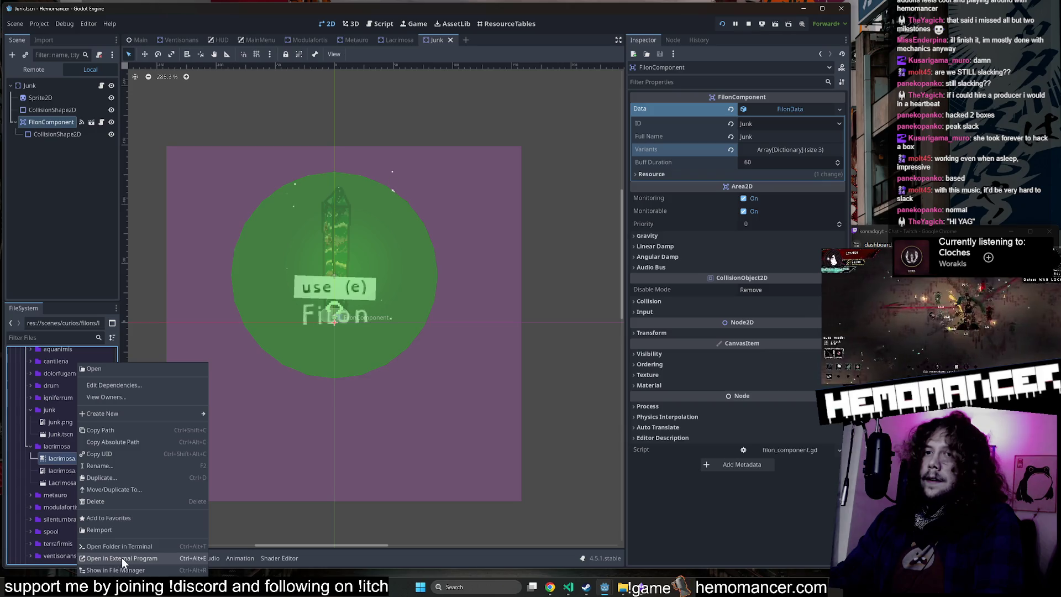
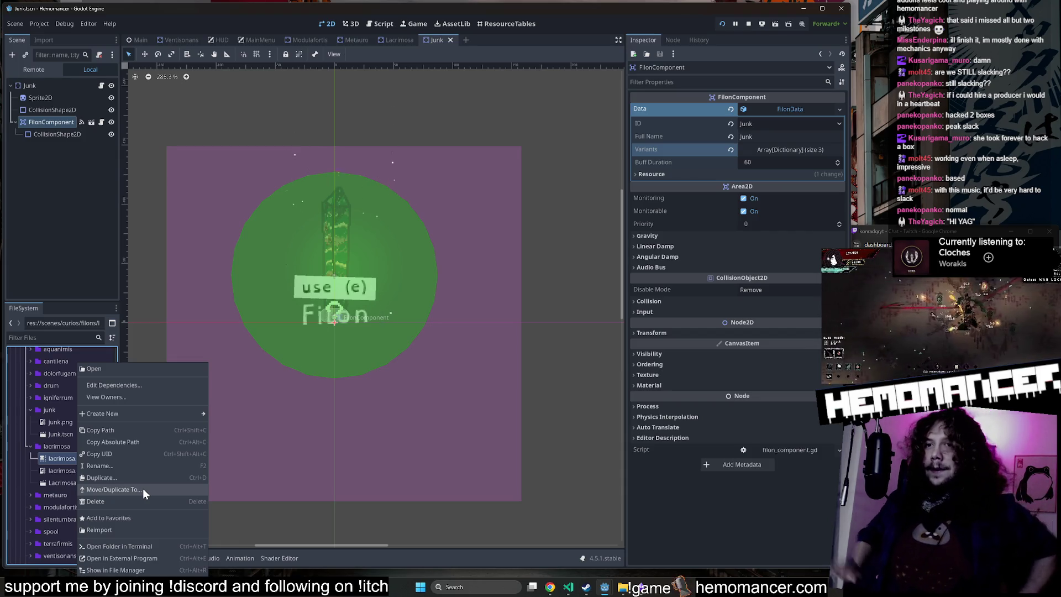
Step: Copy lacrimosa.aseprite and lacrimosa.png into the filons/junk folder
{"action": "left_click", "coordinate": [143, 488]}
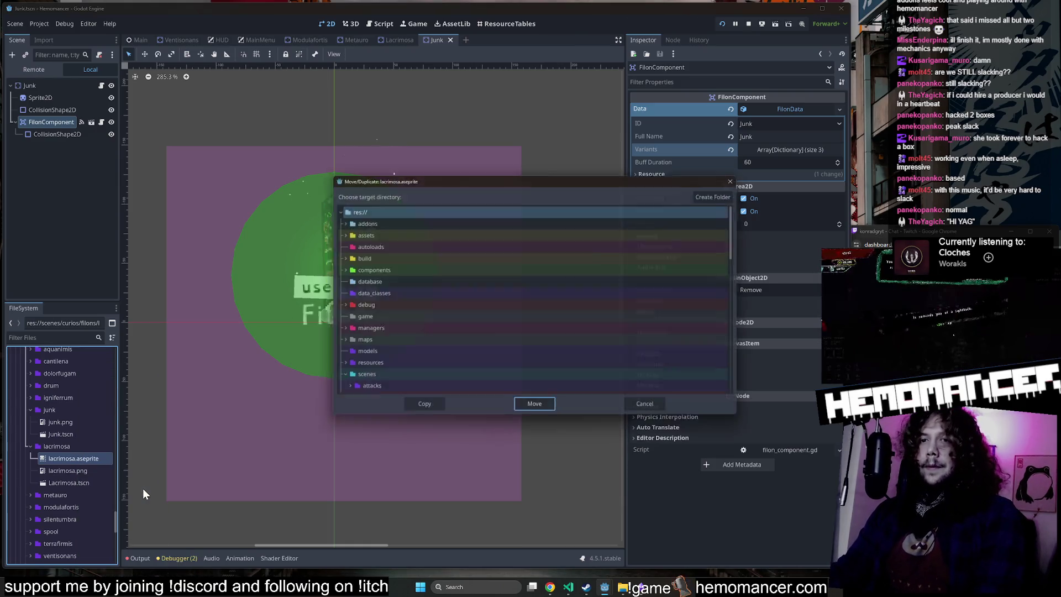
{"action": "scroll", "coordinate": [387, 287], "scroll_direction": "down", "scroll_amount": 3}
{"action": "scroll", "coordinate": [408, 327], "scroll_direction": "down", "scroll_amount": 3}
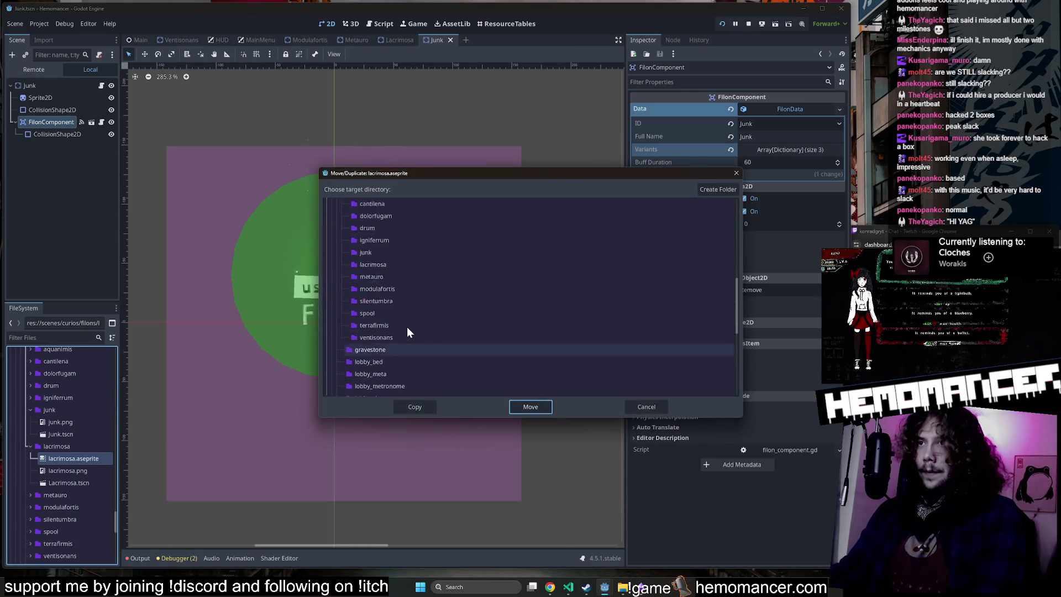
{"action": "left_click", "coordinate": [393, 275]}
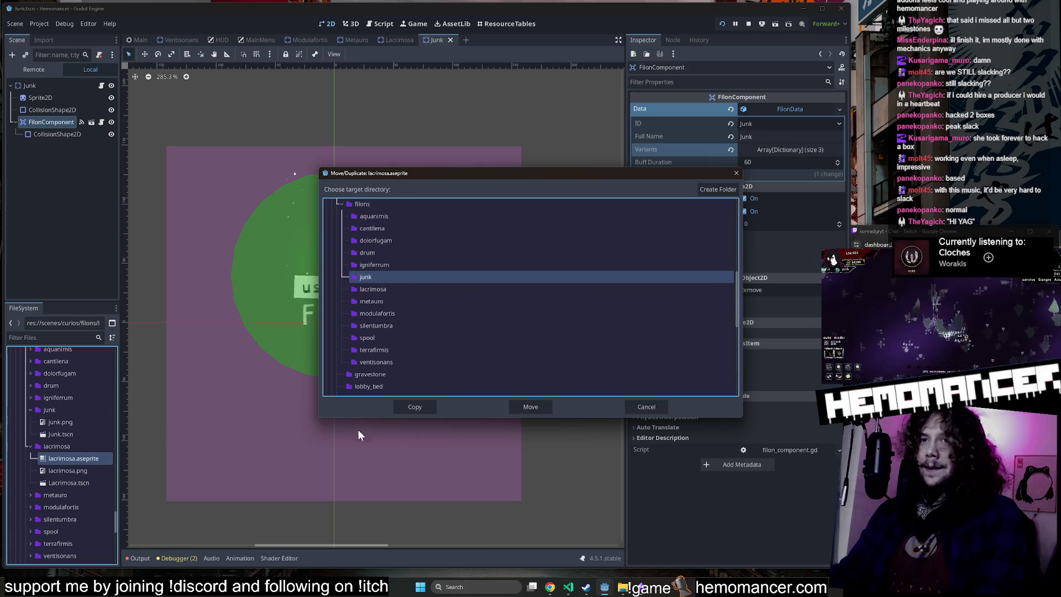
{"action": "left_click", "coordinate": [425, 408]}
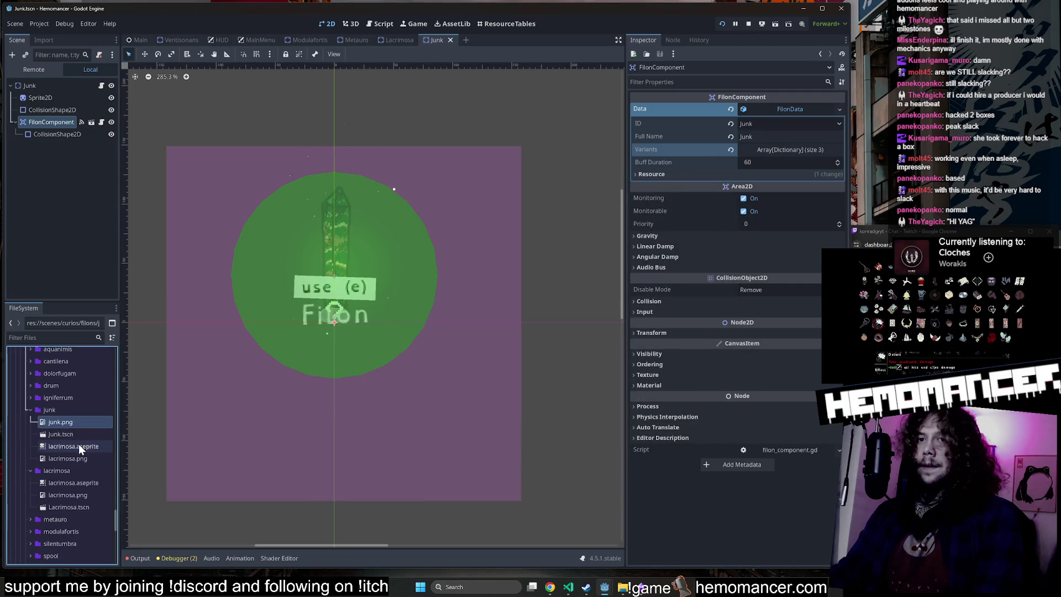
Step: Rename the copied lacrimosa.aseprite in the junk folder to junk.aseprite
{"action": "left_click", "coordinate": [81, 446]}
{"action": "key", "text": "F2"}
{"action": "type", "text": "ju"}
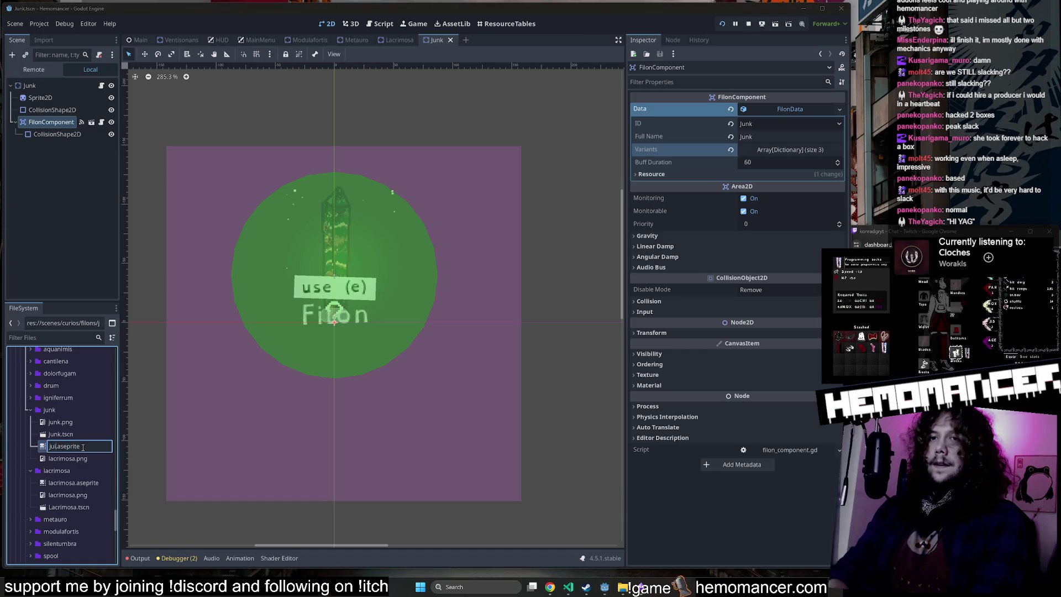
{"action": "key", "text": "BackSpace"}
{"action": "type", "text": "nk"}
{"action": "key", "text": "Return"}
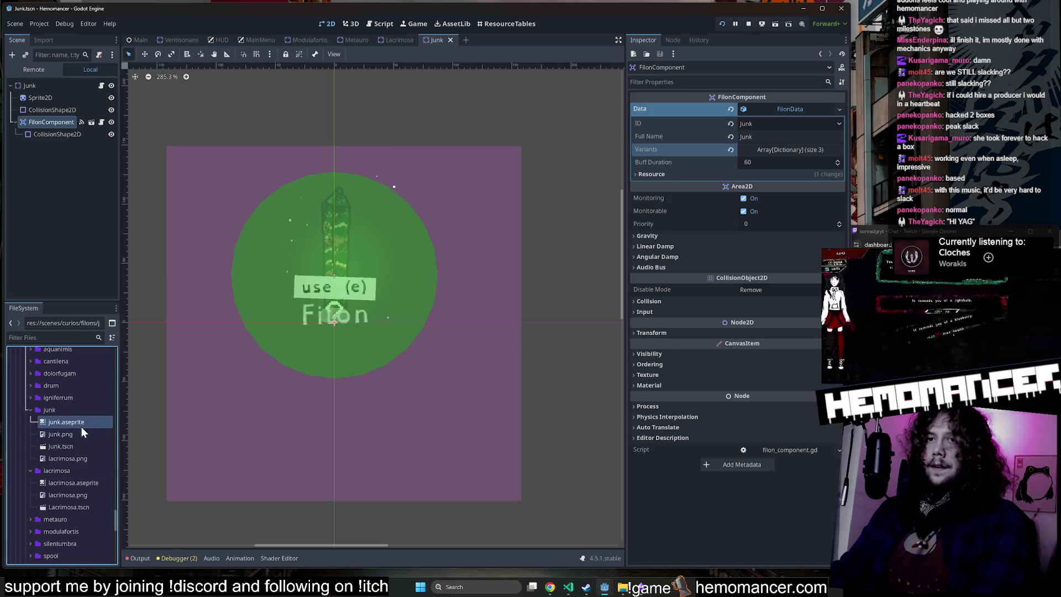
Step: Delete the leftover lacrimosa.png from the junk folder
{"action": "left_click", "coordinate": [83, 435]}
{"action": "left_click", "coordinate": [89, 460]}
{"action": "right_click", "coordinate": [89, 460]}
{"action": "key", "text": "Delete"}
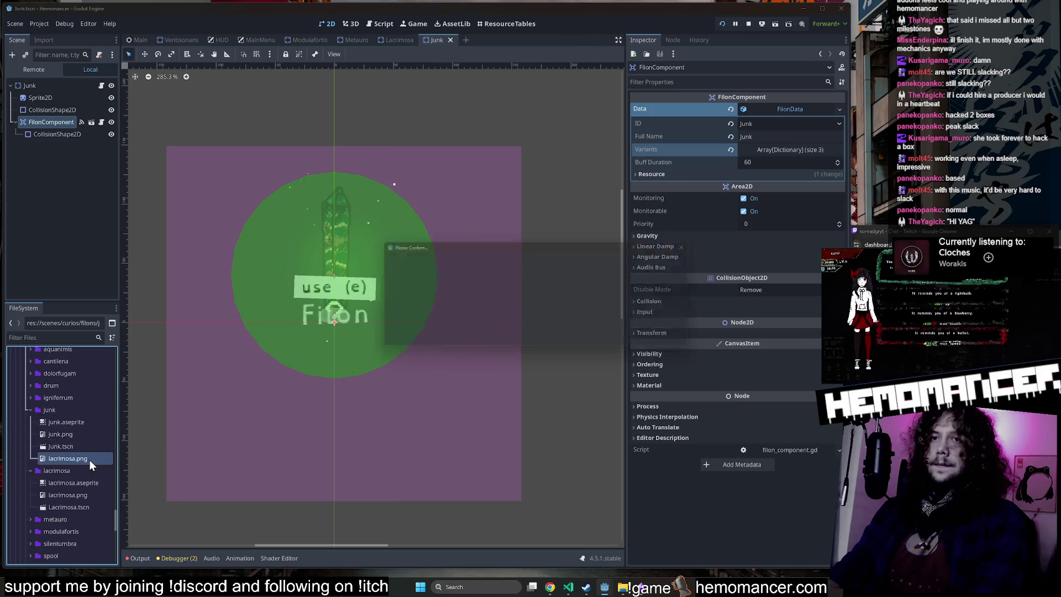
{"action": "left_click", "coordinate": [473, 337]}
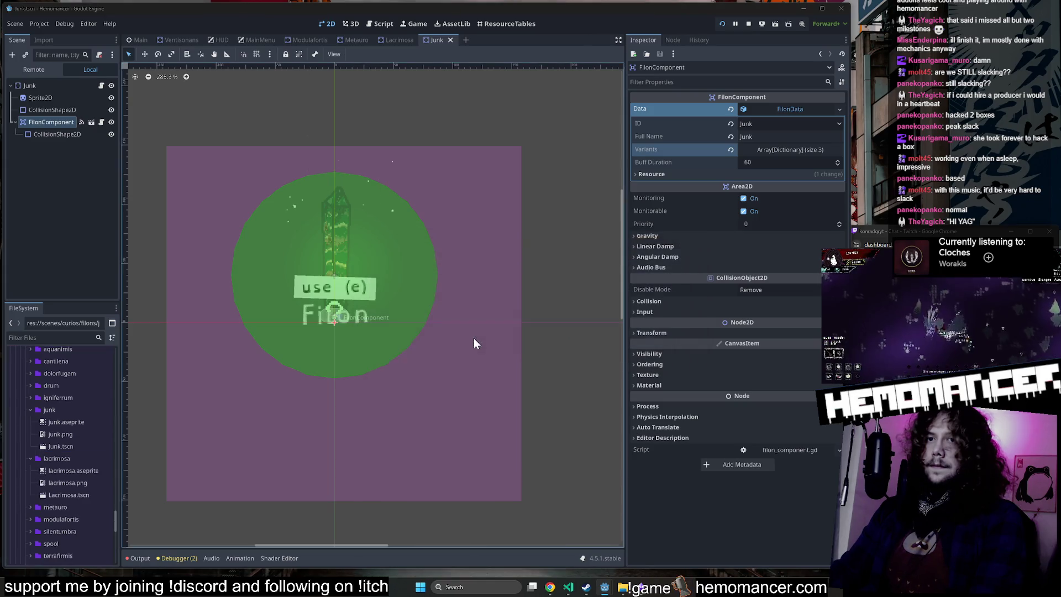
Step: Open junk.aseprite in Aseprite from its file options
{"action": "left_click", "coordinate": [73, 446]}
{"action": "left_click", "coordinate": [71, 422]}
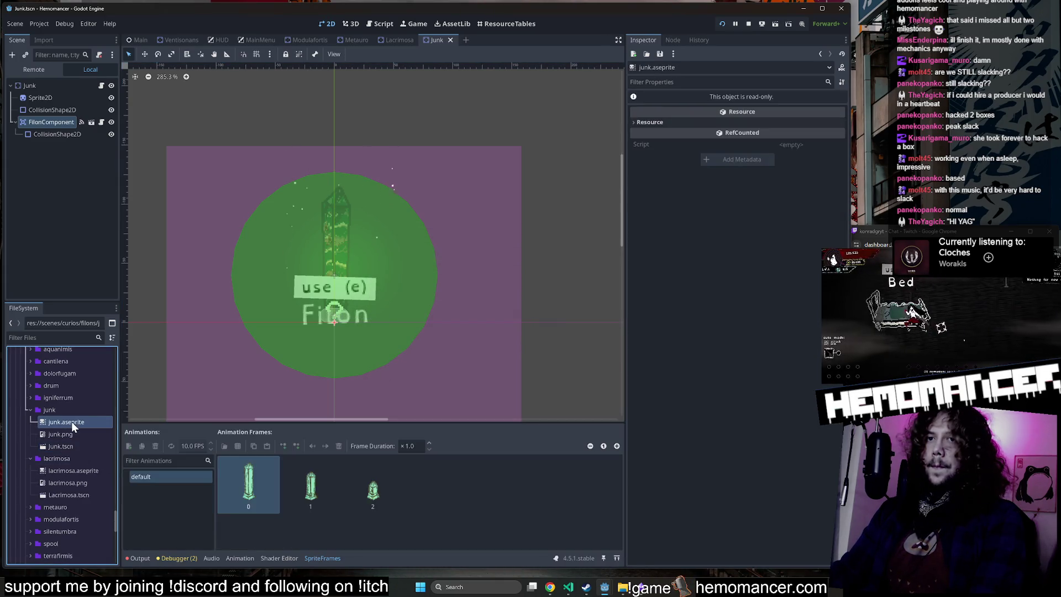
{"action": "right_click", "coordinate": [71, 422]}
{"action": "left_click", "coordinate": [146, 558]}
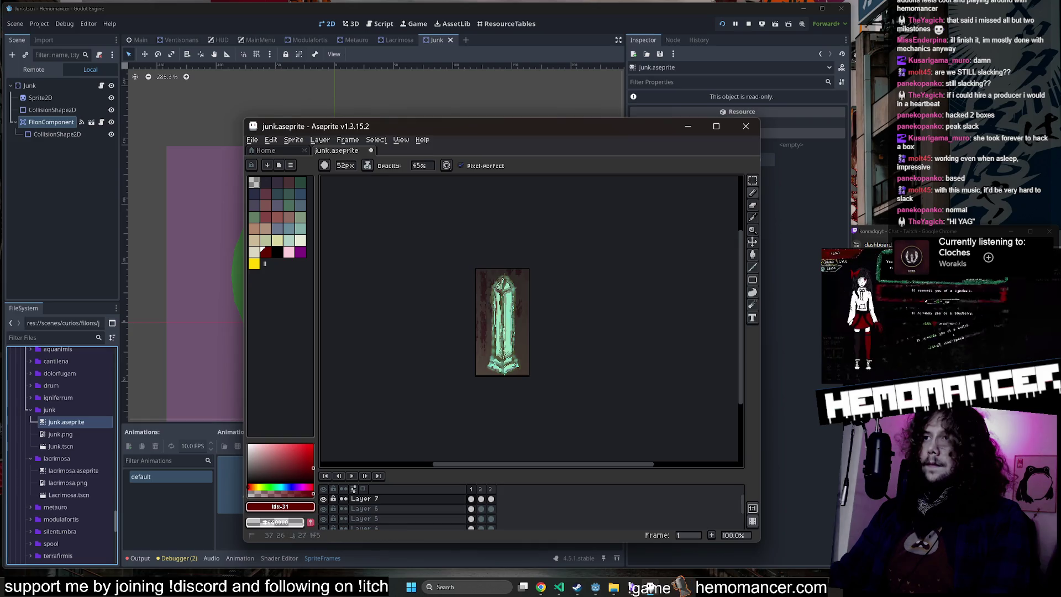
Step: Pencil dark red outlines on the crystal's top in frame 3 and its tip and base in frame 1
{"action": "scroll", "coordinate": [568, 321], "scroll_direction": "up", "scroll_amount": 1}
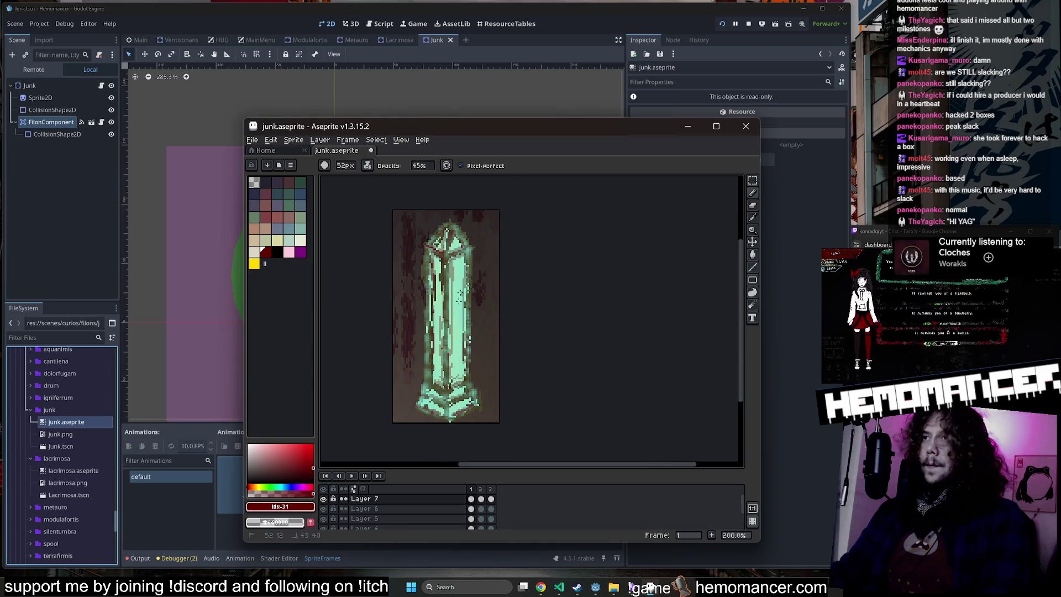
{"action": "key", "text": "Right"}
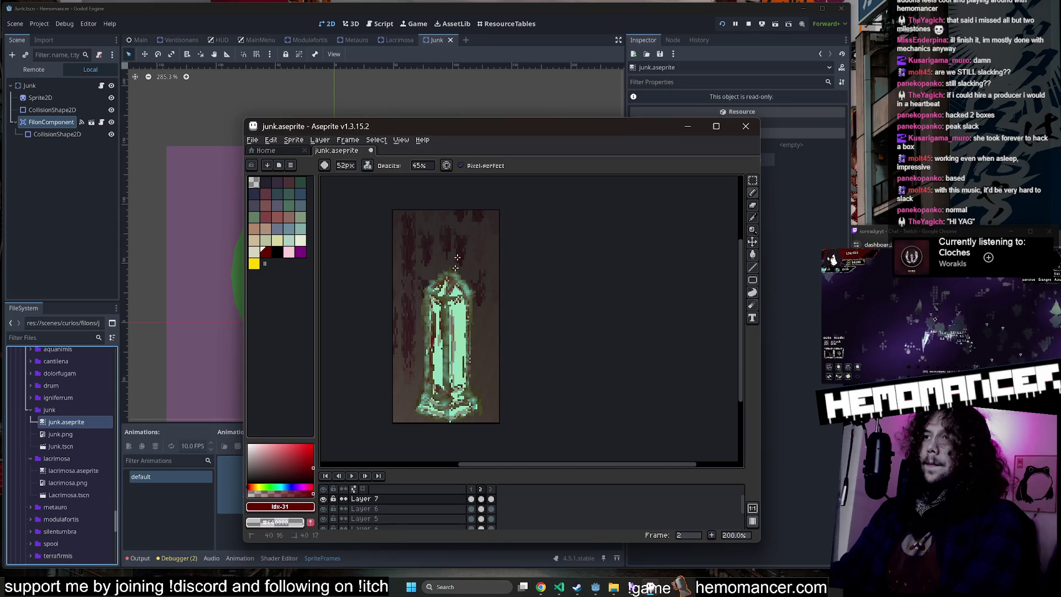
{"action": "key", "text": "Right"}
{"action": "left_click_drag", "start_coordinate": [449, 327], "coordinate": [444, 350]}
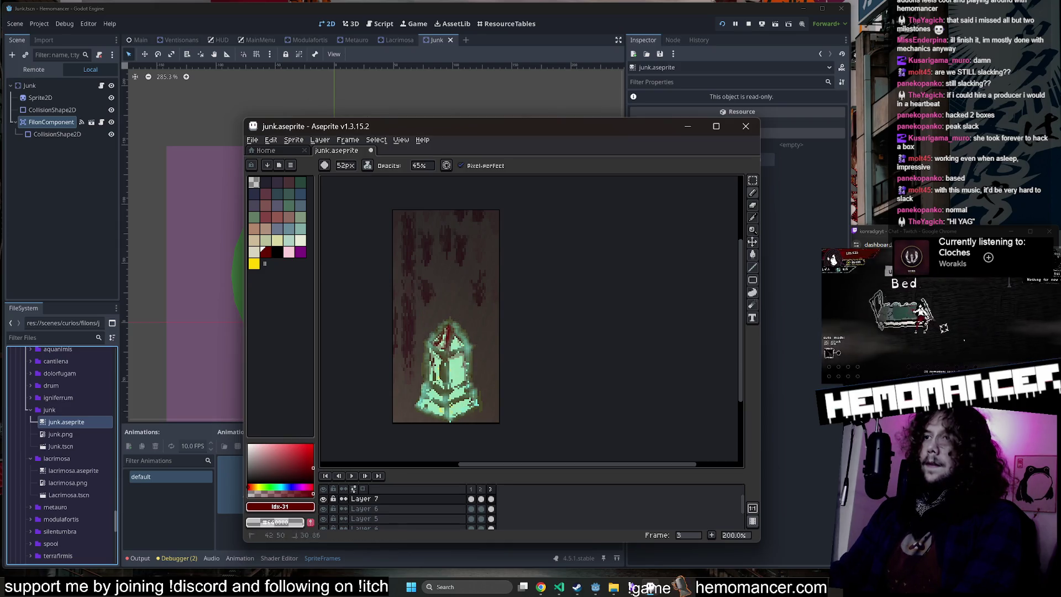
{"action": "left_click", "coordinate": [471, 508]}
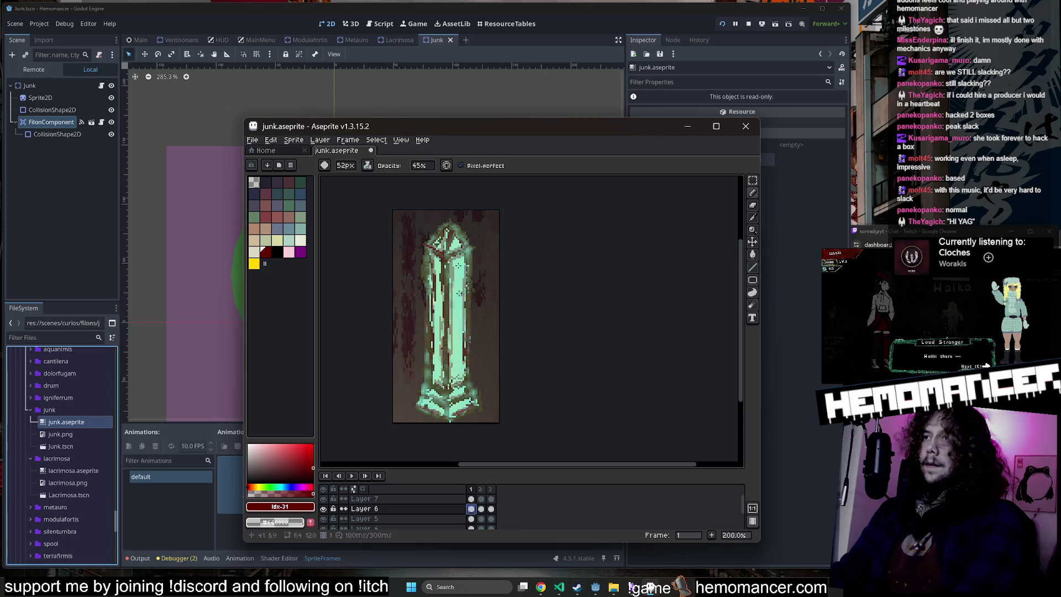
{"action": "left_click_drag", "start_coordinate": [453, 227], "coordinate": [470, 259]}
{"action": "left_click_drag", "start_coordinate": [420, 409], "coordinate": [453, 387]}
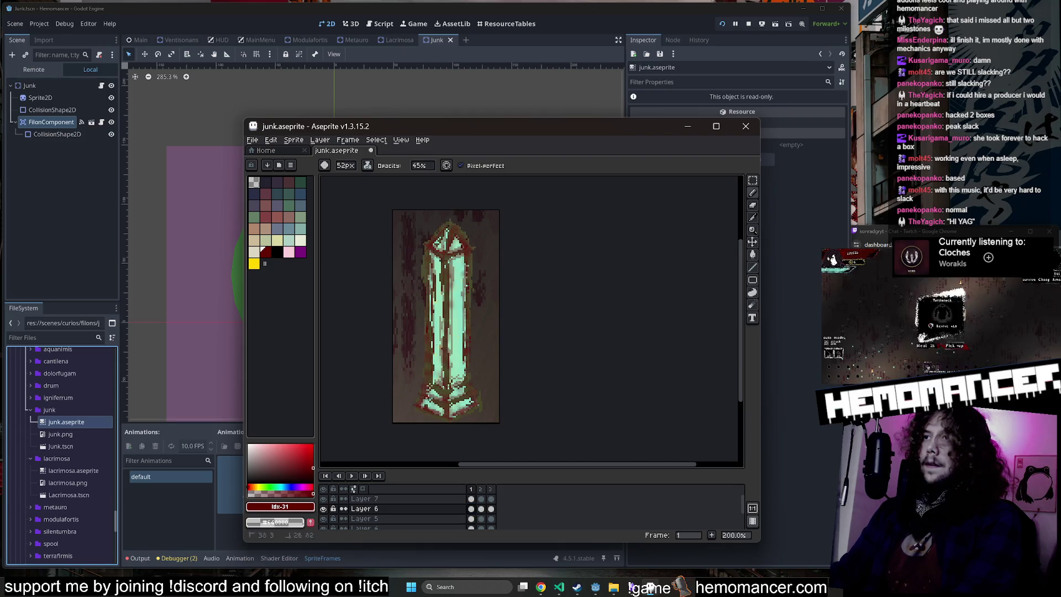
Step: Play the animation to preview the outlines, then select Layer 5 and the Paint Bucket
{"action": "key", "text": "Right"}
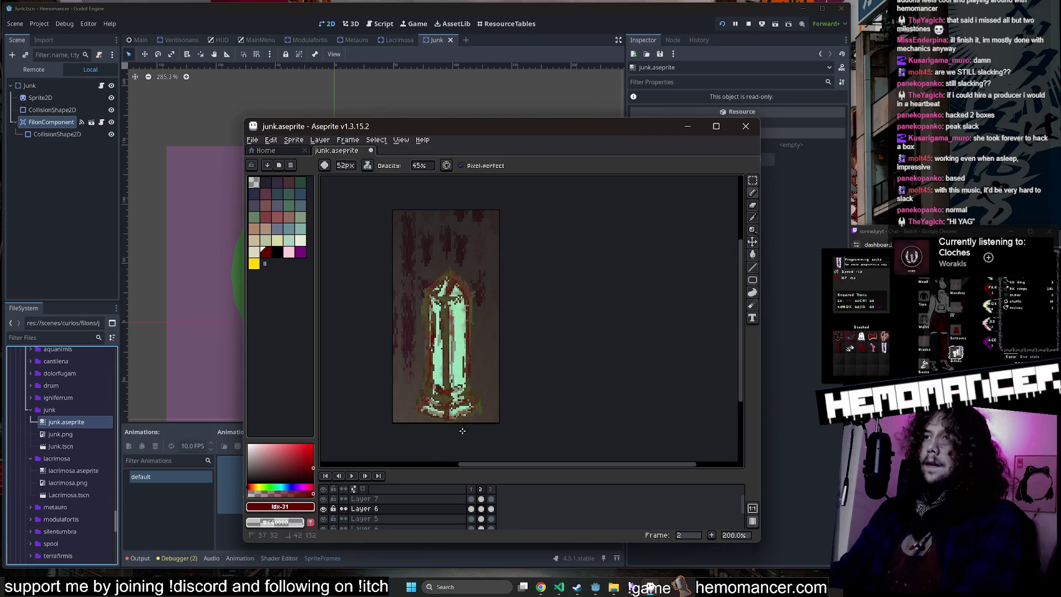
{"action": "key", "text": "Right"}
{"action": "scroll", "coordinate": [446, 296], "scroll_direction": "down", "scroll_amount": 1}
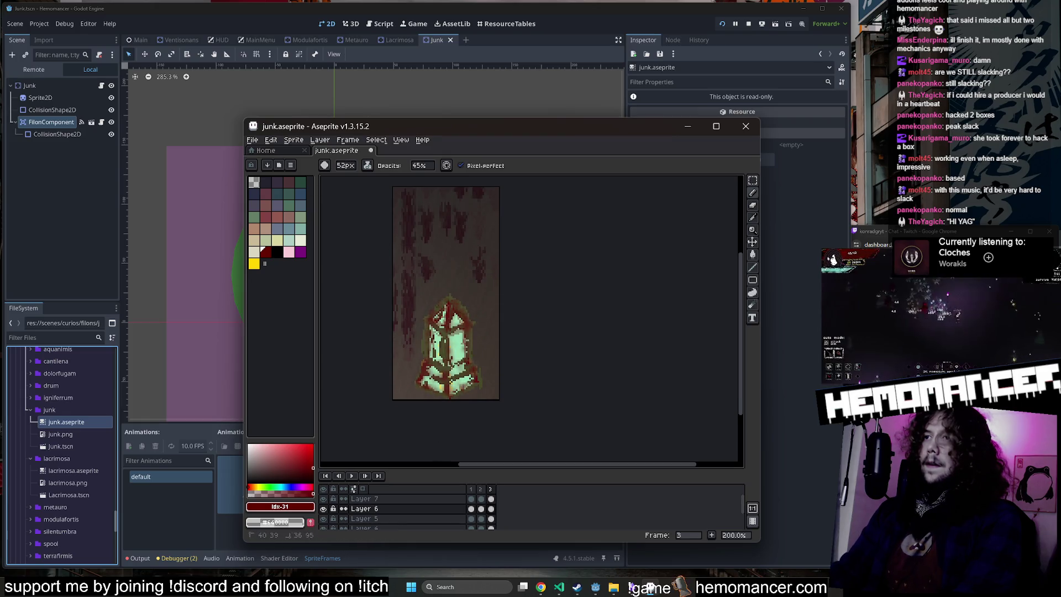
{"action": "key", "text": "Return"}
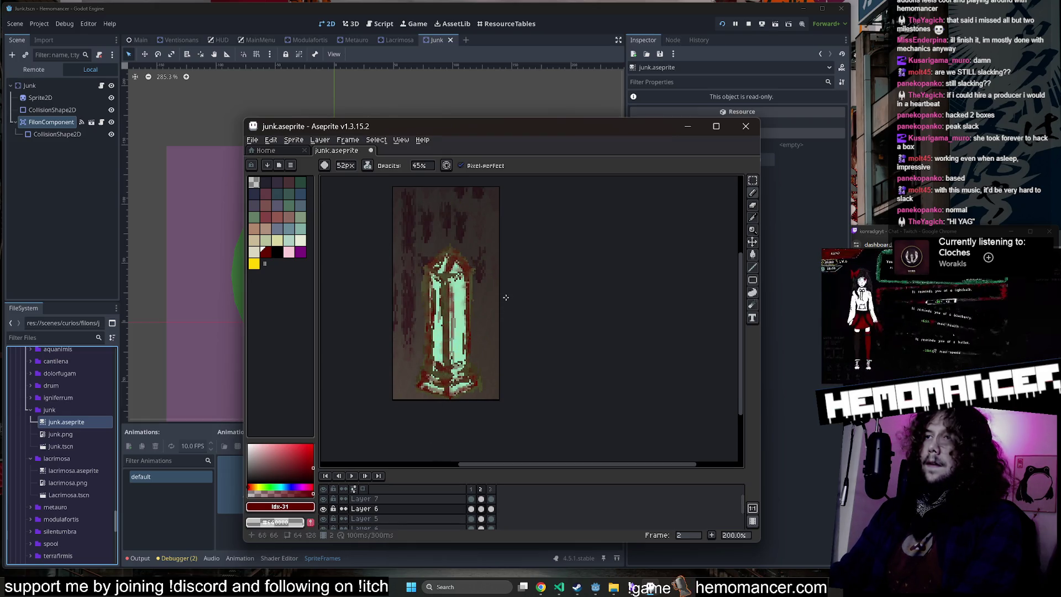
{"action": "key", "text": "alt+Down"}
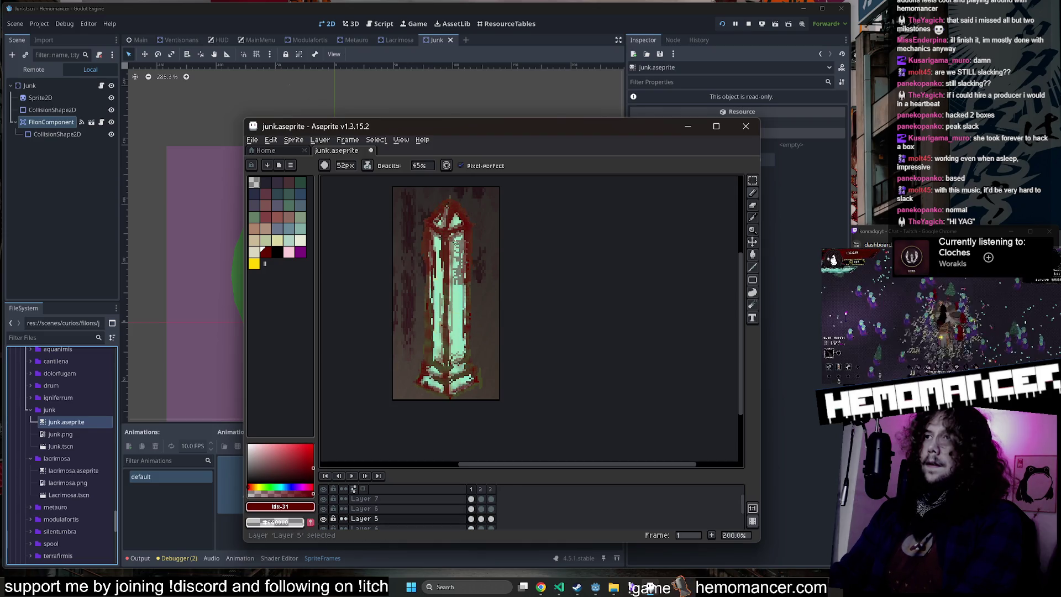
{"action": "key", "text": "g"}
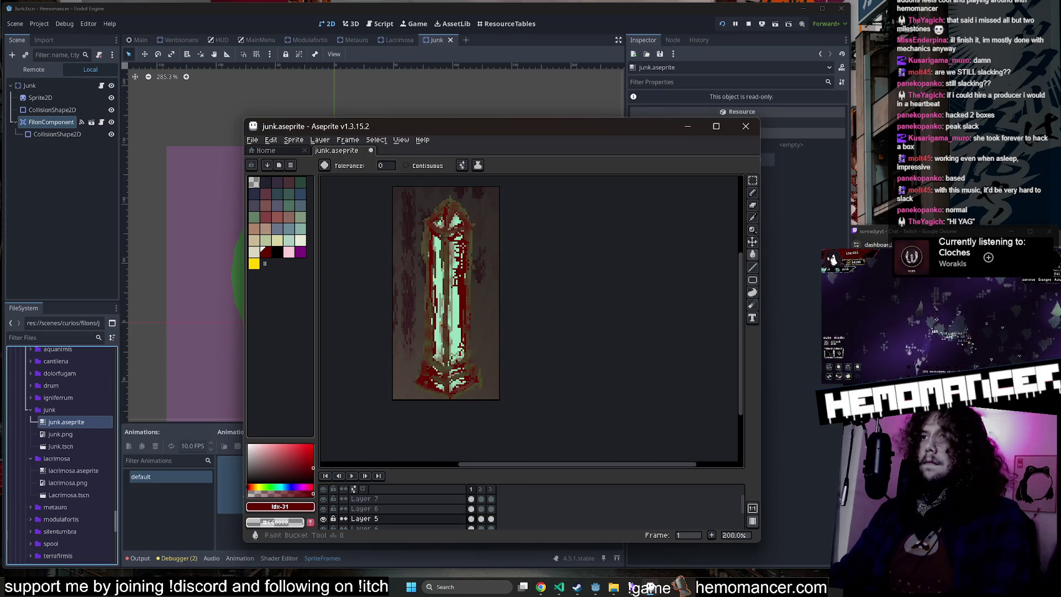
Step: Make the dark red semi-transparent and bucket-fill part of the crystal, undoing the stray background fill
{"action": "left_click", "coordinate": [276, 522]}
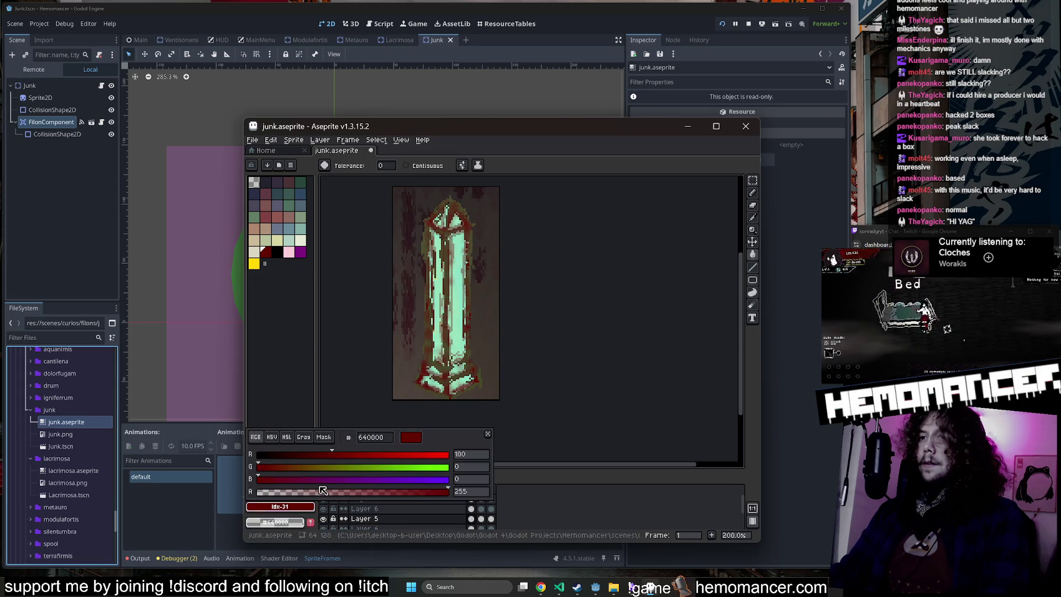
{"action": "left_click", "coordinate": [374, 493]}
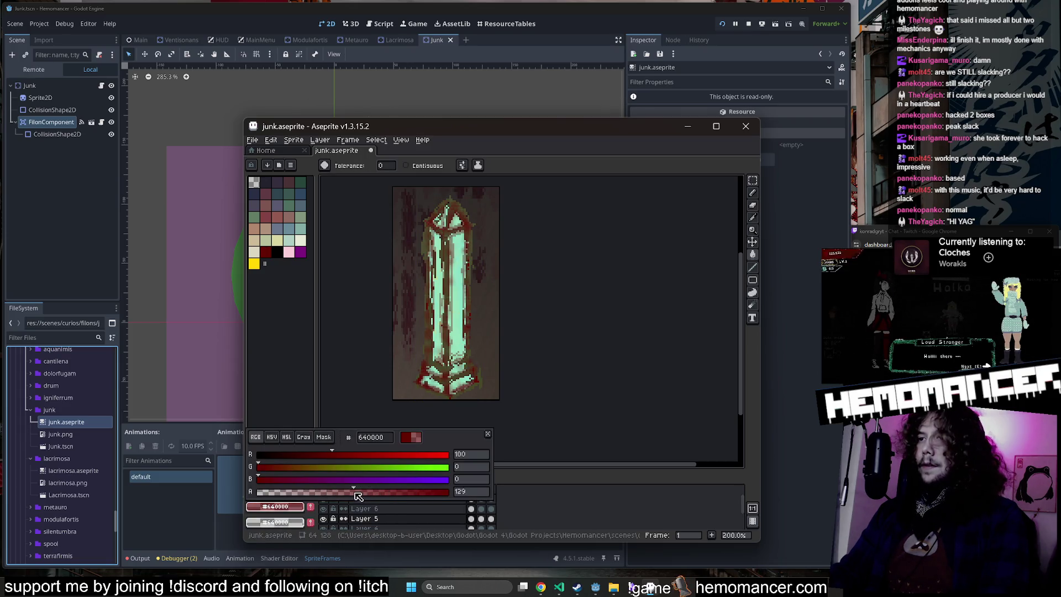
{"action": "left_click", "coordinate": [481, 387]}
{"action": "key", "text": "ctrl+z"}
{"action": "key", "text": "ctrl+y"}
{"action": "key", "text": "ctrl+z"}
{"action": "left_click", "coordinate": [457, 248]}
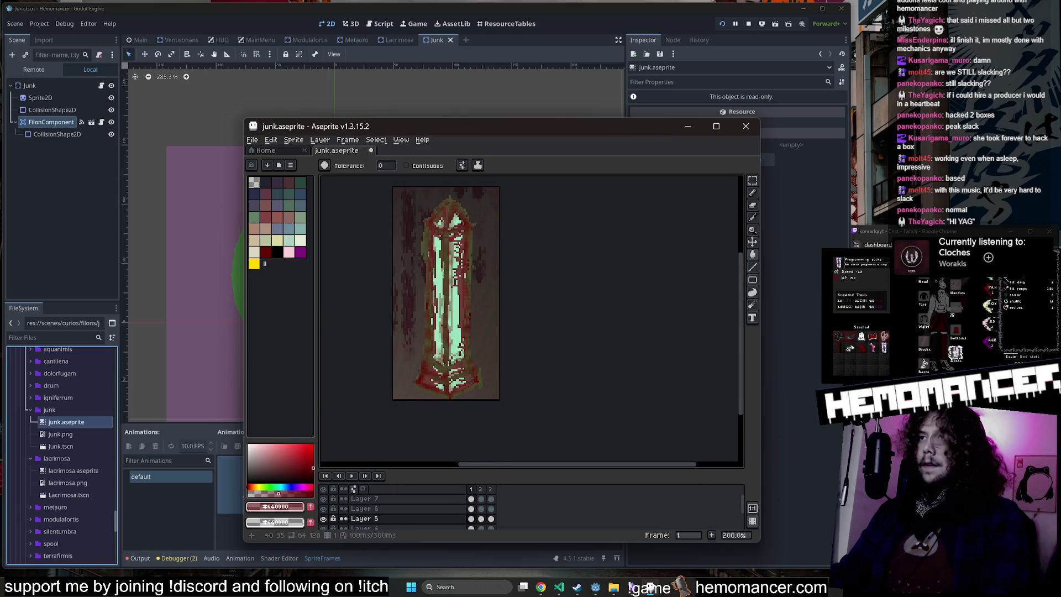
Step: Preview the recoloured animation, then pick pale green, Layer 6 and the Pencil
{"action": "key", "text": "Return"}
{"action": "scroll", "coordinate": [462, 291], "scroll_direction": "up", "scroll_amount": 3}
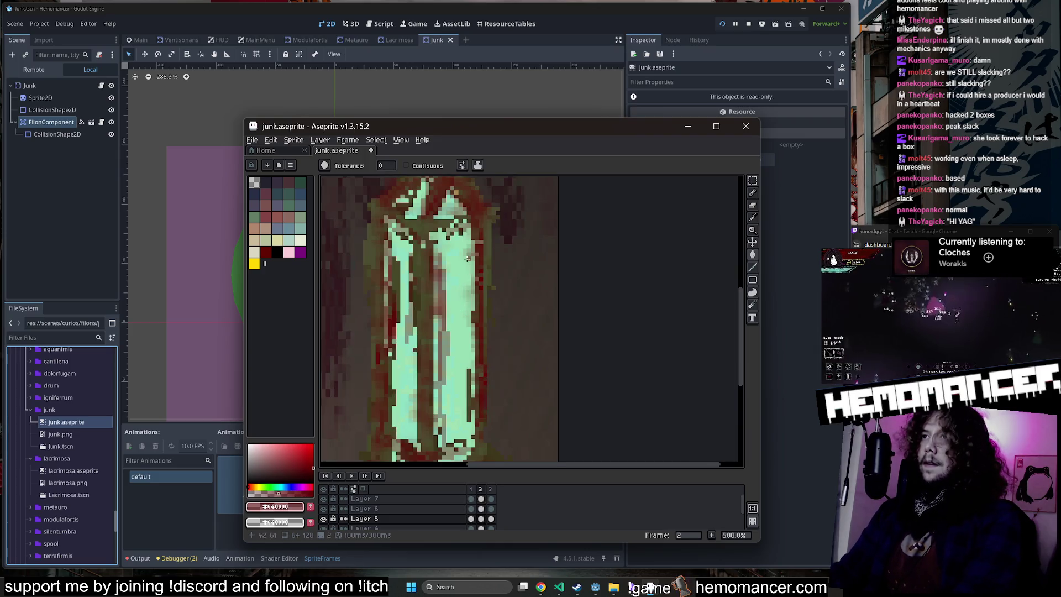
{"action": "scroll", "coordinate": [463, 396], "scroll_direction": "down", "scroll_amount": 5}
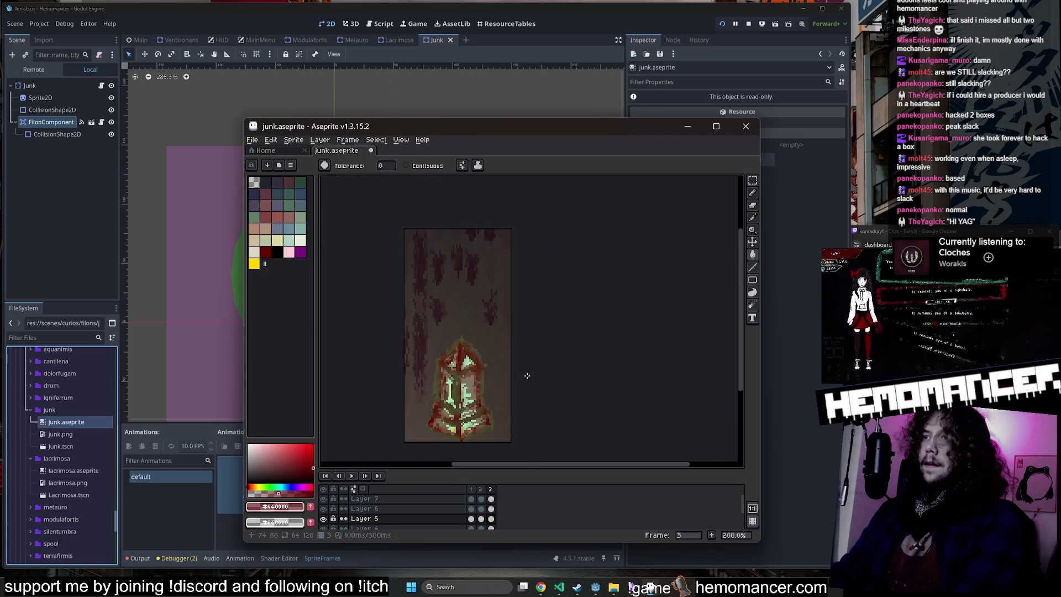
{"action": "scroll", "coordinate": [510, 315], "scroll_direction": "up", "scroll_amount": 4}
{"action": "left_click_drag", "start_coordinate": [545, 354], "coordinate": [533, 319]}
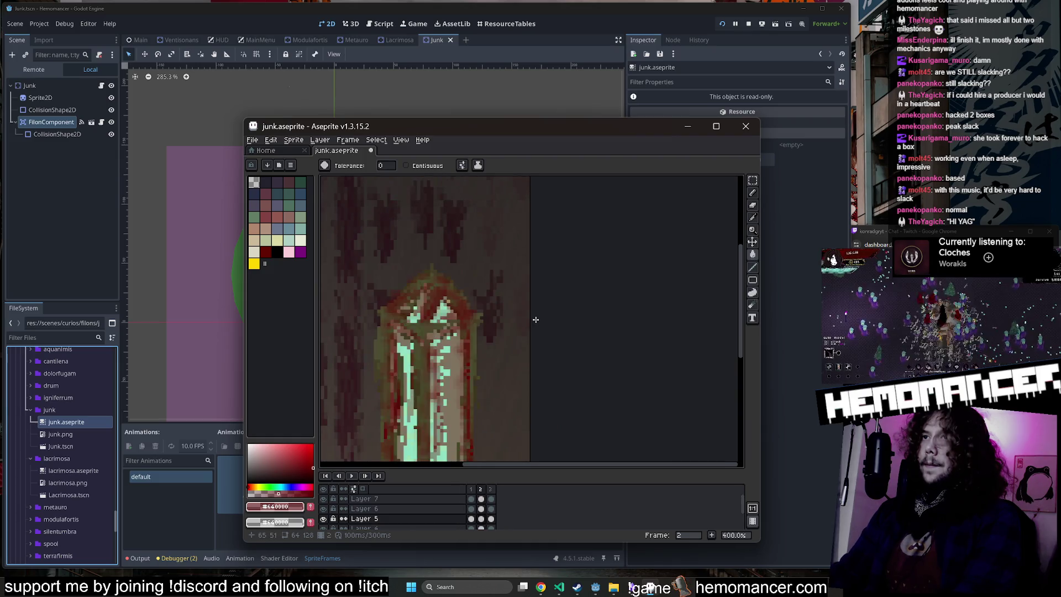
{"action": "key", "text": "Return"}
{"action": "left_click", "coordinate": [300, 181]}
{"action": "left_click", "coordinate": [387, 498]}
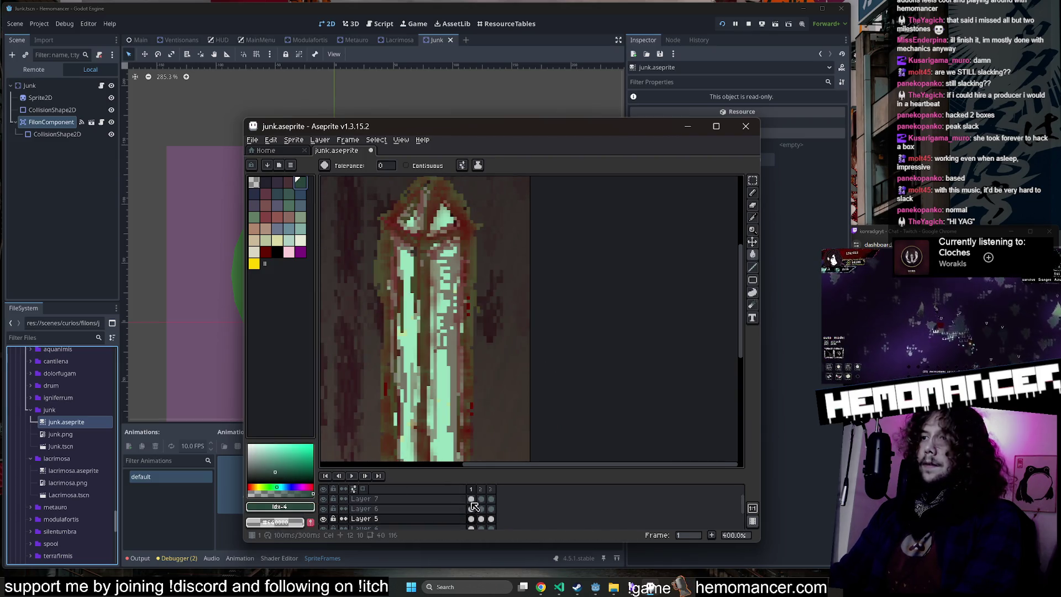
{"action": "key", "text": "Down"}
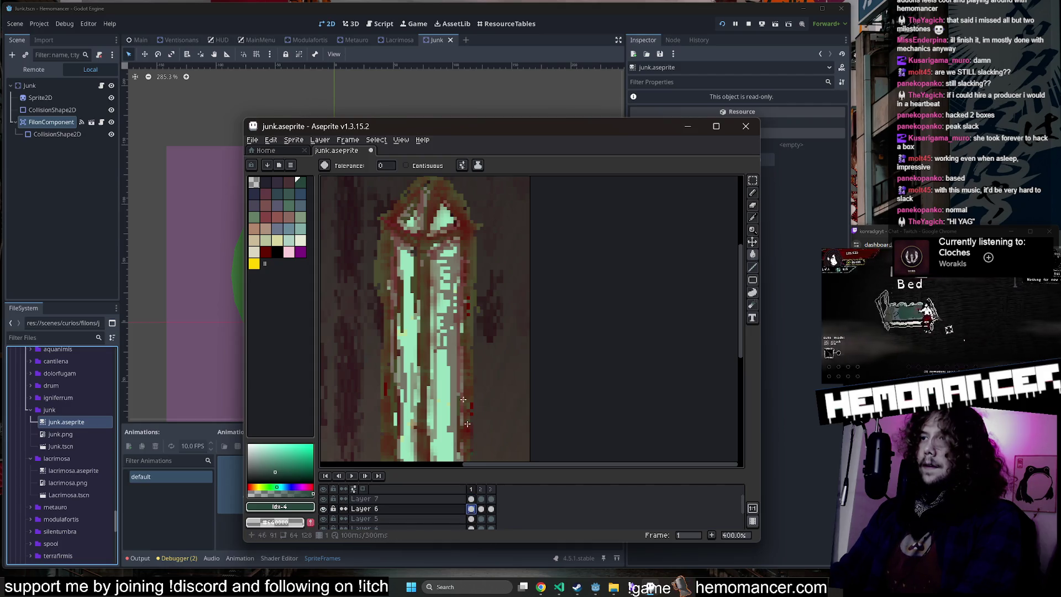
{"action": "key", "text": "b"}
{"action": "scroll", "coordinate": [429, 275], "scroll_direction": "down", "scroll_amount": 2}
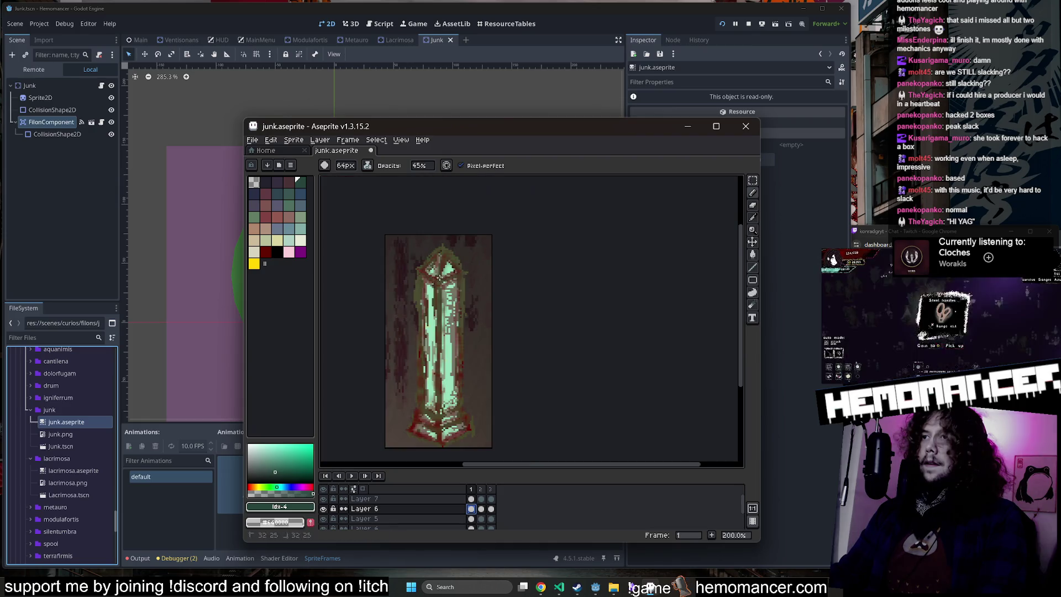
Step: Try a bucket fill on Layer 5's first frame and undo the unwanted green fill
{"action": "left_click", "coordinate": [480, 508]}
{"action": "left_click", "coordinate": [490, 509]}
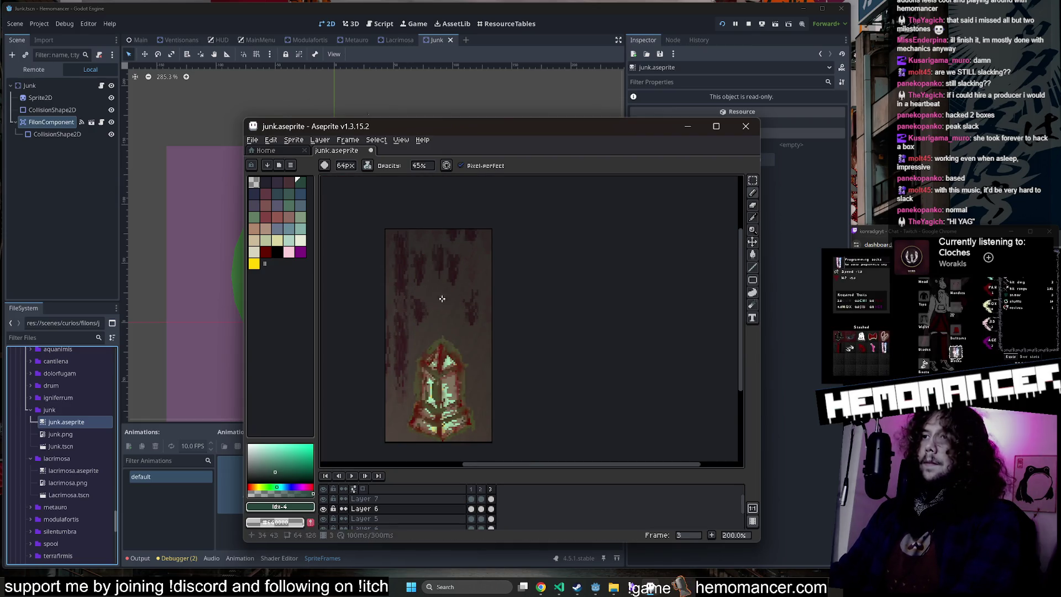
{"action": "scroll", "coordinate": [442, 331], "scroll_direction": "down", "scroll_amount": 2}
{"action": "left_click", "coordinate": [480, 529]}
{"action": "left_click", "coordinate": [471, 518]}
{"action": "key", "text": "g"}
{"action": "scroll", "coordinate": [451, 316], "scroll_direction": "up", "scroll_amount": 1}
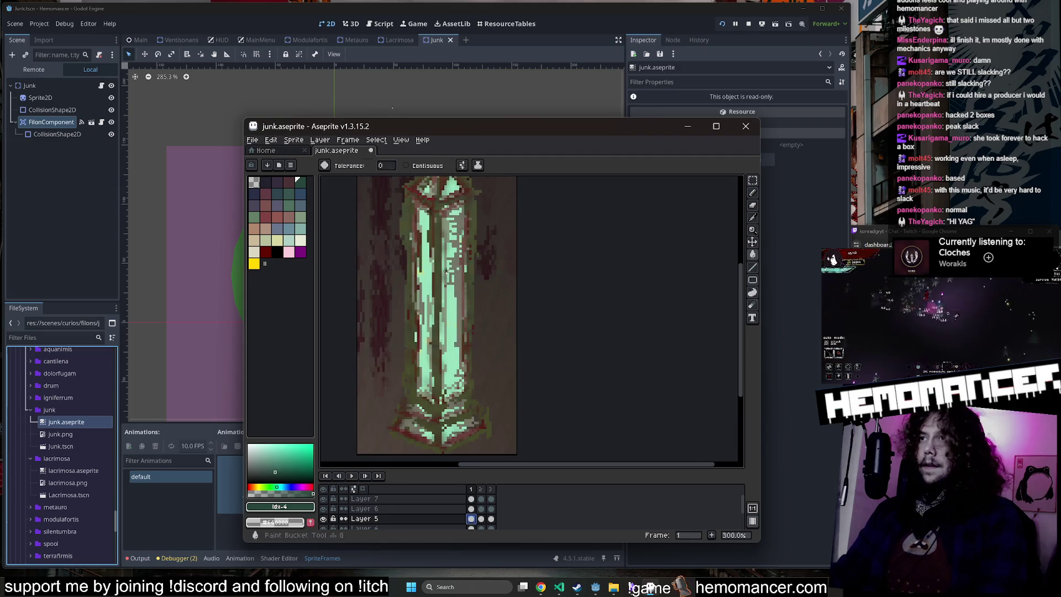
{"action": "left_click", "coordinate": [450, 316]}
{"action": "key", "text": "ctrl+z"}
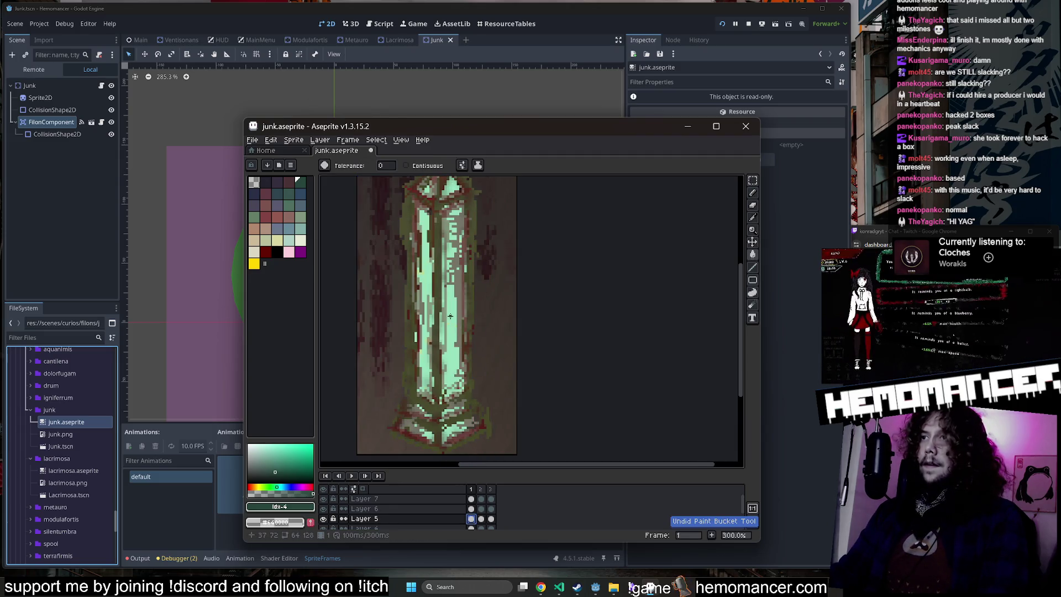
Step: Test a dark stroke down the crystal on Layer 4, undo it, and preview the animation
{"action": "key", "text": "b"}
{"action": "left_click", "coordinate": [471, 528]}
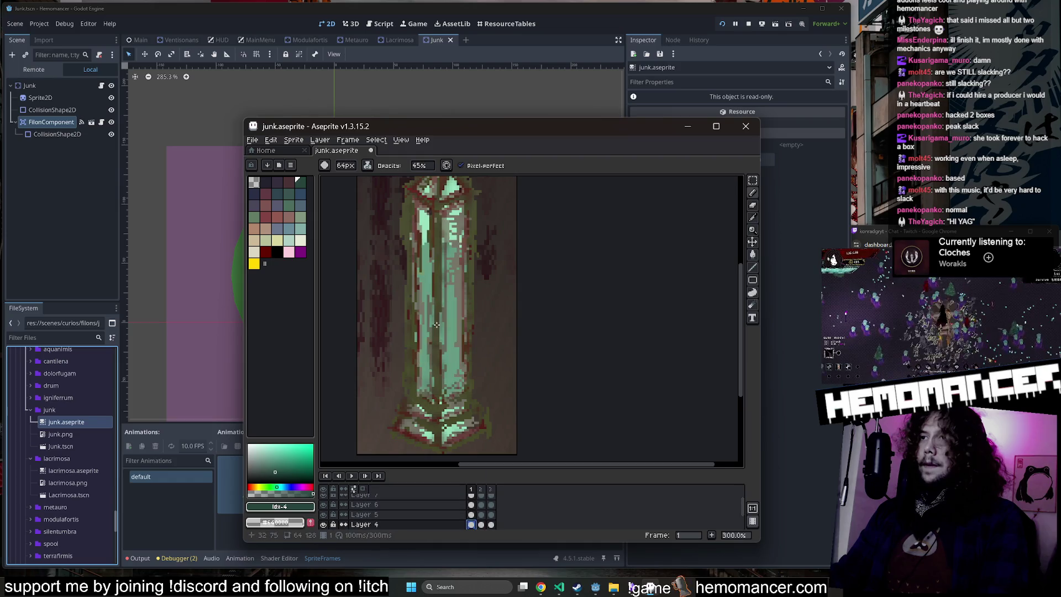
{"action": "scroll", "coordinate": [437, 315], "scroll_direction": "down", "scroll_amount": 1}
{"action": "left_click_drag", "start_coordinate": [436, 259], "coordinate": [447, 418]}
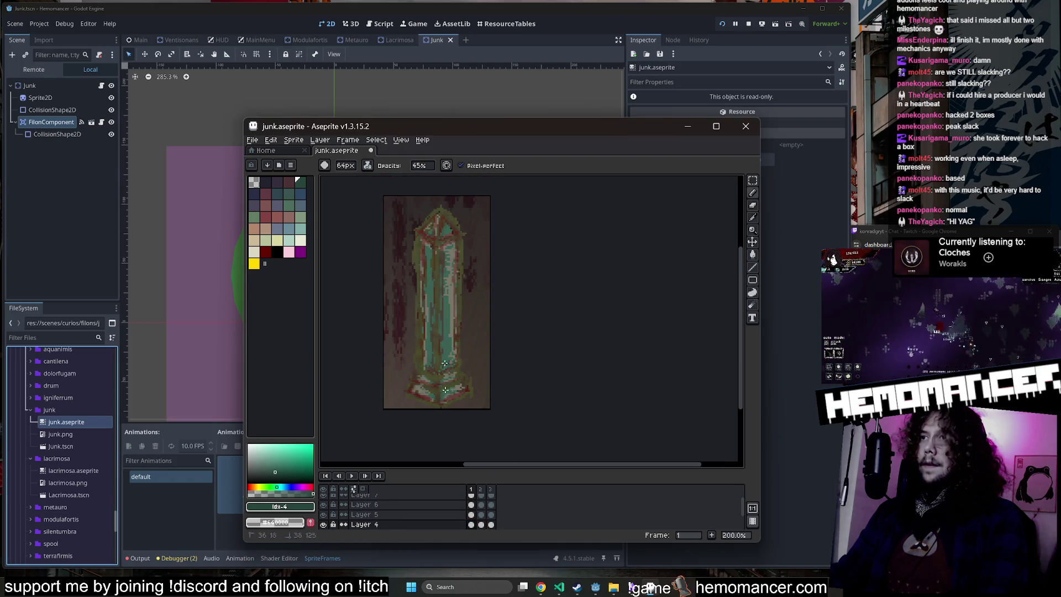
{"action": "key", "text": "ctrl+z"}
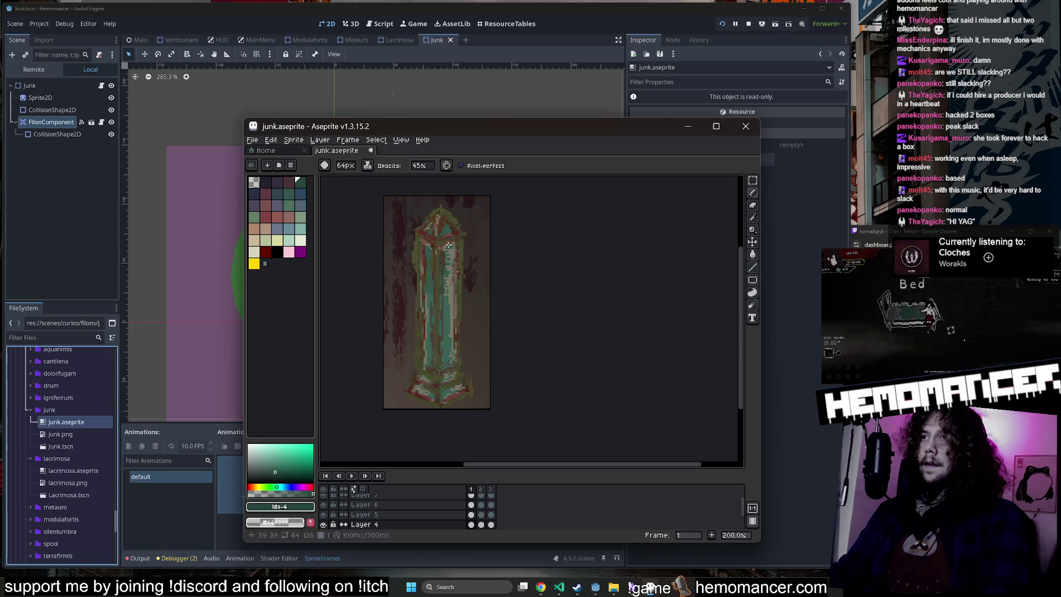
{"action": "key", "text": "Return"}
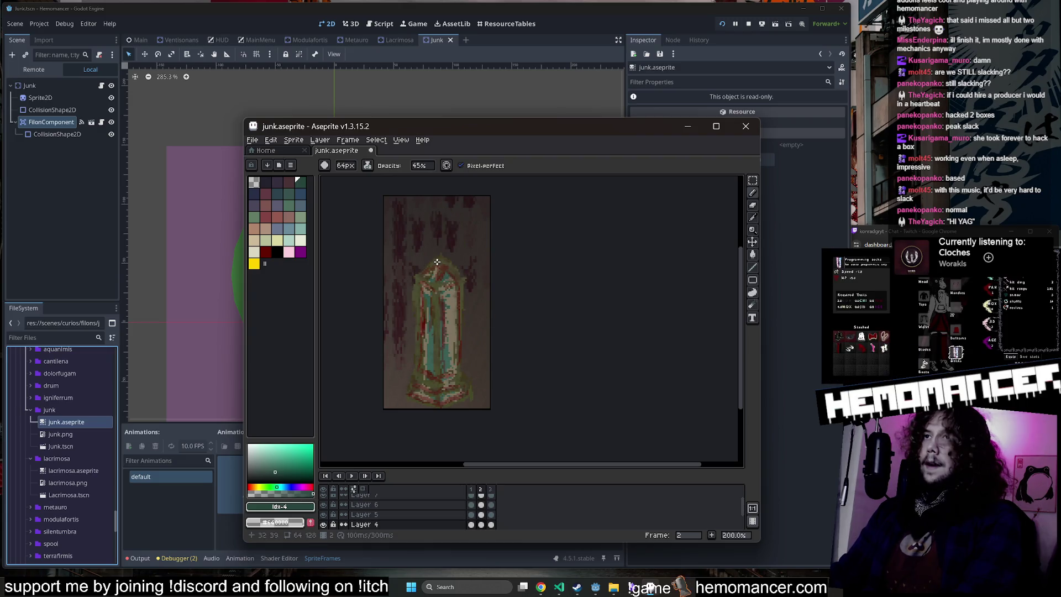
Step: Bucket-fill the crystal on Layer 5 with the dark red colour
{"action": "left_click", "coordinate": [266, 252]}
{"action": "key", "text": "g"}
{"action": "scroll", "coordinate": [438, 310], "scroll_direction": "up", "scroll_amount": 1}
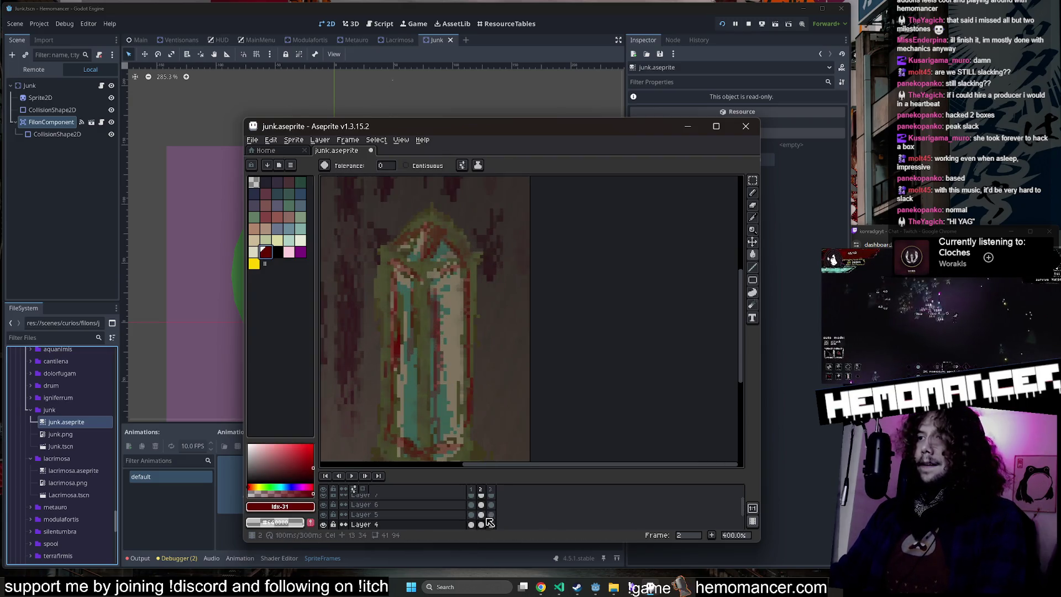
{"action": "scroll", "coordinate": [488, 524], "scroll_direction": "down", "scroll_amount": 1}
{"action": "left_click", "coordinate": [481, 504]}
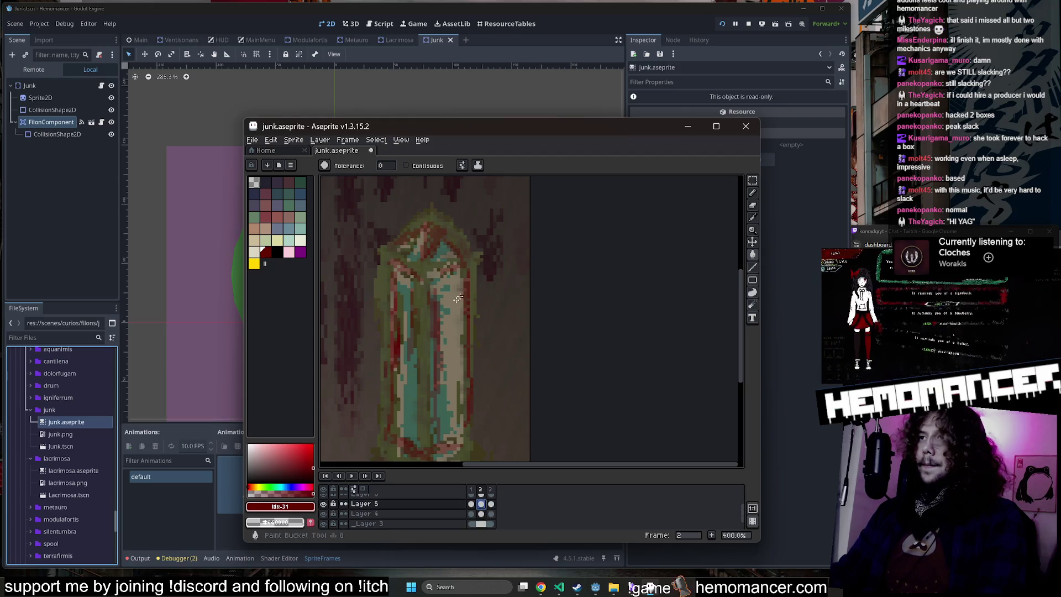
{"action": "left_click", "coordinate": [454, 305]}
{"action": "scroll", "coordinate": [453, 305], "scroll_direction": "down", "scroll_amount": 1}
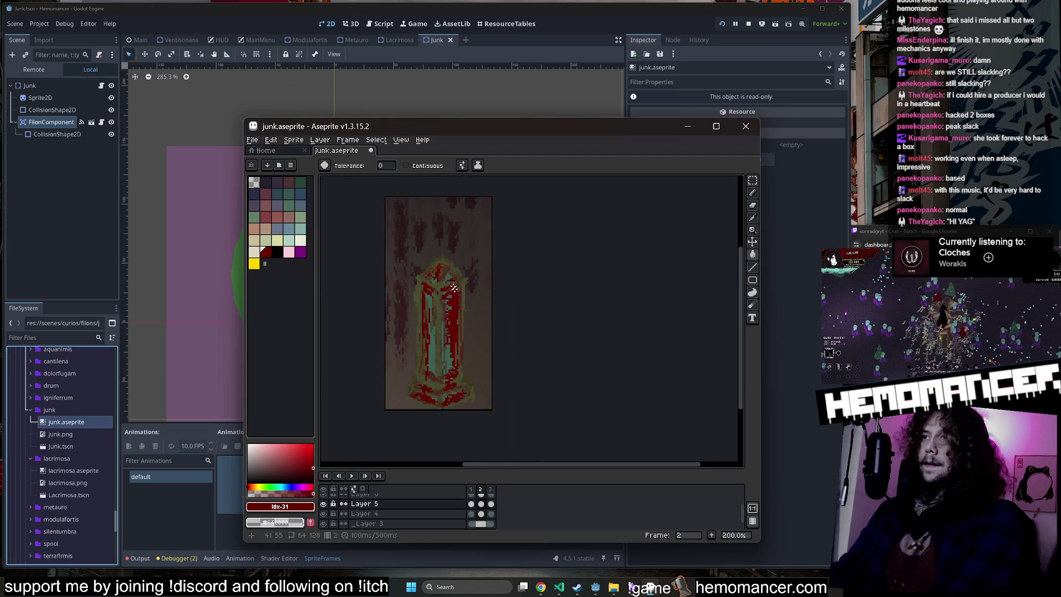
{"action": "key", "text": "Left"}
{"action": "key", "text": "Left"}
{"action": "key", "text": "Left"}
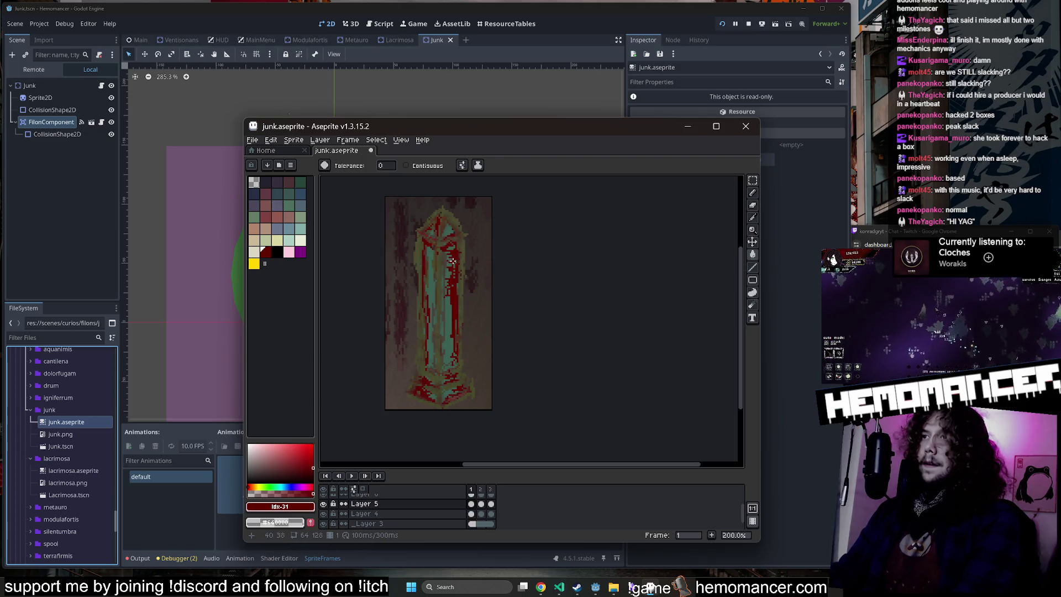
Step: Lower the red's alpha to 164 and refill the crystal on frame 2 with the translucent red
{"action": "left_click", "coordinate": [481, 503]}
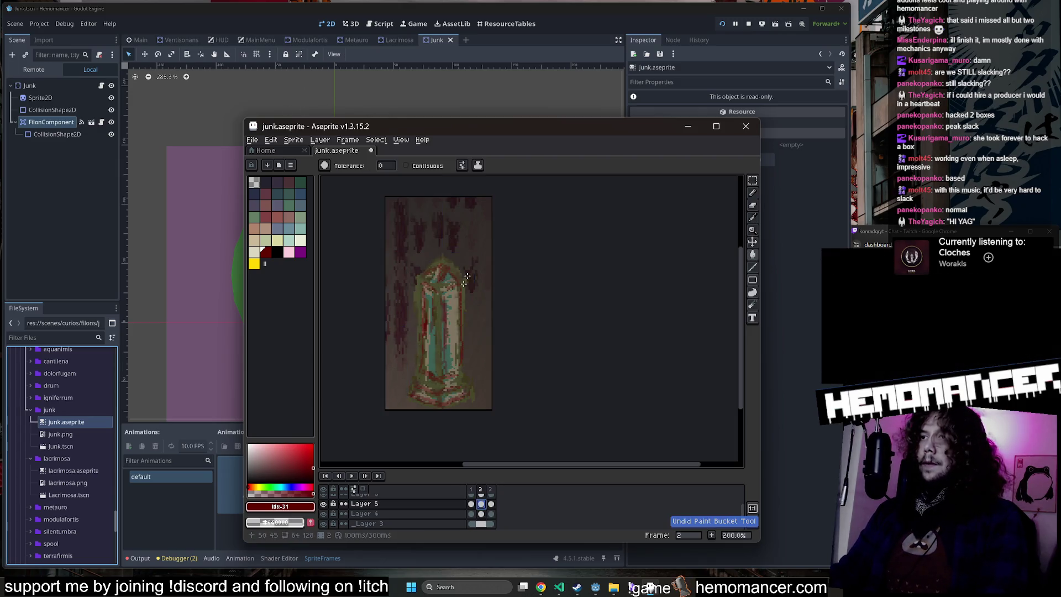
{"action": "left_click", "coordinate": [288, 507]}
{"action": "left_click_drag", "start_coordinate": [349, 493], "coordinate": [392, 496]}
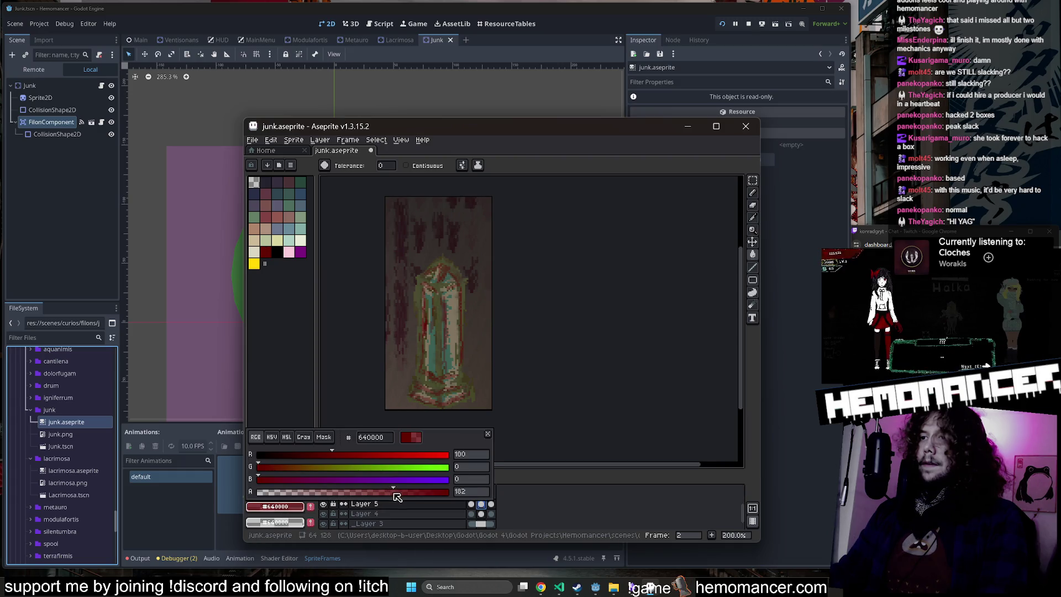
{"action": "scroll", "coordinate": [403, 366], "scroll_direction": "up", "scroll_amount": 1}
{"action": "left_click", "coordinate": [477, 324]}
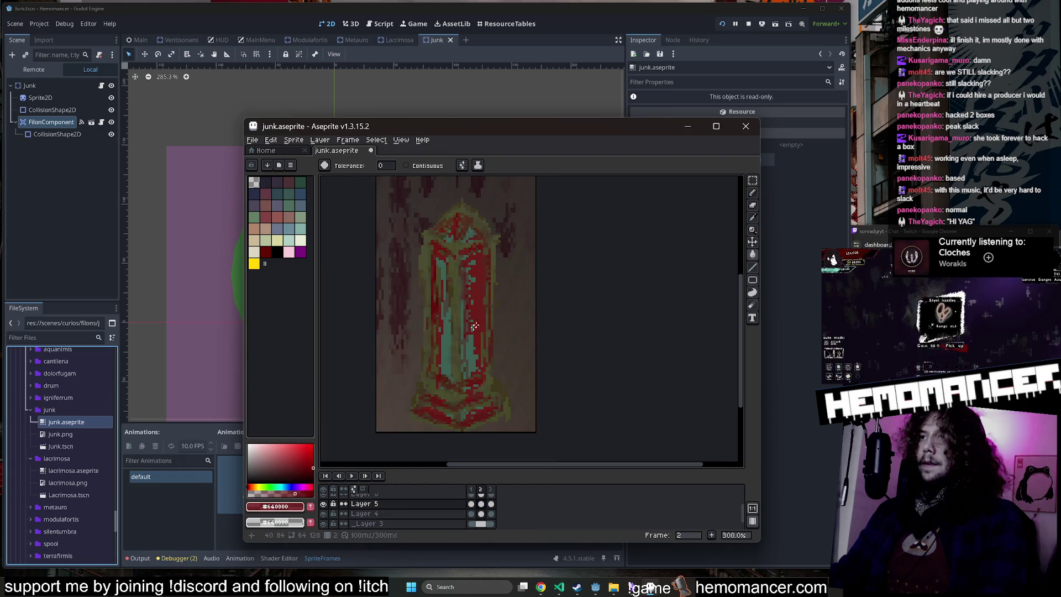
{"action": "key", "text": "ctrl+z"}
{"action": "left_click", "coordinate": [287, 507]}
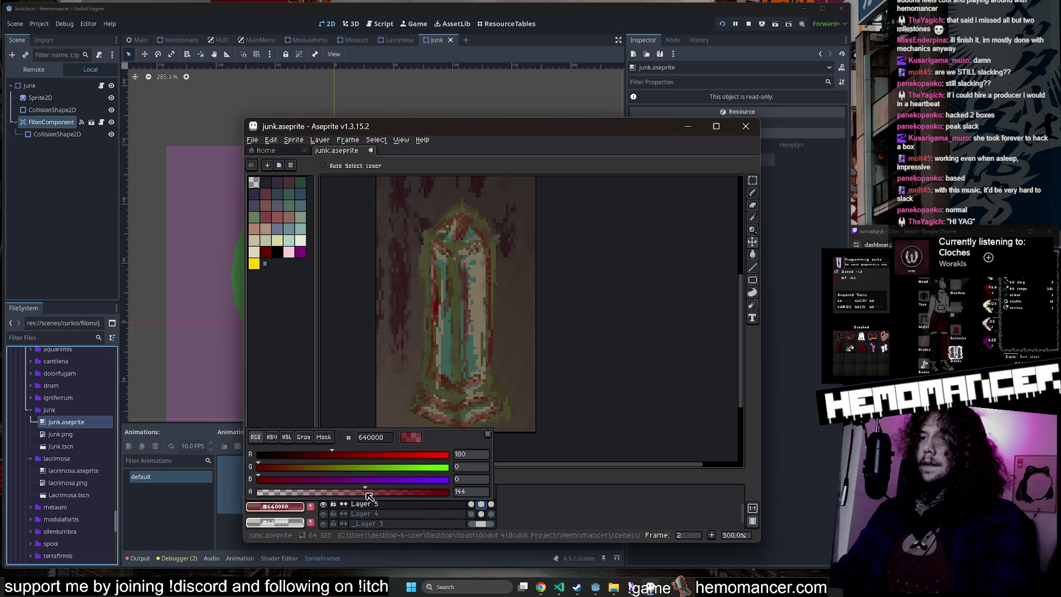
{"action": "key", "text": "g"}
{"action": "left_click", "coordinate": [487, 308]}
Step: Check the recolored animation, save junk.aseprite and close Aseprite
{"action": "key", "text": "Right"}
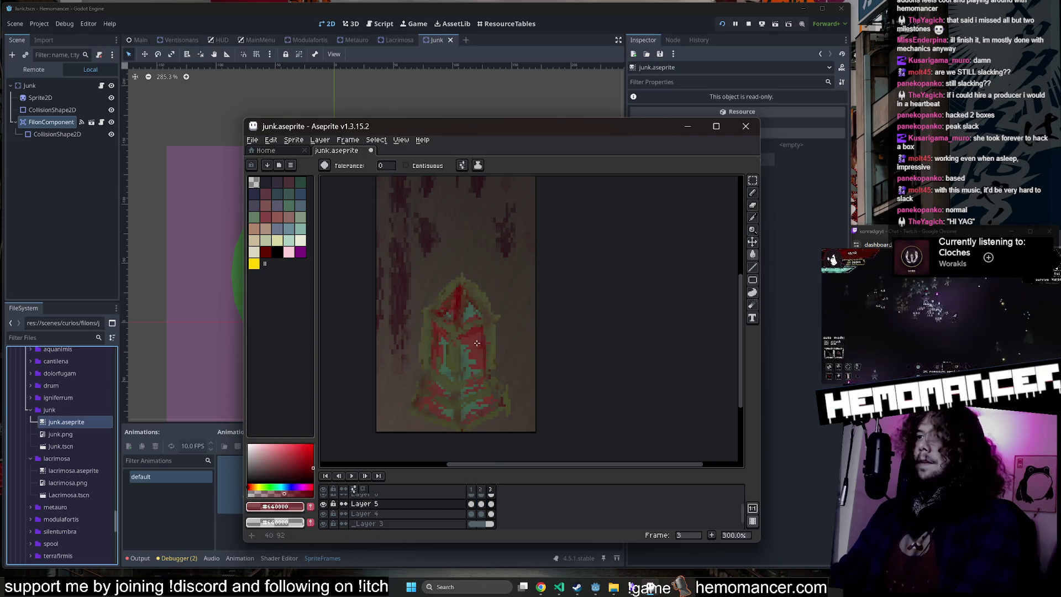
{"action": "key", "text": "Right"}
{"action": "scroll", "coordinate": [475, 263], "scroll_direction": "down", "scroll_amount": 2}
{"action": "key", "text": "Return"}
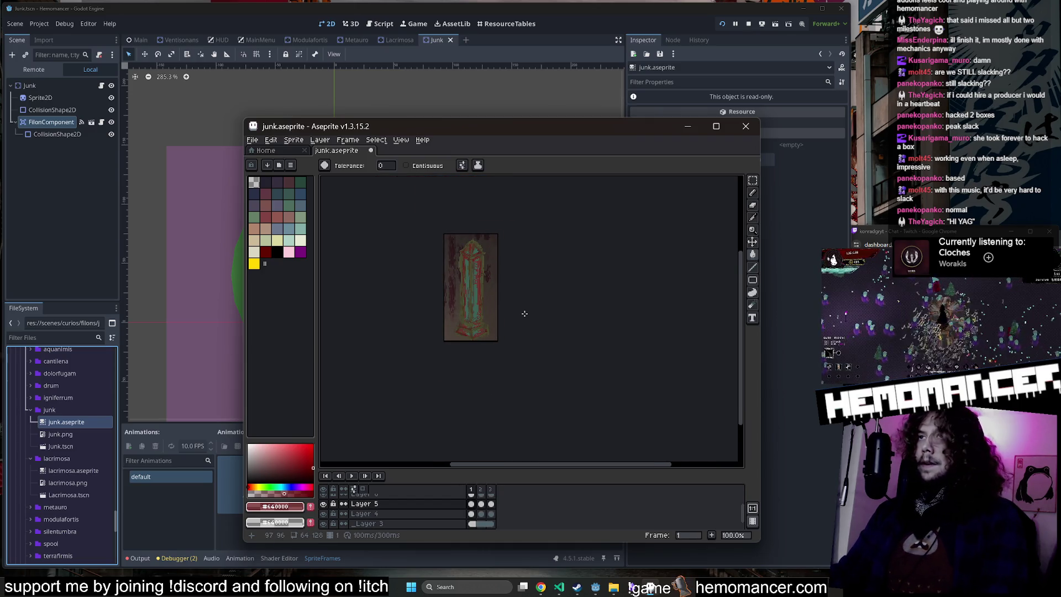
{"action": "key", "text": "ctrl+s"}
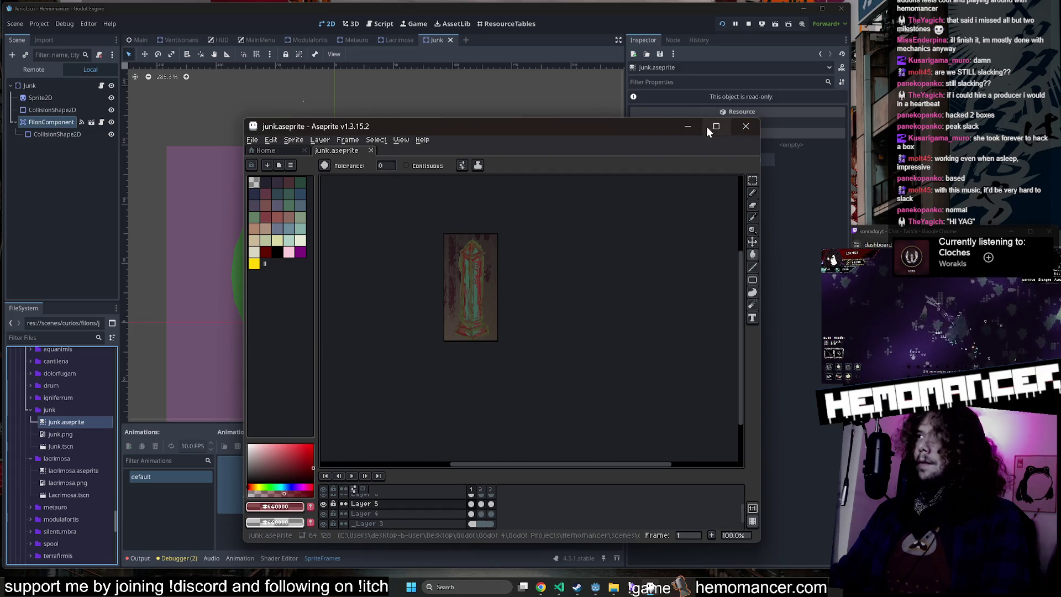
{"action": "left_click", "coordinate": [687, 126]}
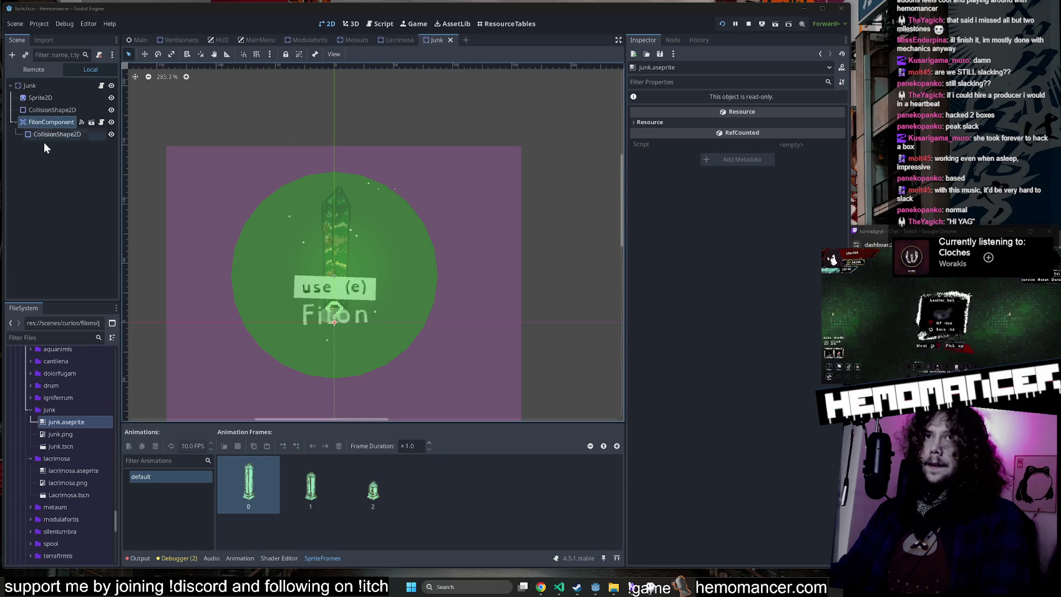
Step: Set the Junk scene's Sprite2D texture to junk.png and save the scene
{"action": "left_click", "coordinate": [47, 98]}
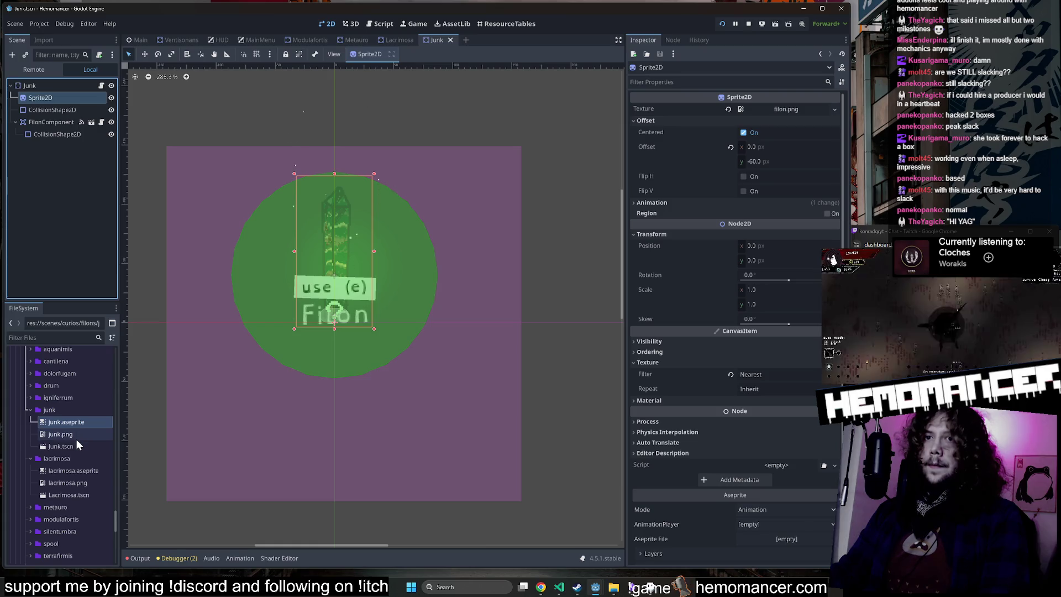
{"action": "mouse_move", "coordinate": [76, 434]}
{"action": "left_mouse_down"}
{"action": "mouse_move", "coordinate": [514, 345]}
{"action": "mouse_move", "coordinate": [793, 113]}
{"action": "left_mouse_up"}
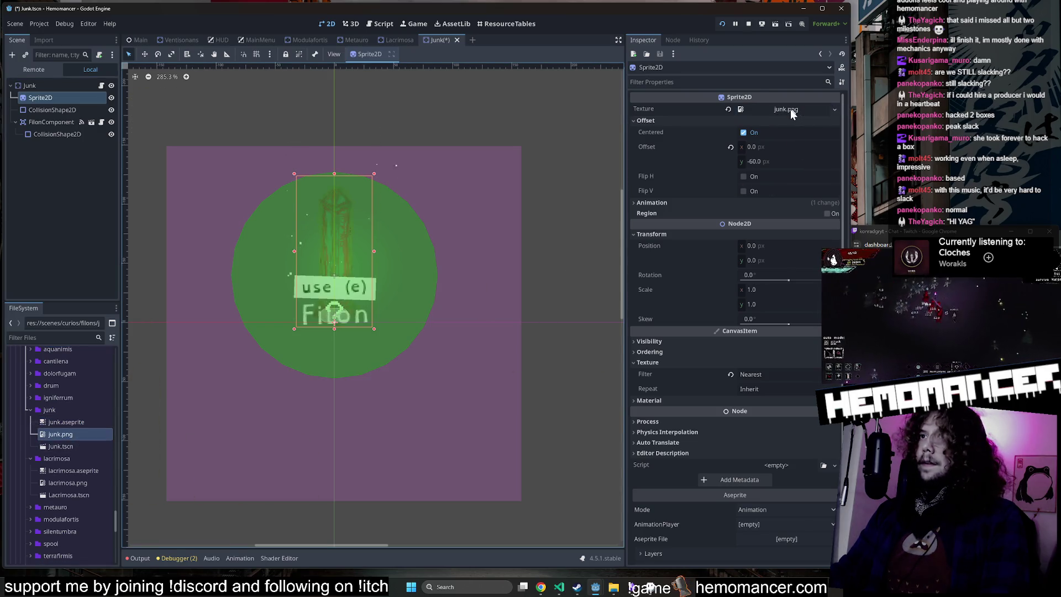
{"action": "key", "text": "ctrl+s"}
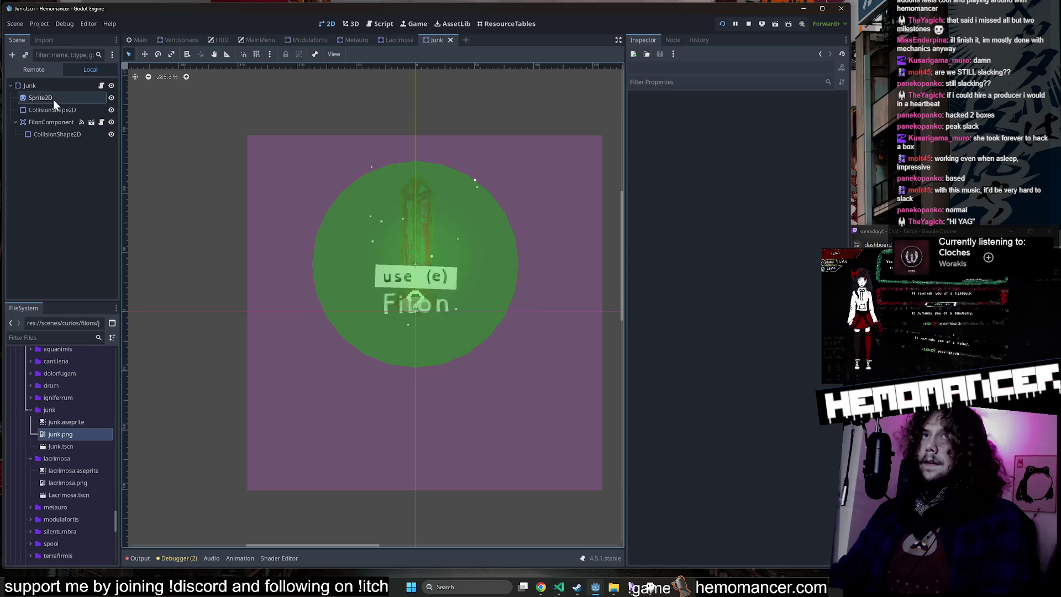
{"action": "left_click", "coordinate": [53, 98]}
{"action": "left_click", "coordinate": [57, 86]}
{"action": "left_click", "coordinate": [55, 98]}
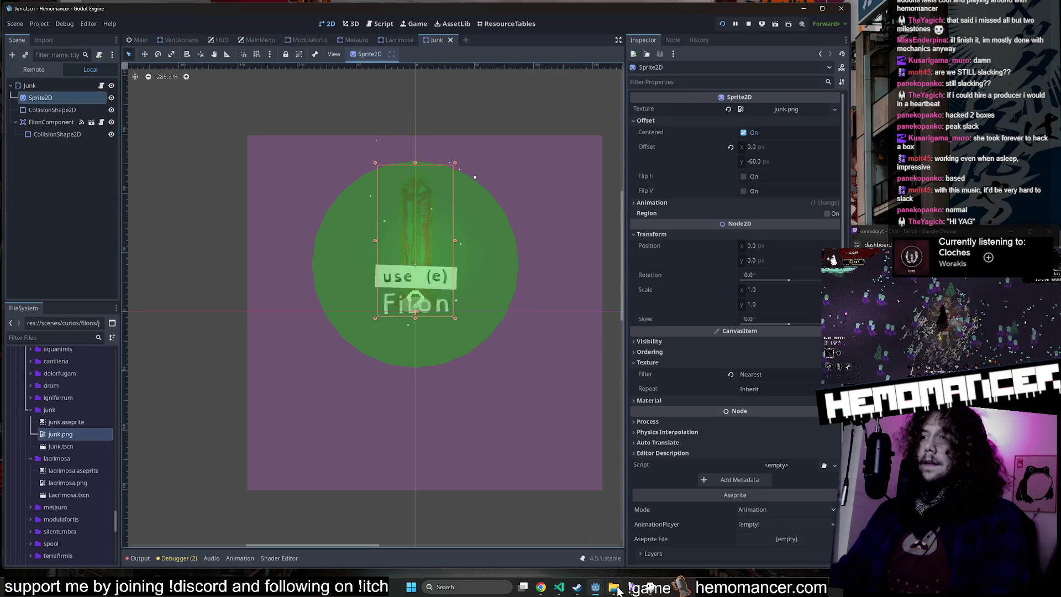
{"action": "left_click", "coordinate": [560, 589]}
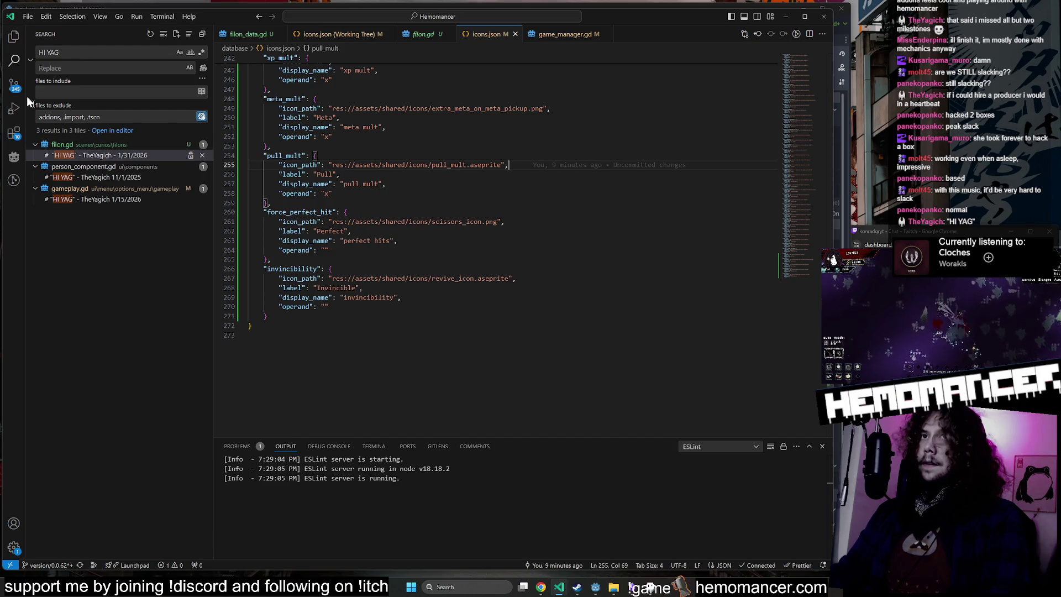
Step: Open the icons.json working-tree diff in Source Control, then return to Godot
{"action": "left_click", "coordinate": [14, 85]}
{"action": "scroll", "coordinate": [100, 499], "scroll_direction": "up", "scroll_amount": 15}
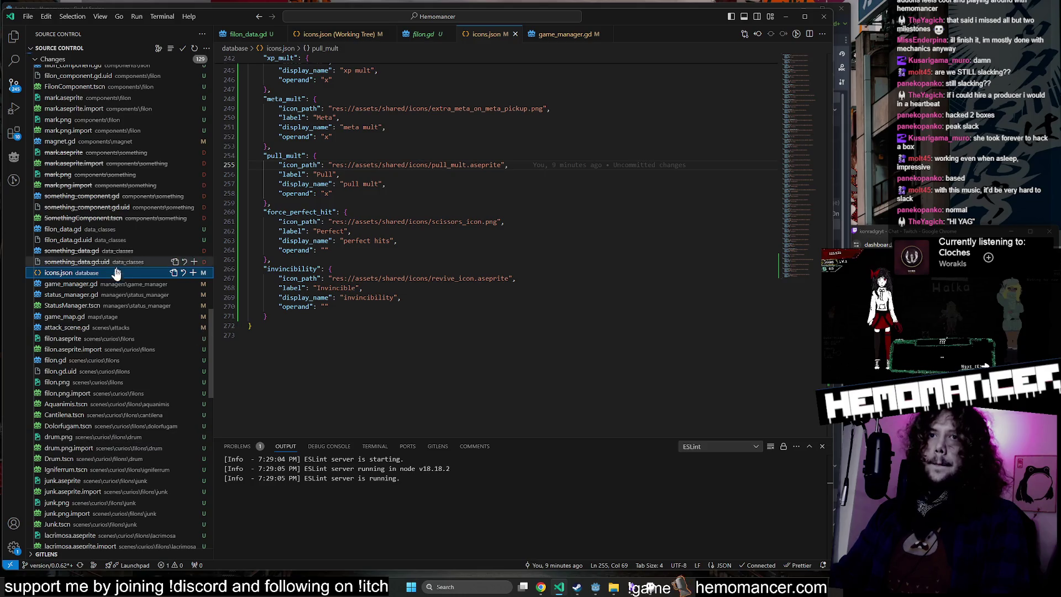
{"action": "left_click", "coordinate": [112, 273]}
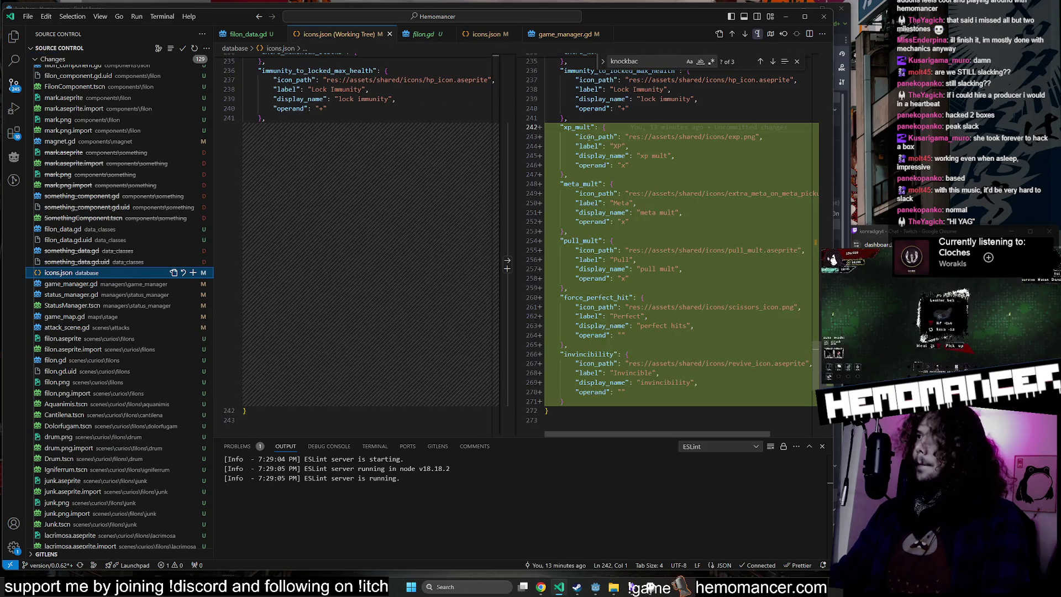
{"action": "key", "text": "alt+Tab"}
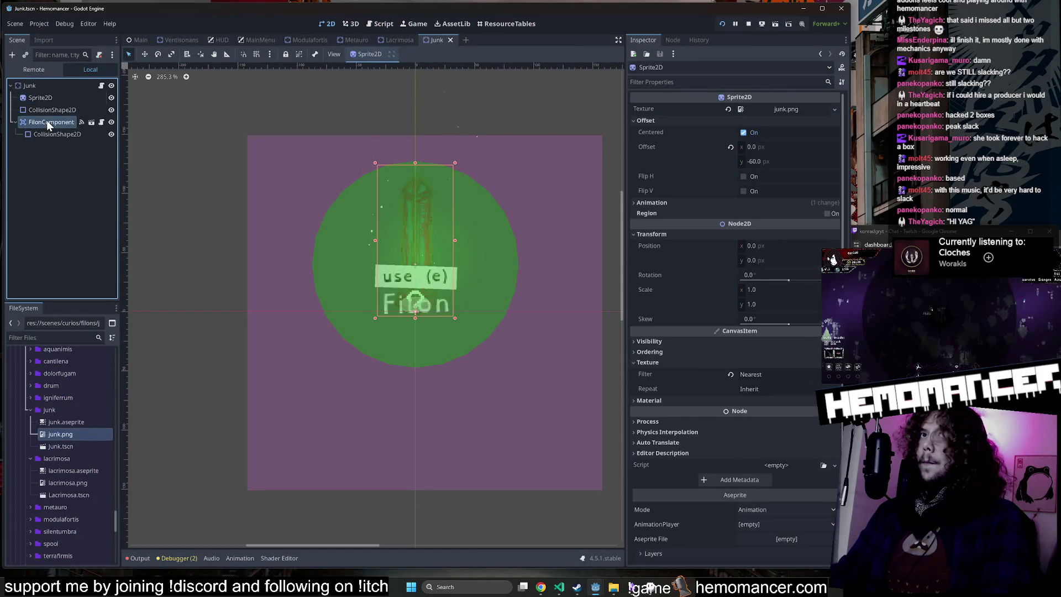
Step: Copy the extra_regen effect name from FilonComponent's first Variants entry
{"action": "left_click", "coordinate": [46, 122]}
{"action": "left_click", "coordinate": [781, 151]}
{"action": "left_click", "coordinate": [780, 179]}
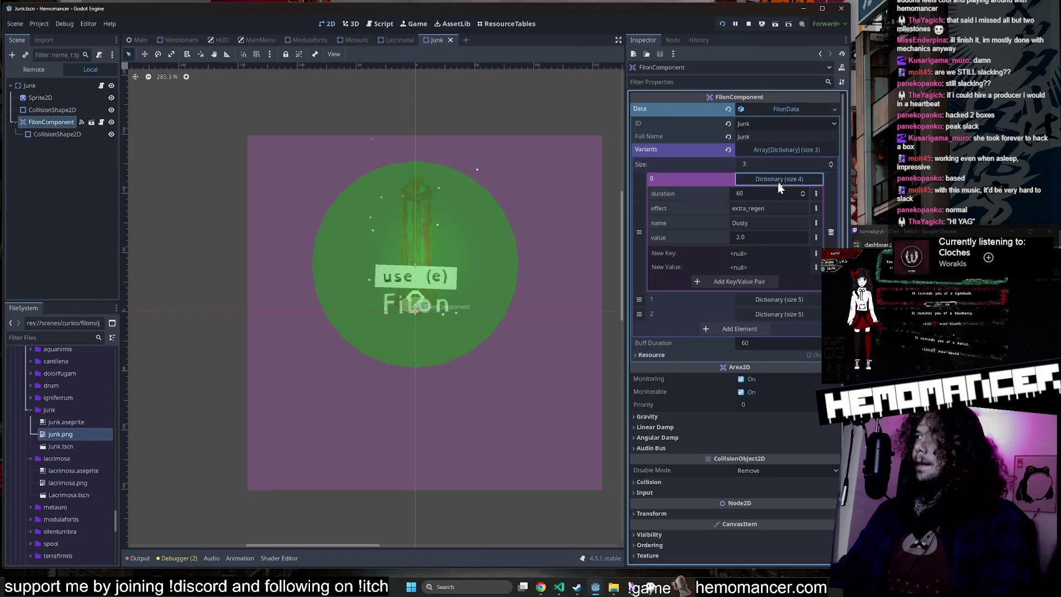
{"action": "double_click", "coordinate": [770, 208]}
{"action": "key", "text": "ctrl+c"}
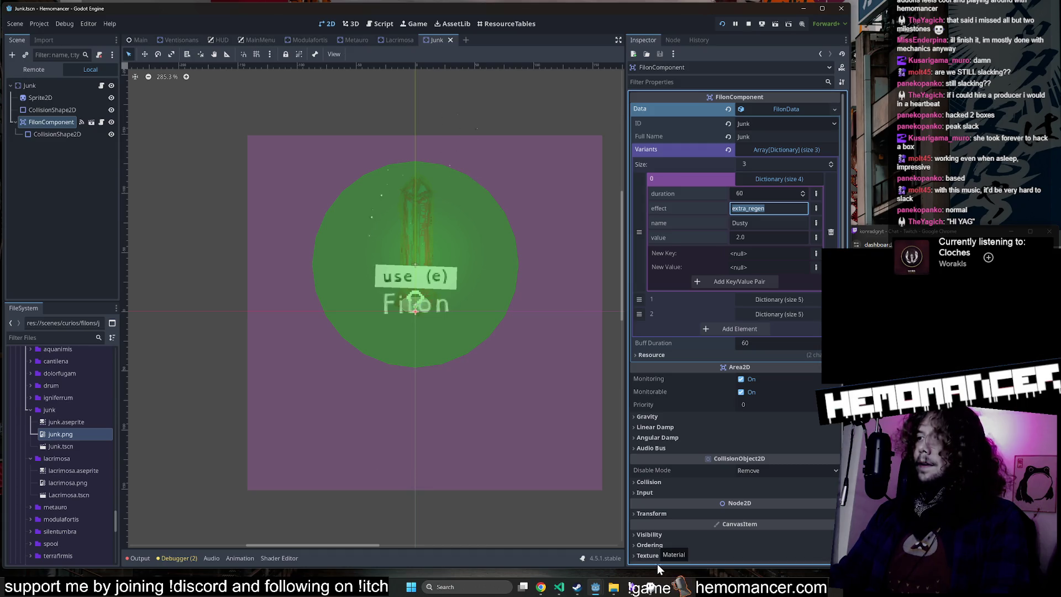
Step: Filter the FileSystem by 'regen' and inspect regen.aseprite
{"action": "left_click", "coordinate": [61, 338]}
{"action": "key", "text": "ctrl+v"}
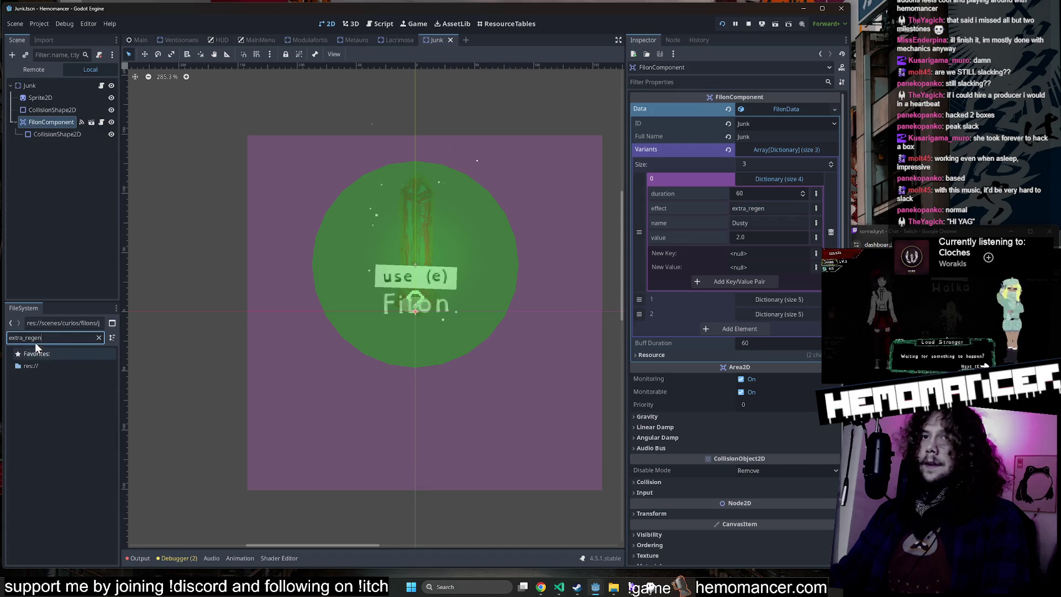
{"action": "key", "text": "ctrl+Left"}
{"action": "key", "text": "ctrl+BackSpace"}
{"action": "left_click", "coordinate": [70, 416]}
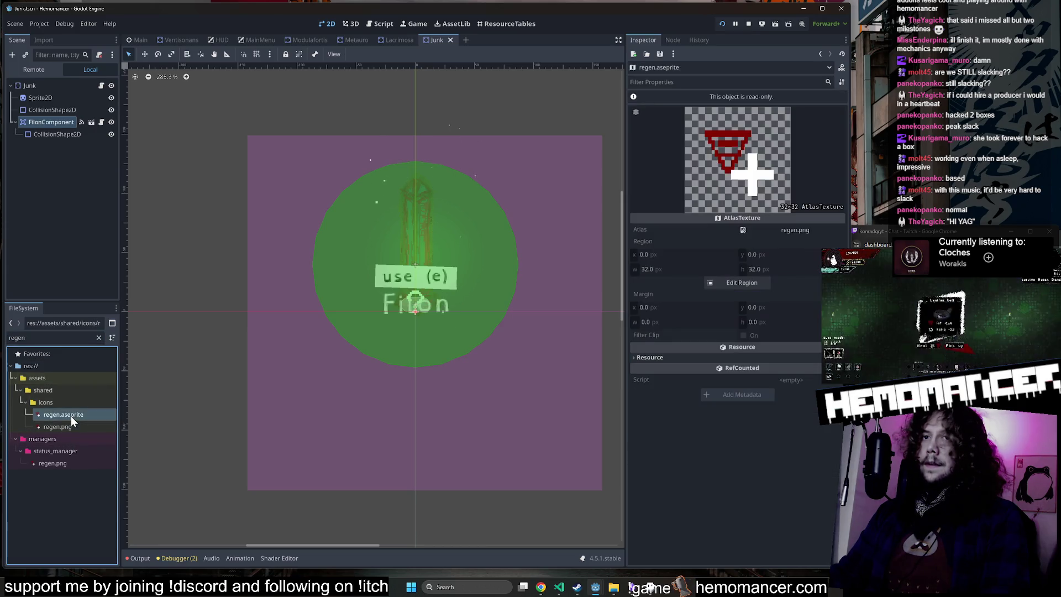
{"action": "right_click", "coordinate": [71, 416]}
{"action": "left_click", "coordinate": [59, 416]}
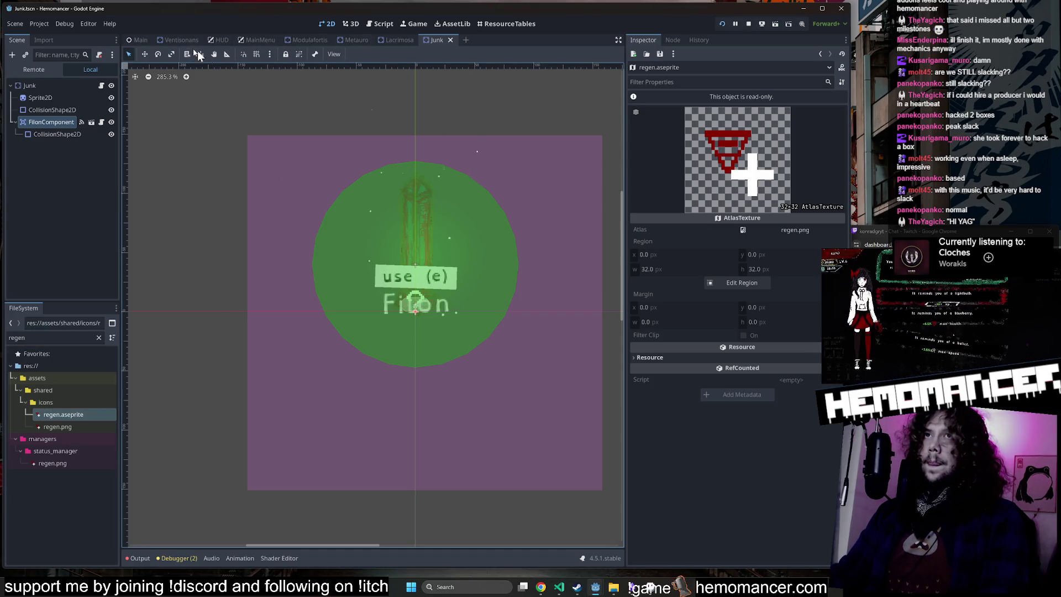
Step: Open StatusManager.tscn via Quick Open with the search 'Status'
{"action": "key", "text": "shift+alt+o"}
{"action": "type", "text": "Status"}
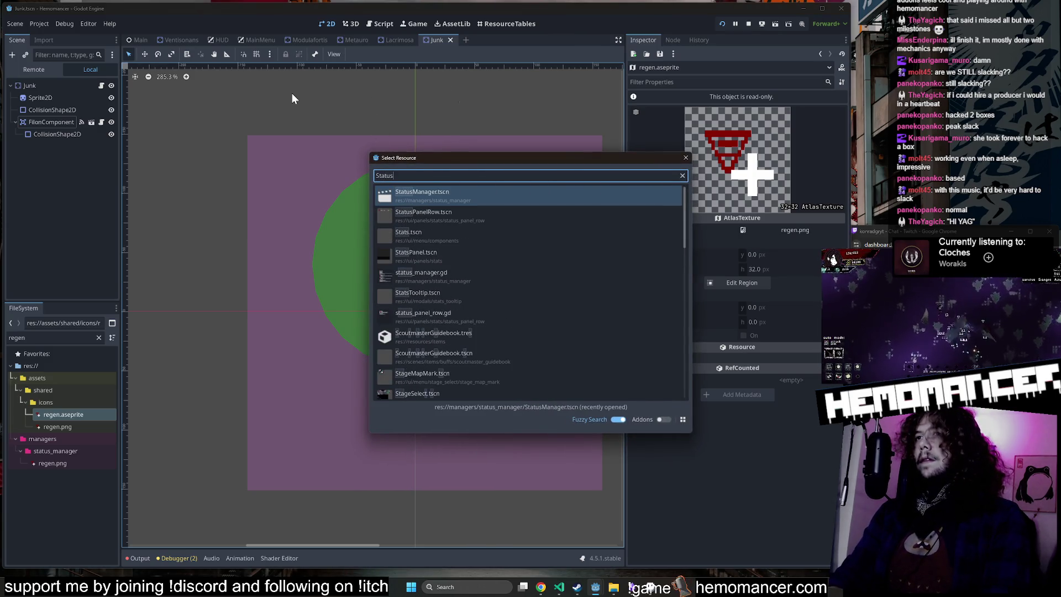
{"action": "key", "text": "Return"}
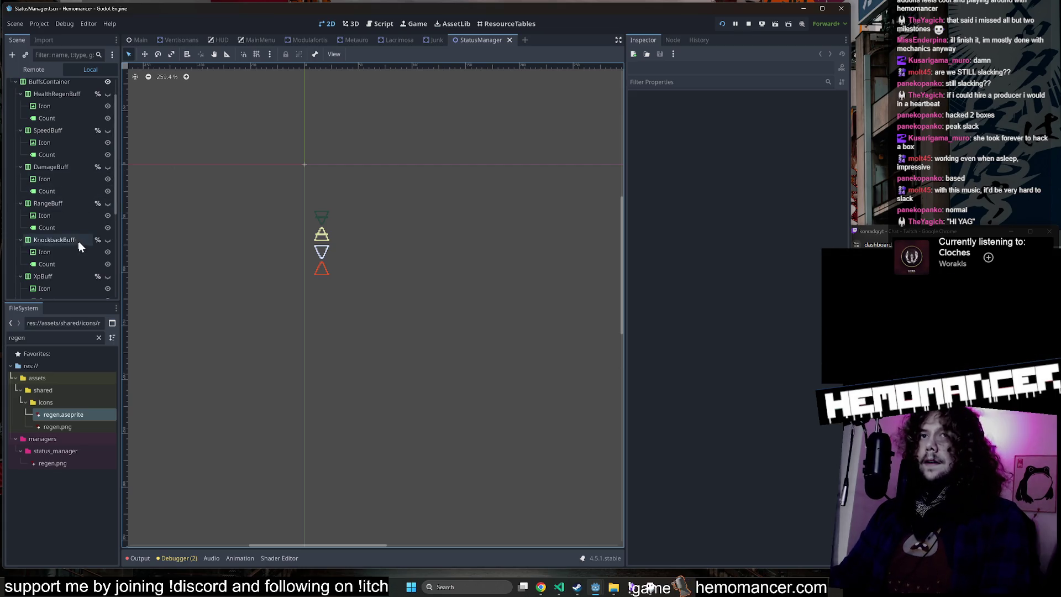
{"action": "scroll", "coordinate": [95, 178], "scroll_direction": "down", "scroll_amount": 5}
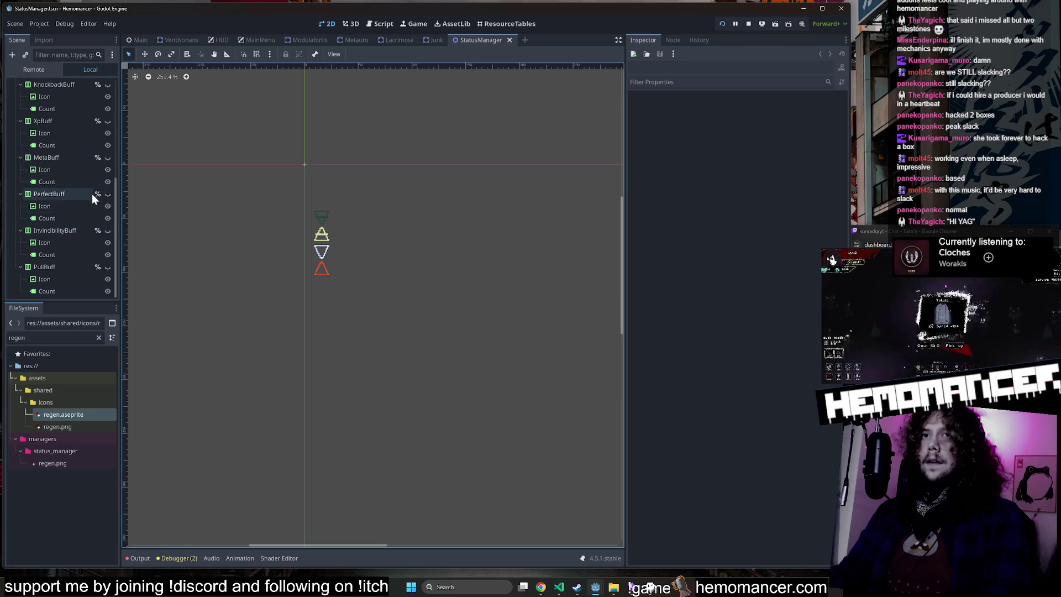
{"action": "scroll", "coordinate": [89, 145], "scroll_direction": "up", "scroll_amount": 4}
{"action": "scroll", "coordinate": [95, 155], "scroll_direction": "up", "scroll_amount": 2}
Step: Toggle HealthRegenBuff's visibility on and off, then save the StatusManager scene
{"action": "left_click", "coordinate": [108, 122]}
{"action": "left_click", "coordinate": [107, 122]}
{"action": "left_click", "coordinate": [58, 121]}
{"action": "left_click", "coordinate": [230, 134]}
{"action": "key", "text": "ctrl+s"}
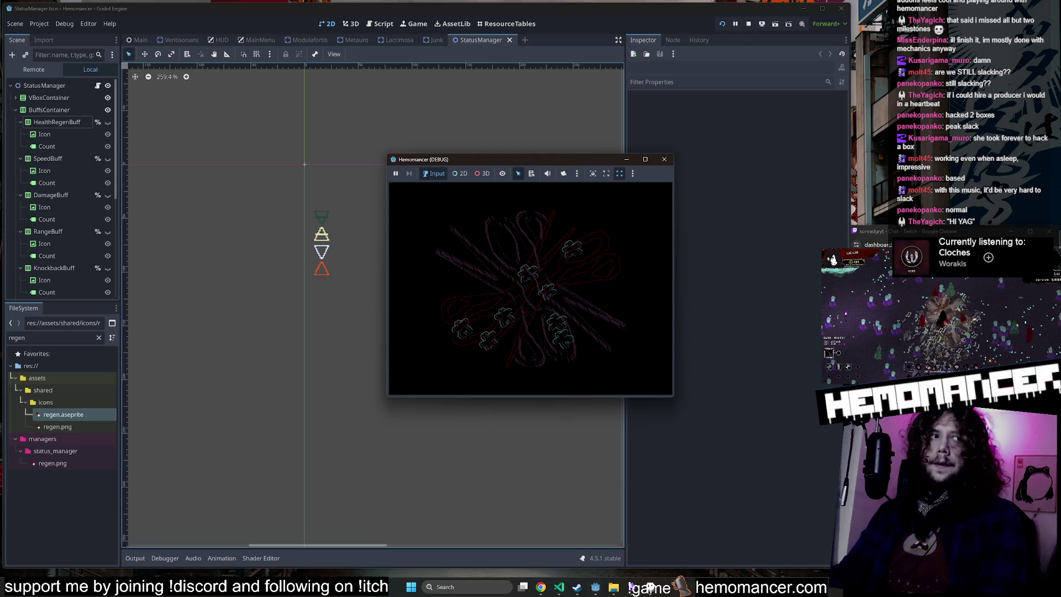
Step: Enlarge the running game window and start a run to Cheag Amar from START
{"action": "mouse_move", "coordinate": [385, 397]}
{"action": "left_mouse_down"}
{"action": "mouse_move", "coordinate": [190, 457]}
{"action": "mouse_move", "coordinate": [92, 552]}
{"action": "left_mouse_up"}
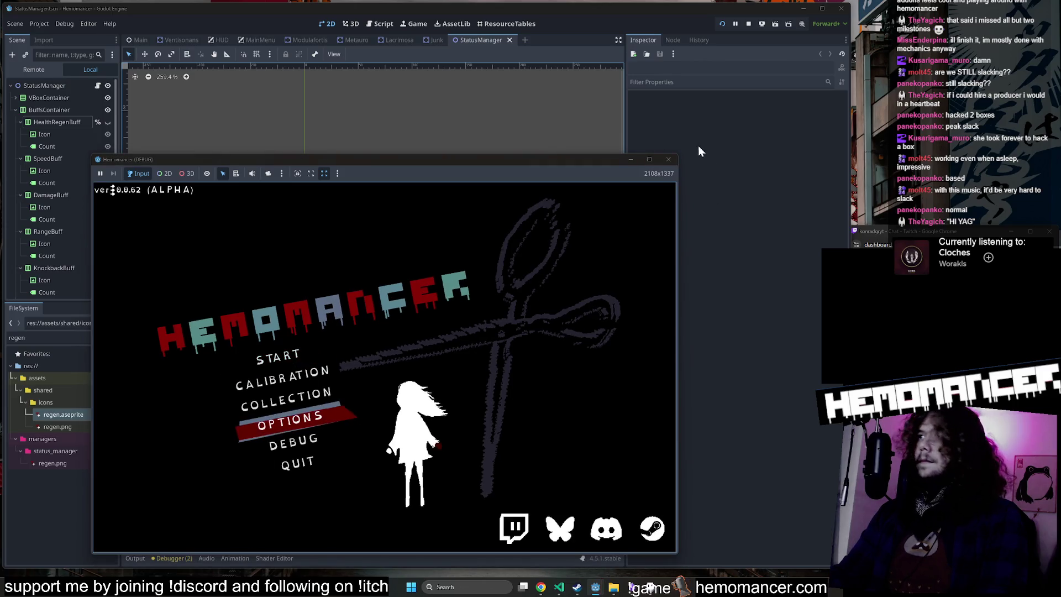
{"action": "left_click_drag", "start_coordinate": [678, 159], "coordinate": [795, 53]}
{"action": "left_click", "coordinate": [336, 300]}
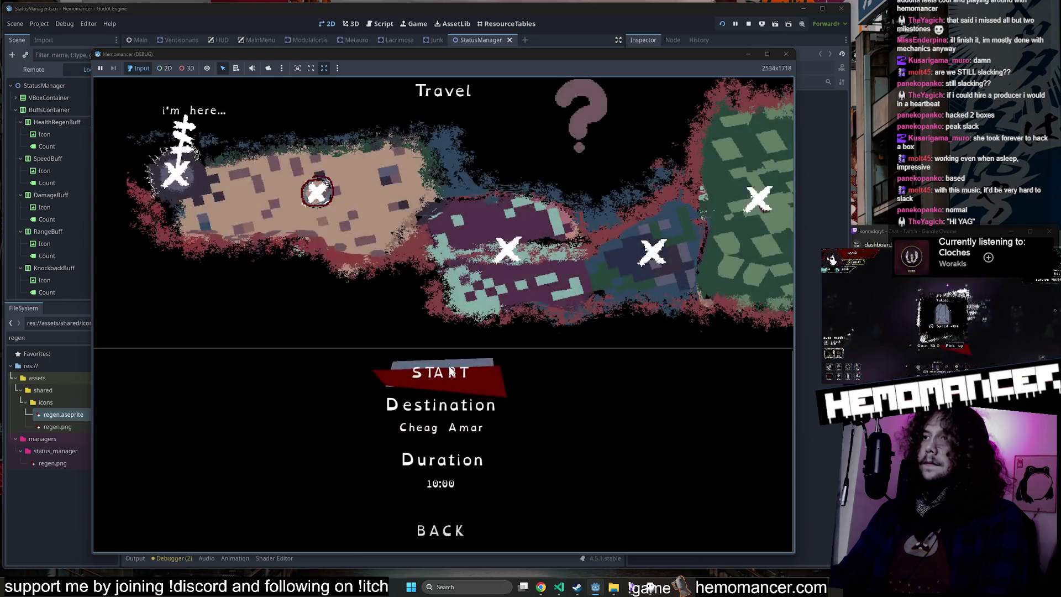
{"action": "left_click", "coordinate": [450, 370]}
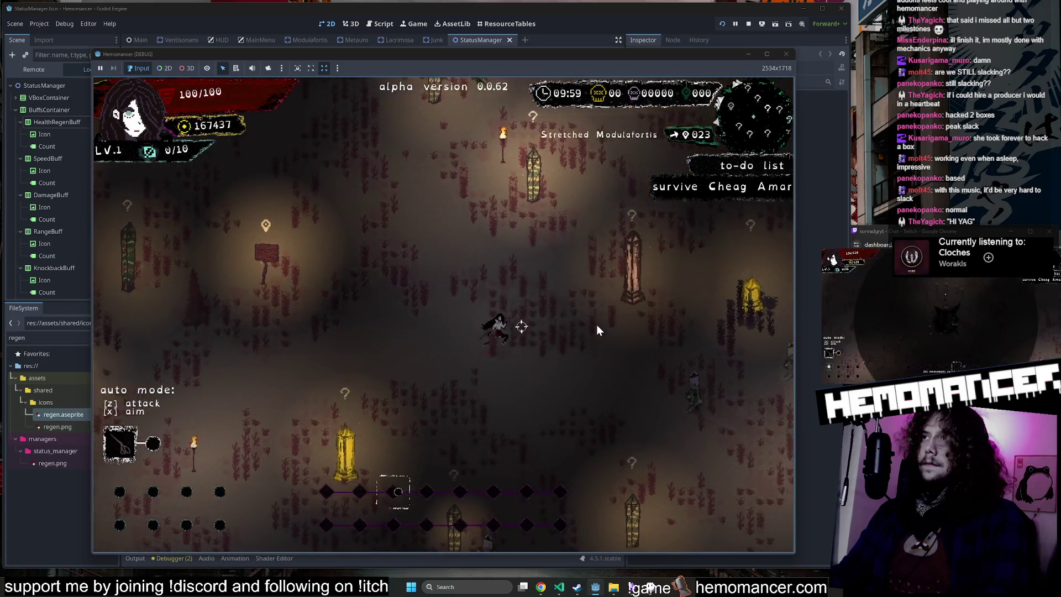
Step: Walk the player around past the Faded Lacrimosa crystals, then close the game window
{"action": "key", "text": "Right"}
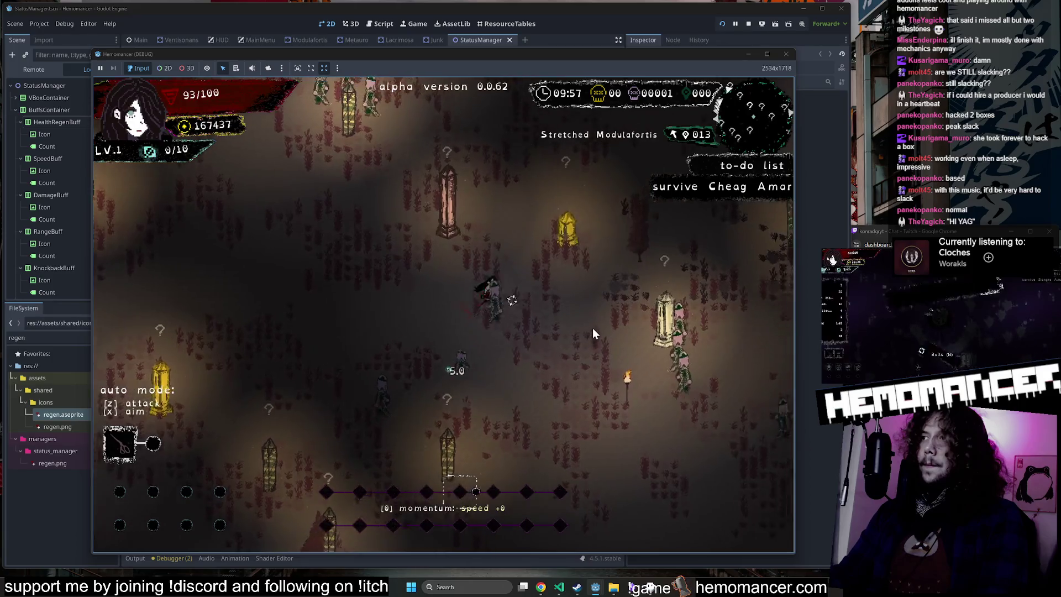
{"action": "key", "text": "Up"}
{"action": "key", "text": "Right"}
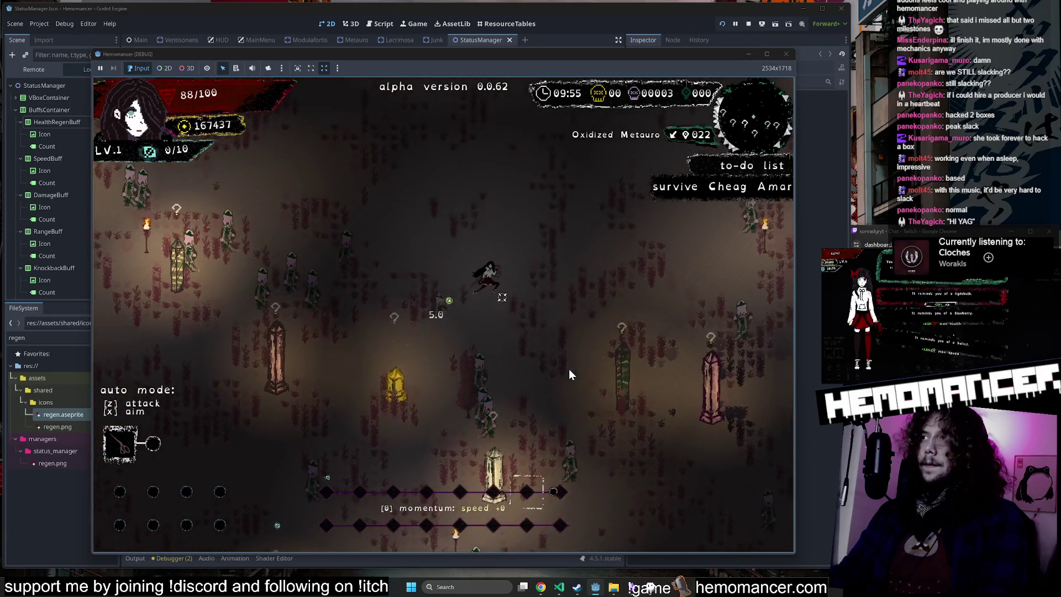
{"action": "key", "text": "Up"}
{"action": "key", "text": "Right"}
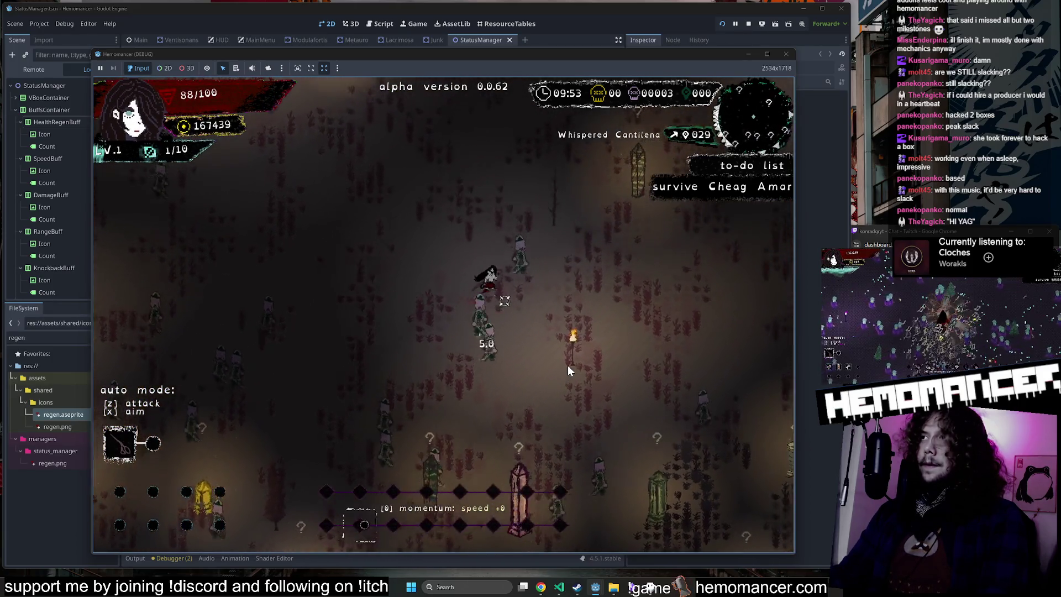
{"action": "key", "text": "Up"}
{"action": "key", "text": "Left"}
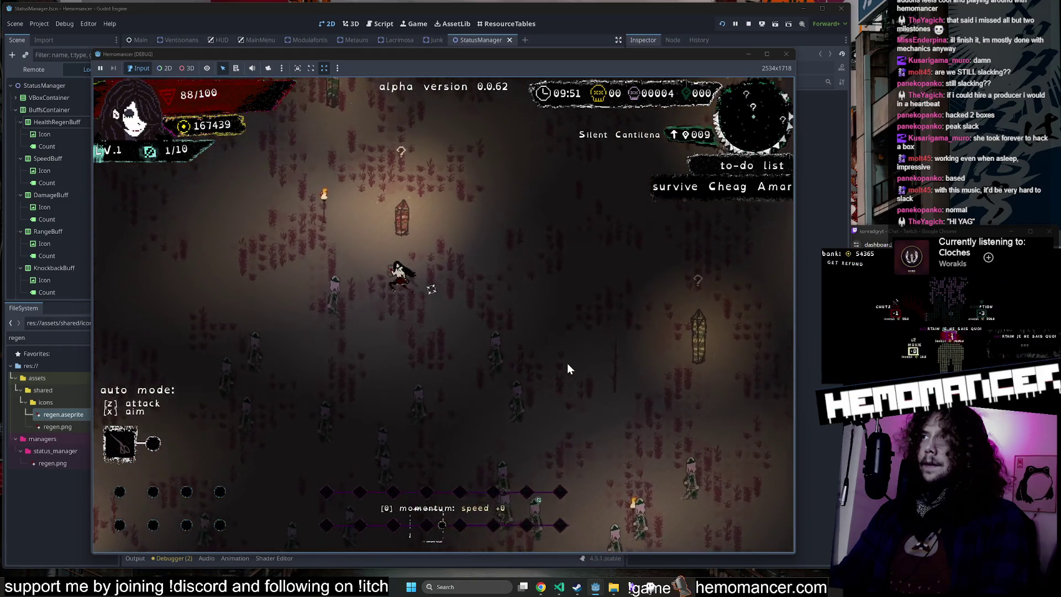
{"action": "key", "text": "Up"}
{"action": "key", "text": "Left"}
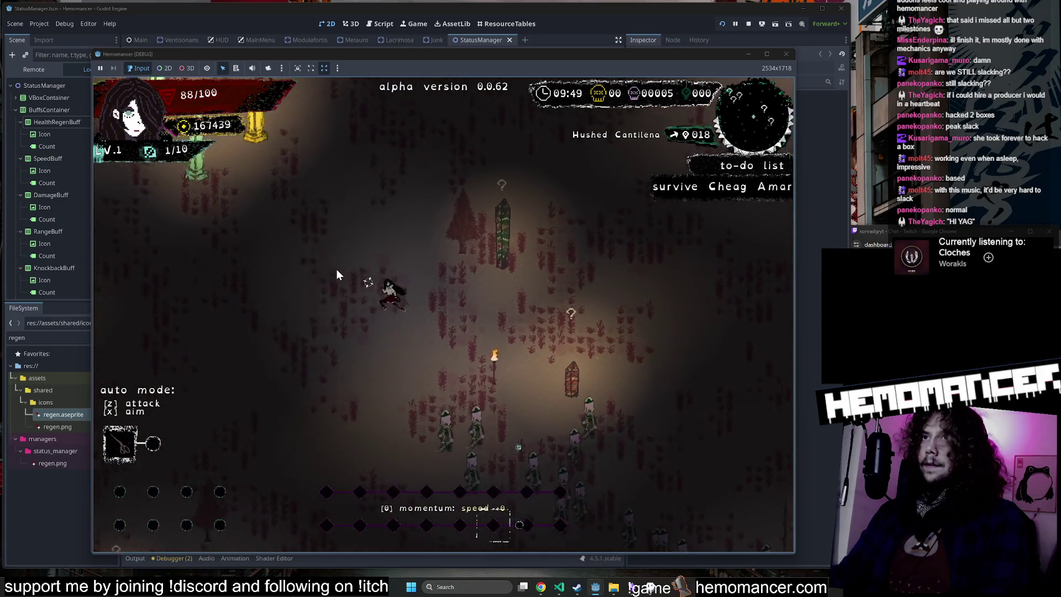
{"action": "key", "text": "Up"}
{"action": "key", "text": "Left"}
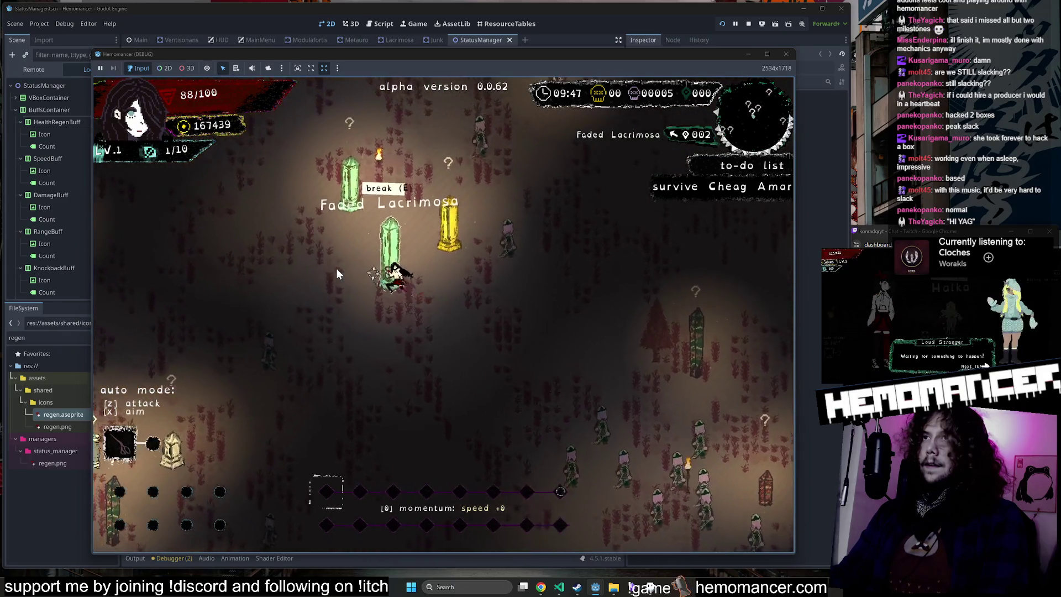
{"action": "key", "text": "Up"}
{"action": "key", "text": "Left"}
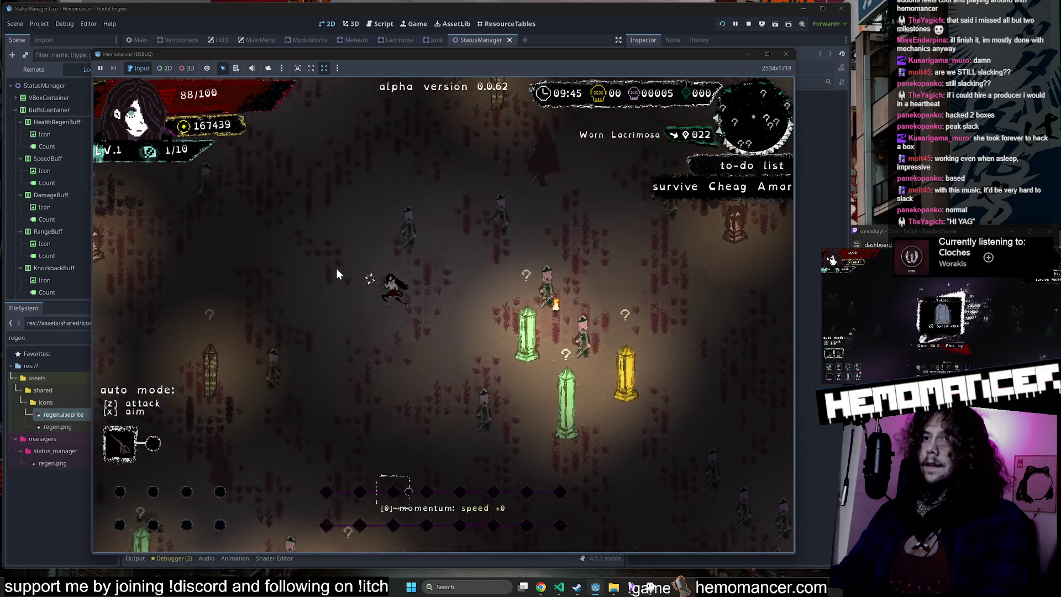
{"action": "key", "text": "Up"}
{"action": "key", "text": "Left"}
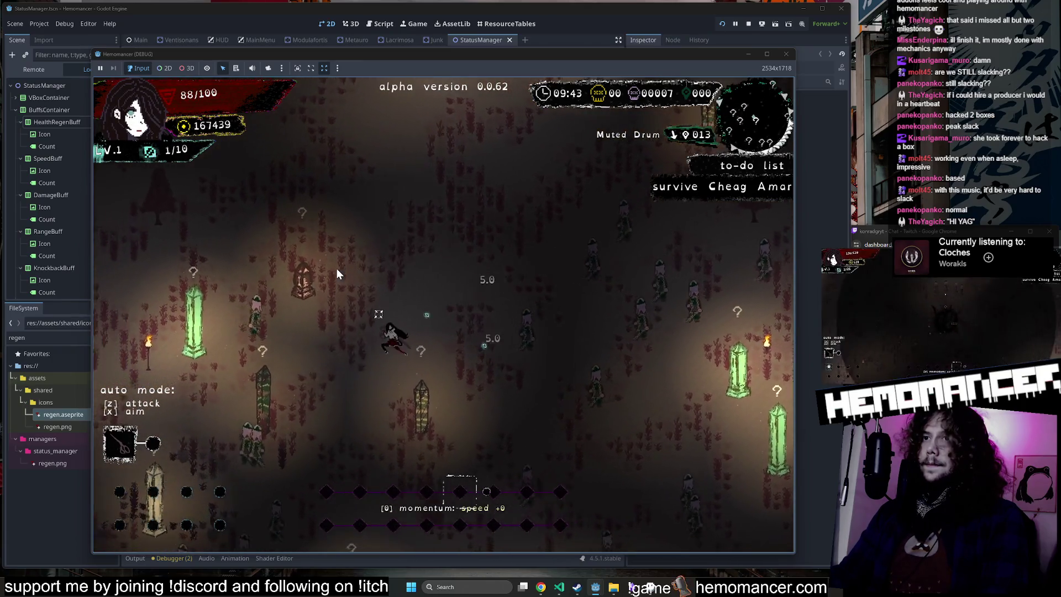
{"action": "key", "text": "Down"}
{"action": "key", "text": "Left"}
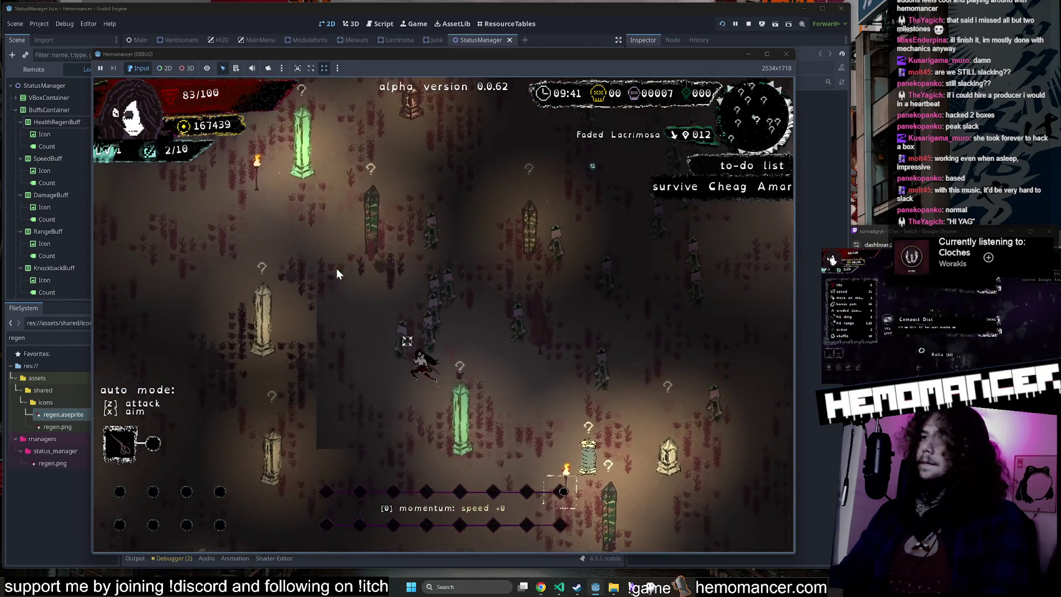
{"action": "key", "text": "Down"}
{"action": "key", "text": "Left"}
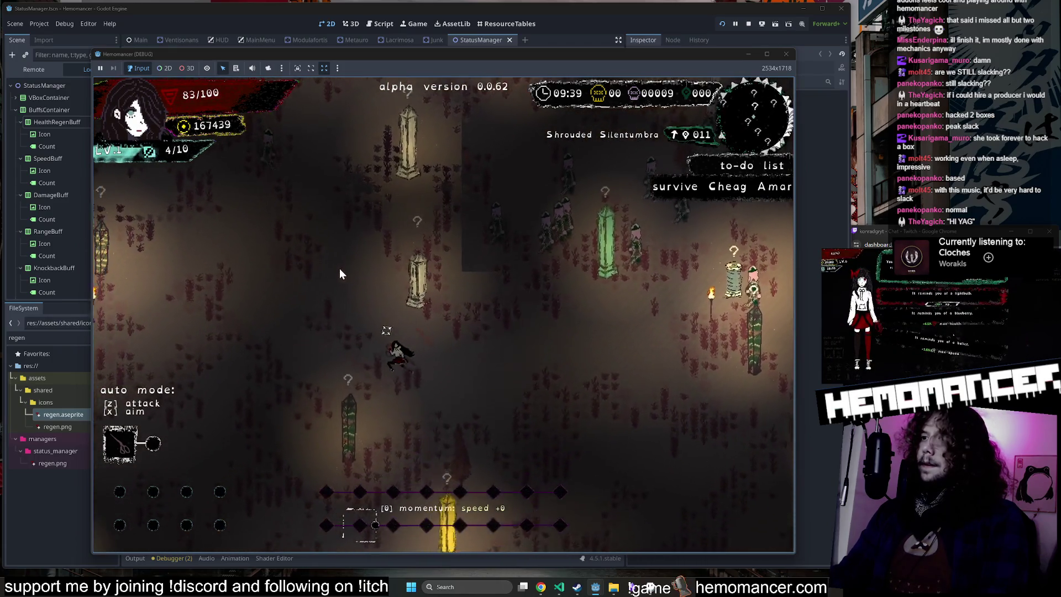
{"action": "left_click", "coordinate": [786, 54]}
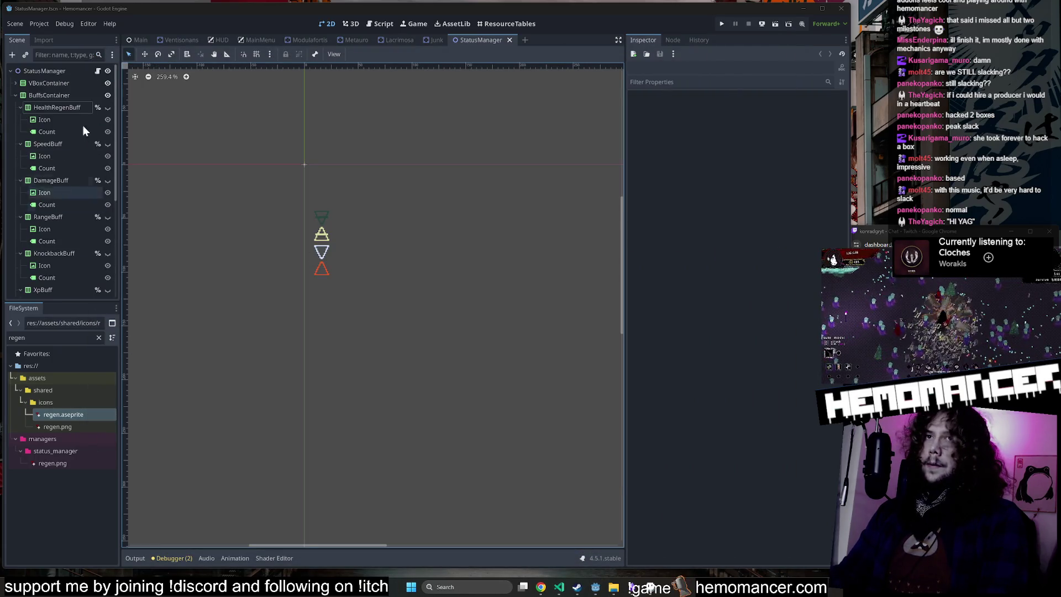
Step: Switch to the Junk scene, filter the FileSystem for 'junk', and select junk.aseprite
{"action": "key", "text": "ctrl+shift+Tab"}
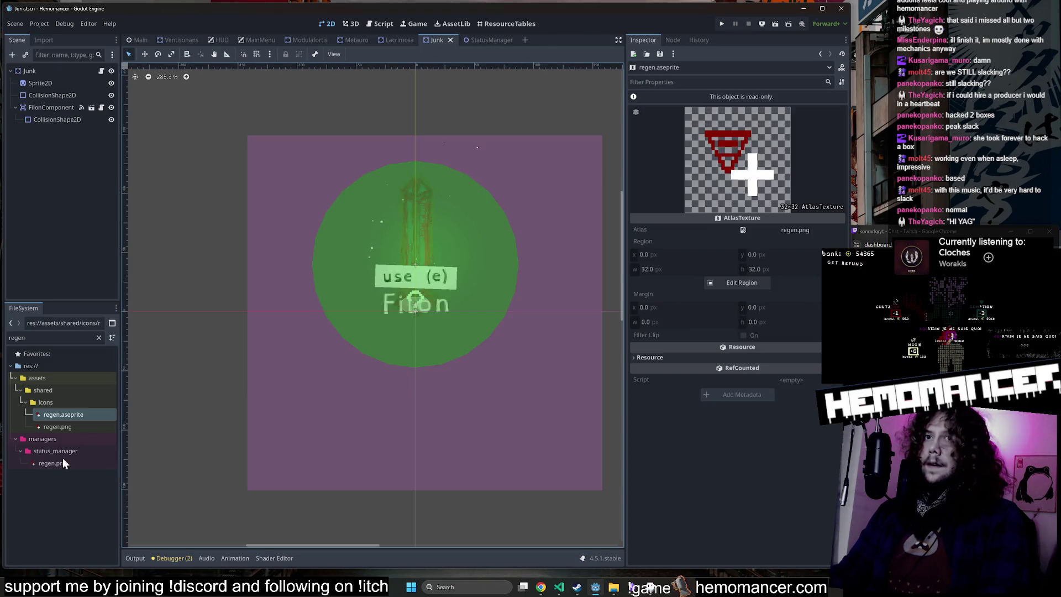
{"action": "left_click", "coordinate": [79, 338]}
{"action": "key", "text": "ctrl+a"}
{"action": "key", "text": "BackSpace"}
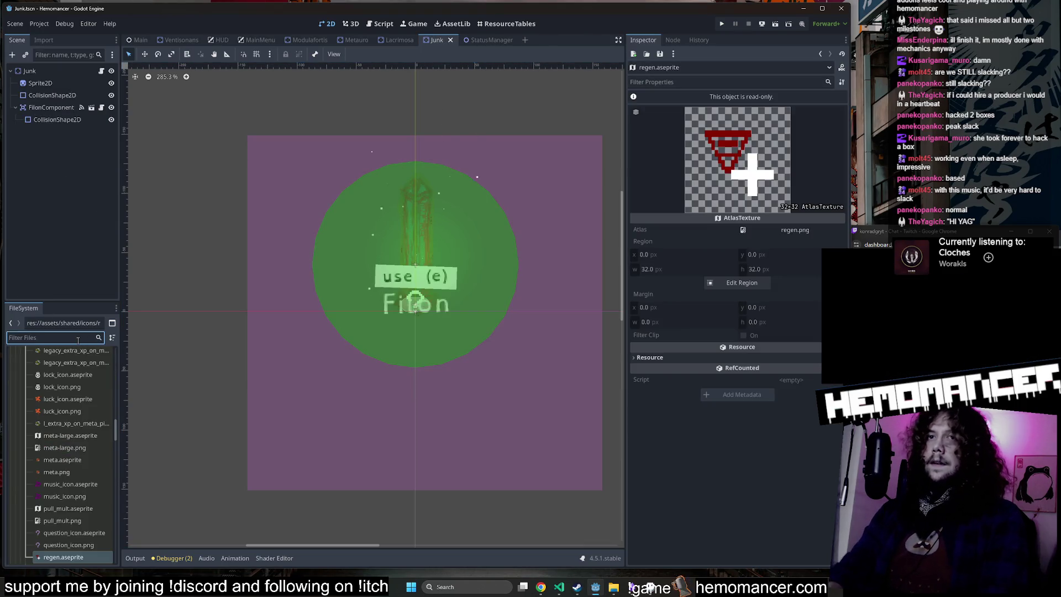
{"action": "type", "text": "junk"}
{"action": "left_click", "coordinate": [66, 427]}
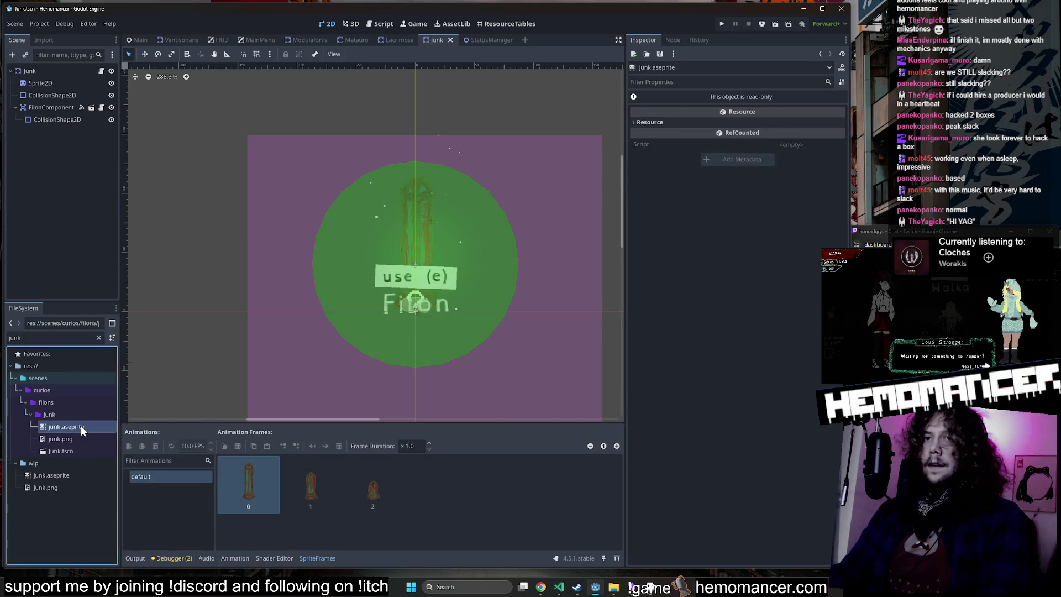
{"action": "right_click", "coordinate": [82, 430]}
{"action": "left_click", "coordinate": [61, 430]}
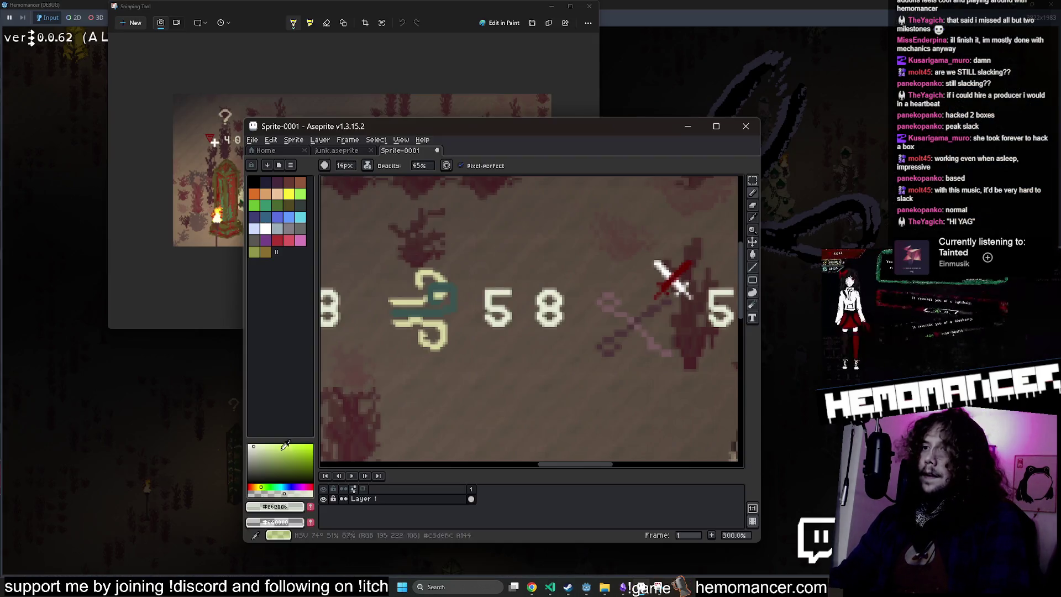
Step: Set a 16px brush, try a soft white stroke over the 5, undo it, and change ink mode
{"action": "key", "text": "plus"}
{"action": "key", "text": "plus"}
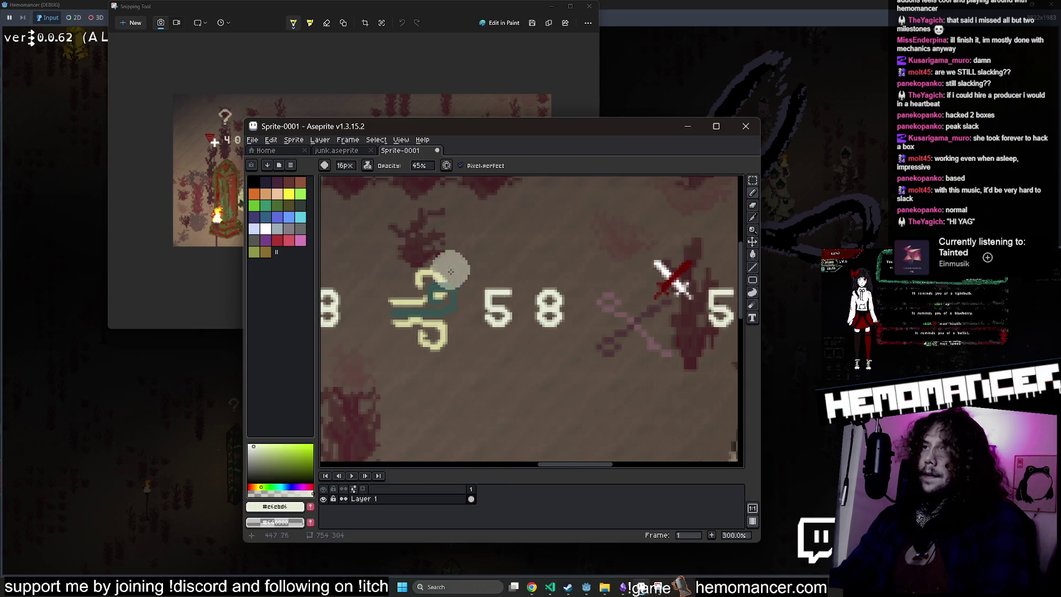
{"action": "left_click", "coordinate": [275, 506]}
{"action": "mouse_move", "coordinate": [514, 284]}
{"action": "left_mouse_down"}
{"action": "mouse_move", "coordinate": [492, 306]}
{"action": "mouse_move", "coordinate": [500, 332]}
{"action": "mouse_move", "coordinate": [494, 314]}
{"action": "left_mouse_up"}
{"action": "left_click", "coordinate": [420, 166]}
{"action": "key", "text": "ctrl+z"}
{"action": "left_click", "coordinate": [367, 165]}
{"action": "left_click", "coordinate": [387, 188]}
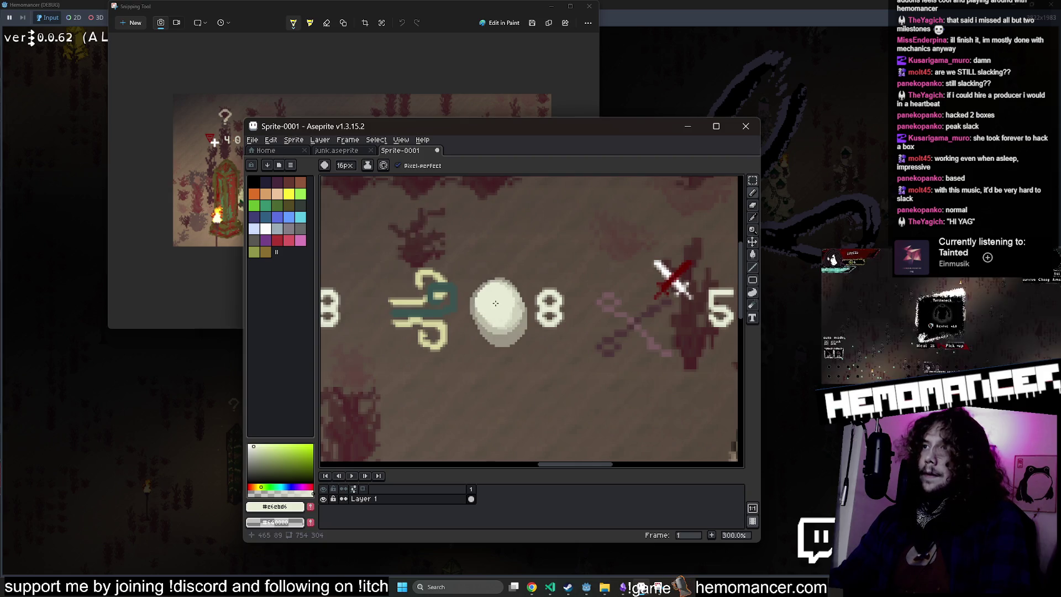
Step: Fill the grey patch inside the circle with the dark background colour
{"action": "scroll", "coordinate": [509, 311], "scroll_direction": "up", "scroll_amount": 20}
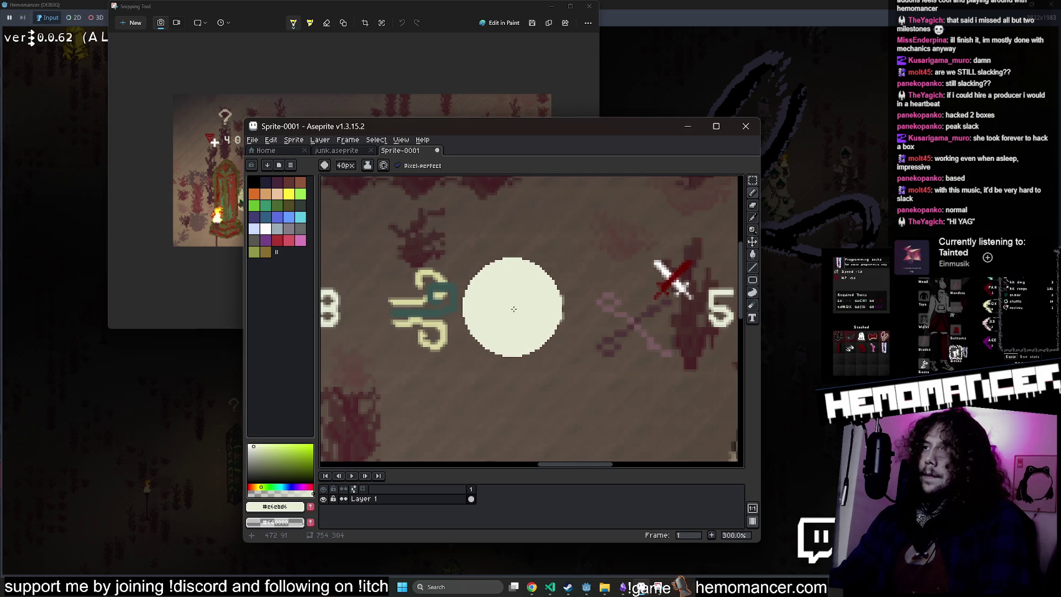
{"action": "scroll", "coordinate": [517, 311], "scroll_direction": "down", "scroll_amount": 3}
{"action": "scroll", "coordinate": [523, 288], "scroll_direction": "up", "scroll_amount": 4}
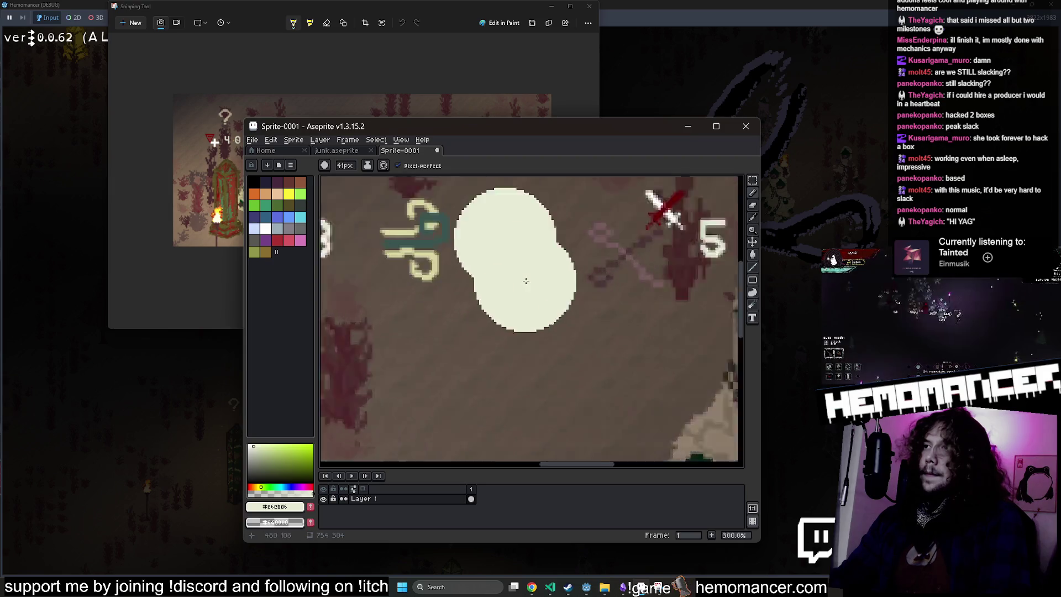
{"action": "scroll", "coordinate": [521, 263], "scroll_direction": "down", "scroll_amount": 15, "text": "ctrl"}
{"action": "scroll", "coordinate": [521, 262], "scroll_direction": "down", "scroll_amount": 20, "text": "ctrl"}
{"action": "scroll", "coordinate": [521, 263], "scroll_direction": "down", "scroll_amount": 1}
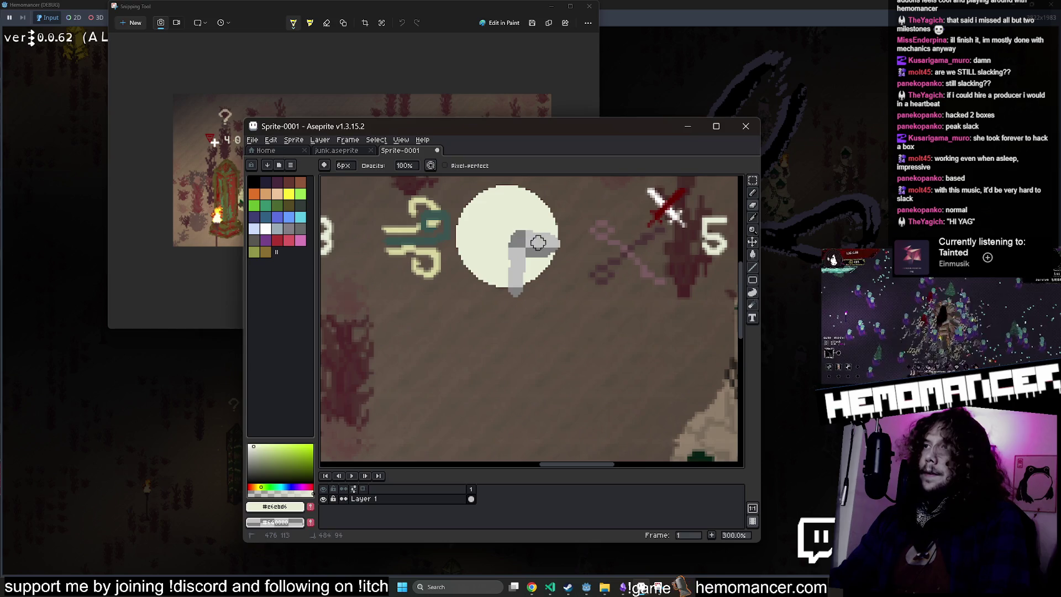
{"action": "key", "text": "g"}
{"action": "left_click", "coordinate": [562, 308], "text": "alt"}
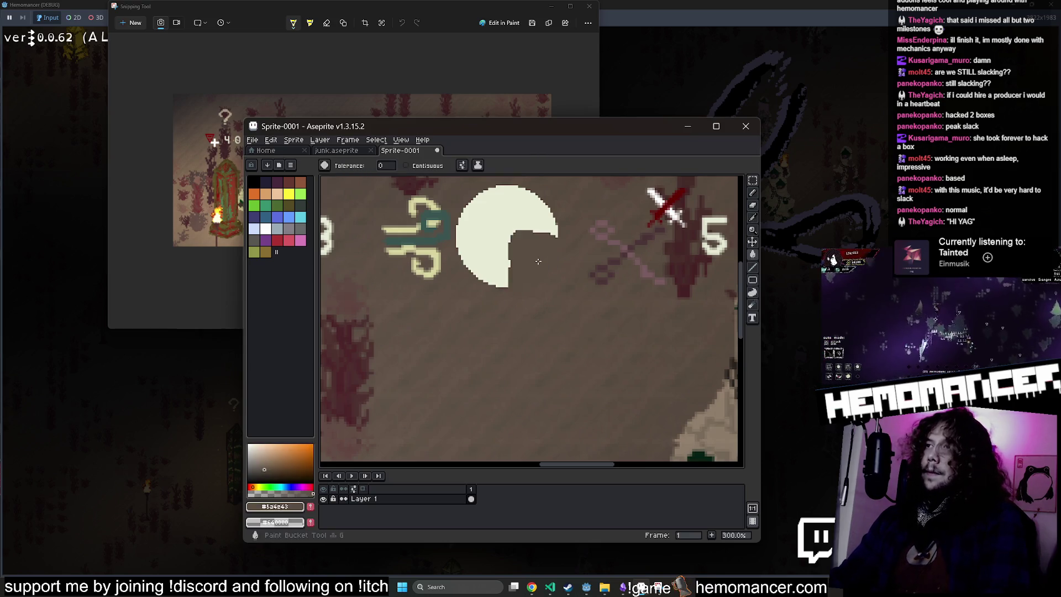
{"action": "left_click", "coordinate": [530, 265]}
Step: Shrink the white circle using a rectangular selection and commit the resize
{"action": "scroll", "coordinate": [476, 275], "scroll_direction": "down", "scroll_amount": 3}
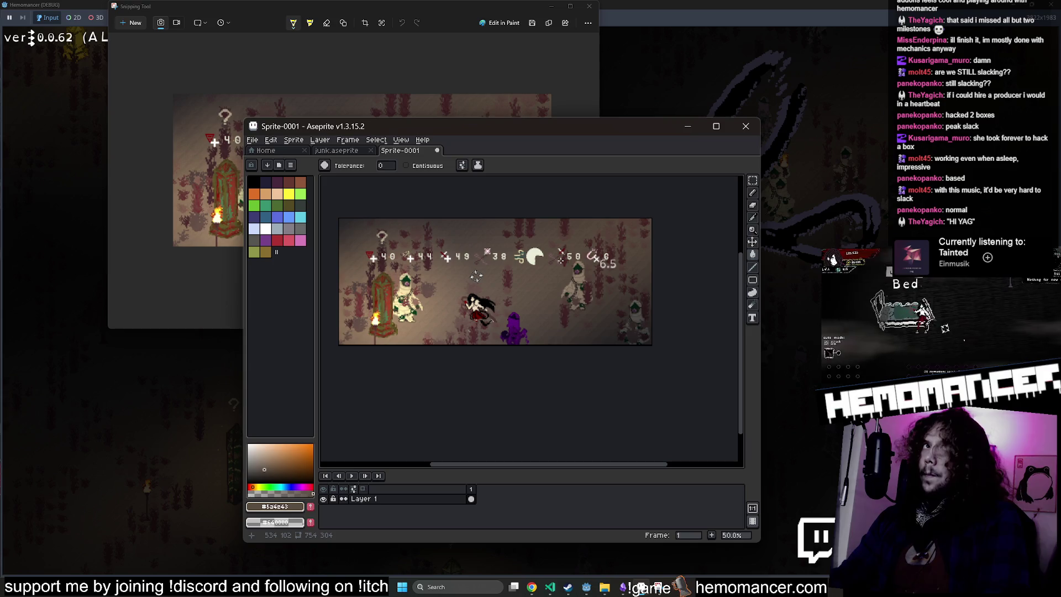
{"action": "scroll", "coordinate": [476, 275], "scroll_direction": "up", "scroll_amount": 3}
{"action": "scroll", "coordinate": [514, 265], "scroll_direction": "down", "scroll_amount": 1}
{"action": "scroll", "coordinate": [547, 257], "scroll_direction": "up", "scroll_amount": 2}
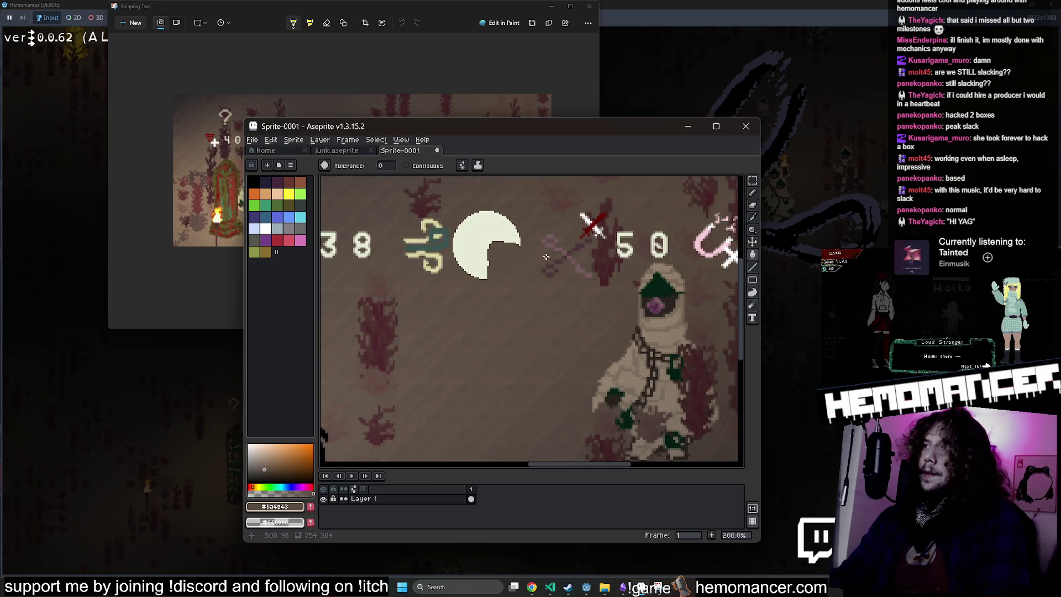
{"action": "key", "text": "m"}
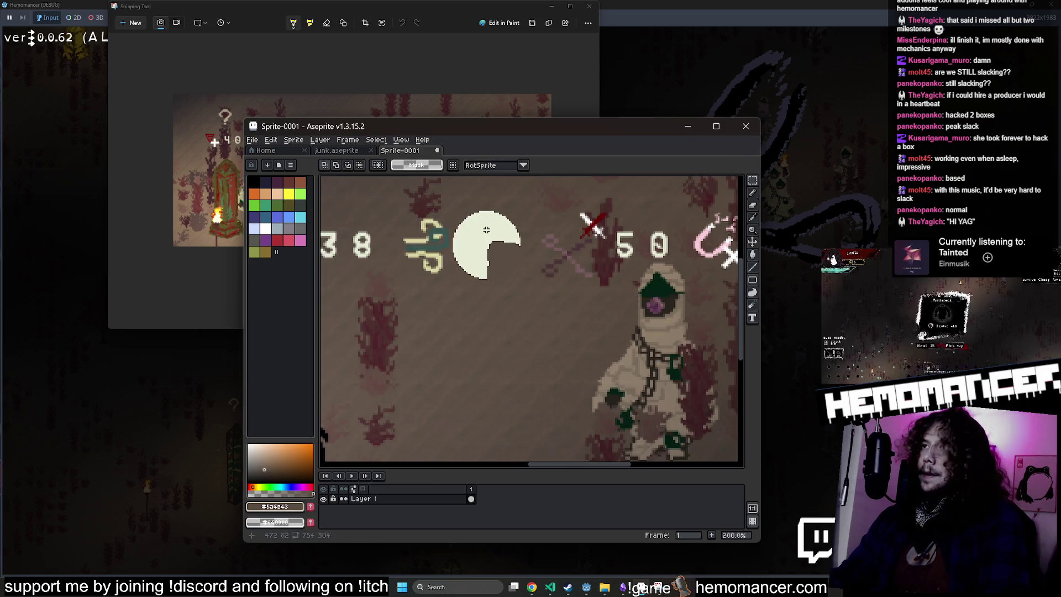
{"action": "left_click_drag", "start_coordinate": [523, 210], "coordinate": [501, 228]}
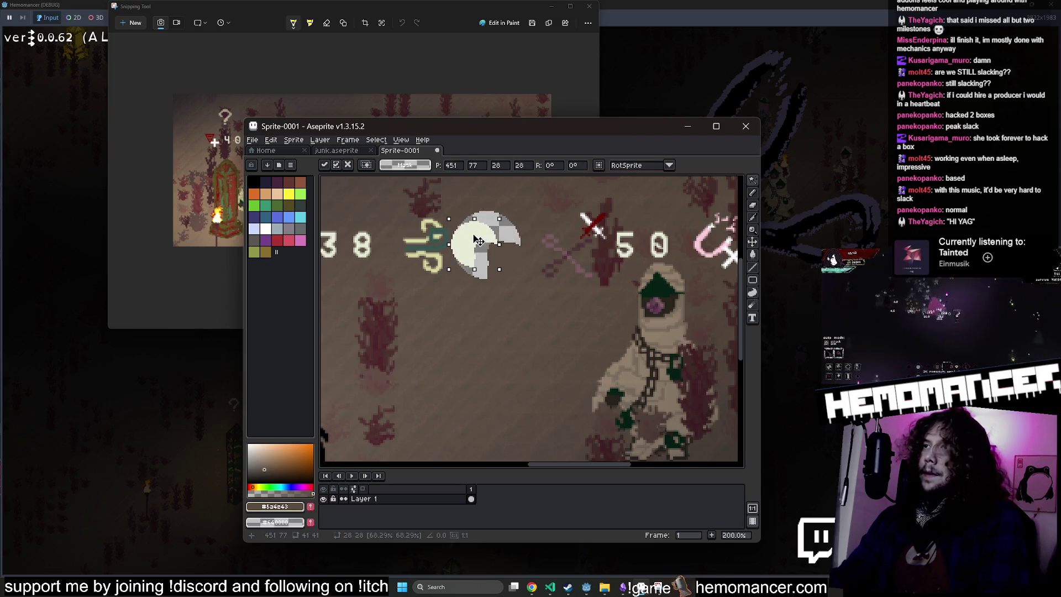
{"action": "key", "text": "u"}
Step: Fill the circle's grey parts with cream, then select the resulting pac-man circle
{"action": "key", "text": "g"}
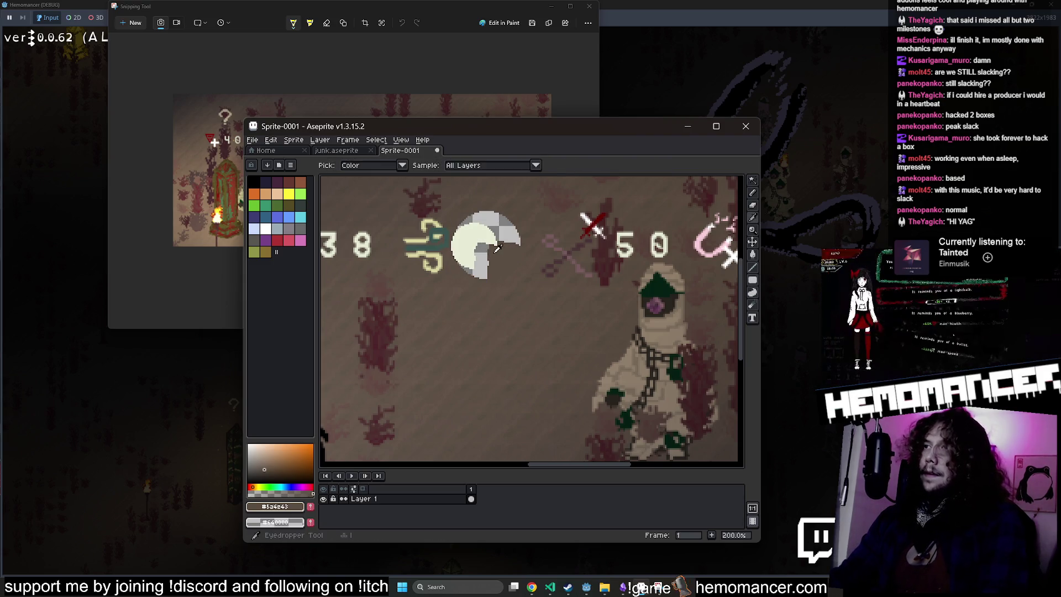
{"action": "left_click", "coordinate": [488, 249]}
{"action": "scroll", "coordinate": [500, 227], "scroll_direction": "down", "scroll_amount": 3}
{"action": "scroll", "coordinate": [505, 228], "scroll_direction": "up", "scroll_amount": 2}
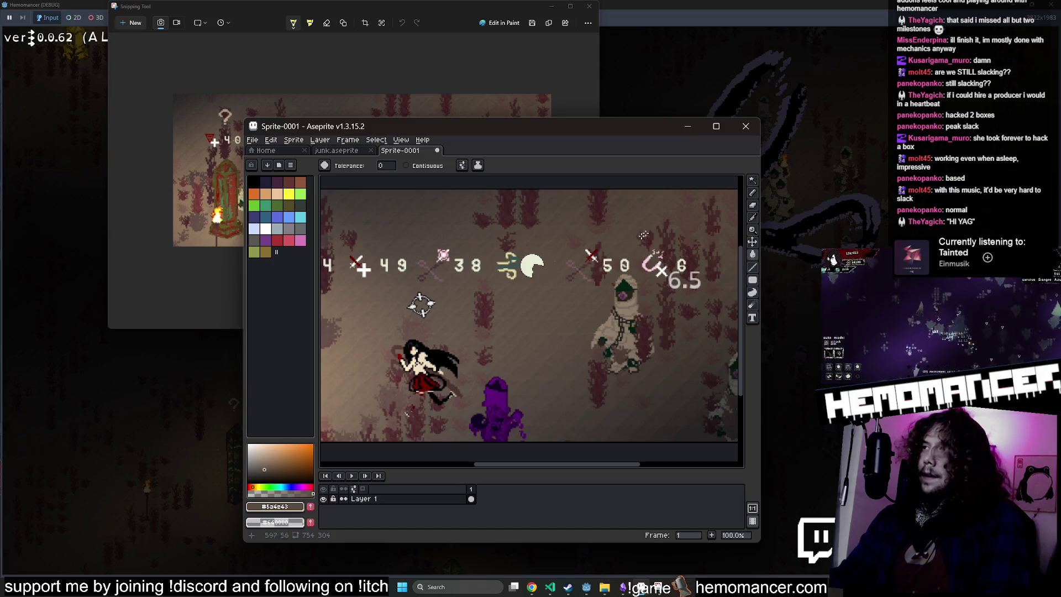
{"action": "key", "text": "e"}
{"action": "scroll", "coordinate": [685, 263], "scroll_direction": "up", "scroll_amount": 2}
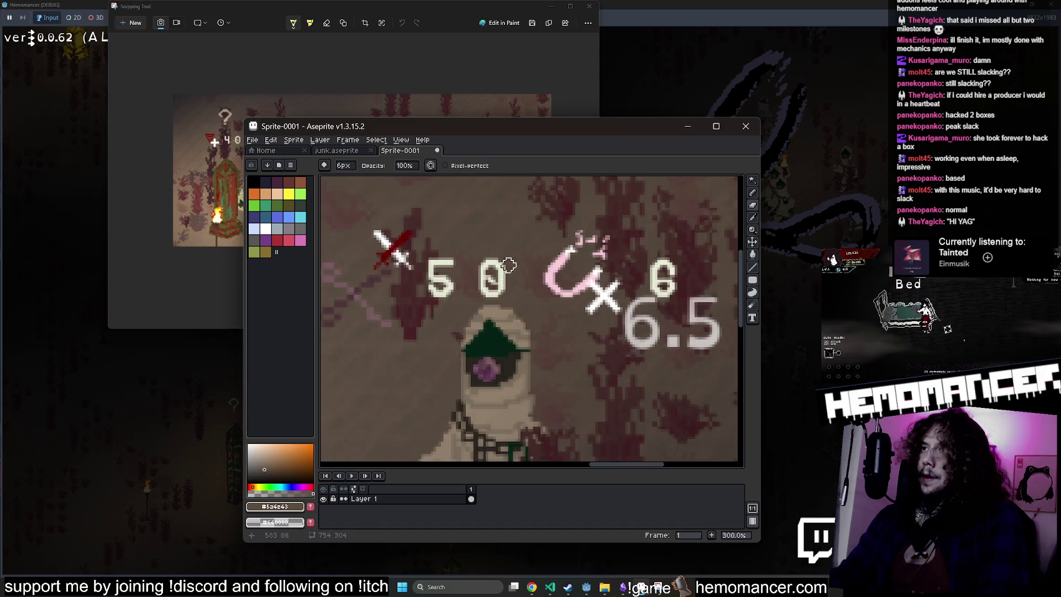
{"action": "scroll", "coordinate": [509, 267], "scroll_direction": "down", "scroll_amount": 2}
{"action": "scroll", "coordinate": [470, 265], "scroll_direction": "left", "scroll_amount": 1}
{"action": "scroll", "coordinate": [440, 266], "scroll_direction": "up", "scroll_amount": 1}
{"action": "key", "text": "w"}
{"action": "left_click", "coordinate": [441, 265]}
Step: Move the pac-man circle beside the 50 readout and shift the top HUD row about 48 px left
{"action": "left_click_drag", "start_coordinate": [440, 266], "coordinate": [652, 275]}
{"action": "key", "text": "m"}
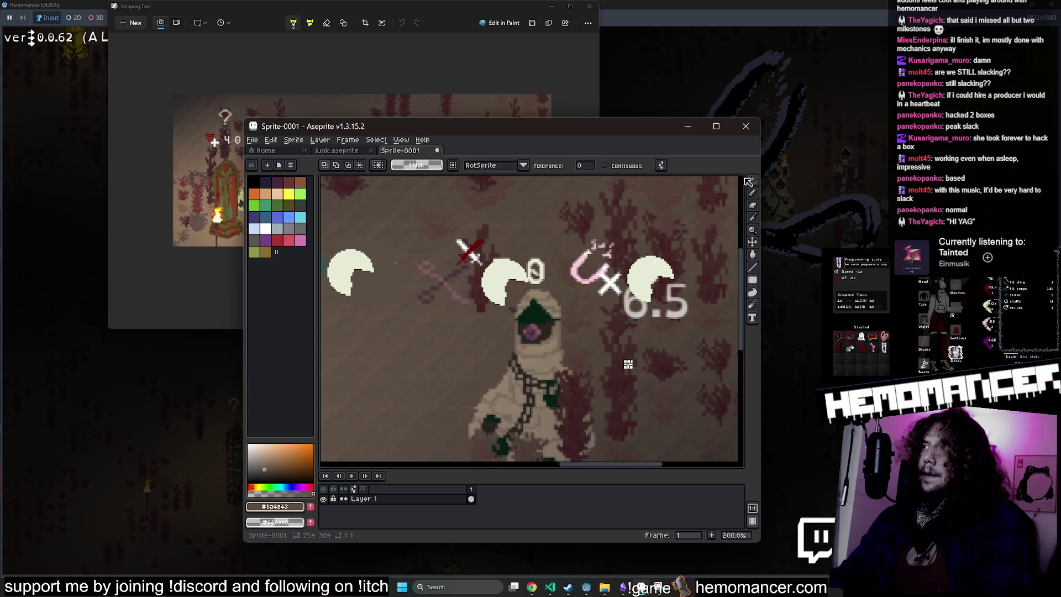
{"action": "left_click_drag", "start_coordinate": [404, 225], "coordinate": [679, 306]}
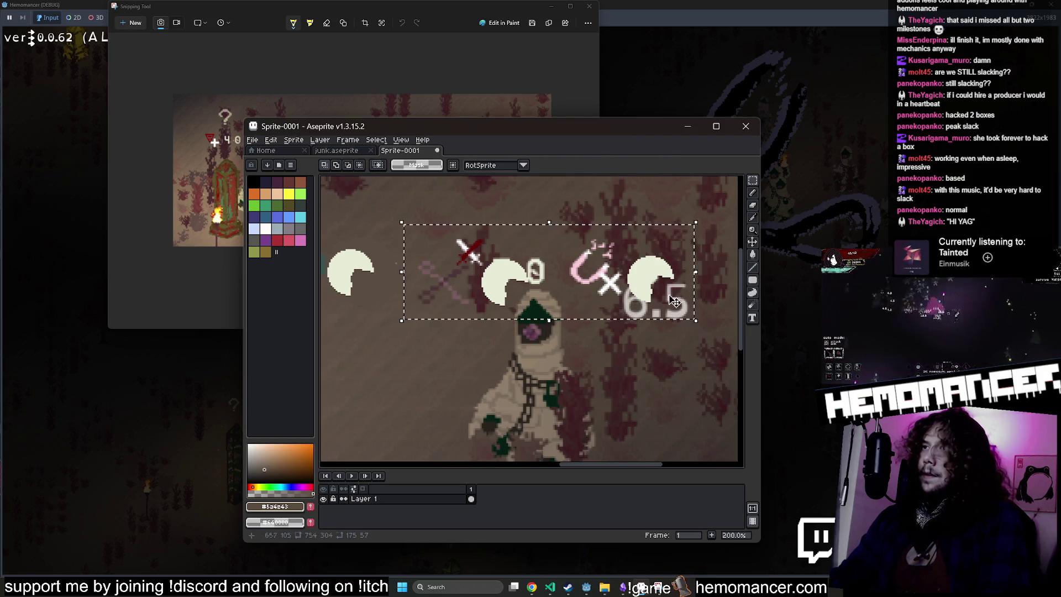
{"action": "left_click_drag", "start_coordinate": [663, 265], "coordinate": [636, 265]}
{"action": "key", "text": "shift+u"}
{"action": "key", "text": "g"}
{"action": "scroll", "coordinate": [608, 273], "scroll_direction": "down", "scroll_amount": 2}
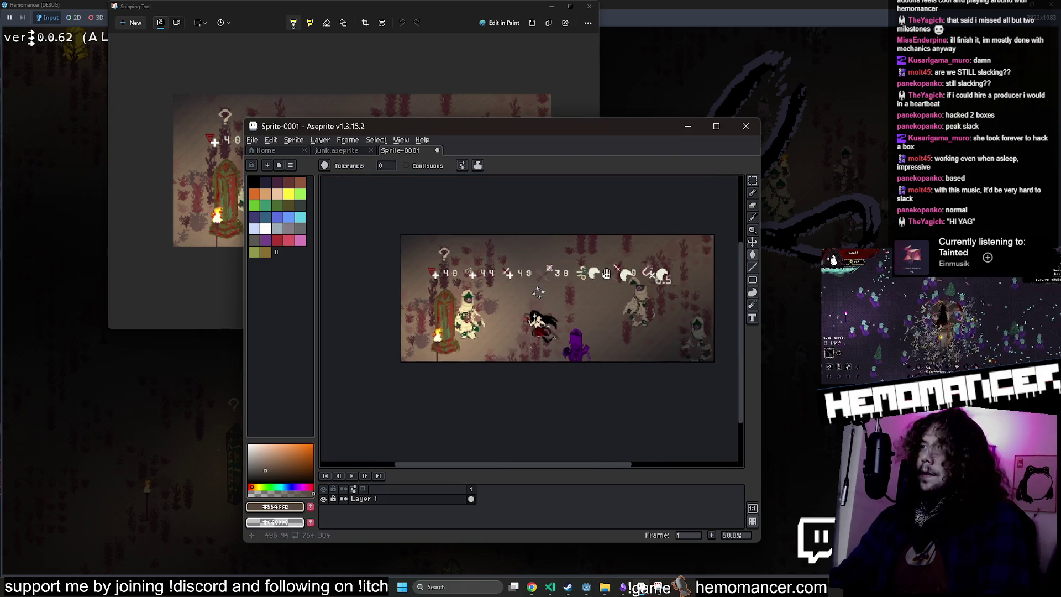
{"action": "scroll", "coordinate": [554, 269], "scroll_direction": "up", "scroll_amount": 2}
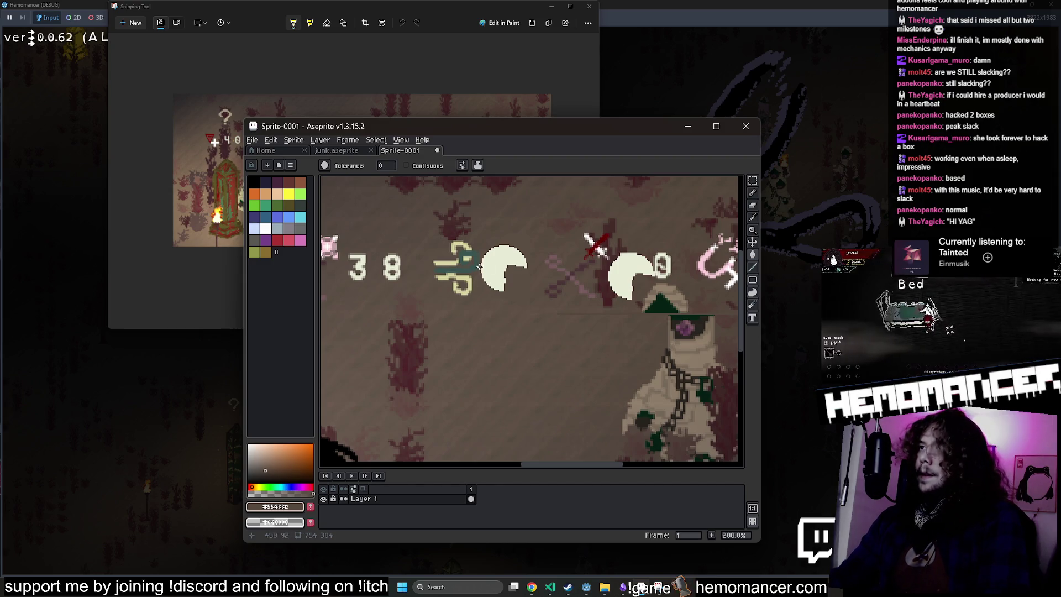
Step: Select the green wind symbol with an ellipse and fit it, shrunken, inside the cream ring
{"action": "left_click", "coordinate": [754, 180]}
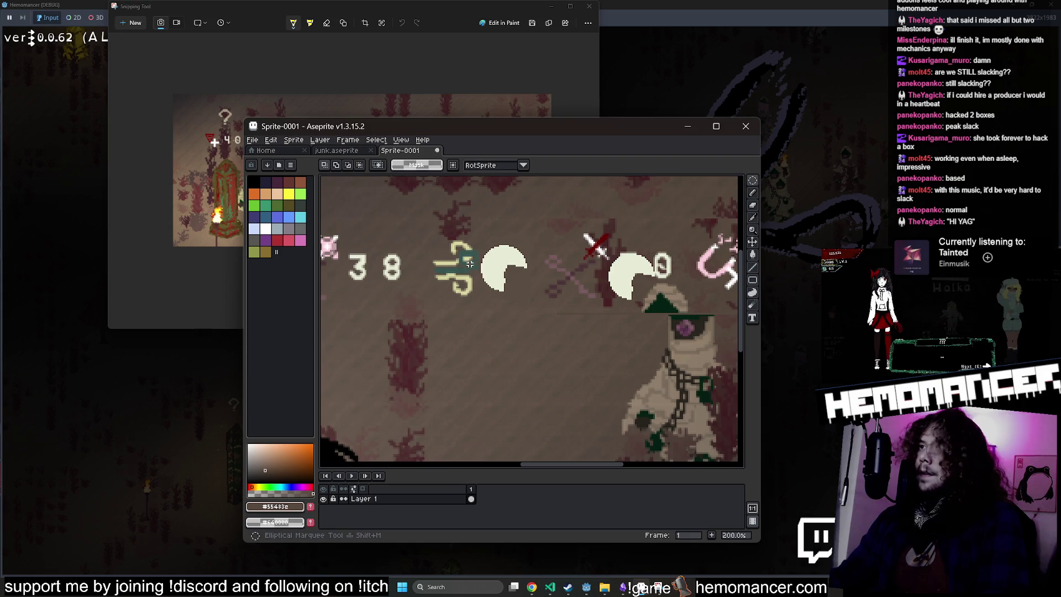
{"action": "mouse_move", "coordinate": [429, 244]}
{"action": "left_mouse_down"}
{"action": "mouse_move", "coordinate": [475, 302]}
{"action": "mouse_move", "coordinate": [531, 299]}
{"action": "mouse_move", "coordinate": [522, 280]}
{"action": "mouse_move", "coordinate": [539, 238]}
{"action": "mouse_move", "coordinate": [524, 262]}
{"action": "left_mouse_up"}
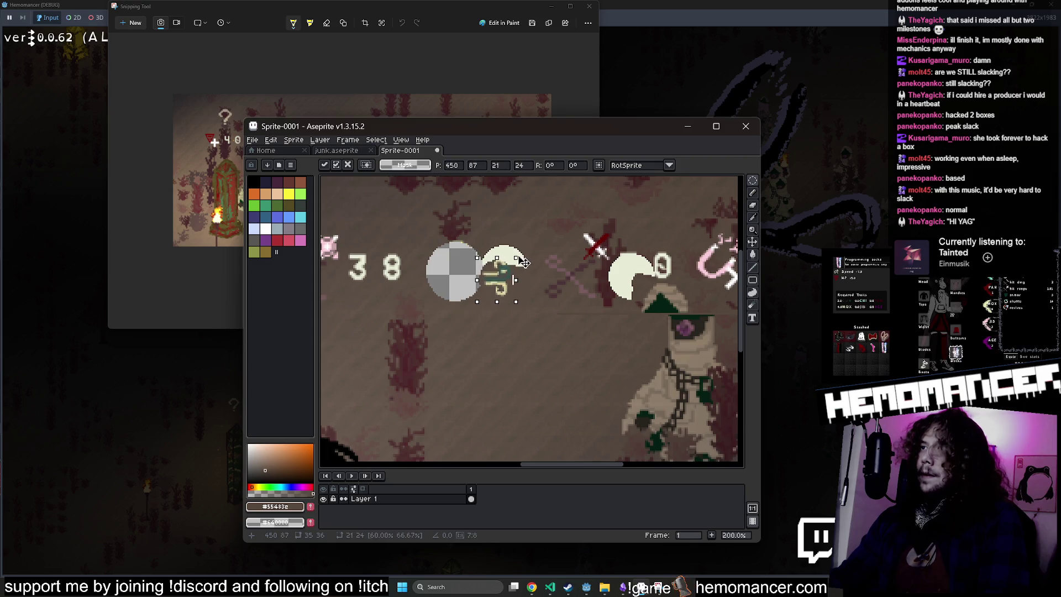
{"action": "key", "text": "ctrl+z"}
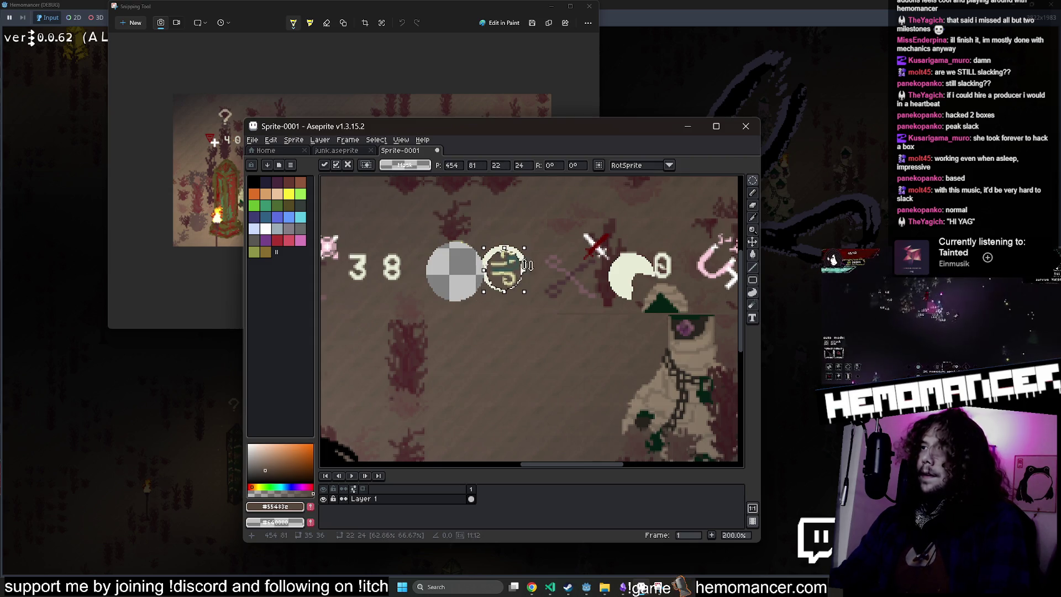
{"action": "scroll", "coordinate": [527, 266], "scroll_direction": "up", "scroll_amount": 3}
{"action": "key", "text": "b"}
{"action": "left_click", "coordinate": [518, 267], "text": "alt"}
Step: Set a 3px pencil and fill the grey checker areas with brown
{"action": "key", "text": "plus"}
{"action": "key", "text": "plus"}
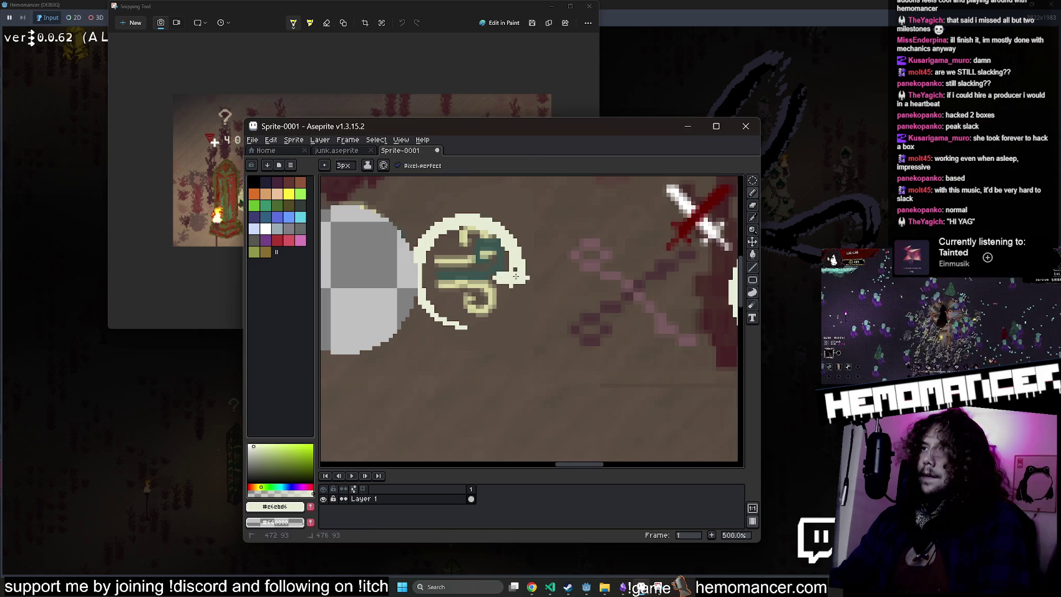
{"action": "key", "text": "e"}
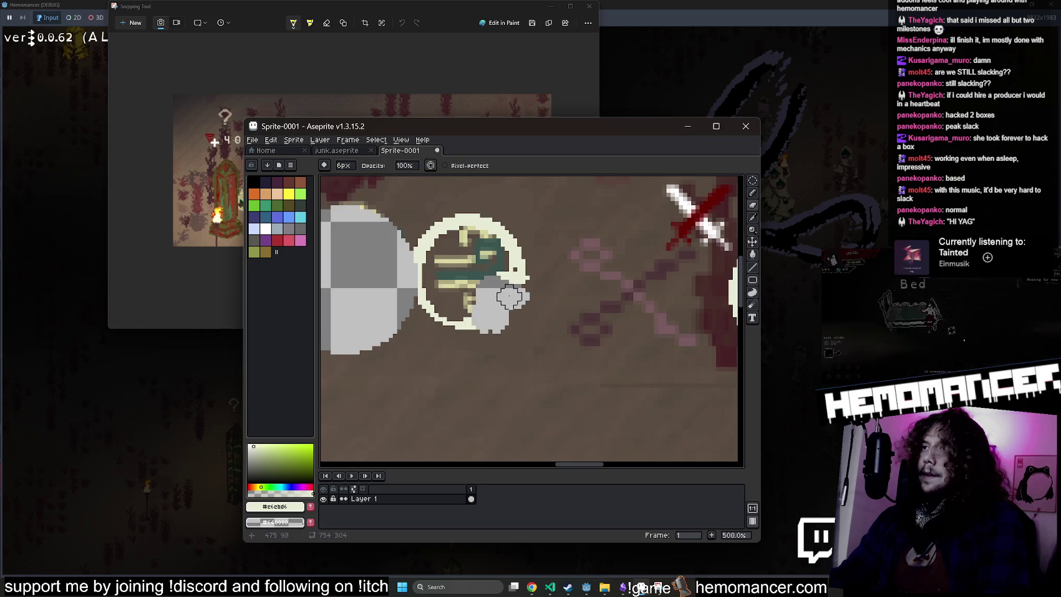
{"action": "key", "text": "g"}
{"action": "left_click", "coordinate": [495, 299], "text": "alt"}
{"action": "left_click", "coordinate": [495, 299]}
{"action": "scroll", "coordinate": [498, 298], "scroll_direction": "down", "scroll_amount": 2}
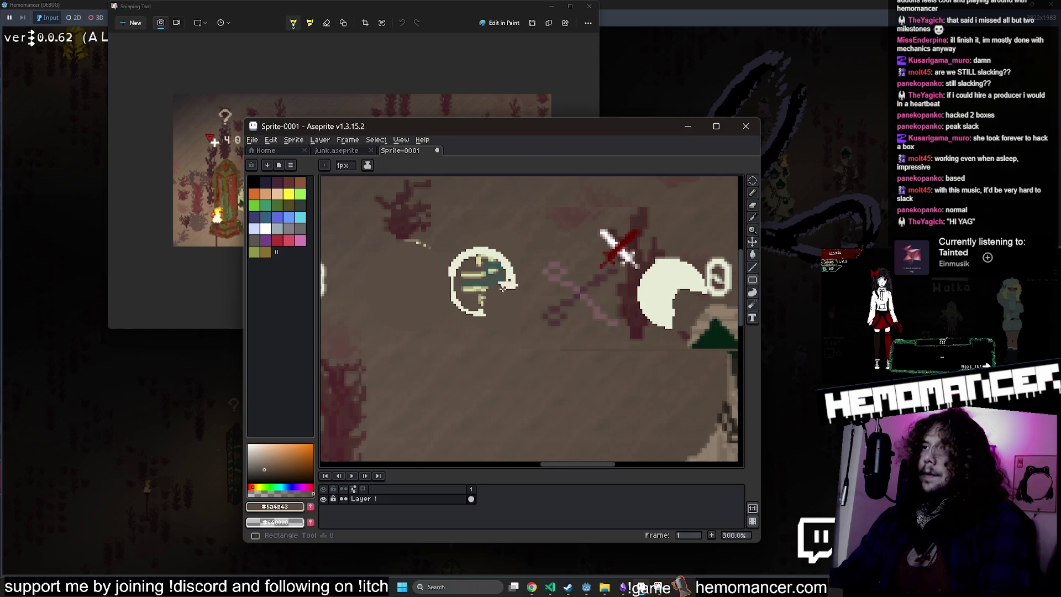
{"action": "scroll", "coordinate": [442, 288], "scroll_direction": "up", "scroll_amount": 1}
Step: Sample the ring's cream and paint a solid round cream dot at the ring's bottom
{"action": "left_click", "coordinate": [439, 286], "text": "alt"}
{"action": "key", "text": "b"}
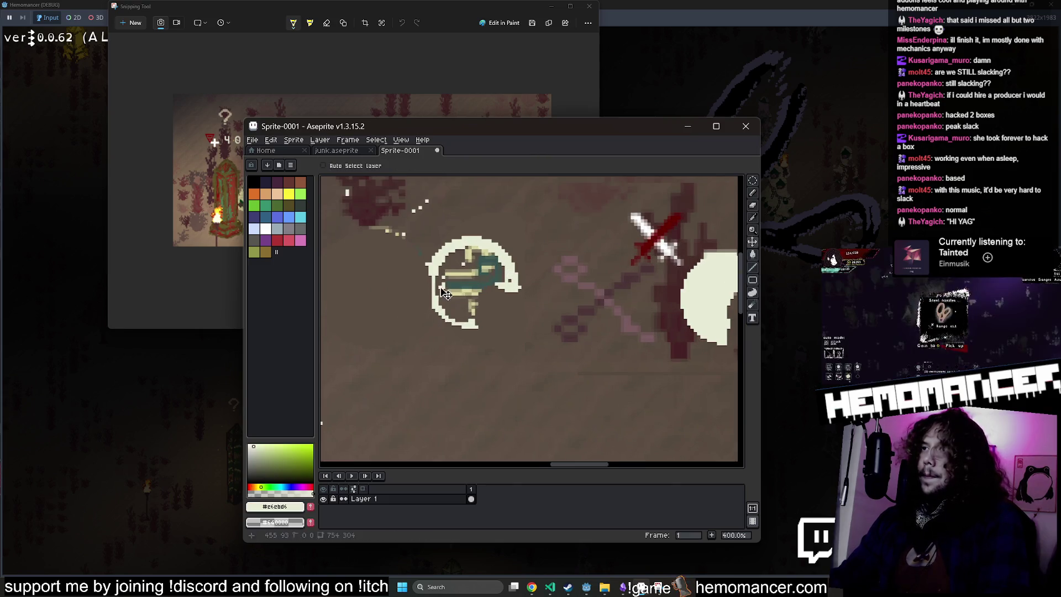
{"action": "scroll", "coordinate": [461, 315], "scroll_direction": "up", "scroll_amount": 1}
{"action": "left_click", "coordinate": [462, 315]}
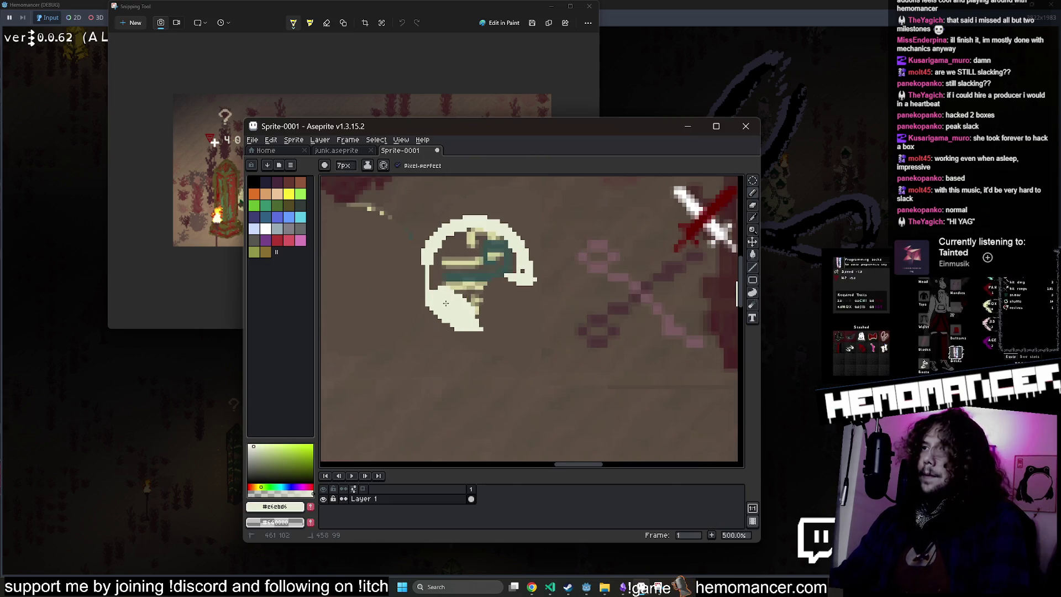
{"action": "scroll", "coordinate": [445, 304], "scroll_direction": "down", "scroll_amount": 3}
{"action": "left_click_drag", "start_coordinate": [457, 283], "coordinate": [449, 289]}
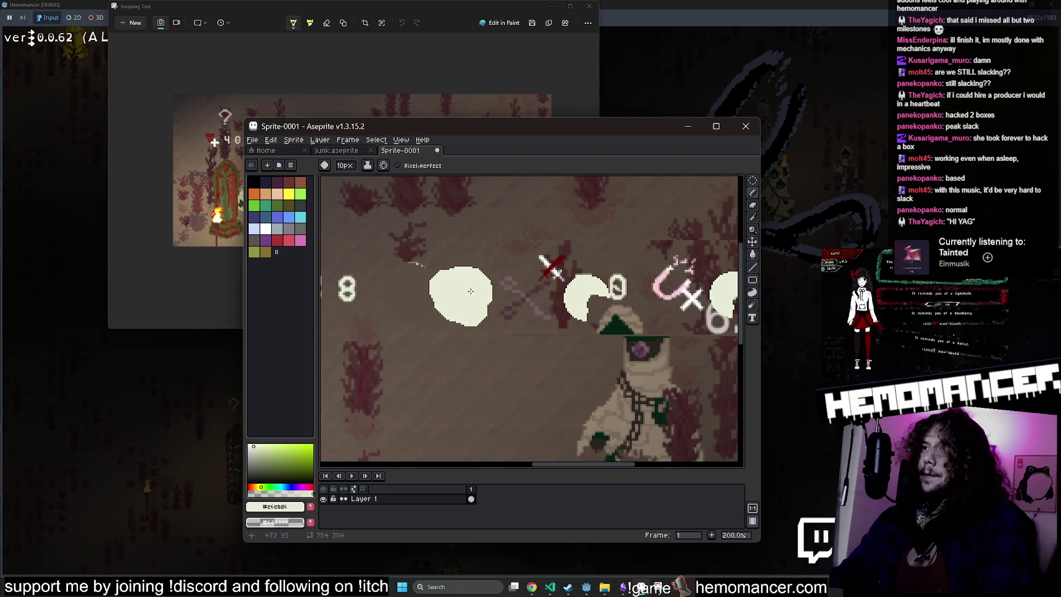
{"action": "key", "text": "ctrl+z"}
{"action": "scroll", "coordinate": [464, 291], "scroll_direction": "up", "scroll_amount": 5}
{"action": "left_click", "coordinate": [463, 286]}
Step: Switch to elliptical selection and bring up the File menu
{"action": "left_click_drag", "start_coordinate": [753, 181], "coordinate": [741, 181]}
{"action": "left_click", "coordinate": [709, 182]}
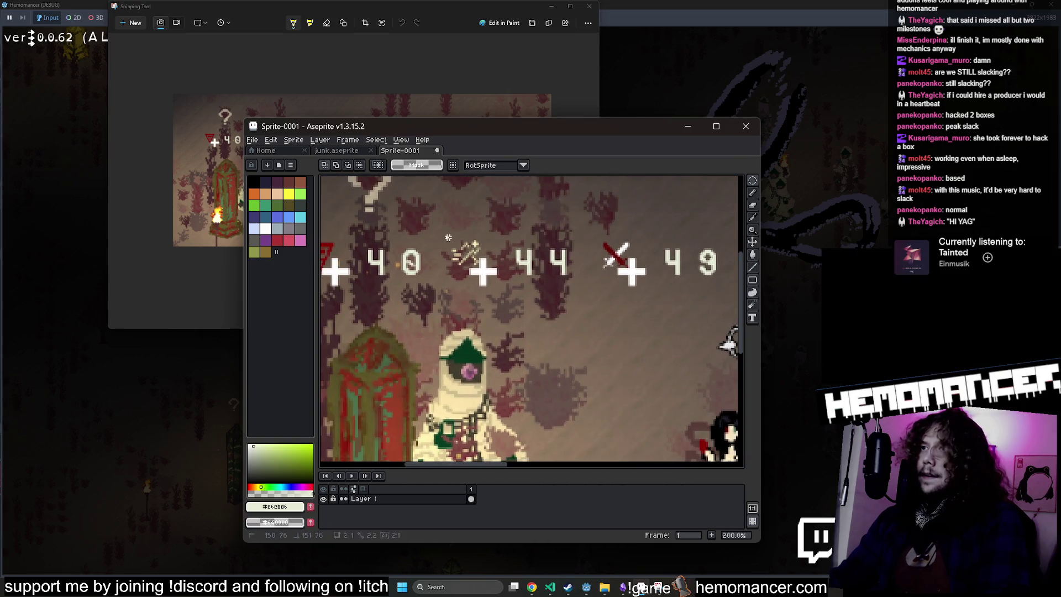
{"action": "scroll", "coordinate": [502, 292], "scroll_direction": "up", "scroll_amount": 4}
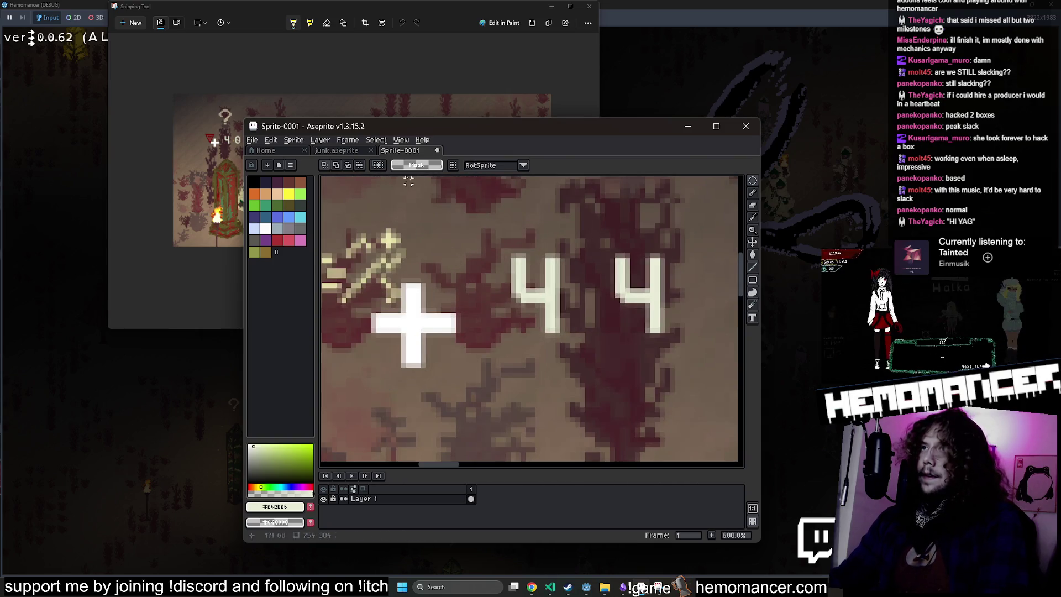
{"action": "left_click", "coordinate": [253, 141]}
Step: In the Open dialog, browse through the Godot folders to the Hemomancer project folder
{"action": "left_click", "coordinate": [262, 162]}
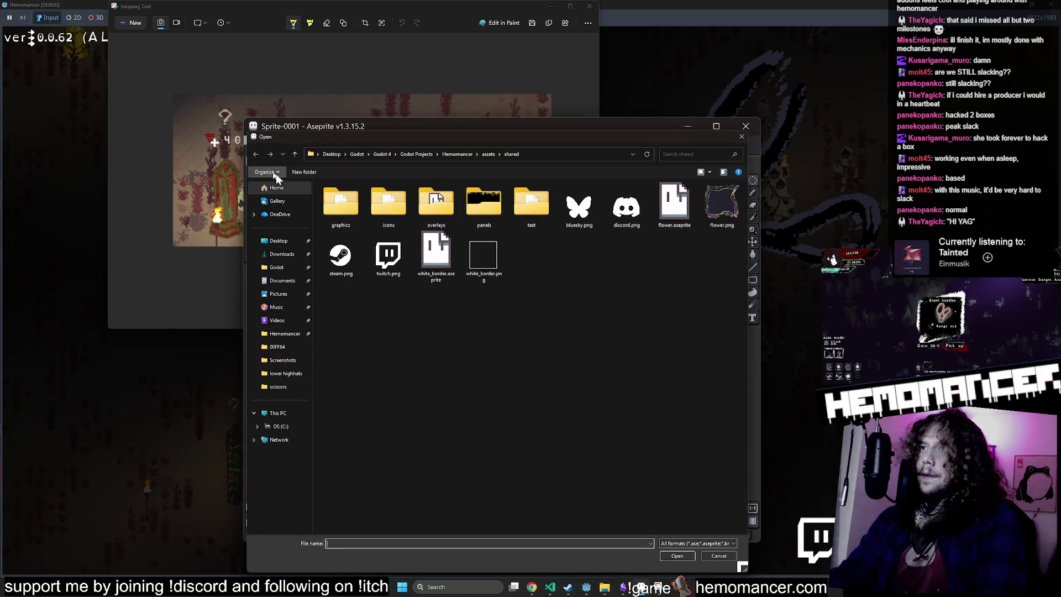
{"action": "left_click", "coordinate": [283, 335]}
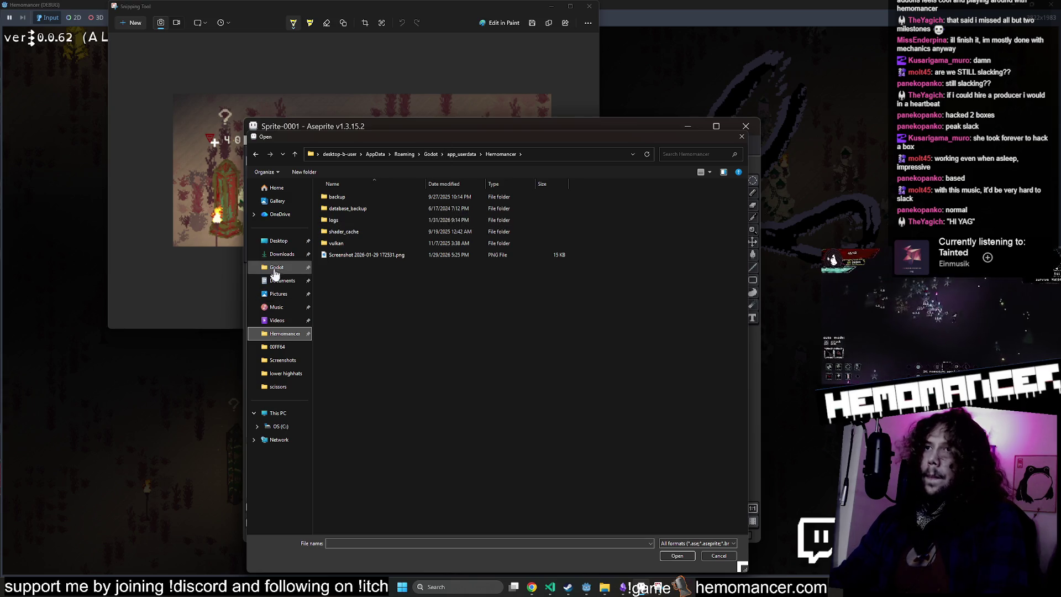
{"action": "left_click", "coordinate": [274, 271]}
{"action": "double_click", "coordinate": [361, 212]}
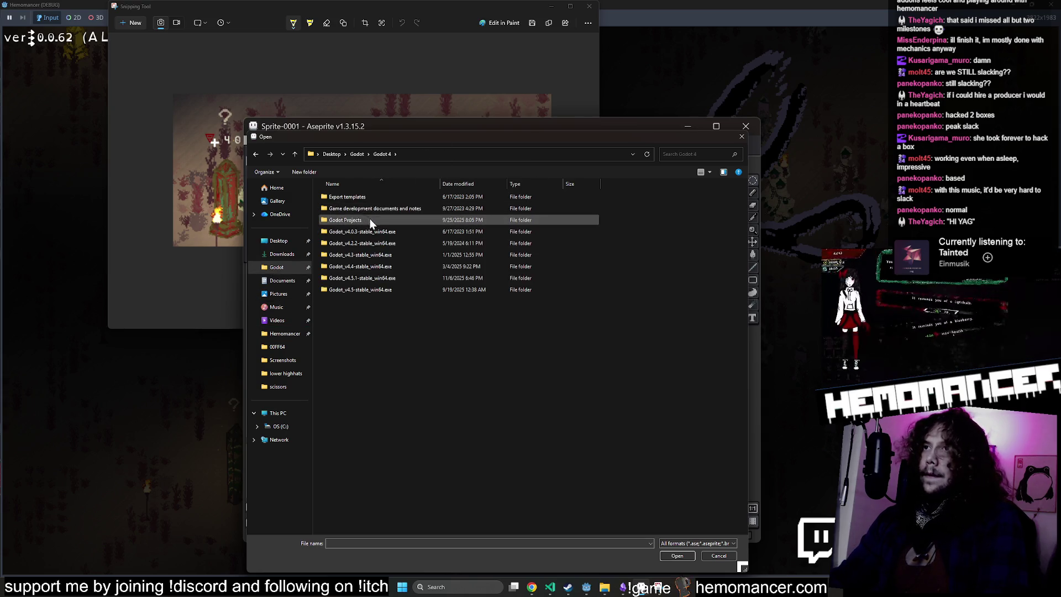
{"action": "left_click", "coordinate": [383, 277]}
{"action": "double_click", "coordinate": [383, 277]}
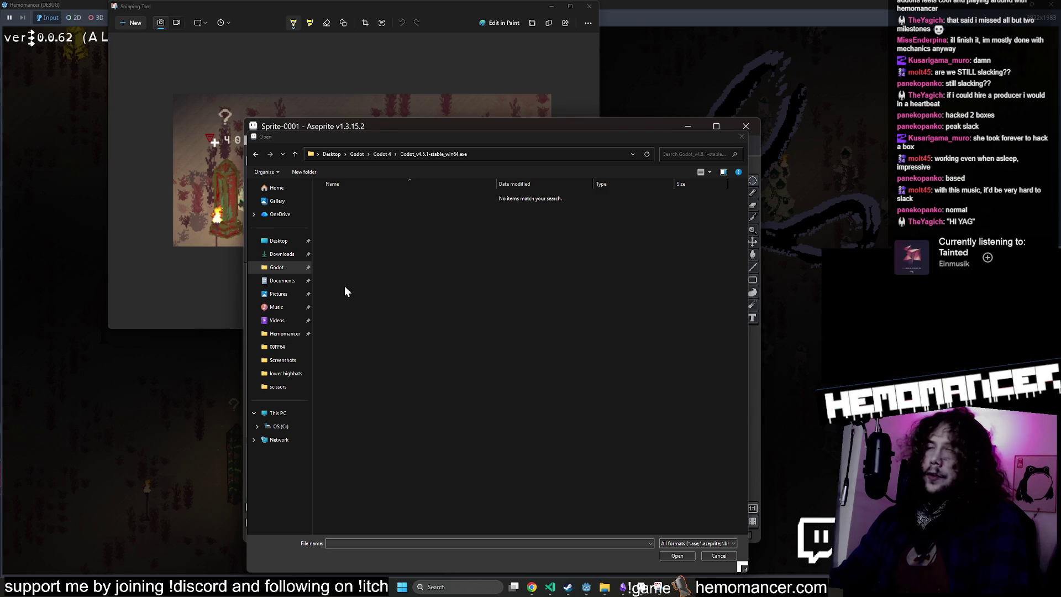
{"action": "left_click", "coordinate": [389, 158]}
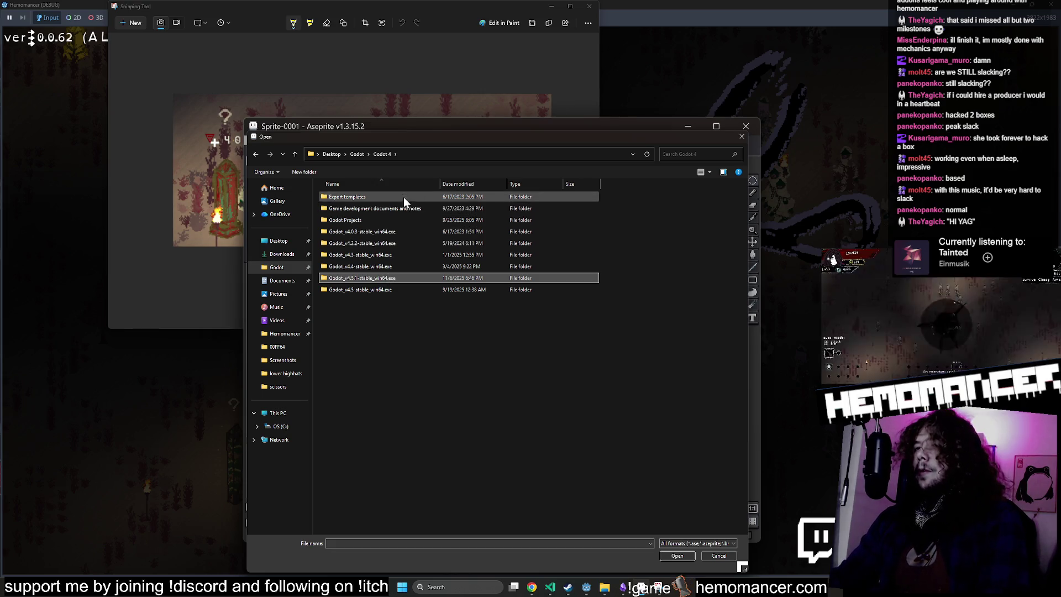
{"action": "double_click", "coordinate": [396, 215]}
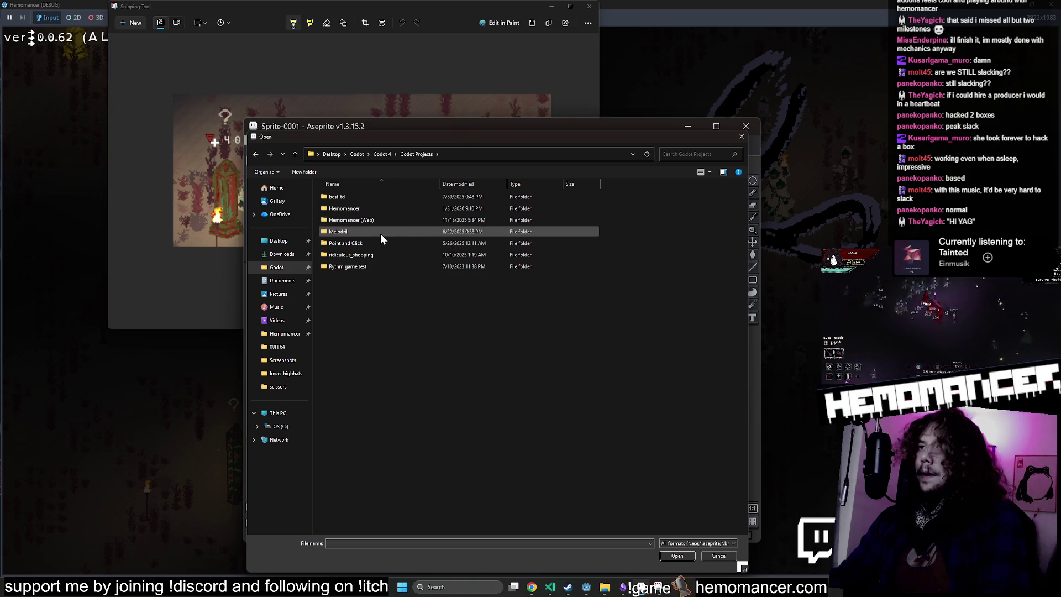
{"action": "double_click", "coordinate": [378, 209]}
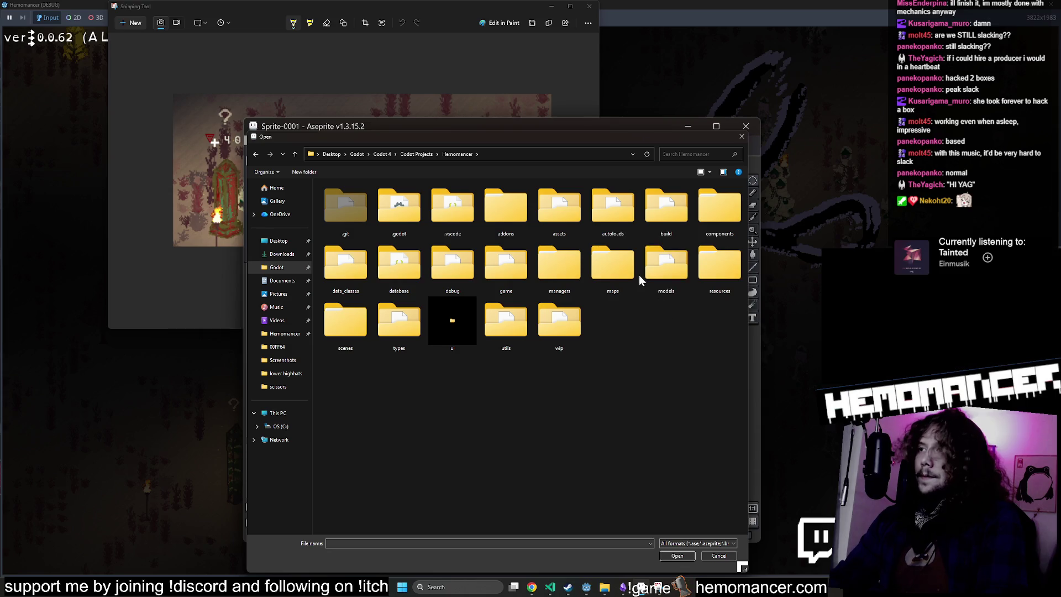
Step: Browse into assets/shared/icons and open meta-large.aseprite
{"action": "left_click_drag", "start_coordinate": [749, 133], "coordinate": [774, 132]}
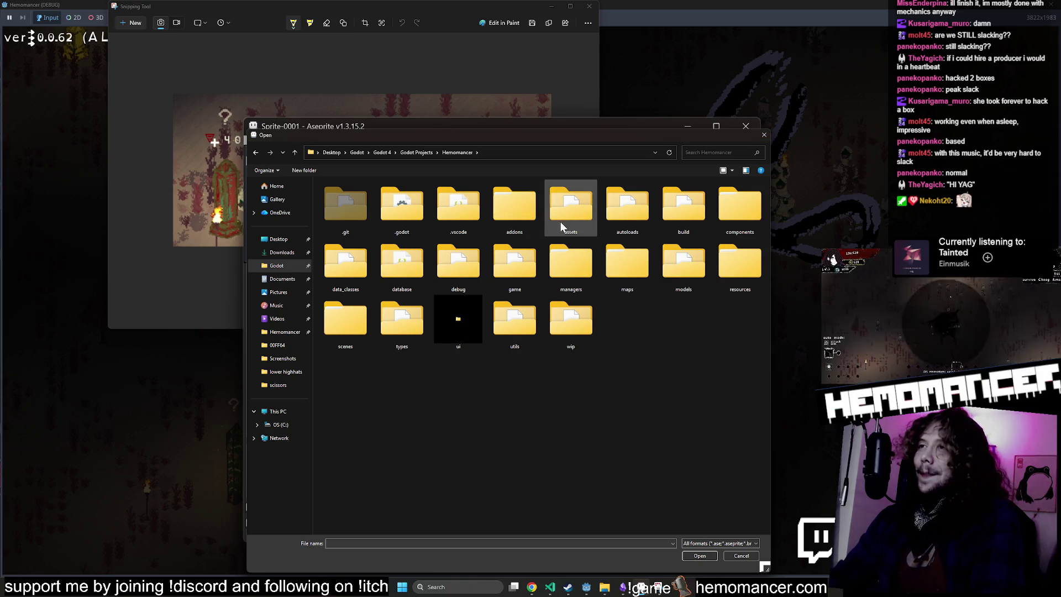
{"action": "double_click", "coordinate": [573, 216]}
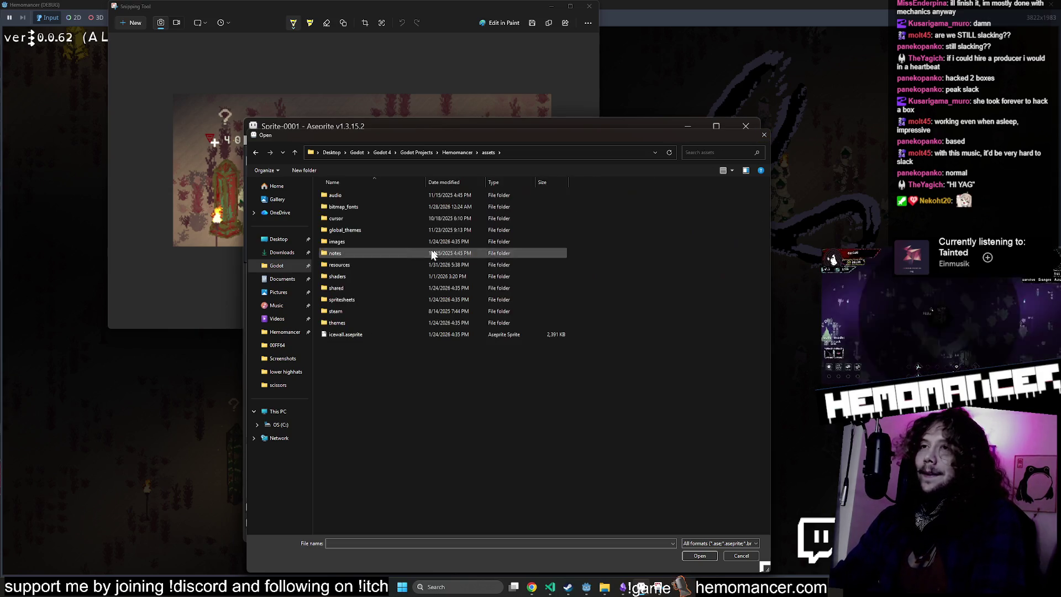
{"action": "double_click", "coordinate": [373, 286]}
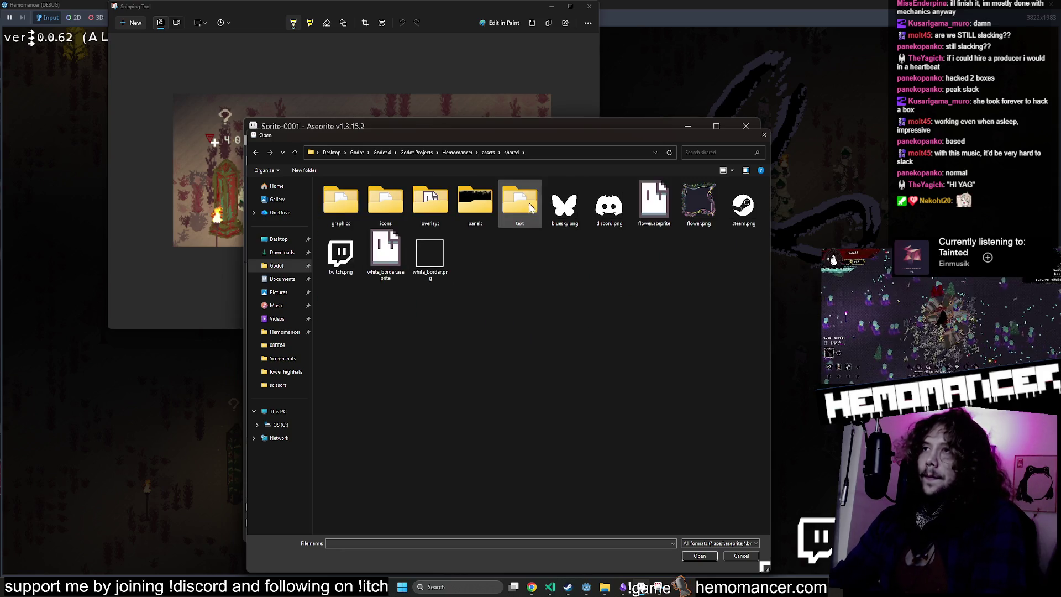
{"action": "double_click", "coordinate": [390, 207]}
{"action": "scroll", "coordinate": [575, 235], "scroll_direction": "down", "scroll_amount": 4}
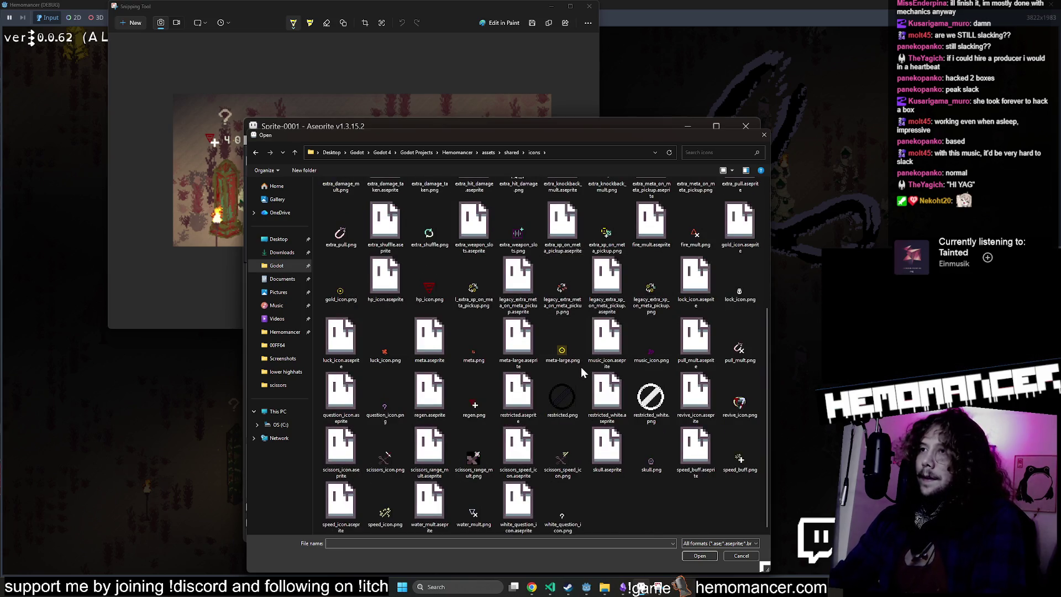
{"action": "double_click", "coordinate": [522, 345]}
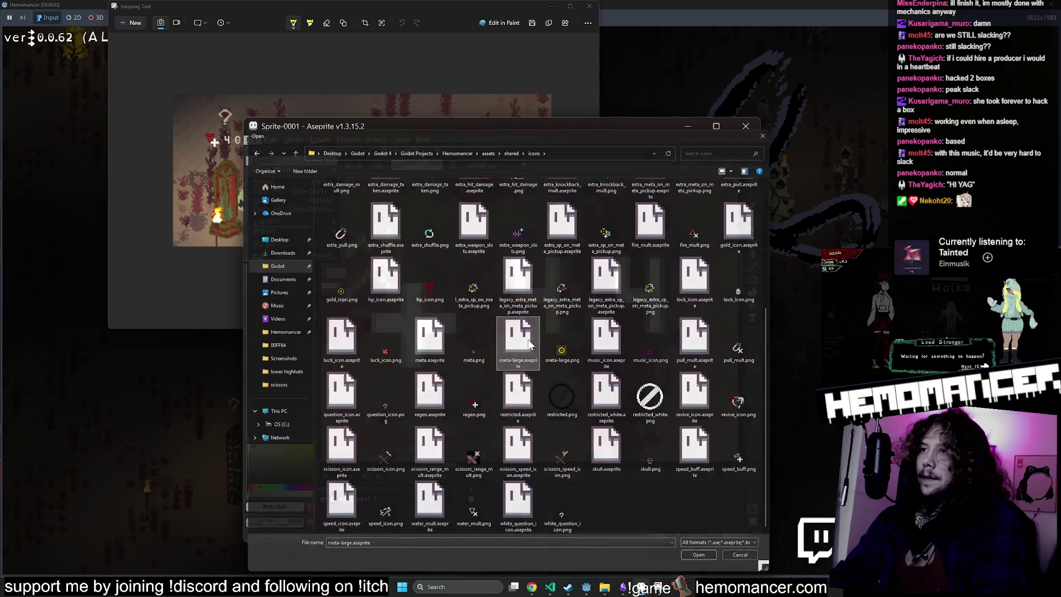
Step: Select the ring's interior by colour, deselect, then save and close meta-large.aseprite
{"action": "key", "text": "w"}
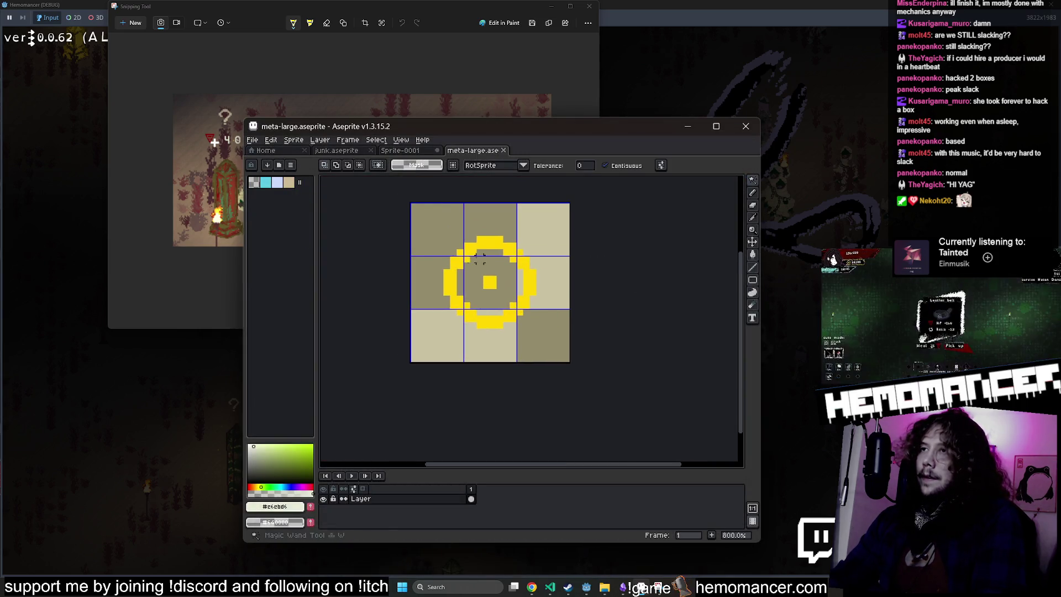
{"action": "scroll", "coordinate": [601, 261], "scroll_direction": "up", "scroll_amount": 2}
{"action": "left_click", "coordinate": [599, 258]}
{"action": "key", "text": "ctrl+d"}
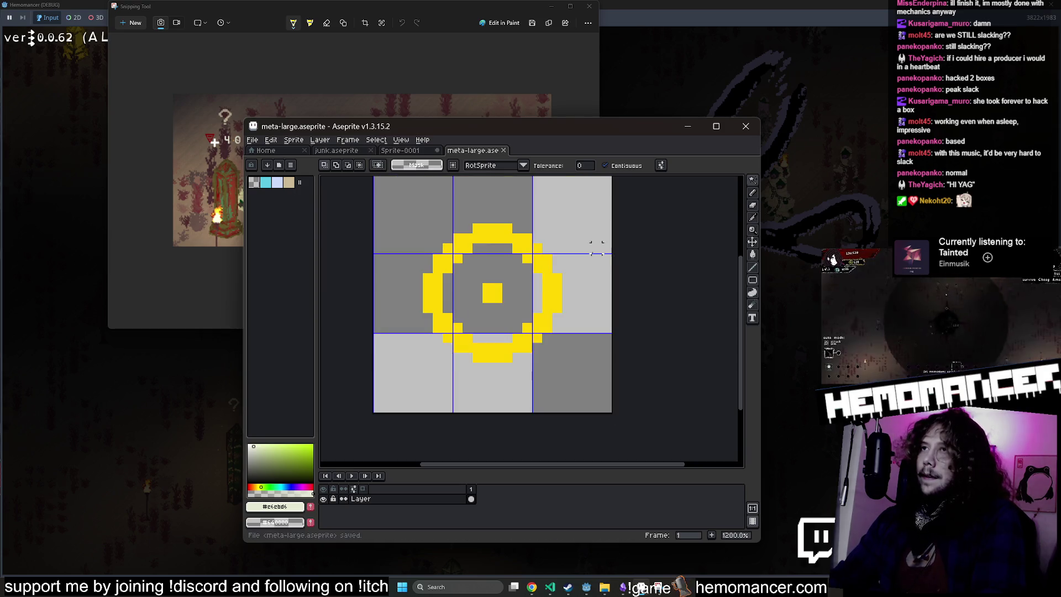
{"action": "key", "text": "ctrl+w"}
Step: Reopen meta-large.aseprite from the icons folder via File > Open
{"action": "key", "text": "i"}
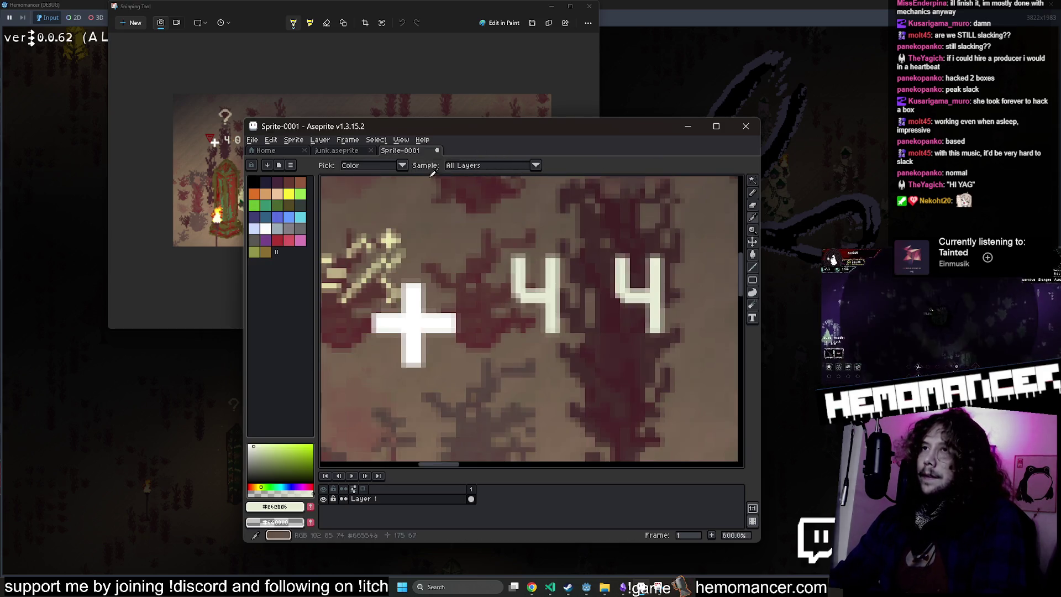
{"action": "left_click", "coordinate": [257, 141]}
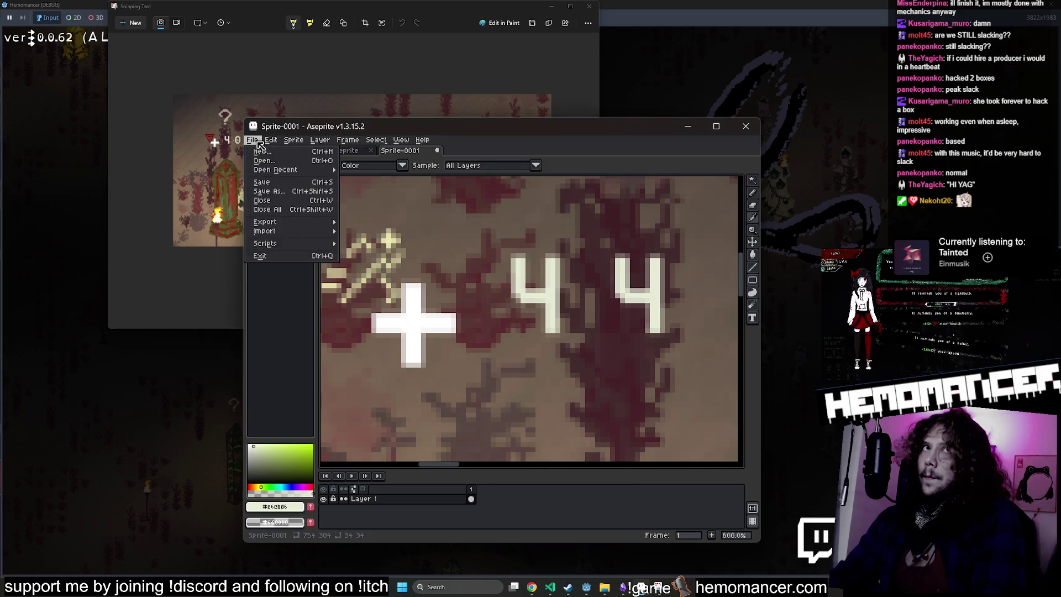
{"action": "left_click", "coordinate": [292, 161]}
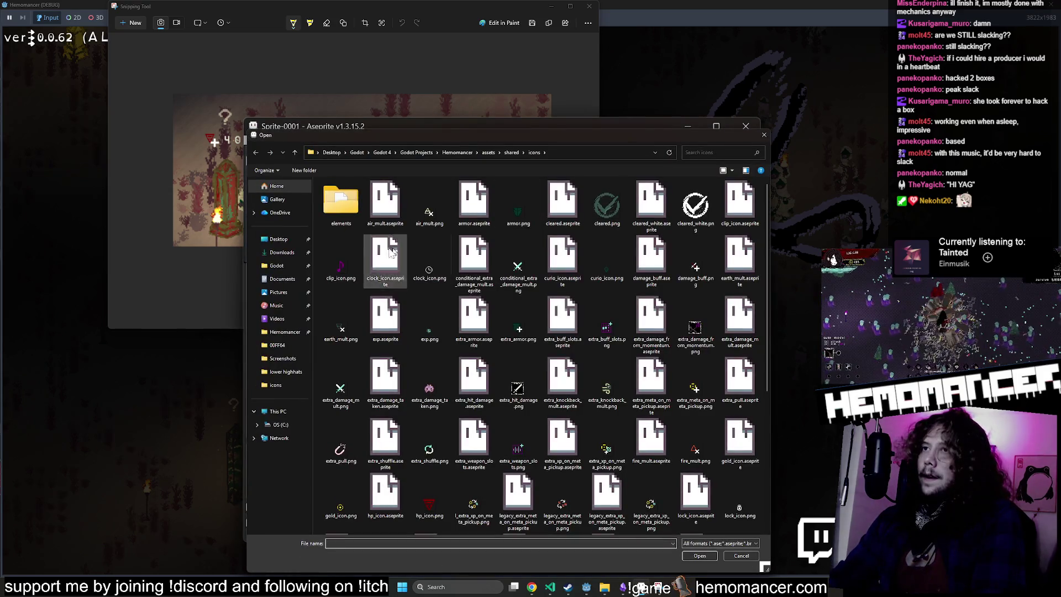
{"action": "scroll", "coordinate": [651, 249], "scroll_direction": "down", "scroll_amount": 3}
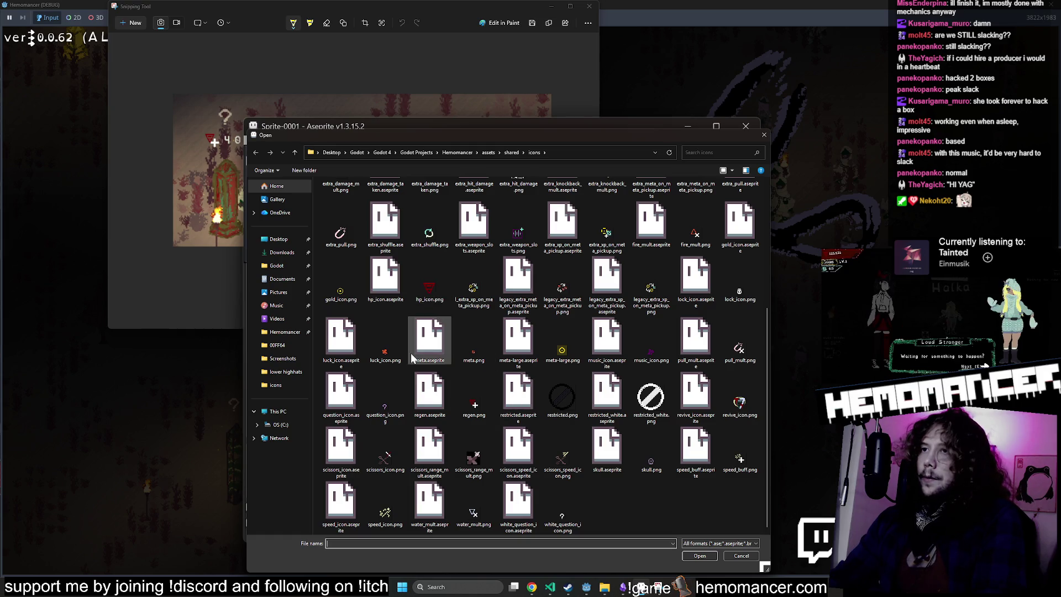
{"action": "double_click", "coordinate": [510, 348]}
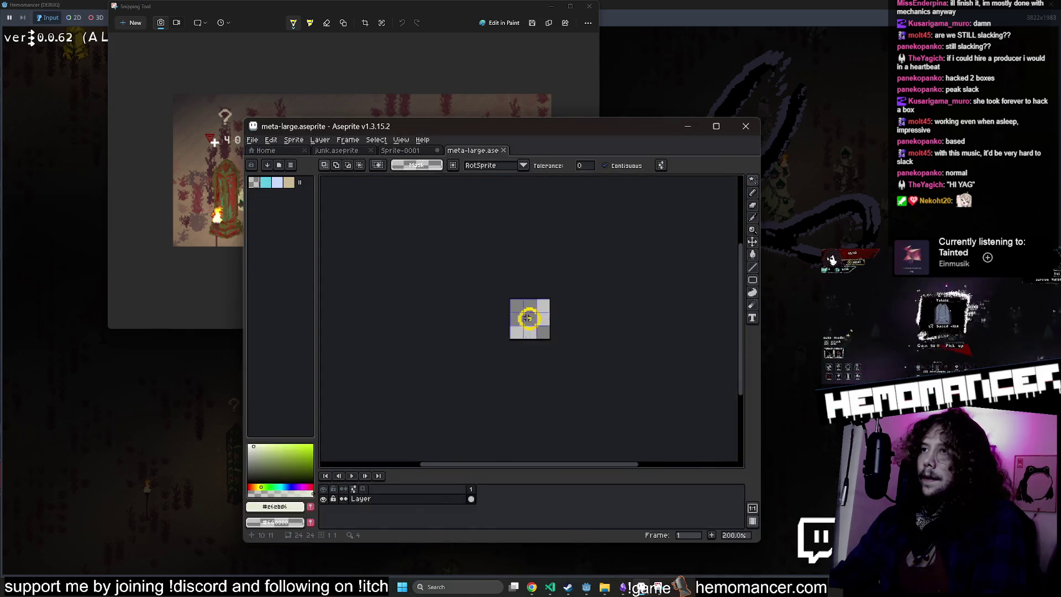
Step: Place the yellow ring icon into the cream circle on the Sprite-0001 mockup and commit it
{"action": "left_click_drag", "start_coordinate": [752, 180], "coordinate": [725, 182]}
{"action": "left_click", "coordinate": [725, 182]}
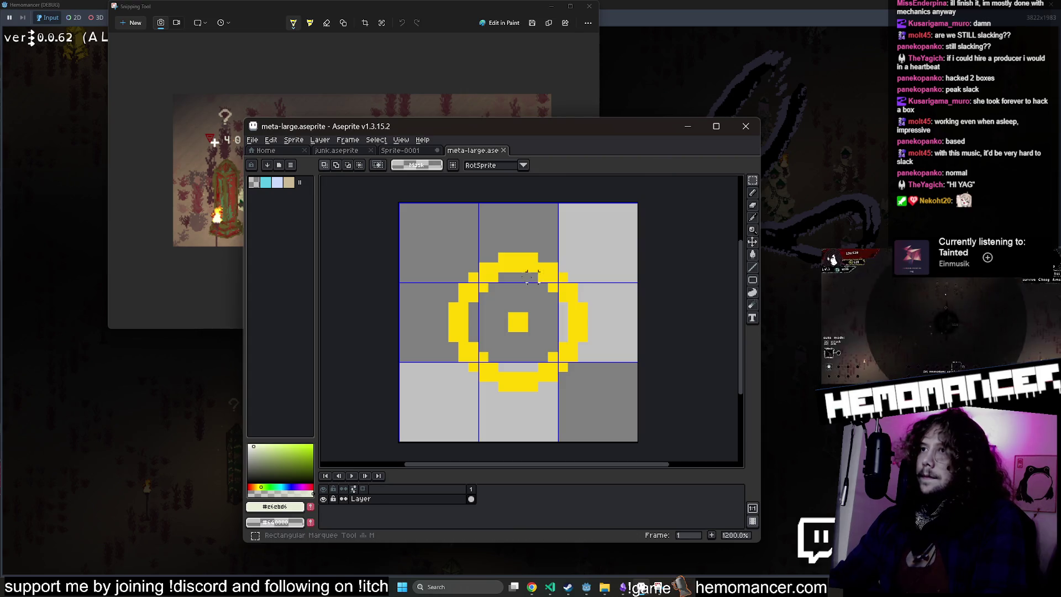
{"action": "left_click", "coordinate": [407, 154]}
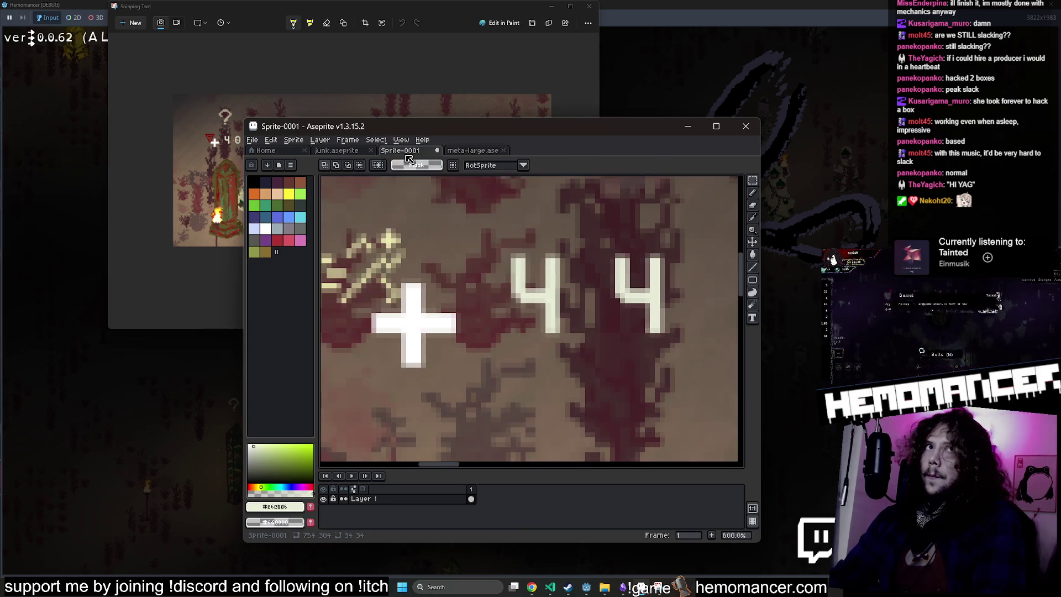
{"action": "scroll", "coordinate": [477, 258], "scroll_direction": "down", "scroll_amount": 4}
{"action": "scroll", "coordinate": [476, 258], "scroll_direction": "right", "scroll_amount": 3}
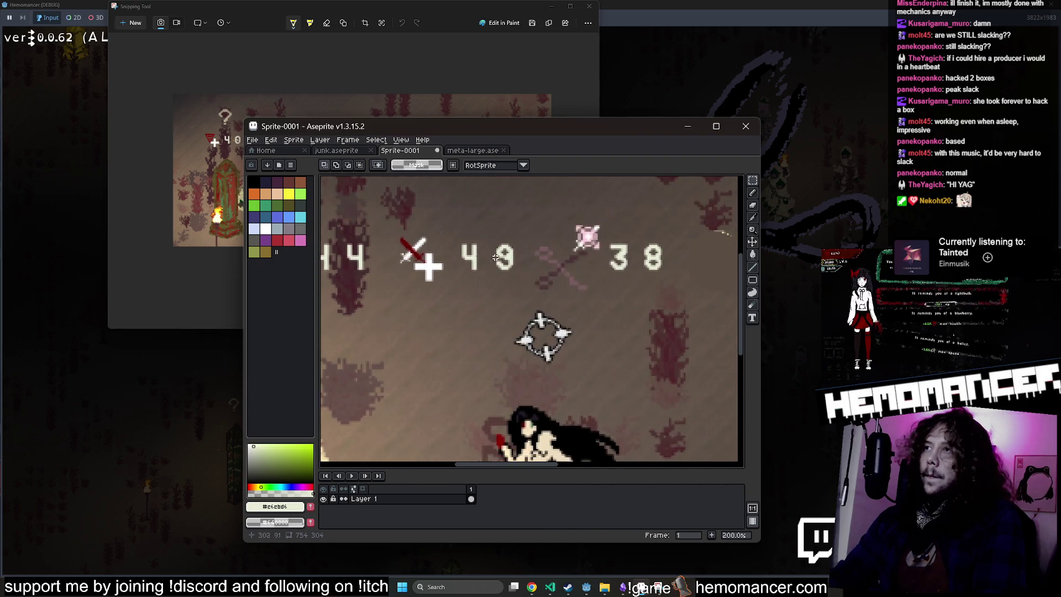
{"action": "scroll", "coordinate": [608, 260], "scroll_direction": "right", "scroll_amount": 4}
{"action": "scroll", "coordinate": [549, 261], "scroll_direction": "up", "scroll_amount": 2}
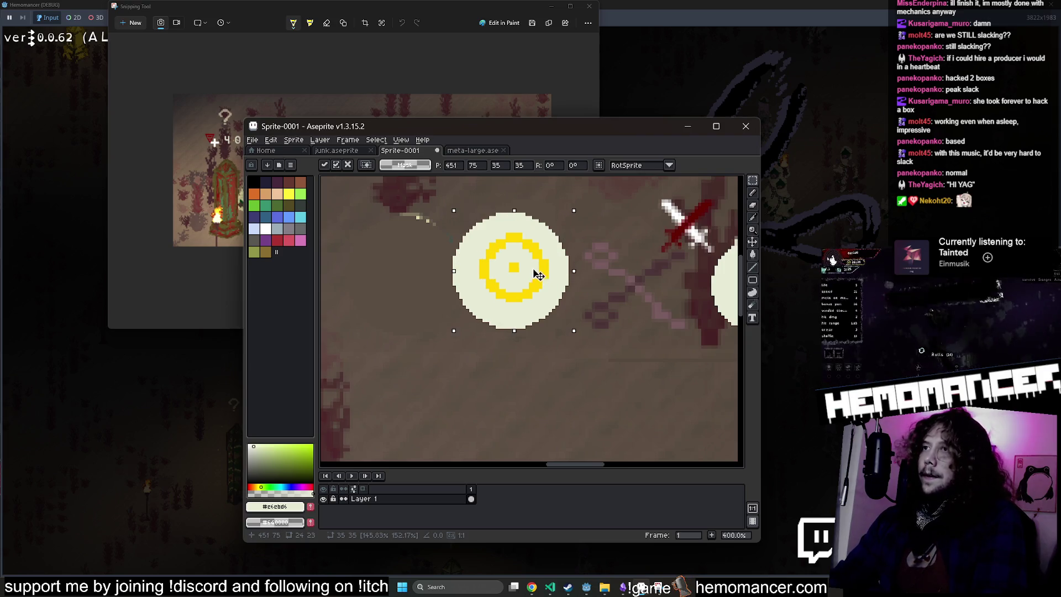
{"action": "key", "text": "ctrl+d"}
{"action": "scroll", "coordinate": [598, 312], "scroll_direction": "down", "scroll_amount": 3}
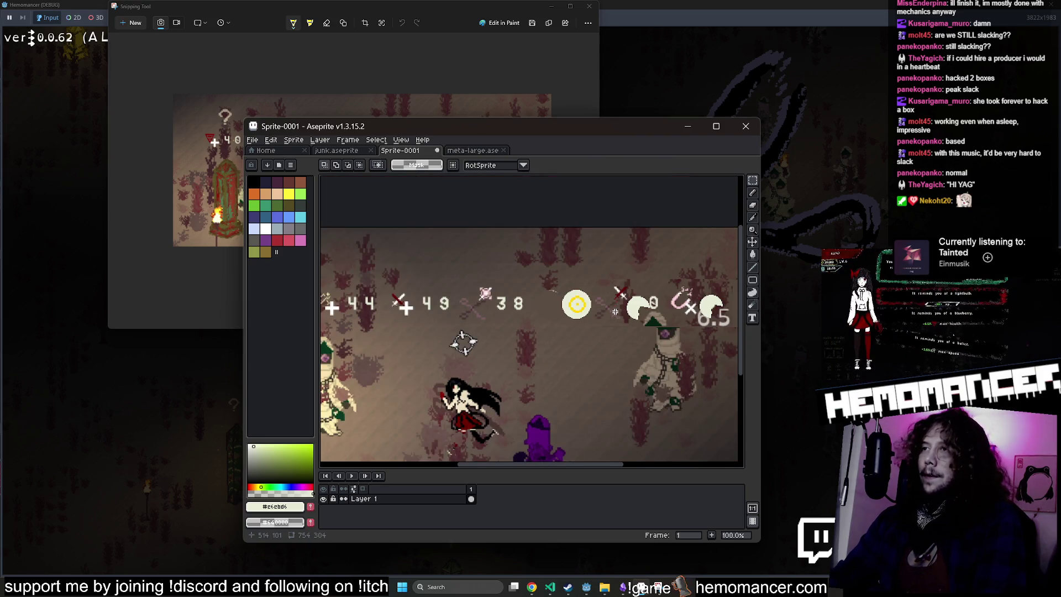
{"action": "scroll", "coordinate": [611, 312], "scroll_direction": "up", "scroll_amount": 4}
{"action": "key", "text": "e"}
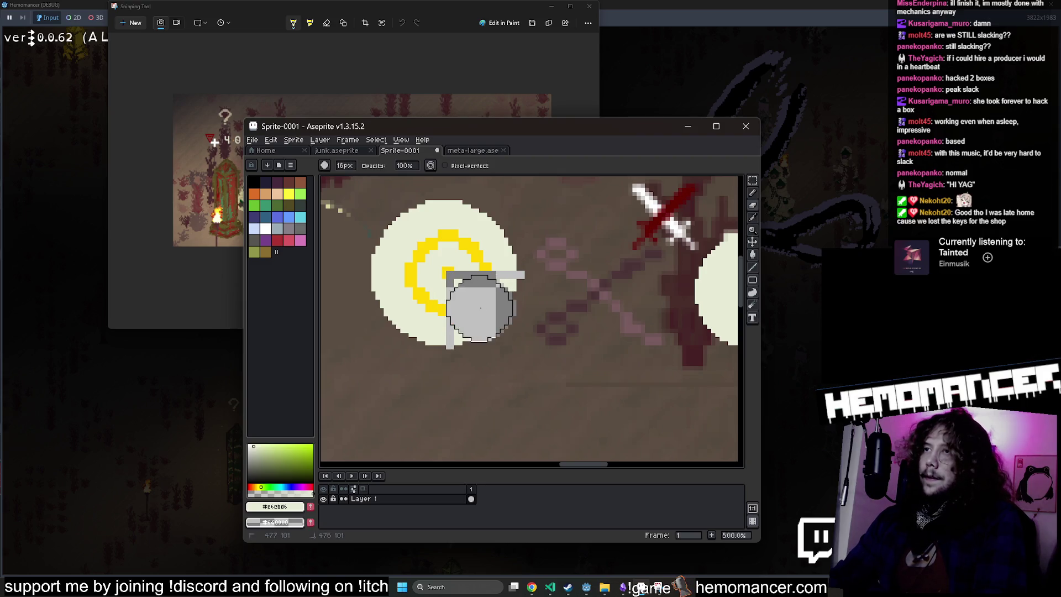
Step: Fill the cut-out wedge of the buff icon discs with the sampled background brown
{"action": "left_click", "coordinate": [425, 343]}
{"action": "key", "text": "g"}
{"action": "left_click", "coordinate": [469, 326]}
{"action": "scroll", "coordinate": [498, 310], "scroll_direction": "down", "scroll_amount": 3}
{"action": "scroll", "coordinate": [540, 265], "scroll_direction": "up", "scroll_amount": 2}
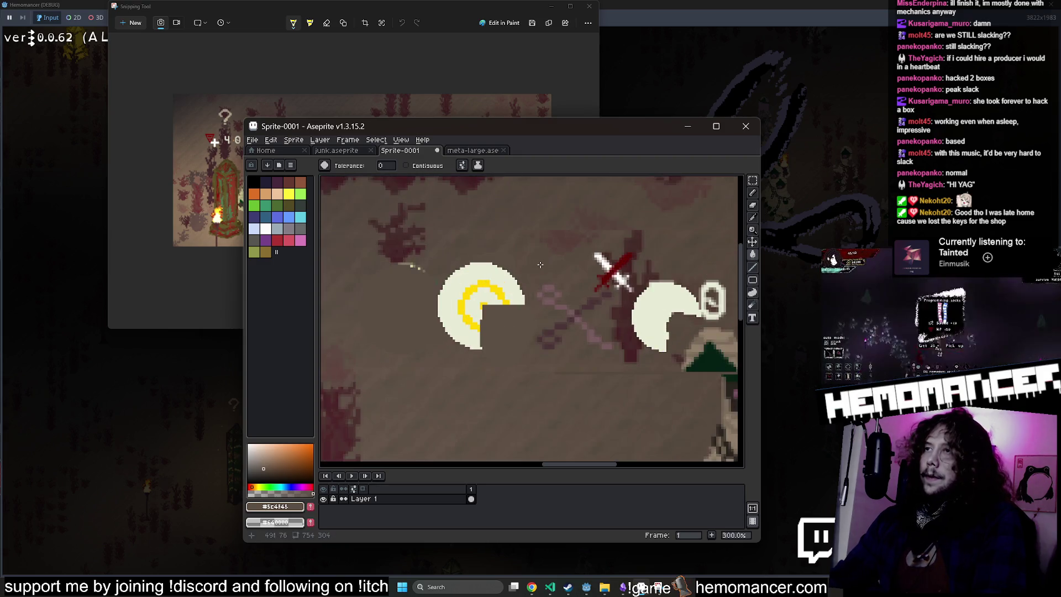
Step: Recolour all cream icon pixels bright white with a non-contiguous bucket fill
{"action": "left_click", "coordinate": [506, 278]}
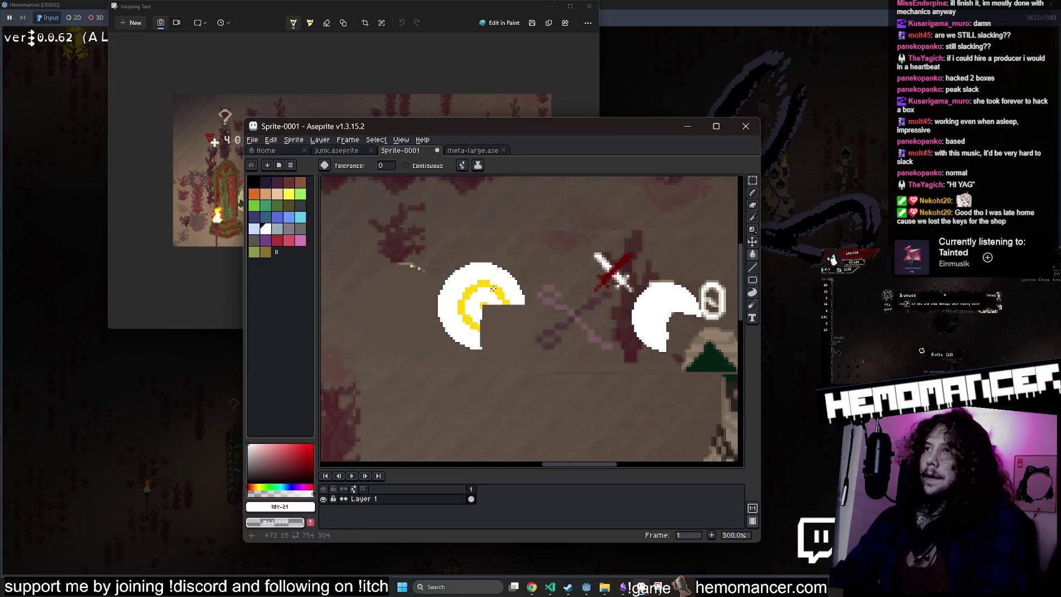
{"action": "scroll", "coordinate": [505, 285], "scroll_direction": "down", "scroll_amount": 3}
{"action": "scroll", "coordinate": [514, 281], "scroll_direction": "up", "scroll_amount": 2}
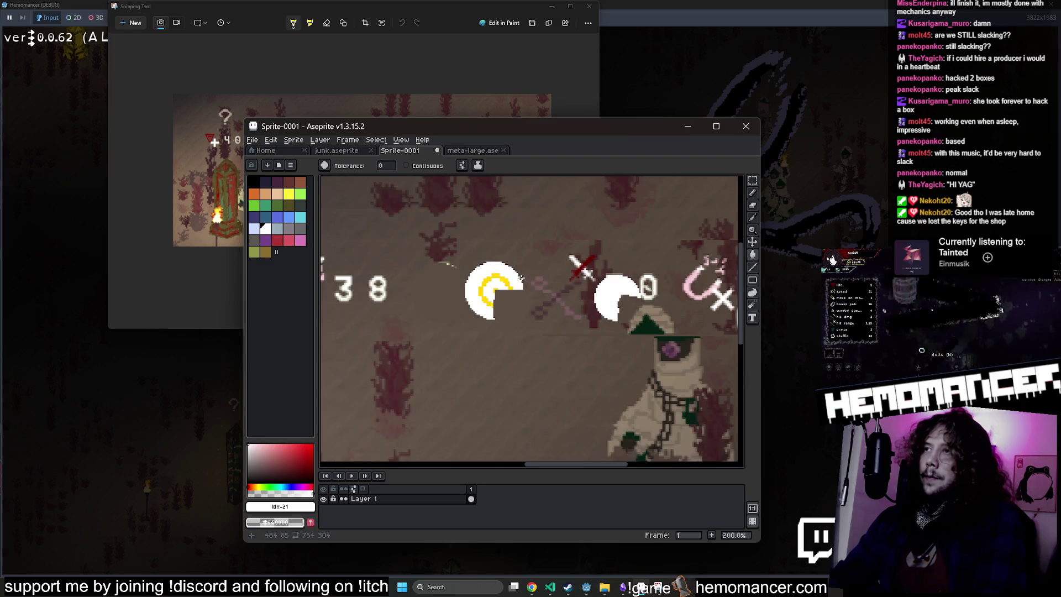
{"action": "left_click_drag", "start_coordinate": [520, 278], "coordinate": [538, 275]}
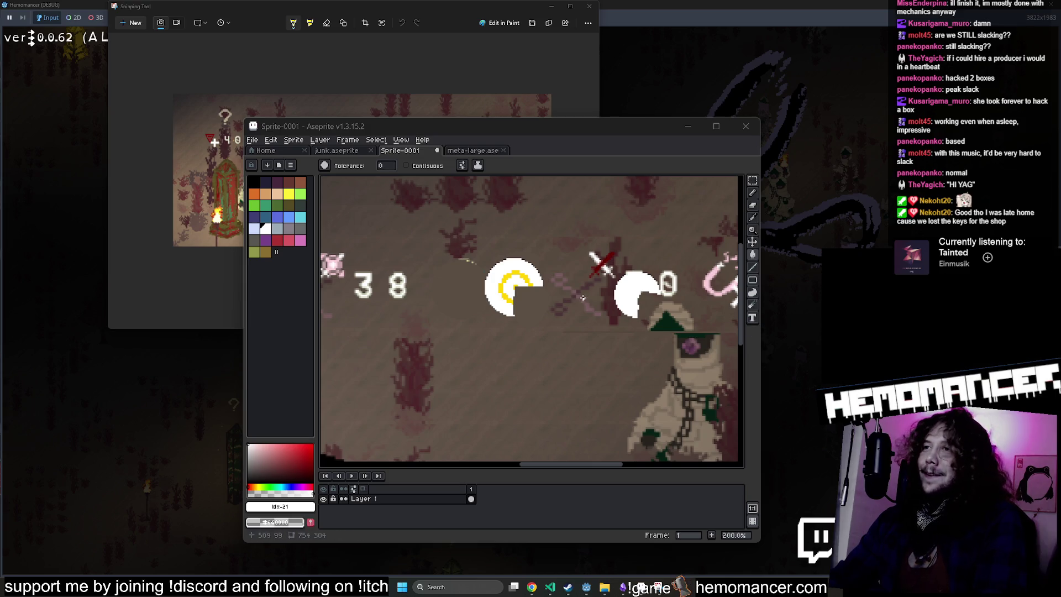
{"action": "scroll", "coordinate": [583, 298], "scroll_direction": "down", "scroll_amount": 1}
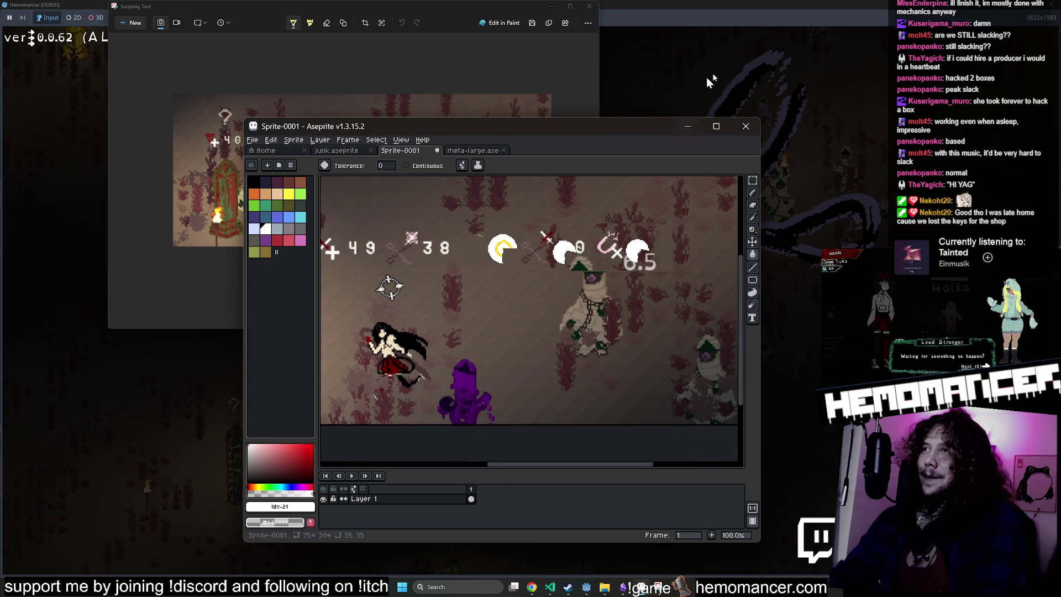
{"action": "left_click", "coordinate": [688, 126]}
Step: End the current Hemomancer run with DIE and confirm Yes
{"action": "left_click", "coordinate": [547, 290]}
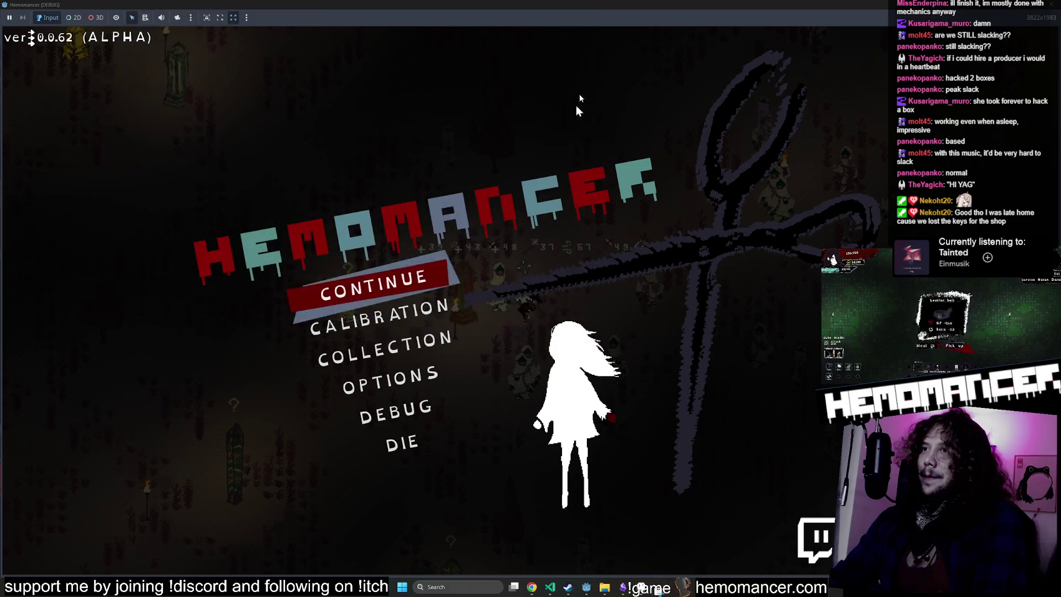
{"action": "left_click", "coordinate": [403, 459]}
{"action": "left_click", "coordinate": [431, 292]}
Step: Enlarge the debug game window over the Godot editor to about 2838×1818
{"action": "mouse_move", "coordinate": [884, 5]}
{"action": "left_mouse_down"}
{"action": "mouse_move", "coordinate": [784, 7]}
{"action": "mouse_move", "coordinate": [718, 124]}
{"action": "mouse_move", "coordinate": [329, 91]}
{"action": "mouse_move", "coordinate": [297, 32]}
{"action": "left_mouse_up"}
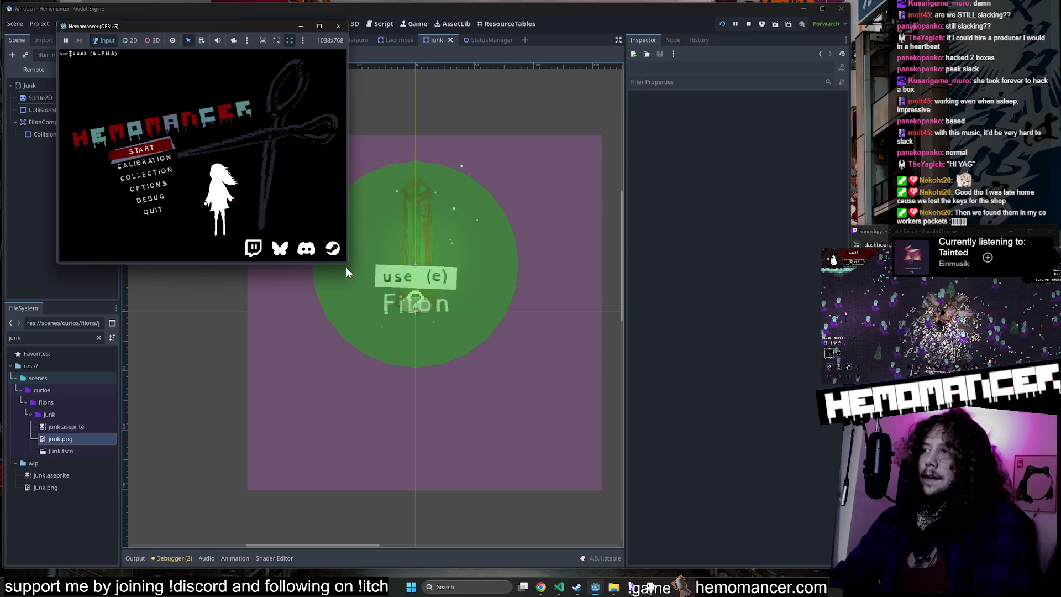
{"action": "mouse_move", "coordinate": [345, 266]}
{"action": "left_mouse_down"}
{"action": "mouse_move", "coordinate": [437, 354]}
{"action": "mouse_move", "coordinate": [820, 546]}
{"action": "left_mouse_up"}
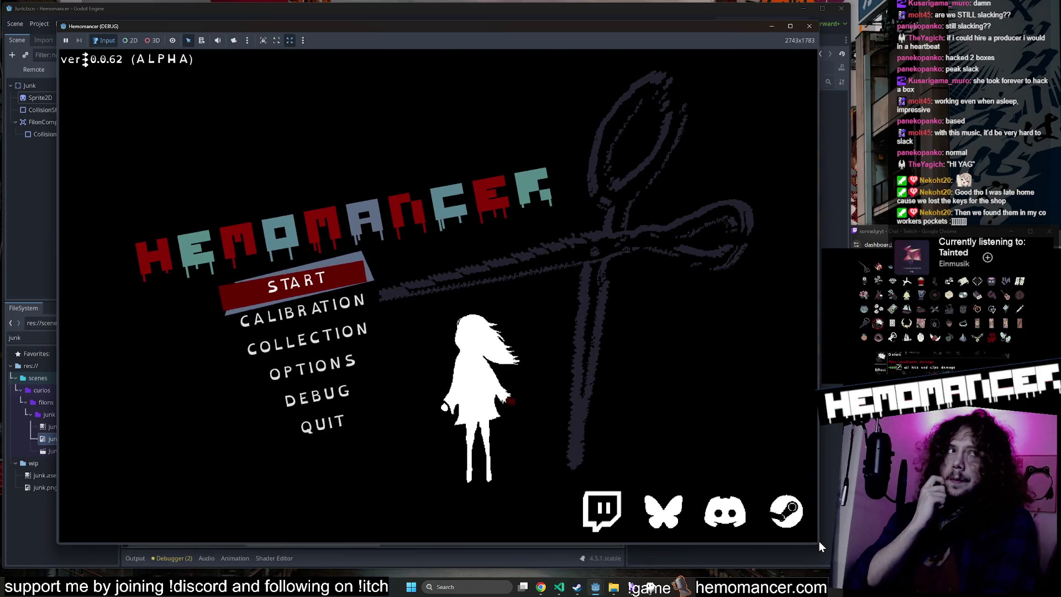
{"action": "left_click", "coordinate": [147, 5]}
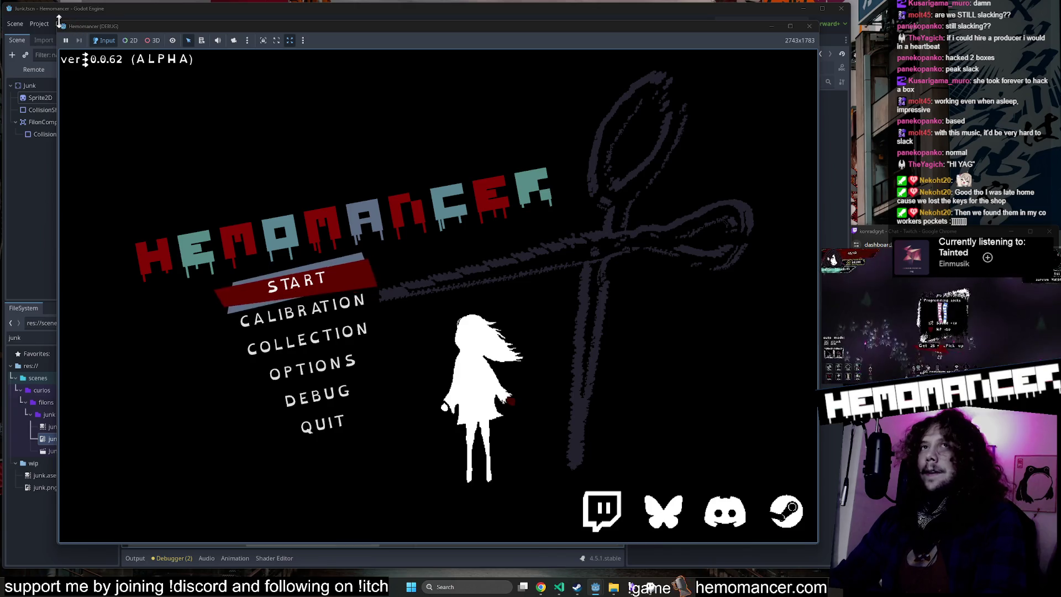
{"action": "left_click_drag", "start_coordinate": [60, 21], "coordinate": [33, 10]}
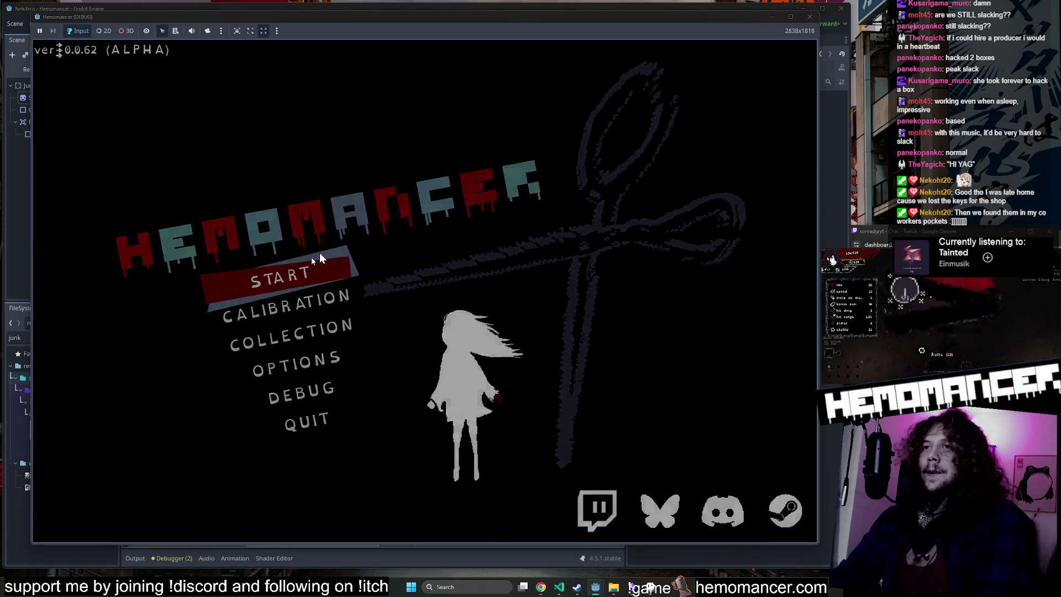
Step: Start a new game, check the wardrobe, and set off to the next area
{"action": "left_click", "coordinate": [301, 269]}
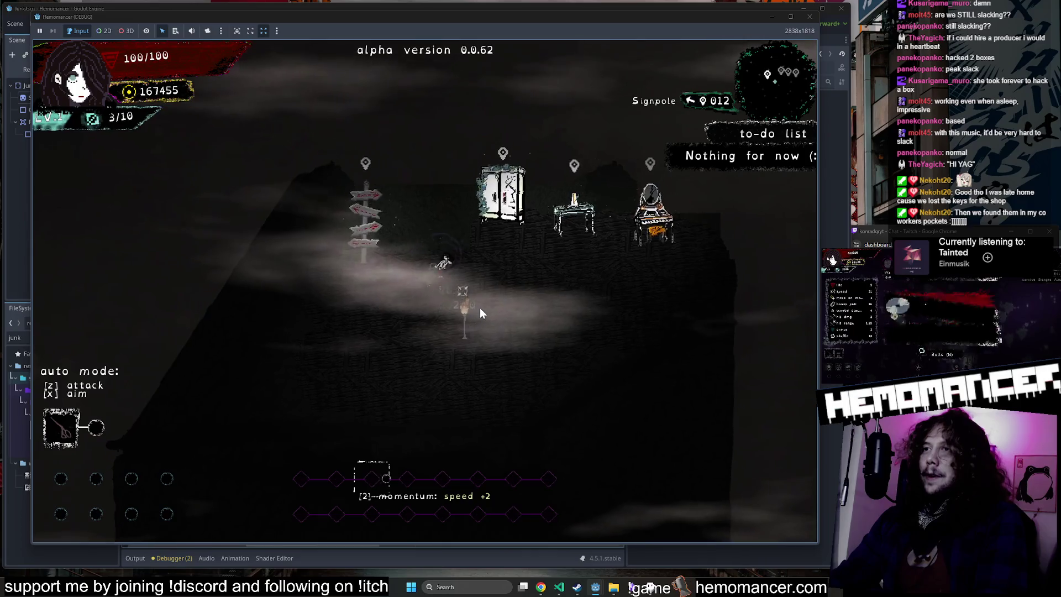
{"action": "key", "text": "e"}
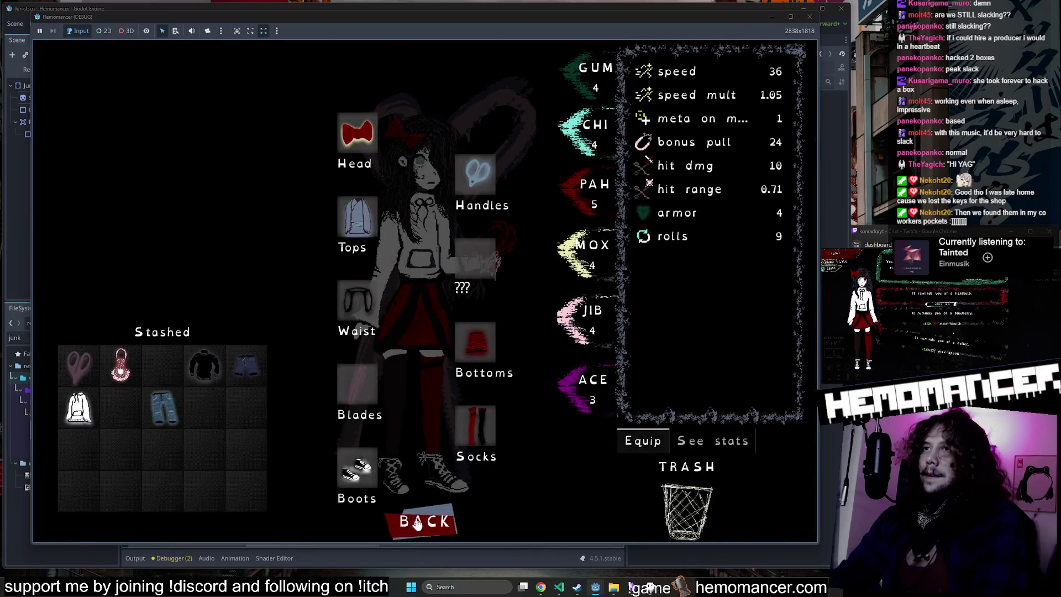
{"action": "left_click", "coordinate": [416, 524]}
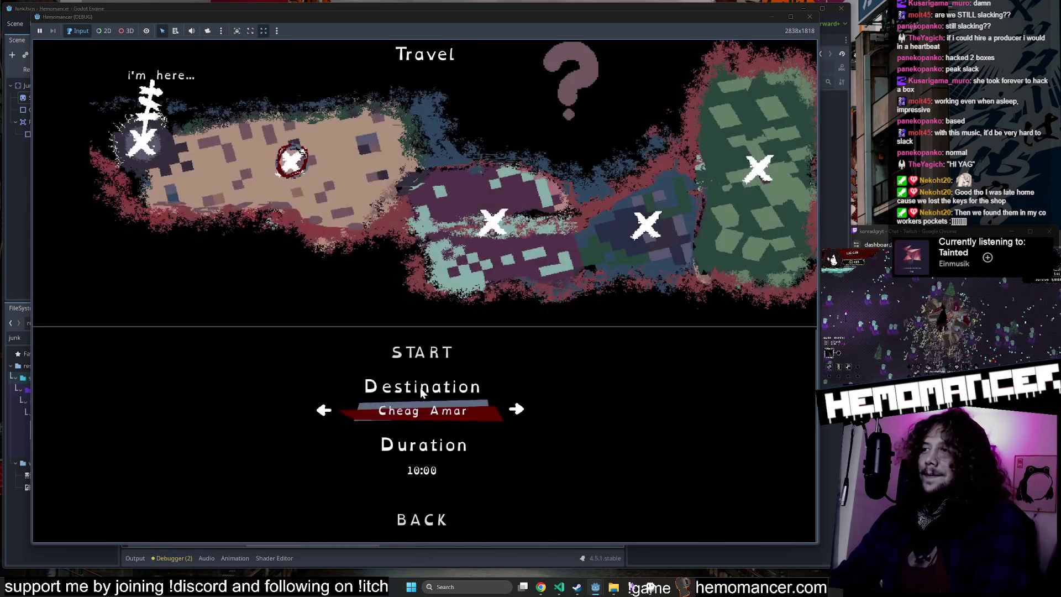
{"action": "left_click", "coordinate": [437, 347]}
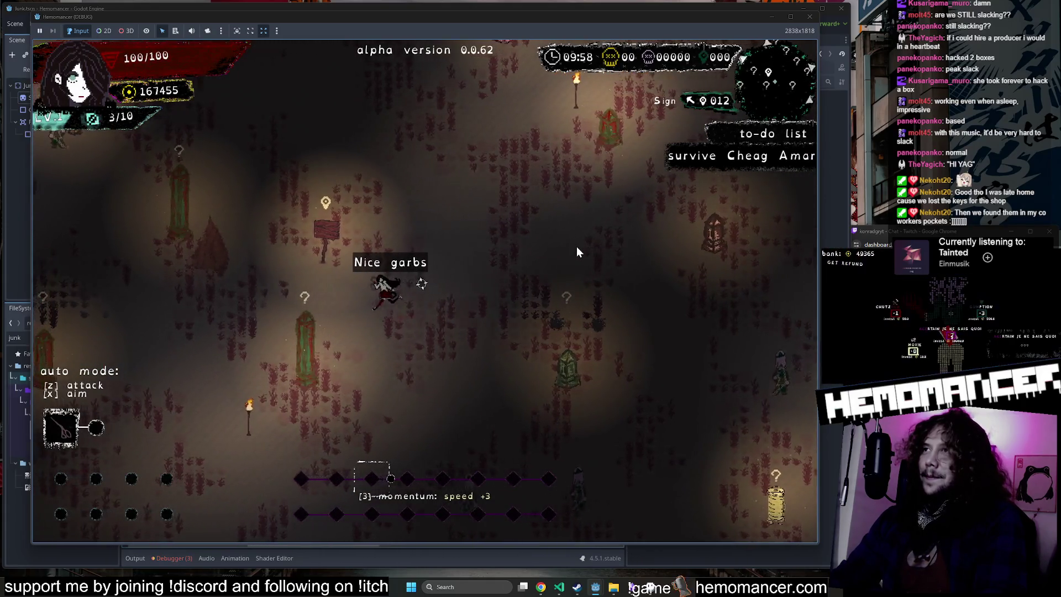
Step: Dash right into the Brittle Junk area and pick a level-up item reward
{"action": "left_click", "coordinate": [576, 247]}
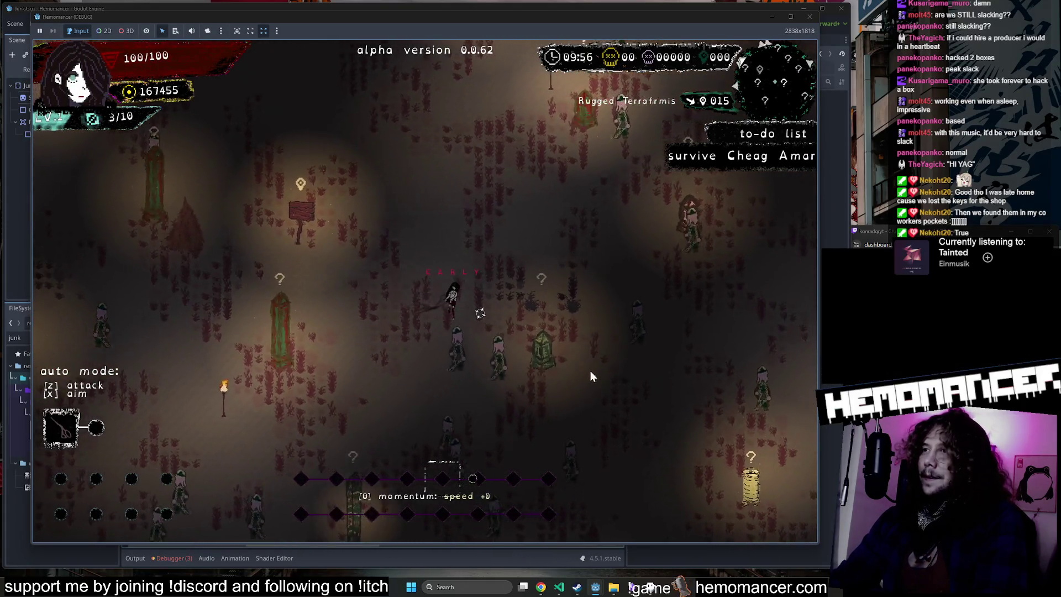
{"action": "key", "text": "w"}
{"action": "key", "text": "d"}
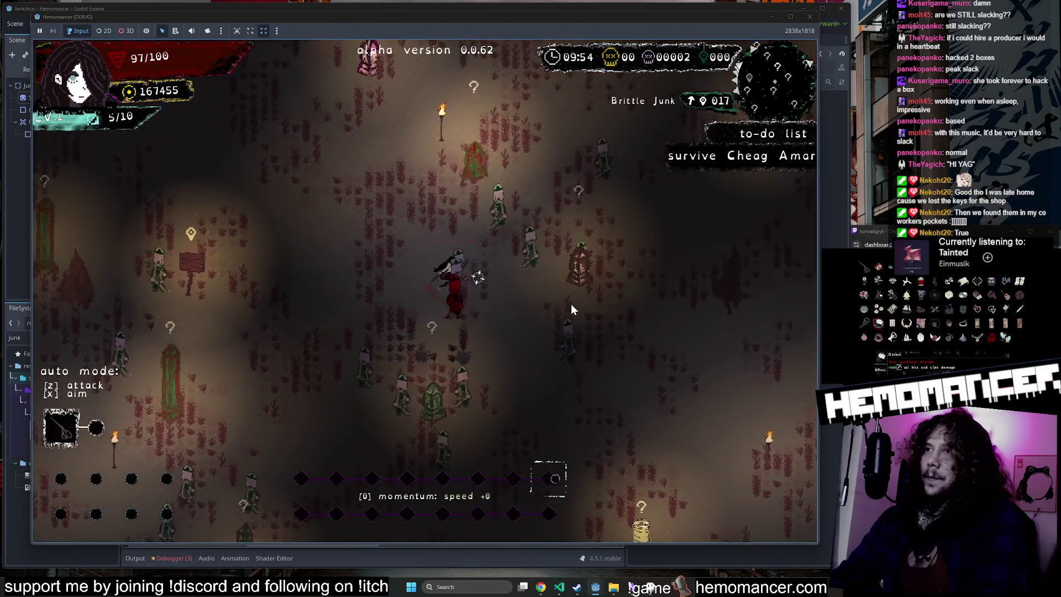
{"action": "key", "text": "w"}
{"action": "key", "text": "d"}
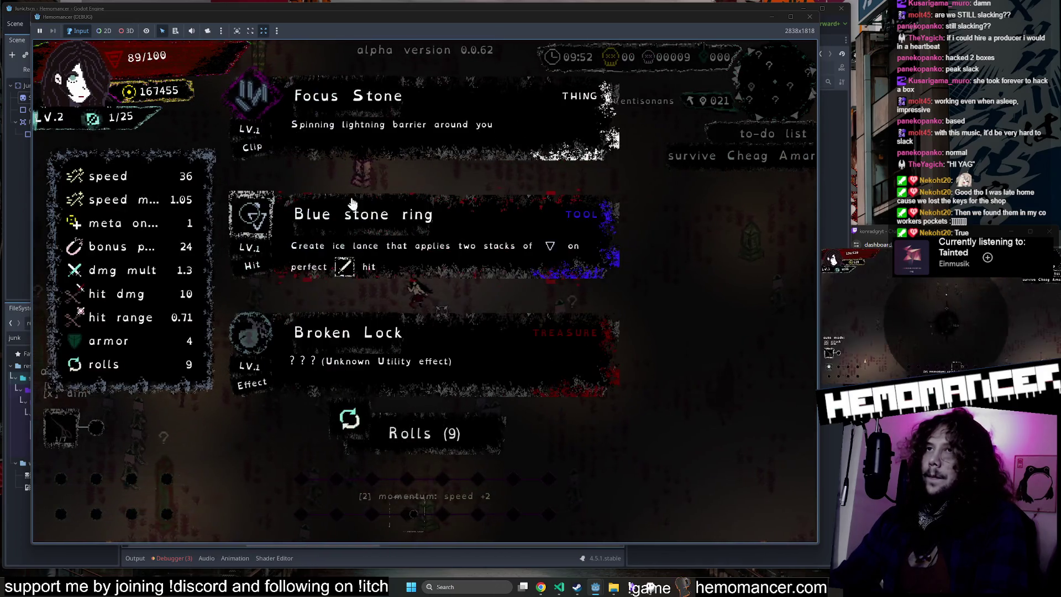
{"action": "left_click", "coordinate": [360, 375]}
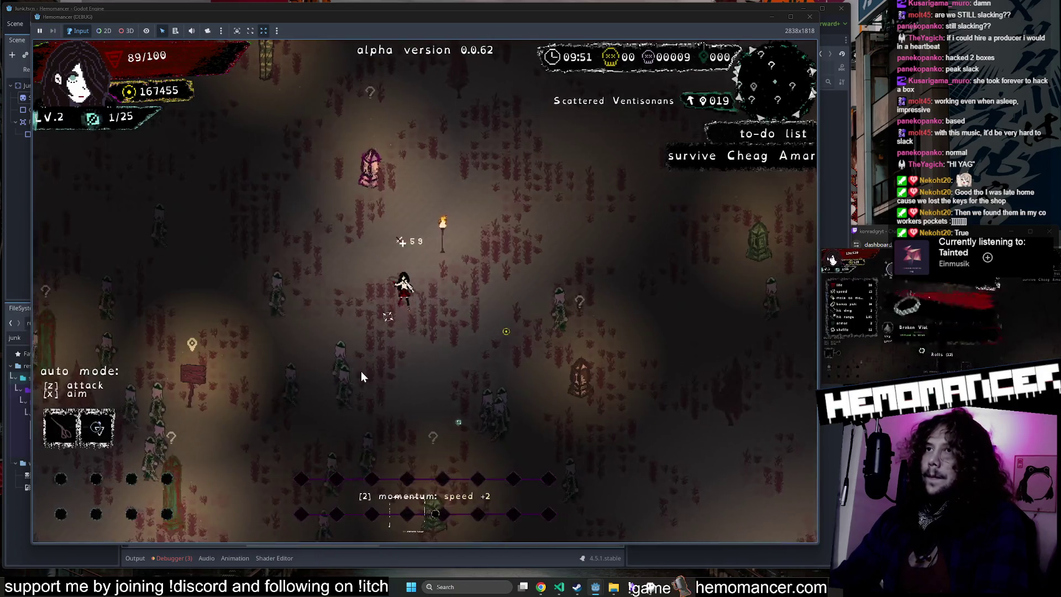
Step: Run the character left, down and back up-right through the enemy horde
{"action": "key", "text": "a"}
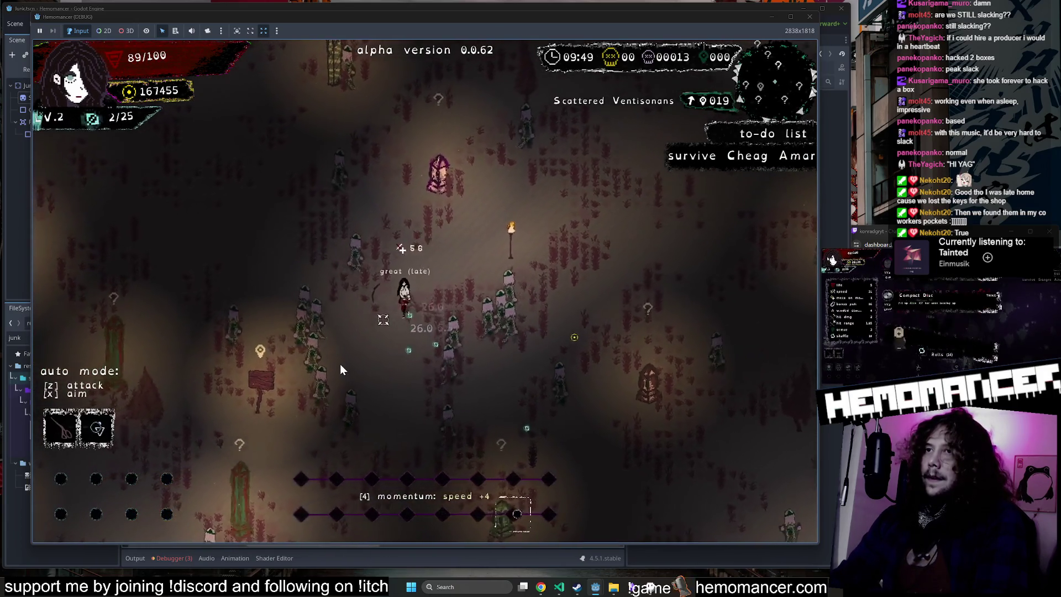
{"action": "key", "text": "a"}
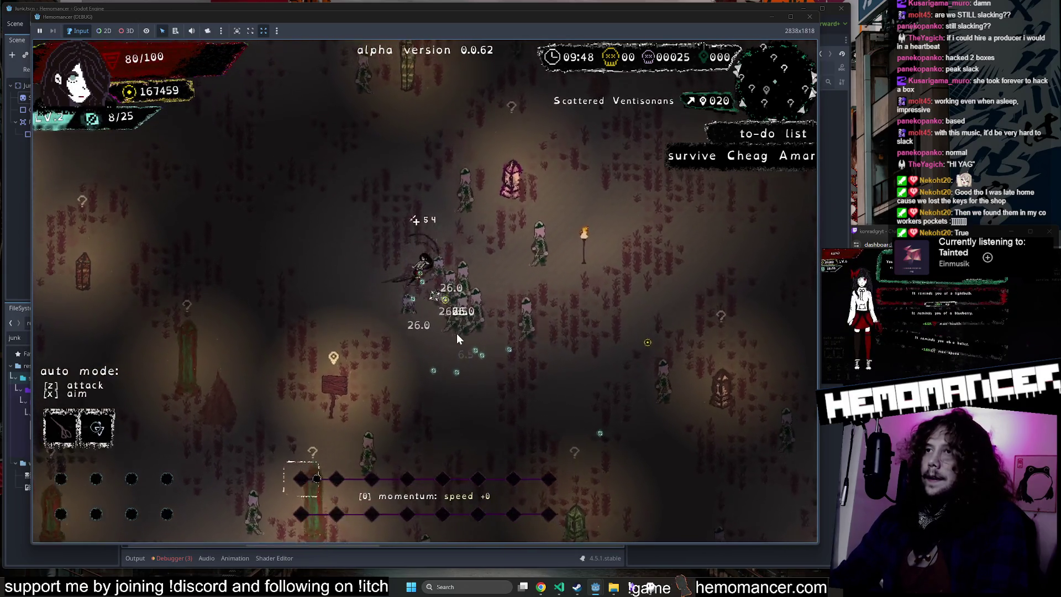
{"action": "key", "text": "a"}
{"action": "key", "text": "s"}
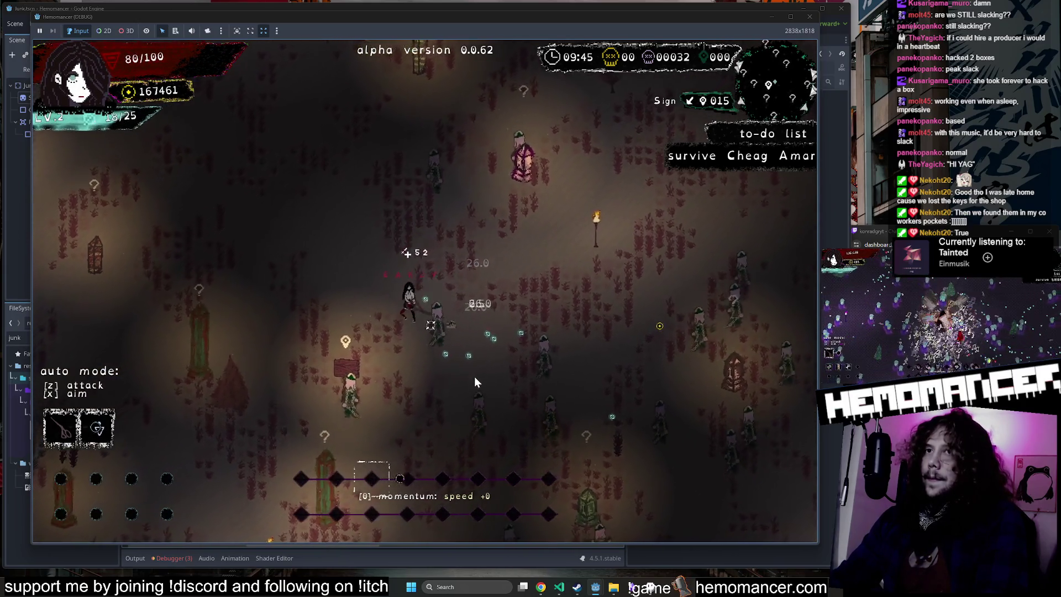
{"action": "key", "text": "a"}
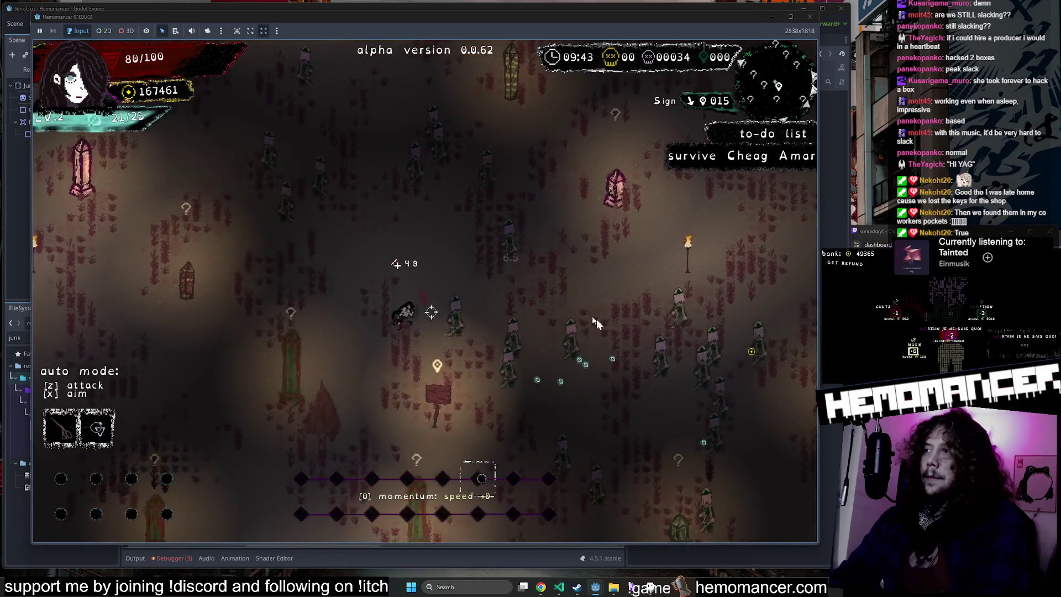
{"action": "key", "text": "d"}
{"action": "key", "text": "s"}
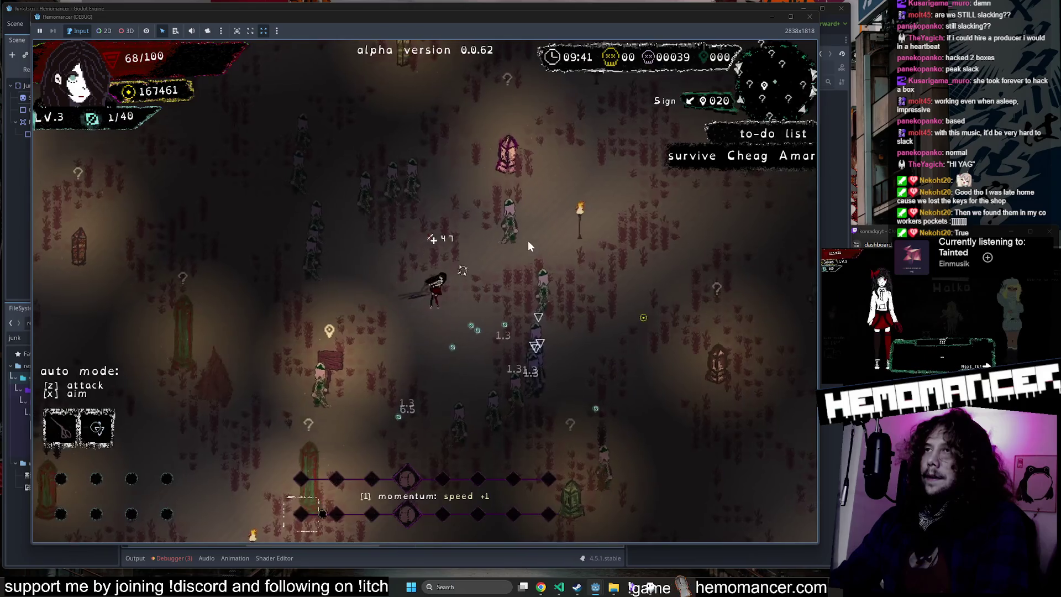
{"action": "key", "text": "w"}
{"action": "key", "text": "d"}
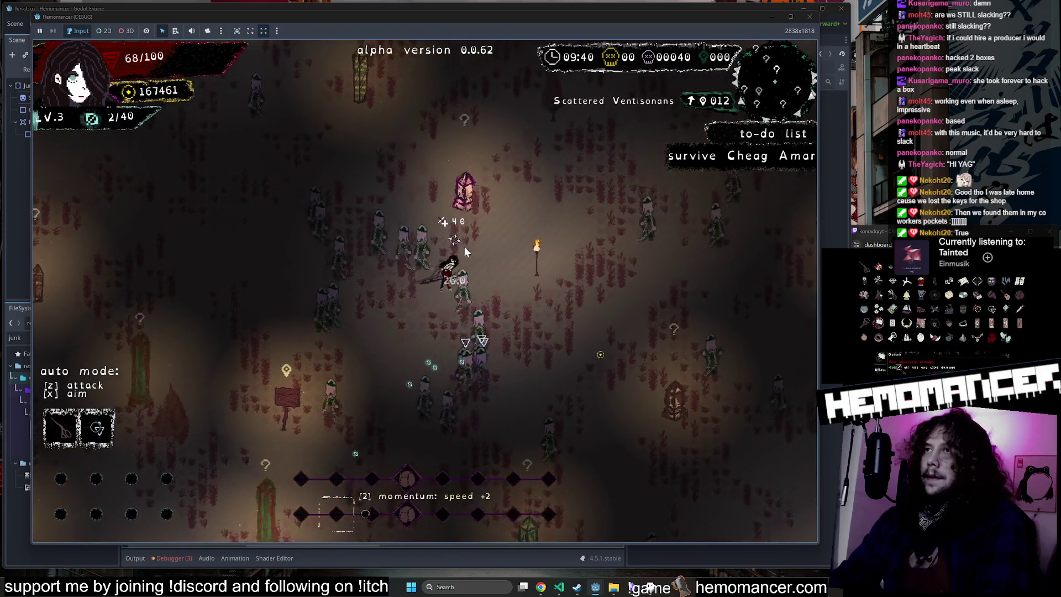
Step: Steer the character up-right, then down-left, and up to the signpost
{"action": "key", "text": "w"}
{"action": "key", "text": "d"}
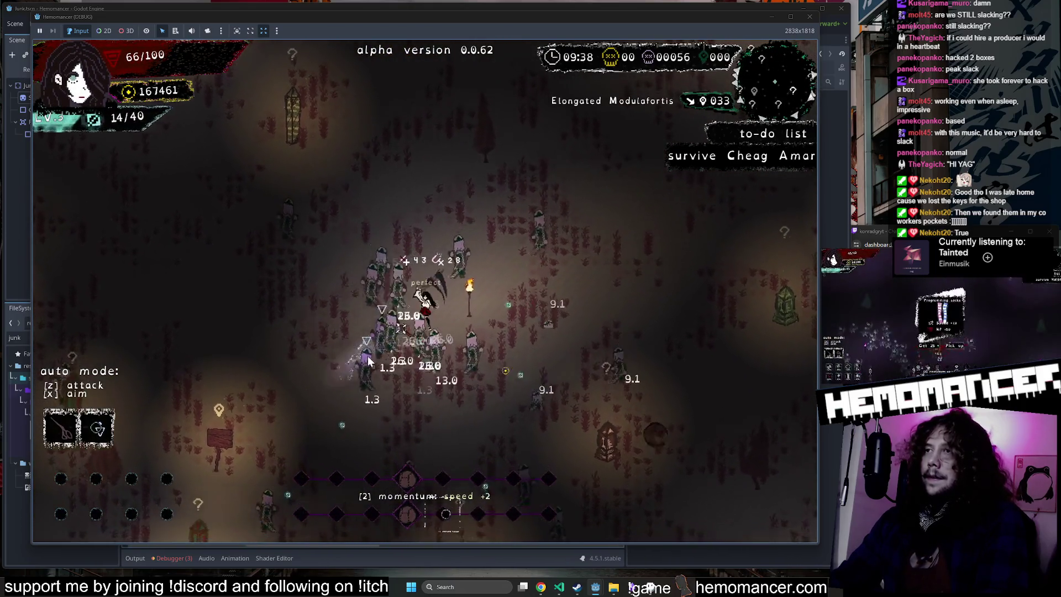
{"action": "key", "text": "s"}
{"action": "key", "text": "a"}
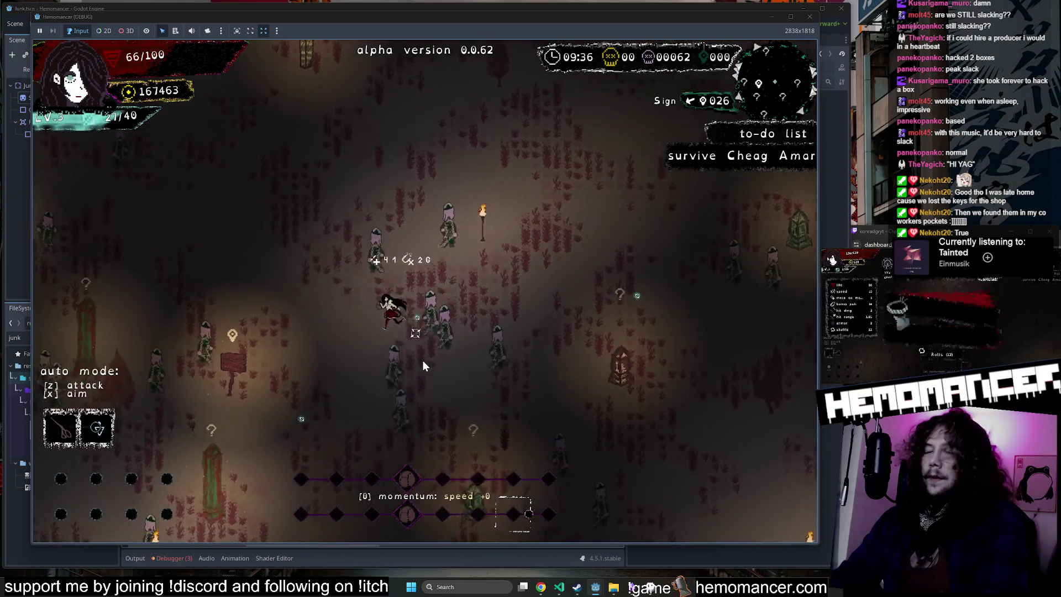
{"action": "key", "text": "s"}
{"action": "key", "text": "a"}
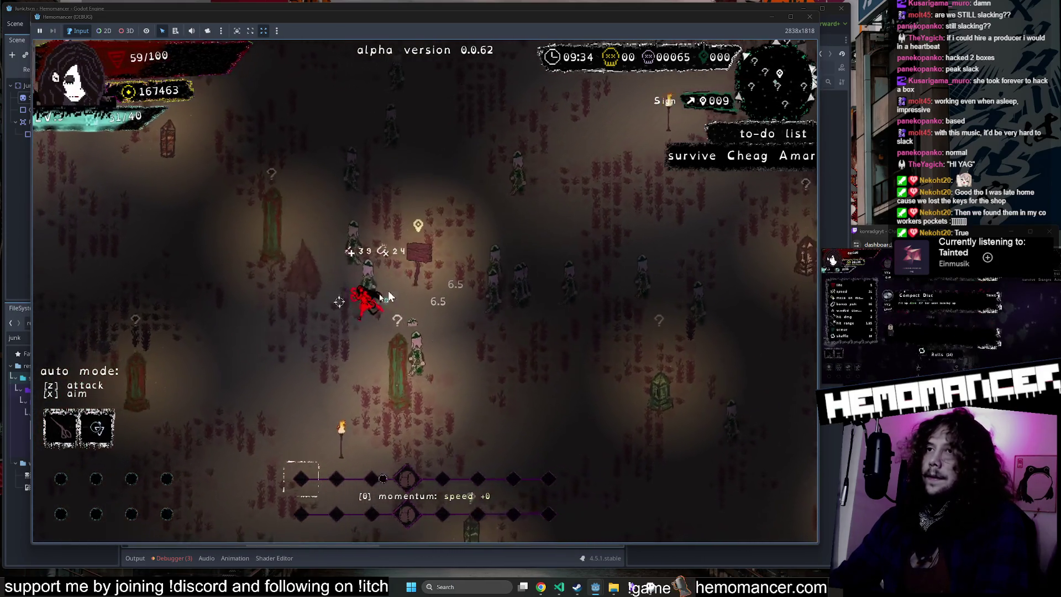
{"action": "key", "text": "w"}
{"action": "key", "text": "d"}
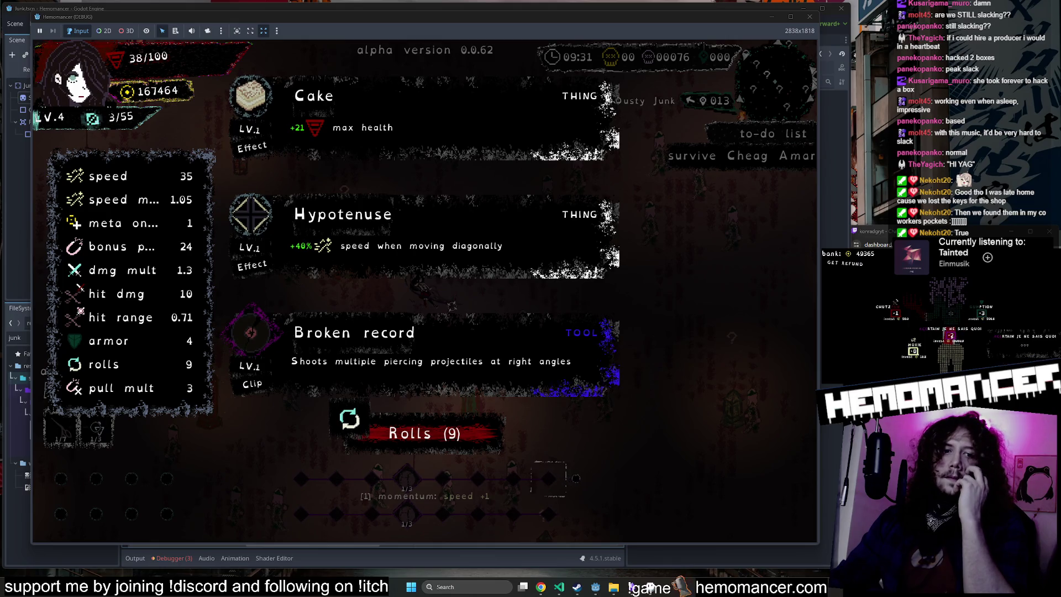
Step: Leave the game on its upgrade choice and switch to the icons.json diff in VS Code
{"action": "key", "text": "d"}
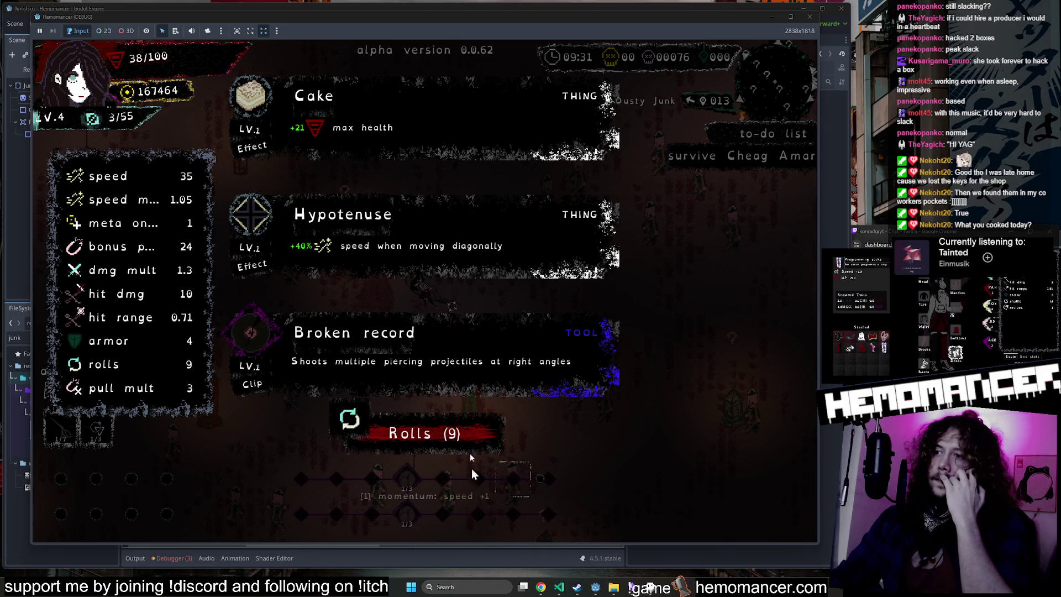
{"action": "left_click", "coordinate": [559, 588]}
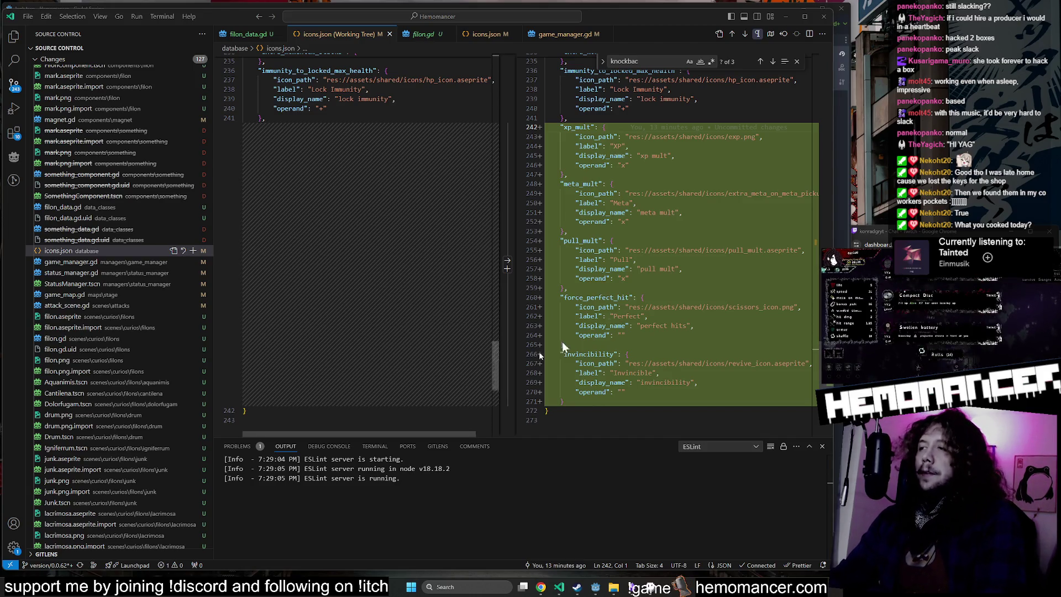
{"action": "scroll", "coordinate": [99, 284], "scroll_direction": "up", "scroll_amount": 3}
{"action": "scroll", "coordinate": [100, 296], "scroll_direction": "down", "scroll_amount": 15}
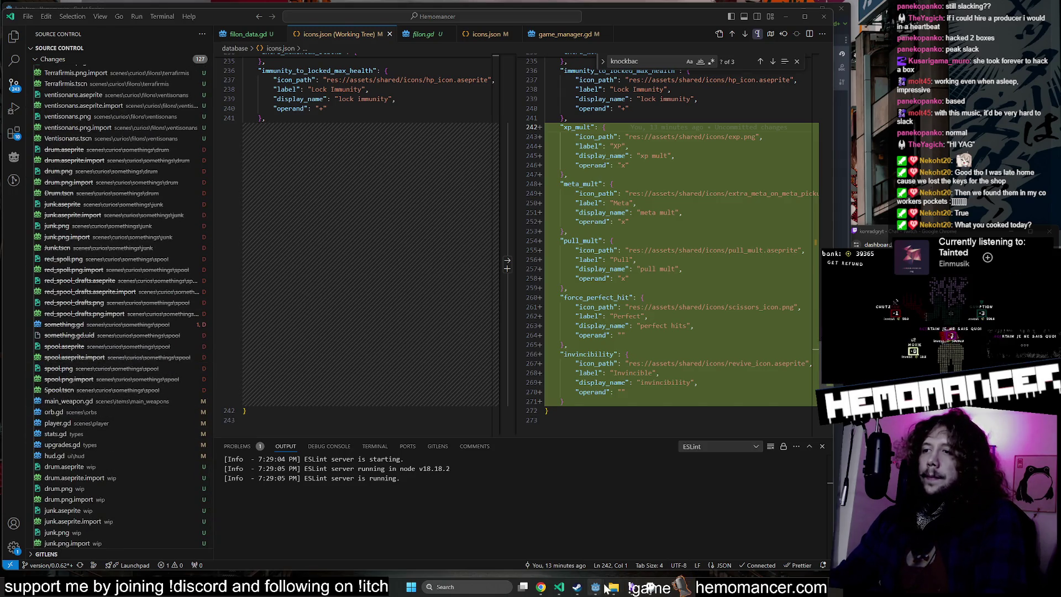
{"action": "mouse_move", "coordinate": [606, 589]}
{"action": "left_click", "coordinate": [580, 516]}
Step: Move up and right through the Muted Drum, Charred Igniferrum and Tarnished Metauro areas
{"action": "key", "text": "w"}
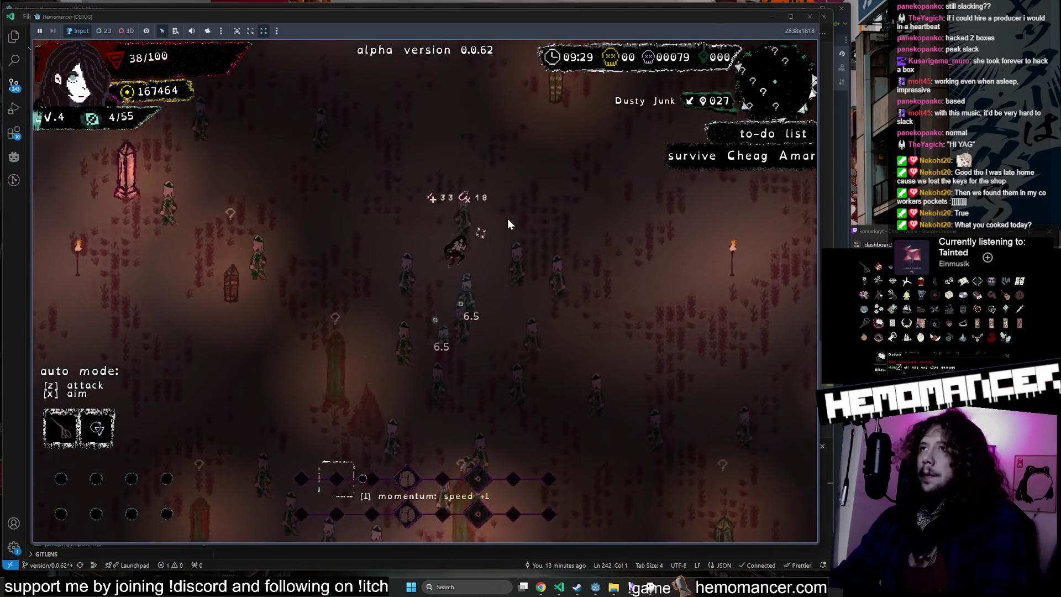
{"action": "key", "text": "w"}
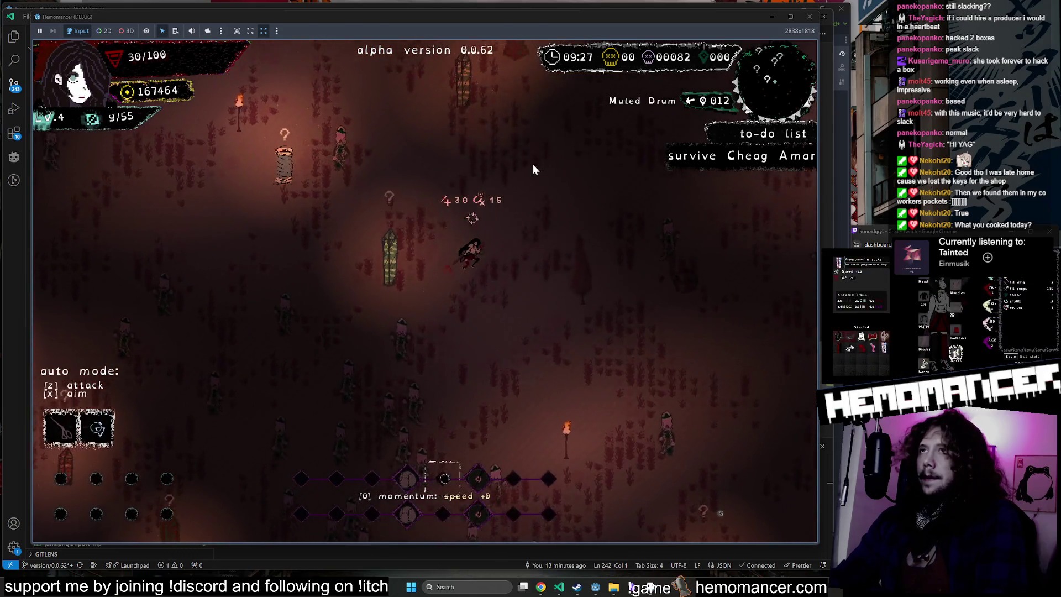
{"action": "key", "text": "w+d"}
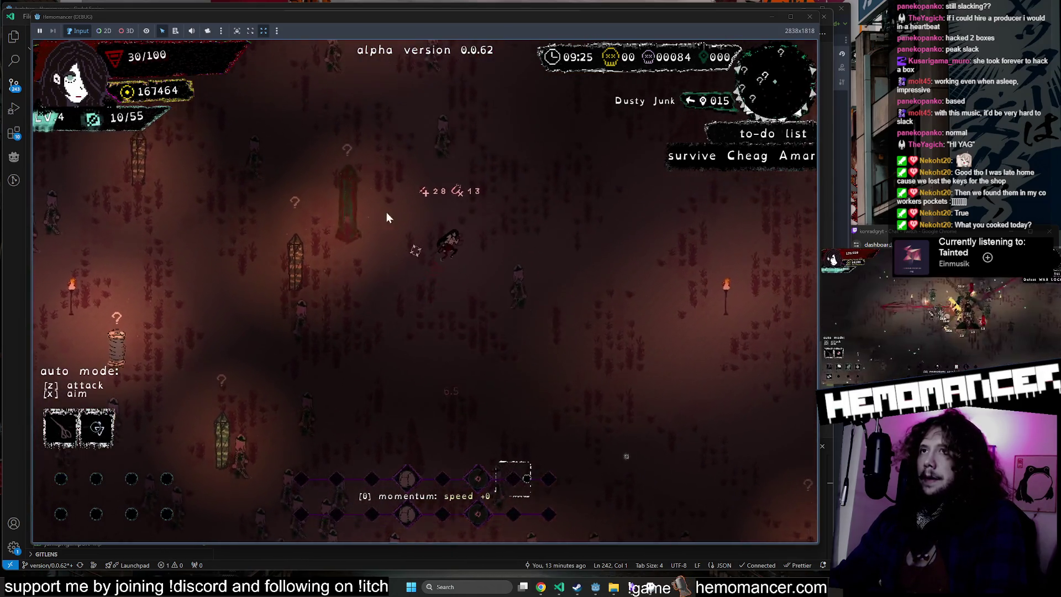
{"action": "key", "text": "w+d"}
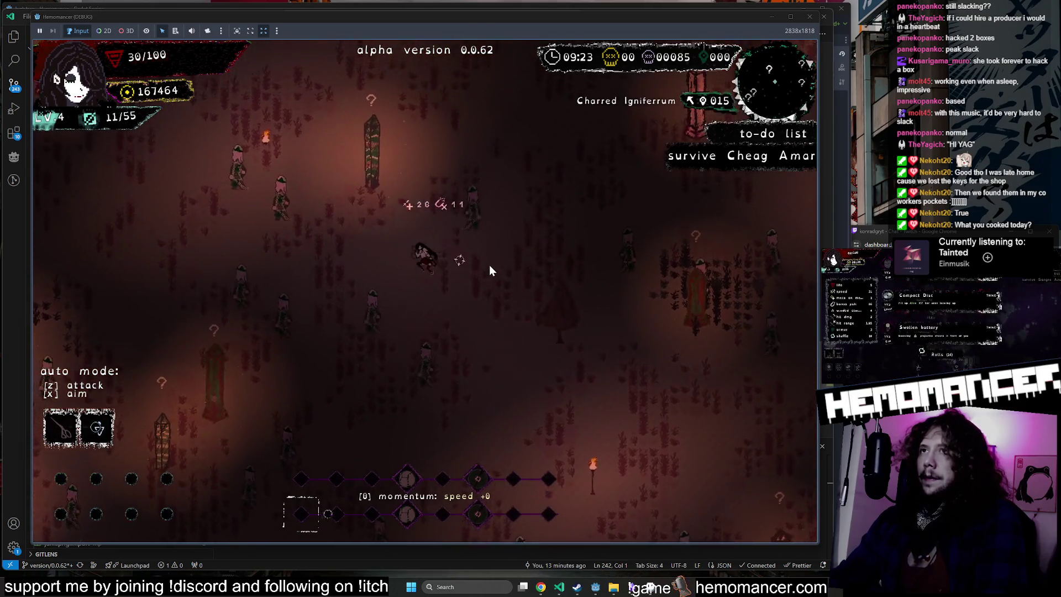
{"action": "key", "text": "w+d"}
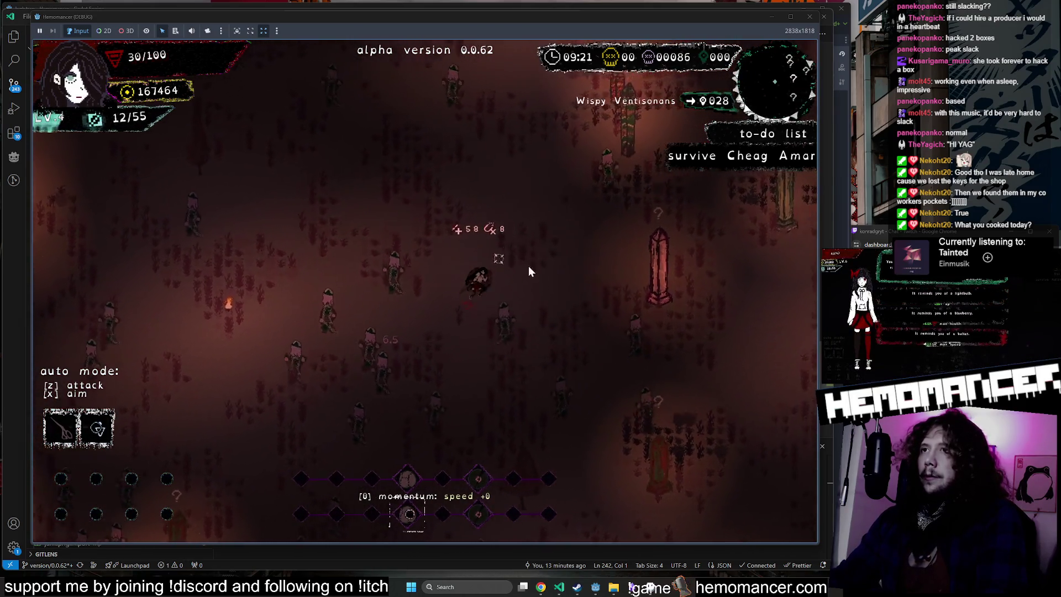
{"action": "key", "text": "s+d"}
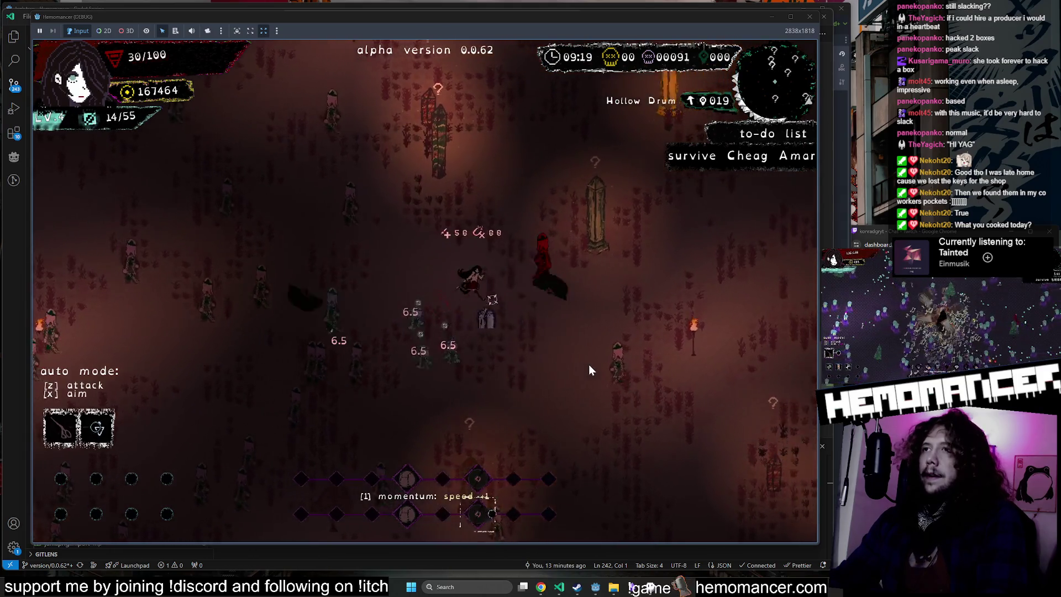
{"action": "key", "text": "s+d"}
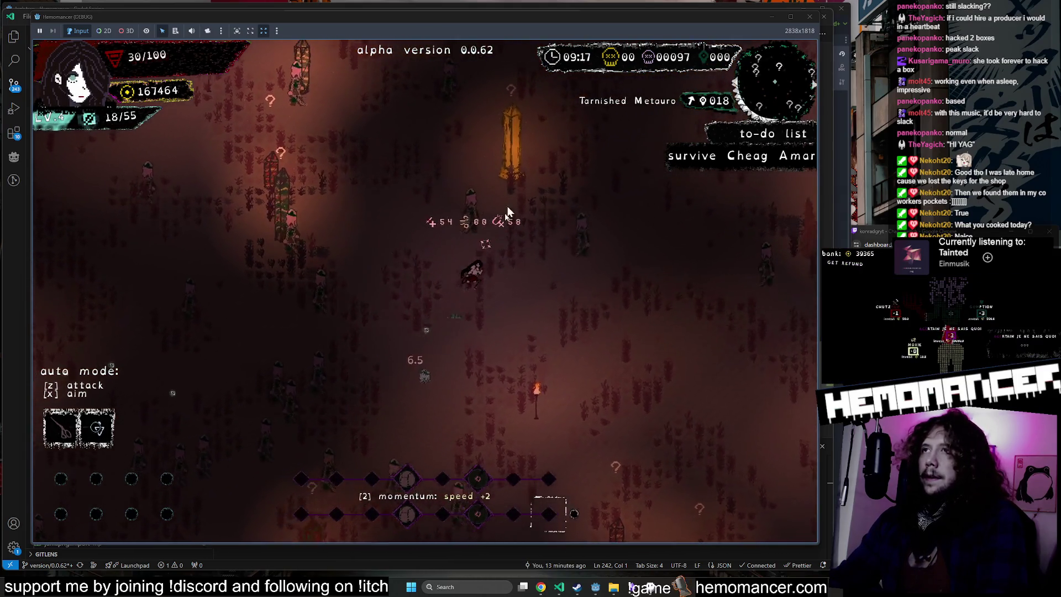
Step: Dash through Scorched Igniferrum, break the Tarnished Metauro pillar, then pause the run
{"action": "key", "text": "w+d"}
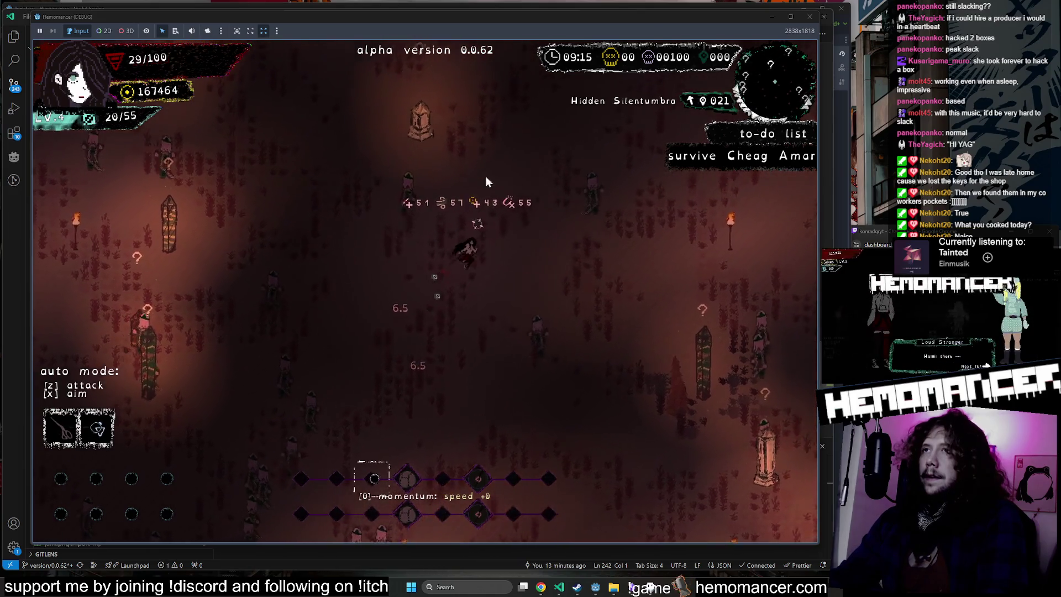
{"action": "key", "text": "w+a"}
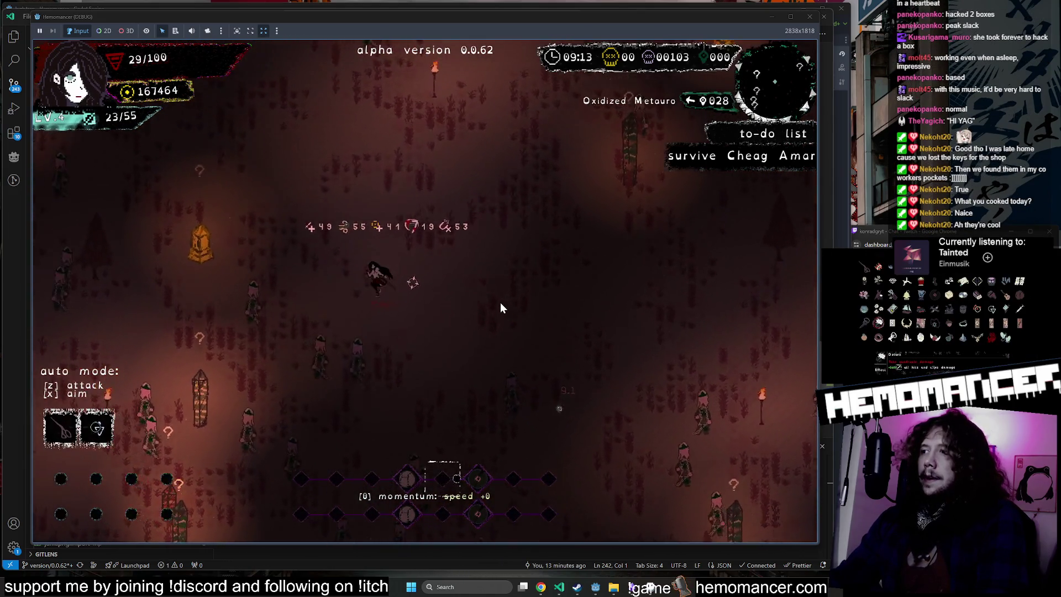
{"action": "key", "text": "s+a"}
{"action": "key", "text": "space"}
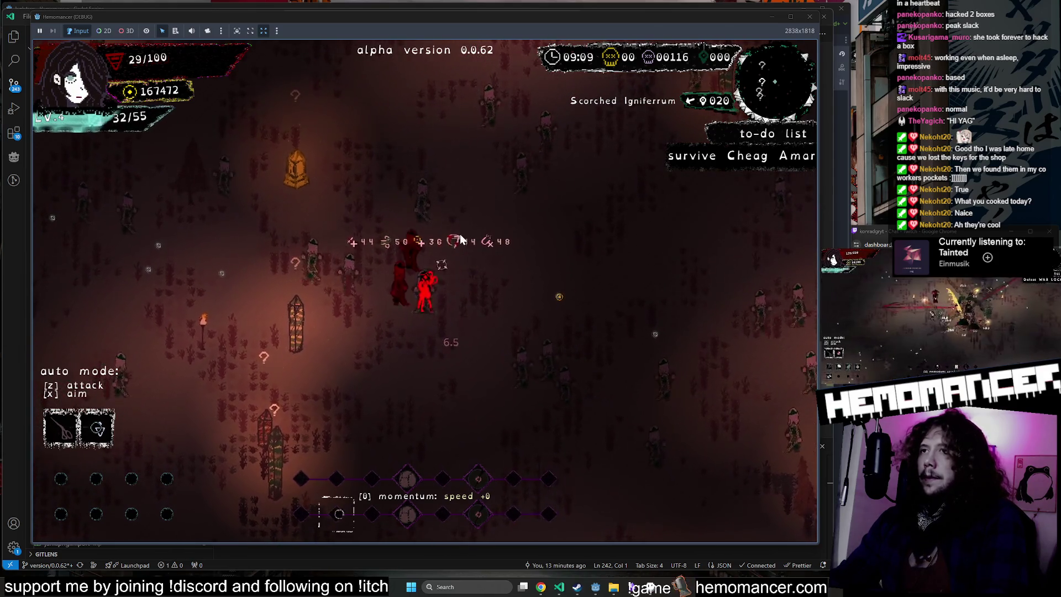
{"action": "key", "text": "w+a"}
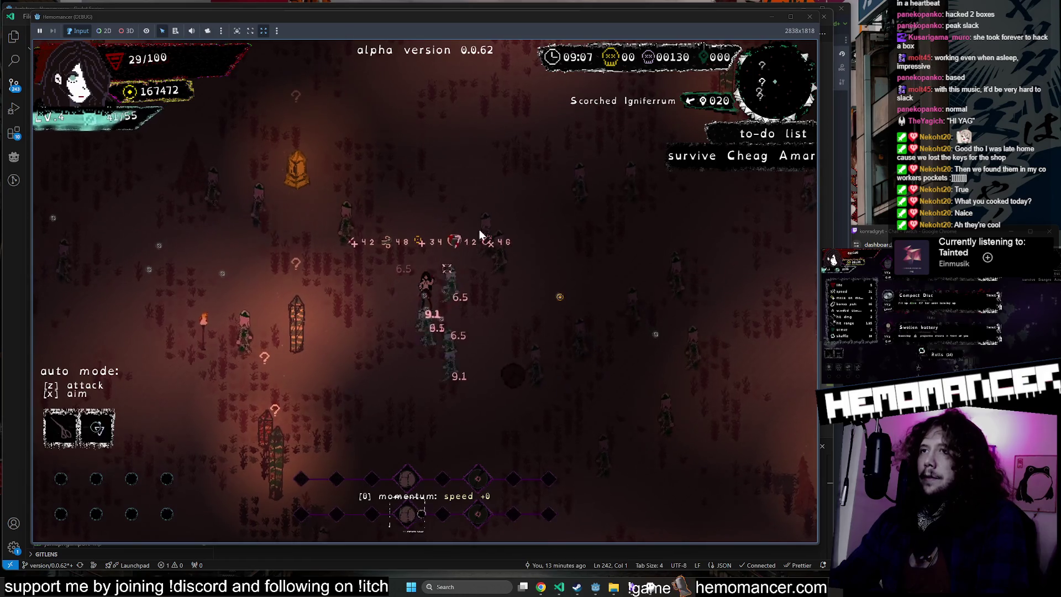
{"action": "key", "text": "w"}
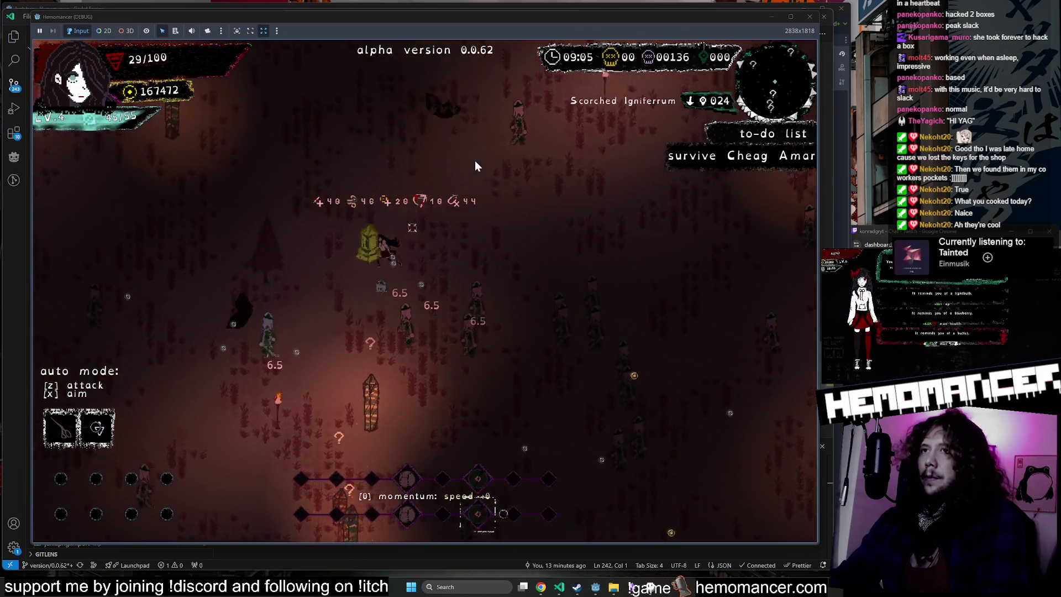
{"action": "key", "text": "w+d"}
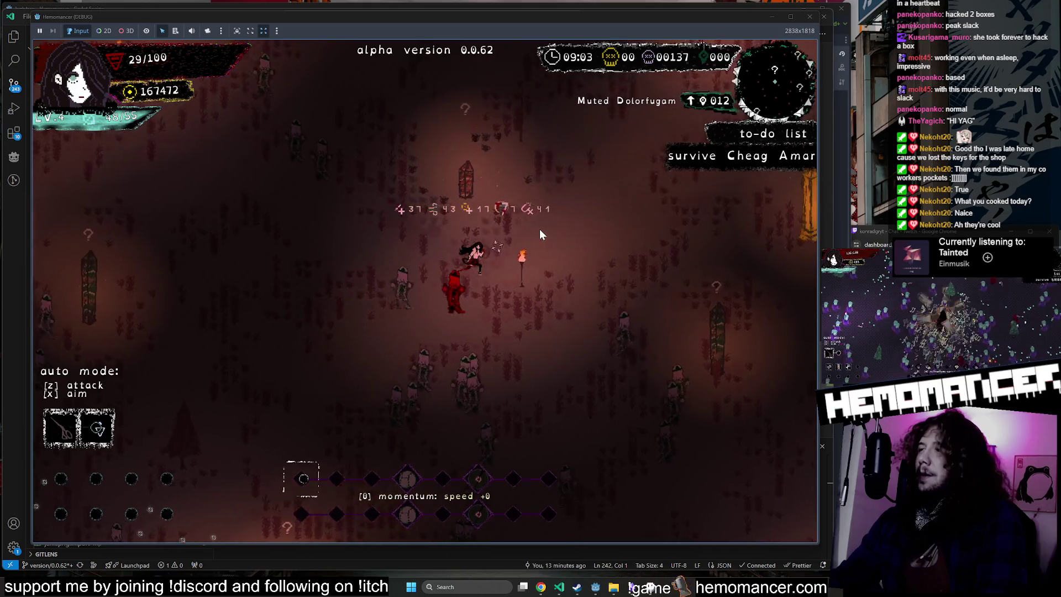
{"action": "key", "text": "d"}
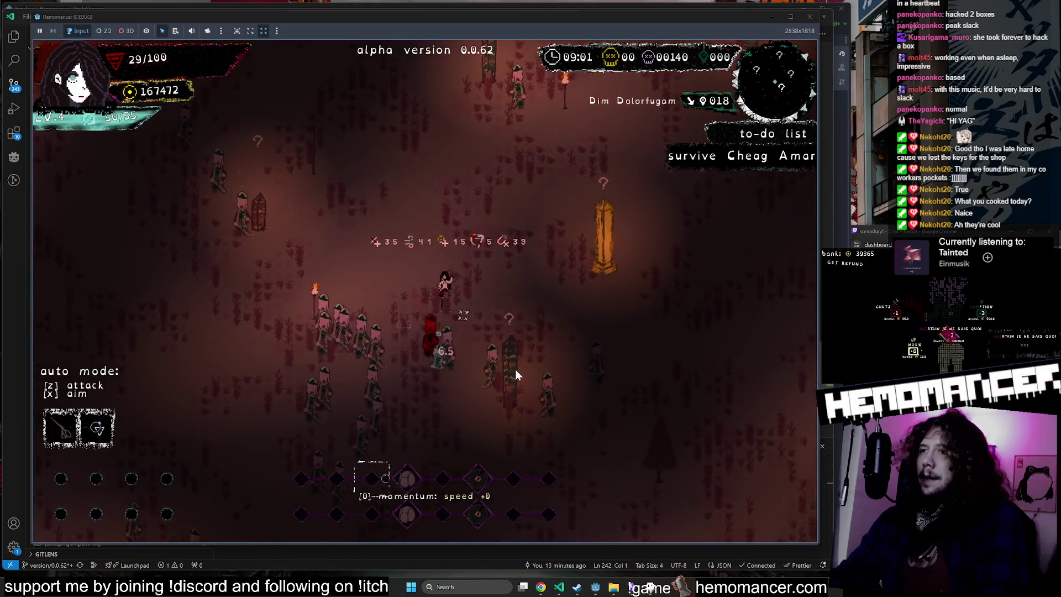
{"action": "key", "text": "e"}
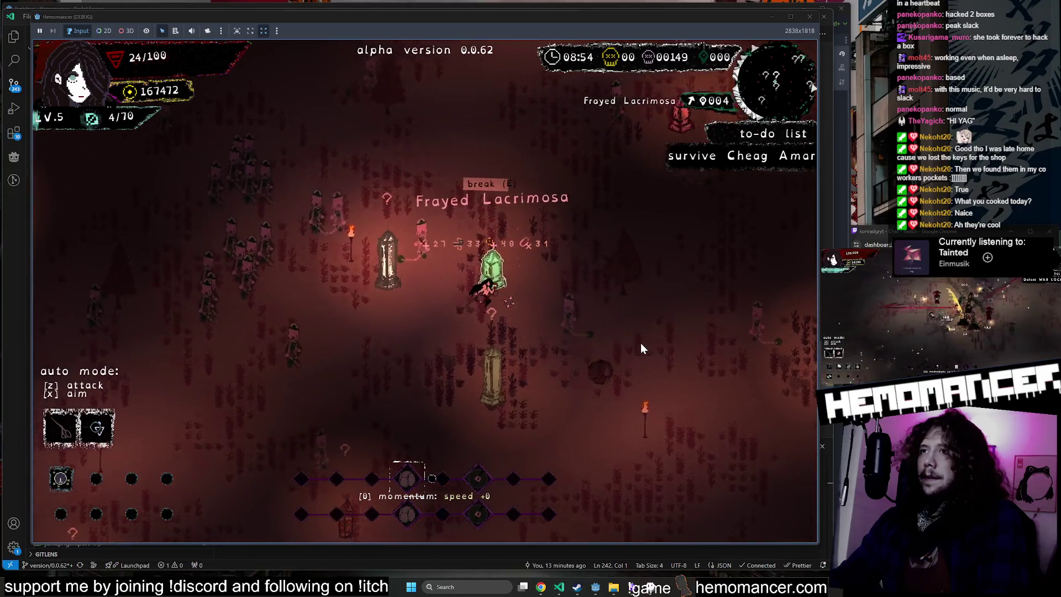
{"action": "key", "text": "d"}
{"action": "key", "text": "Escape"}
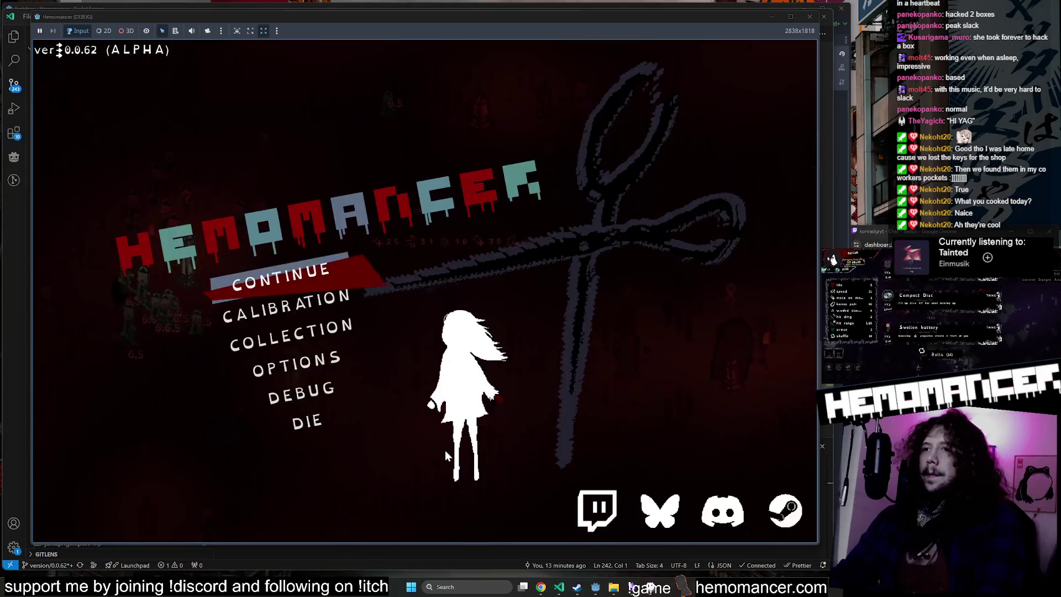
Step: Quit to the title screen, start a new game, and travel to Sangre Azul
{"action": "left_click", "coordinate": [303, 421]}
{"action": "left_click", "coordinate": [422, 294]}
{"action": "left_click", "coordinate": [318, 274]}
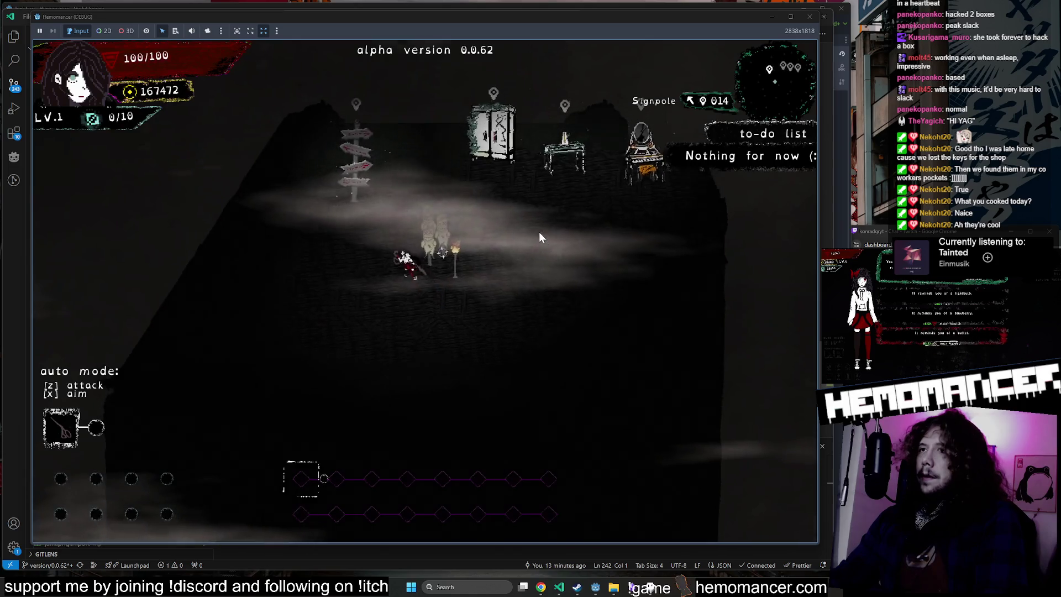
{"action": "key", "text": "e"}
{"action": "key", "text": "Up"}
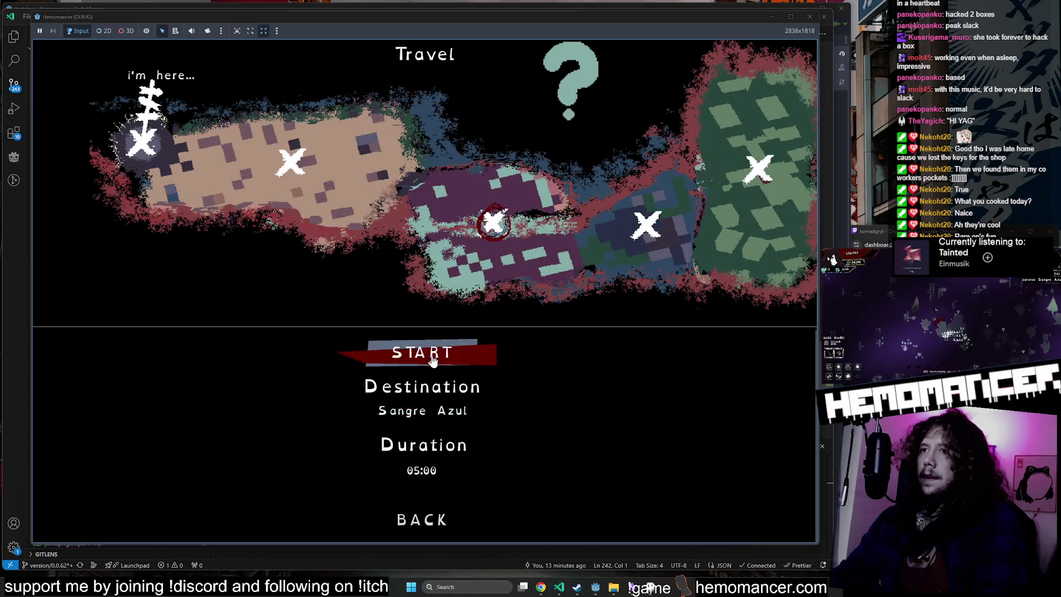
{"action": "key", "text": "e"}
Step: Move around the new level, then quit the run back to the title menu
{"action": "key", "text": "d"}
{"action": "key", "text": "d"}
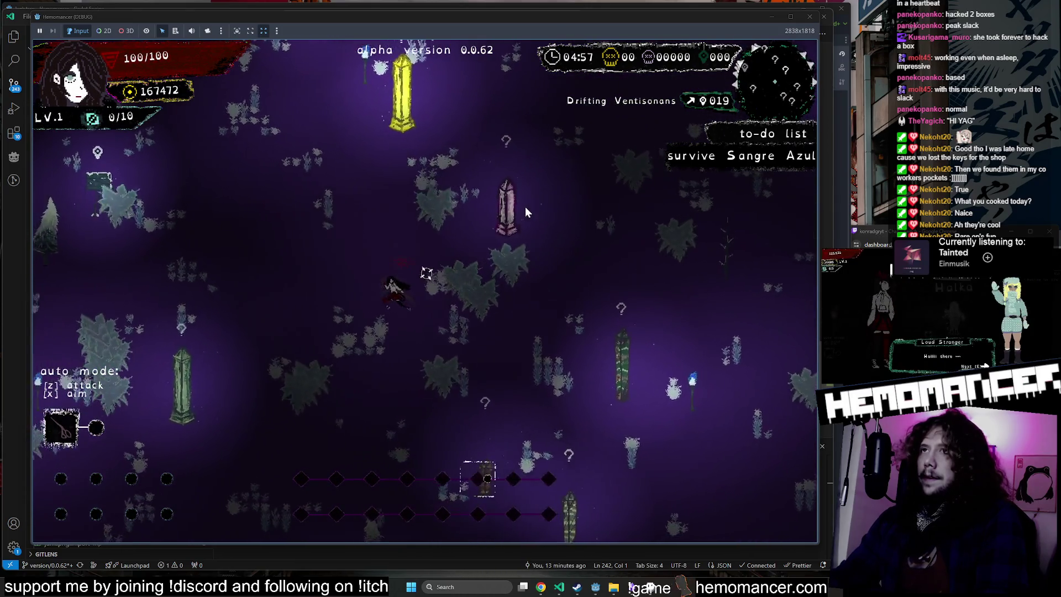
{"action": "key", "text": "a"}
{"action": "key", "text": "w"}
{"action": "key", "text": "w"}
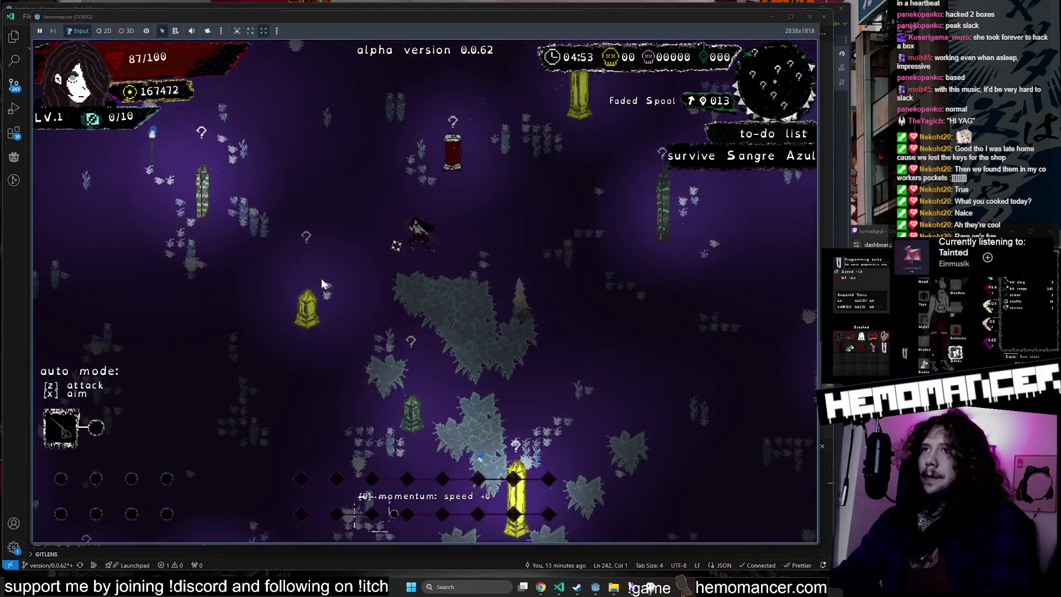
{"action": "key", "text": "Escape"}
{"action": "left_click", "coordinate": [307, 421]}
{"action": "left_click", "coordinate": [424, 291]}
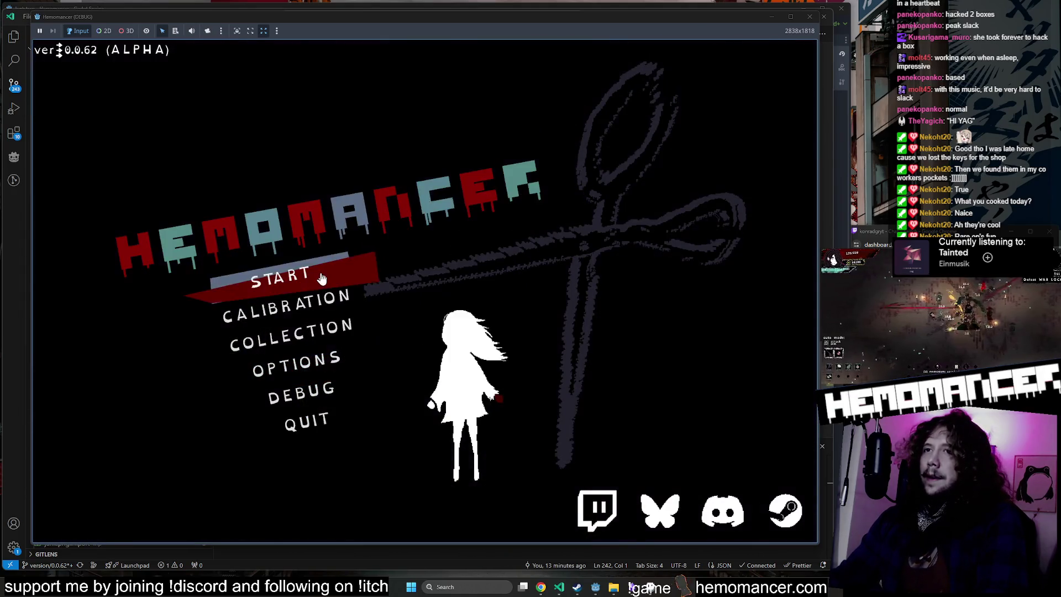
Step: Start a new game, travel to a different zone, run right until dying, and continue
{"action": "left_click", "coordinate": [321, 279]}
{"action": "key", "text": "e"}
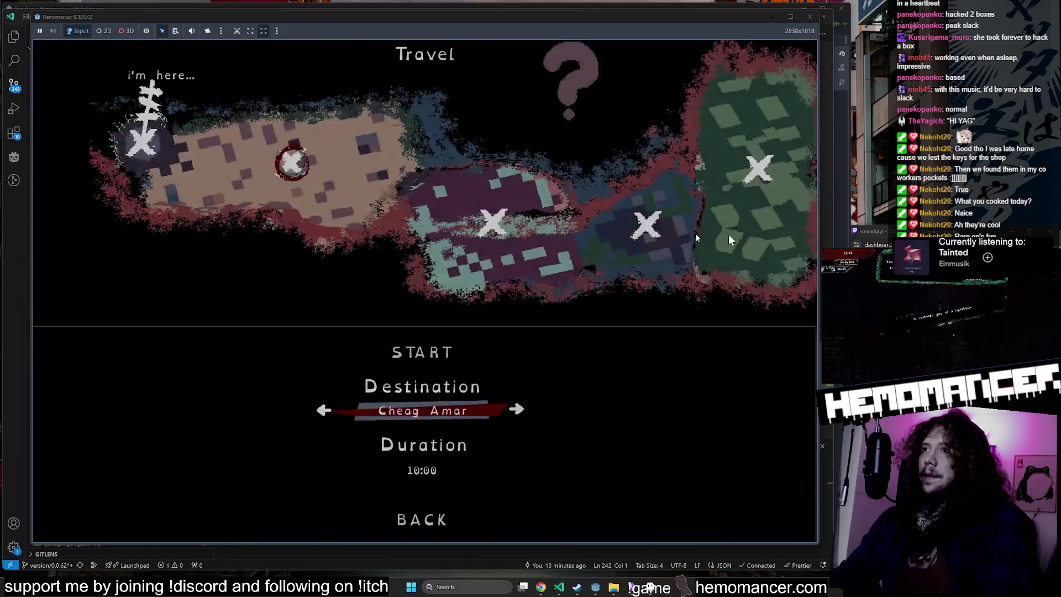
{"action": "key", "text": "Right"}
{"action": "key", "text": "Return"}
{"action": "key", "text": "Right"}
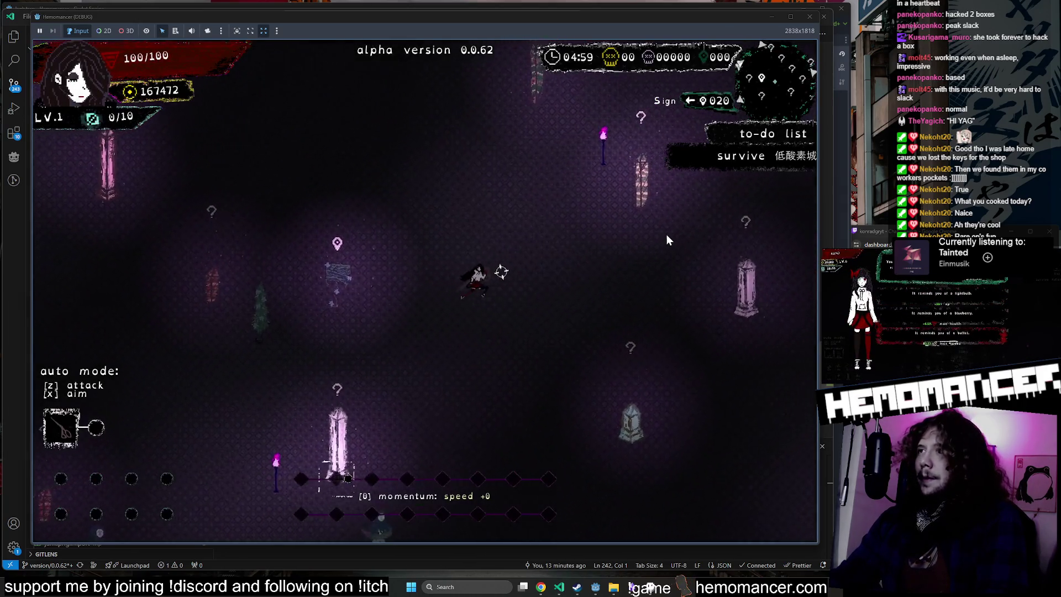
{"action": "key", "text": "Right"}
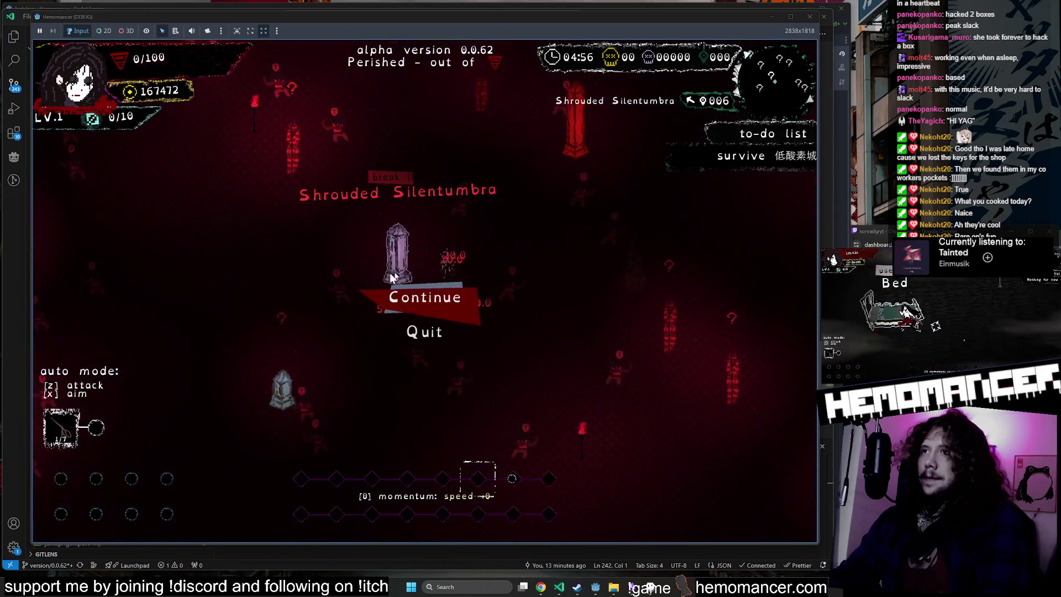
{"action": "left_click", "coordinate": [459, 299]}
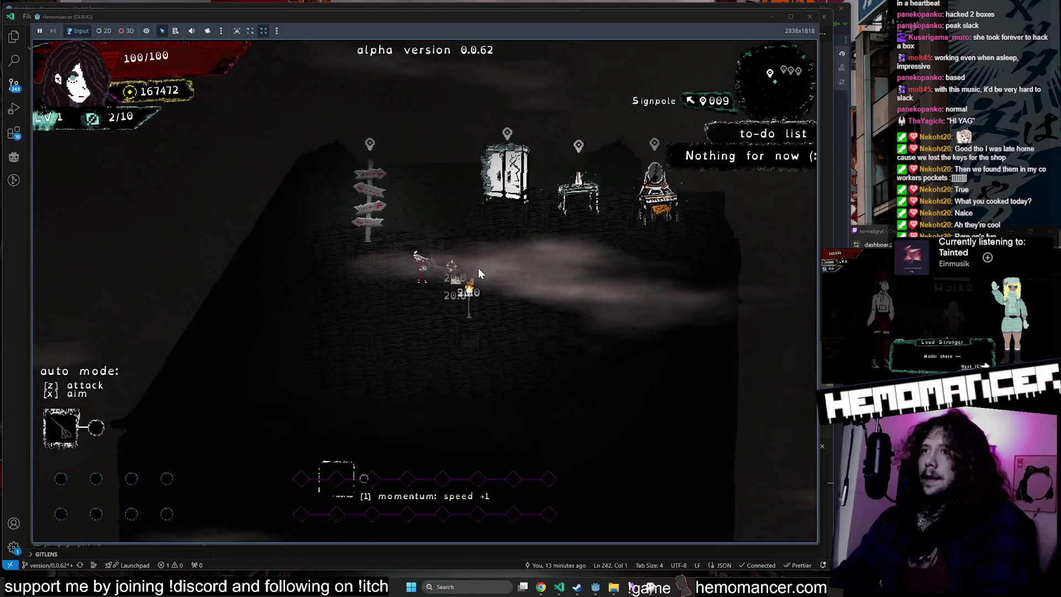
Step: Start a Sangre Azul run, take the Matchbox level-up reward, and close the debug game
{"action": "key", "text": "e"}
{"action": "left_click", "coordinate": [426, 362]}
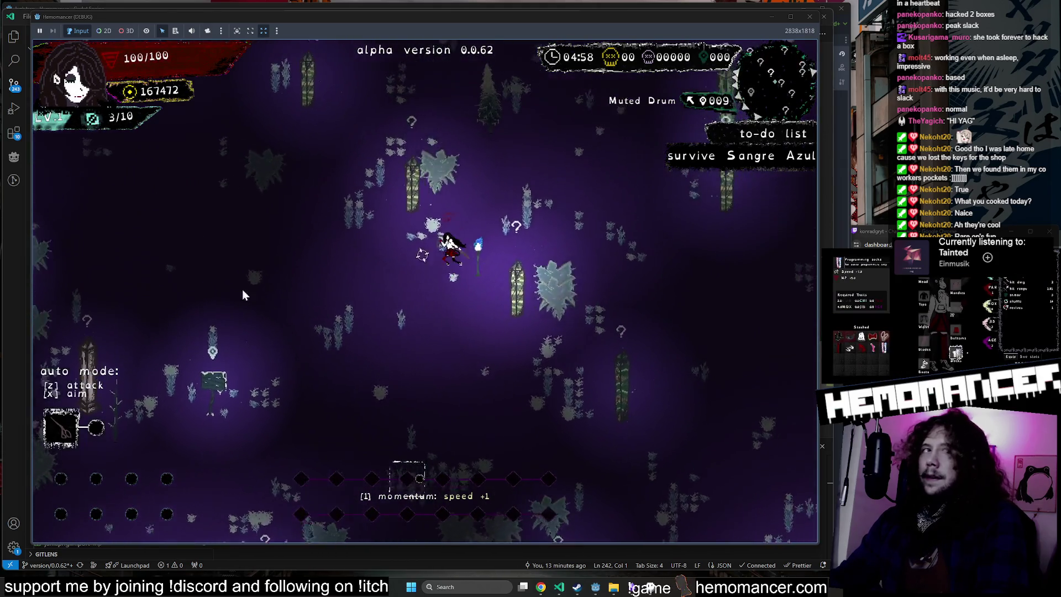
{"action": "key", "text": "Escape"}
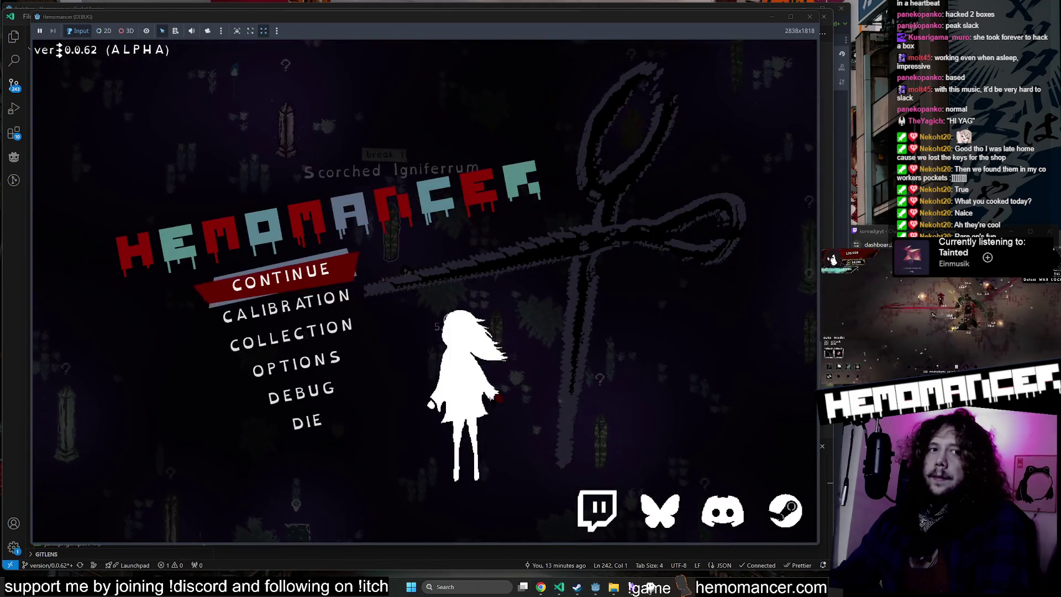
{"action": "left_click", "coordinate": [313, 284]}
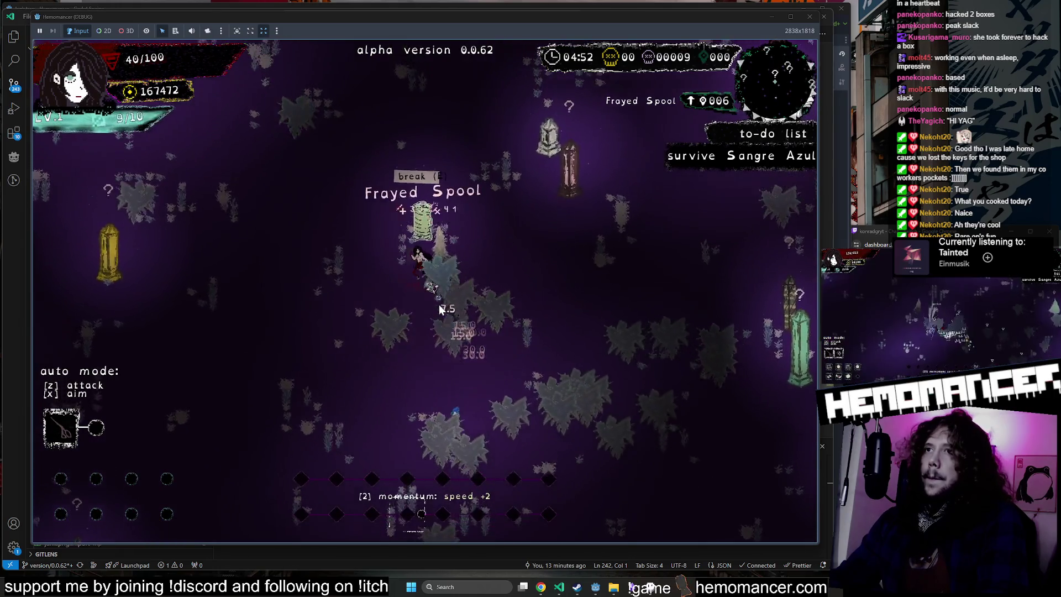
{"action": "left_click", "coordinate": [365, 252]}
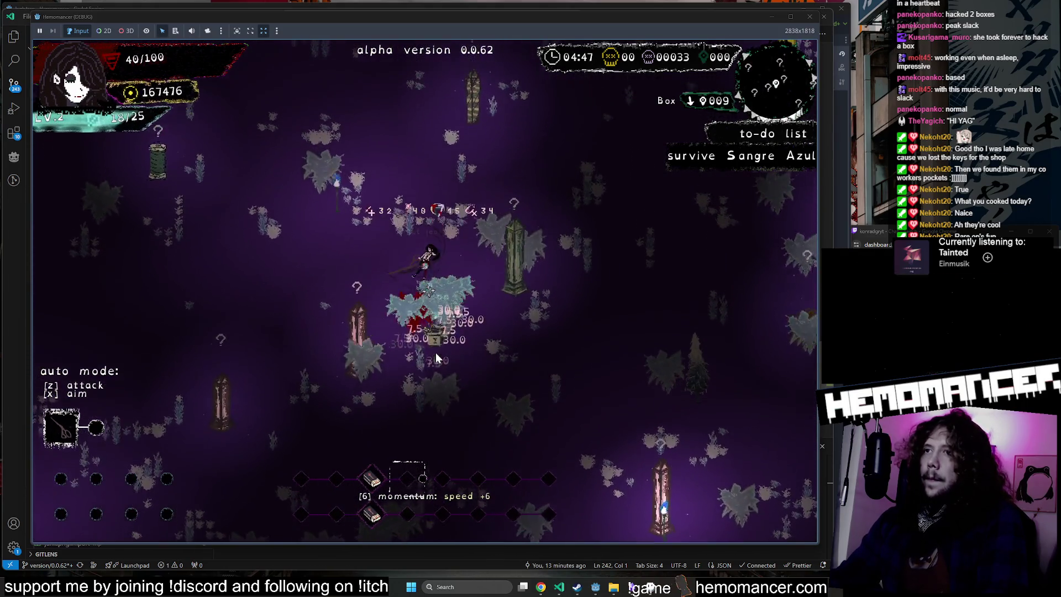
{"action": "left_click", "coordinate": [811, 18]}
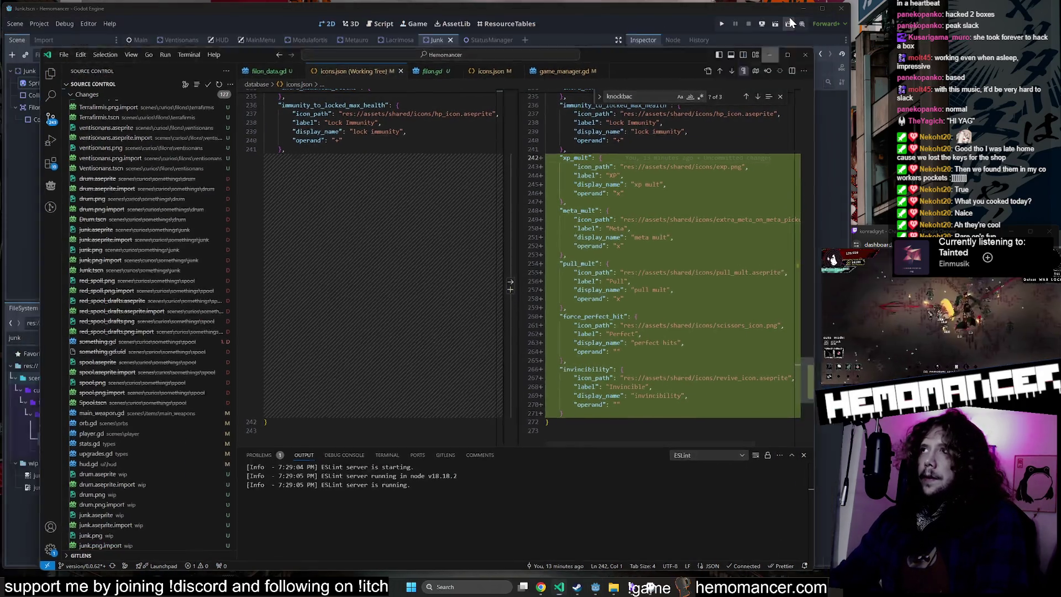
Step: Collapse the lacrimosa folder, expand igniferrum and junk, and select junk.aseprite in the FileSystem dock
{"action": "left_click", "coordinate": [790, 22]}
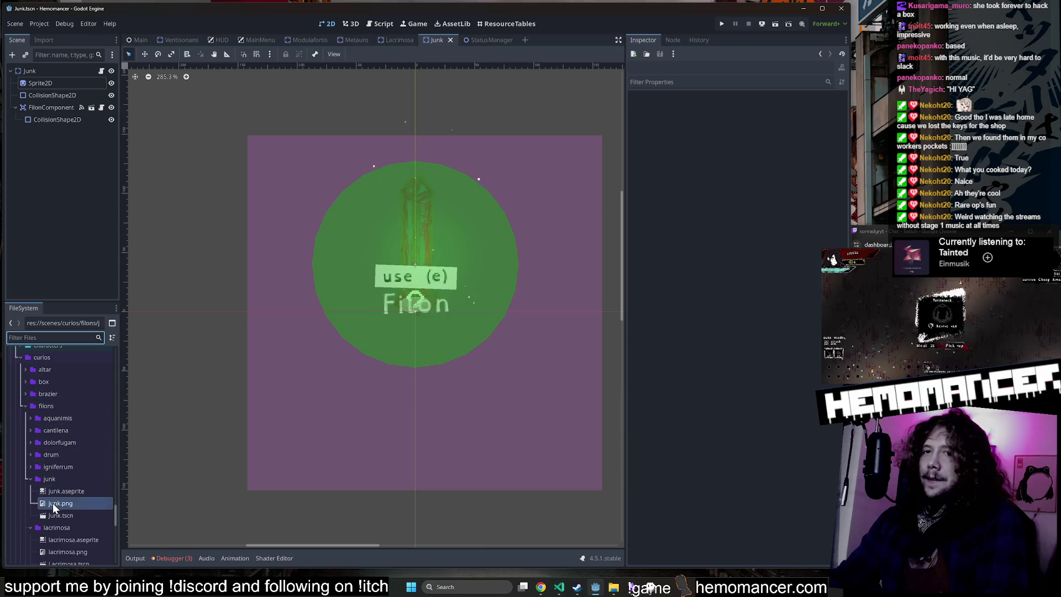
{"action": "scroll", "coordinate": [47, 475], "scroll_direction": "down", "scroll_amount": 3}
{"action": "double_click", "coordinate": [41, 450]}
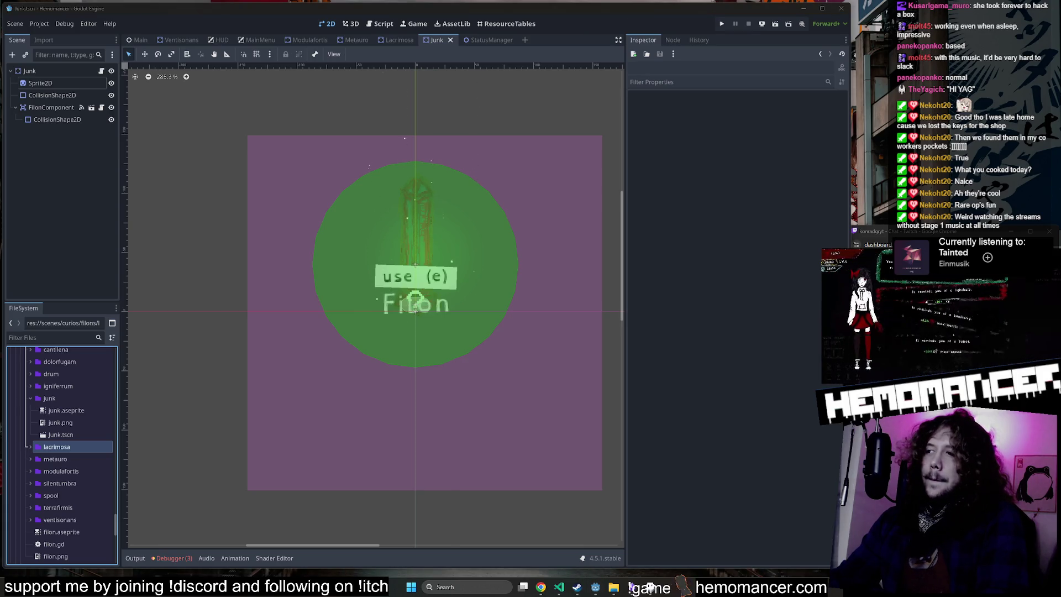
{"action": "left_click", "coordinate": [232, 179]}
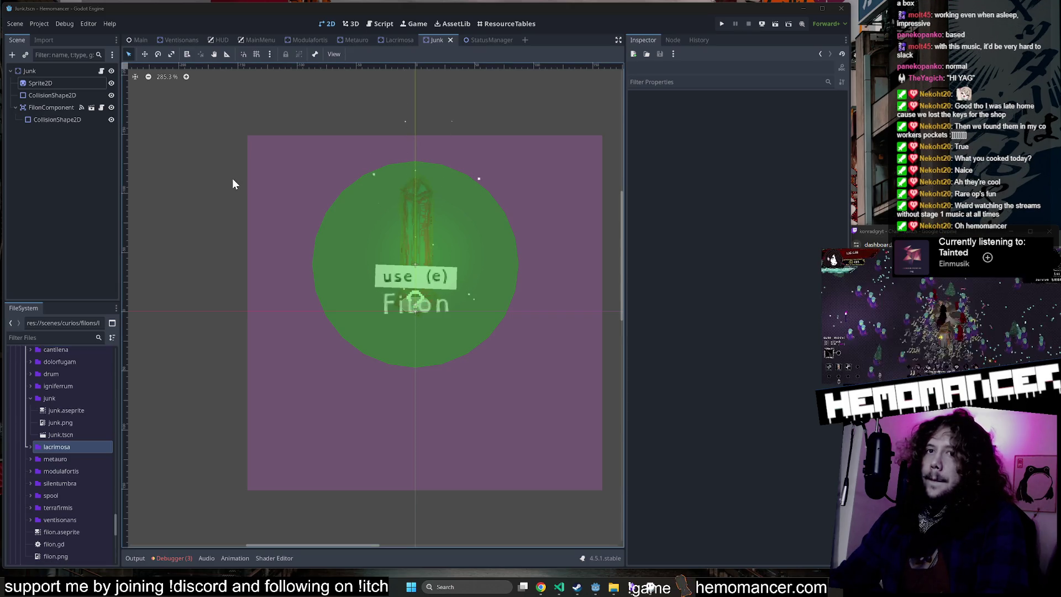
{"action": "double_click", "coordinate": [53, 399]}
{"action": "double_click", "coordinate": [71, 387]}
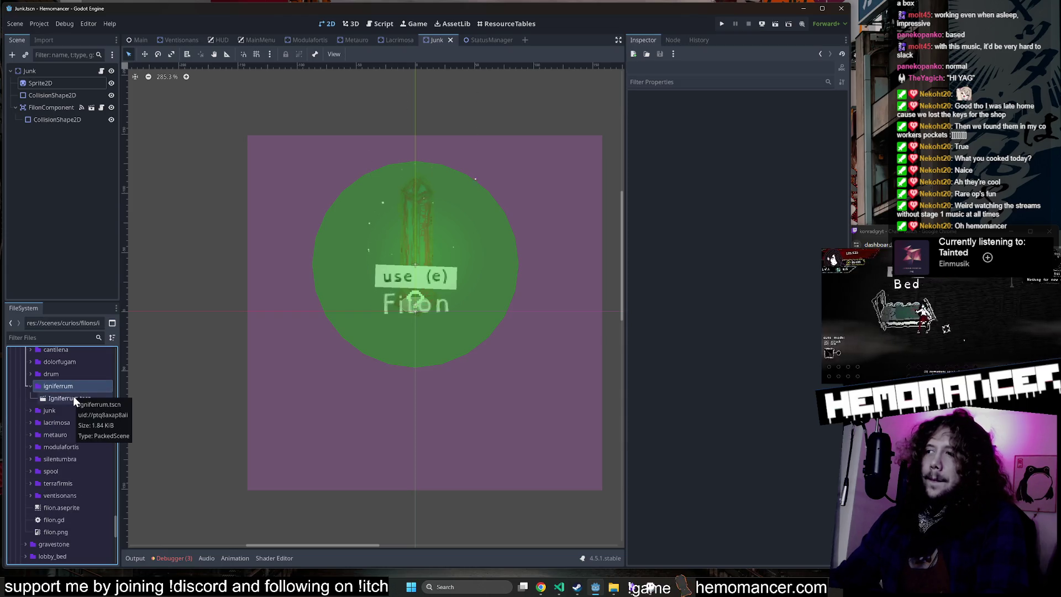
{"action": "double_click", "coordinate": [63, 410]}
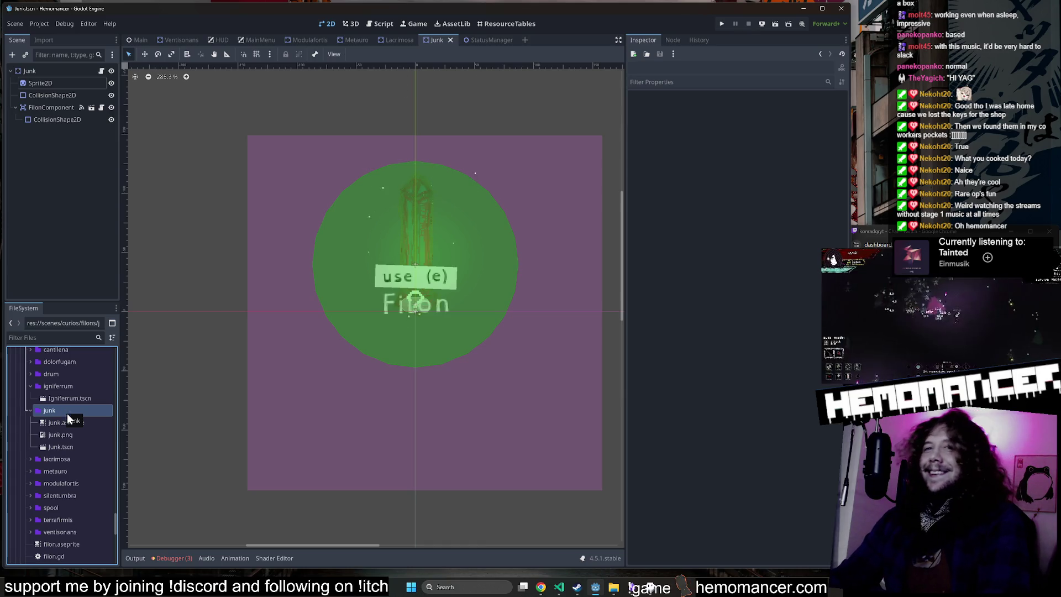
{"action": "left_click", "coordinate": [76, 425]}
Step: Copy junk.aseprite into the igniferrum folder via Move/Duplicate To..
{"action": "right_click", "coordinate": [76, 425]}
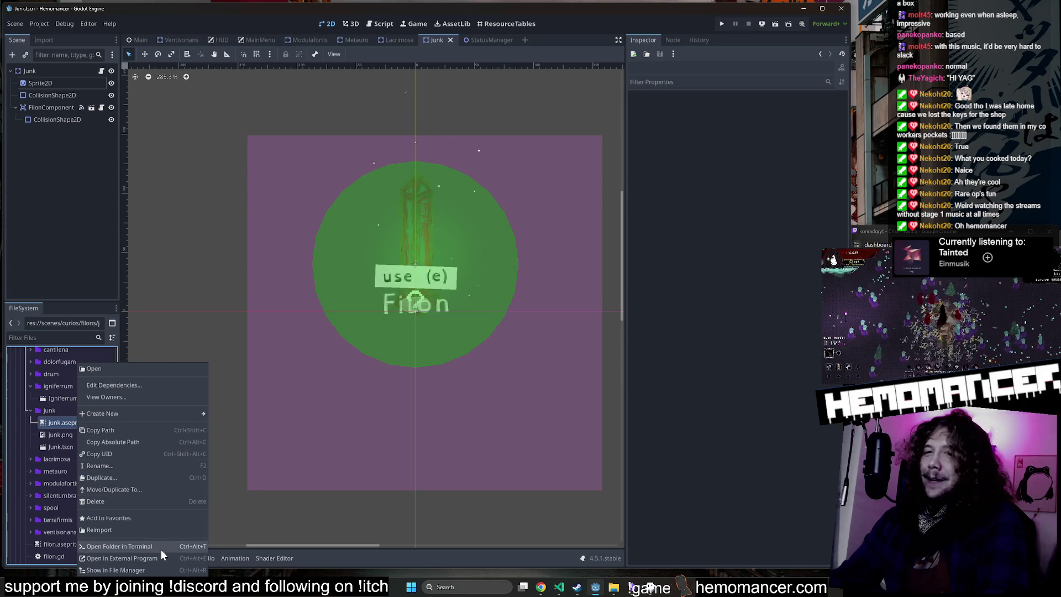
{"action": "right_click", "coordinate": [59, 423]}
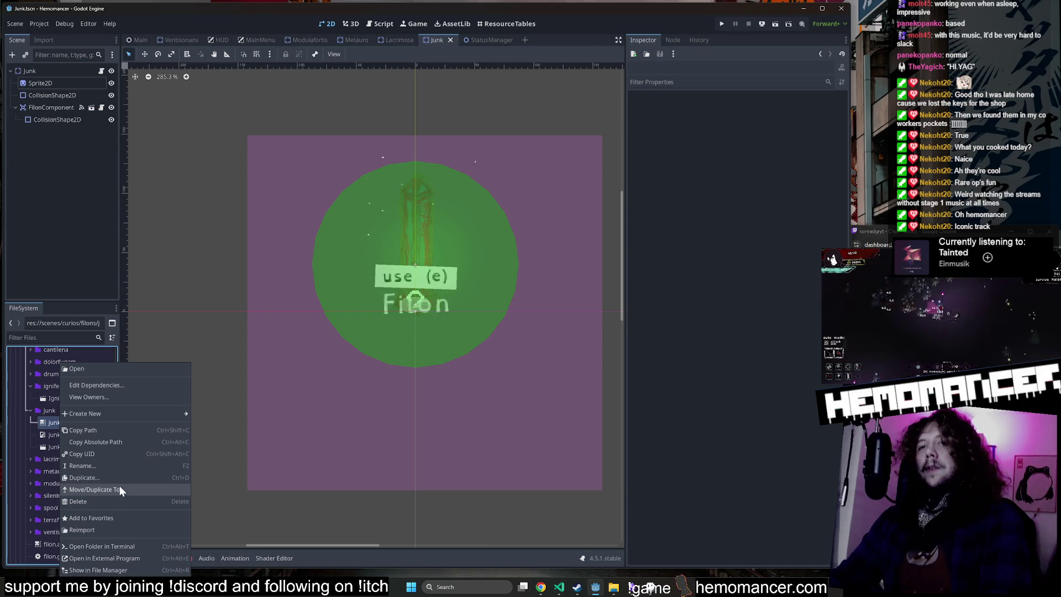
{"action": "left_click", "coordinate": [137, 492]}
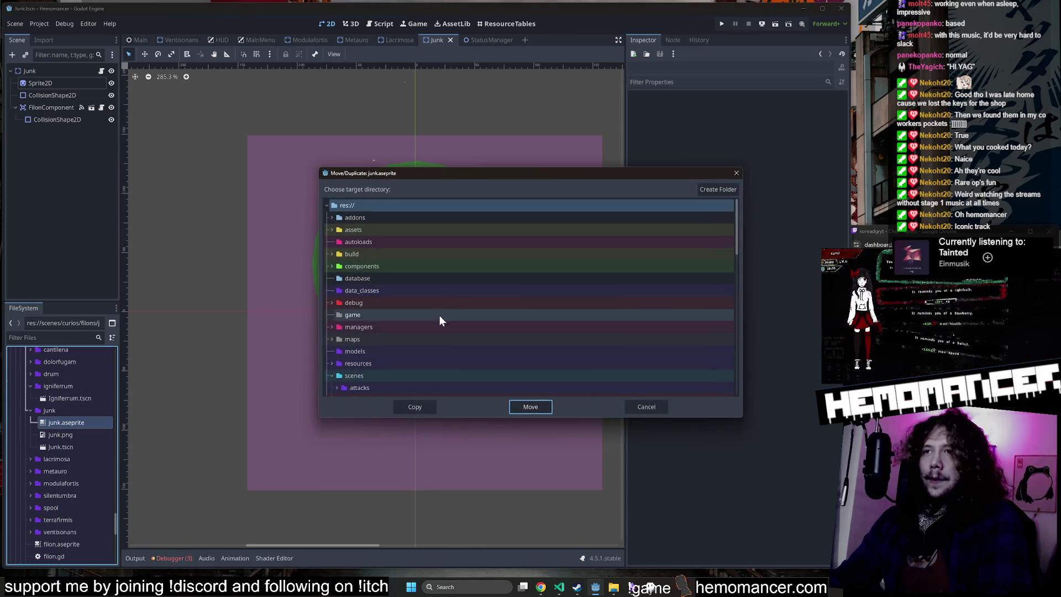
{"action": "scroll", "coordinate": [450, 312], "scroll_direction": "down", "scroll_amount": 3}
{"action": "scroll", "coordinate": [452, 315], "scroll_direction": "down", "scroll_amount": 3}
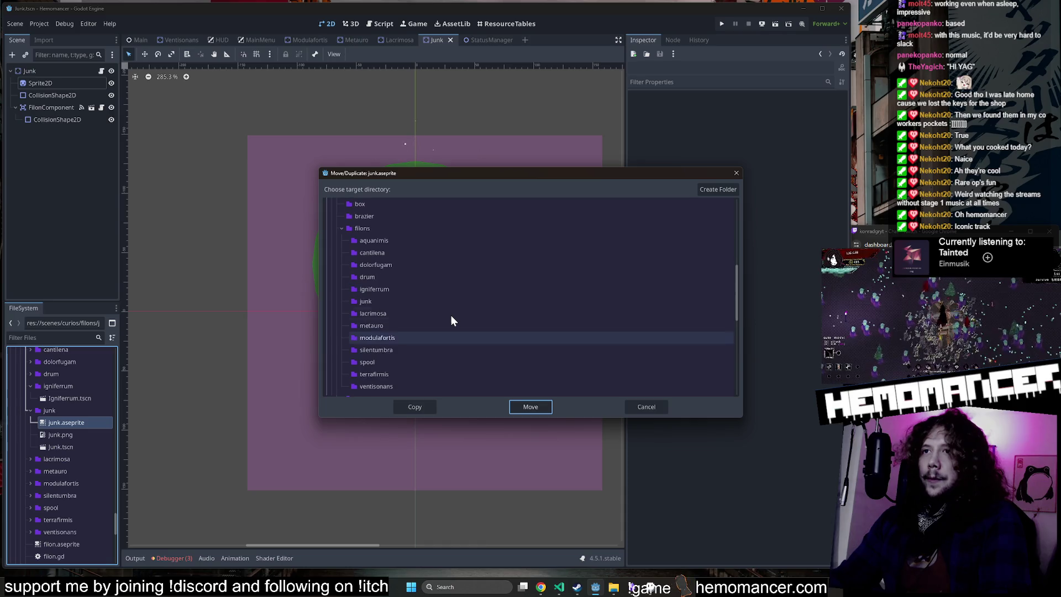
{"action": "left_click", "coordinate": [399, 291]}
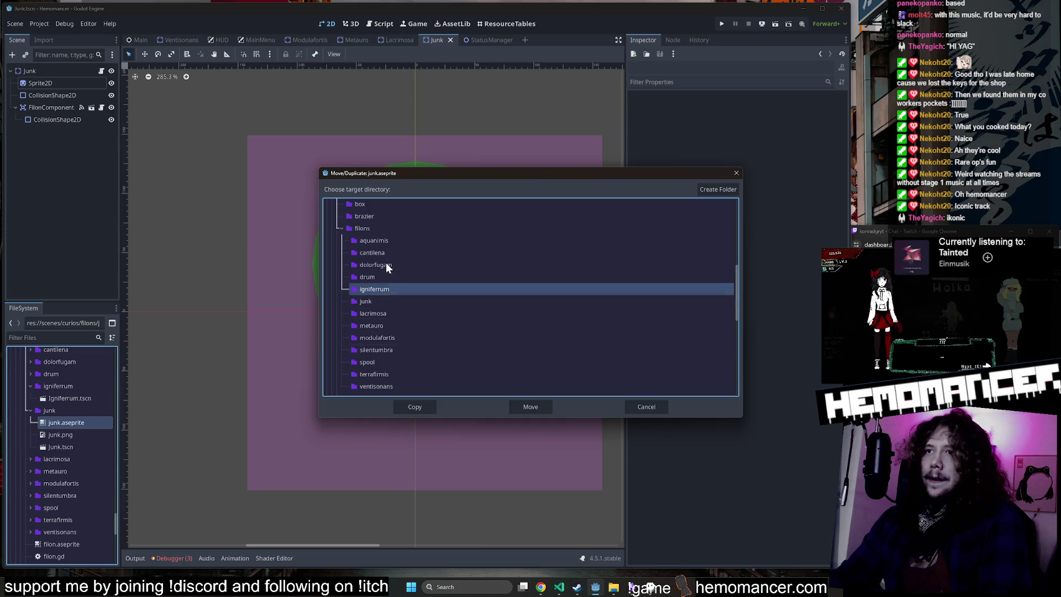
{"action": "left_click", "coordinate": [418, 407]}
{"action": "double_click", "coordinate": [74, 399]}
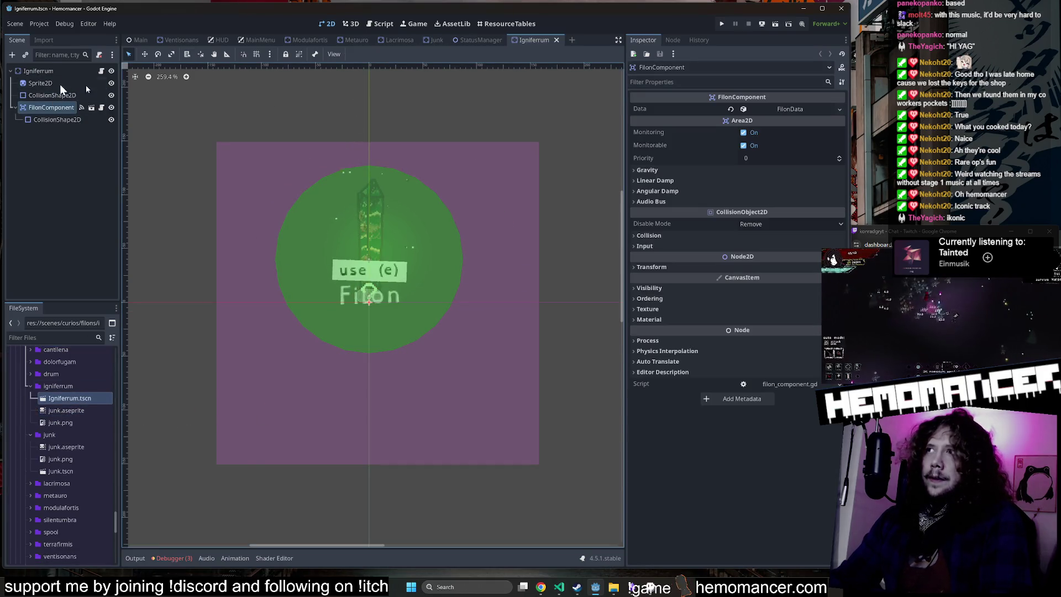
Step: Expand the Igniferrum FilonData variants in the Inspector to inspect the Scorched variant
{"action": "left_click", "coordinate": [789, 109]}
{"action": "left_click", "coordinate": [788, 150]}
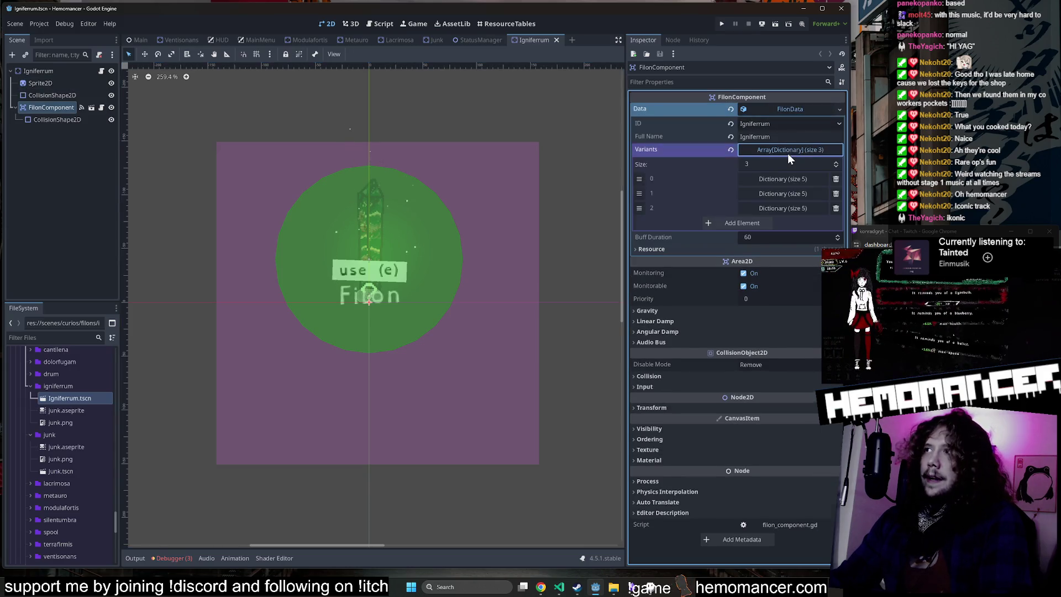
{"action": "left_click", "coordinate": [783, 179]}
{"action": "left_click", "coordinate": [782, 178]}
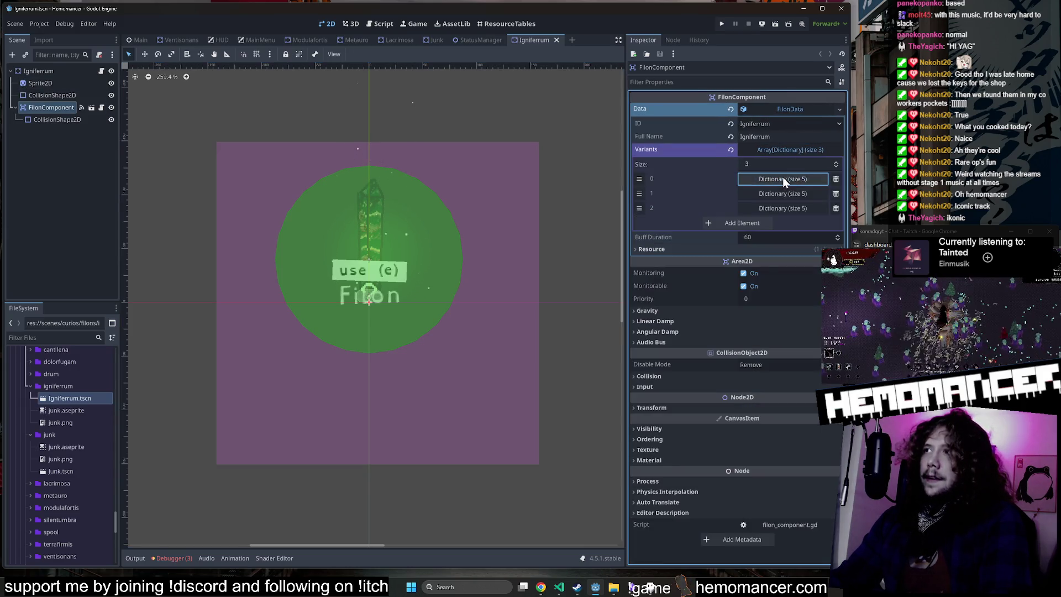
{"action": "left_click", "coordinate": [776, 194]}
{"action": "left_click", "coordinate": [776, 194]}
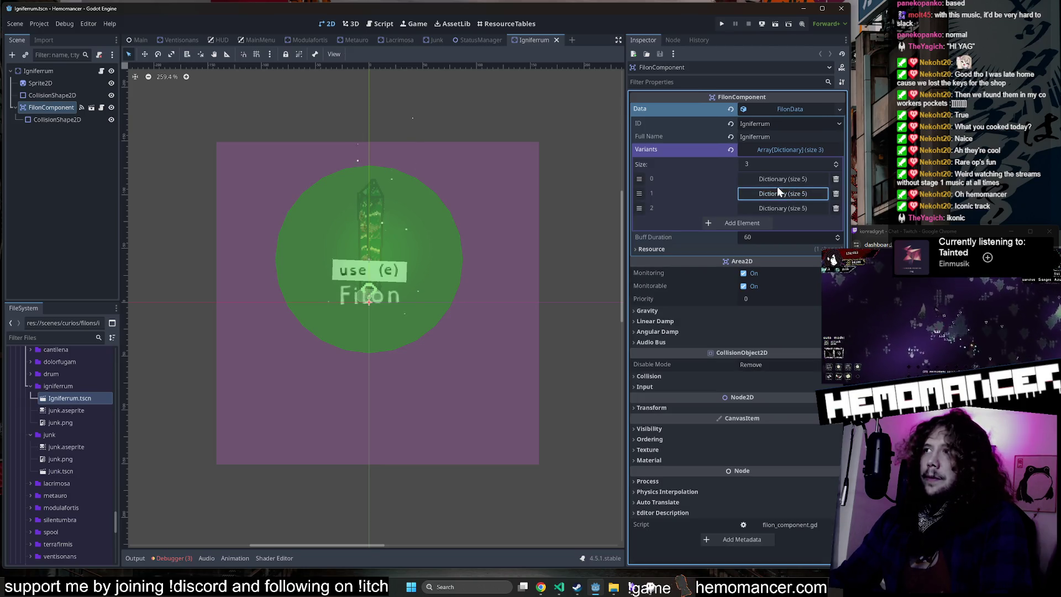
{"action": "left_click", "coordinate": [776, 191]}
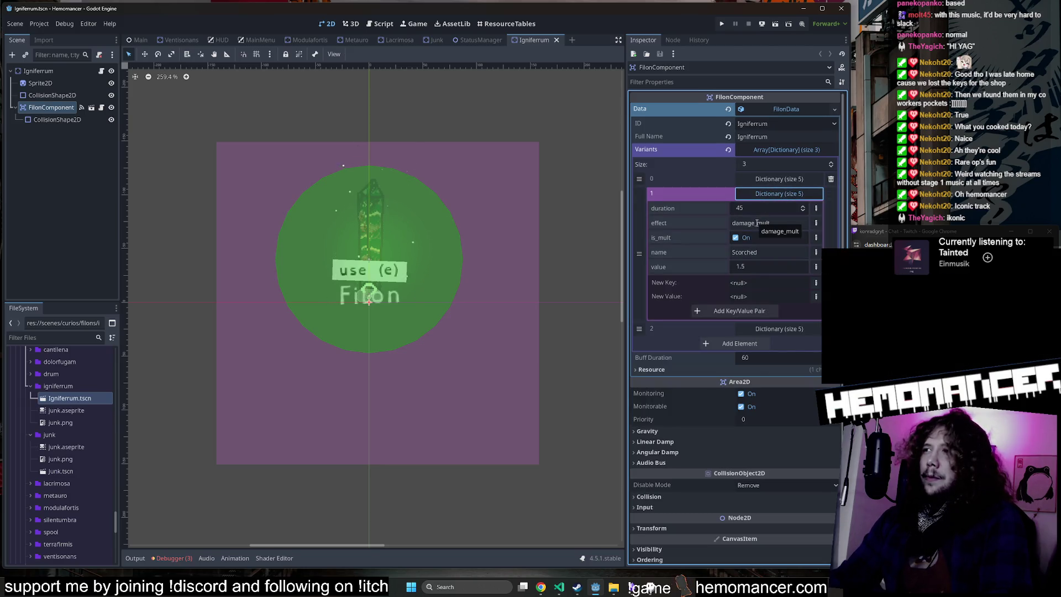
{"action": "left_click", "coordinate": [768, 190]}
Step: Open the Lacrimosa scene from the lacrimosa folder in the FileSystem dock
{"action": "scroll", "coordinate": [56, 489], "scroll_direction": "down", "scroll_amount": 1}
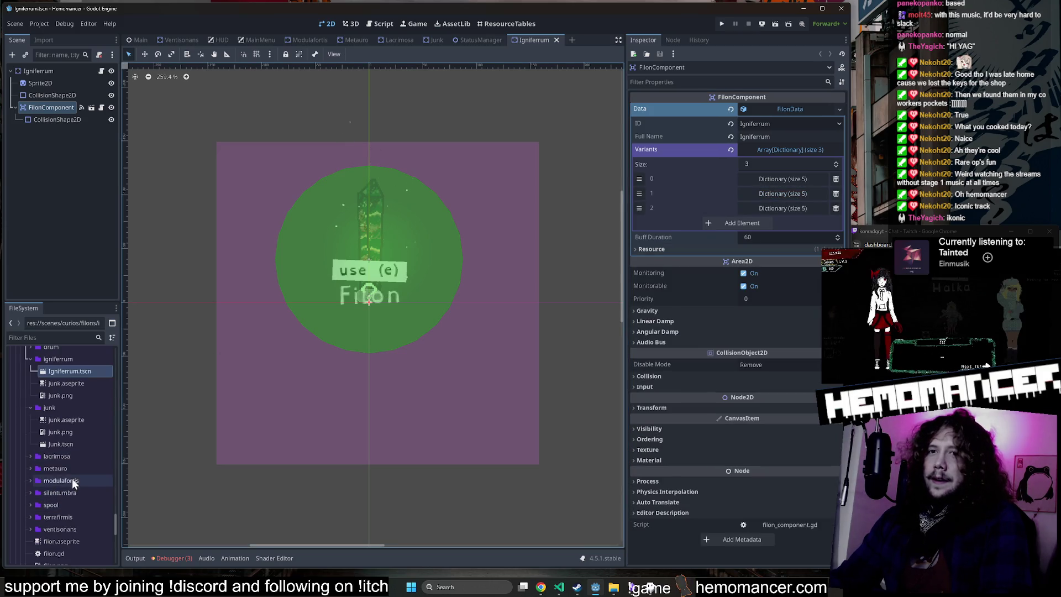
{"action": "double_click", "coordinate": [68, 458]}
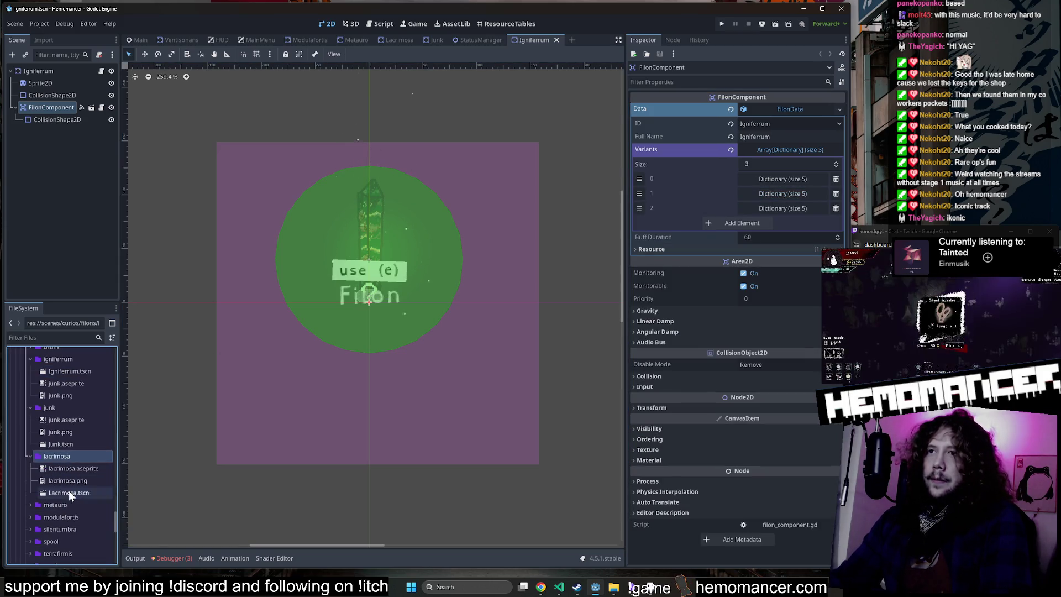
{"action": "double_click", "coordinate": [68, 489]}
{"action": "double_click", "coordinate": [63, 503]}
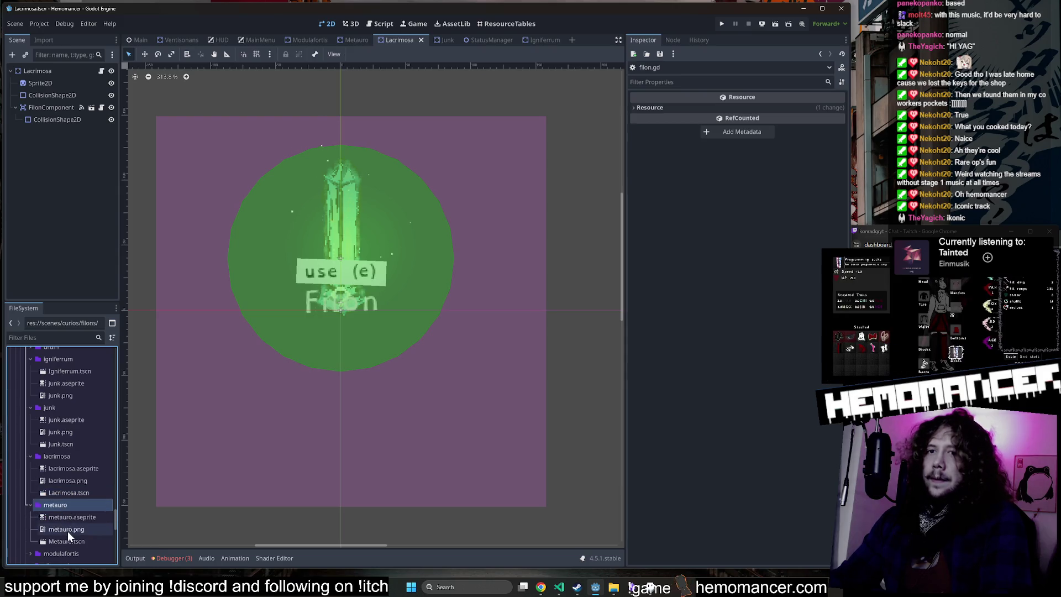
Step: Preview the animation frames of metauro.aseprite and modulafortis.aseprite
{"action": "double_click", "coordinate": [72, 516]}
{"action": "scroll", "coordinate": [71, 506], "scroll_direction": "down", "scroll_amount": 2}
{"action": "double_click", "coordinate": [64, 499]}
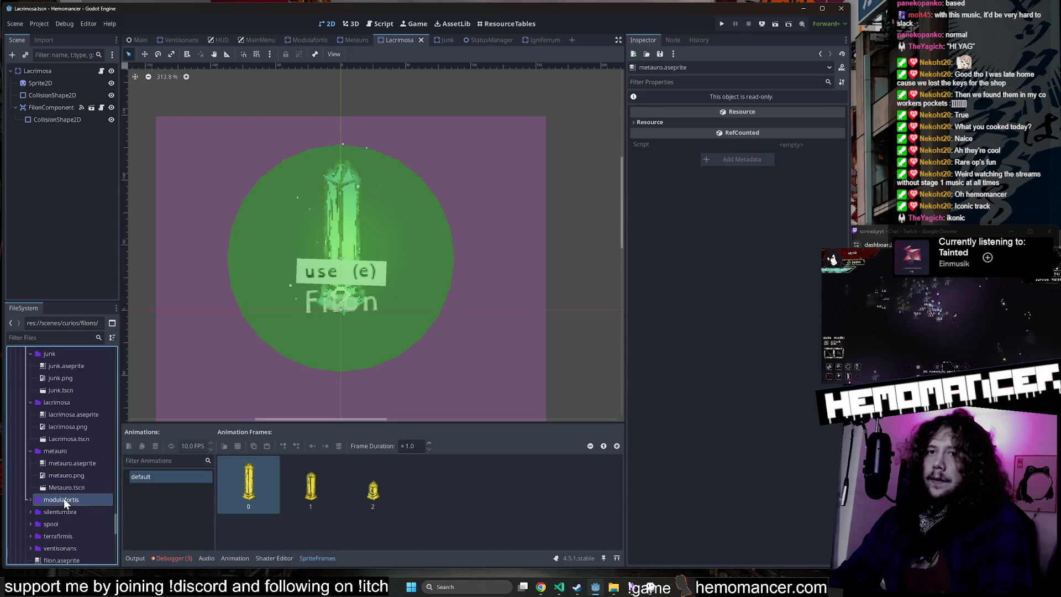
{"action": "double_click", "coordinate": [66, 512]}
{"action": "left_click", "coordinate": [254, 483]}
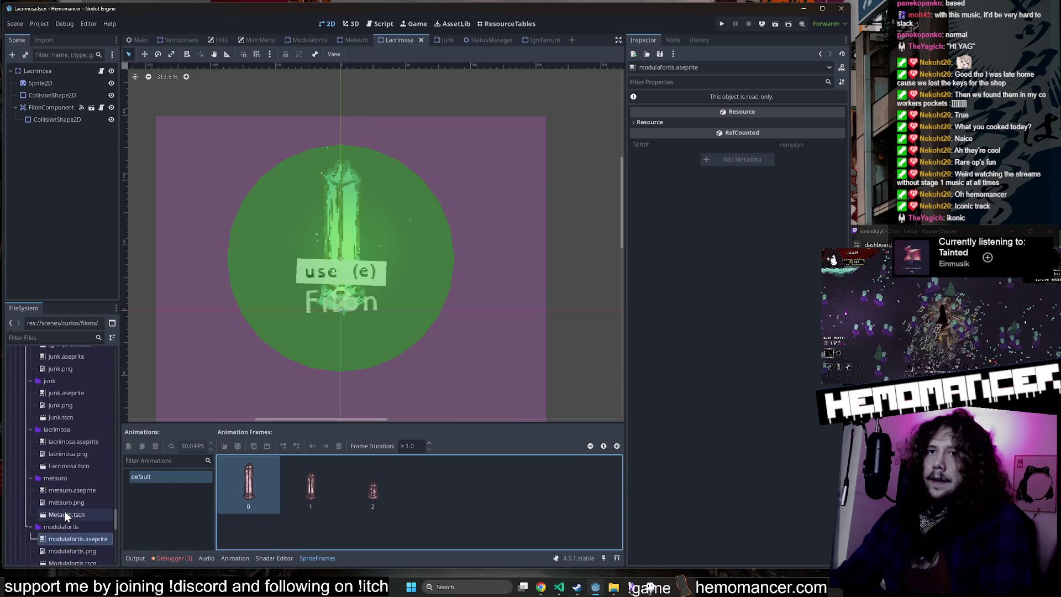
{"action": "right_click", "coordinate": [67, 508]}
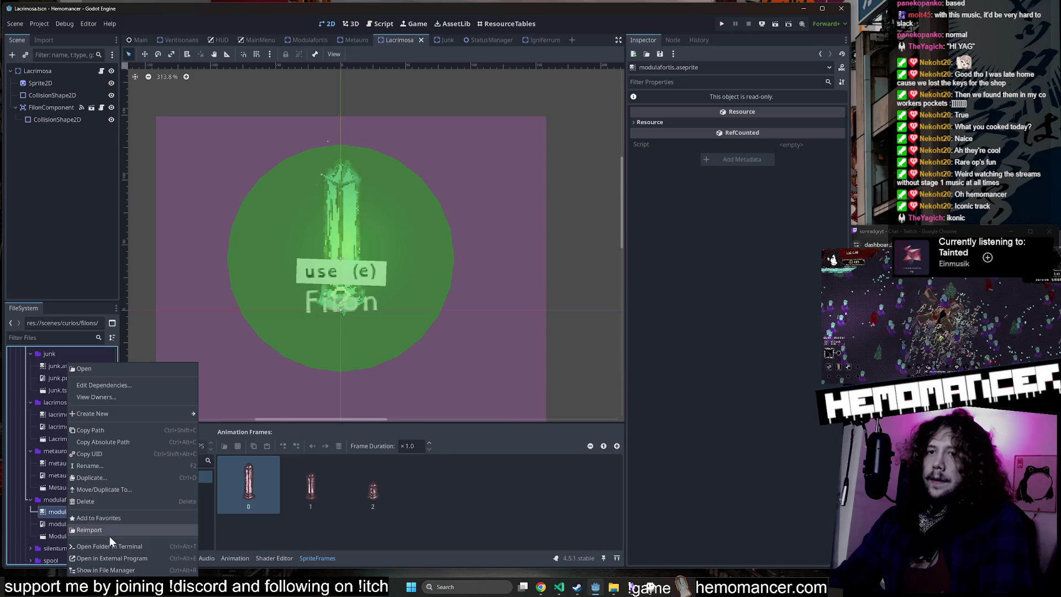
{"action": "left_click", "coordinate": [45, 510]}
Step: Collapse the junk, lacrimosa and metauro folders and select junk.aseprite under igniferrum
{"action": "scroll", "coordinate": [45, 511], "scroll_direction": "up", "scroll_amount": 2}
{"action": "left_click", "coordinate": [56, 407]}
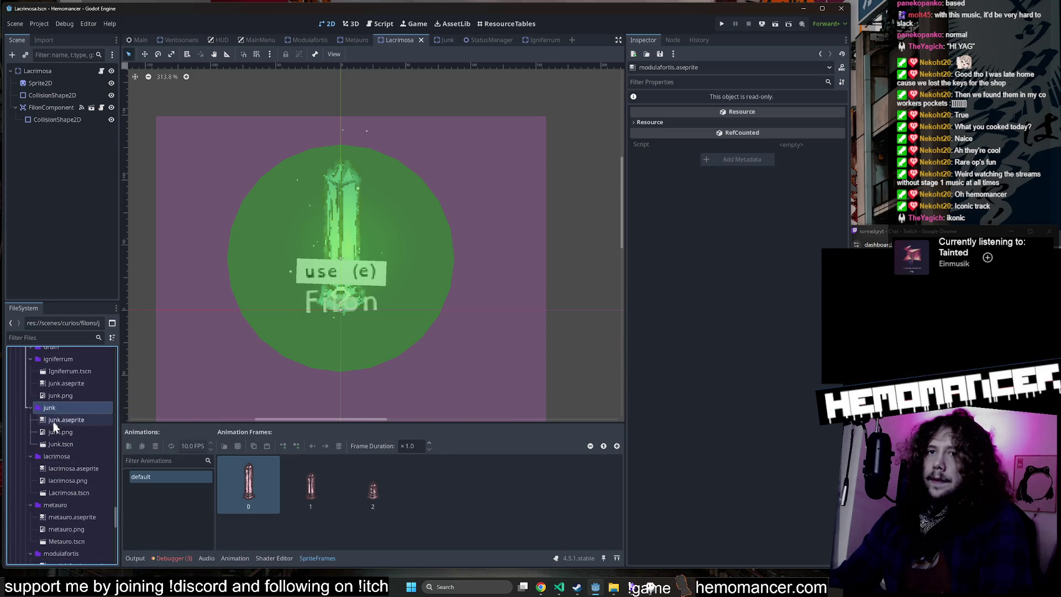
{"action": "left_click", "coordinate": [30, 407]}
{"action": "left_click", "coordinate": [30, 419]}
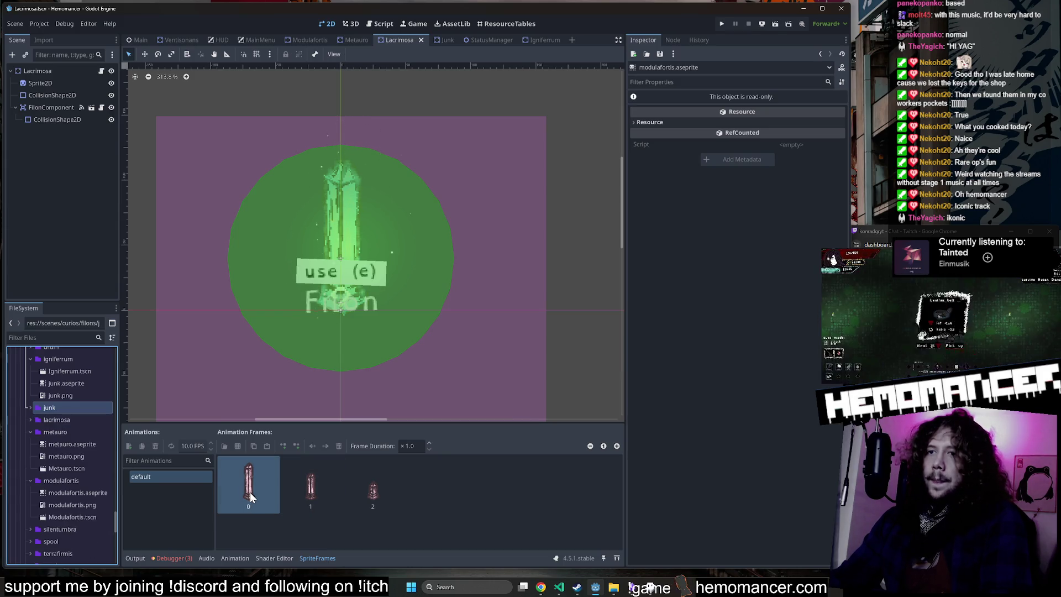
{"action": "left_click", "coordinate": [30, 432]}
{"action": "left_click", "coordinate": [50, 379]}
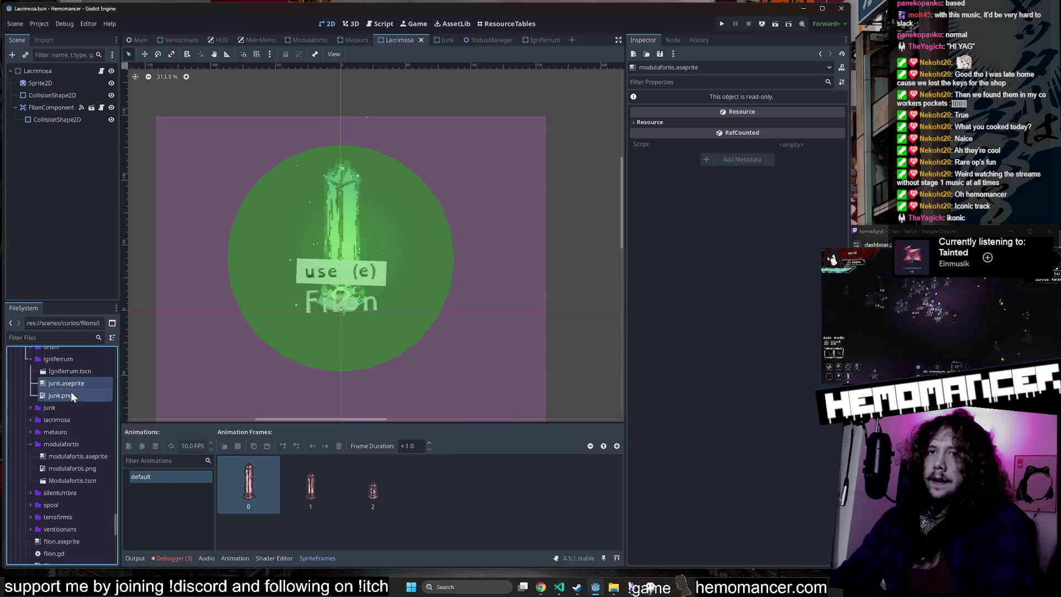
Step: Delete junk.aseprite and junk.png from the igniferrum folder
{"action": "right_click", "coordinate": [71, 386]}
{"action": "left_click", "coordinate": [95, 404]}
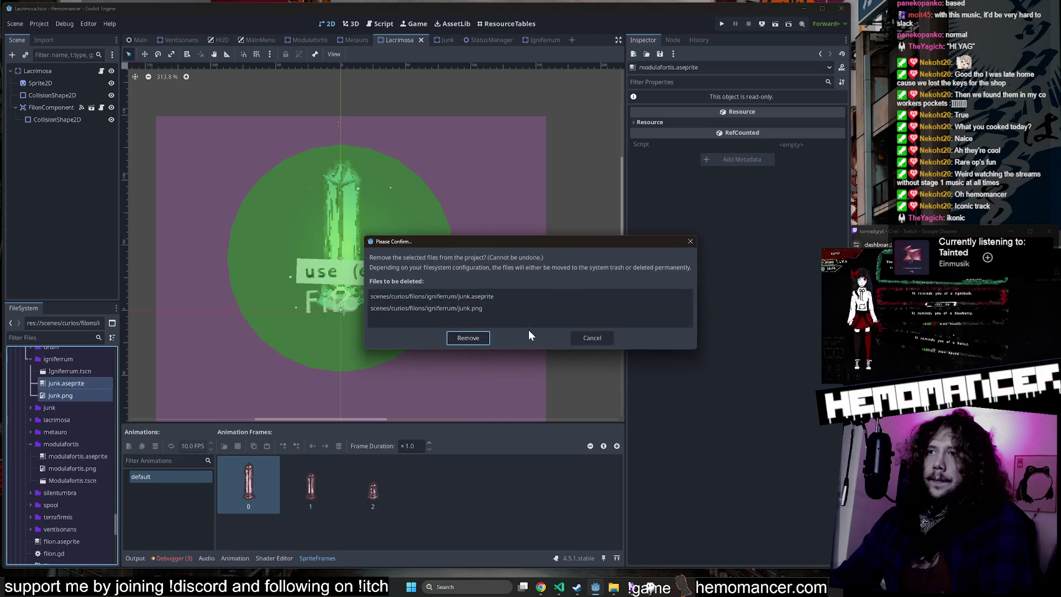
{"action": "left_click", "coordinate": [468, 338]}
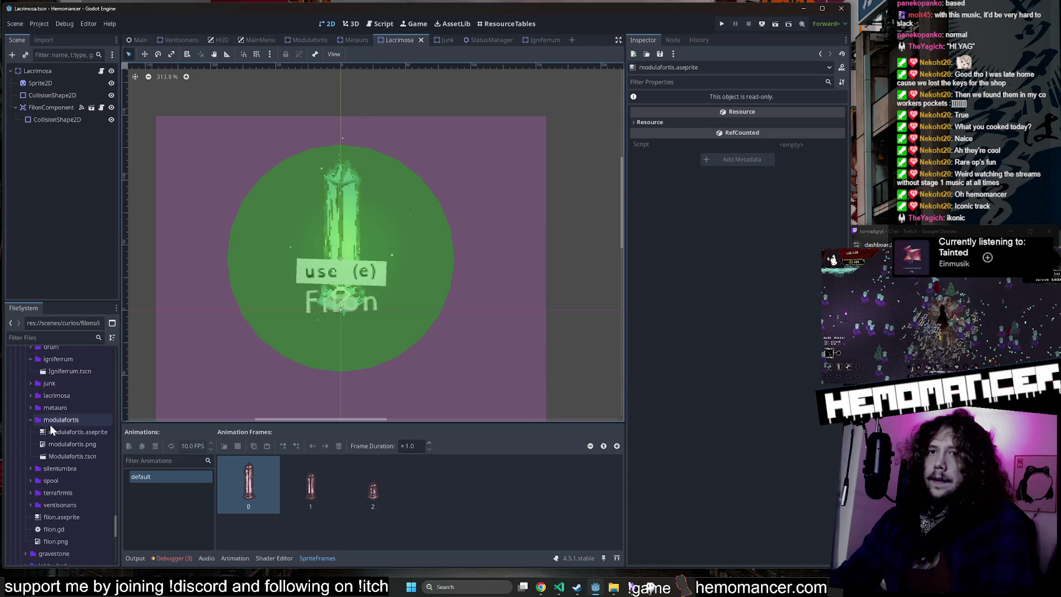
Step: Copy modulafortis.aseprite into the igniferrum folder
{"action": "right_click", "coordinate": [69, 433]}
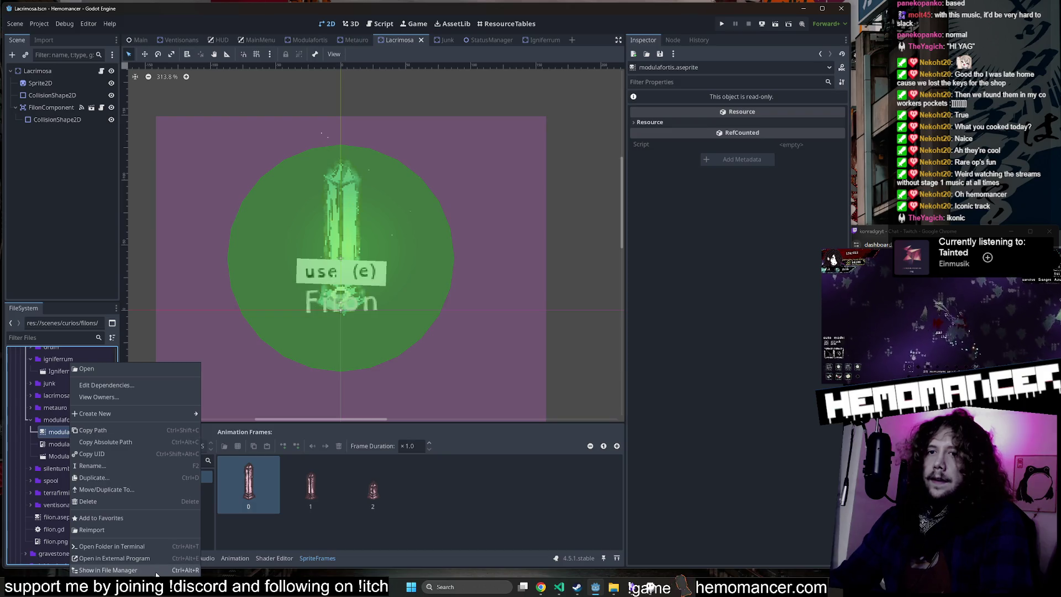
{"action": "left_click", "coordinate": [140, 490]}
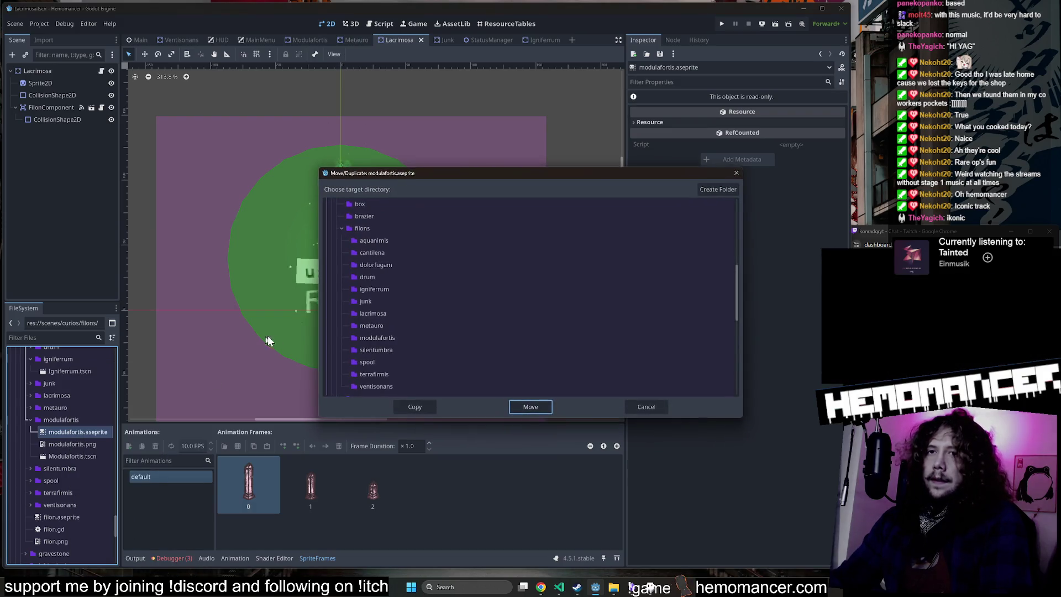
{"action": "left_click", "coordinate": [387, 289]}
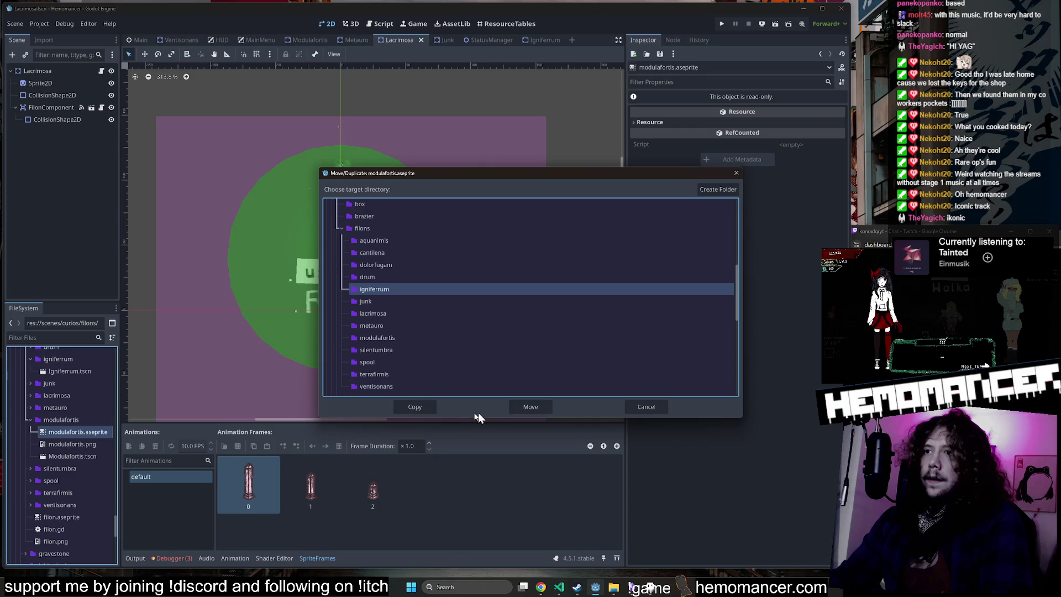
{"action": "left_click", "coordinate": [427, 406]}
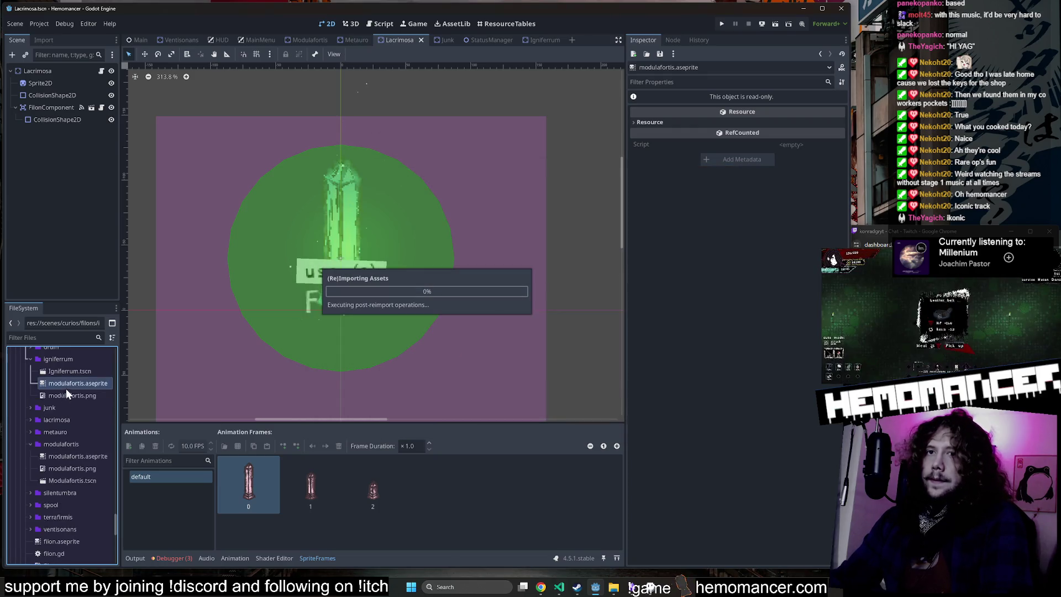
Step: Rename the copied sprite to igniferrum.aseprite
{"action": "right_click", "coordinate": [68, 383]}
{"action": "left_click", "coordinate": [59, 374]}
{"action": "key", "text": "F2"}
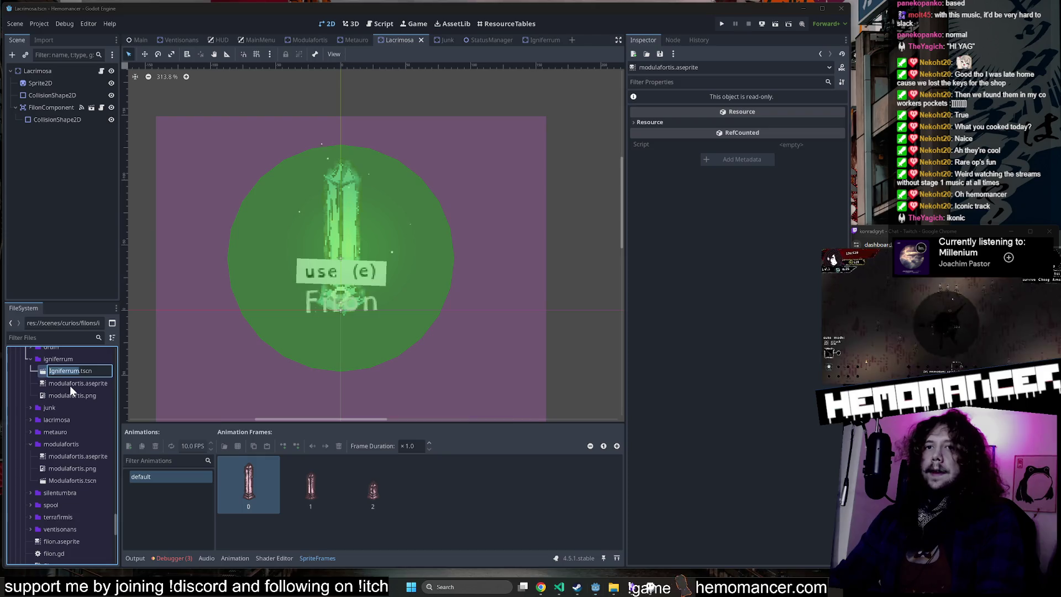
{"action": "key", "text": "ctrl+c"}
{"action": "left_click", "coordinate": [70, 383]}
{"action": "key", "text": "F2"}
{"action": "key", "text": "ctrl+v"}
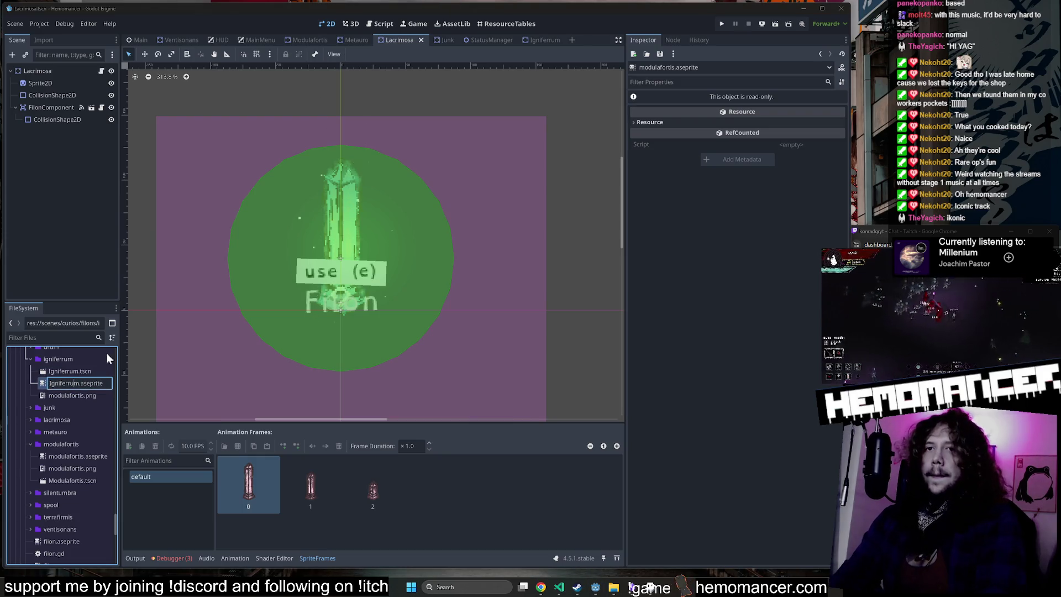
{"action": "key", "text": "Return"}
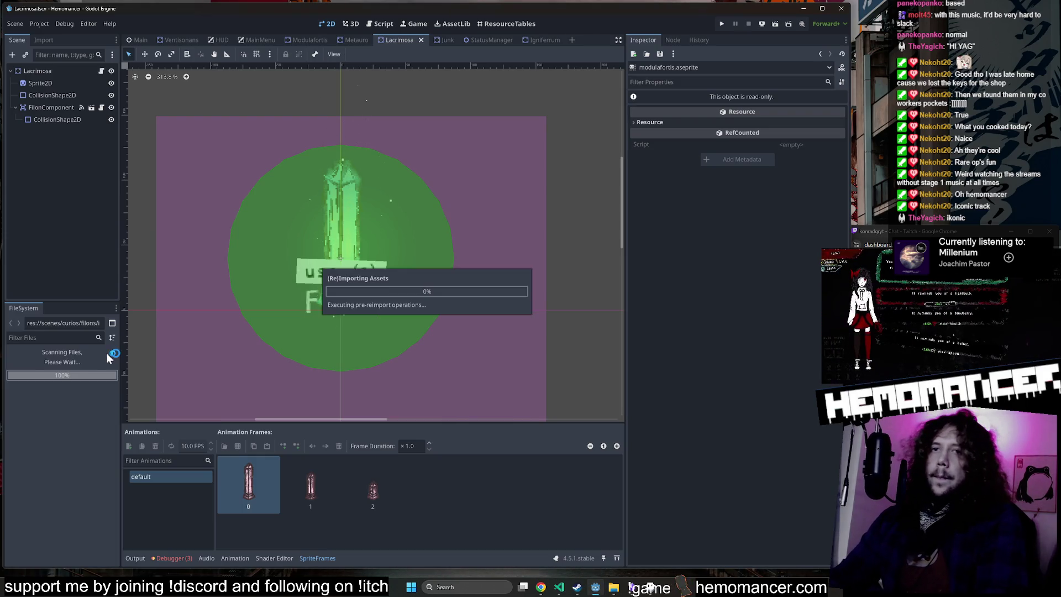
Step: Delete the leftover modulafortis.png from the igniferrum folder
{"action": "left_click", "coordinate": [80, 408]}
{"action": "key", "text": "Delete"}
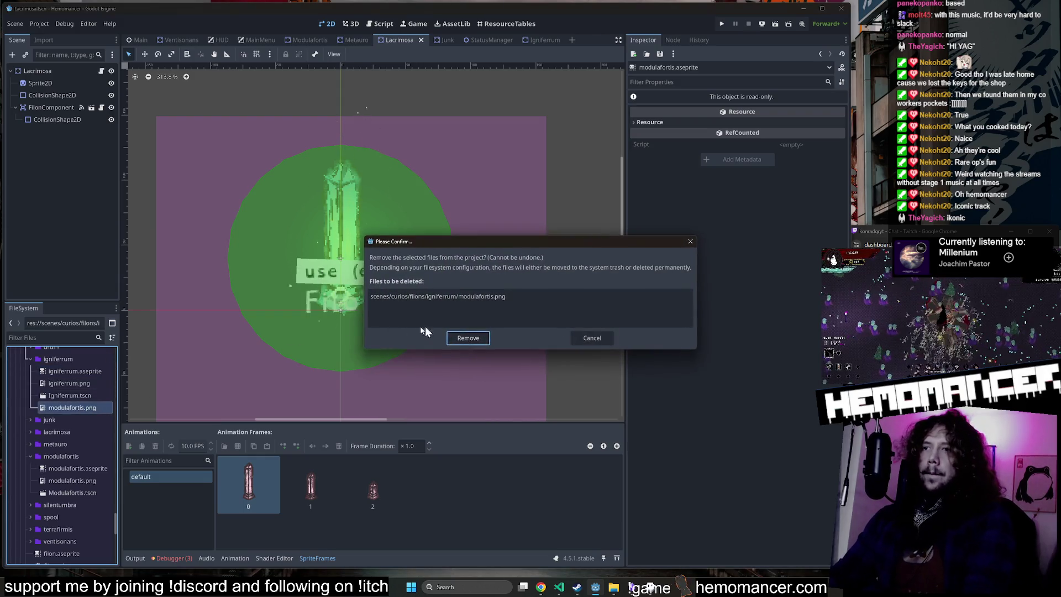
{"action": "left_click", "coordinate": [481, 339]}
Step: Open igniferrum.aseprite in Aseprite as the external program
{"action": "right_click", "coordinate": [70, 371]}
{"action": "left_click", "coordinate": [141, 560]}
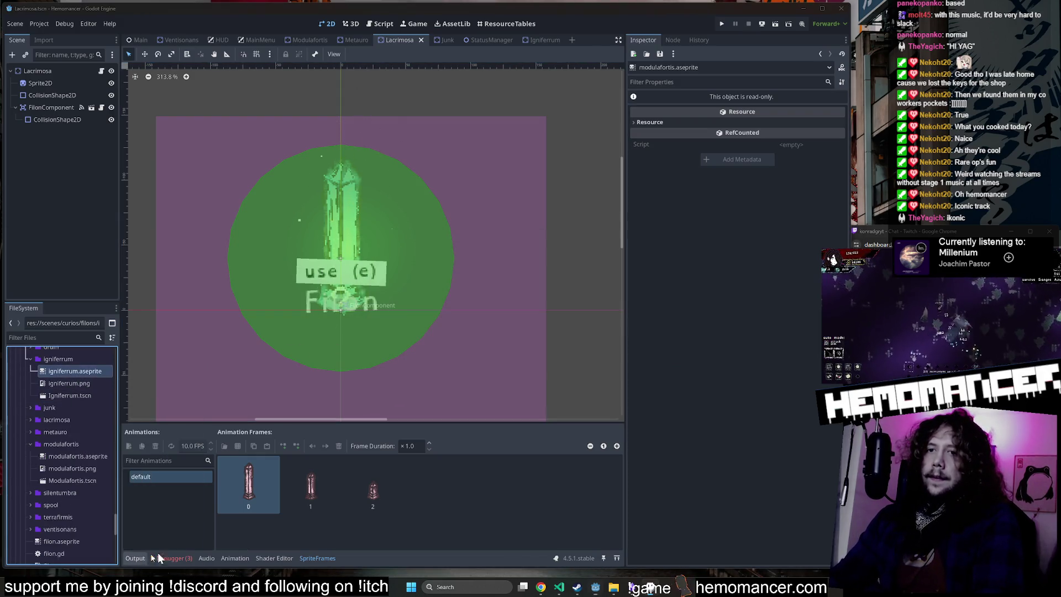
{"action": "left_click", "coordinate": [654, 590]}
{"action": "scroll", "coordinate": [576, 351], "scroll_direction": "up", "scroll_amount": 3}
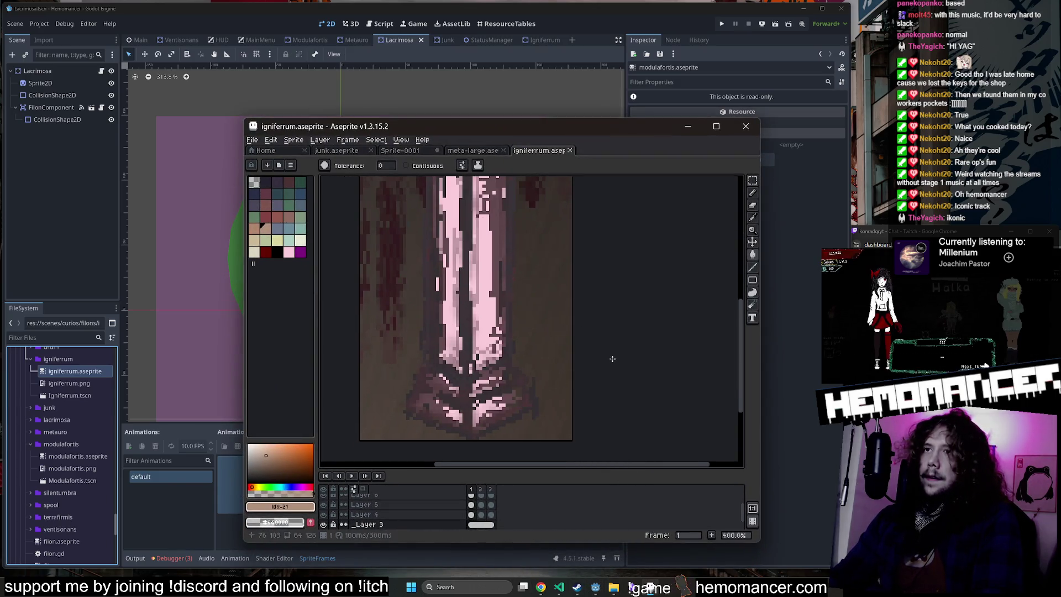
Step: Choose a dark red swatch and select Layer 4 in frame 1
{"action": "scroll", "coordinate": [612, 360], "scroll_direction": "up", "scroll_amount": 2}
{"action": "left_click", "coordinate": [265, 251]}
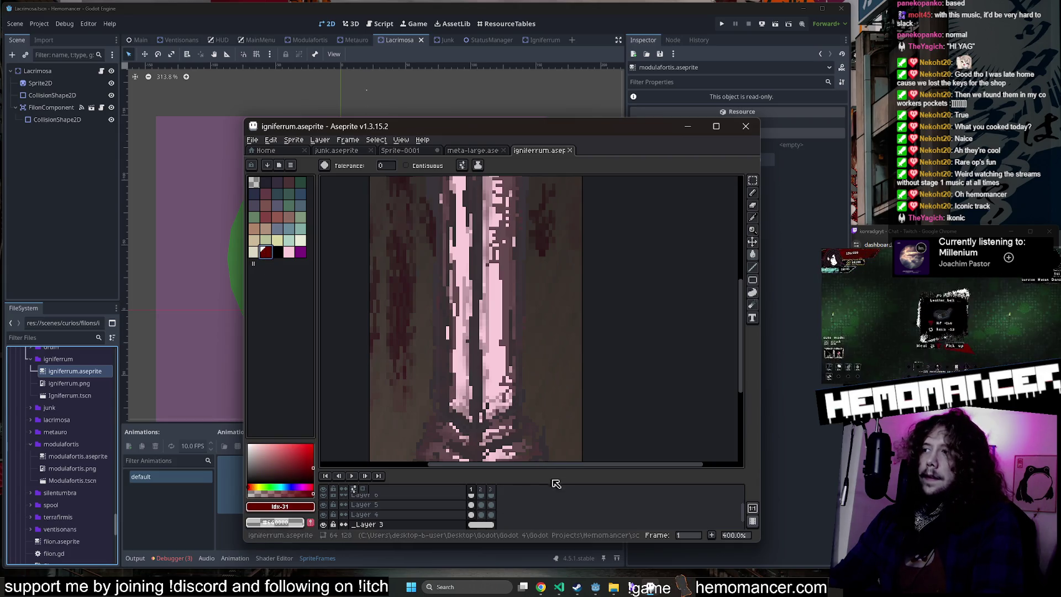
{"action": "left_click_drag", "start_coordinate": [579, 468], "coordinate": [579, 418]}
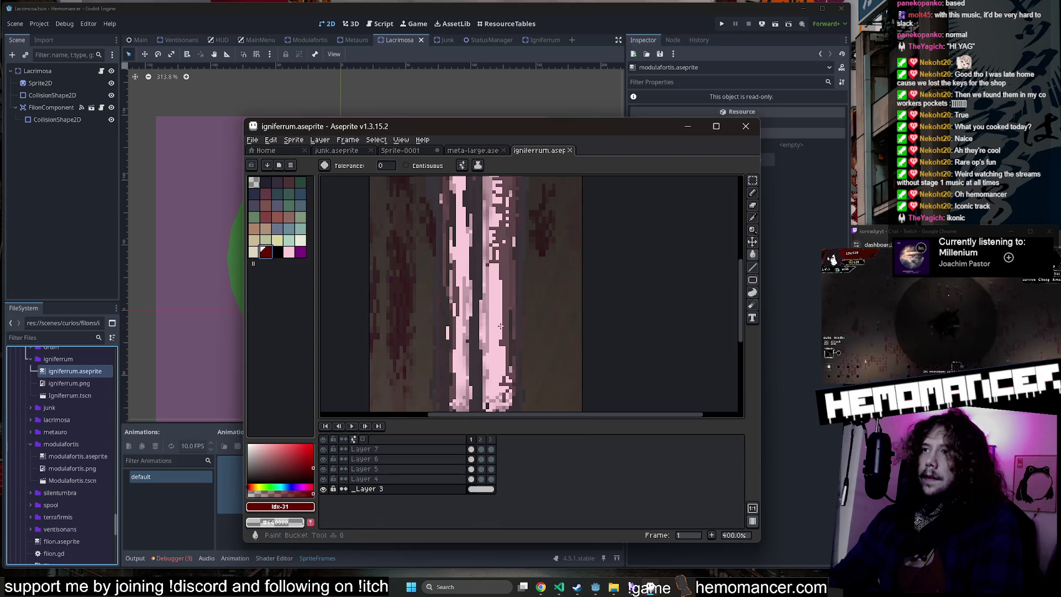
{"action": "scroll", "coordinate": [491, 315], "scroll_direction": "down", "scroll_amount": 2}
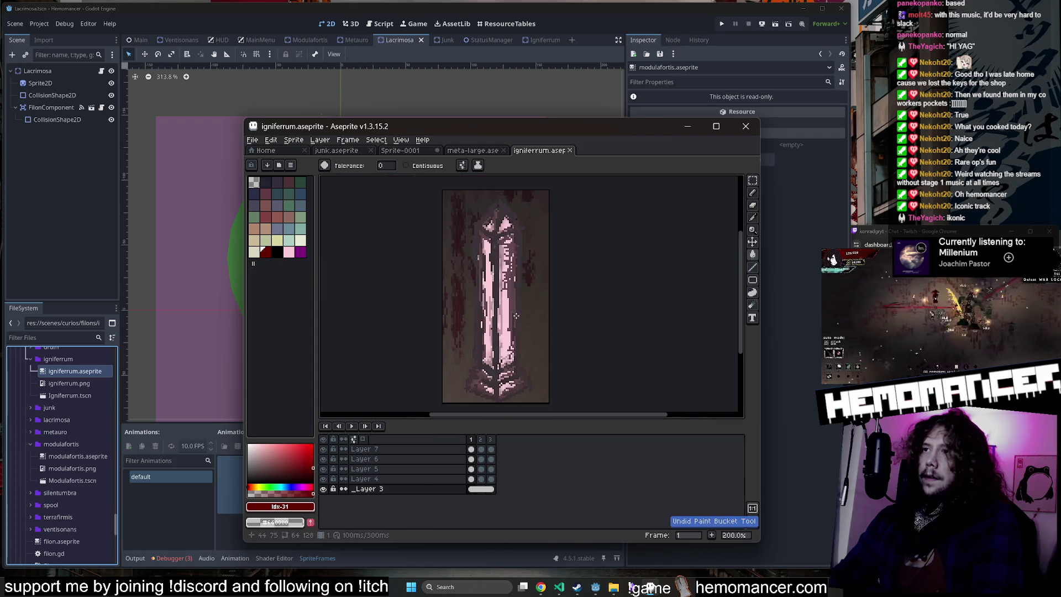
{"action": "left_click", "coordinate": [471, 479]}
Step: Fill frame 1's pink crystal with red 640000
{"action": "left_click", "coordinate": [495, 291]}
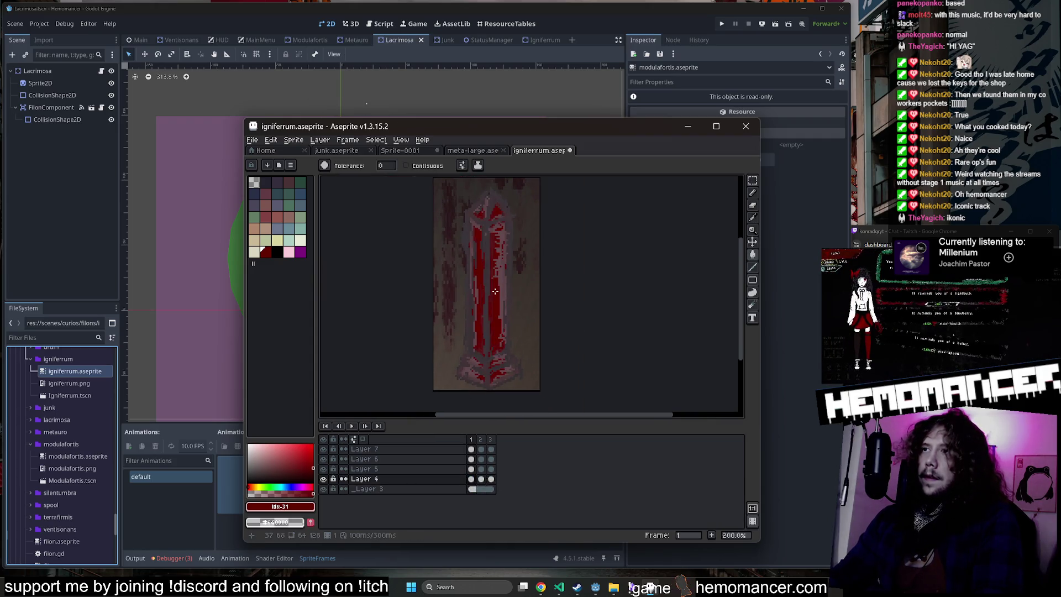
{"action": "key", "text": "ctrl+z"}
{"action": "left_click", "coordinate": [298, 506]}
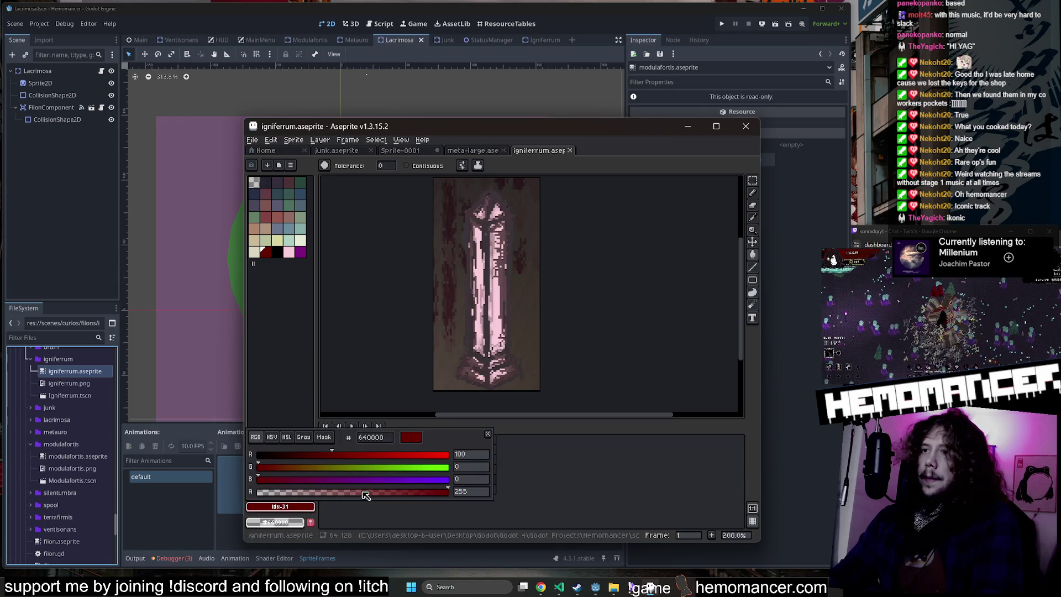
{"action": "left_click", "coordinate": [498, 298]}
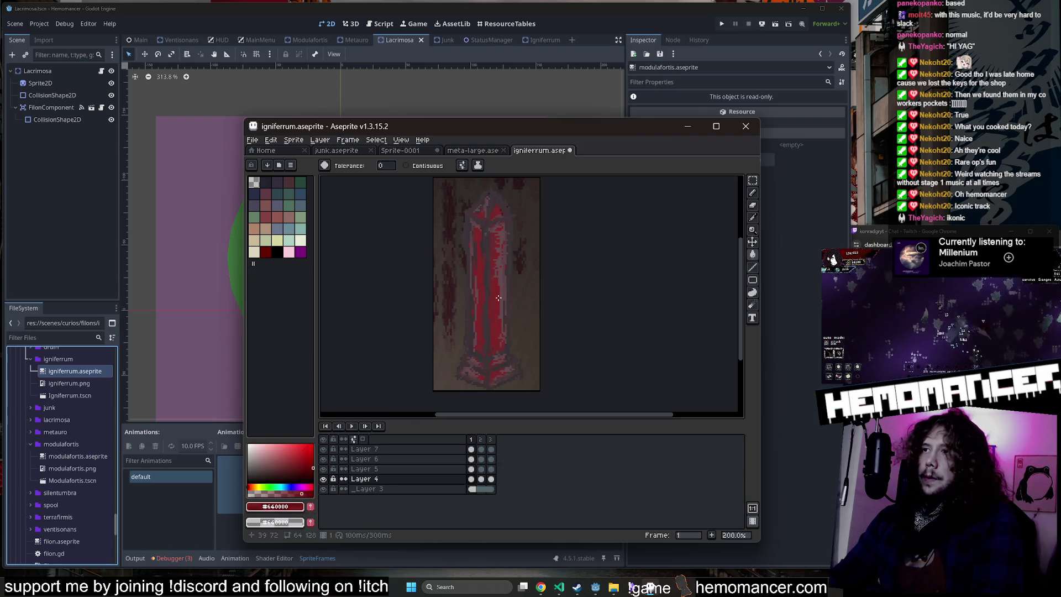
Step: Fill the pink crystal in frame 2 with the same red
{"action": "key", "text": "Right"}
{"action": "left_click", "coordinate": [494, 331]}
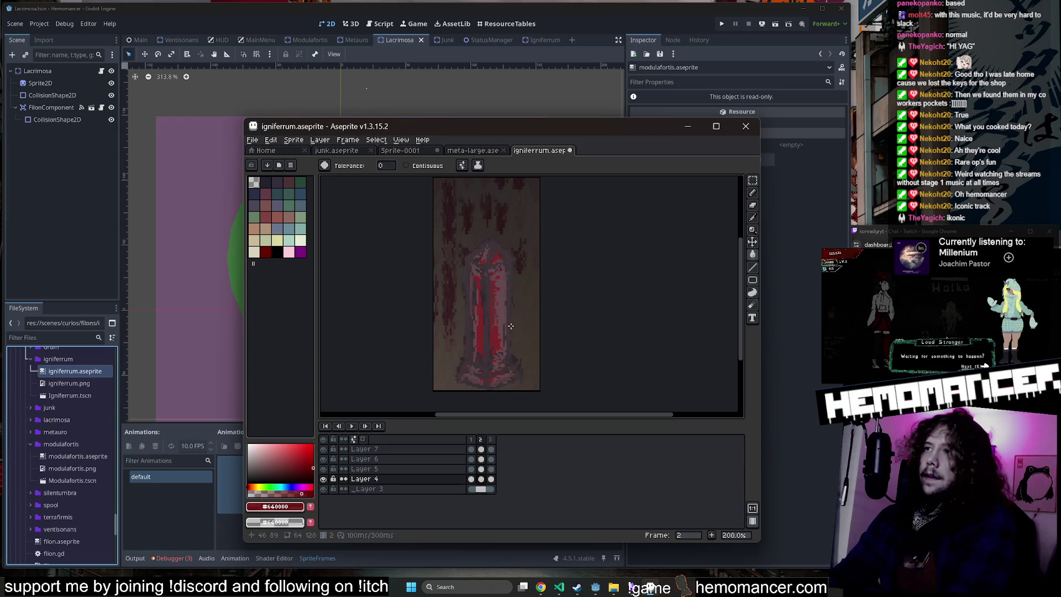
{"action": "scroll", "coordinate": [509, 375], "scroll_direction": "up", "scroll_amount": 5}
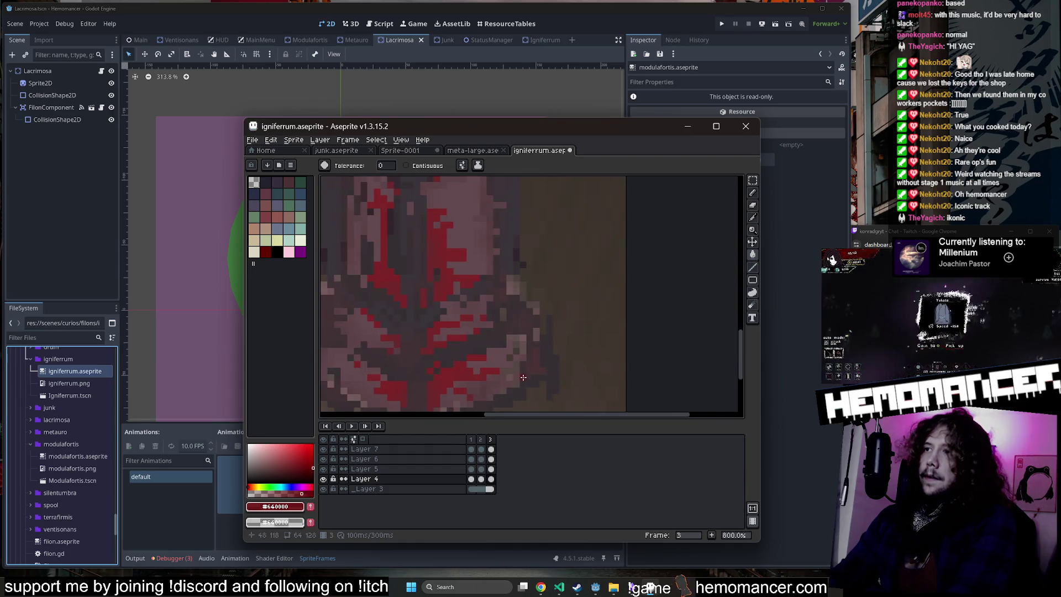
{"action": "scroll", "coordinate": [523, 377], "scroll_direction": "down", "scroll_amount": 3}
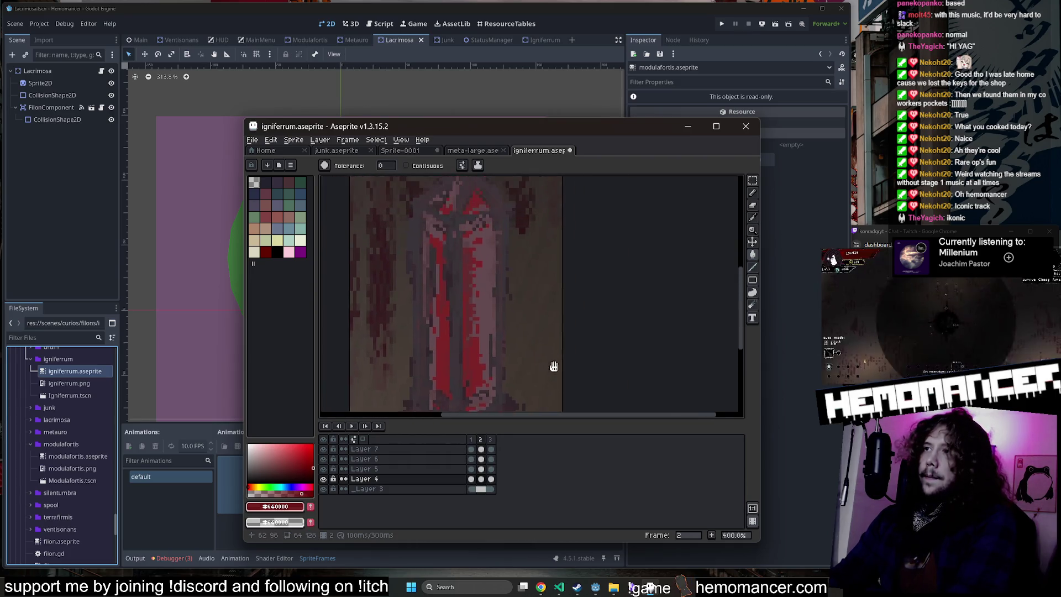
{"action": "scroll", "coordinate": [556, 301], "scroll_direction": "down", "scroll_amount": 3}
{"action": "scroll", "coordinate": [556, 297], "scroll_direction": "up", "scroll_amount": 2}
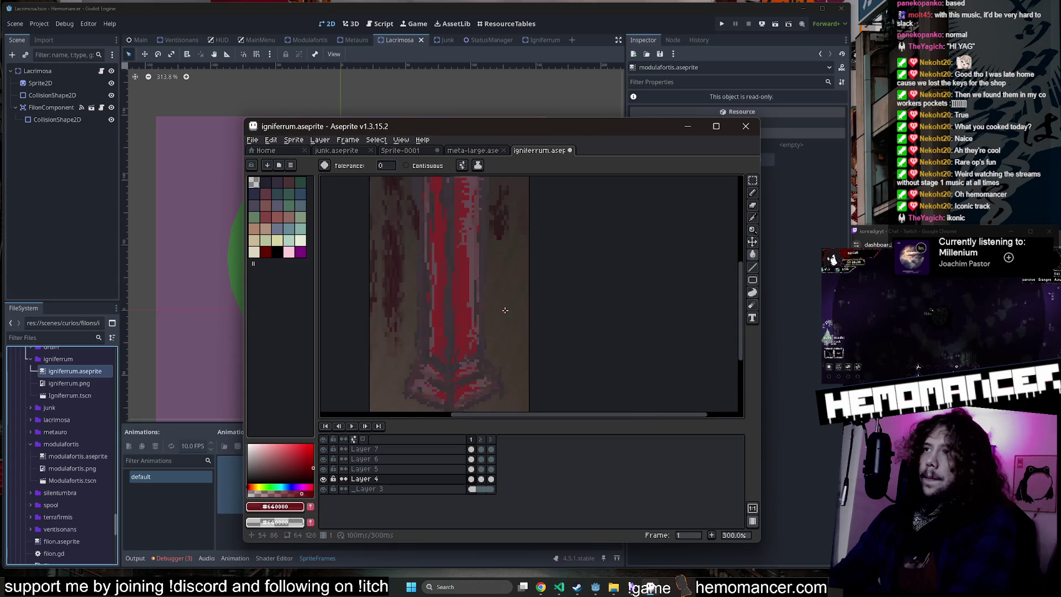
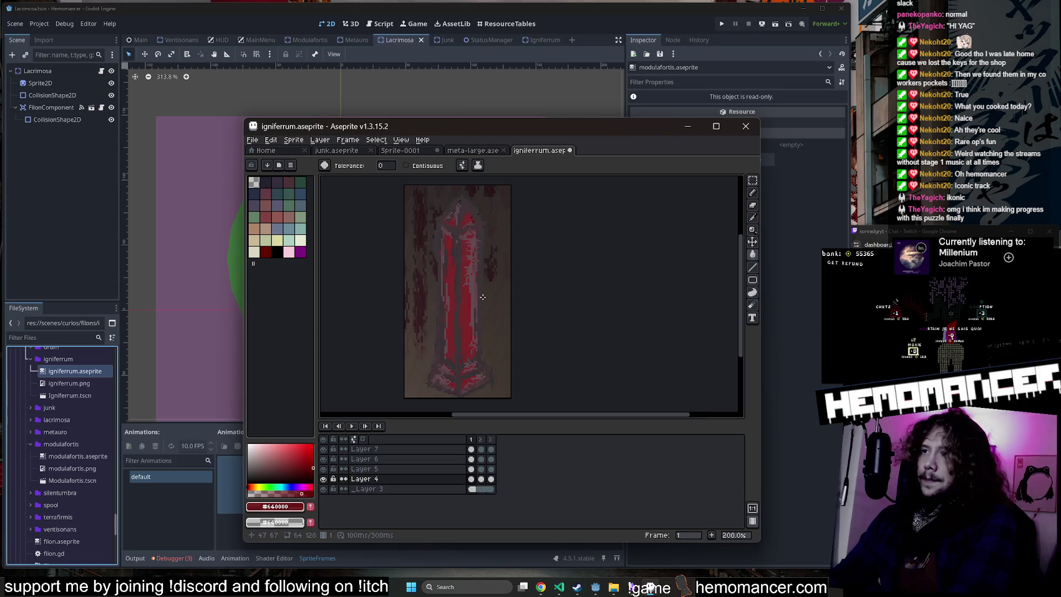
Step: Undo the earlier crystal fill and a stray brush dab, and shrink the brush to one pixel
{"action": "scroll", "coordinate": [483, 297], "scroll_direction": "up", "scroll_amount": 4}
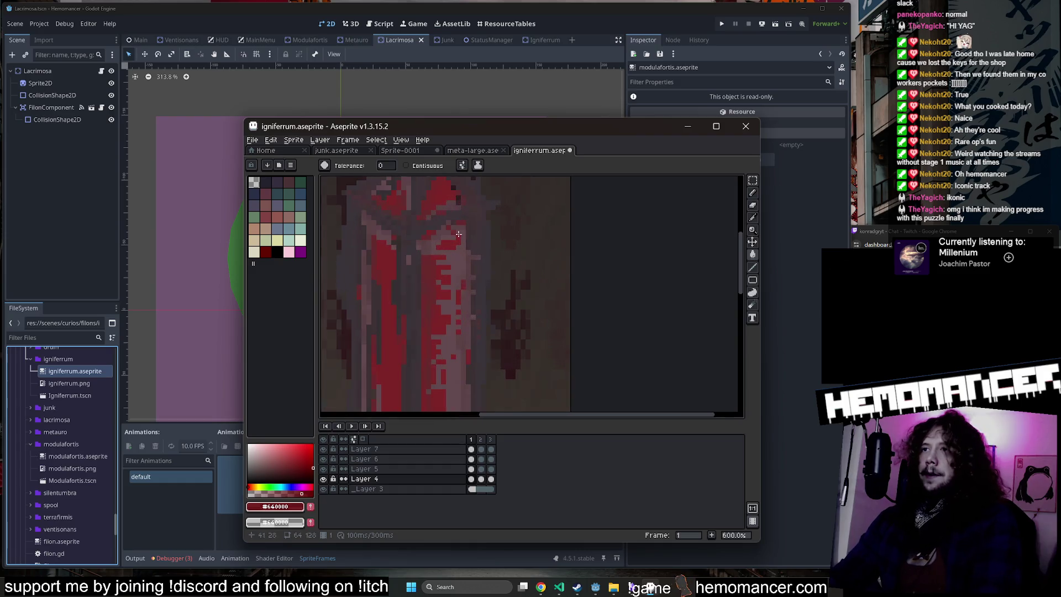
{"action": "key", "text": "ctrl+z"}
{"action": "scroll", "coordinate": [484, 291], "scroll_direction": "down", "scroll_amount": 5}
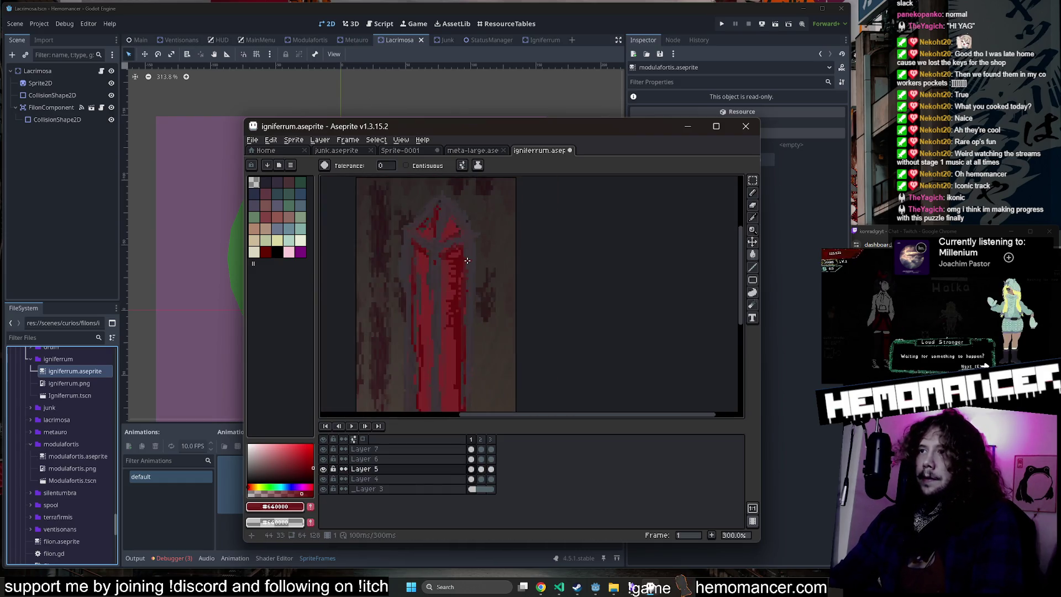
{"action": "scroll", "coordinate": [483, 292], "scroll_direction": "up", "scroll_amount": 3}
{"action": "key", "text": "b"}
{"action": "left_click", "coordinate": [442, 273]}
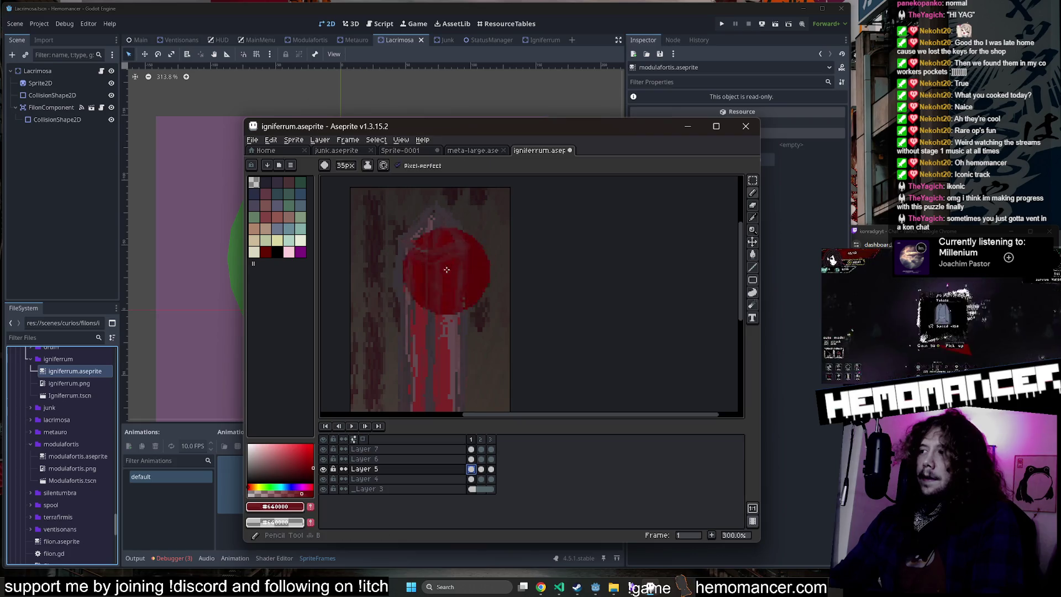
{"action": "key", "text": "ctrl+z"}
{"action": "key", "text": "minus"}
{"action": "key", "text": "minus"}
{"action": "key", "text": "minus"}
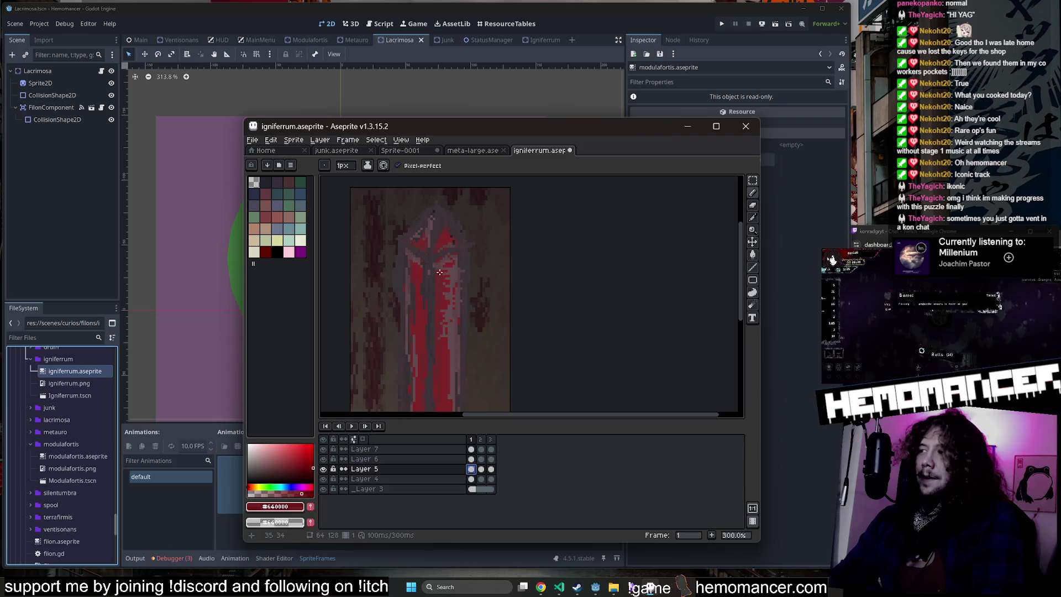
Step: Lower the drawing colour's alpha to 130 and bucket-fill the bright red crystal with it
{"action": "left_click", "coordinate": [275, 506]}
{"action": "left_click_drag", "start_coordinate": [398, 491], "coordinate": [359, 498]}
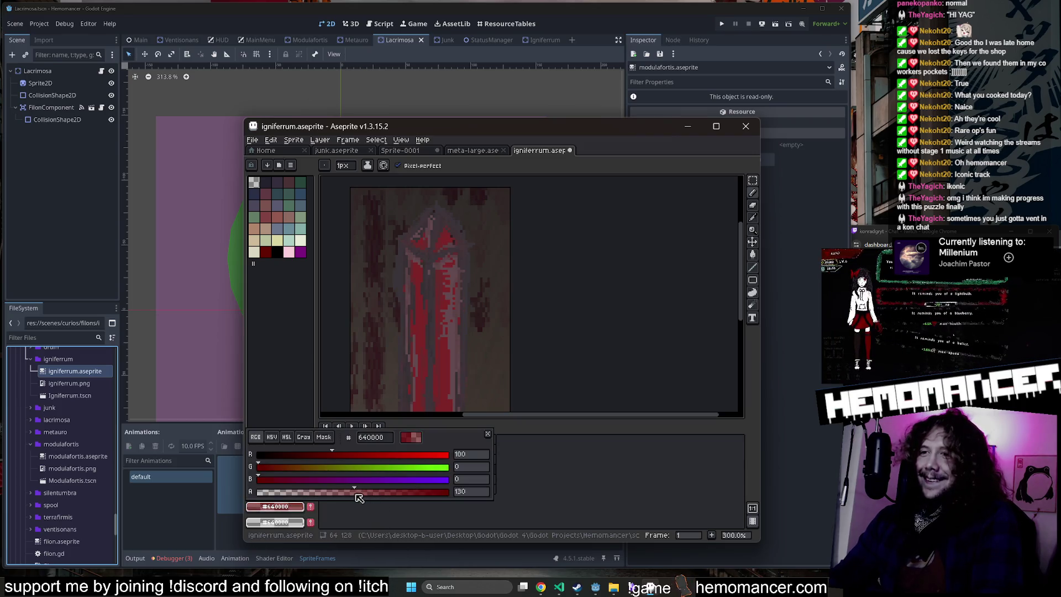
{"action": "key", "text": "Escape"}
{"action": "key", "text": "plus"}
{"action": "key", "text": "plus"}
{"action": "key", "text": "plus"}
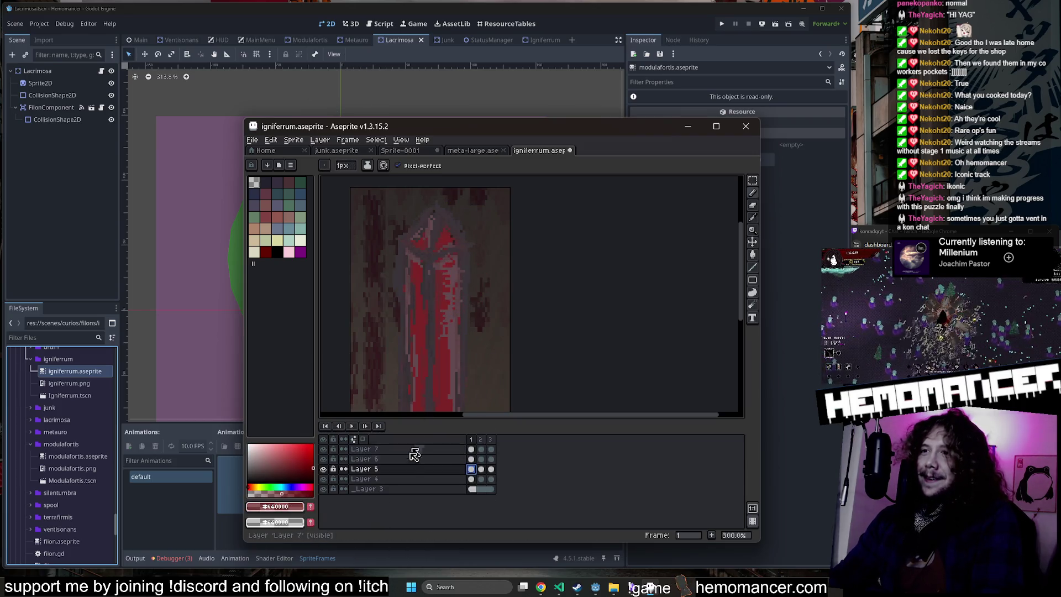
{"action": "key", "text": "g"}
{"action": "left_click", "coordinate": [455, 279]}
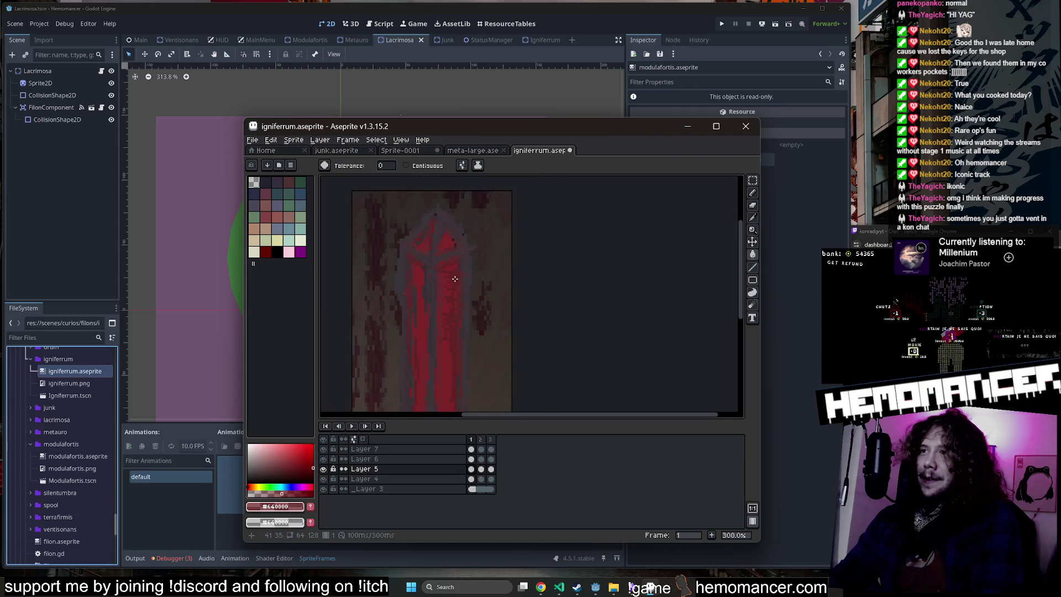
Step: Enlarge the canvas area and Aseprite window, then play the crystal animation to review it
{"action": "scroll", "coordinate": [501, 298], "scroll_direction": "down", "scroll_amount": 3}
{"action": "scroll", "coordinate": [498, 285], "scroll_direction": "left", "scroll_amount": 1}
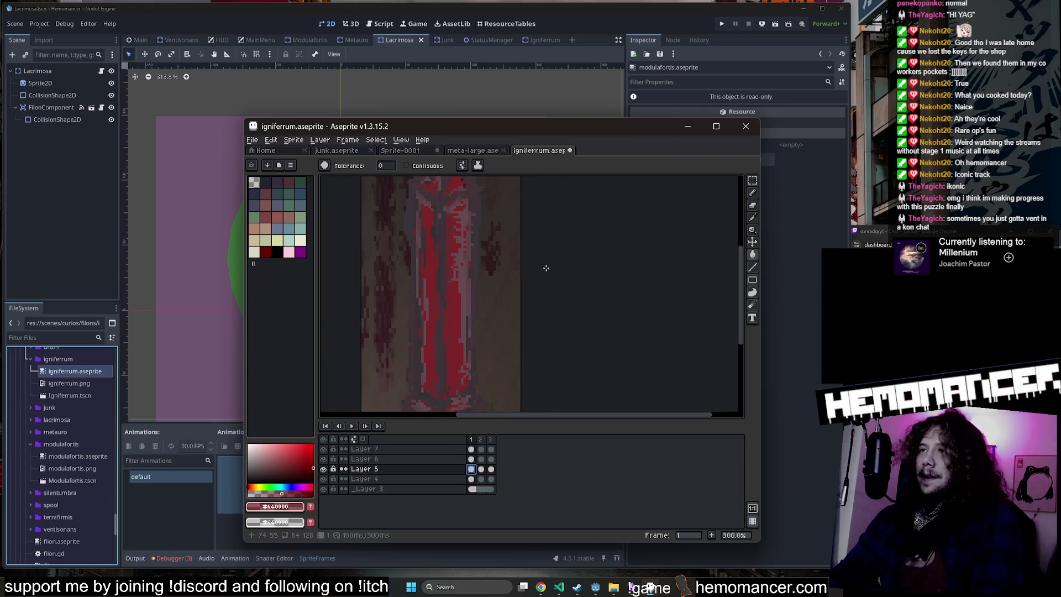
{"action": "mouse_move", "coordinate": [580, 420]}
{"action": "left_mouse_down"}
{"action": "mouse_move", "coordinate": [581, 454]}
{"action": "mouse_move", "coordinate": [606, 470]}
{"action": "left_mouse_up"}
{"action": "scroll", "coordinate": [570, 371], "scroll_direction": "down", "scroll_amount": 1}
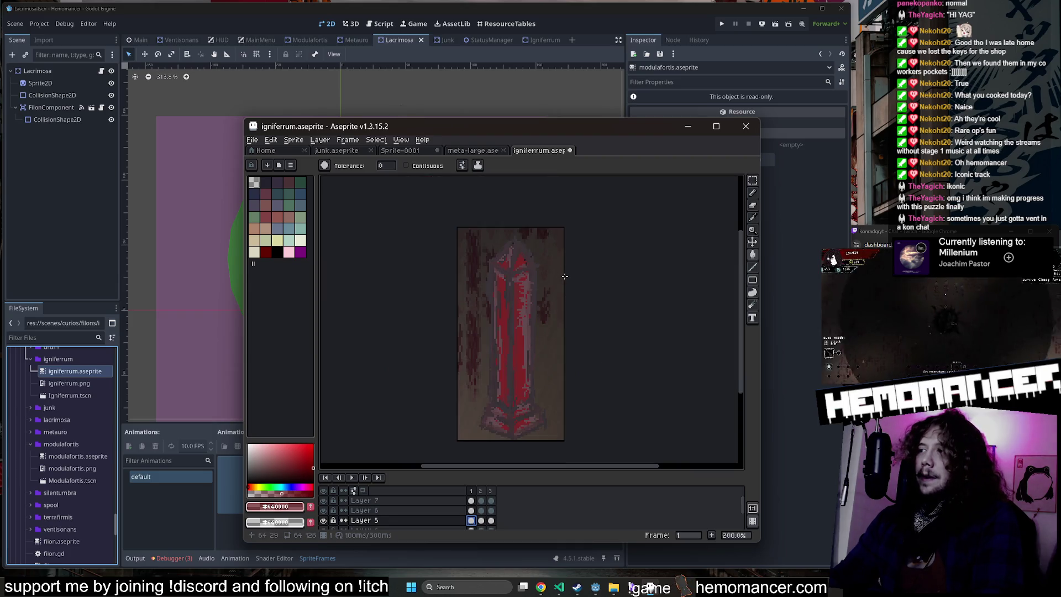
{"action": "left_click_drag", "start_coordinate": [761, 120], "coordinate": [770, 63]}
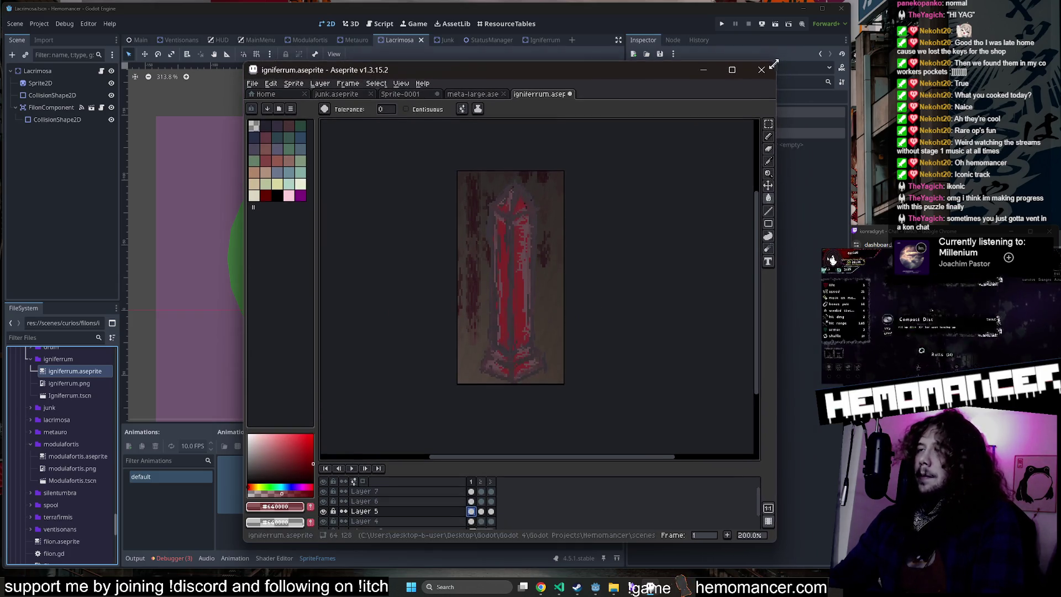
{"action": "scroll", "coordinate": [601, 221], "scroll_direction": "up", "scroll_amount": 1}
{"action": "left_click_drag", "start_coordinate": [601, 220], "coordinate": [610, 191]}
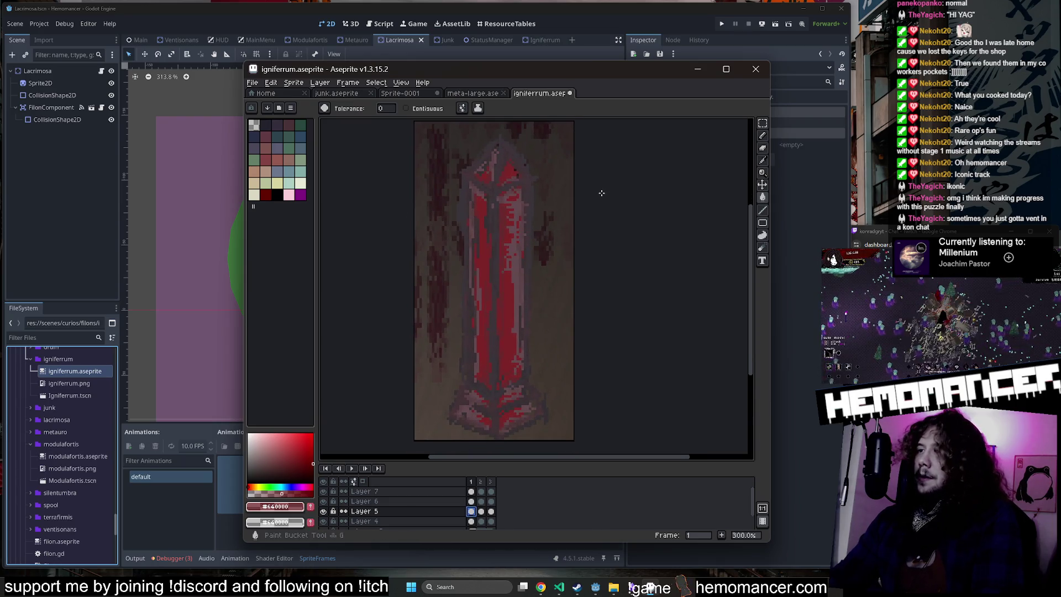
{"action": "key", "text": "Return"}
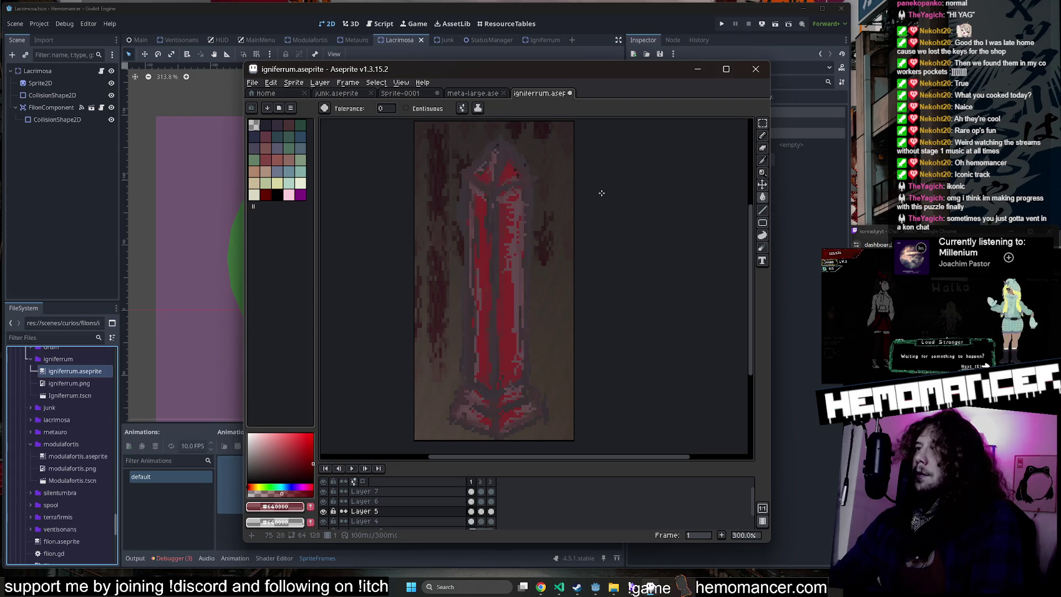
{"action": "key", "text": "Right"}
{"action": "key", "text": "Right"}
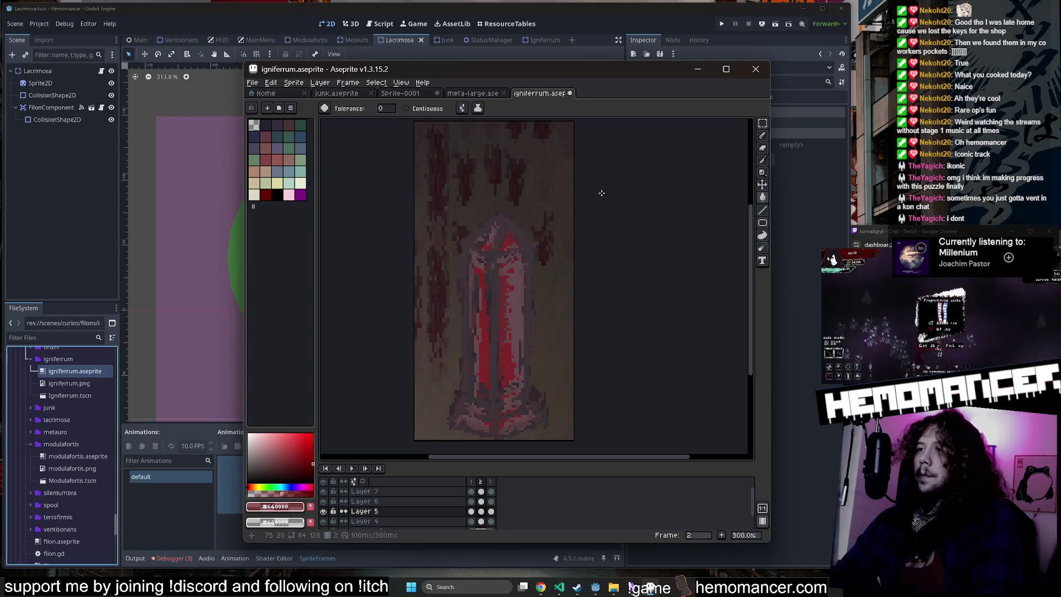
Step: Redo frame 3's fill, darkening its bright red crystal face with the translucent dark red
{"action": "scroll", "coordinate": [601, 193], "scroll_direction": "up", "scroll_amount": 3}
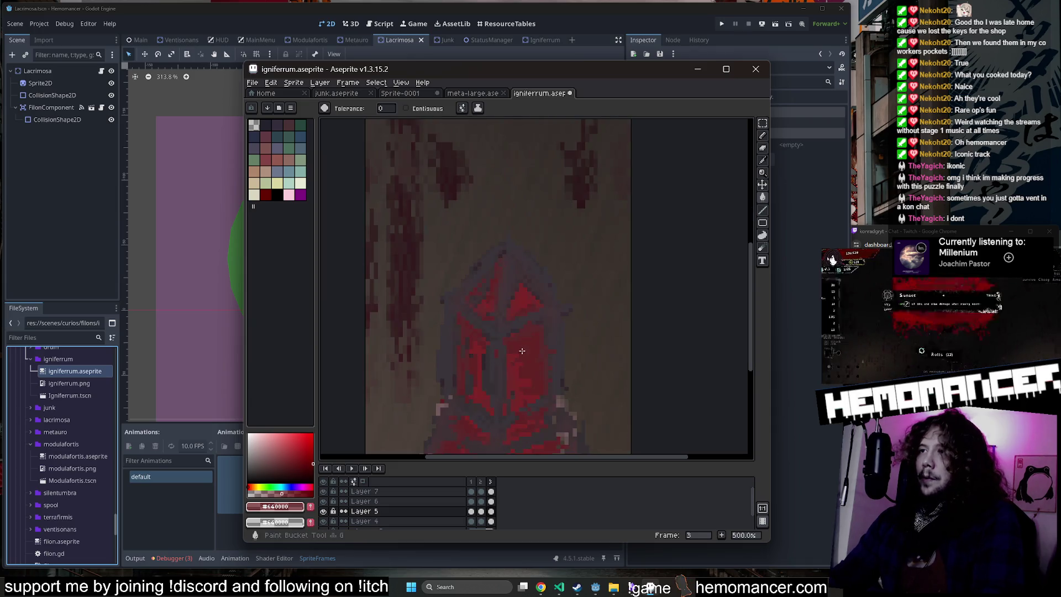
{"action": "scroll", "coordinate": [563, 367], "scroll_direction": "down", "scroll_amount": 4}
{"action": "scroll", "coordinate": [563, 367], "scroll_direction": "up", "scroll_amount": 2}
{"action": "key", "text": "ctrl+z"}
{"action": "key", "text": "b"}
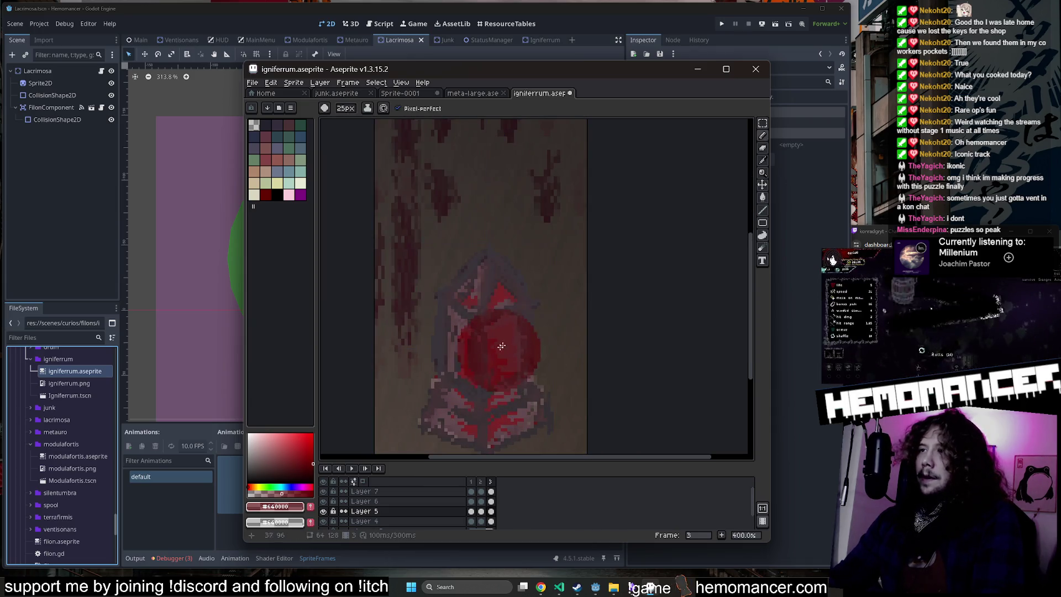
{"action": "left_click", "coordinate": [292, 506]}
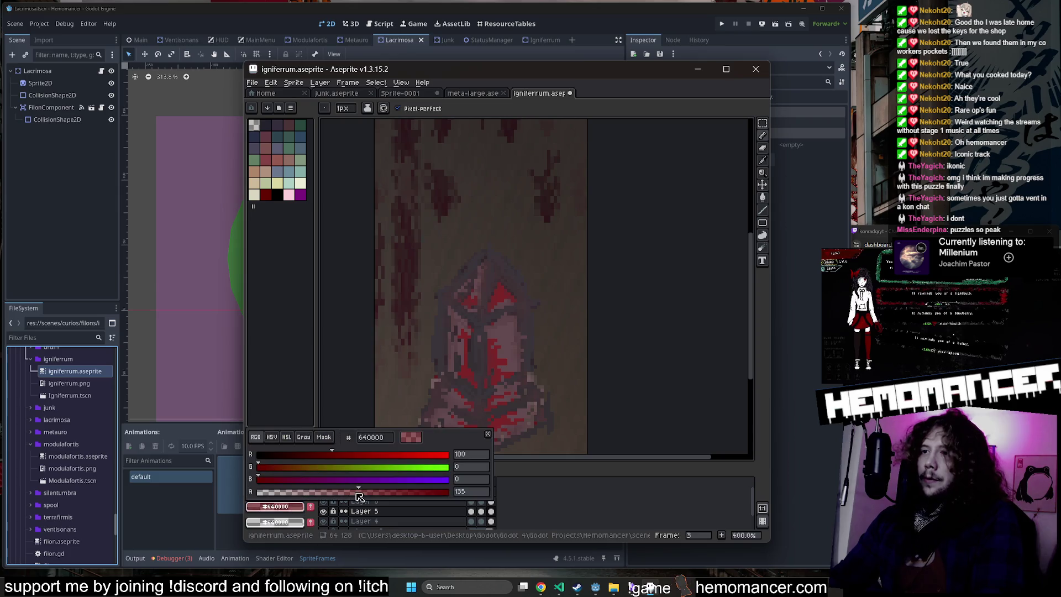
{"action": "key", "text": "g"}
{"action": "left_click", "coordinate": [510, 345]}
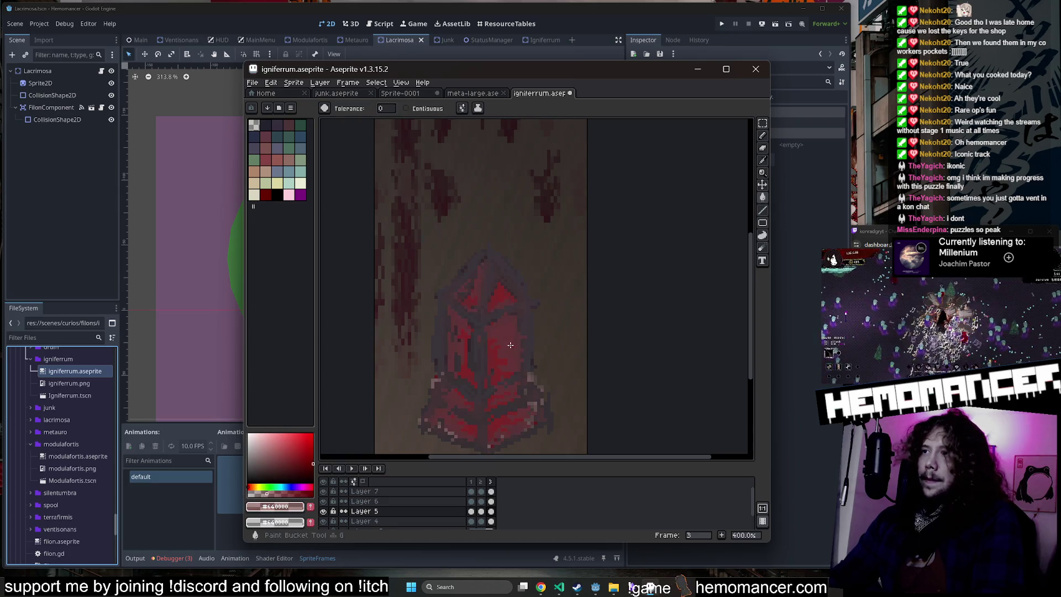
{"action": "scroll", "coordinate": [547, 314], "scroll_direction": "down", "scroll_amount": 1}
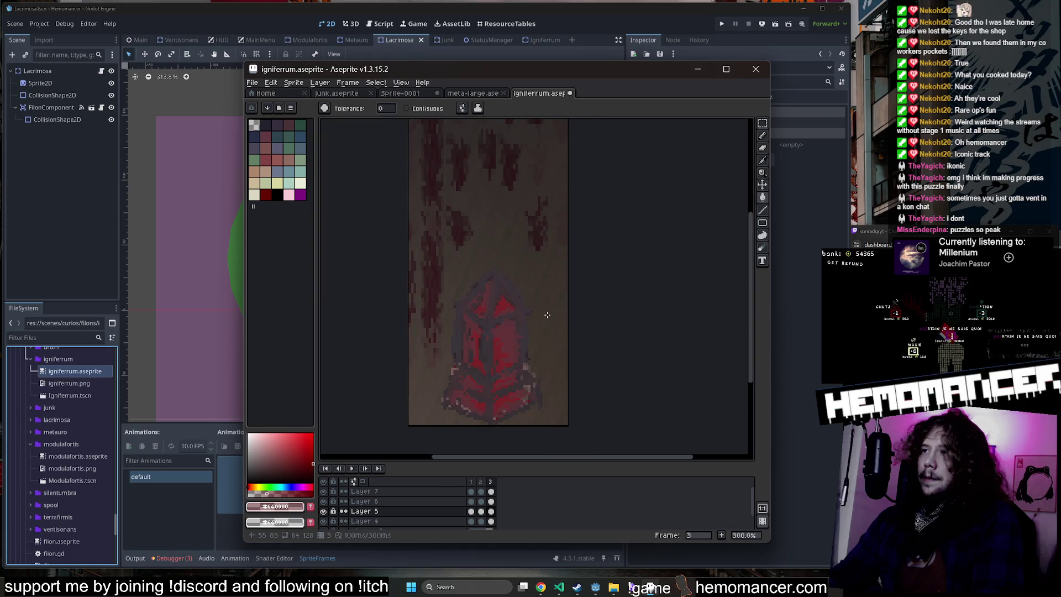
Step: On Layer 5, darken the bright red crystal areas on frames 2 and 1
{"action": "key", "text": "Left"}
{"action": "key", "text": "Down"}
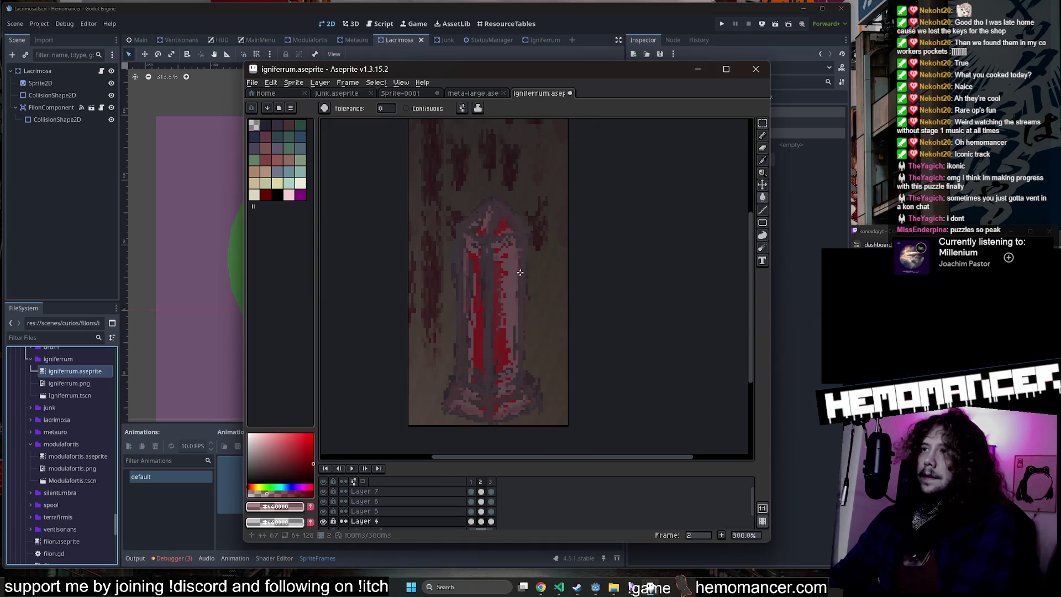
{"action": "key", "text": "Up"}
{"action": "left_click", "coordinate": [513, 270]}
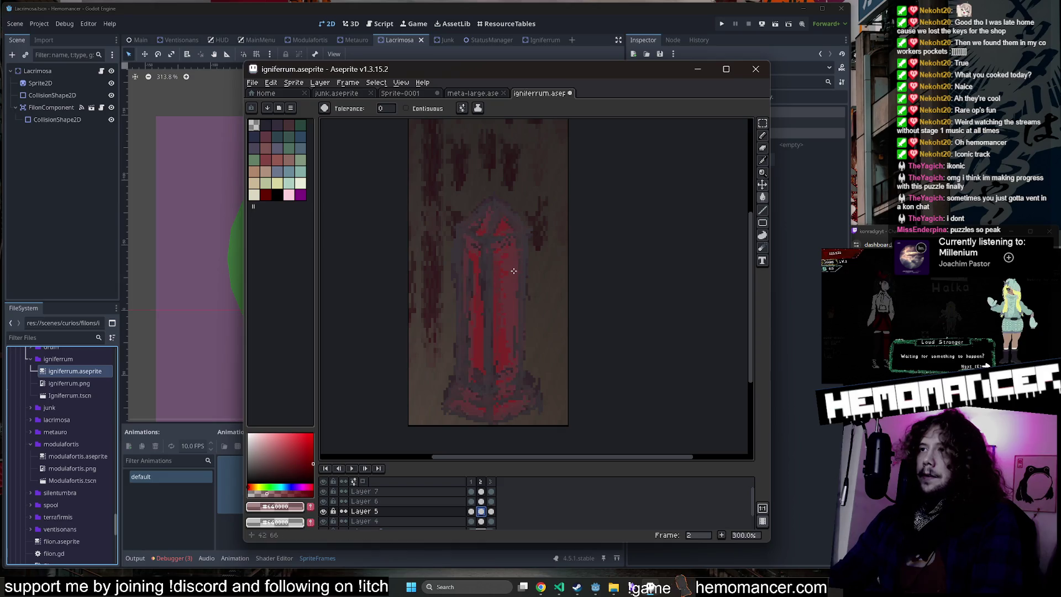
{"action": "key", "text": "Left"}
{"action": "left_click", "coordinate": [511, 269]}
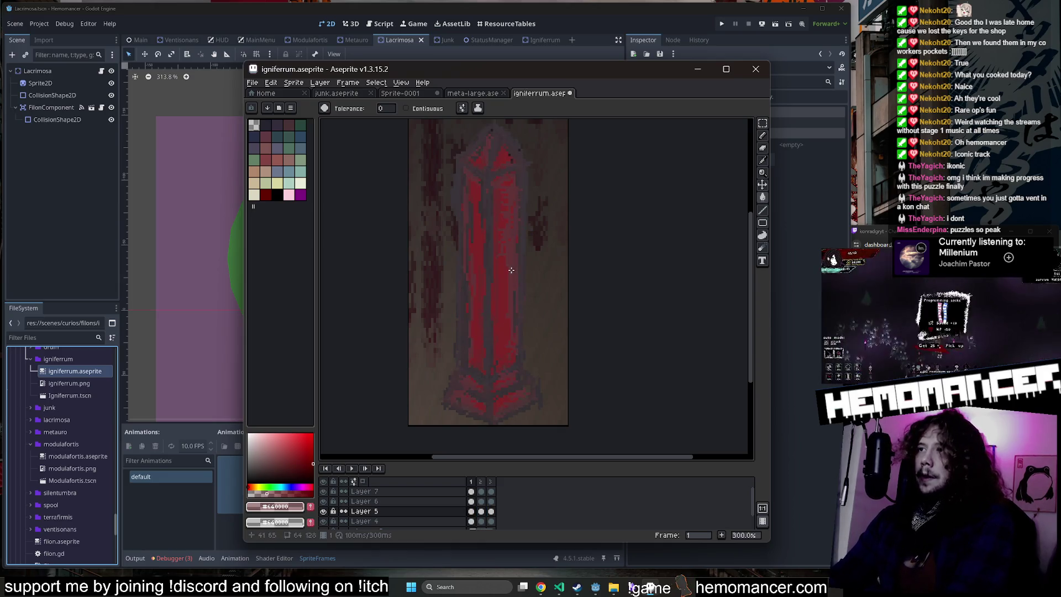
{"action": "key", "text": "Left"}
{"action": "key", "text": "Right"}
{"action": "key", "text": "Left"}
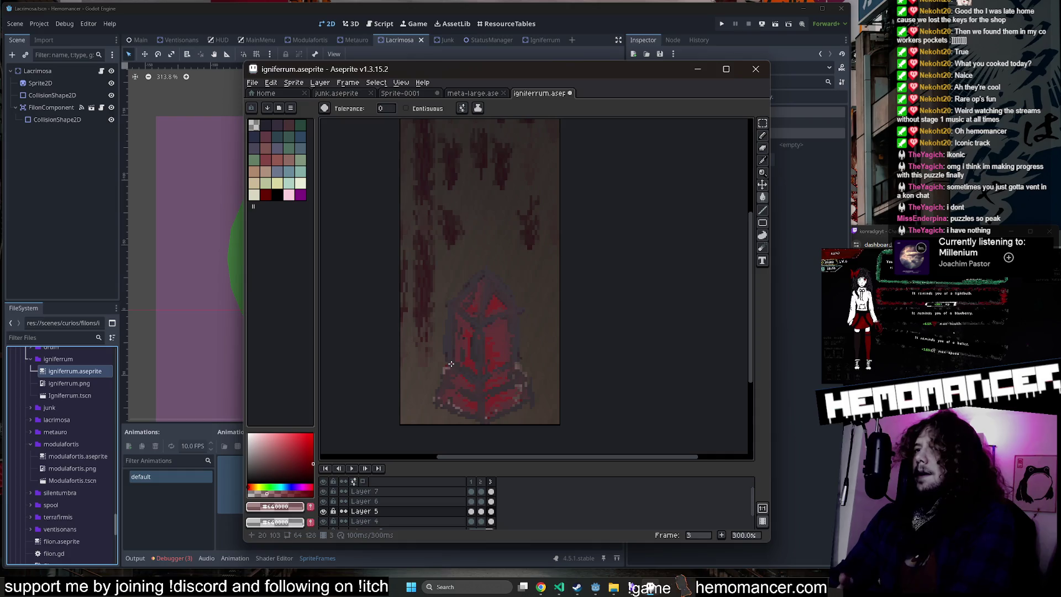
Step: Undo a stray dark red fill over frame 3's background and select Layer 7's cel
{"action": "scroll", "coordinate": [445, 367], "scroll_direction": "up", "scroll_amount": 2}
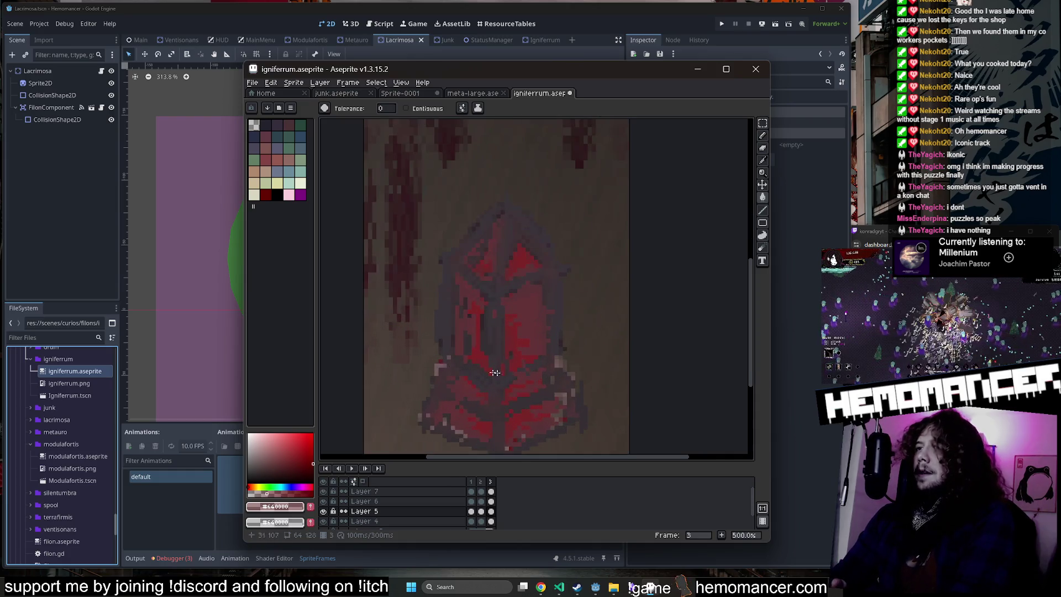
{"action": "left_click", "coordinate": [561, 365]}
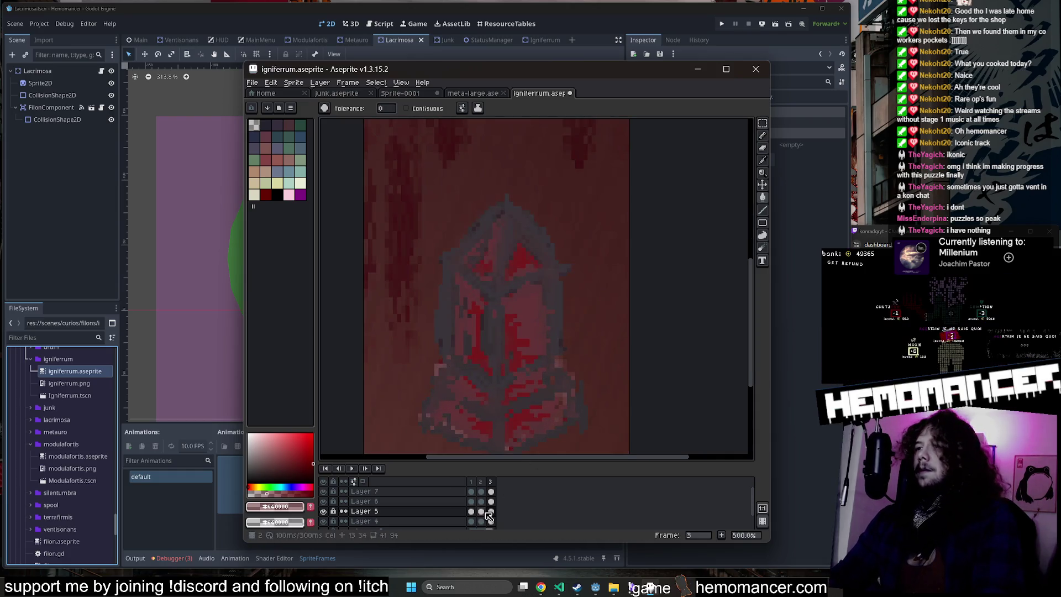
{"action": "key", "text": "ctrl+z"}
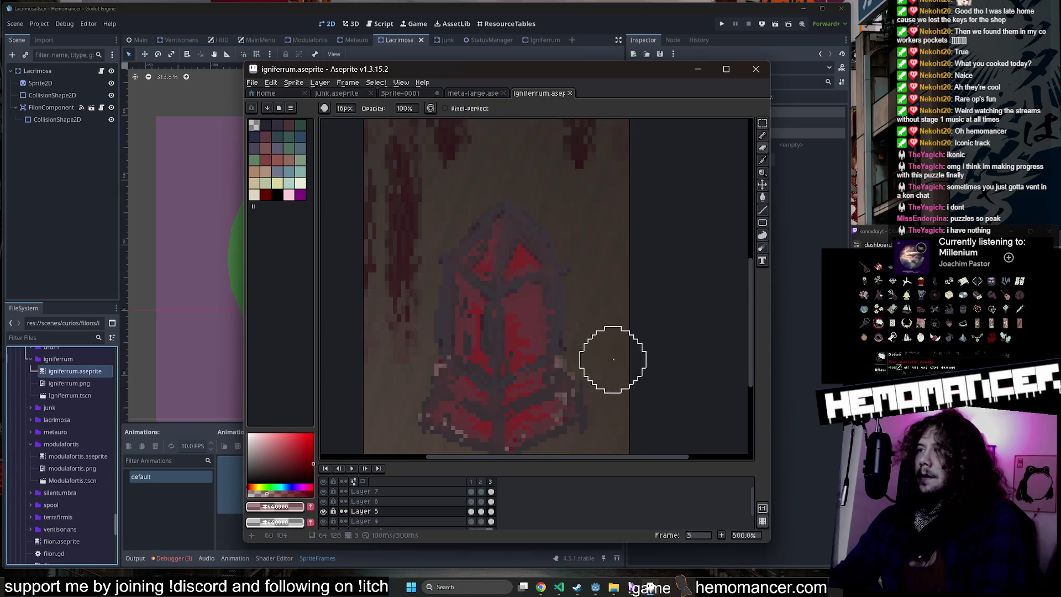
{"action": "scroll", "coordinate": [614, 359], "scroll_direction": "up", "scroll_amount": 3}
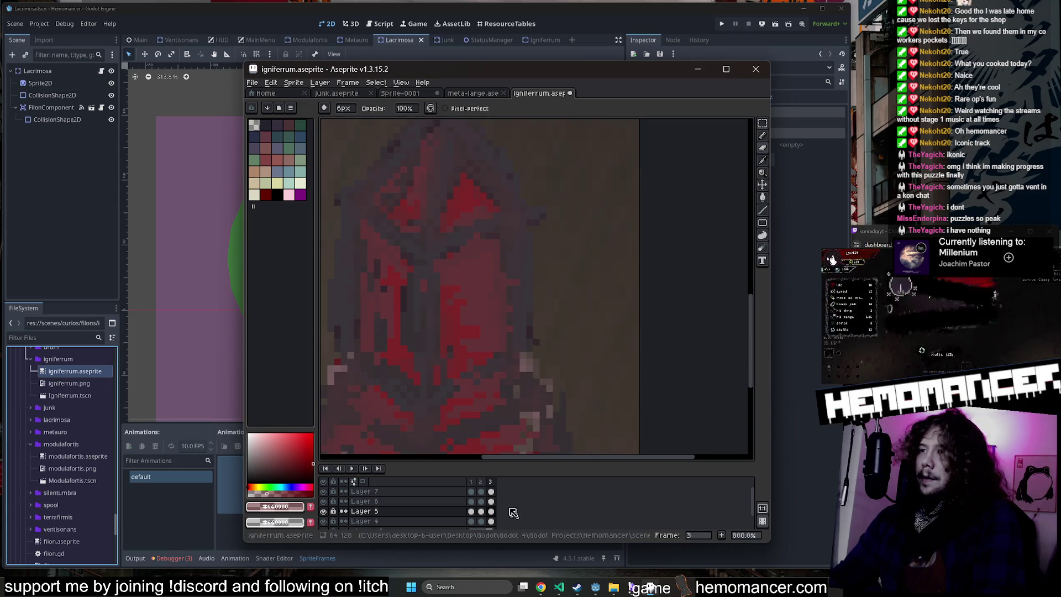
{"action": "left_click", "coordinate": [491, 492]}
{"action": "scroll", "coordinate": [567, 365], "scroll_direction": "down", "scroll_amount": 2}
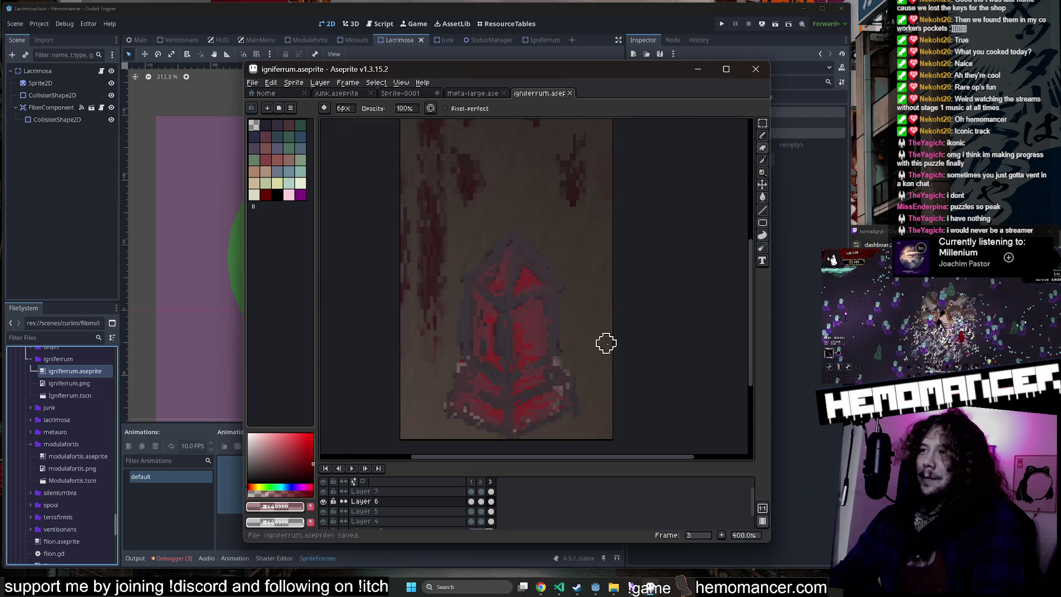
{"action": "scroll", "coordinate": [606, 343], "scroll_direction": "down", "scroll_amount": 2}
Step: Save igniferrum.aseprite, play the animation to check it, and close Aseprite
{"action": "key", "text": "ctrl+s"}
{"action": "key", "text": "Return"}
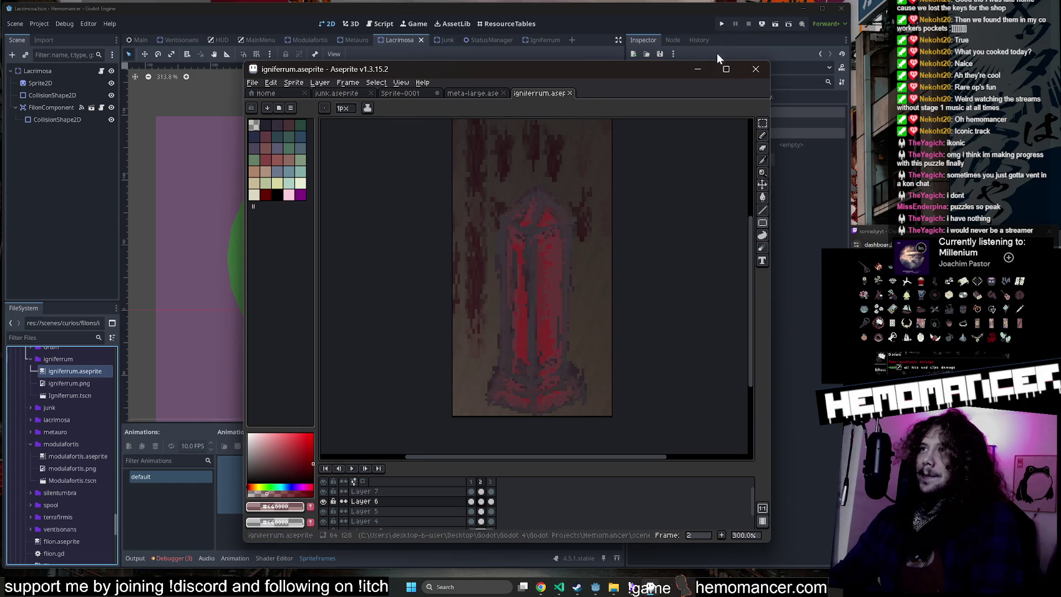
{"action": "left_click", "coordinate": [746, 71]}
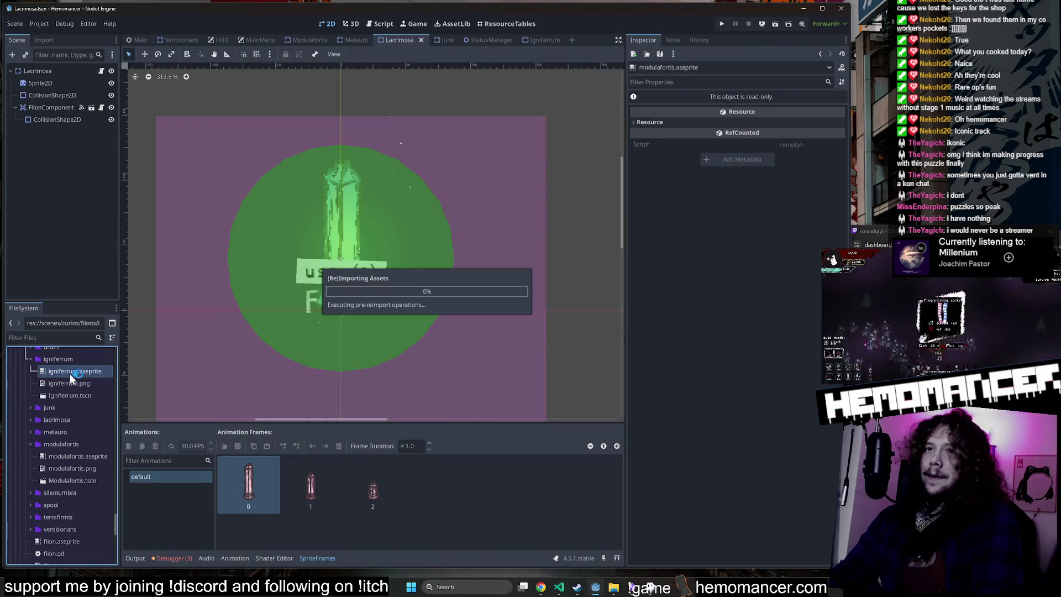
Step: Assign igniferrum.png as the Lacrimosa Sprite2D's texture
{"action": "left_click", "coordinate": [49, 83]}
{"action": "left_click", "coordinate": [51, 108]}
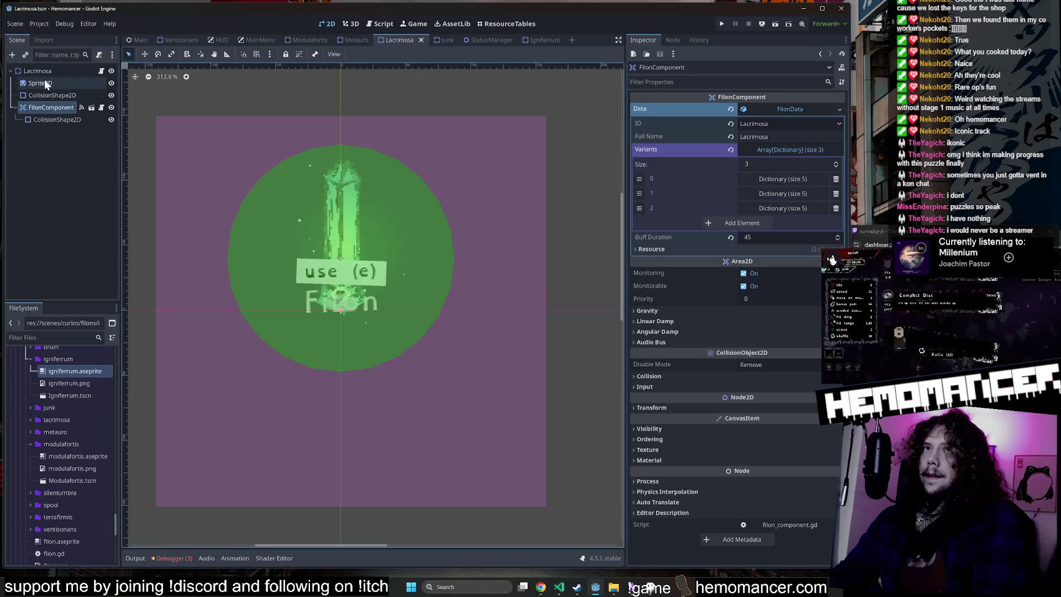
{"action": "left_click", "coordinate": [45, 83]}
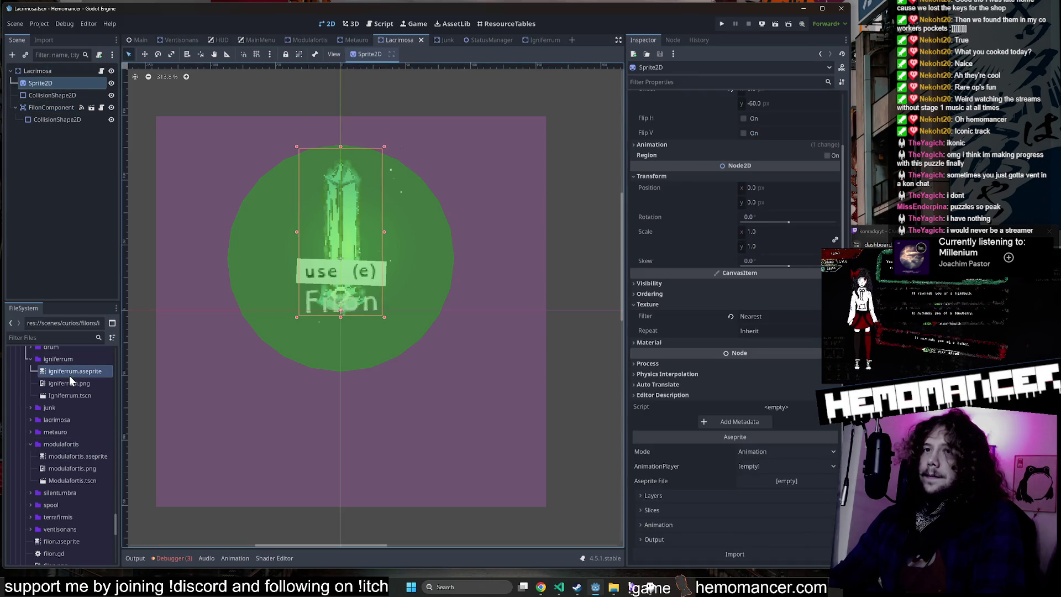
{"action": "mouse_move", "coordinate": [72, 380]}
{"action": "left_mouse_down"}
{"action": "mouse_move", "coordinate": [807, 97]}
{"action": "mouse_move", "coordinate": [788, 85]}
{"action": "mouse_move", "coordinate": [784, 110]}
{"action": "left_mouse_up"}
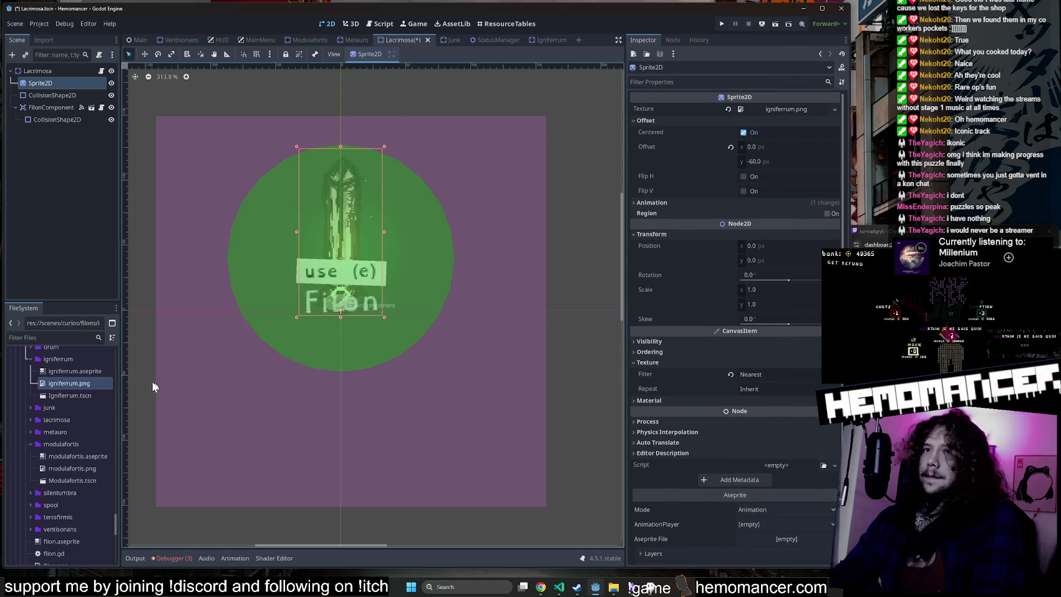
Step: Reimport igniferrum.aseprite via Aseprite, recentre the sprite, and start an F5 debug run
{"action": "right_click", "coordinate": [84, 369]}
{"action": "left_click", "coordinate": [167, 560]}
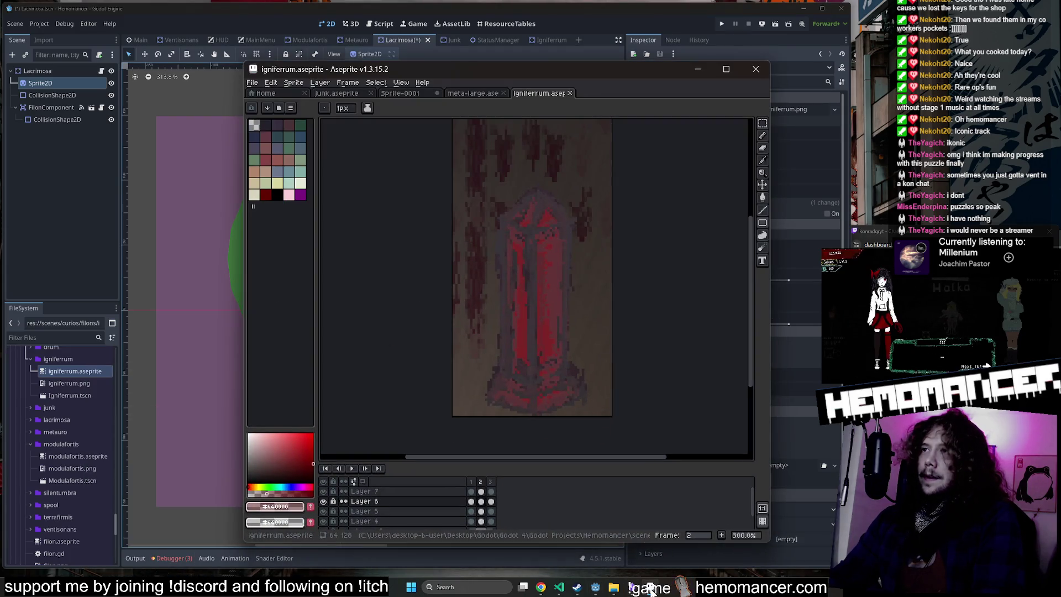
{"action": "left_click", "coordinate": [641, 587]}
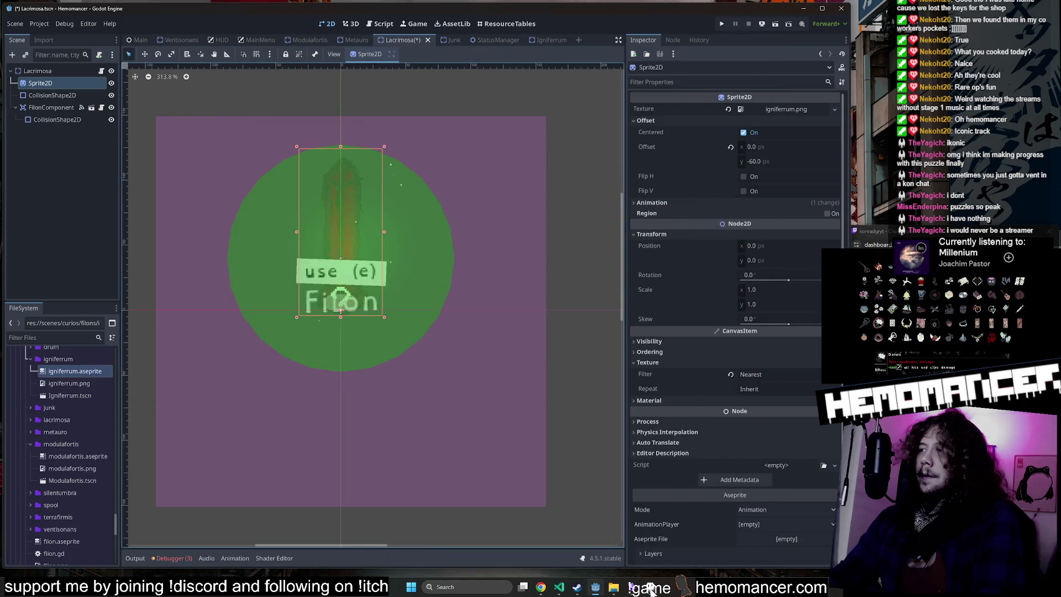
{"action": "left_click", "coordinate": [651, 589]}
{"action": "left_click", "coordinate": [650, 588]}
{"action": "left_click_drag", "start_coordinate": [575, 421], "coordinate": [614, 440]}
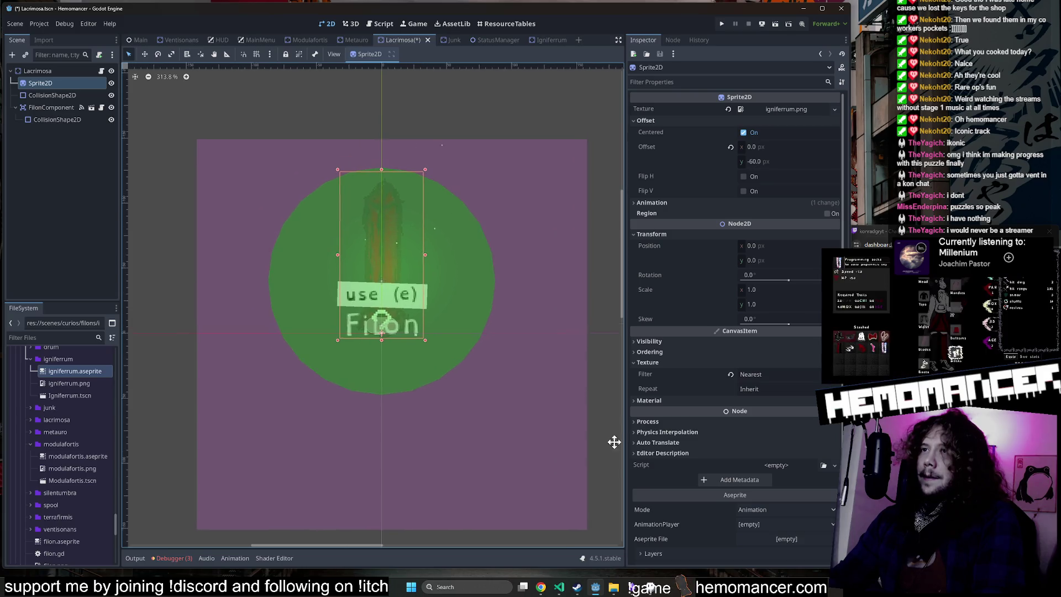
{"action": "scroll", "coordinate": [421, 264], "scroll_direction": "up", "scroll_amount": 4}
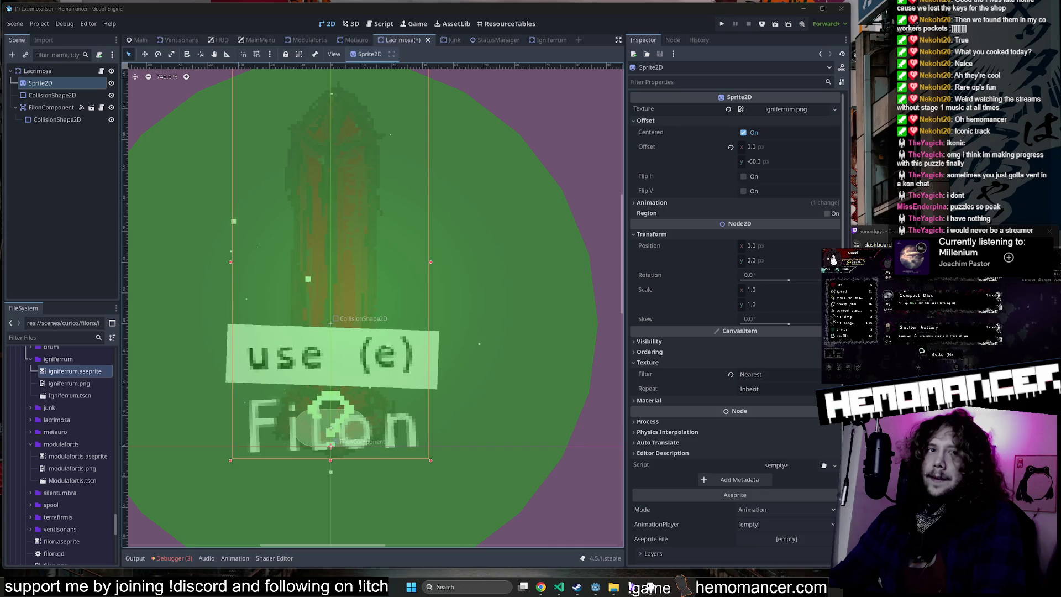
{"action": "scroll", "coordinate": [480, 376], "scroll_direction": "down", "scroll_amount": 3}
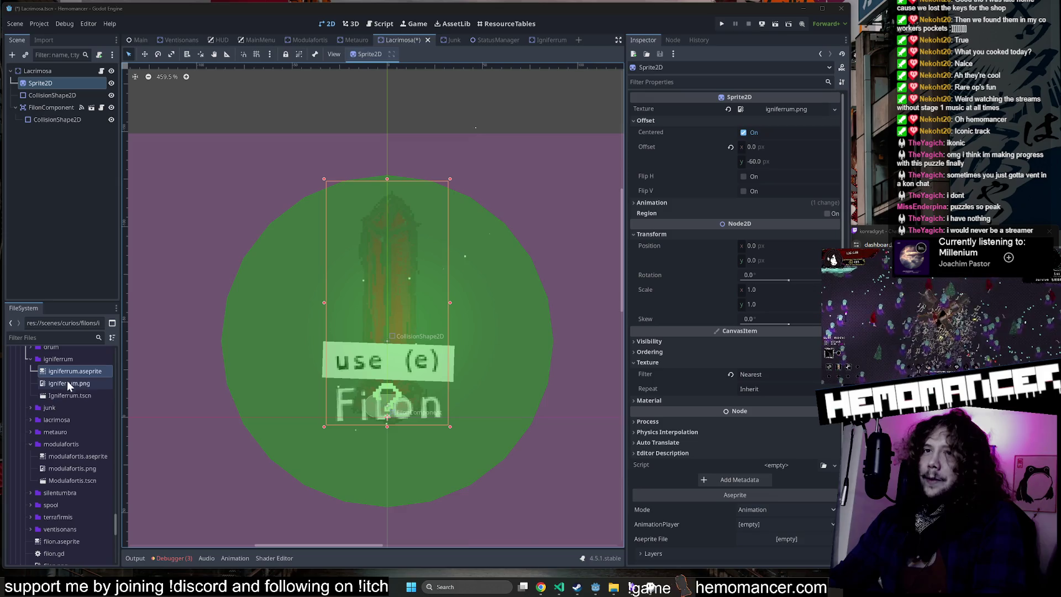
{"action": "scroll", "coordinate": [209, 109], "scroll_direction": "down", "scroll_amount": 1}
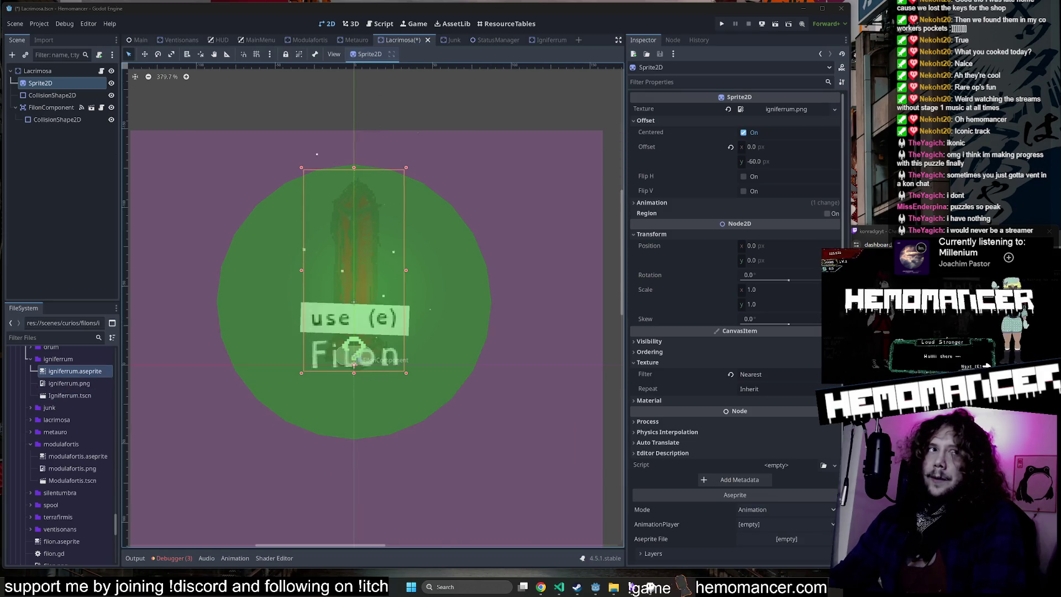
{"action": "key", "text": "F5"}
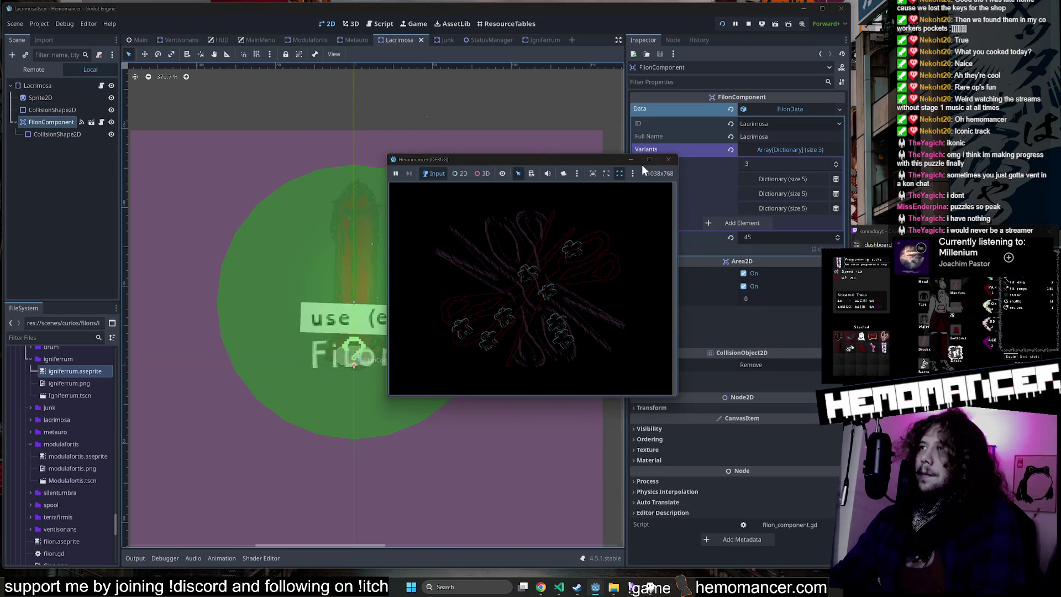
Step: Maximise the game window, start the game, and launch a new map run from the signpole
{"action": "left_click", "coordinate": [649, 160]}
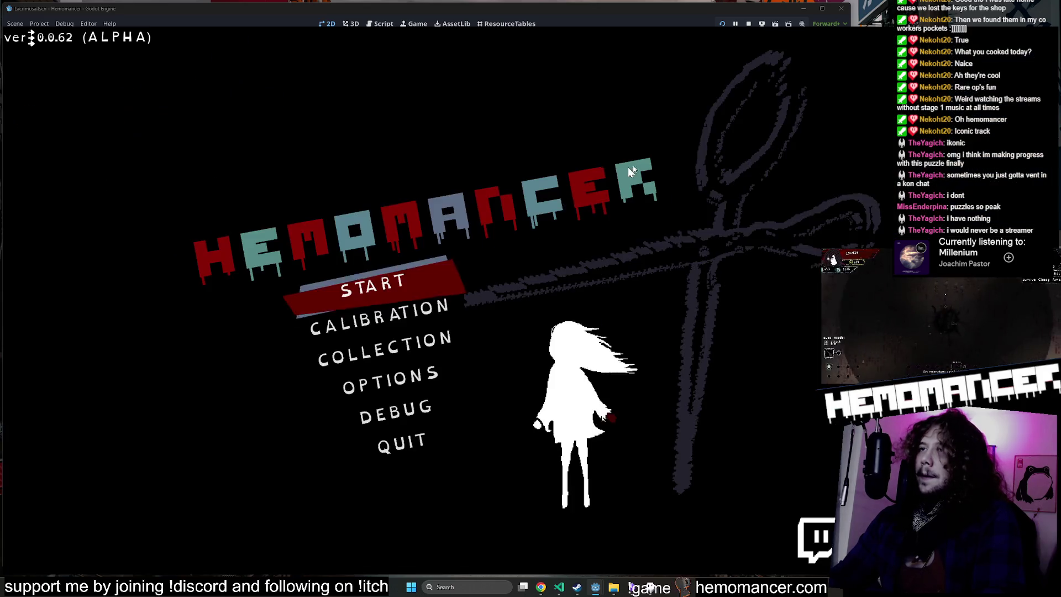
{"action": "left_click", "coordinate": [389, 288]}
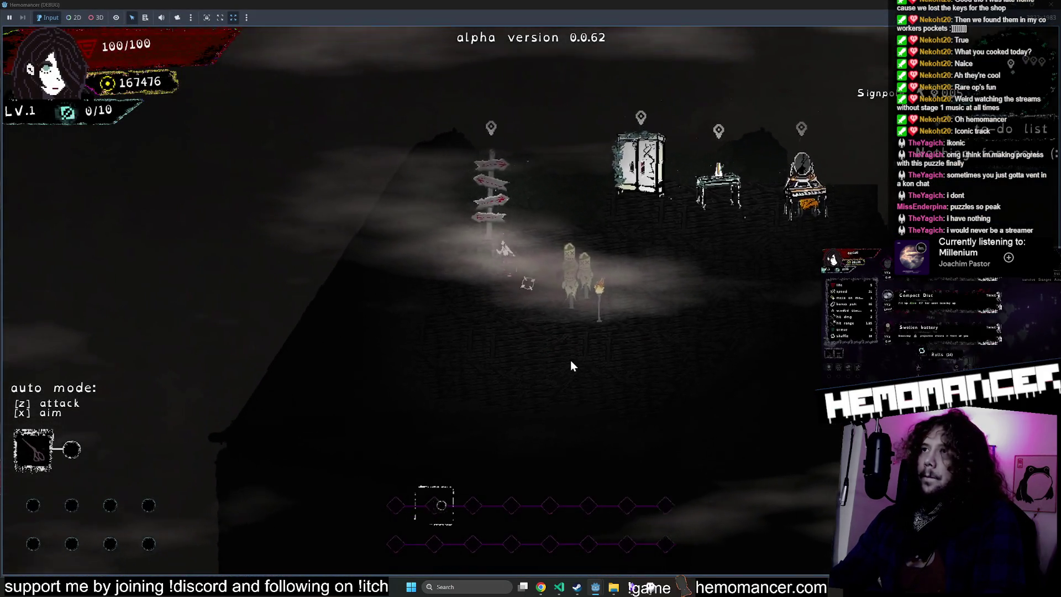
{"action": "key", "text": "e"}
{"action": "left_click", "coordinate": [562, 366]}
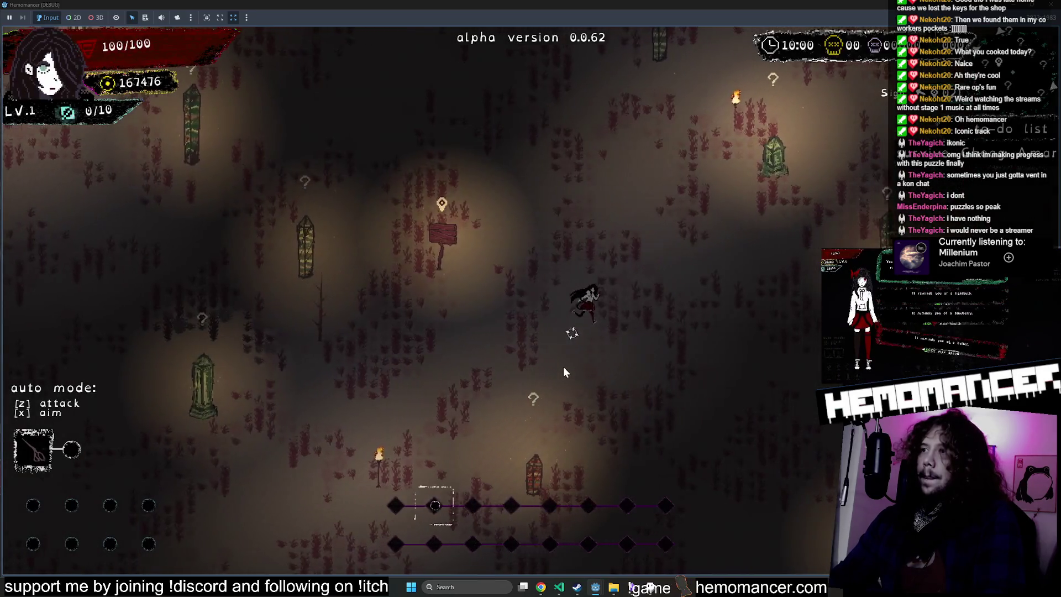
Step: Walk past Elongated Modulafortis to Worn Lacrimosa, fight enemies, and pick the Broken Lock upgrade
{"action": "key", "text": "w"}
{"action": "key", "text": "d"}
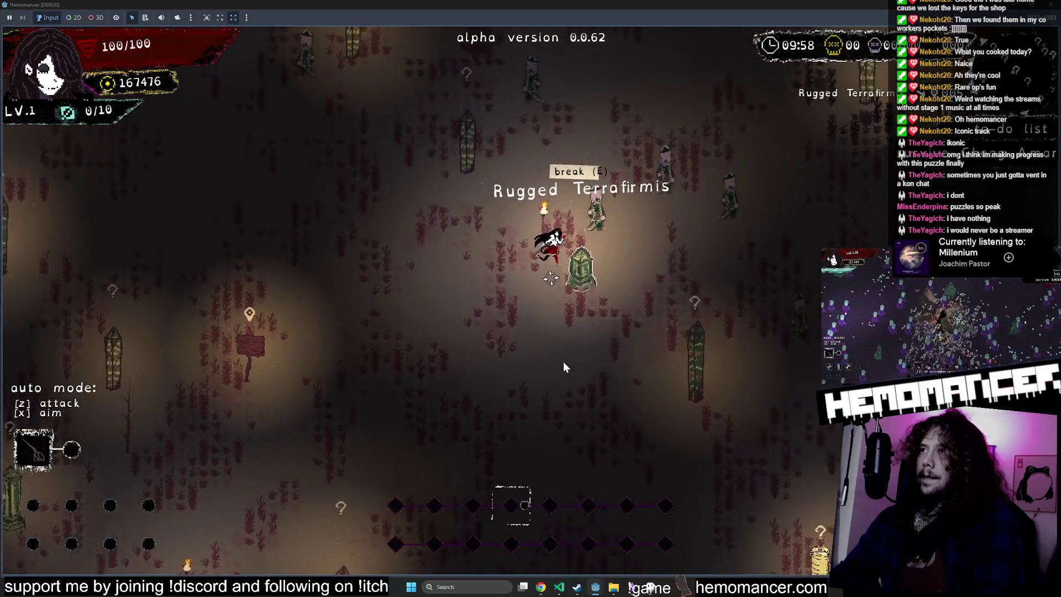
{"action": "key", "text": "w"}
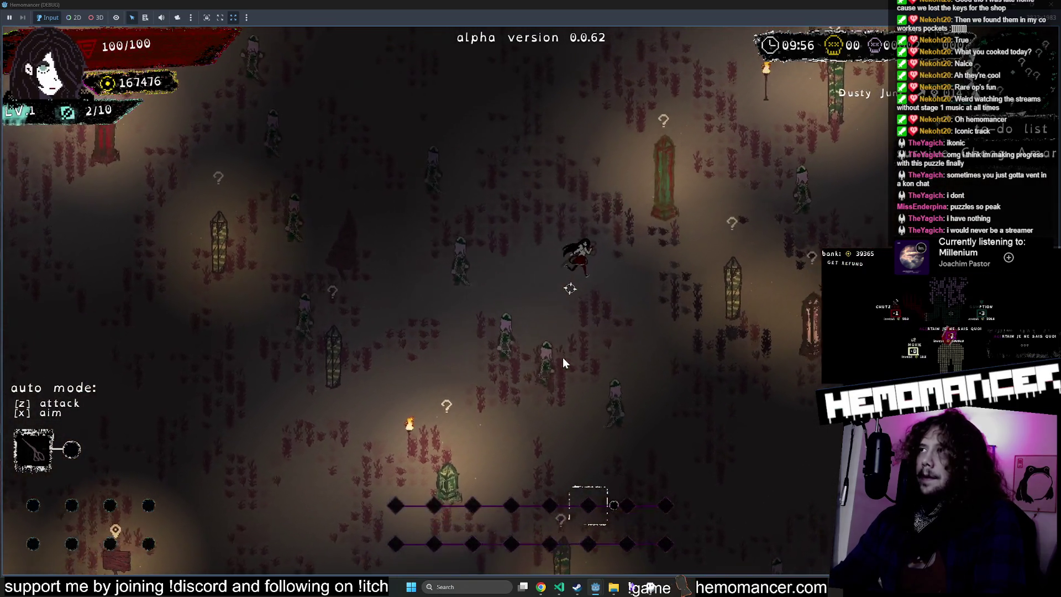
{"action": "key", "text": "w"}
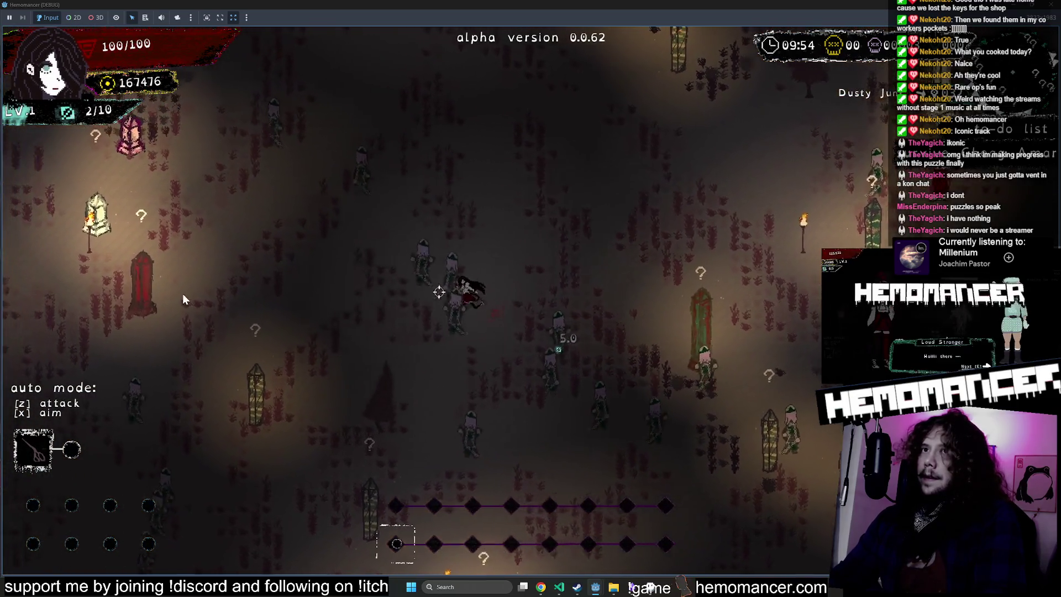
{"action": "key", "text": "a"}
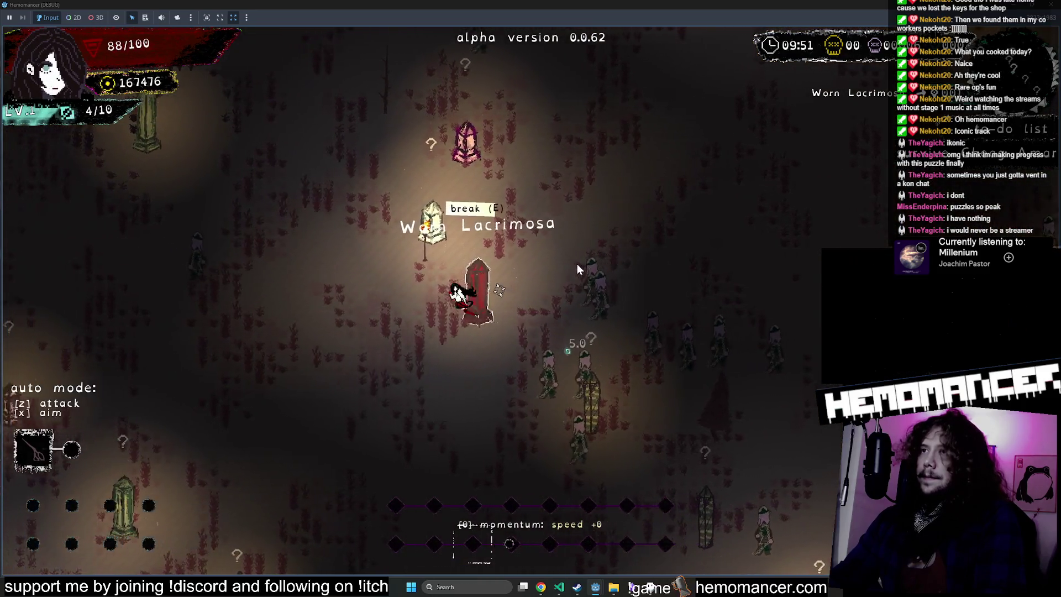
{"action": "key", "text": "a"}
{"action": "key", "text": "s"}
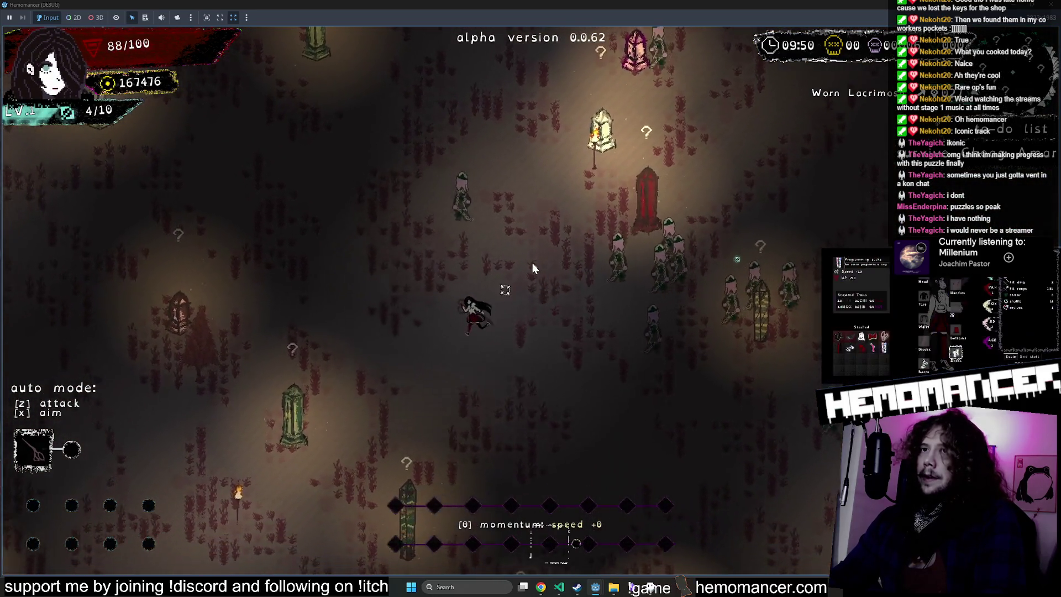
{"action": "key", "text": "a"}
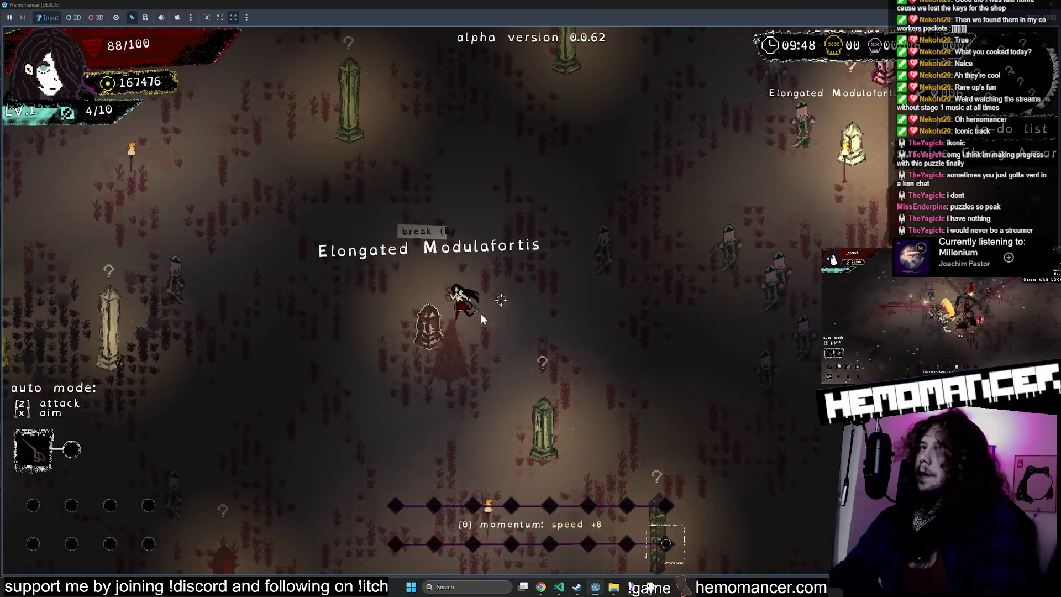
{"action": "key", "text": "a"}
{"action": "key", "text": "s"}
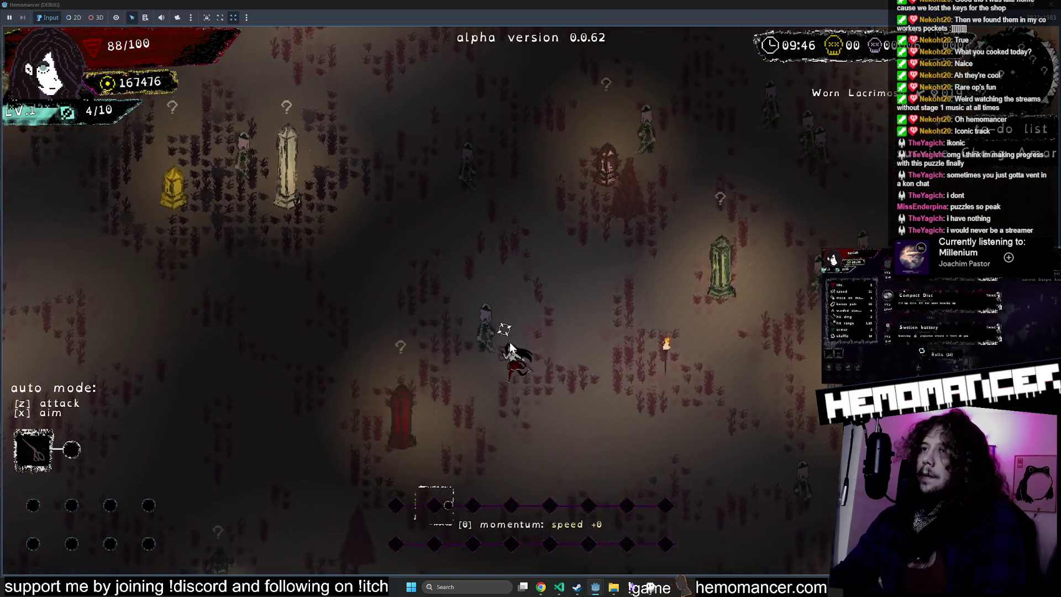
{"action": "key", "text": "a"}
{"action": "key", "text": "s"}
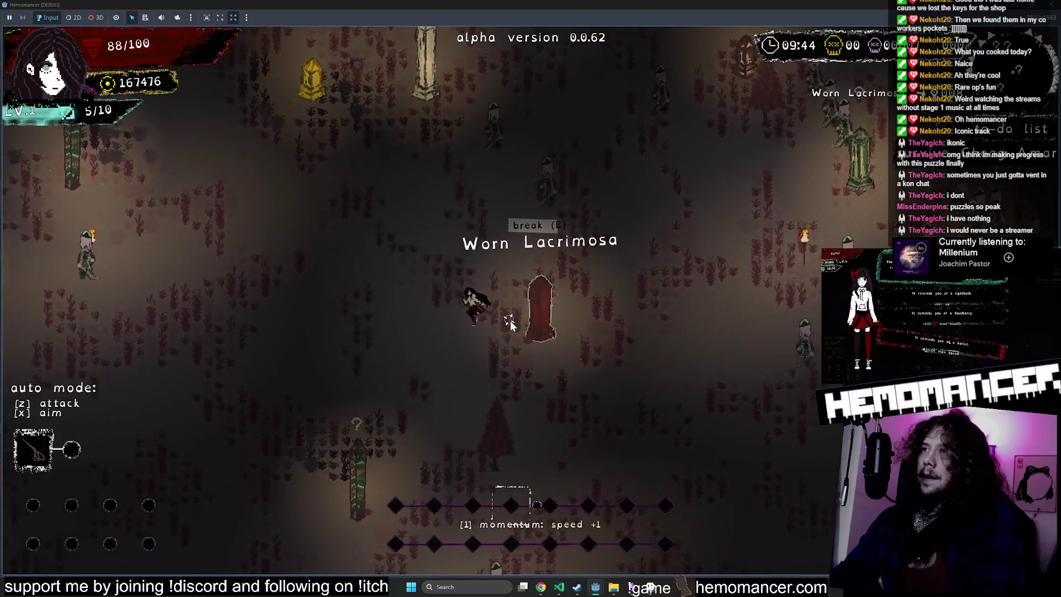
{"action": "key", "text": "d"}
{"action": "key", "text": "w"}
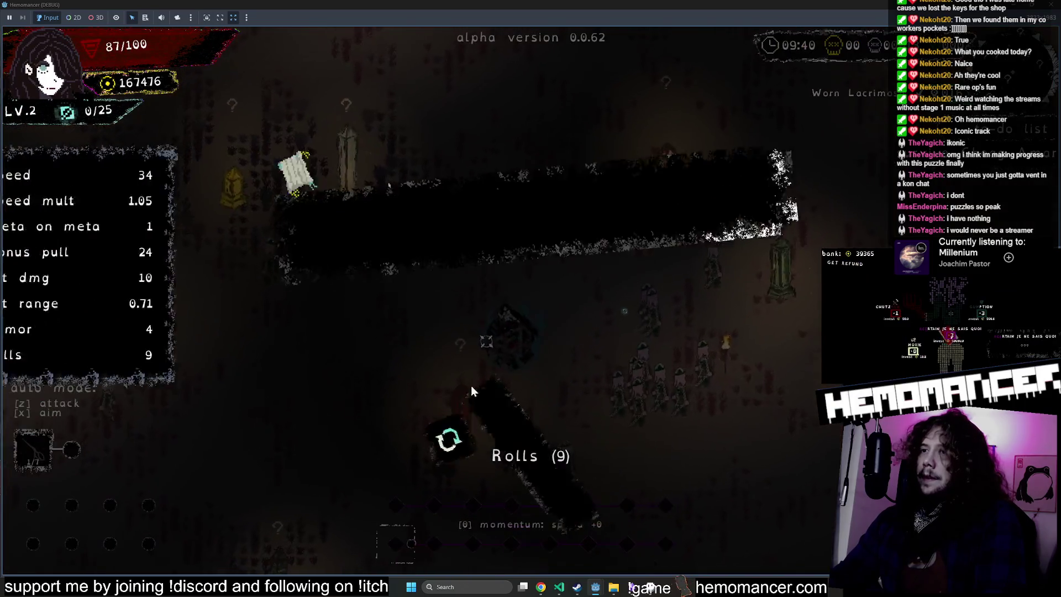
{"action": "left_click", "coordinate": [429, 366]}
Step: Move around the Hushed Cantilena curio collecting experience and choose a level-up reward
{"action": "key", "text": "s"}
{"action": "key", "text": "a"}
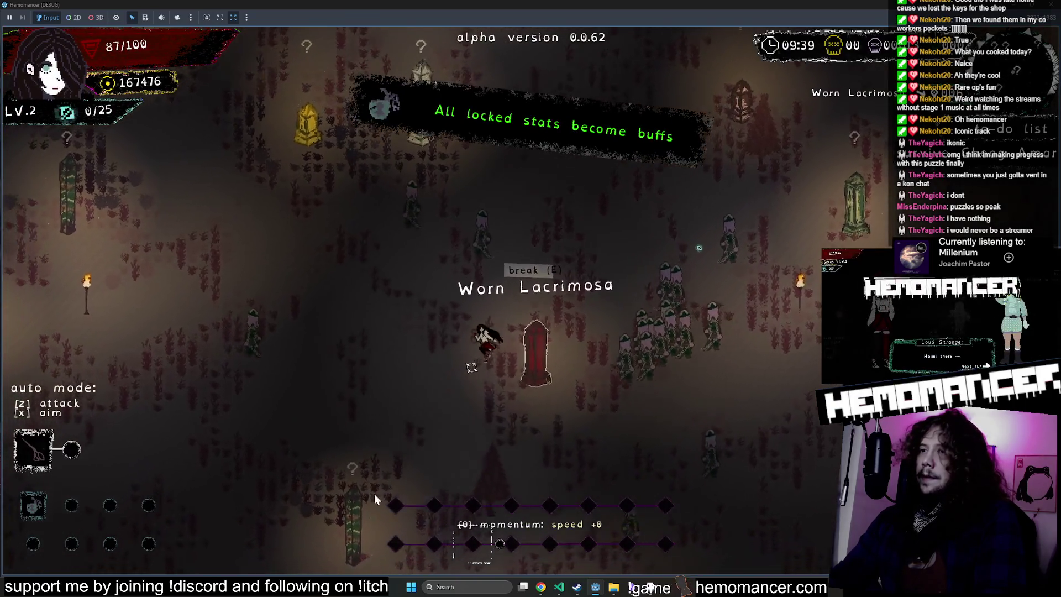
{"action": "key", "text": "s"}
{"action": "key", "text": "a"}
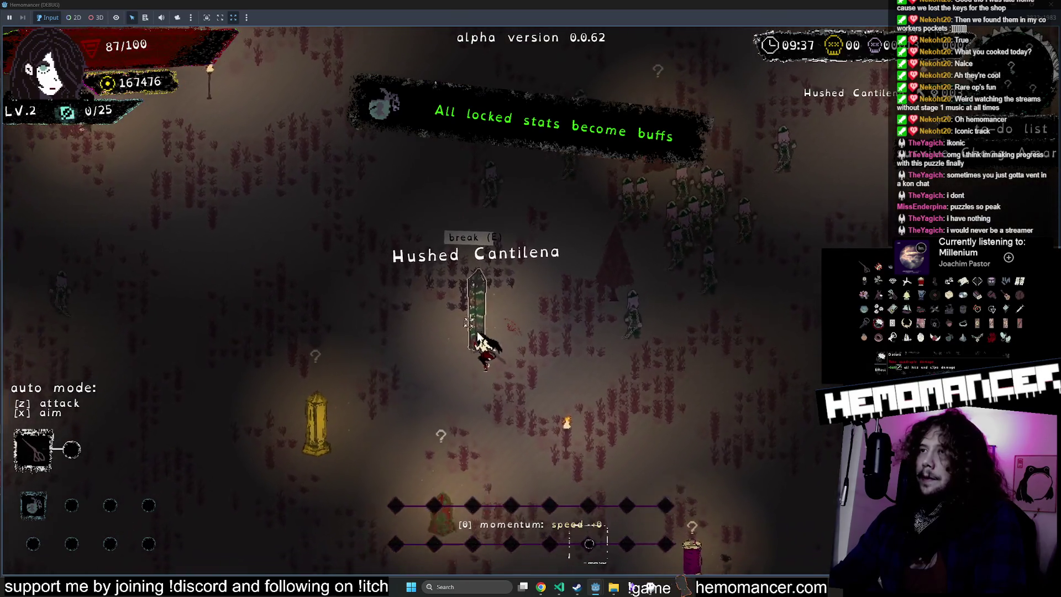
{"action": "key", "text": "w"}
{"action": "key", "text": "a"}
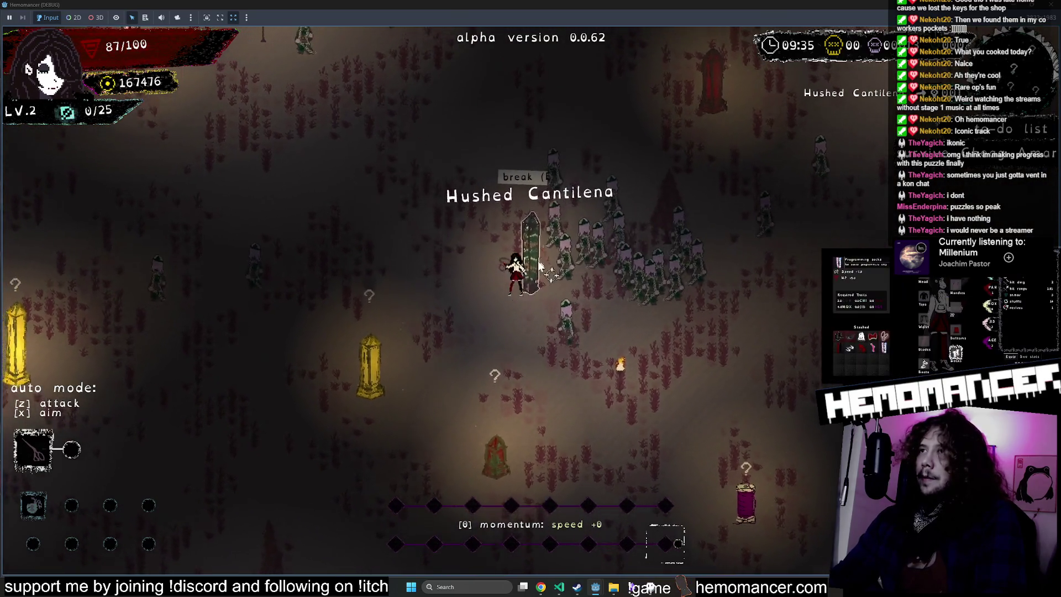
{"action": "key", "text": "d"}
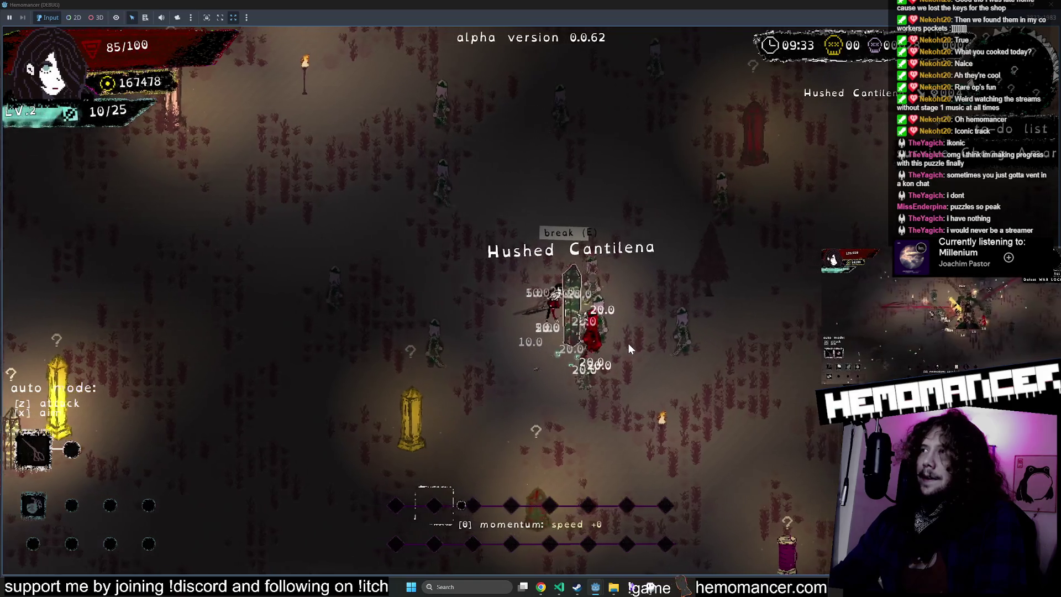
{"action": "key", "text": "a"}
{"action": "key", "text": "s"}
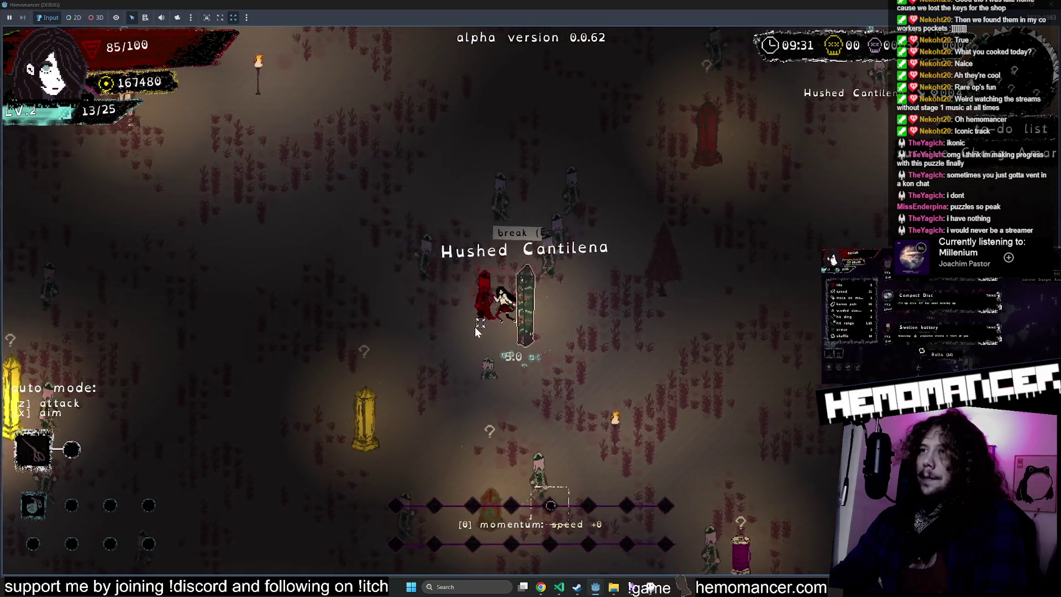
{"action": "key", "text": "d"}
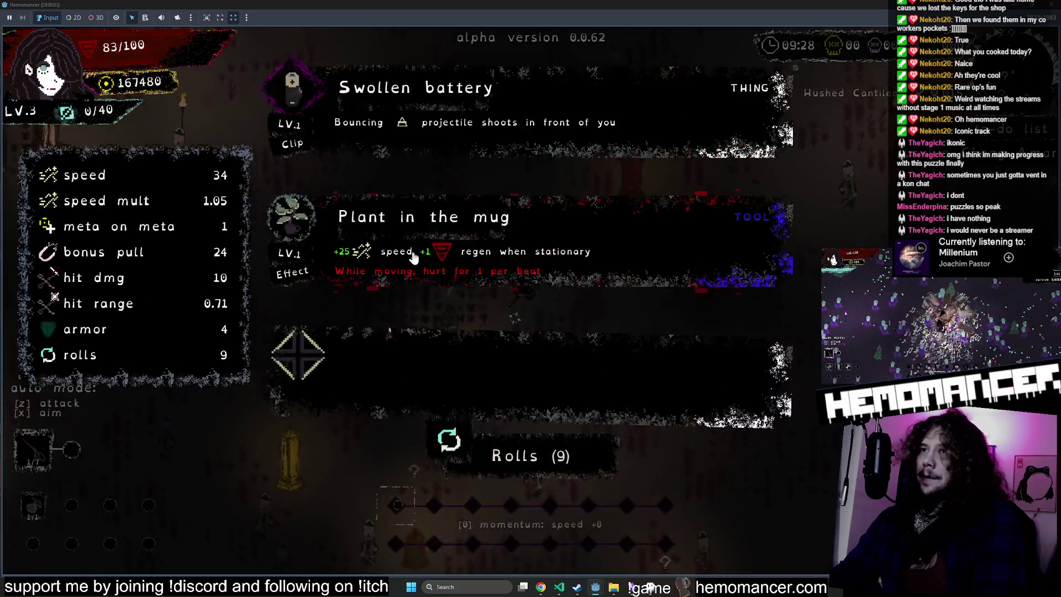
{"action": "left_click", "coordinate": [668, 189]}
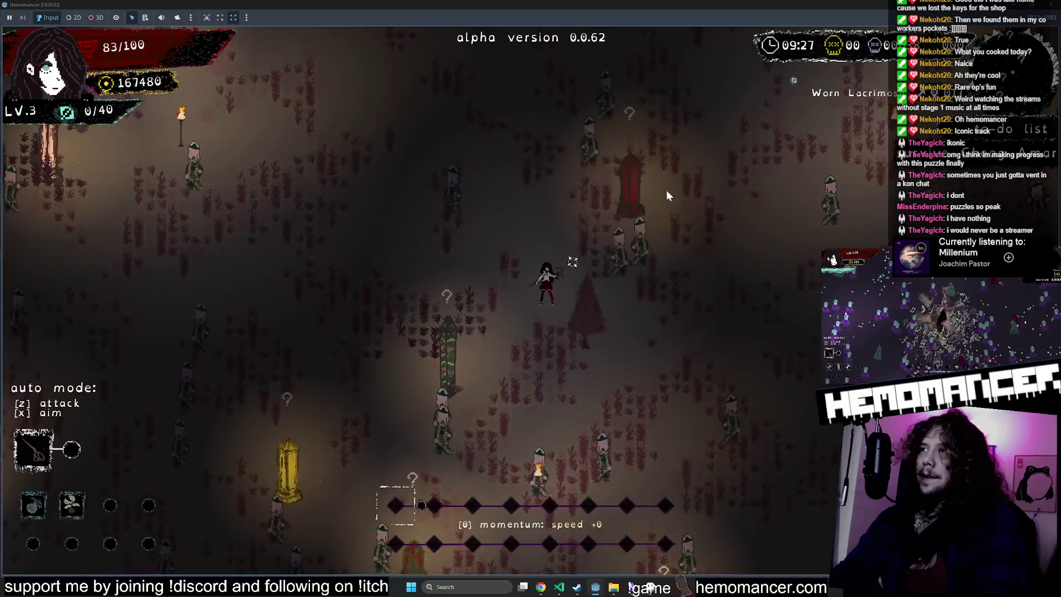
Step: Head up-right past Worn Lacrimosa, Elongated Modulafortis and the Scattered Ventisonan pillar
{"action": "key", "text": "w"}
{"action": "key", "text": "d"}
{"action": "key", "text": "w"}
{"action": "key", "text": "d"}
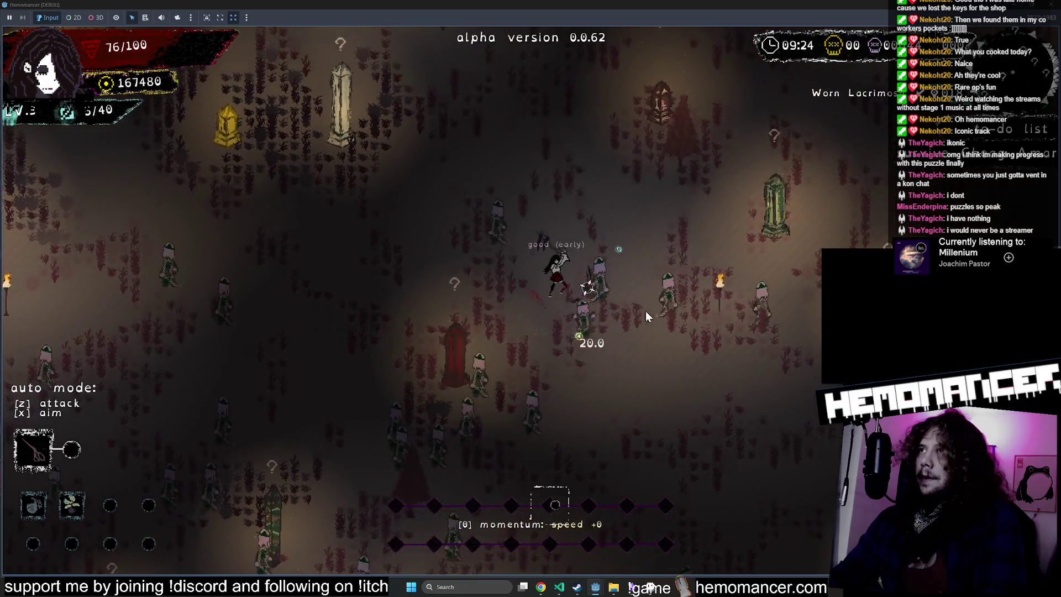
{"action": "key", "text": "w"}
{"action": "key", "text": "d"}
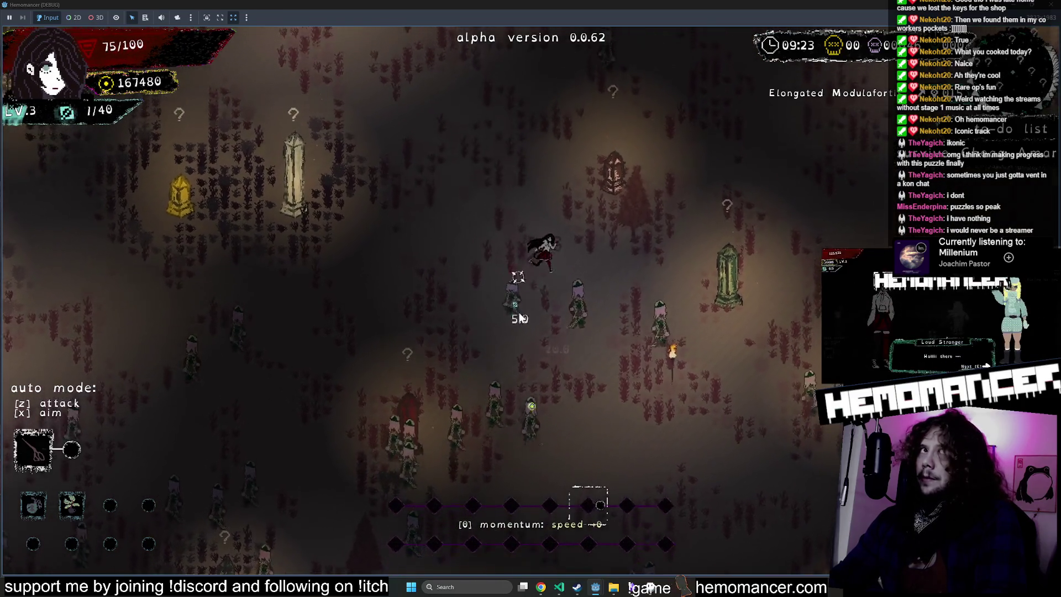
{"action": "key", "text": "w"}
{"action": "key", "text": "d"}
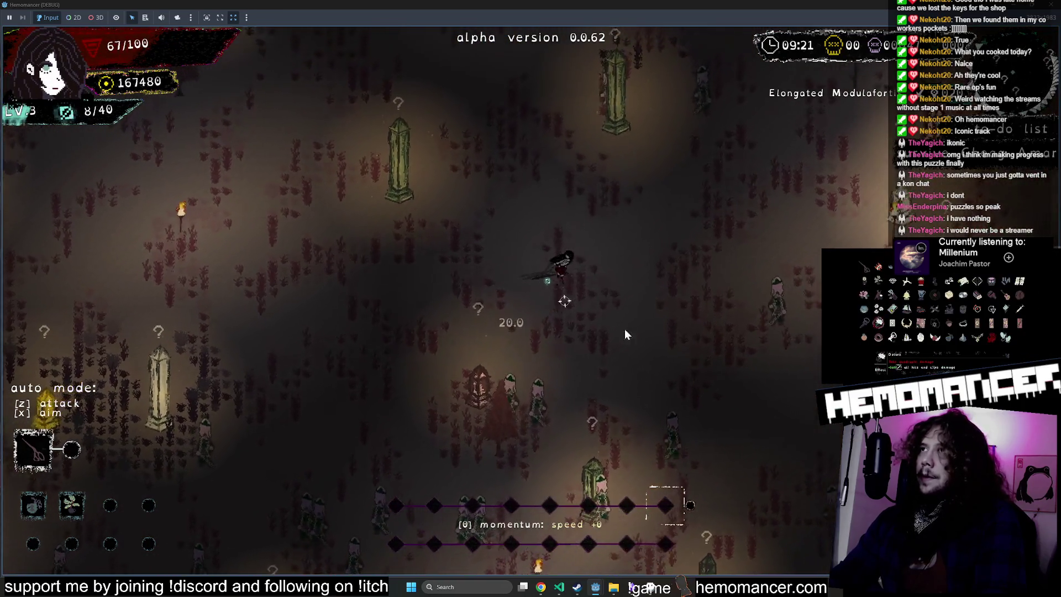
{"action": "key", "text": "w"}
{"action": "key", "text": "d"}
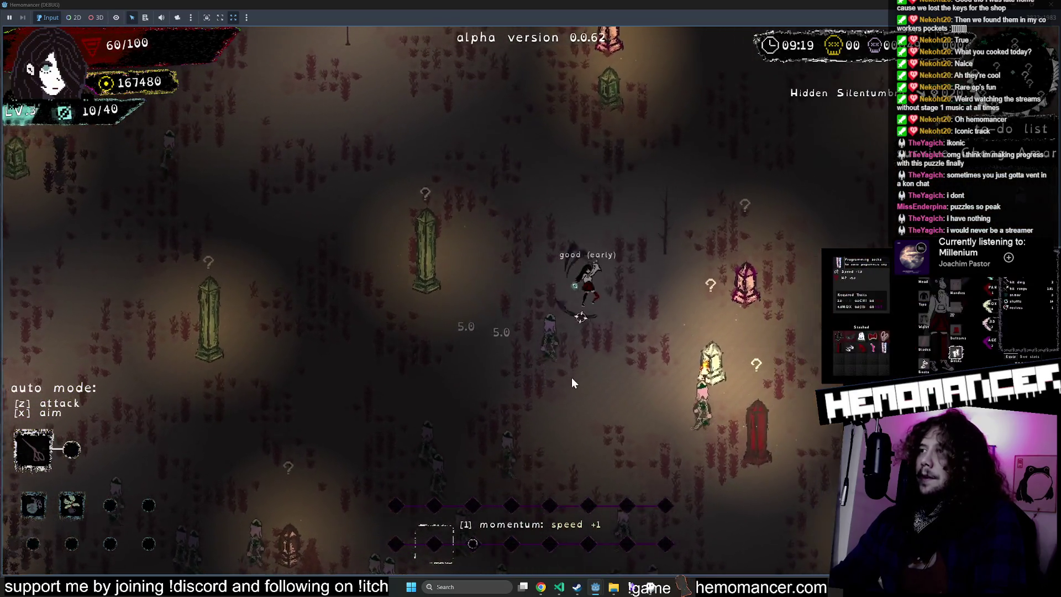
{"action": "key", "text": "w"}
{"action": "key", "text": "d"}
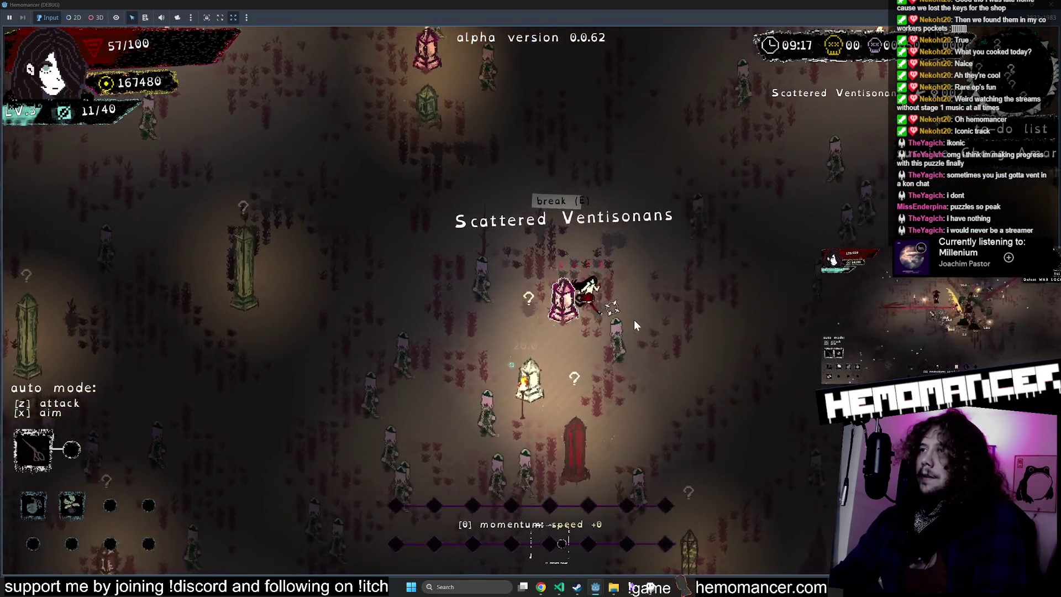
{"action": "key", "text": "w"}
{"action": "key", "text": "d"}
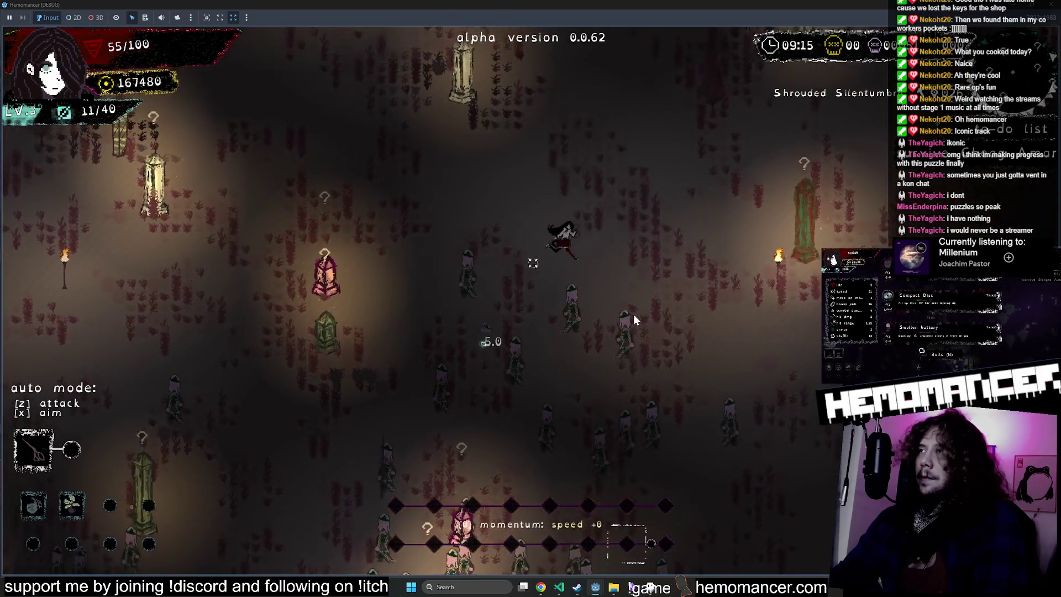
Step: Return to break the pink pillar, move on through the enemies, and close the debug run
{"action": "key", "text": "a"}
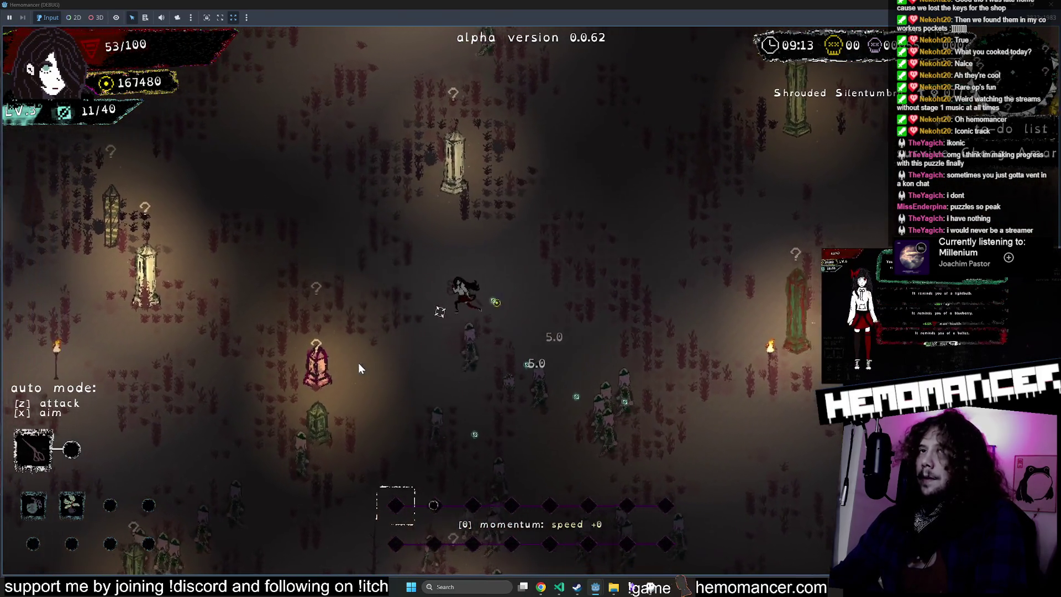
{"action": "key", "text": "w"}
{"action": "key", "text": "d"}
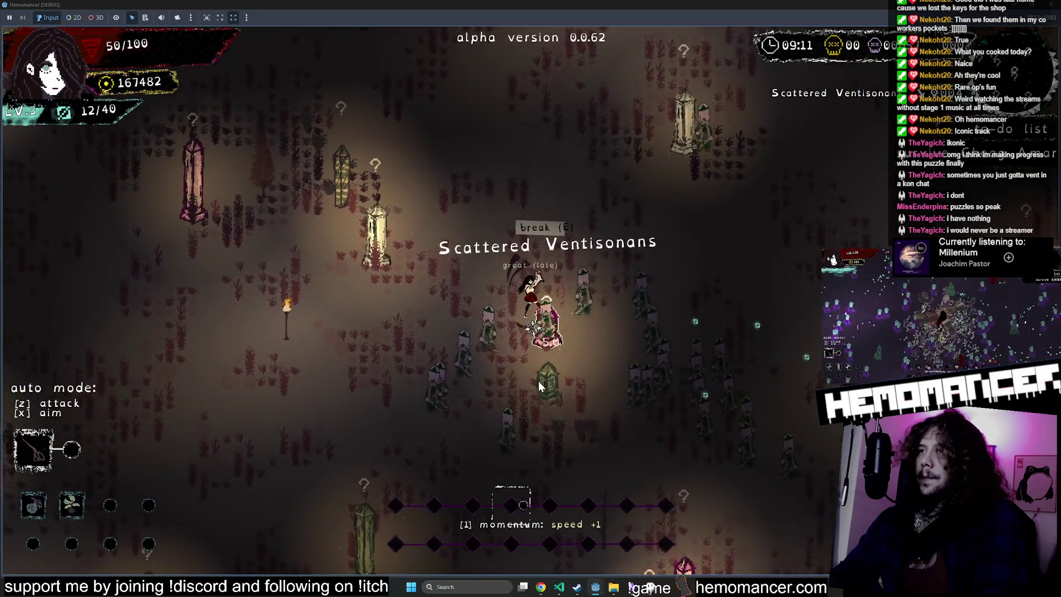
{"action": "key", "text": "s"}
{"action": "key", "text": "a"}
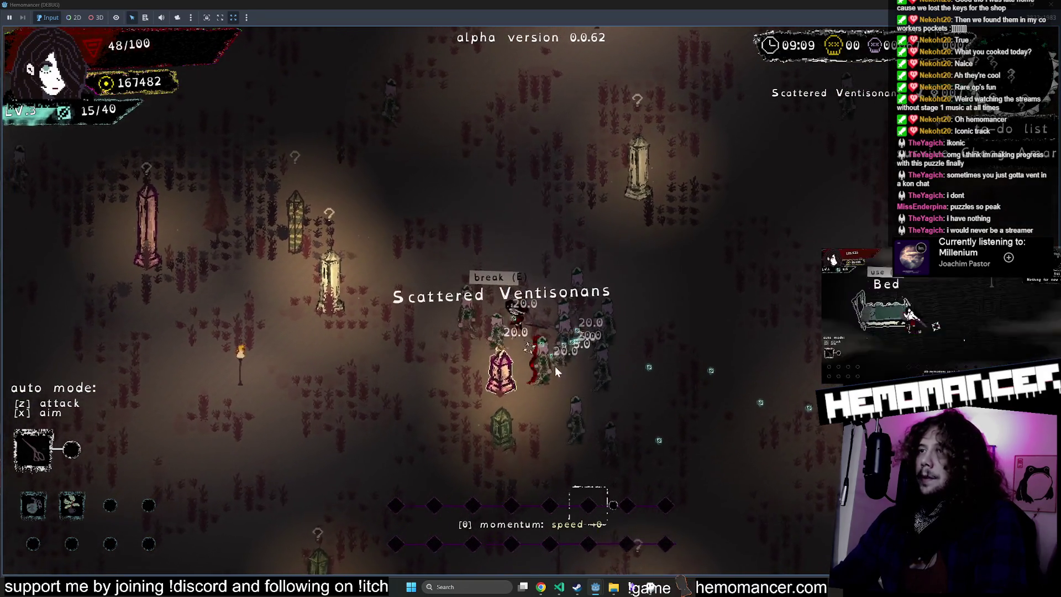
{"action": "key", "text": "d"}
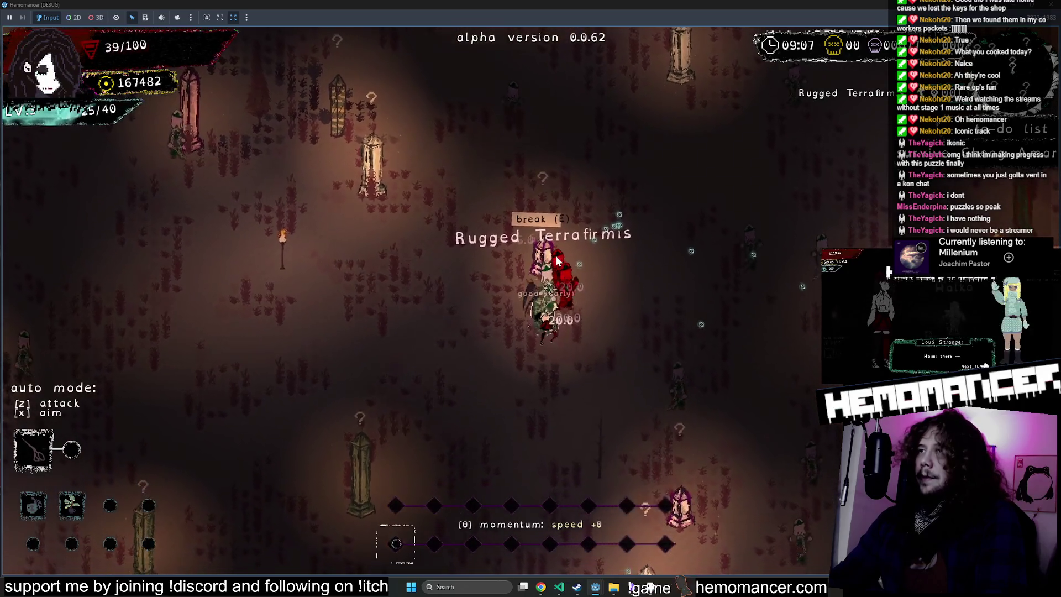
{"action": "key", "text": "w"}
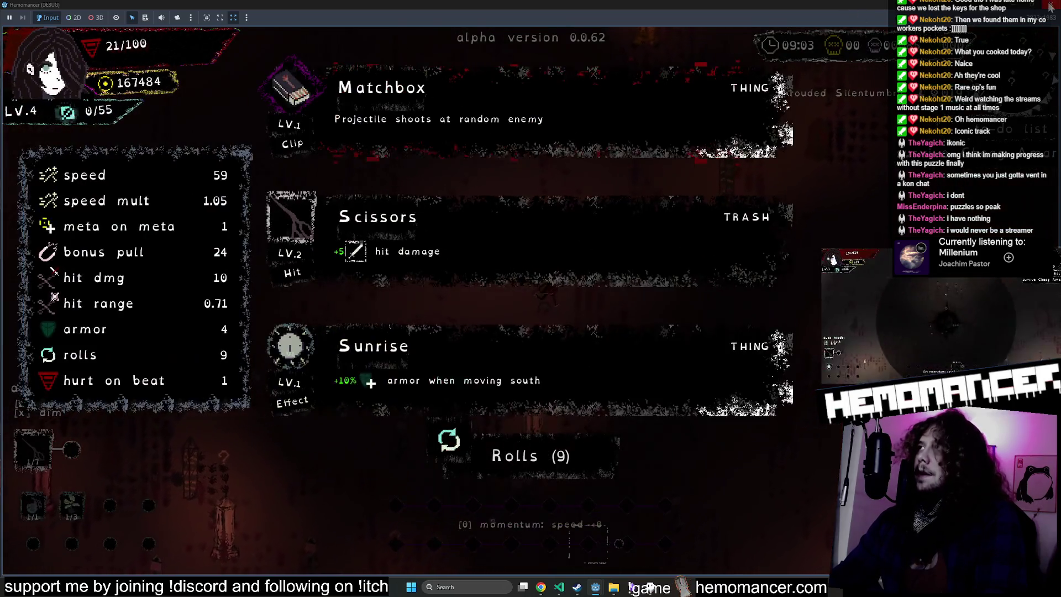
{"action": "left_click", "coordinate": [1049, 6]}
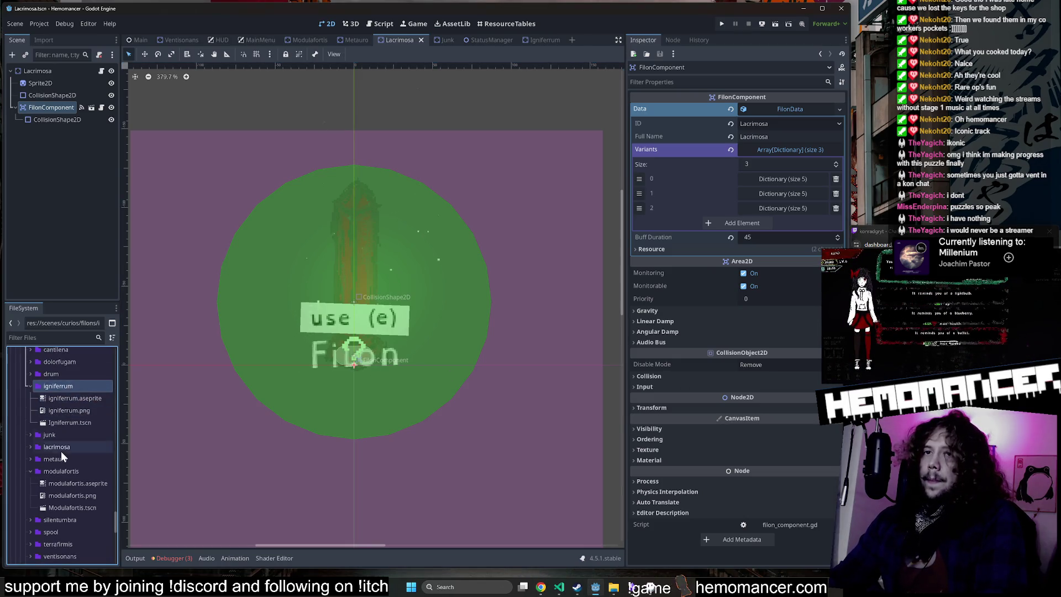
Step: Expand the drum and igniferrum folders under filons and open drum/Drum.tscn
{"action": "scroll", "coordinate": [61, 450], "scroll_direction": "up", "scroll_amount": 2}
{"action": "left_click", "coordinate": [59, 471]}
{"action": "left_click", "coordinate": [64, 385]}
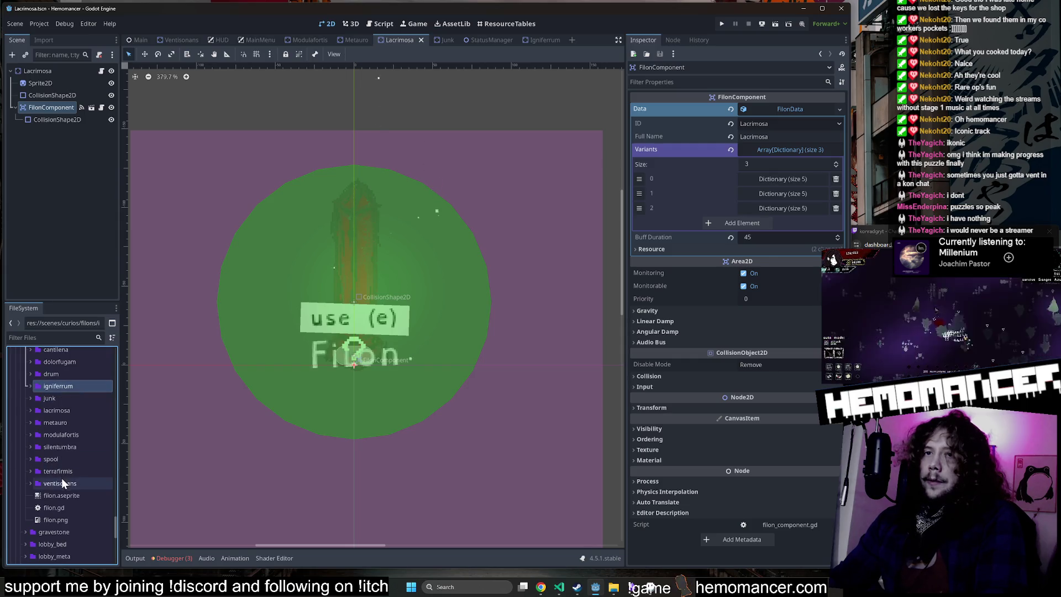
{"action": "double_click", "coordinate": [70, 386]}
{"action": "double_click", "coordinate": [72, 376]}
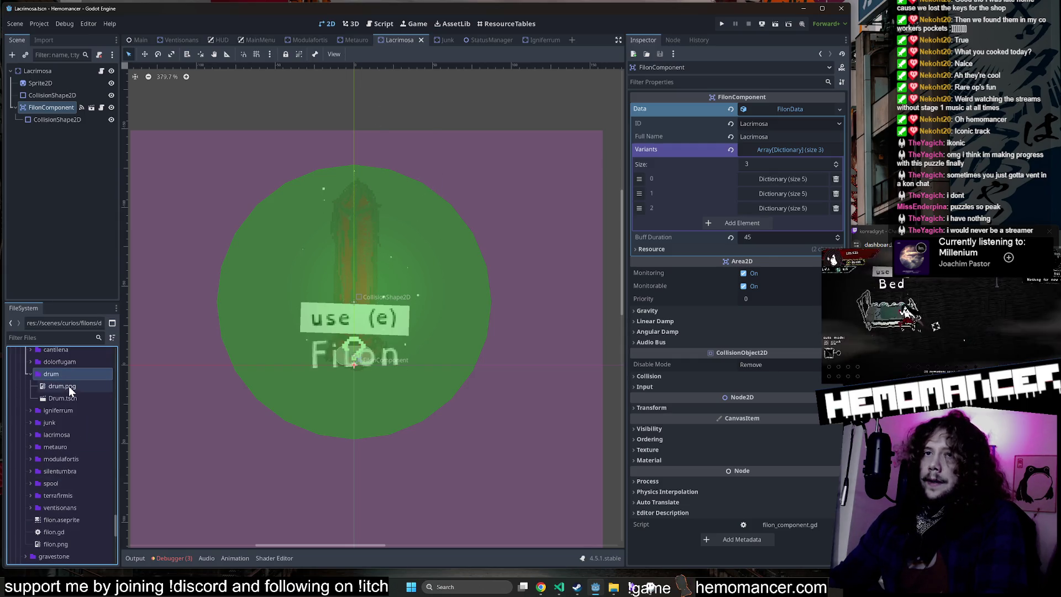
{"action": "double_click", "coordinate": [61, 412]}
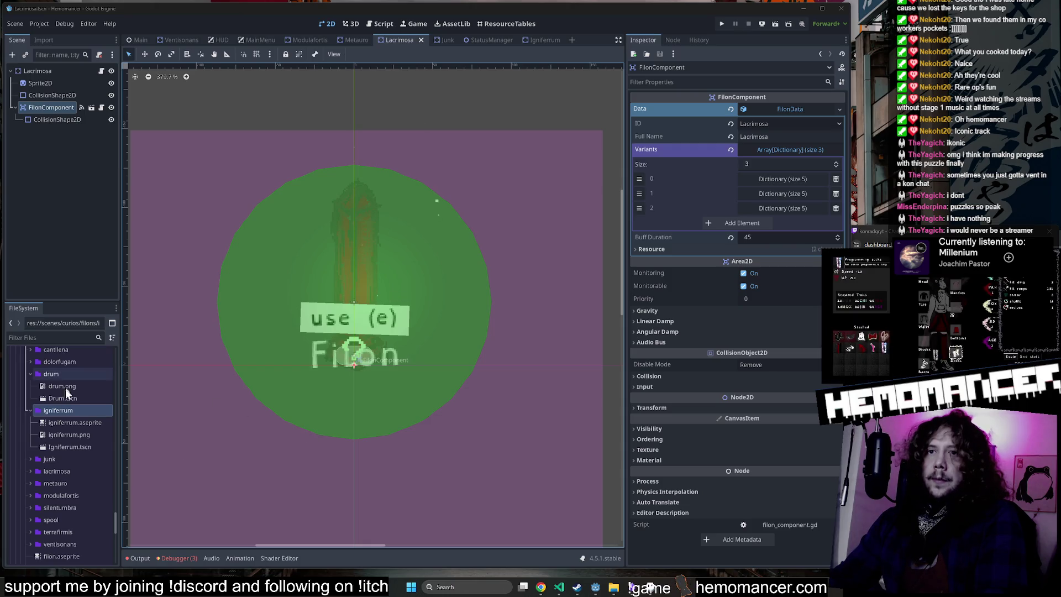
{"action": "right_click", "coordinate": [74, 422]}
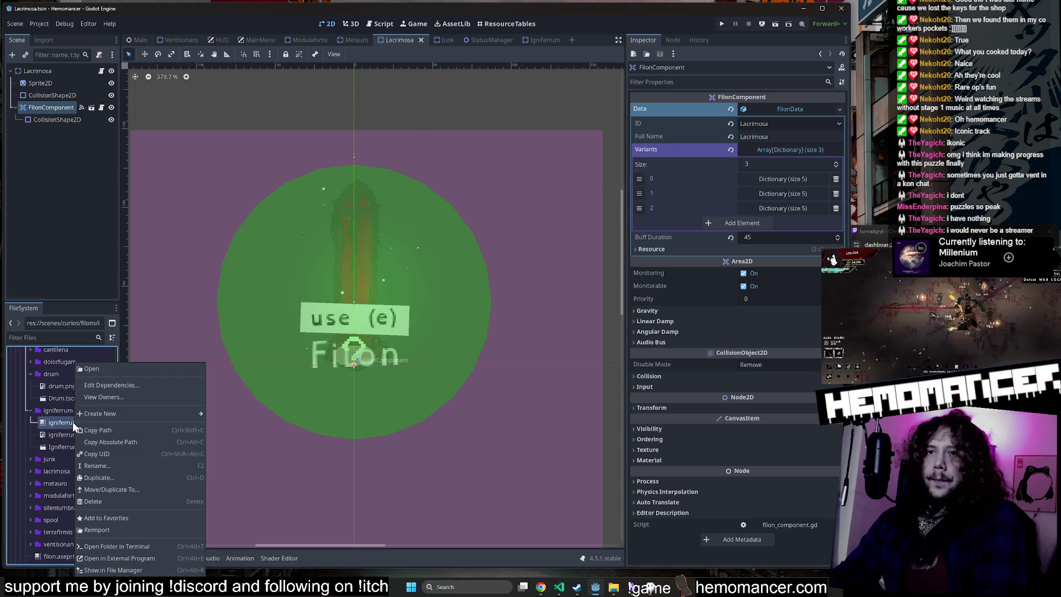
{"action": "left_click", "coordinate": [57, 396]}
{"action": "double_click", "coordinate": [58, 396]}
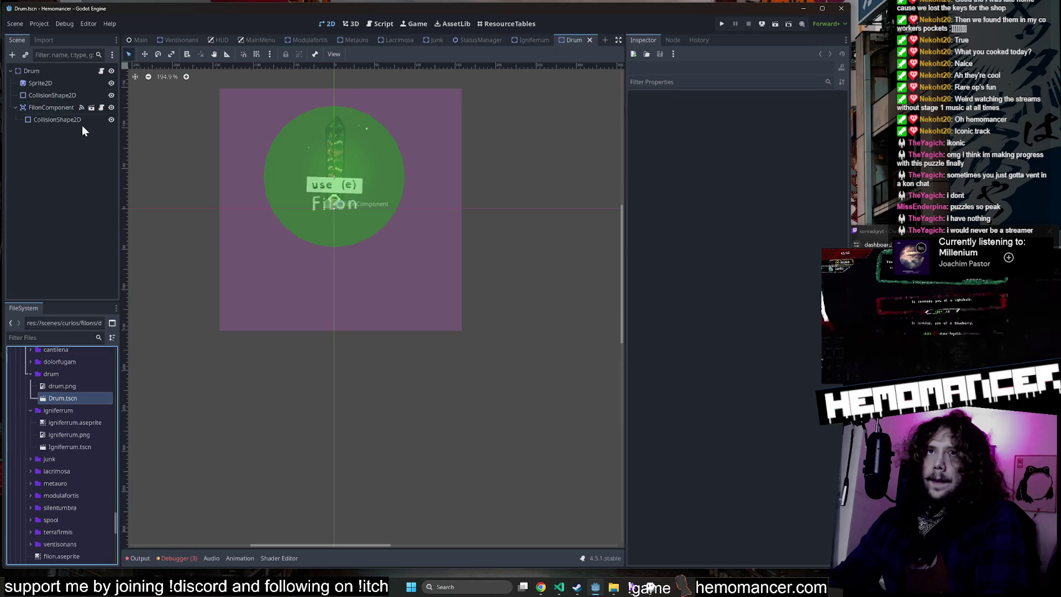
Step: Inspect the Drum's sprite node and FilonComponent data, and preview the drum.png texture
{"action": "left_click", "coordinate": [53, 85]}
{"action": "left_click", "coordinate": [63, 105]}
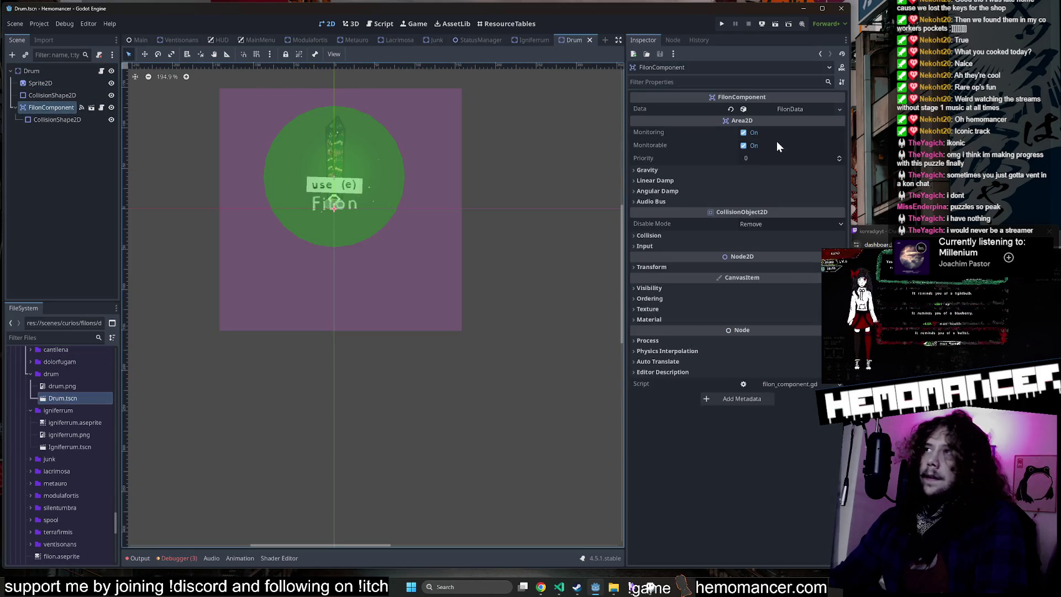
{"action": "left_click", "coordinate": [786, 106]}
{"action": "left_click", "coordinate": [776, 148]}
{"action": "left_click", "coordinate": [777, 180]}
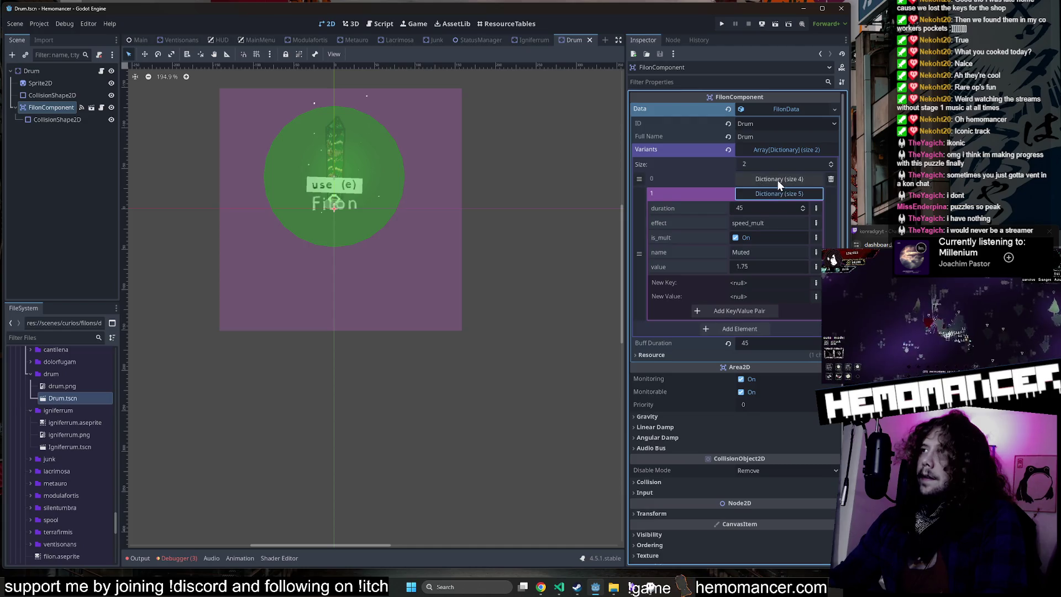
{"action": "left_click", "coordinate": [778, 180]}
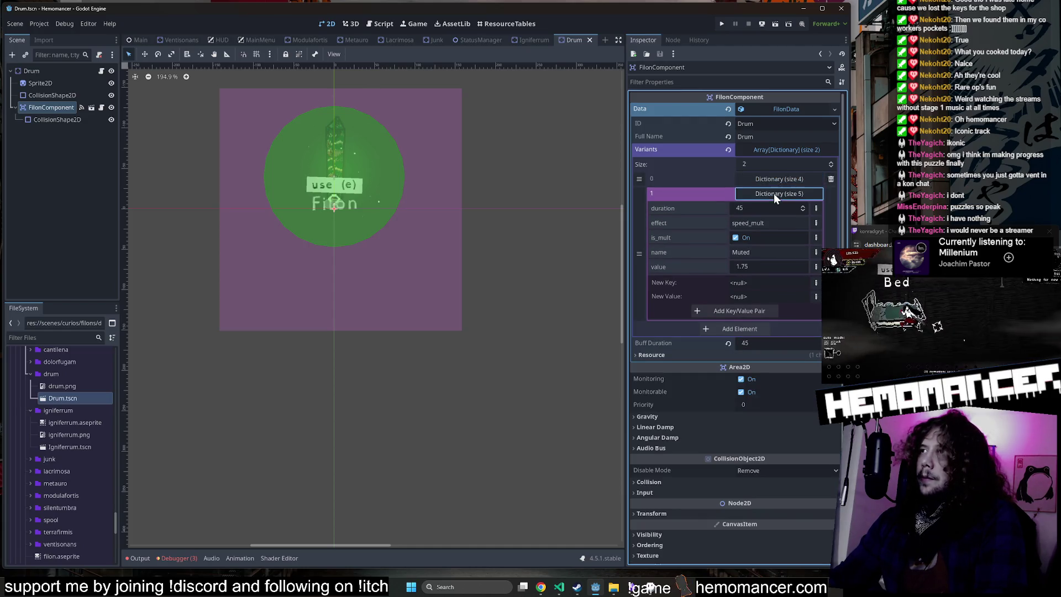
{"action": "left_click", "coordinate": [774, 194]}
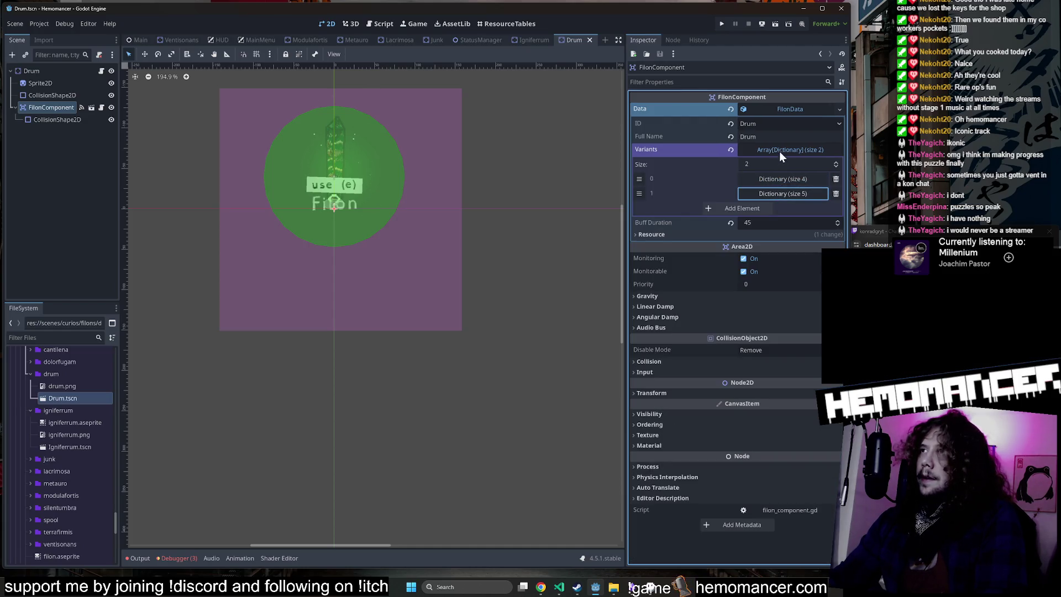
{"action": "left_click", "coordinate": [63, 387]}
{"action": "left_click", "coordinate": [64, 399]}
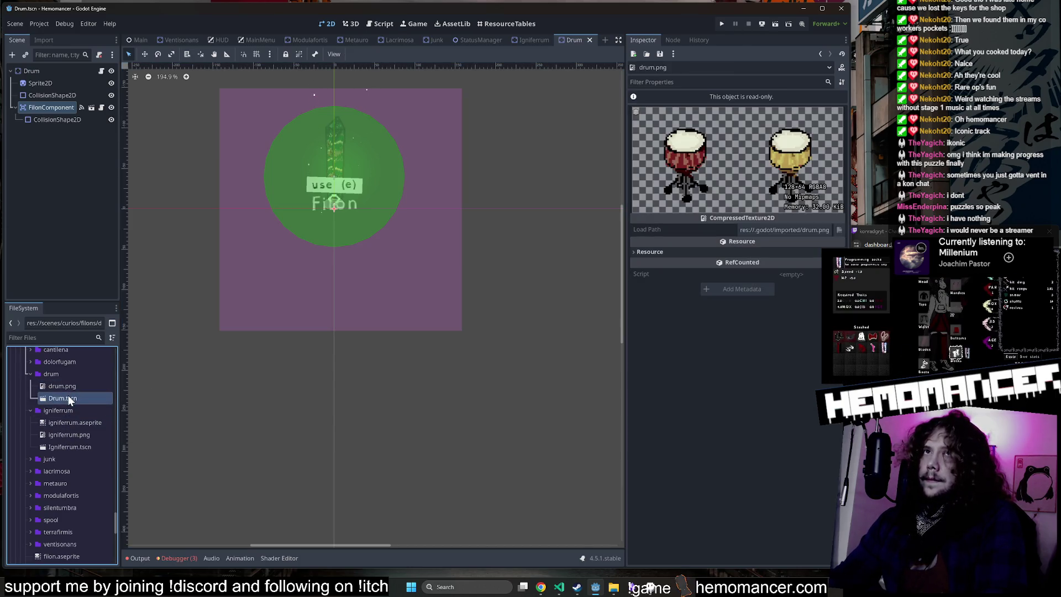
Step: Review the Drum's FilonComponent variants, the Hollow and Muted settings
{"action": "left_click", "coordinate": [35, 106]}
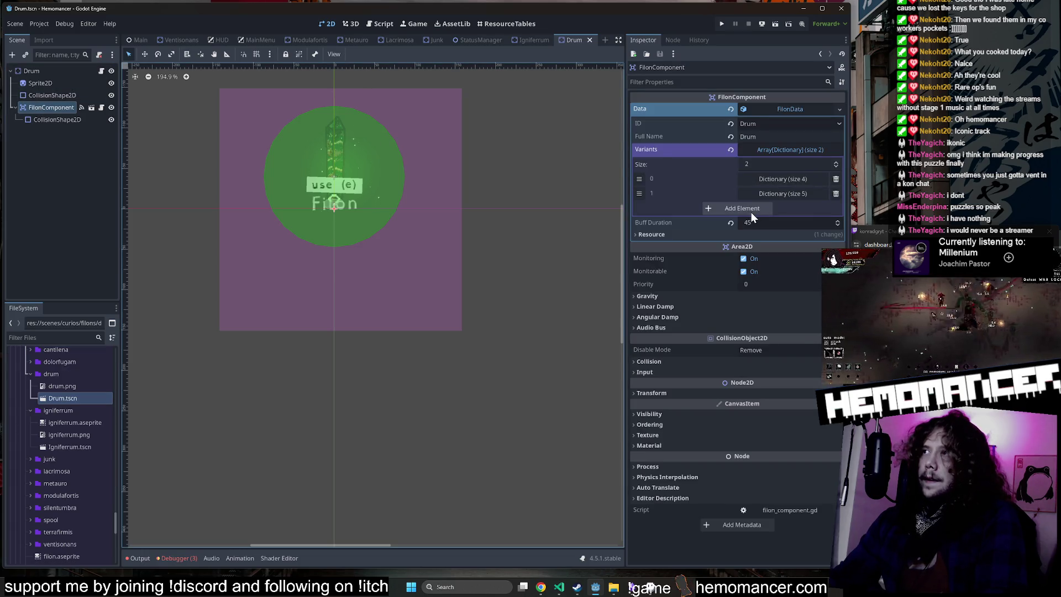
{"action": "left_click", "coordinate": [779, 191]}
{"action": "left_click", "coordinate": [780, 179]}
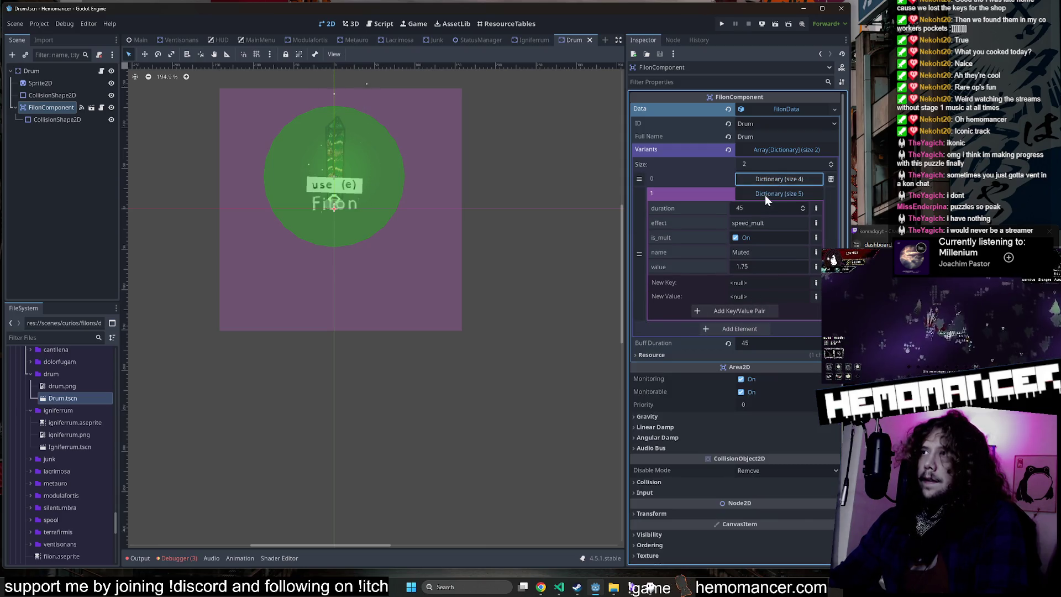
{"action": "left_click", "coordinate": [768, 179]}
{"action": "left_click", "coordinate": [774, 178]}
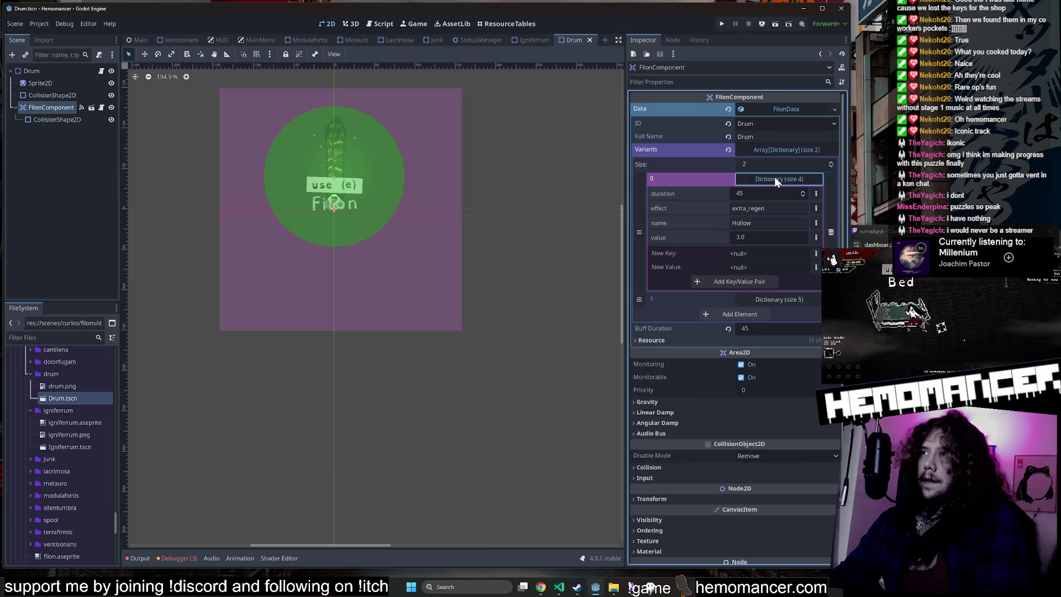
{"action": "left_click", "coordinate": [774, 177]}
{"action": "left_click", "coordinate": [768, 193]}
{"action": "left_click", "coordinate": [768, 195]}
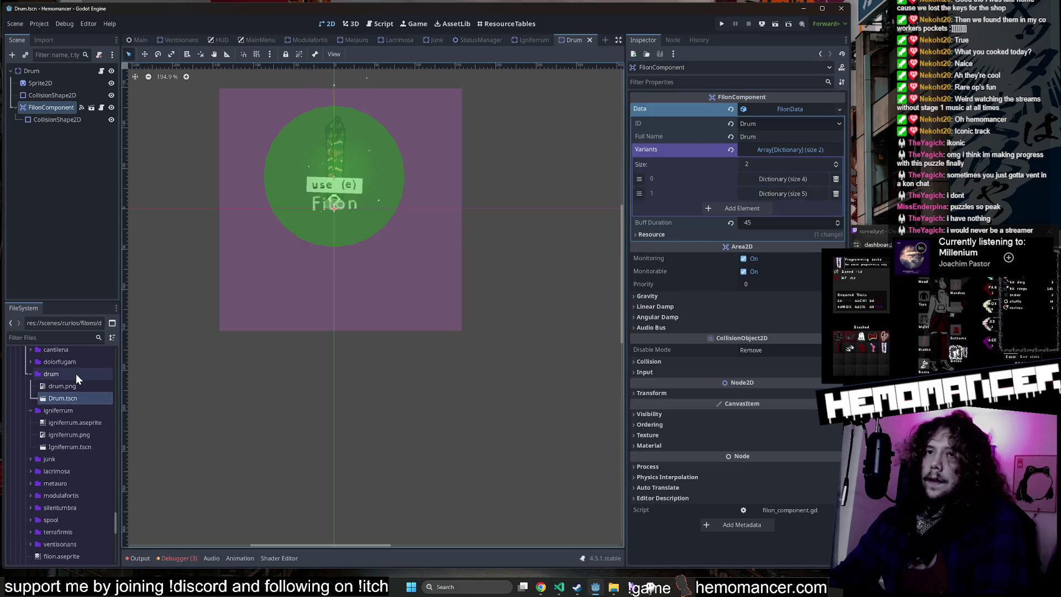
Step: Give the Drum's Sprite2D the drum.png texture with Hframes 2, and save the scene
{"action": "mouse_move", "coordinate": [71, 386]}
{"action": "left_mouse_down"}
{"action": "mouse_move", "coordinate": [103, 388]}
{"action": "mouse_move", "coordinate": [750, 185]}
{"action": "mouse_move", "coordinate": [48, 208]}
{"action": "mouse_move", "coordinate": [48, 415]}
{"action": "mouse_move", "coordinate": [796, 100]}
{"action": "left_mouse_up"}
{"action": "left_click", "coordinate": [65, 82]}
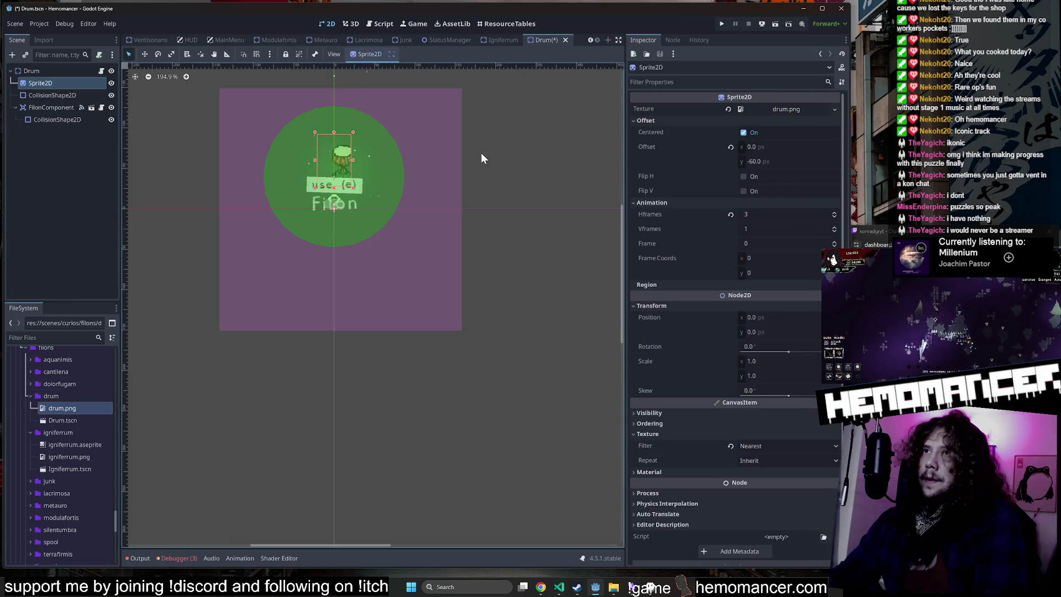
{"action": "left_click", "coordinate": [834, 219]}
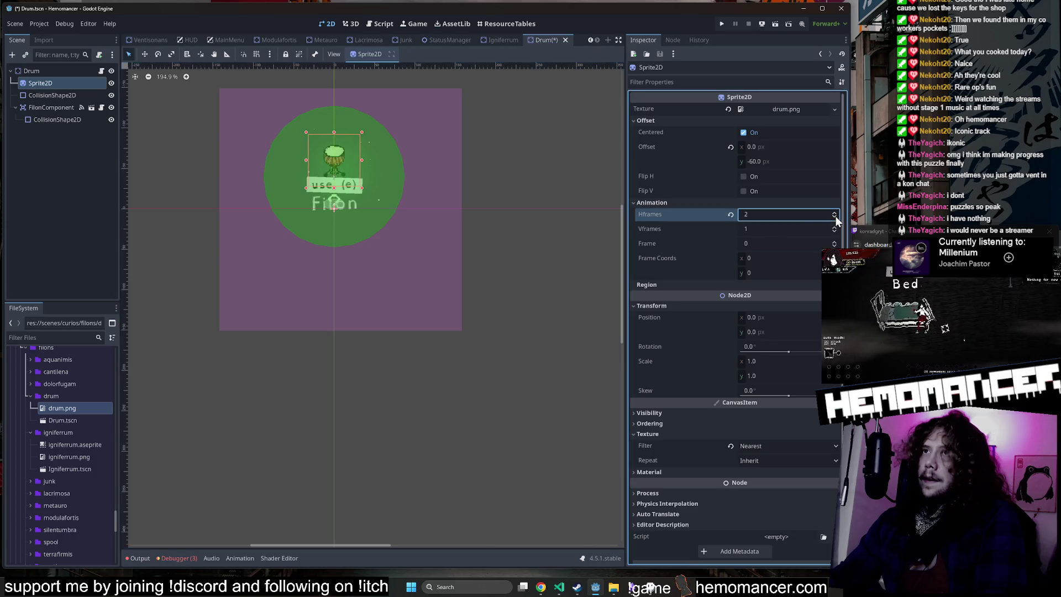
{"action": "scroll", "coordinate": [473, 148], "scroll_direction": "up", "scroll_amount": 3}
{"action": "left_click_drag", "start_coordinate": [543, 175], "coordinate": [583, 182]}
{"action": "key", "text": "ctrl+s"}
Step: Collapse the drum and igniferrum folders and open Dolorfugam.tscn from the dolorfugam folder
{"action": "double_click", "coordinate": [61, 396]}
{"action": "double_click", "coordinate": [59, 407]}
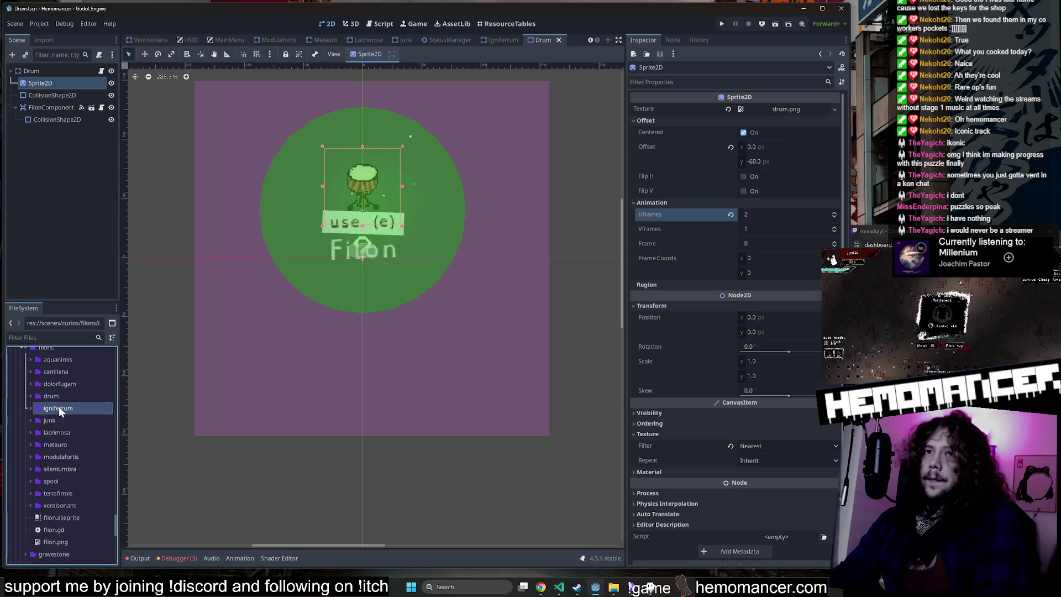
{"action": "double_click", "coordinate": [66, 386]}
{"action": "double_click", "coordinate": [65, 396]}
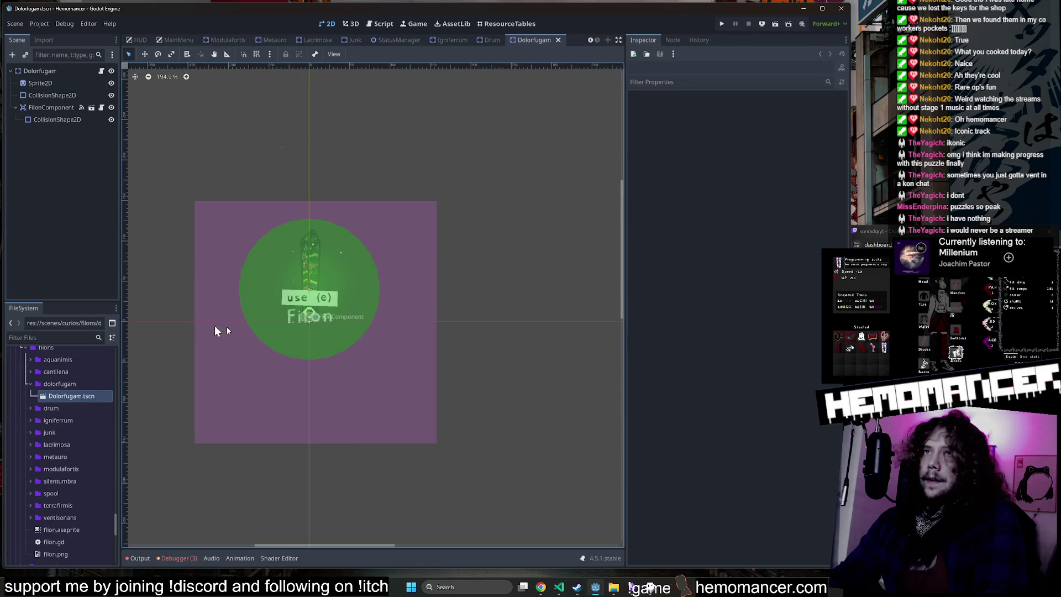
Step: Inspect Dolorfugam's FilonComponent data and its variant 0 settings, then clear the node selection
{"action": "left_click", "coordinate": [50, 107]}
{"action": "left_click", "coordinate": [804, 111]}
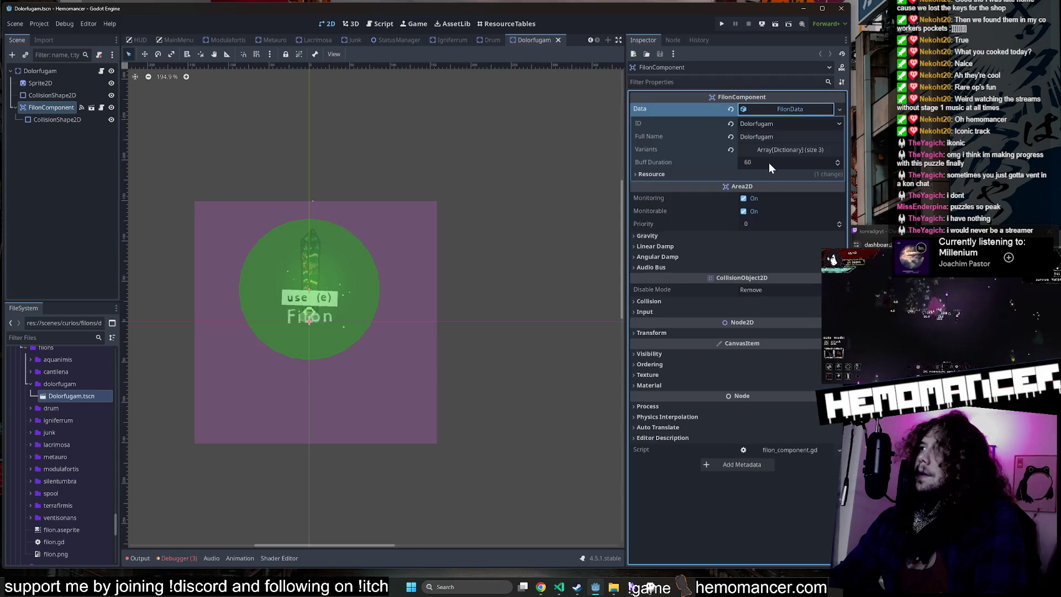
{"action": "left_click", "coordinate": [771, 151]}
{"action": "left_click", "coordinate": [771, 177]}
{"action": "left_click", "coordinate": [771, 177]}
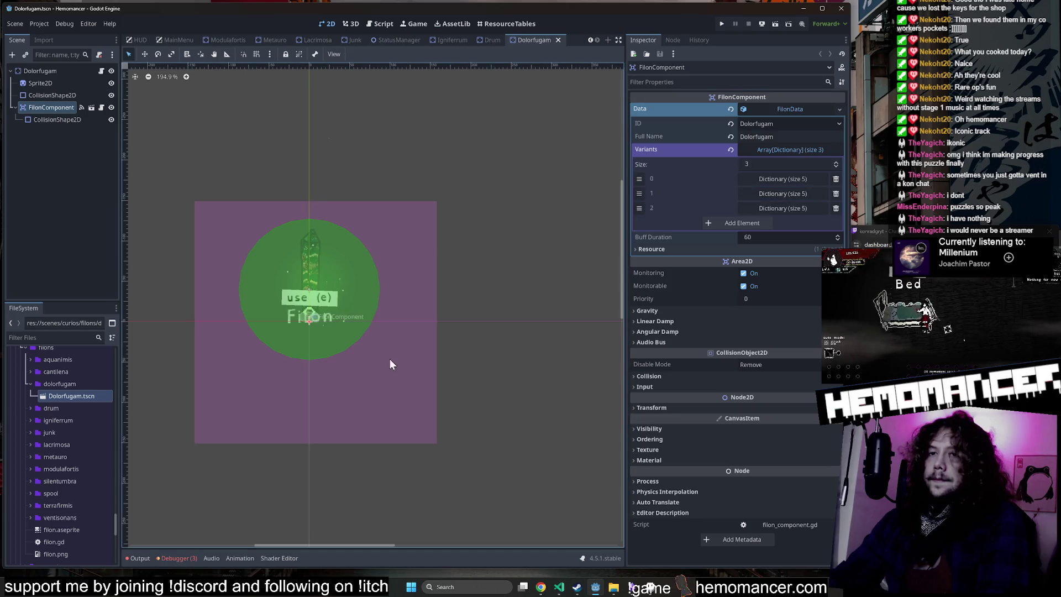
{"action": "left_click_drag", "start_coordinate": [310, 502], "coordinate": [438, 538]}
Step: Test a pale yellow brush stroke on the Aseprite sprite and undo it, then select igniferrum.aseprite
{"action": "left_click", "coordinate": [653, 589]}
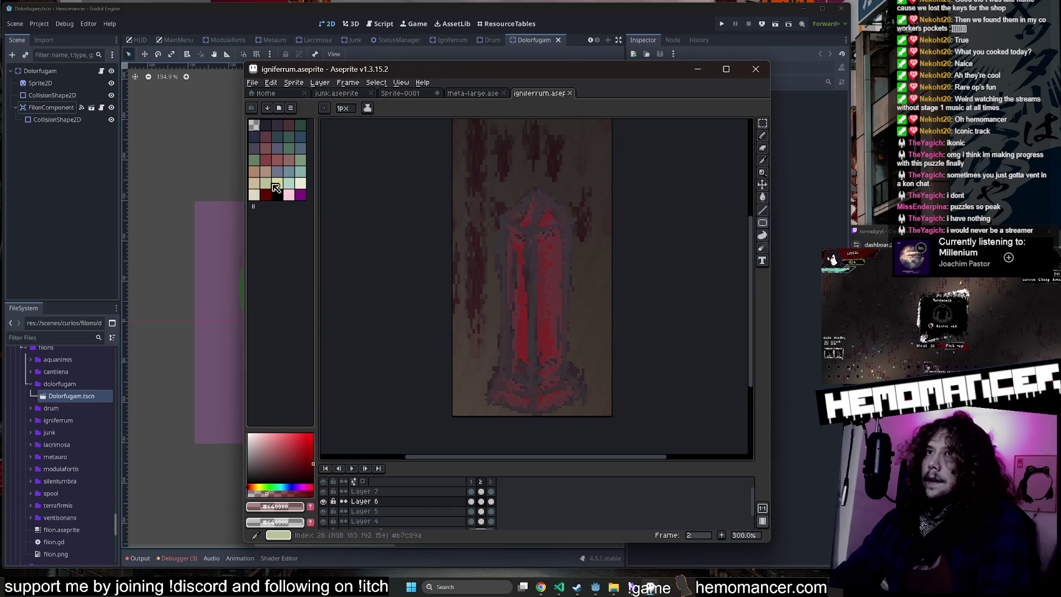
{"action": "left_click", "coordinate": [275, 185]}
{"action": "key", "text": "b"}
{"action": "mouse_move", "coordinate": [531, 216]}
{"action": "left_mouse_down"}
{"action": "mouse_move", "coordinate": [536, 197]}
{"action": "mouse_move", "coordinate": [527, 271]}
{"action": "mouse_move", "coordinate": [476, 396]}
{"action": "mouse_move", "coordinate": [597, 326]}
{"action": "left_mouse_up"}
{"action": "key", "text": "ctrl+z"}
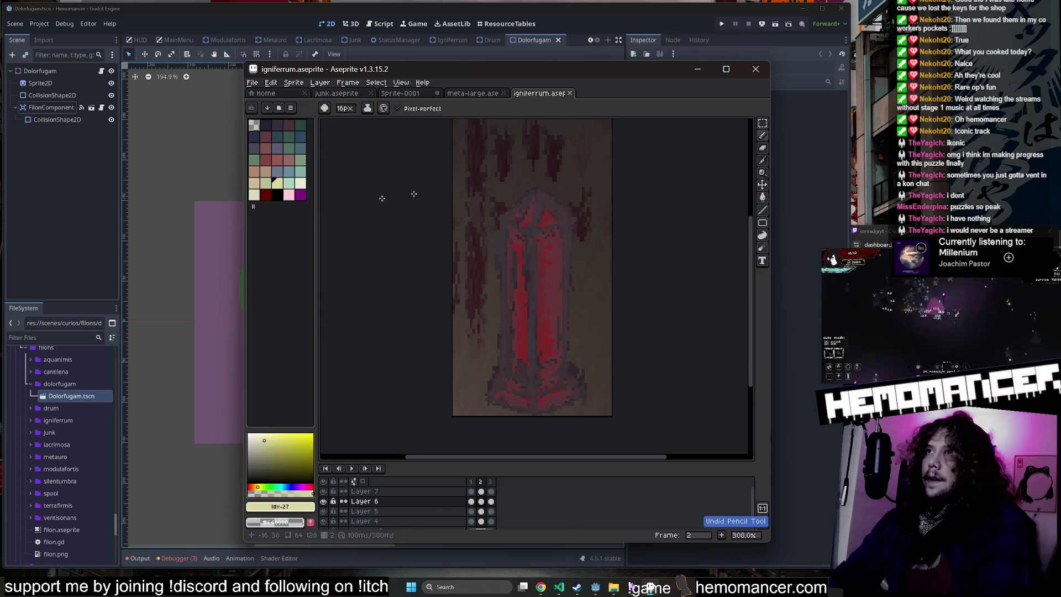
{"action": "double_click", "coordinate": [80, 415]}
{"action": "left_click", "coordinate": [77, 432]}
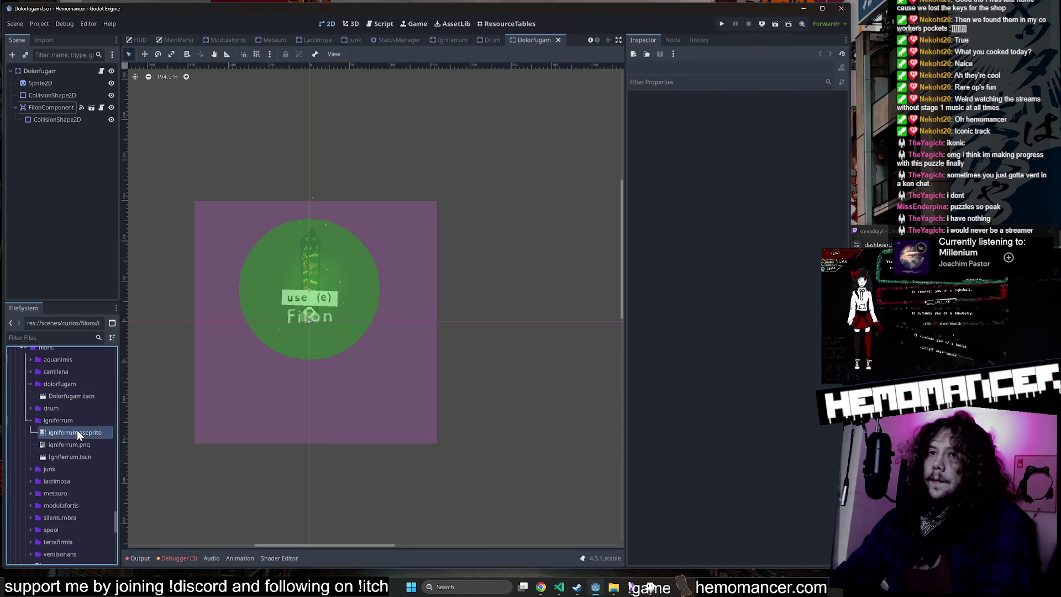
Step: Copy igniferrum.aseprite into the dolorfugam folder using Move/Duplicate To
{"action": "right_click", "coordinate": [78, 432]}
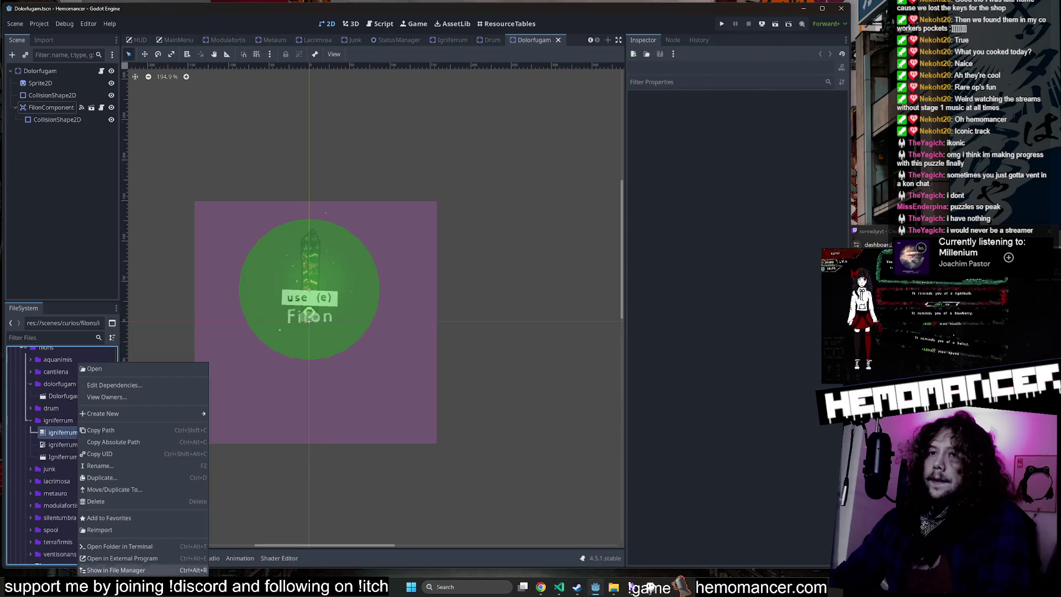
{"action": "left_click", "coordinate": [166, 487]}
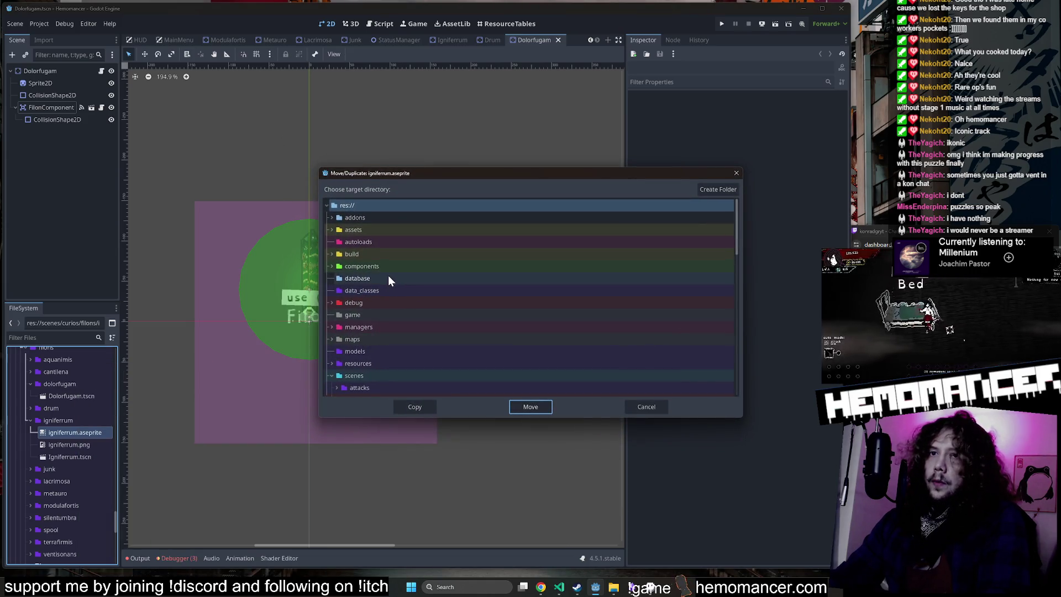
{"action": "scroll", "coordinate": [388, 348], "scroll_direction": "down", "scroll_amount": 5}
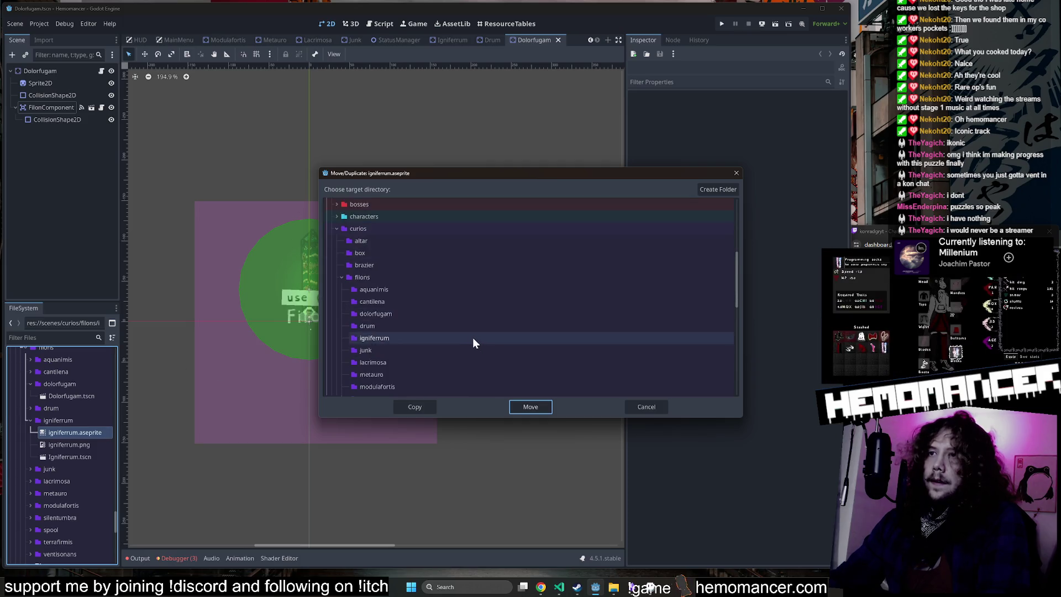
{"action": "scroll", "coordinate": [453, 326], "scroll_direction": "down", "scroll_amount": 3}
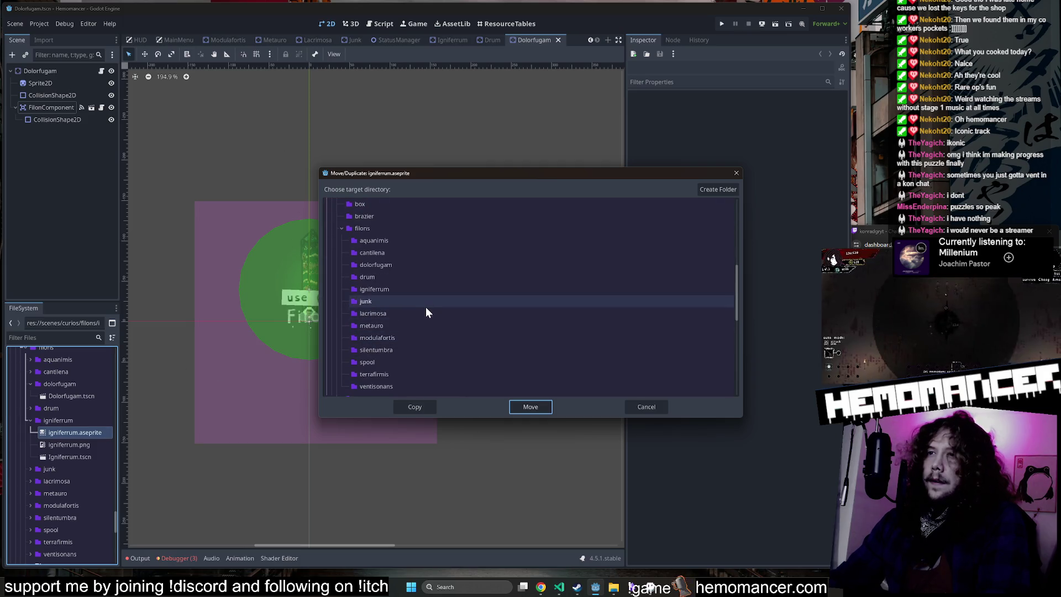
{"action": "left_click", "coordinate": [389, 265]}
{"action": "left_click", "coordinate": [416, 406]}
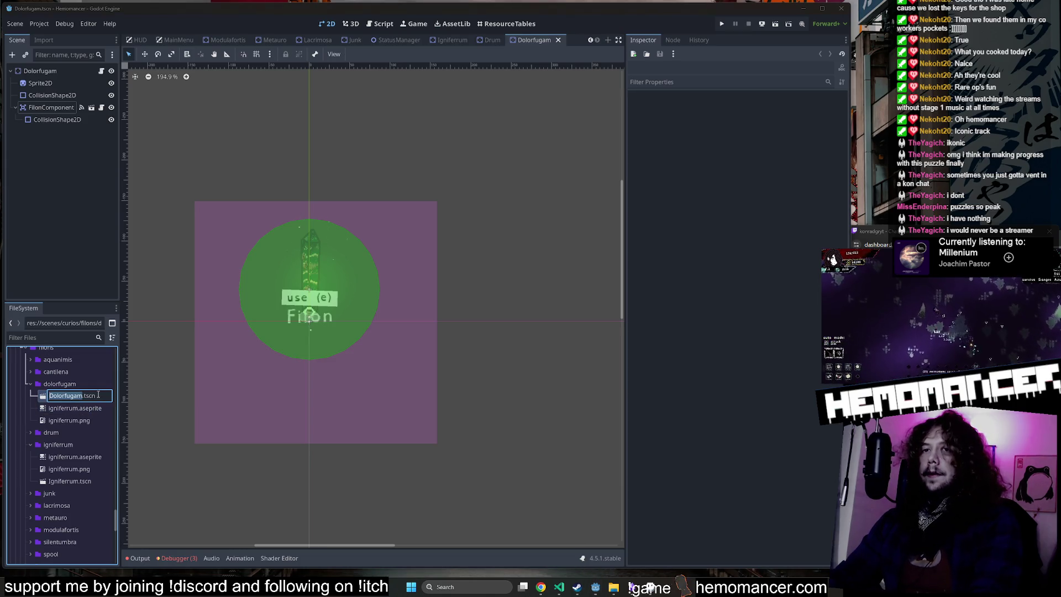
Step: Rename the copied sprite file to dolorfugam.aseprite
{"action": "left_click", "coordinate": [81, 409]}
{"action": "key", "text": "F2"}
{"action": "type", "text": "Dolorfugam"}
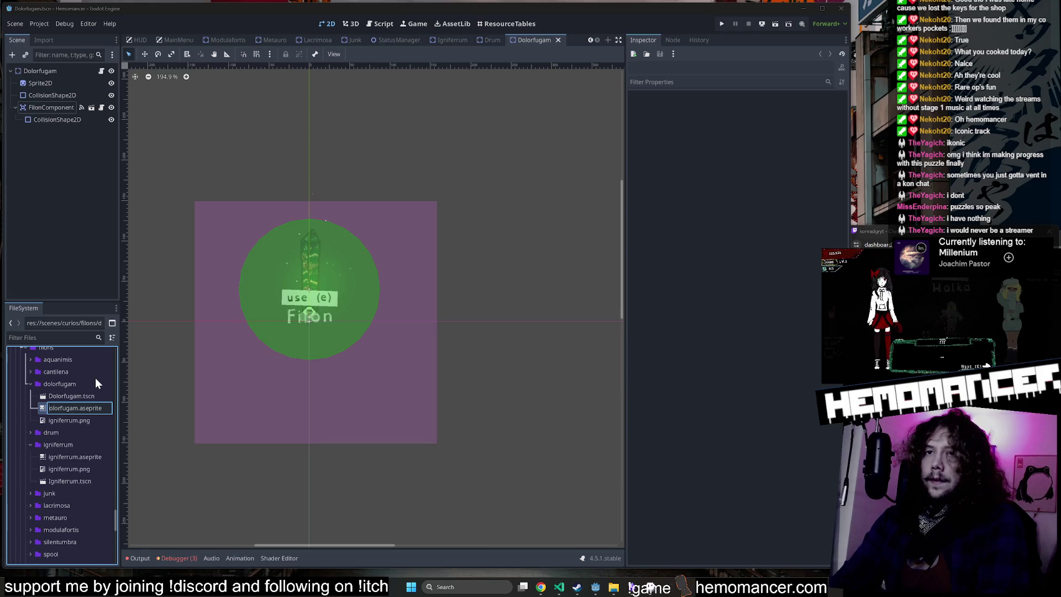
{"action": "key", "text": "Return"}
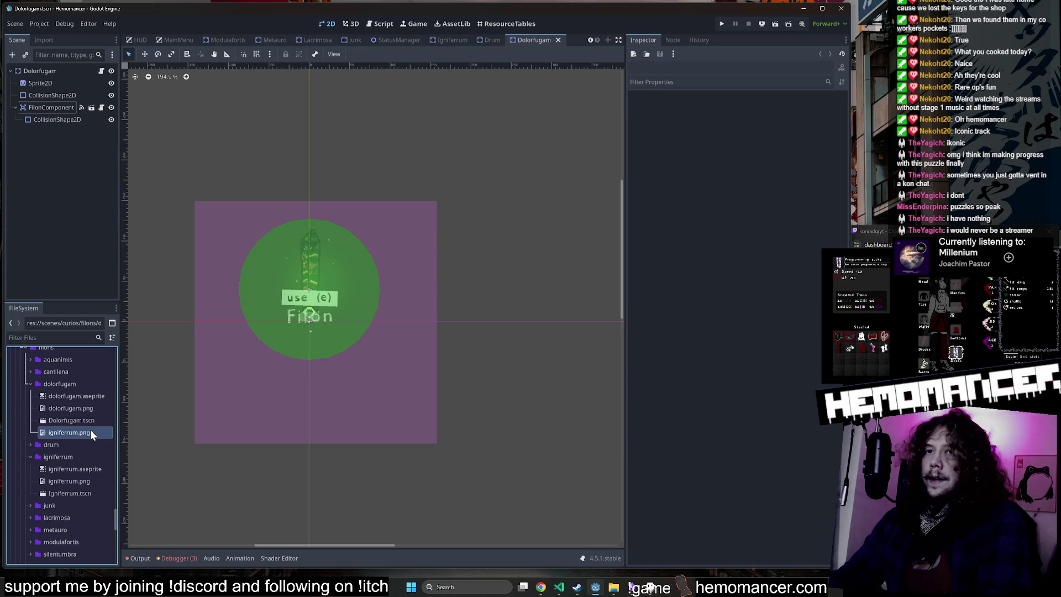
Step: Delete the leftover igniferrum.png from the dolorfugam folder
{"action": "right_click", "coordinate": [90, 430]}
{"action": "key", "text": "Delete"}
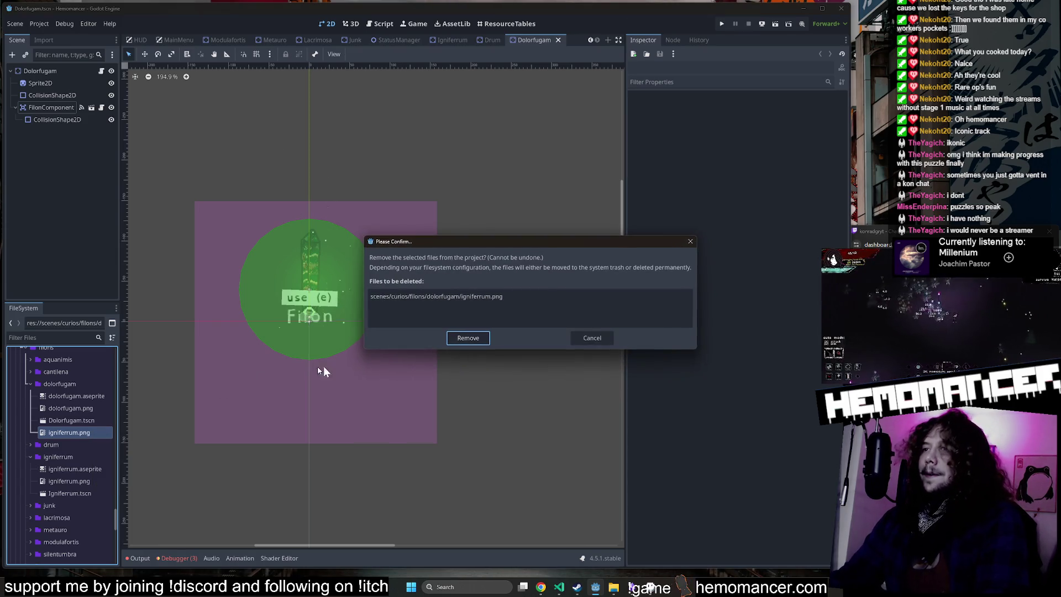
{"action": "left_click", "coordinate": [479, 343]}
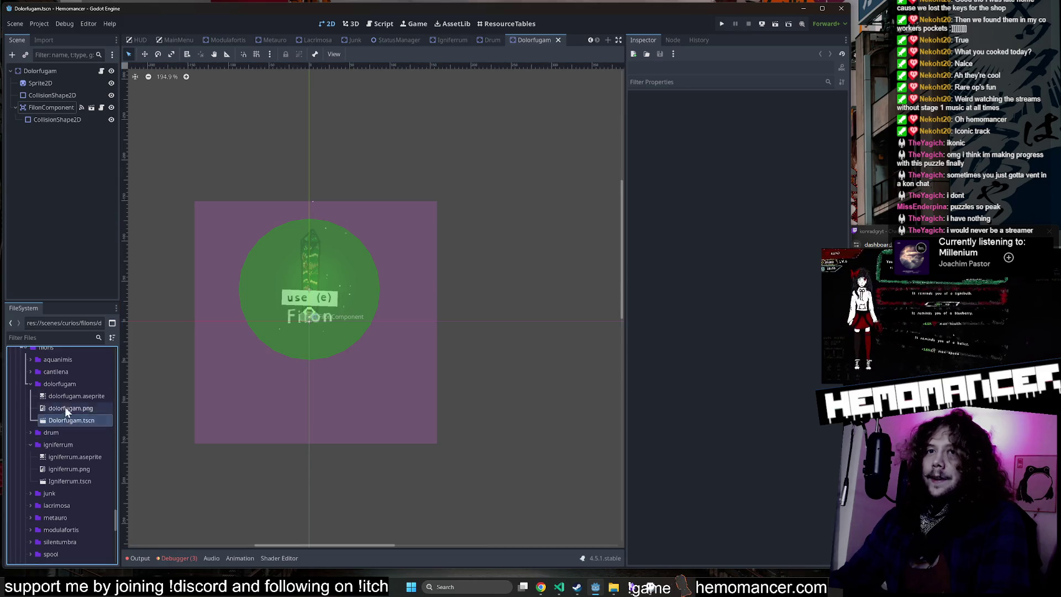
Step: Open dolorfugam.aseprite in Aseprite as the external program
{"action": "left_click", "coordinate": [51, 105]}
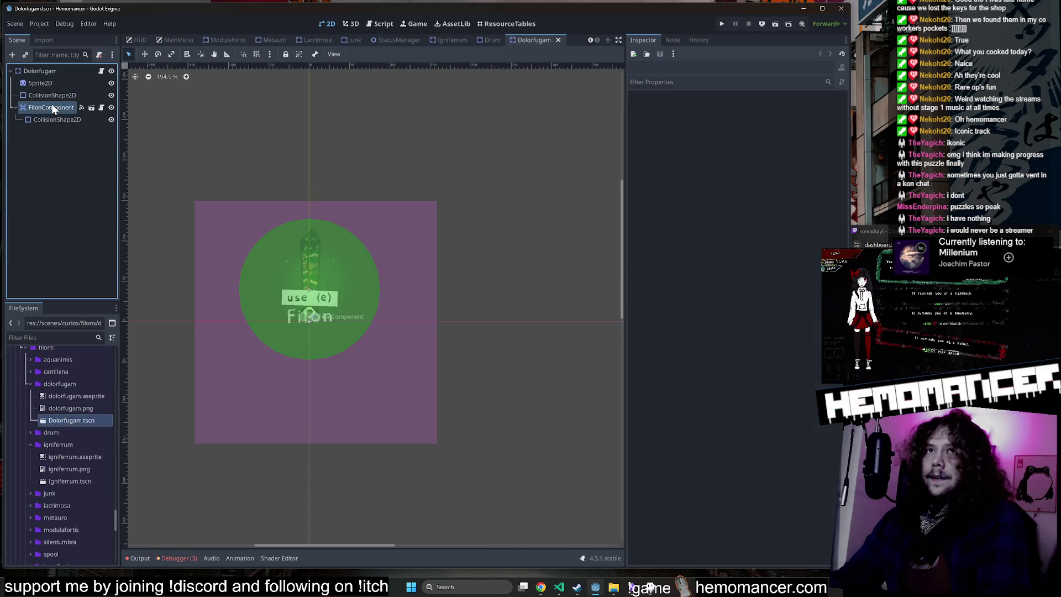
{"action": "right_click", "coordinate": [78, 394]}
{"action": "left_click", "coordinate": [139, 559]}
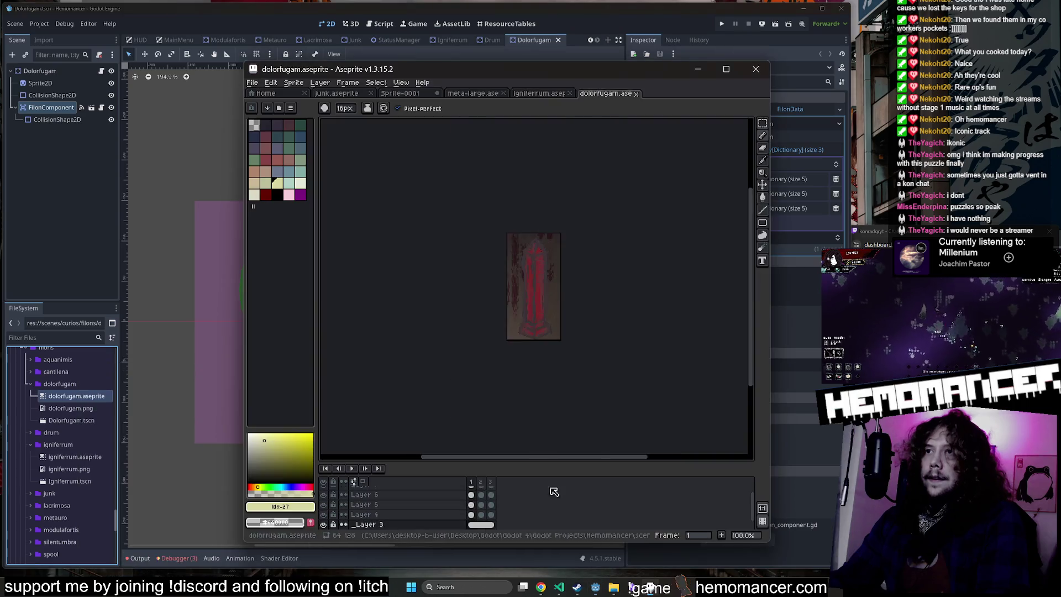
Step: Add a new layer with Lock Alpha ink and paint a pale yellow highlight on the crystal's top edge
{"action": "scroll", "coordinate": [572, 277], "scroll_direction": "up", "scroll_amount": 3}
{"action": "scroll", "coordinate": [564, 287], "scroll_direction": "down", "scroll_amount": 1}
{"action": "key", "text": "shift+n"}
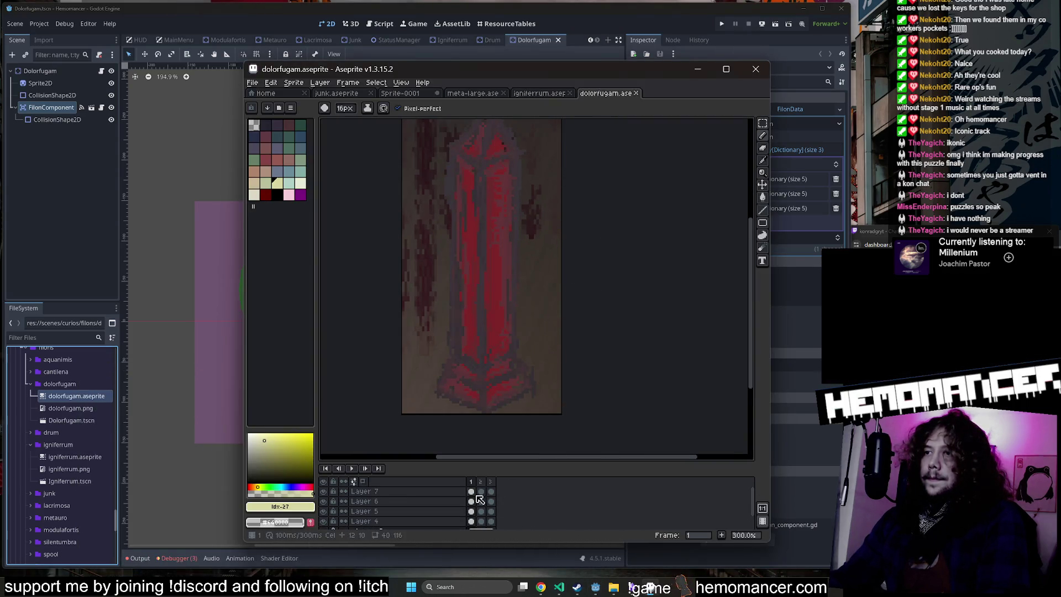
{"action": "left_click", "coordinate": [367, 108]}
{"action": "left_click", "coordinate": [415, 149]}
{"action": "scroll", "coordinate": [493, 213], "scroll_direction": "down", "scroll_amount": 2}
{"action": "scroll", "coordinate": [494, 213], "scroll_direction": "up", "scroll_amount": 1}
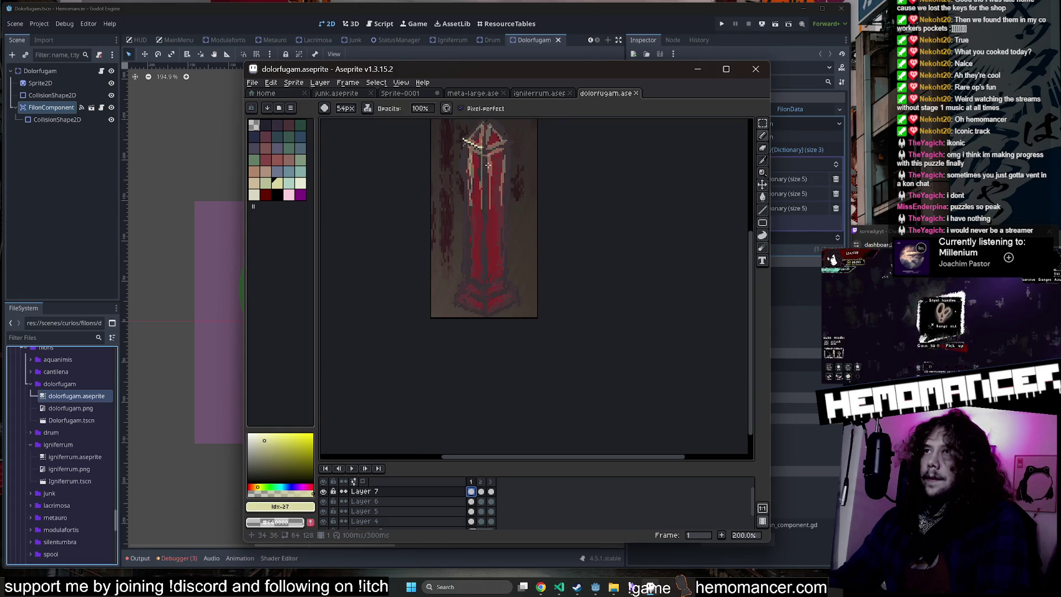
{"action": "left_click_drag", "start_coordinate": [493, 213], "coordinate": [494, 230]}
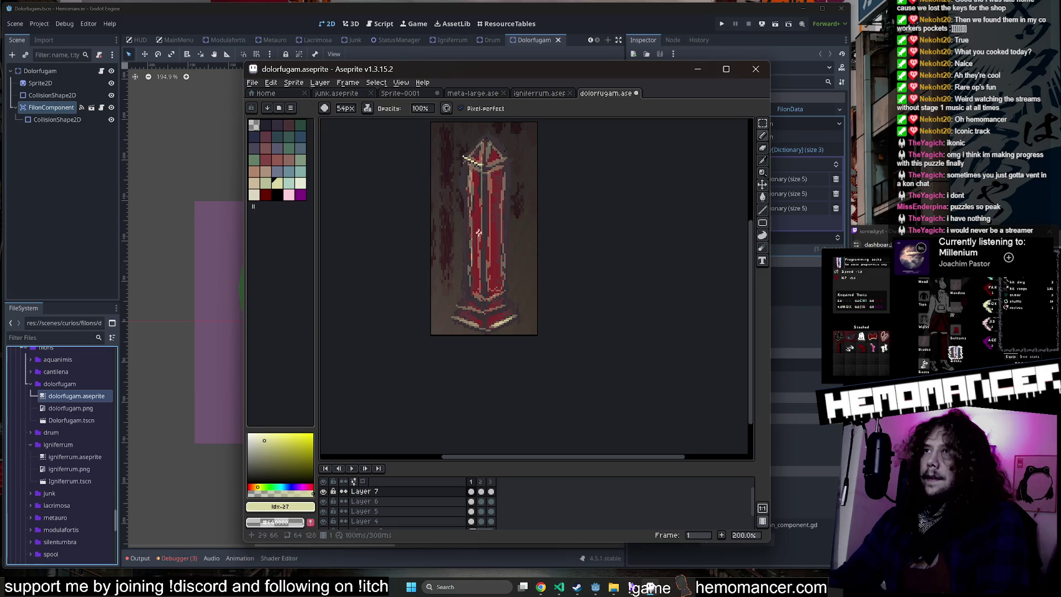
Step: Flip between Layers 5–7 and animation frames 1–3 to check the highlight
{"action": "key", "text": "Down"}
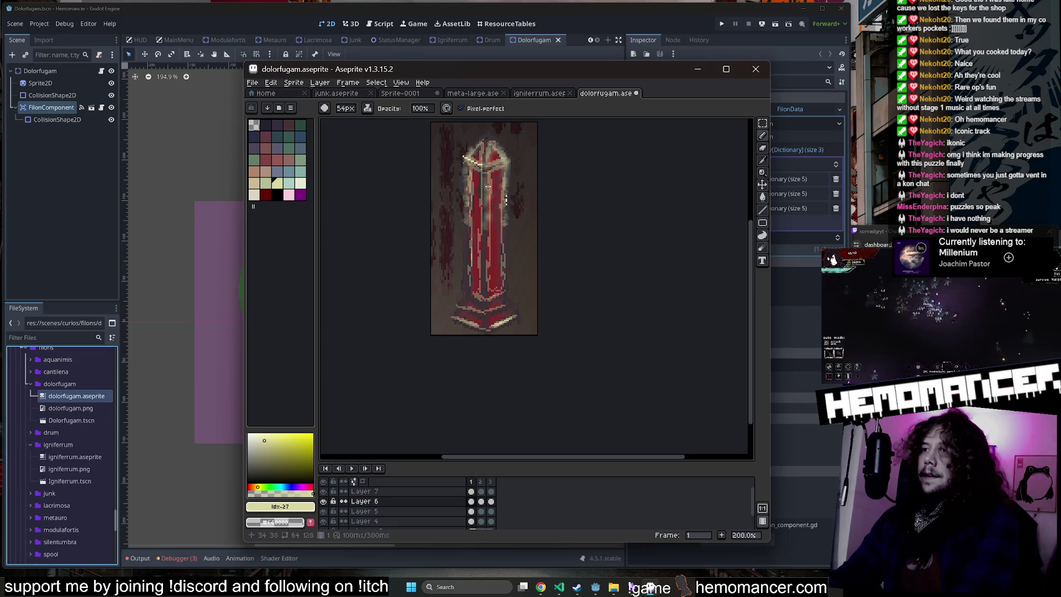
{"action": "key", "text": "Up"}
{"action": "key", "text": "Down"}
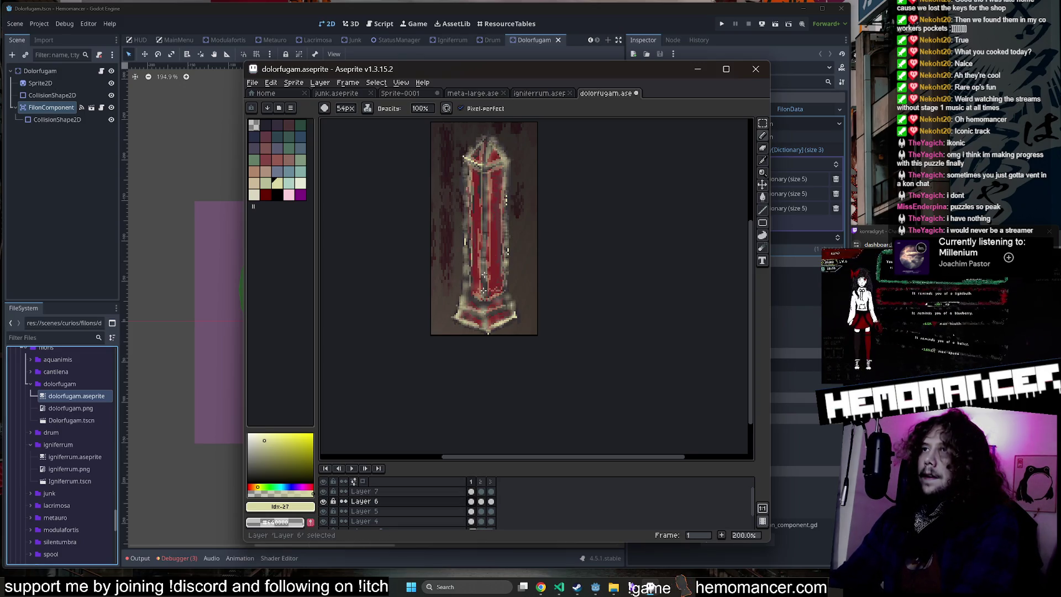
{"action": "key", "text": "Right"}
{"action": "key", "text": "Left"}
{"action": "key", "text": "Left"}
{"action": "key", "text": "Left"}
{"action": "key", "text": "Right"}
{"action": "key", "text": "Left"}
{"action": "key", "text": "Left"}
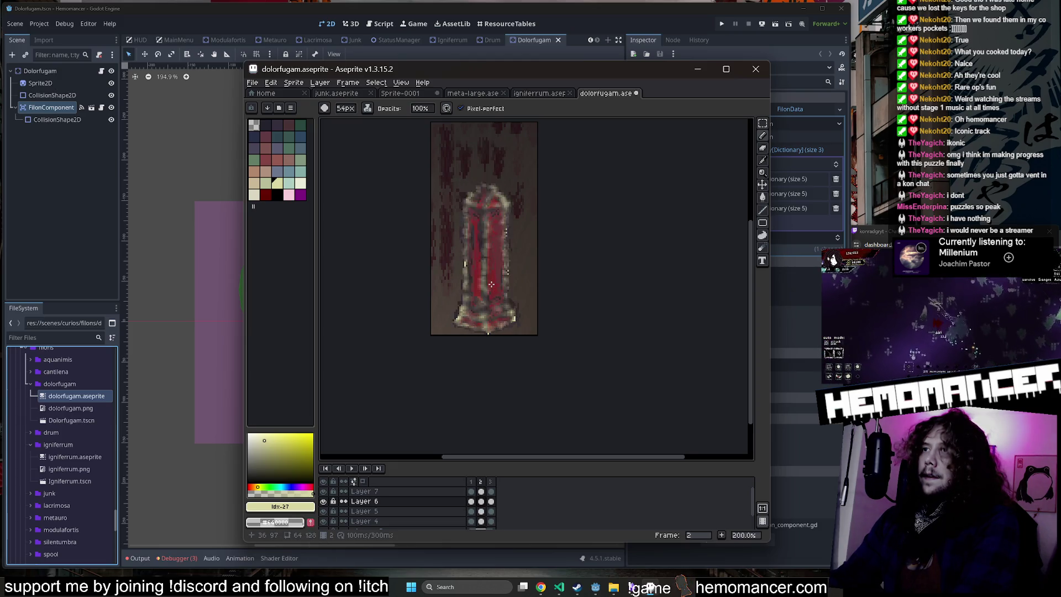
{"action": "key", "text": "Up"}
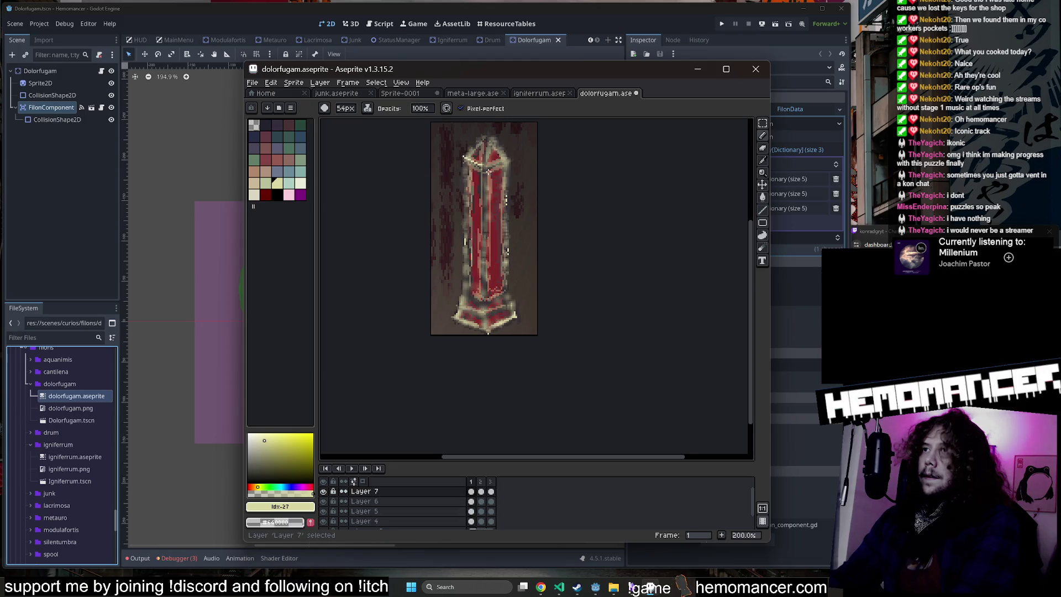
{"action": "key", "text": "Up"}
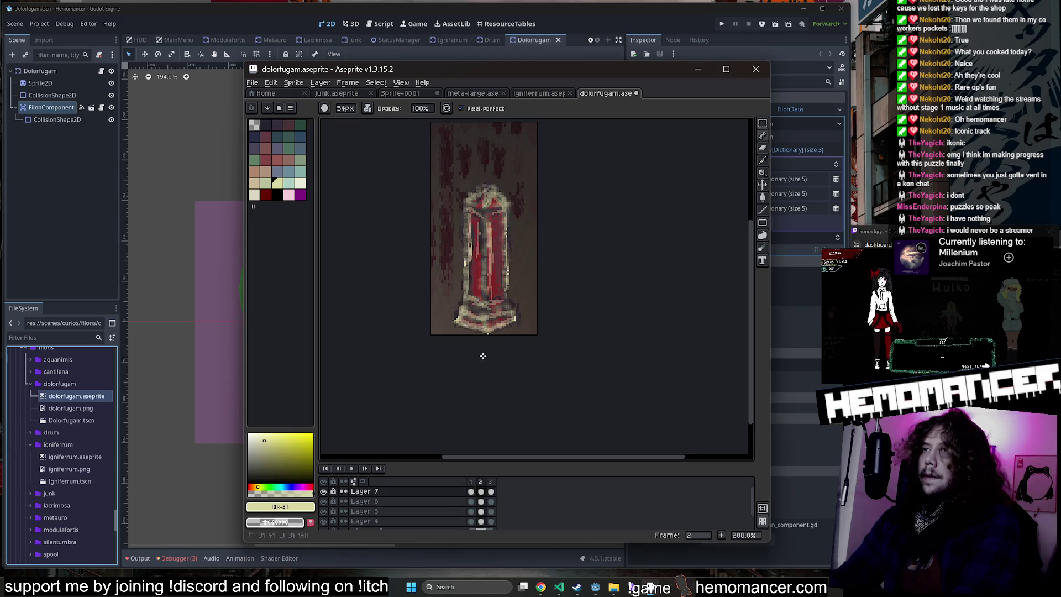
{"action": "key", "text": "Right"}
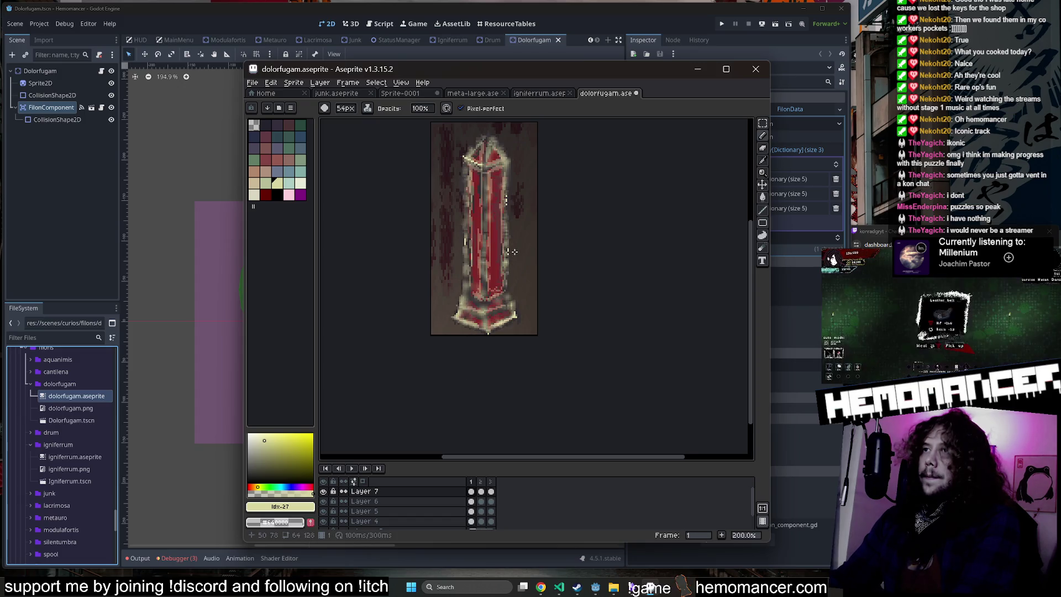
{"action": "key", "text": "Down"}
{"action": "key", "text": "Down"}
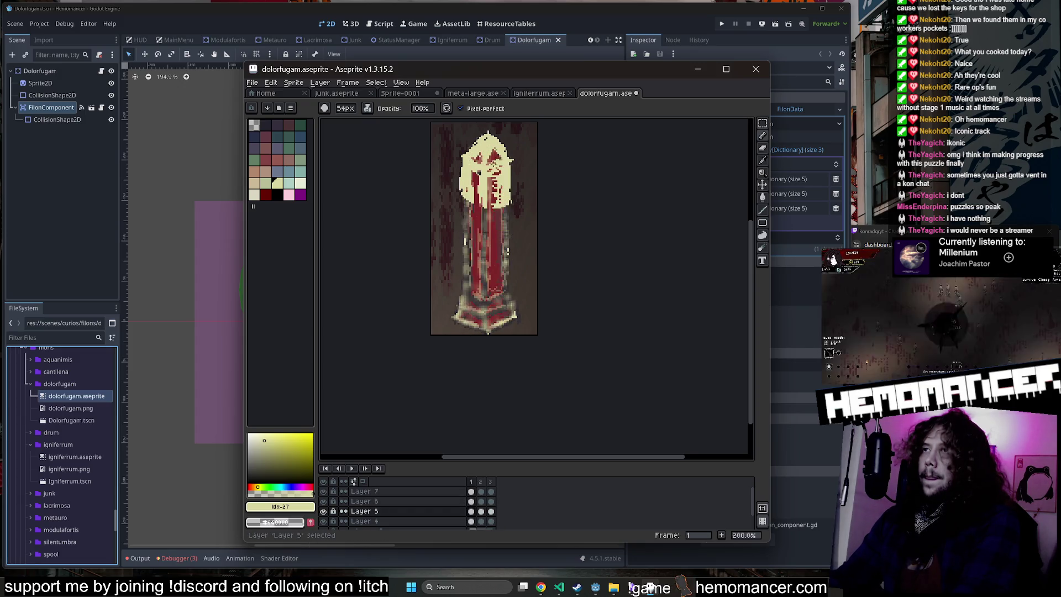
Step: Try pale yellow Paint Bucket fills on frames 1 and 2, undoing the unwanted ones
{"action": "key", "text": "g"}
{"action": "left_click", "coordinate": [498, 203]}
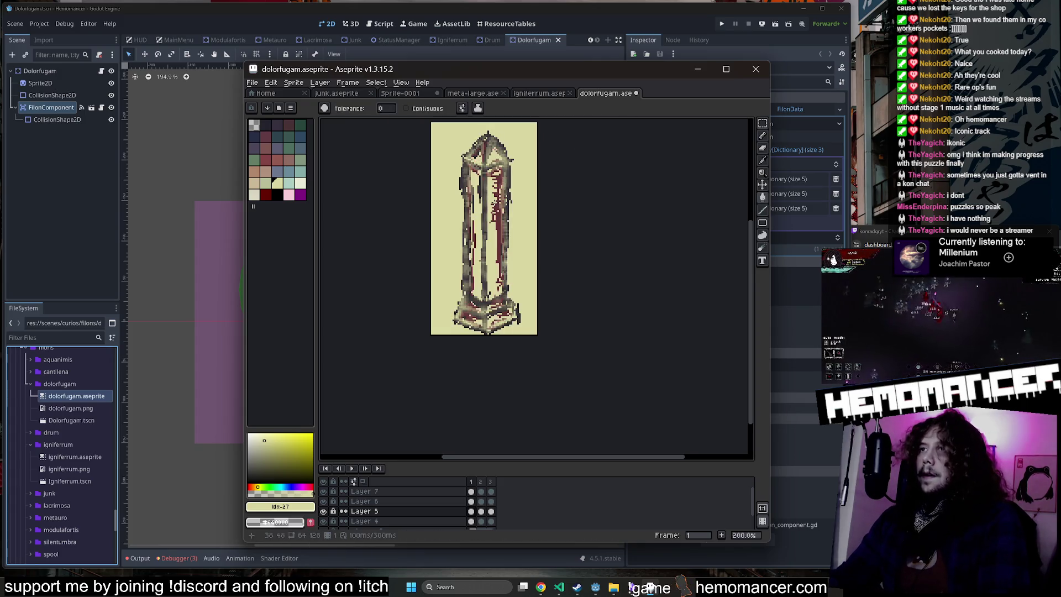
{"action": "key", "text": "ctrl+z"}
{"action": "scroll", "coordinate": [498, 203], "scroll_direction": "up", "scroll_amount": 1}
{"action": "left_click", "coordinate": [498, 203]}
{"action": "key", "text": "Right"}
{"action": "left_click", "coordinate": [500, 268]}
{"action": "key", "text": "ctrl+z"}
{"action": "left_click", "coordinate": [501, 332]}
{"action": "key", "text": "Left"}
{"action": "key", "text": "Right"}
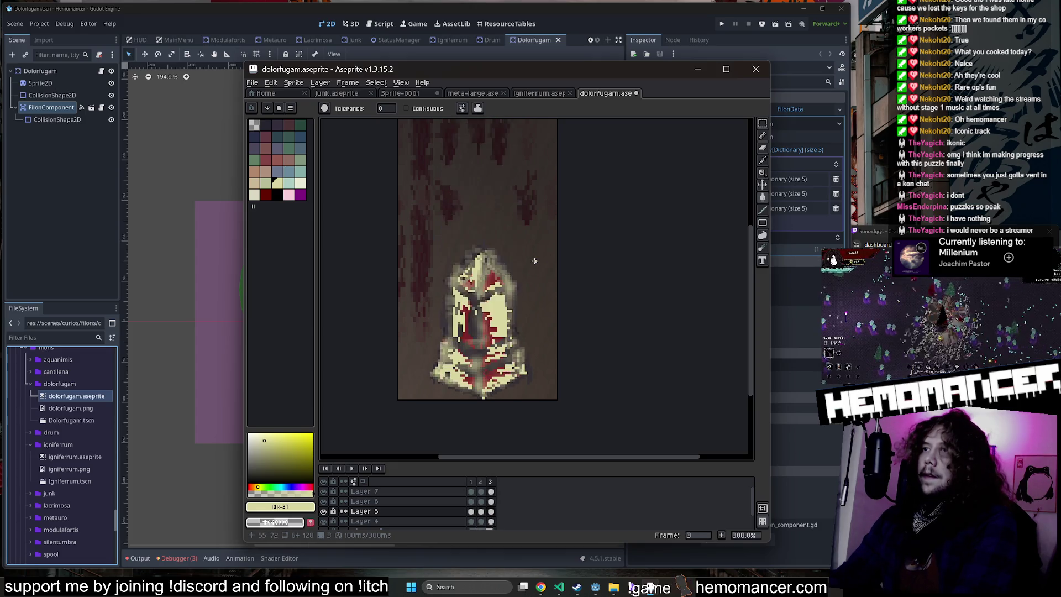
{"action": "key", "text": "Left"}
Step: Switch to Layer 4, compare frames 1 and 2, and undo the last bucket fill
{"action": "key", "text": "alt+Down"}
{"action": "key", "text": "Right"}
{"action": "key", "text": "Left"}
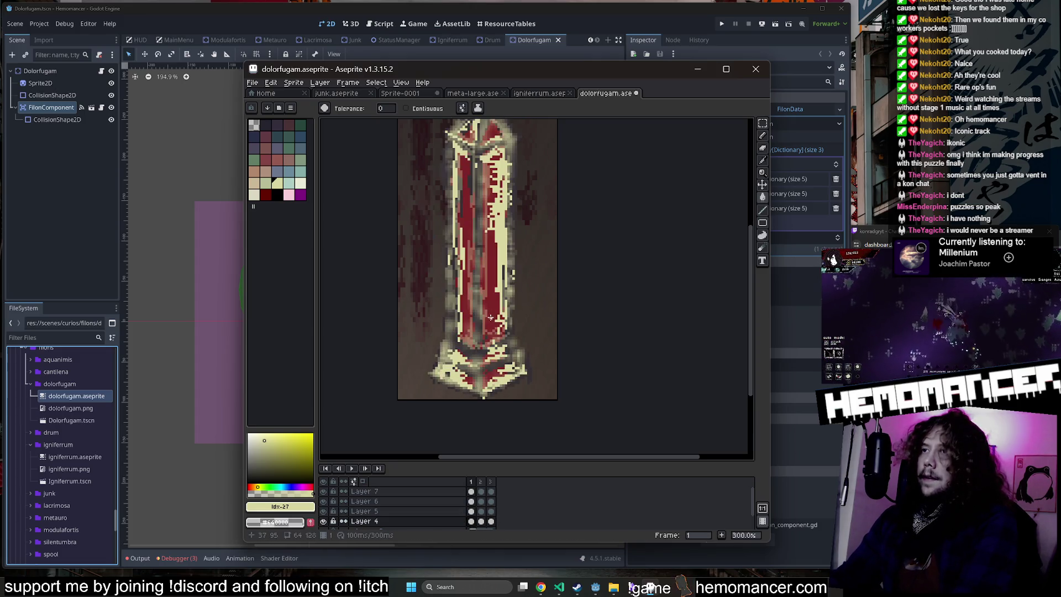
{"action": "key", "text": "Right"}
{"action": "scroll", "coordinate": [492, 301], "scroll_direction": "down", "scroll_amount": 3}
{"action": "scroll", "coordinate": [490, 303], "scroll_direction": "up", "scroll_amount": 3}
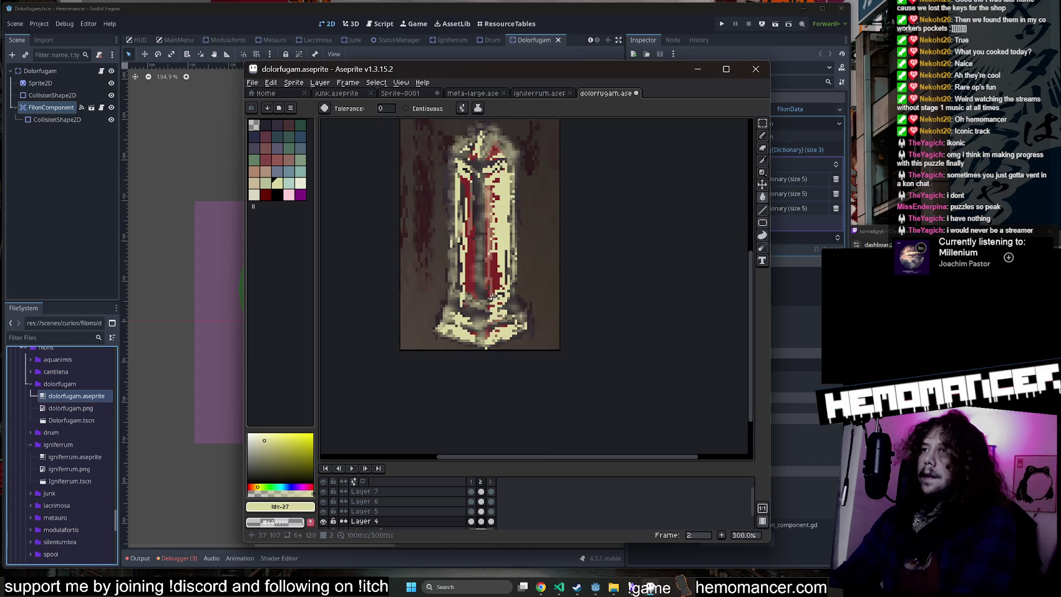
{"action": "key", "text": "Left"}
{"action": "scroll", "coordinate": [500, 271], "scroll_direction": "down", "scroll_amount": 1}
{"action": "key", "text": "ctrl+z"}
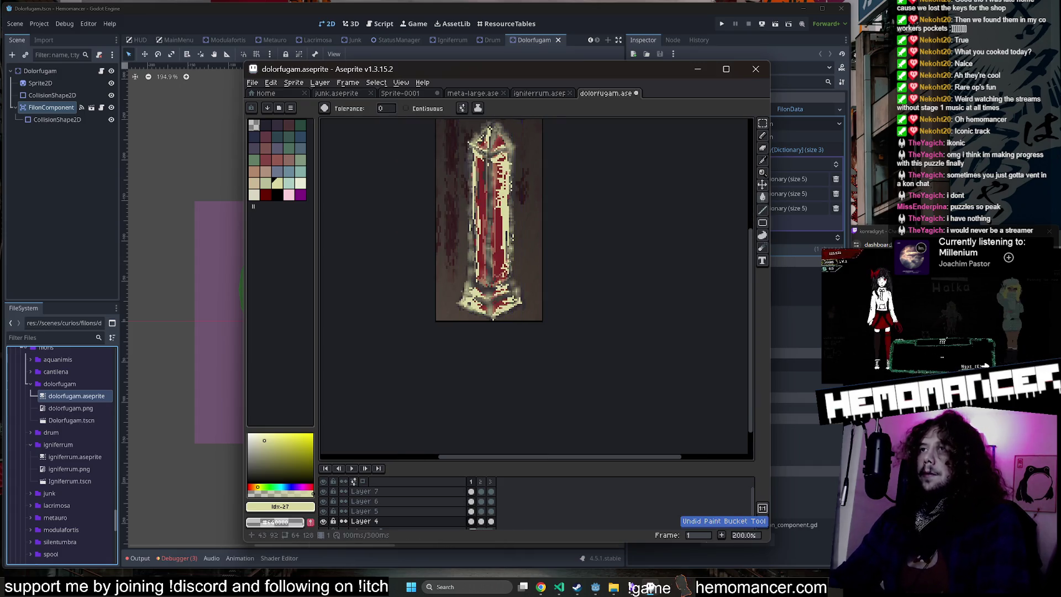
Step: Set the paint colour to cream d9d7a1 and fill frame 1's red pillar with it
{"action": "left_click", "coordinate": [280, 506]}
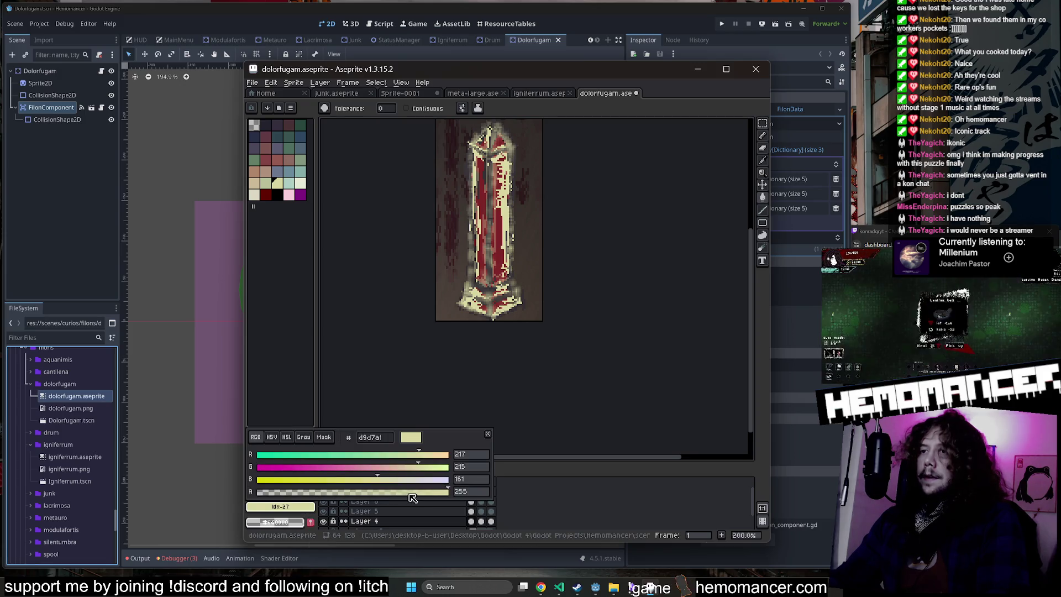
{"action": "scroll", "coordinate": [469, 229], "scroll_direction": "up", "scroll_amount": 1}
{"action": "scroll", "coordinate": [469, 229], "scroll_direction": "down", "scroll_amount": 1}
{"action": "left_click", "coordinate": [470, 229]}
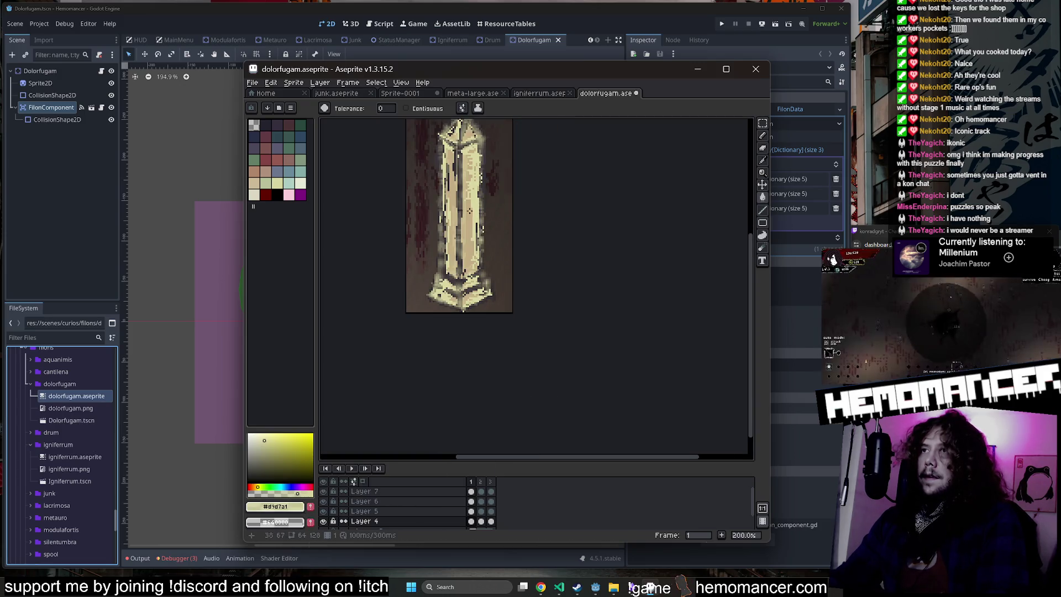
{"action": "left_click", "coordinate": [470, 218]}
{"action": "scroll", "coordinate": [446, 249], "scroll_direction": "up", "scroll_amount": 2}
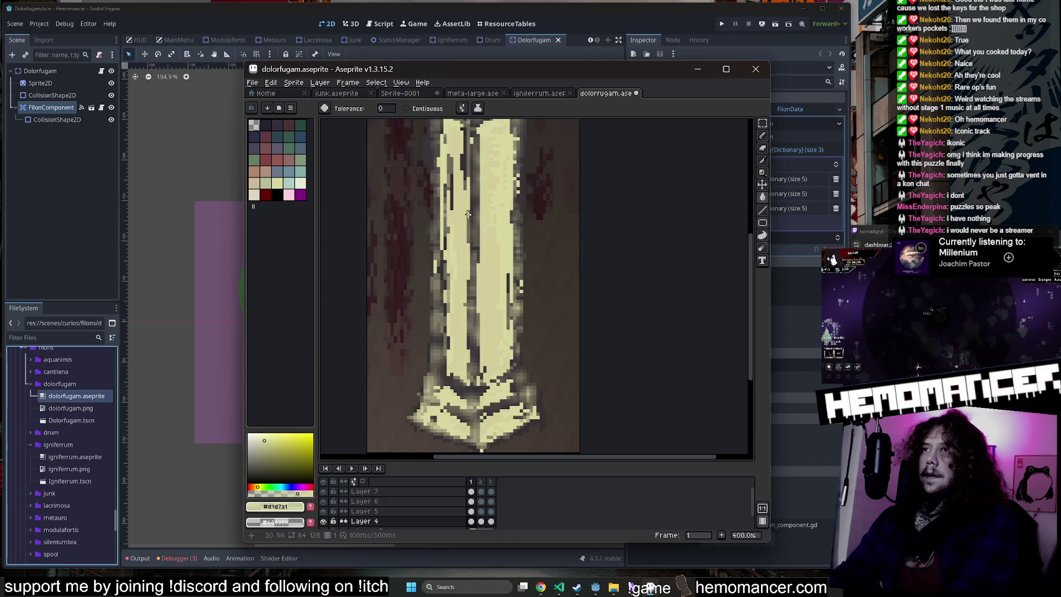
Step: Fill the remaining red on frame 2's pillar with cream and check the frames
{"action": "key", "text": "Right"}
{"action": "left_click", "coordinate": [493, 343]}
{"action": "left_click", "coordinate": [493, 343]}
{"action": "key", "text": "Left"}
{"action": "left_click", "coordinate": [493, 356]}
{"action": "key", "text": "Right"}
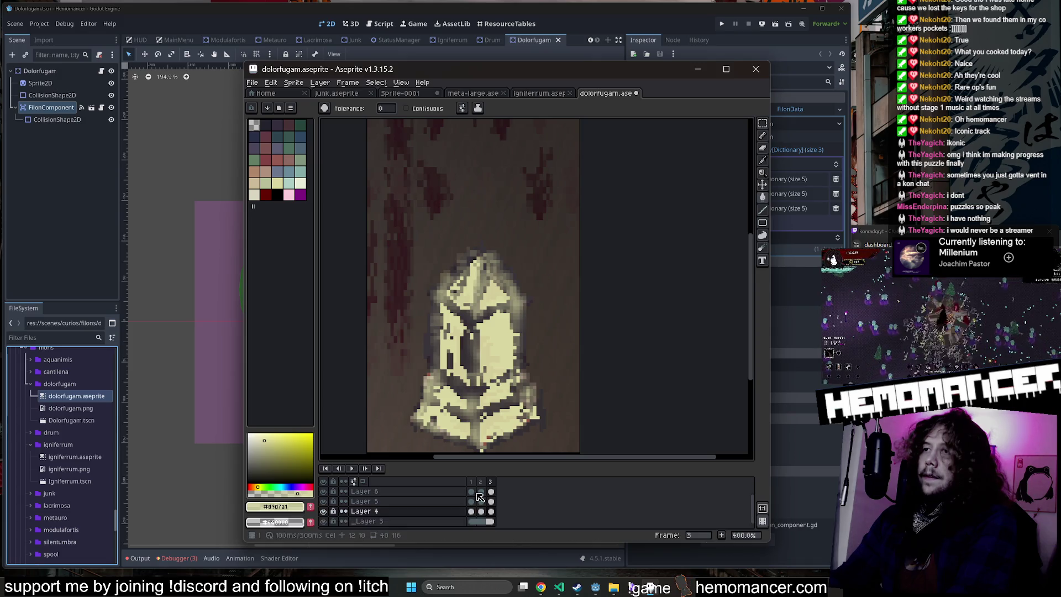
{"action": "left_click", "coordinate": [472, 491]}
{"action": "key", "text": "Right"}
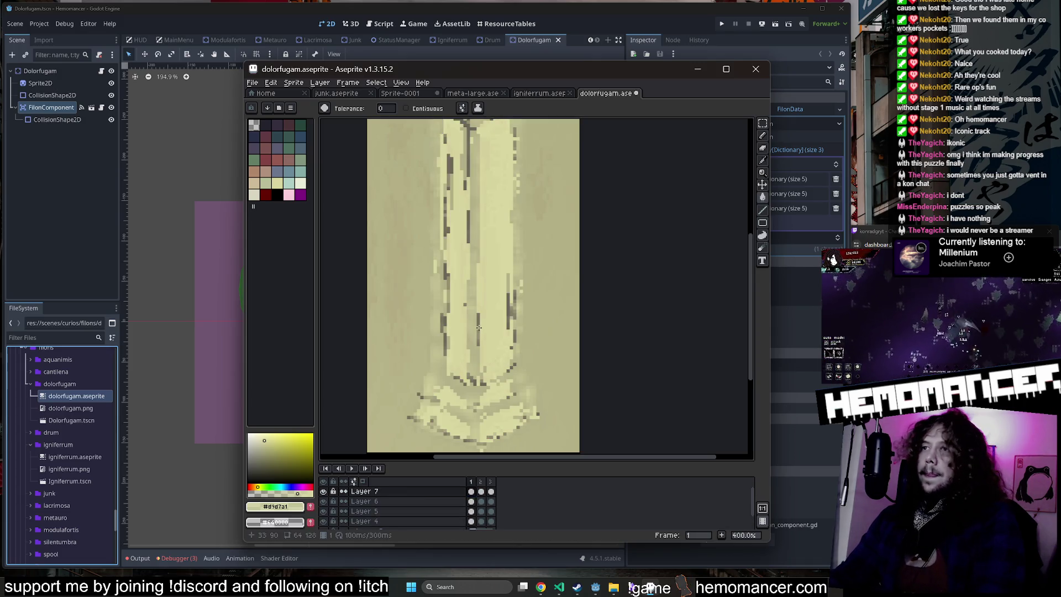
{"action": "key", "text": "Left"}
Step: Hide Layer 6, toggle Layer 5's visibility, and make Layer 5 the active layer
{"action": "key", "text": "b"}
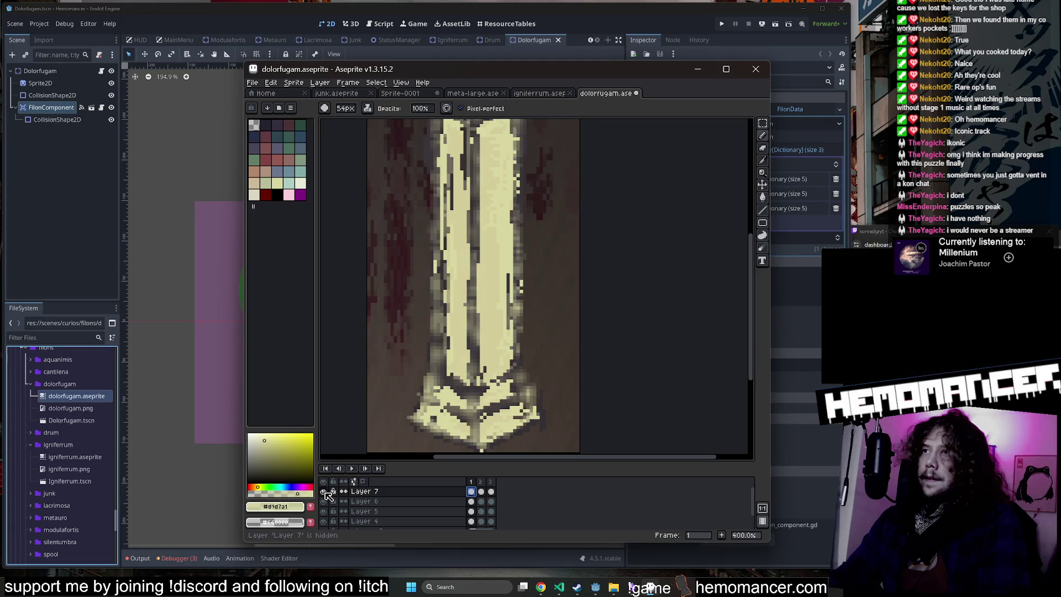
{"action": "left_click", "coordinate": [324, 501]}
{"action": "left_click", "coordinate": [328, 512]}
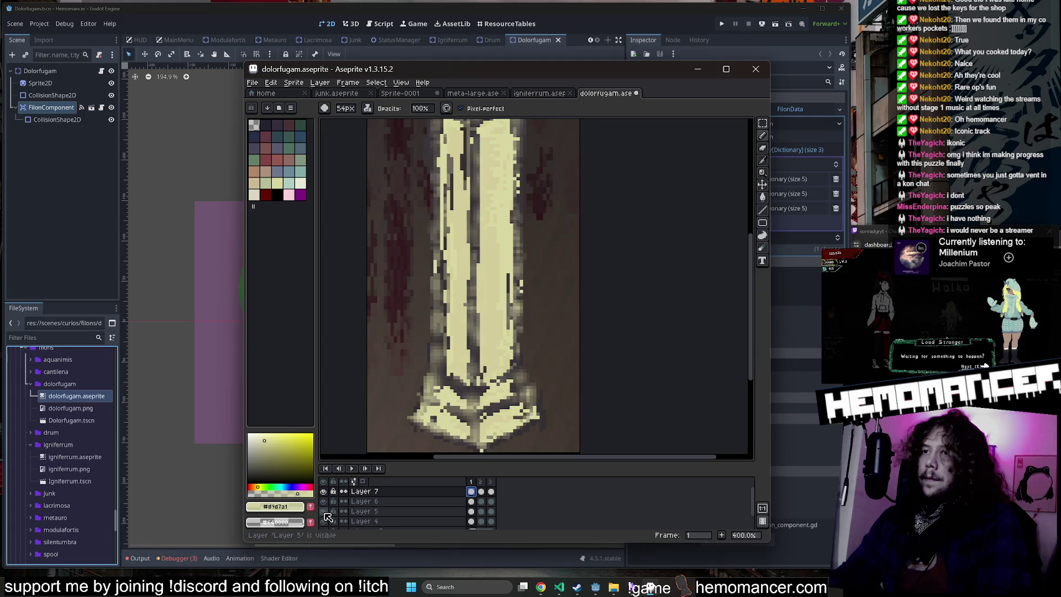
{"action": "key", "text": "Right"}
{"action": "key", "text": "Left"}
{"action": "left_click", "coordinate": [468, 511]}
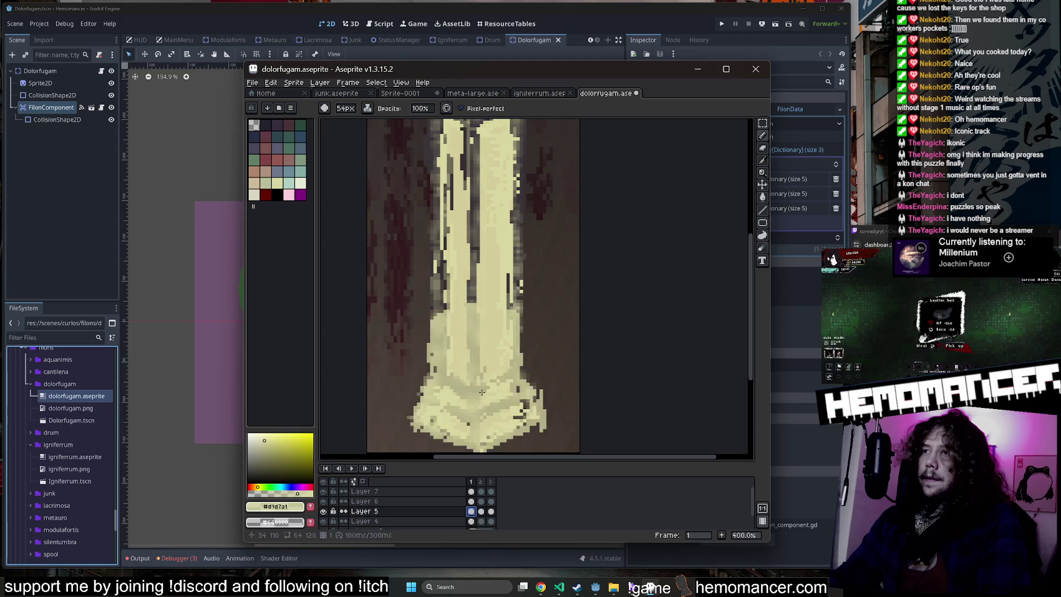
Step: Cream-fill the pillar on Layer 5, checking frames 2 and 3 and undoing unwanted fills
{"action": "key", "text": "g"}
{"action": "left_click", "coordinate": [473, 362]}
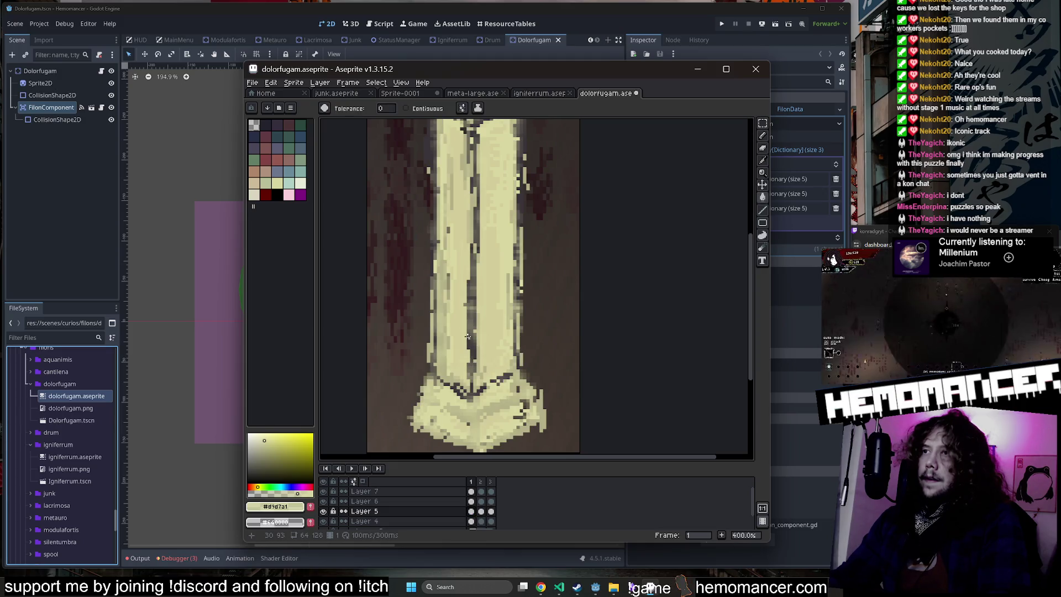
{"action": "scroll", "coordinate": [467, 337], "scroll_direction": "down", "scroll_amount": 1}
{"action": "key", "text": "ctrl+z"}
{"action": "scroll", "coordinate": [462, 207], "scroll_direction": "up", "scroll_amount": 4}
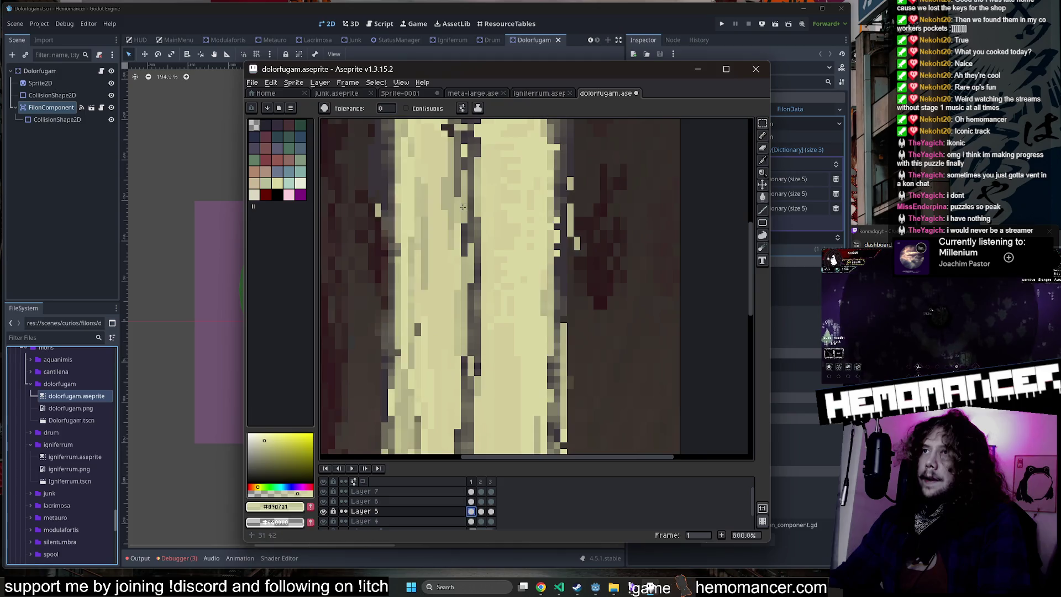
{"action": "scroll", "coordinate": [464, 204], "scroll_direction": "down", "scroll_amount": 5}
{"action": "scroll", "coordinate": [505, 193], "scroll_direction": "up", "scroll_amount": 5}
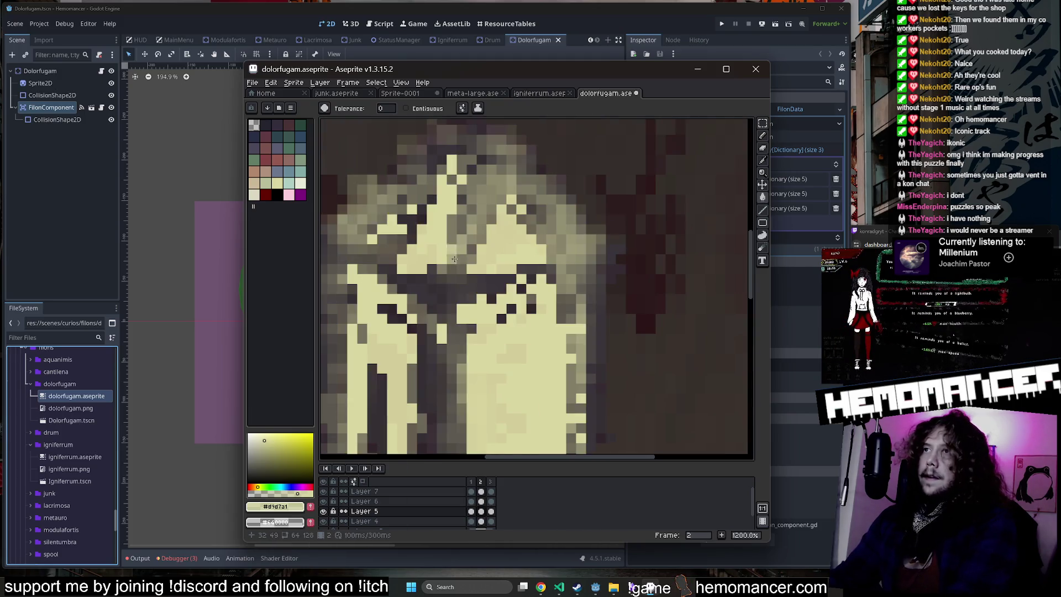
{"action": "key", "text": "Right"}
{"action": "scroll", "coordinate": [442, 378], "scroll_direction": "down", "scroll_amount": 3}
{"action": "key", "text": "Right"}
{"action": "scroll", "coordinate": [496, 271], "scroll_direction": "down", "scroll_amount": 2}
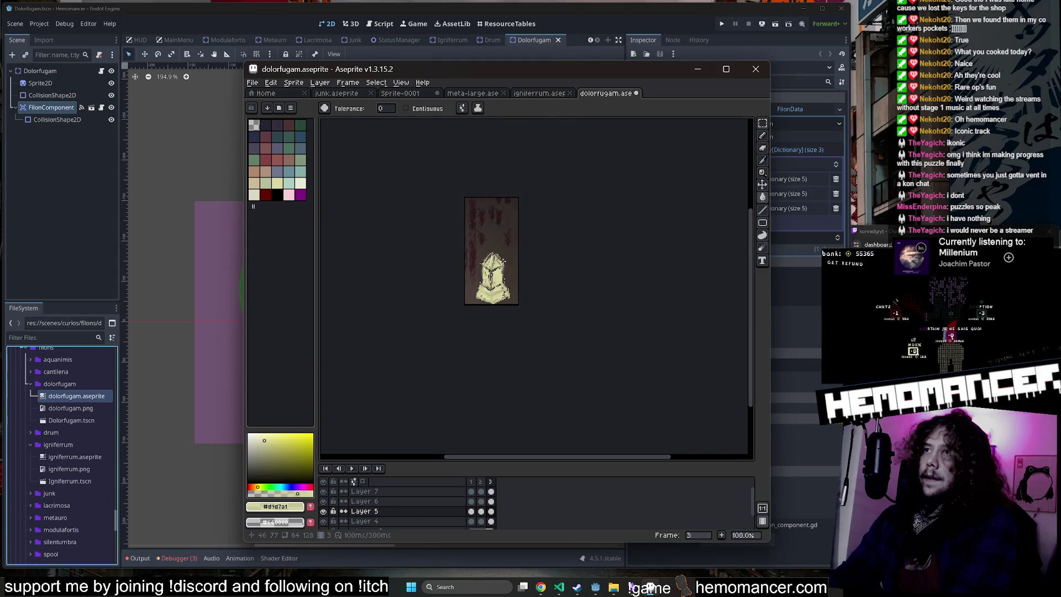
{"action": "scroll", "coordinate": [563, 256], "scroll_direction": "up", "scroll_amount": 2}
{"action": "key", "text": "ctrl+z"}
Step: Bucket-fill the obelisk pillar's centre with black shading
{"action": "key", "text": "b"}
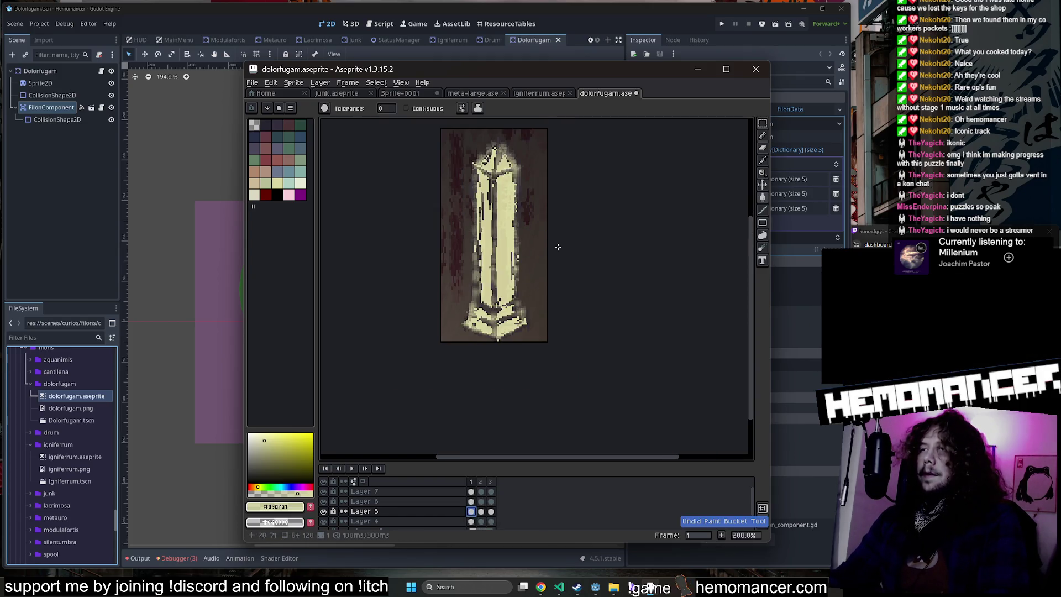
{"action": "left_click", "coordinate": [277, 194]}
{"action": "left_click_drag", "start_coordinate": [486, 188], "coordinate": [492, 144]}
{"action": "key", "text": "ctrl+z"}
{"action": "key", "text": "g"}
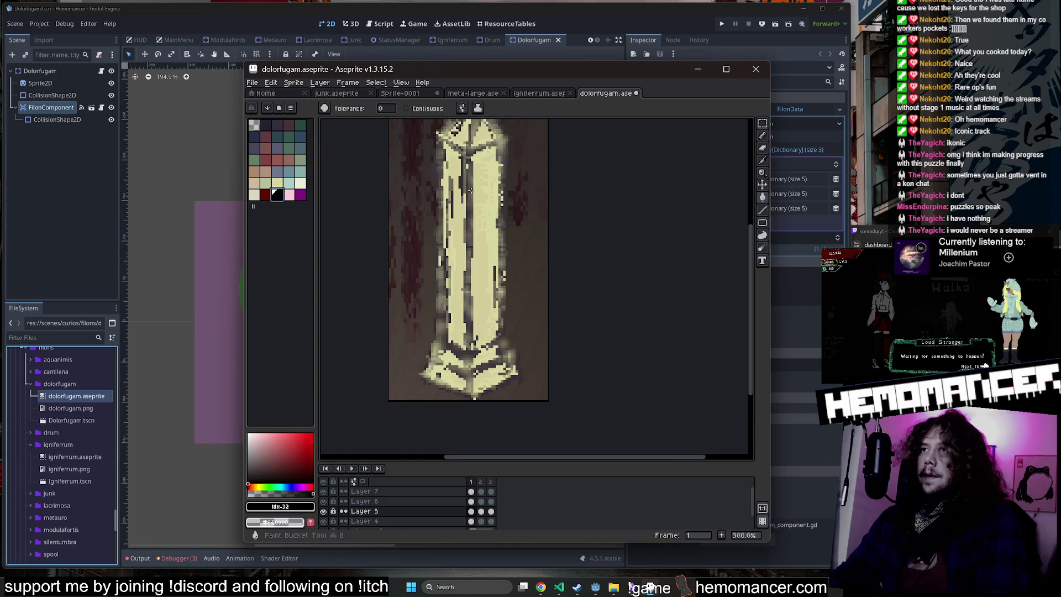
{"action": "left_click", "coordinate": [469, 191]}
Step: Step back and forth through the three animation frames to check the pillar
{"action": "key", "text": "period"}
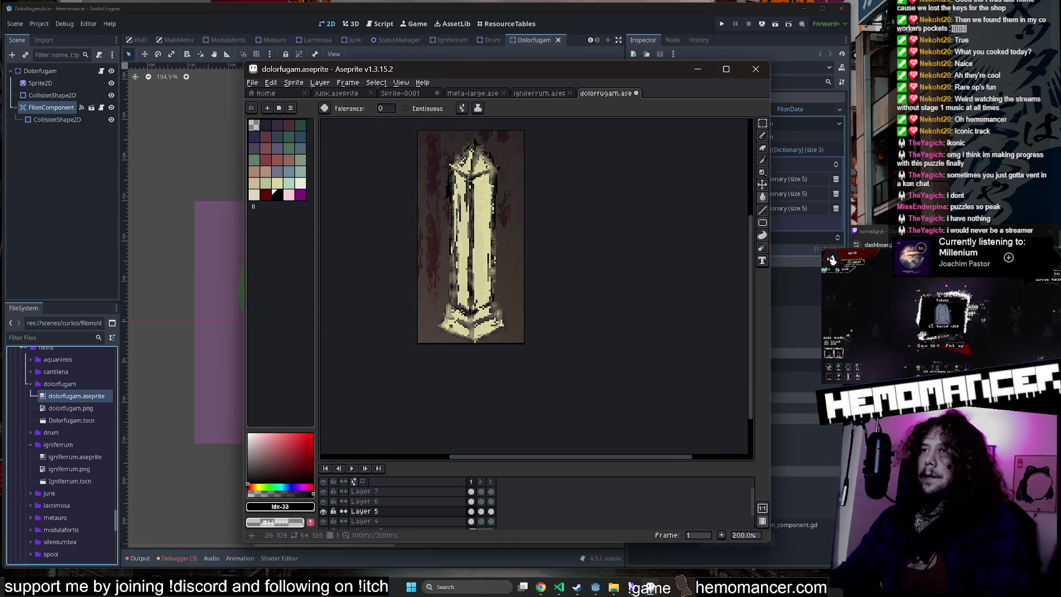
{"action": "scroll", "coordinate": [466, 330], "scroll_direction": "up", "scroll_amount": 2}
{"action": "scroll", "coordinate": [466, 330], "scroll_direction": "down", "scroll_amount": 3}
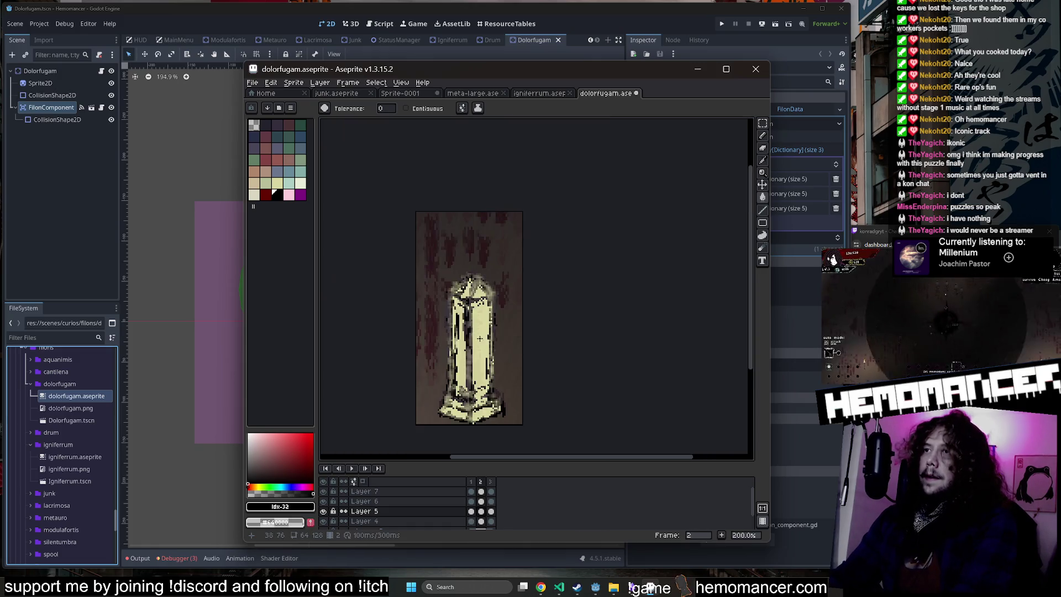
{"action": "key", "text": "period"}
{"action": "scroll", "coordinate": [469, 398], "scroll_direction": "up", "scroll_amount": 3}
{"action": "scroll", "coordinate": [469, 398], "scroll_direction": "down", "scroll_amount": 3}
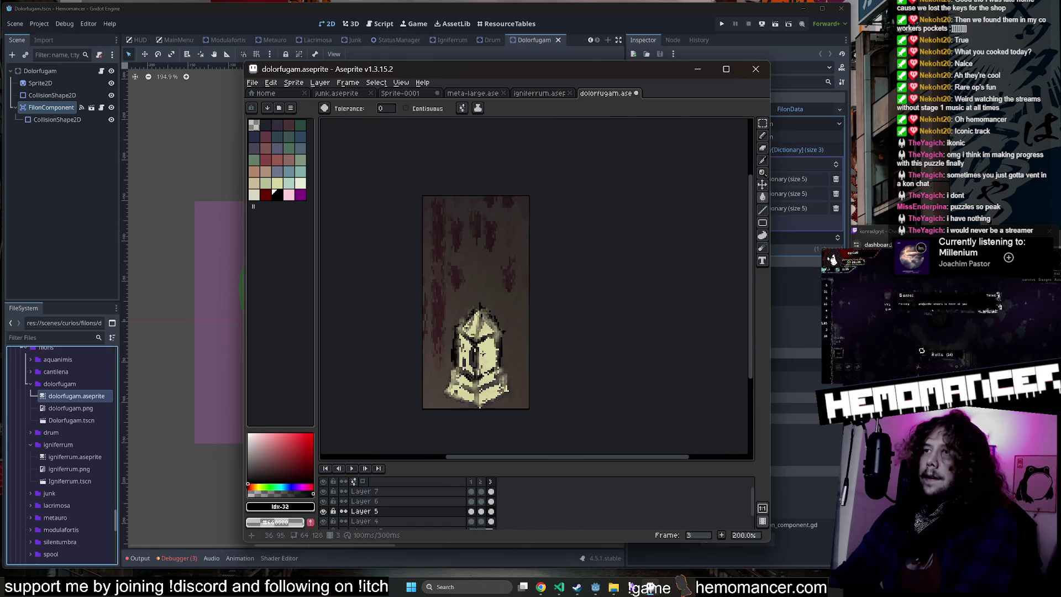
{"action": "scroll", "coordinate": [468, 402], "scroll_direction": "up", "scroll_amount": 5}
{"action": "scroll", "coordinate": [469, 402], "scroll_direction": "down", "scroll_amount": 4}
{"action": "key", "text": "period"}
{"action": "scroll", "coordinate": [465, 371], "scroll_direction": "up", "scroll_amount": 2}
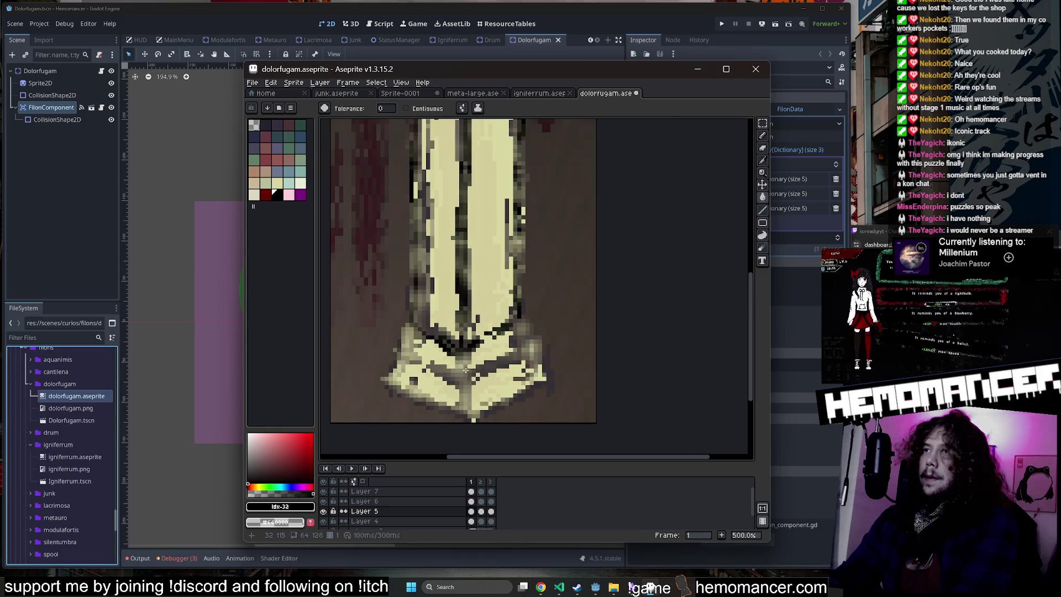
{"action": "scroll", "coordinate": [454, 374], "scroll_direction": "down", "scroll_amount": 3}
{"action": "key", "text": "period"}
{"action": "scroll", "coordinate": [451, 386], "scroll_direction": "up", "scroll_amount": 3}
{"action": "scroll", "coordinate": [453, 380], "scroll_direction": "down", "scroll_amount": 3}
{"action": "key", "text": "period"}
{"action": "key", "text": "period"}
{"action": "key", "text": "comma"}
{"action": "scroll", "coordinate": [417, 377], "scroll_direction": "up", "scroll_amount": 3}
{"action": "scroll", "coordinate": [397, 378], "scroll_direction": "down", "scroll_amount": 2}
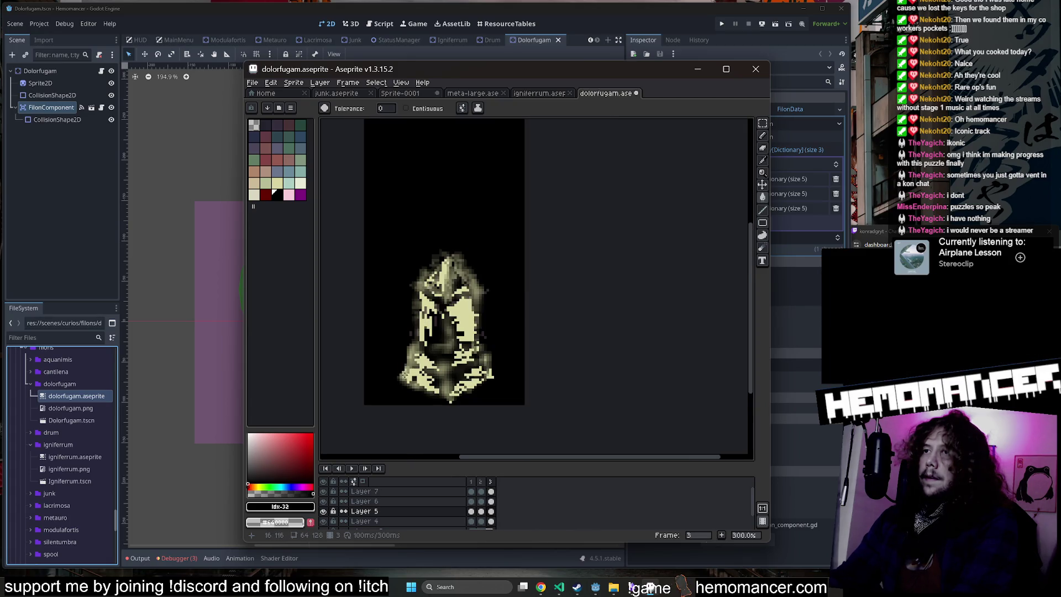
{"action": "scroll", "coordinate": [422, 360], "scroll_direction": "down", "scroll_amount": 1}
{"action": "key", "text": "period"}
{"action": "key", "text": "period"}
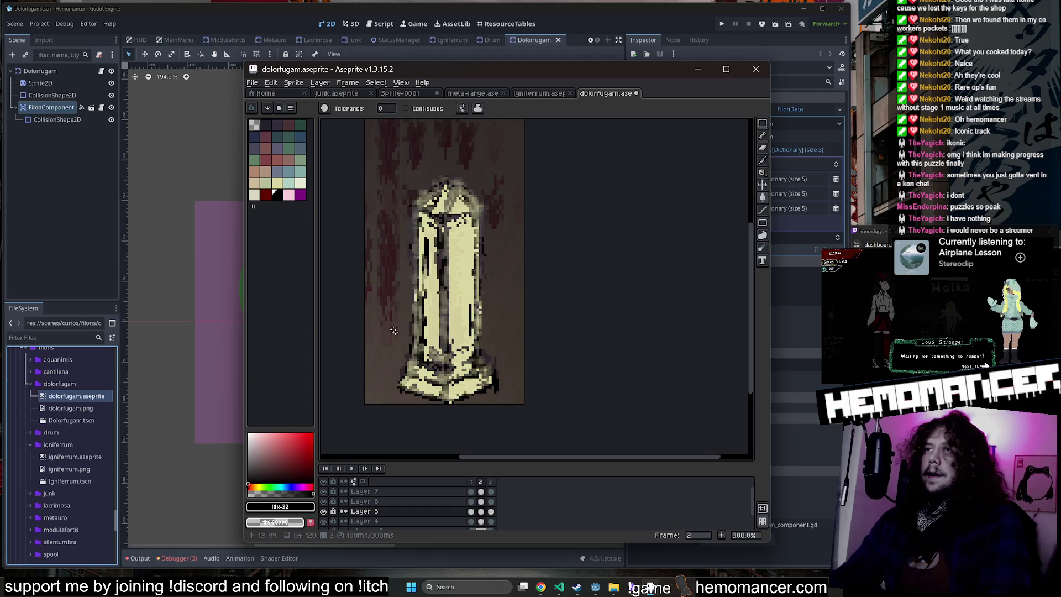
{"action": "scroll", "coordinate": [427, 245], "scroll_direction": "up", "scroll_amount": 2}
{"action": "scroll", "coordinate": [592, 232], "scroll_direction": "down", "scroll_amount": 3}
Step: Save dolorfugam.aseprite and minimize Aseprite
{"action": "key", "text": "period"}
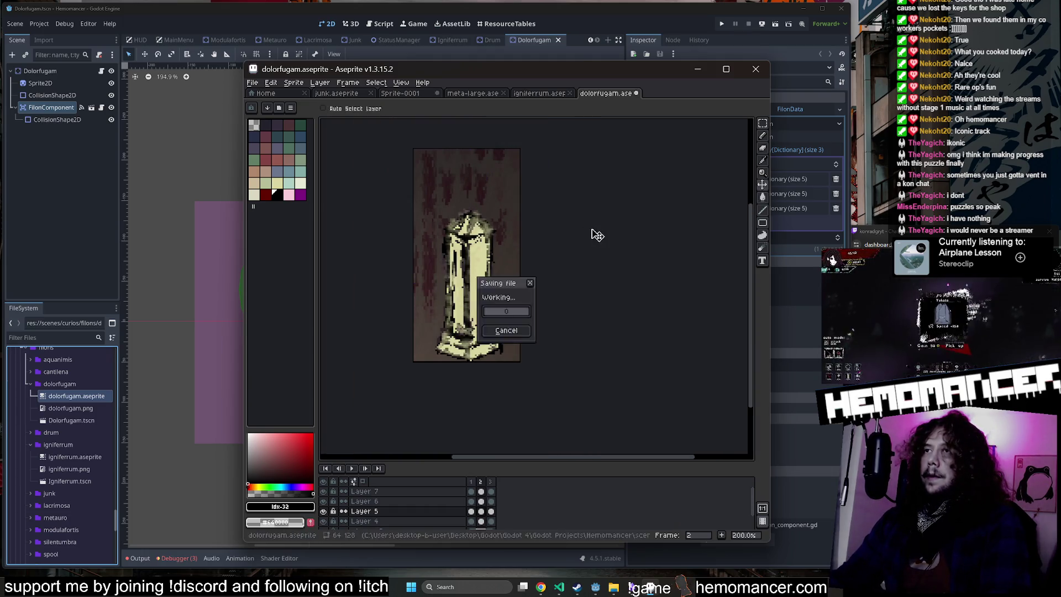
{"action": "scroll", "coordinate": [592, 229], "scroll_direction": "up", "scroll_amount": 1}
{"action": "key", "text": "ctrl+s"}
{"action": "key", "text": "period"}
{"action": "key", "text": "period"}
{"action": "key", "text": "comma"}
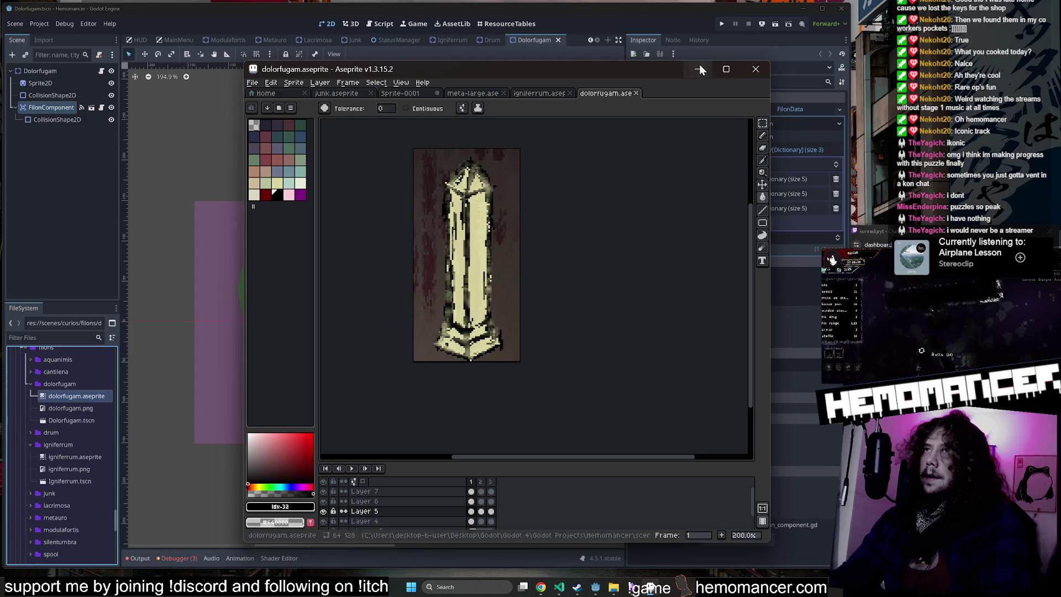
{"action": "left_click", "coordinate": [698, 68]}
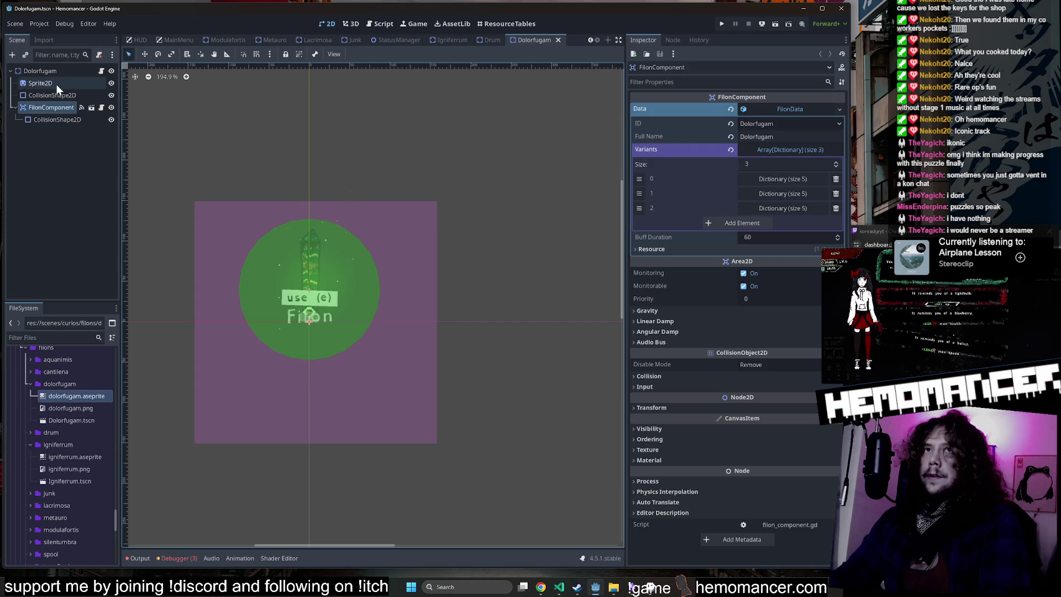
Step: Assign dolorfugam.png as the Sprite2D texture and save the Dolorfugam scene
{"action": "left_click", "coordinate": [56, 84]}
{"action": "key", "text": "alt+Tab"}
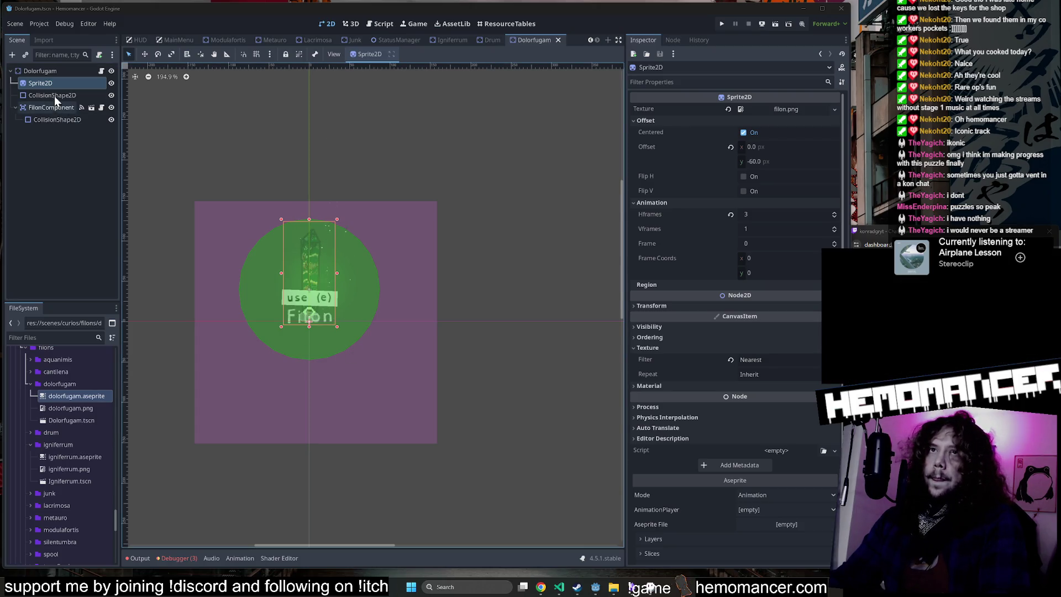
{"action": "mouse_move", "coordinate": [78, 408]}
{"action": "left_mouse_down"}
{"action": "mouse_move", "coordinate": [260, 273]}
{"action": "mouse_move", "coordinate": [791, 108]}
{"action": "left_mouse_up"}
{"action": "key", "text": "ctrl+s"}
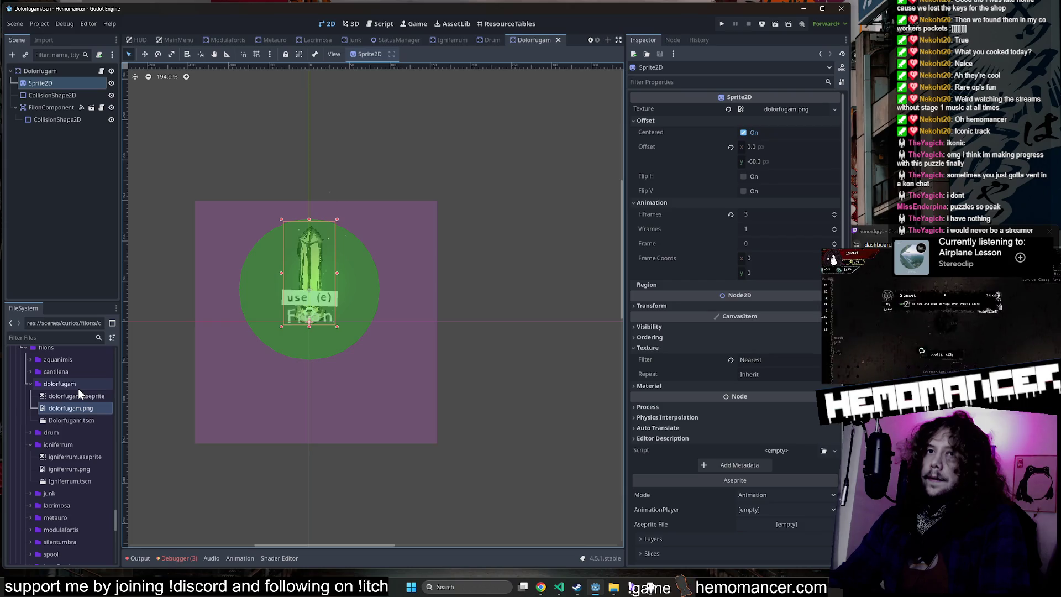
Step: Expand the cantilena folder in the FileSystem dock to show Cantilena.tscn
{"action": "left_click", "coordinate": [76, 389]}
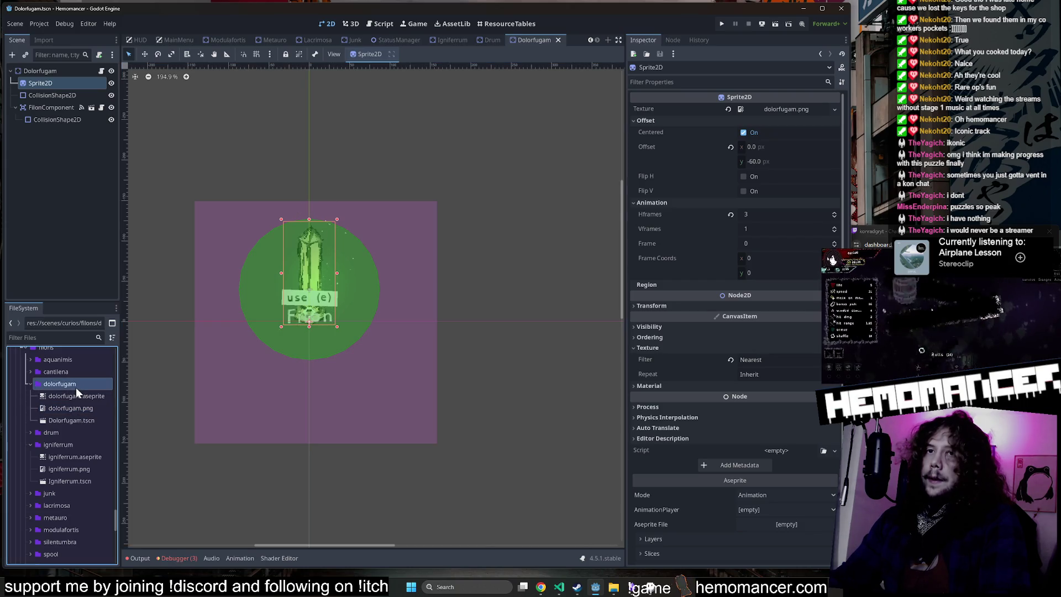
{"action": "left_click", "coordinate": [450, 118]}
{"action": "double_click", "coordinate": [69, 377]}
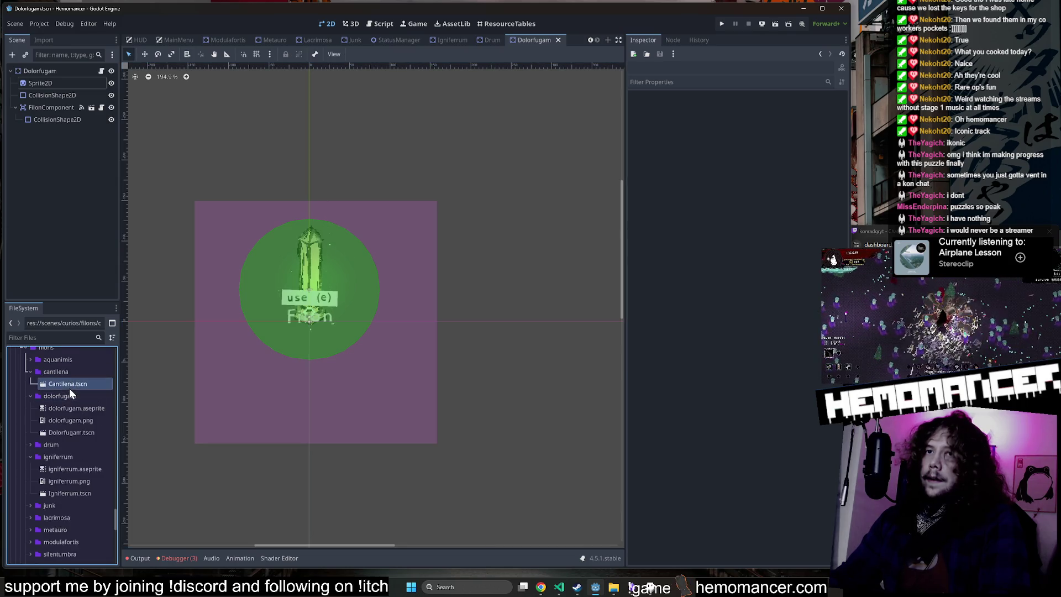
Step: Open Cantilena.tscn and inspect the FilonComponent's FilonData Variants array
{"action": "double_click", "coordinate": [68, 385]}
{"action": "left_click", "coordinate": [51, 107]}
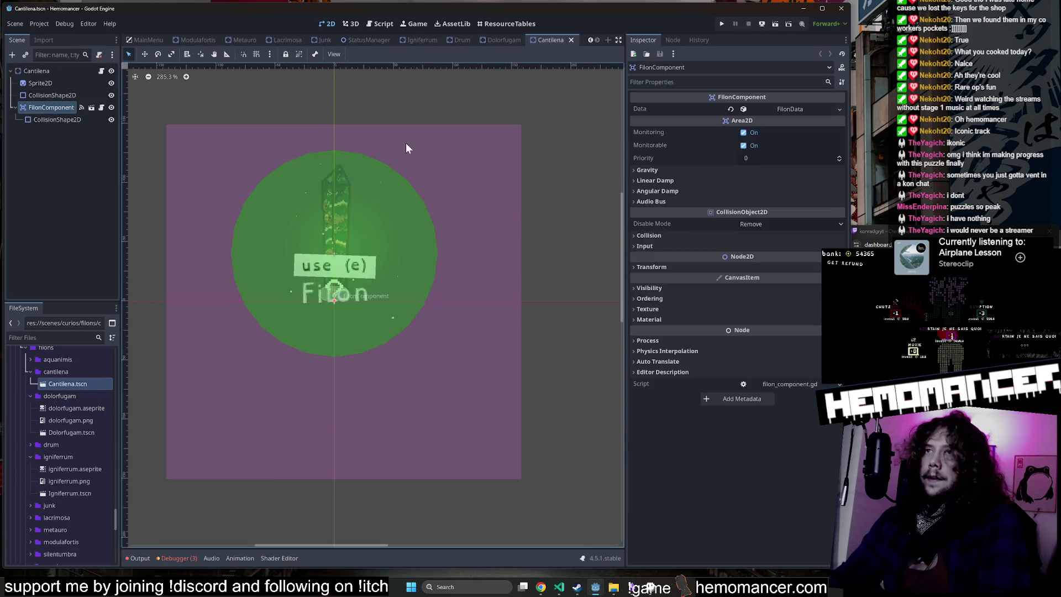
{"action": "left_click", "coordinate": [790, 110]}
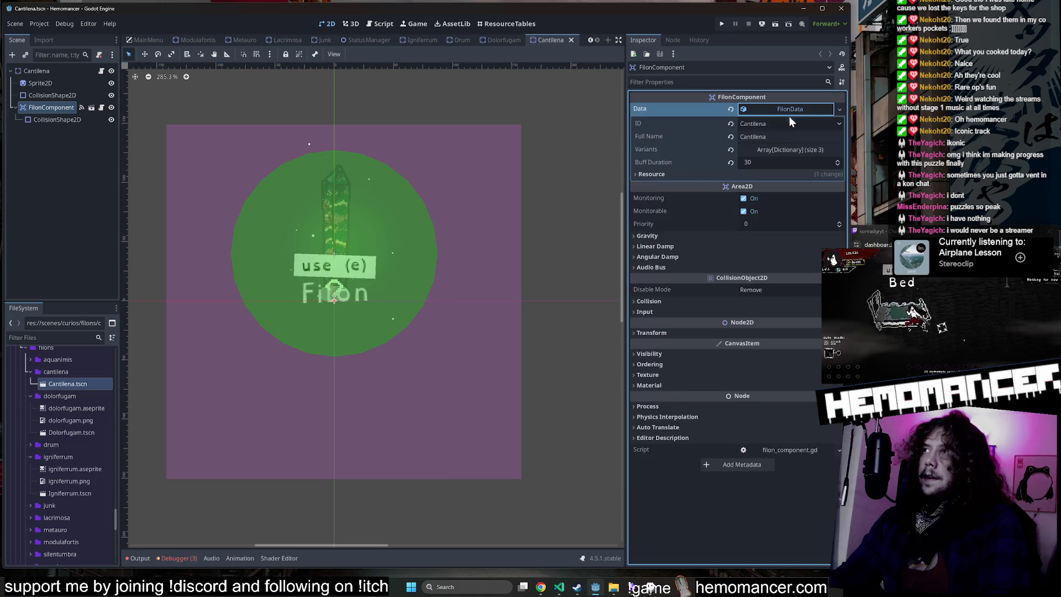
{"action": "left_click", "coordinate": [785, 150]}
{"action": "left_click", "coordinate": [782, 178]}
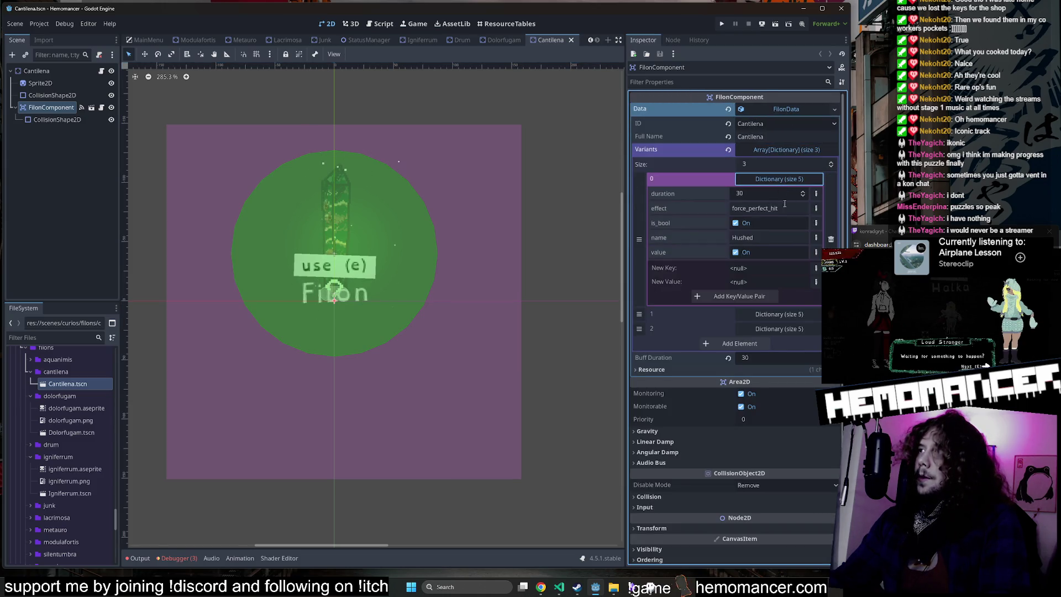
{"action": "left_click", "coordinate": [793, 154]}
Step: Save the Cantilena scene and launch a debug run with F5
{"action": "left_click", "coordinate": [535, 124]}
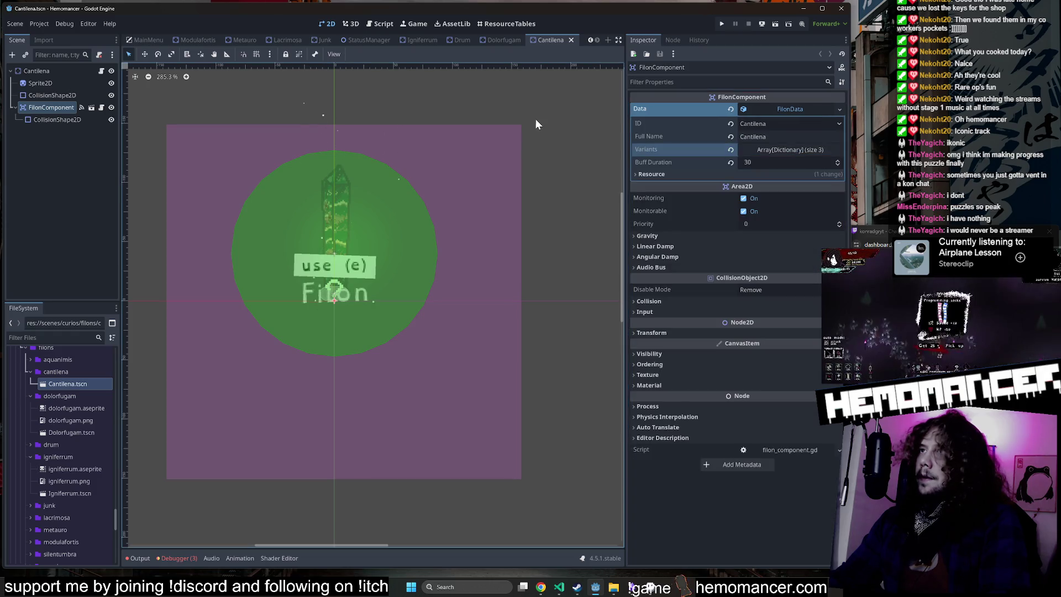
{"action": "key", "text": "ctrl+s"}
{"action": "key", "text": "F5"}
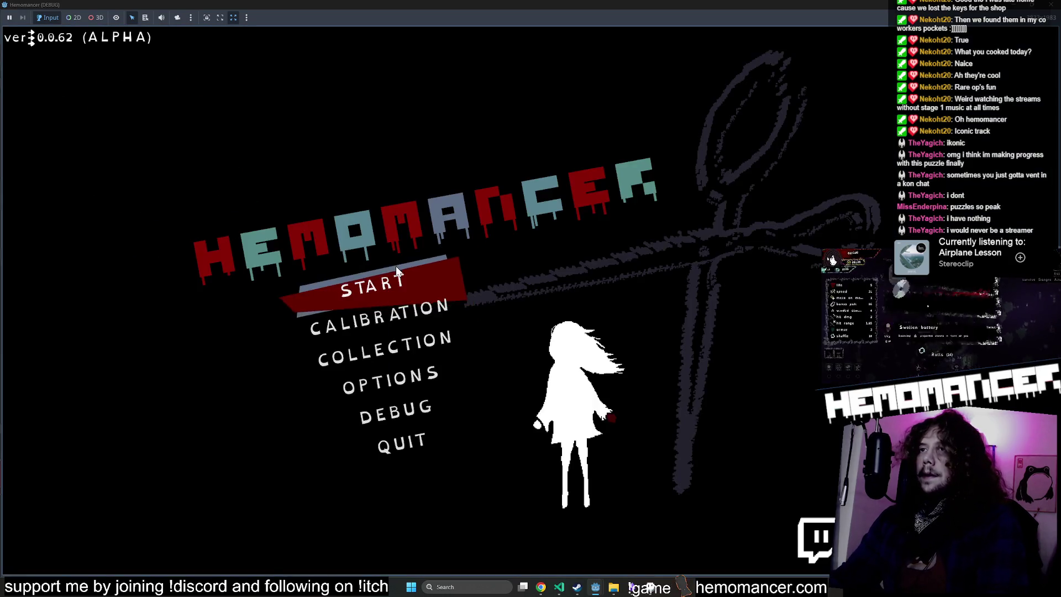
Step: Start a new game and take the signpost trip to the red-grass level
{"action": "left_click", "coordinate": [408, 285]}
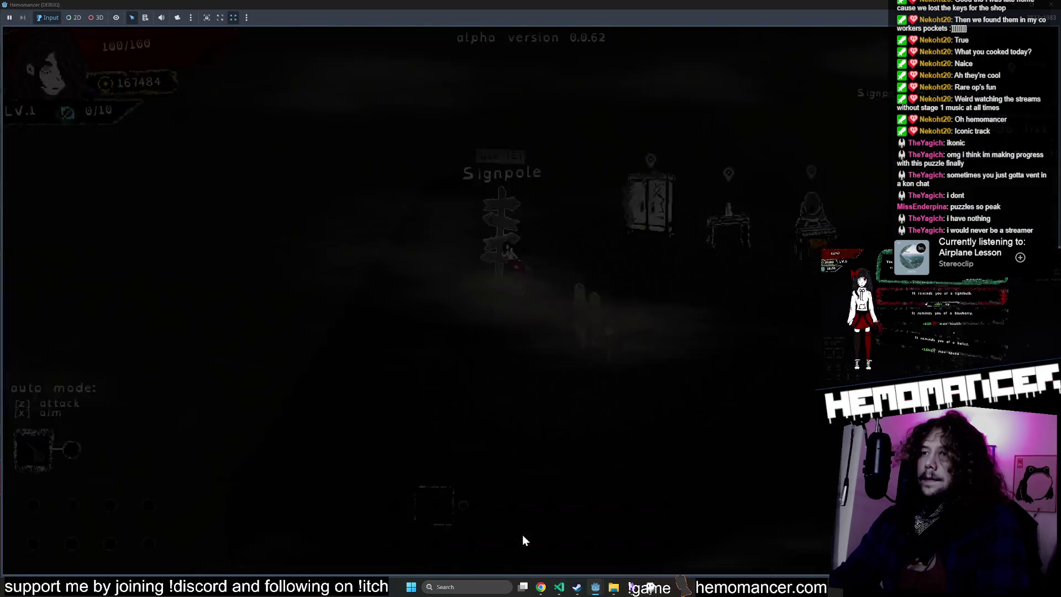
{"action": "key", "text": "e"}
{"action": "left_click", "coordinate": [528, 367]}
Step: Walk past the Muted Drum and Wispy Ventisonans obelisk, picking an upgrade at level 2
{"action": "key", "text": "w+d"}
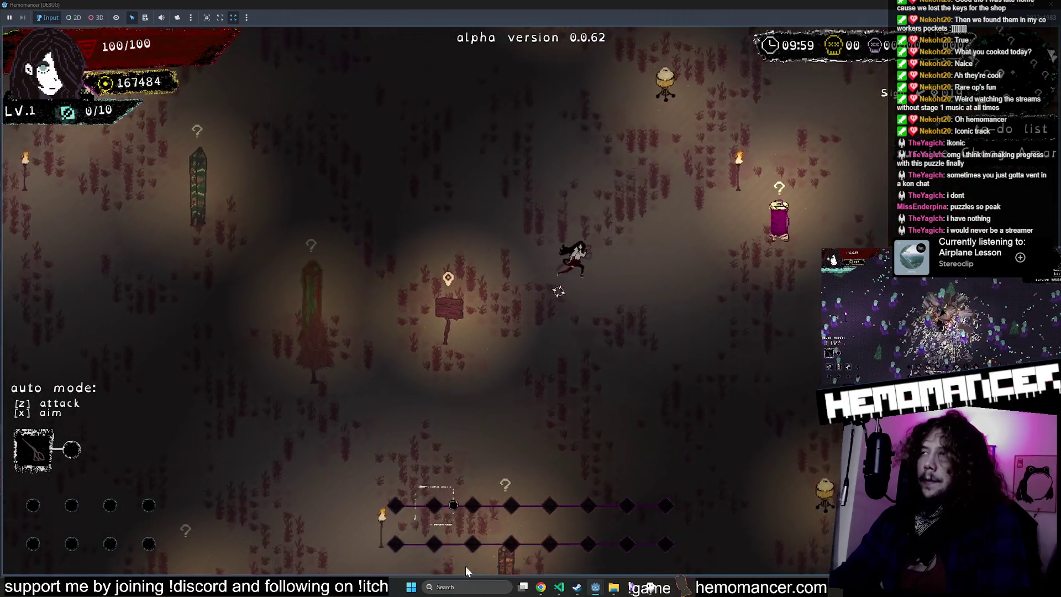
{"action": "key", "text": "d"}
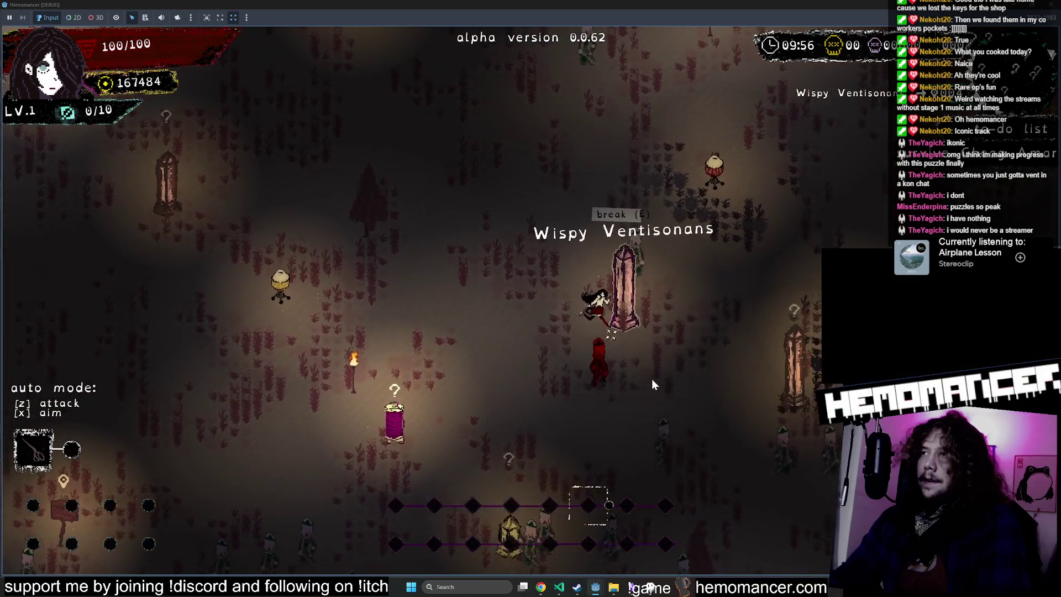
{"action": "key", "text": "d"}
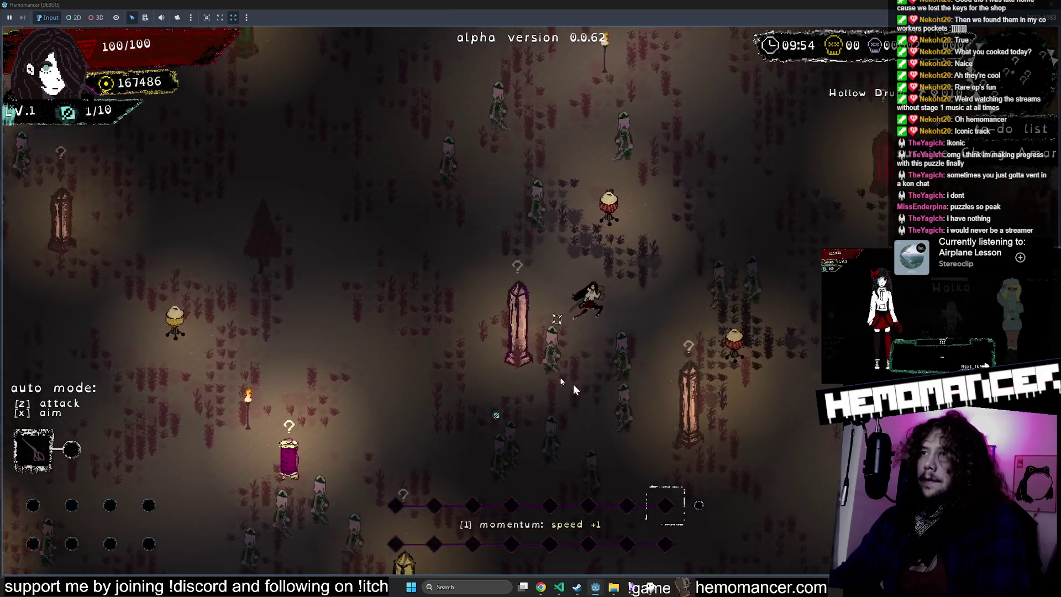
{"action": "key", "text": "a"}
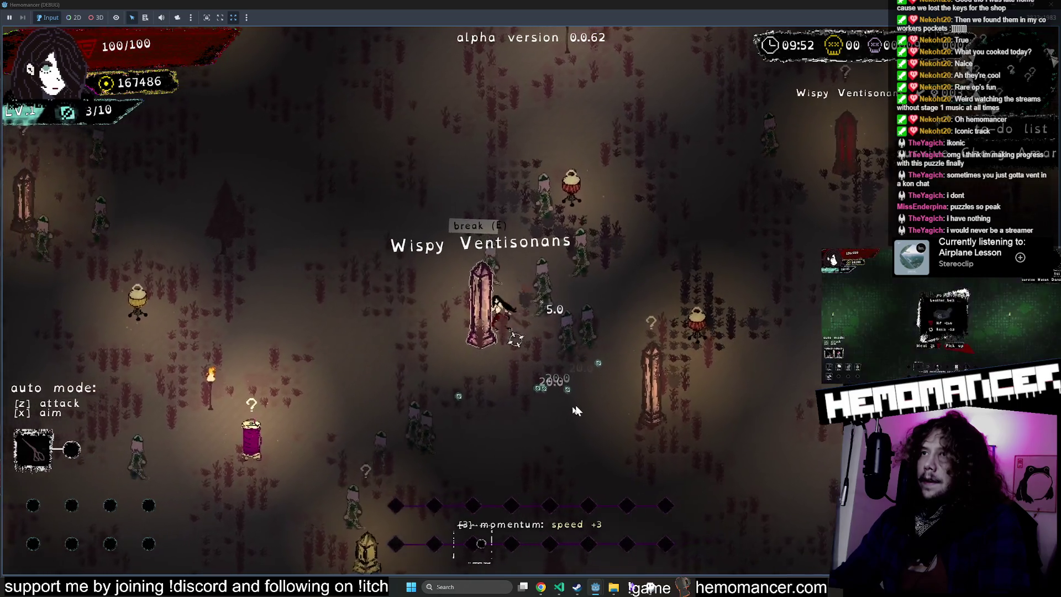
{"action": "key", "text": "d"}
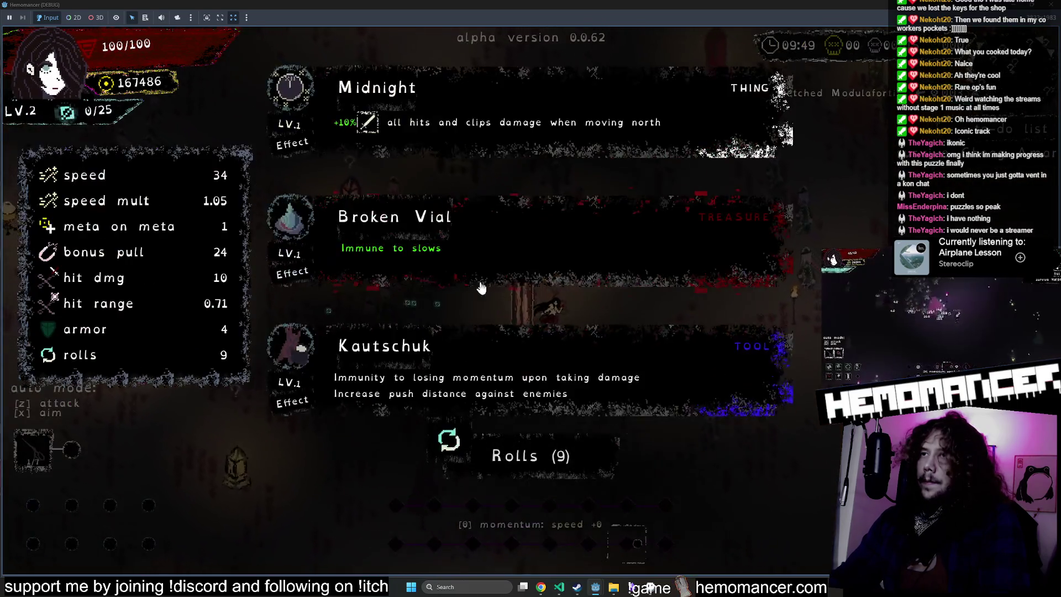
{"action": "left_click", "coordinate": [503, 286]}
Step: Keep walking up and right past the pillars into new areas, then pause the game
{"action": "key", "text": "Up"}
{"action": "key", "text": "Right"}
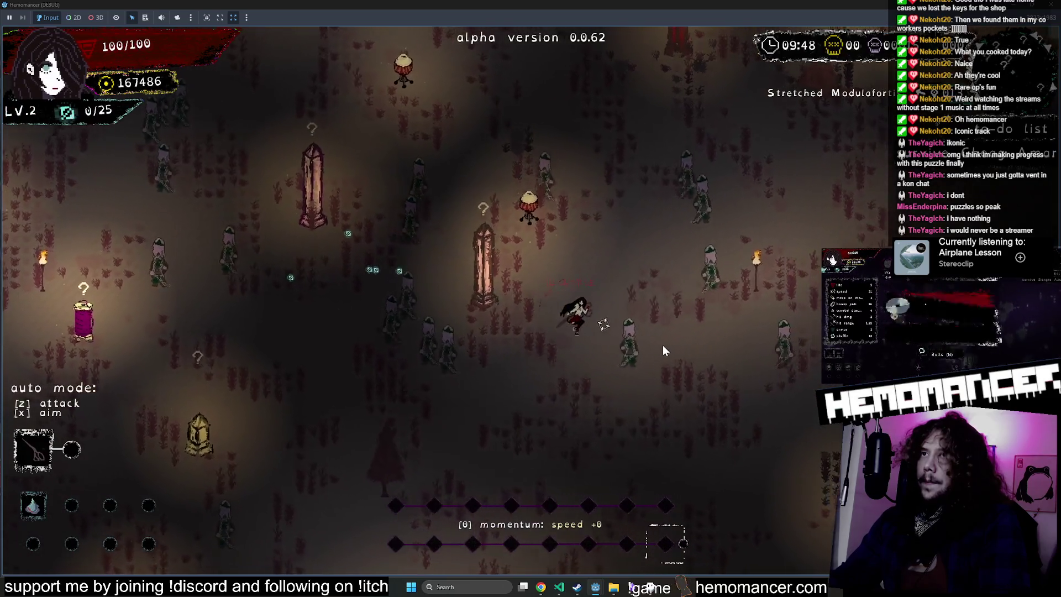
{"action": "key", "text": "Up"}
{"action": "key", "text": "Right"}
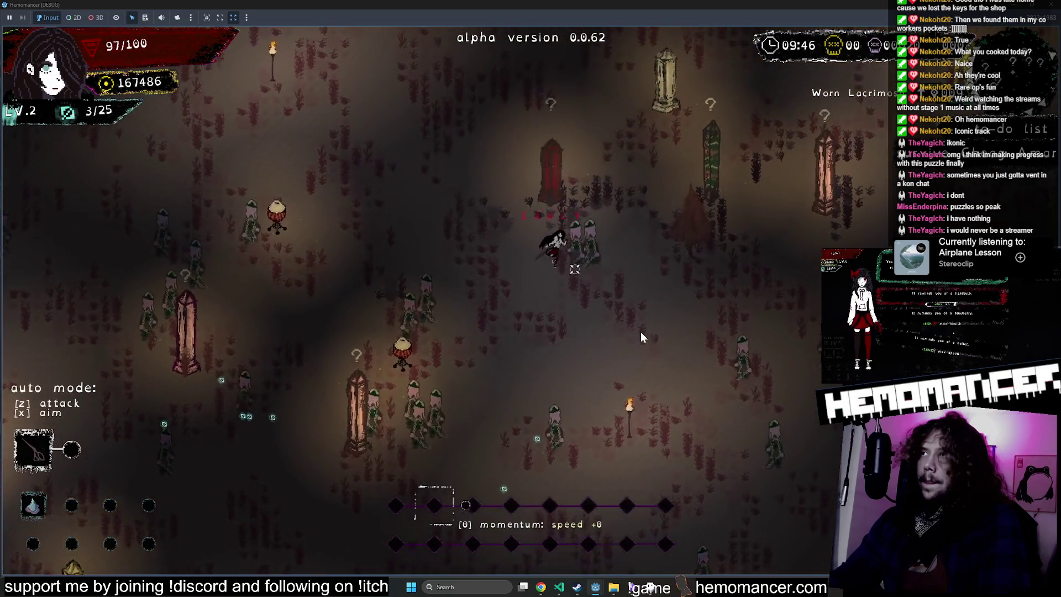
{"action": "key", "text": "Up"}
{"action": "key", "text": "Right"}
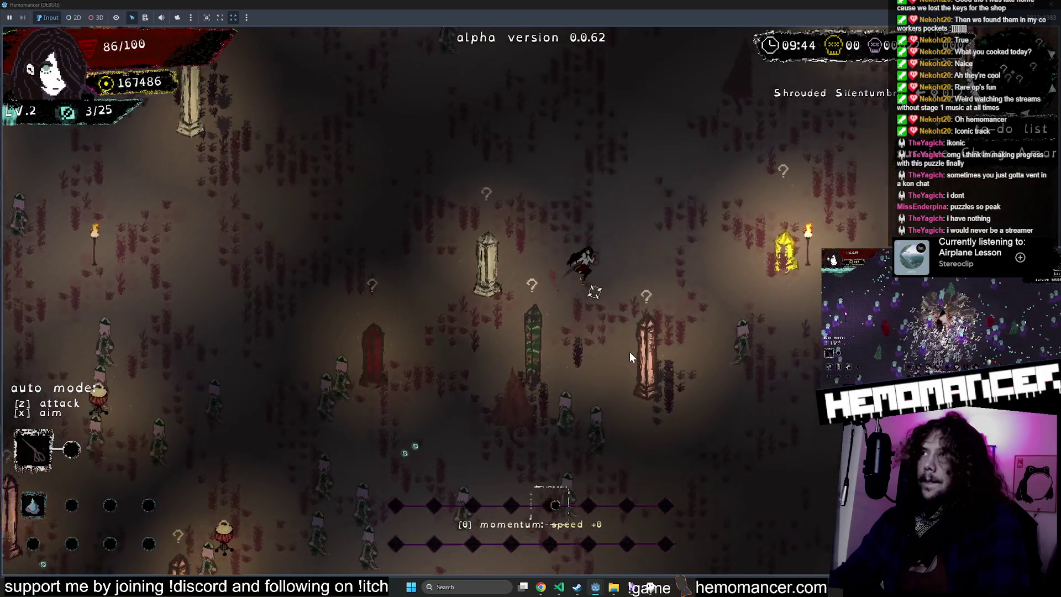
{"action": "key", "text": "Right"}
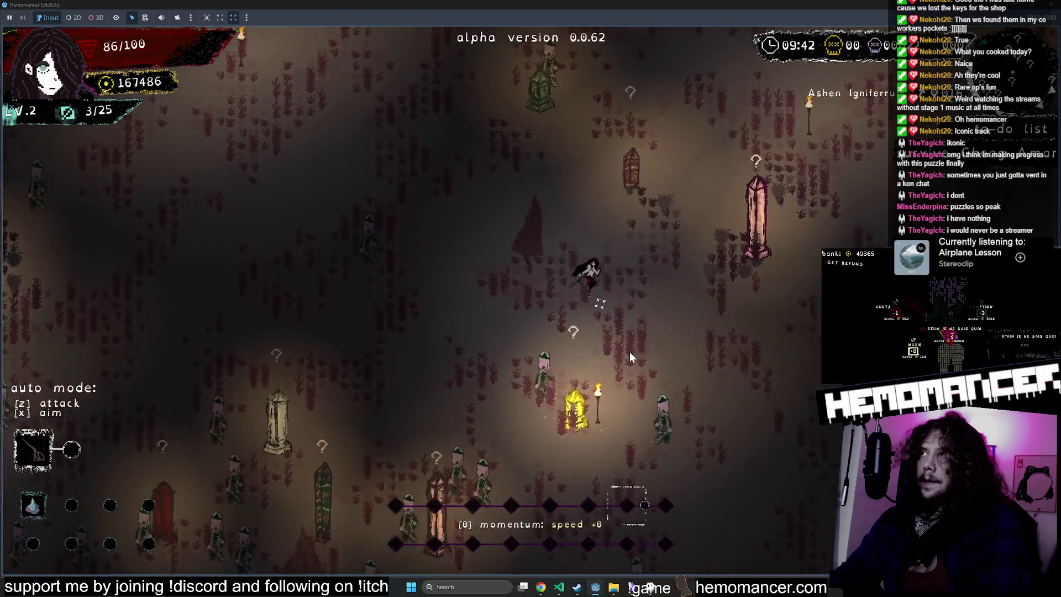
{"action": "key", "text": "Right"}
{"action": "key", "text": "Down"}
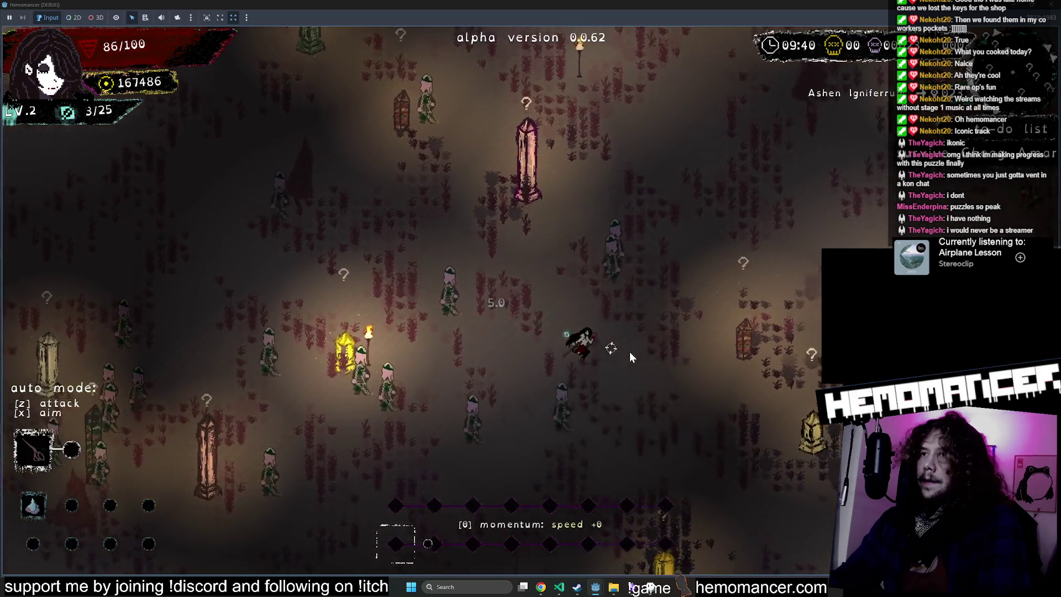
{"action": "key", "text": "Up"}
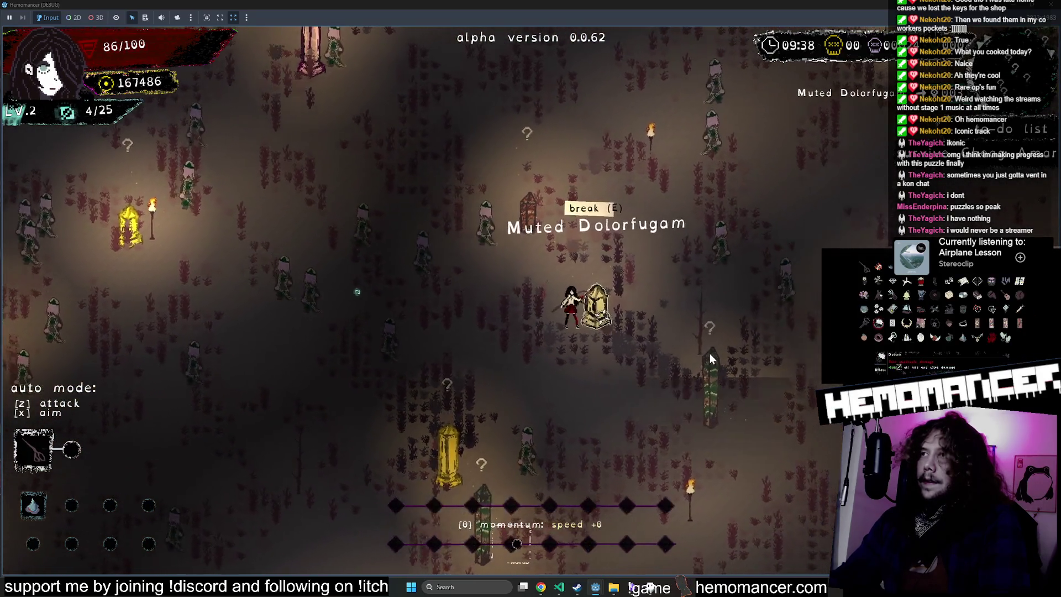
{"action": "key", "text": "Up"}
{"action": "key", "text": "Right"}
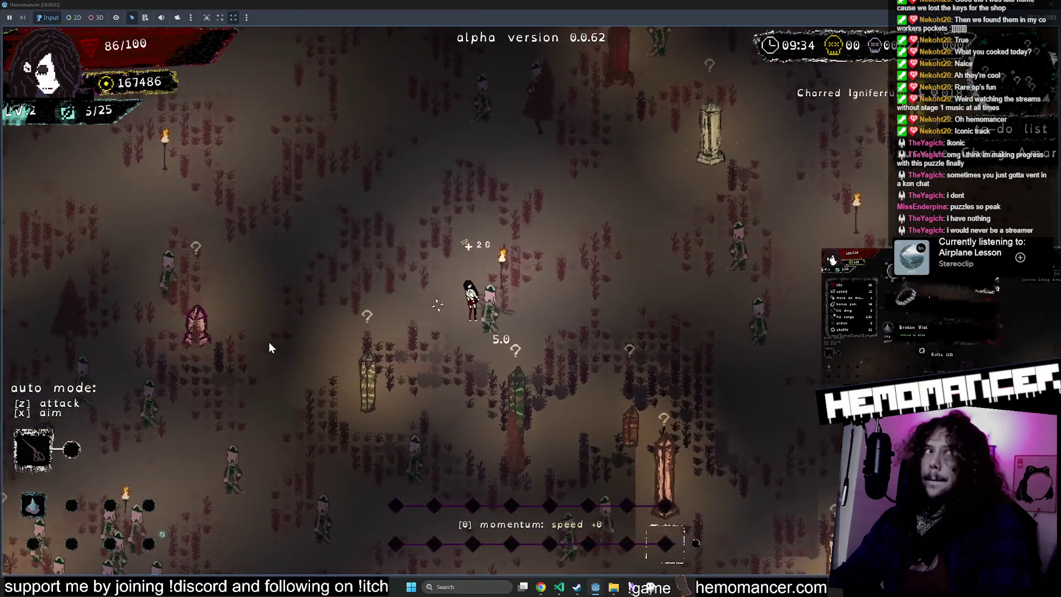
{"action": "key", "text": "Escape"}
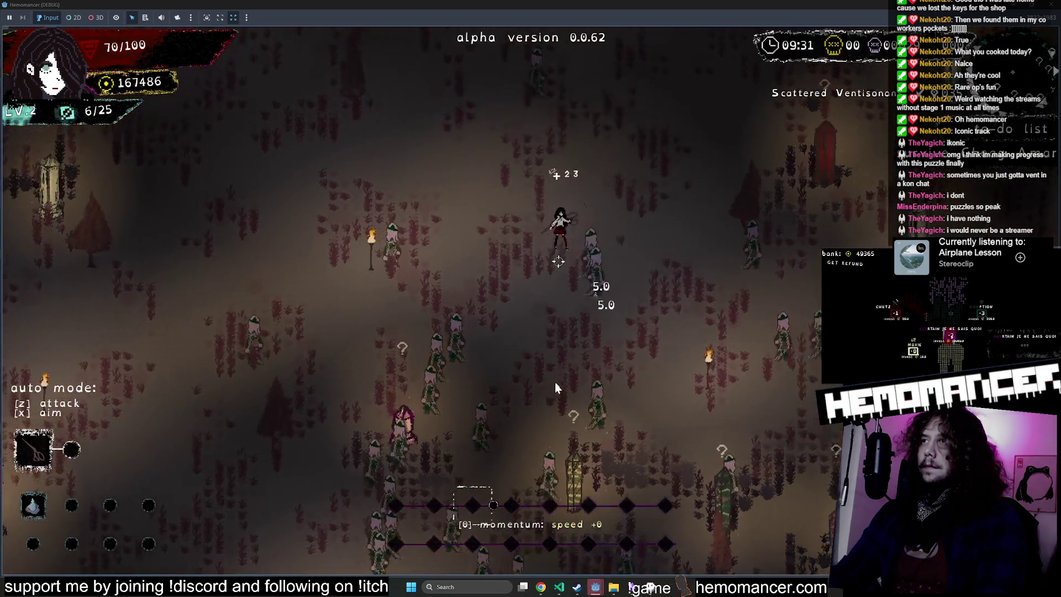
Step: Travel through new areas into Whispered Cantilena and choose a level-up upgrade
{"action": "key", "text": "d"}
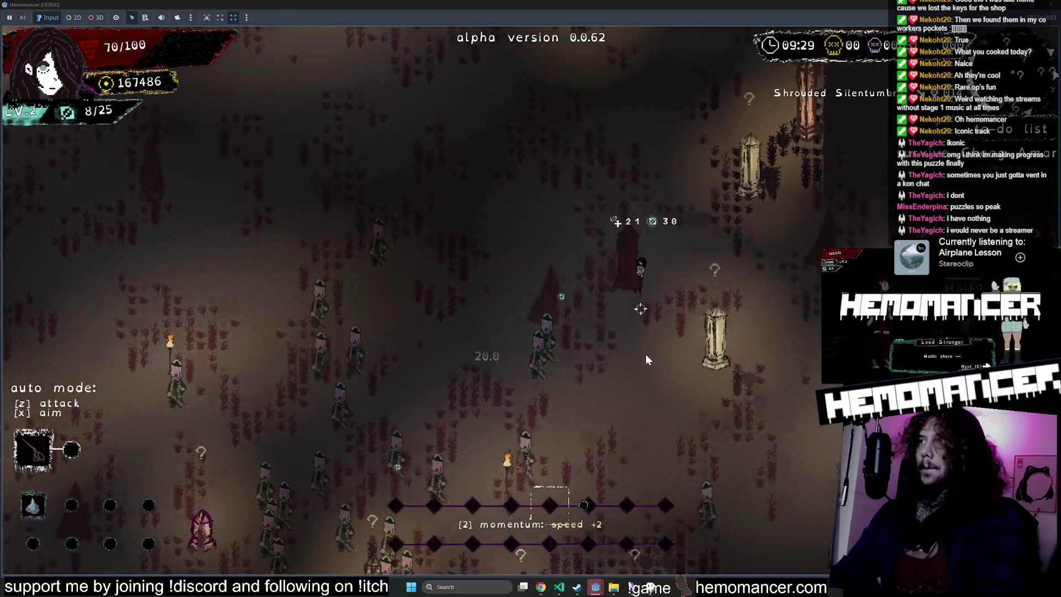
{"action": "key", "text": "d"}
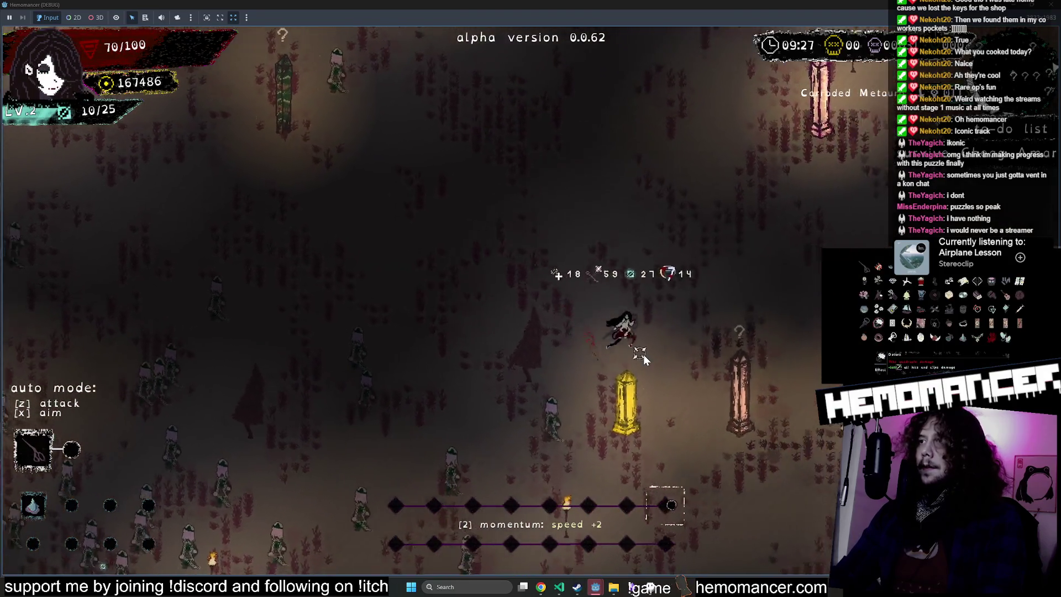
{"action": "key", "text": "s"}
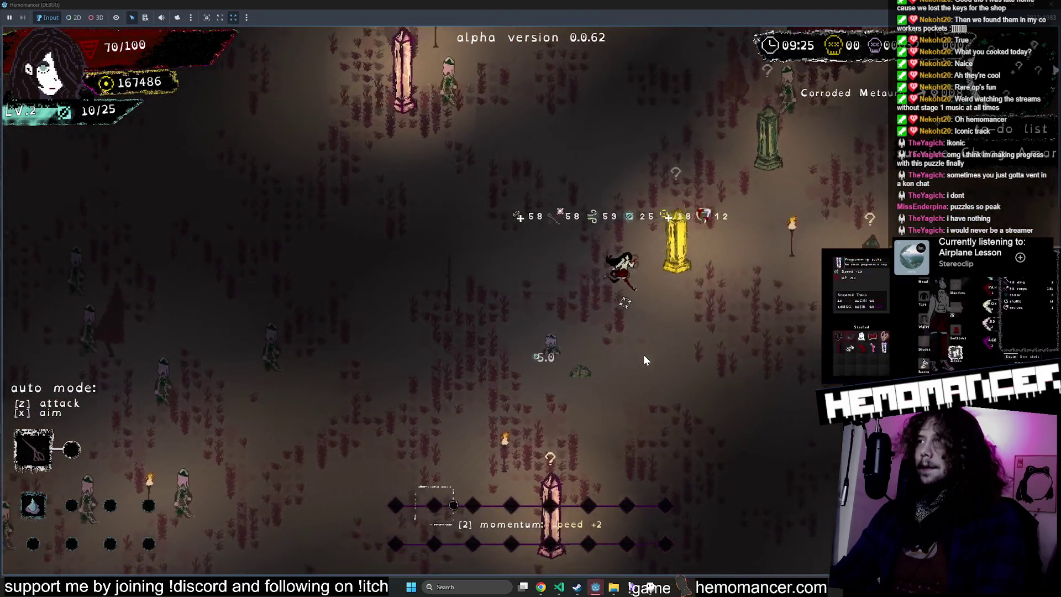
{"action": "key", "text": "d"}
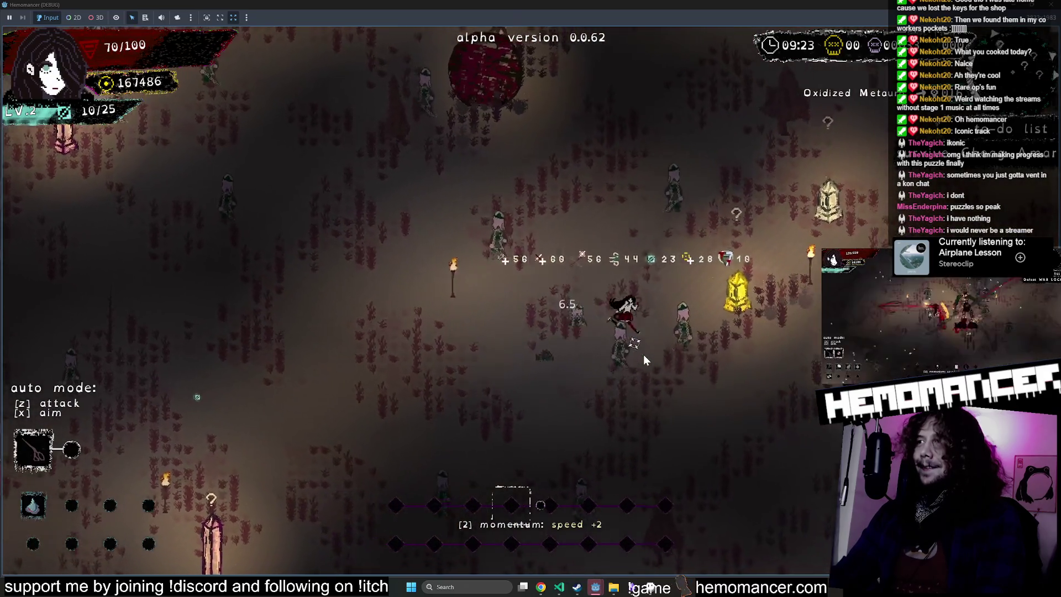
{"action": "key", "text": "d"}
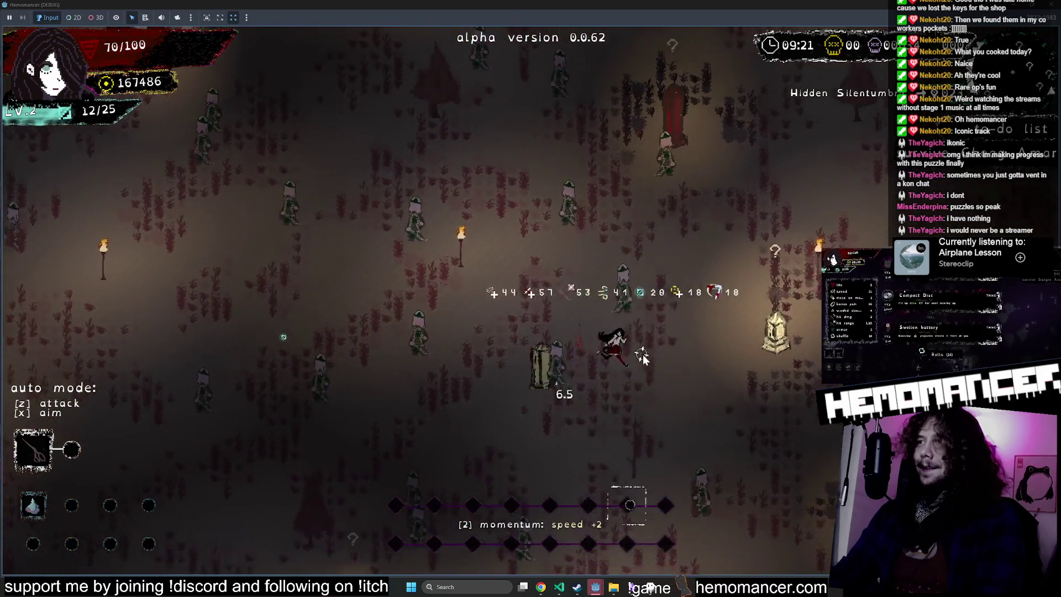
{"action": "key", "text": "w"}
{"action": "key", "text": "d"}
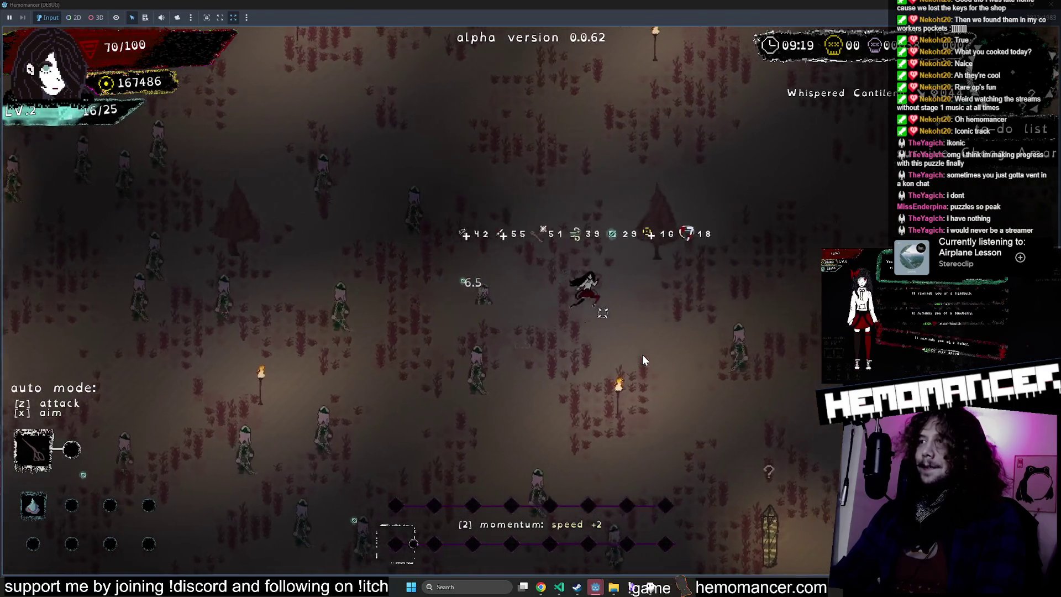
{"action": "key", "text": "s"}
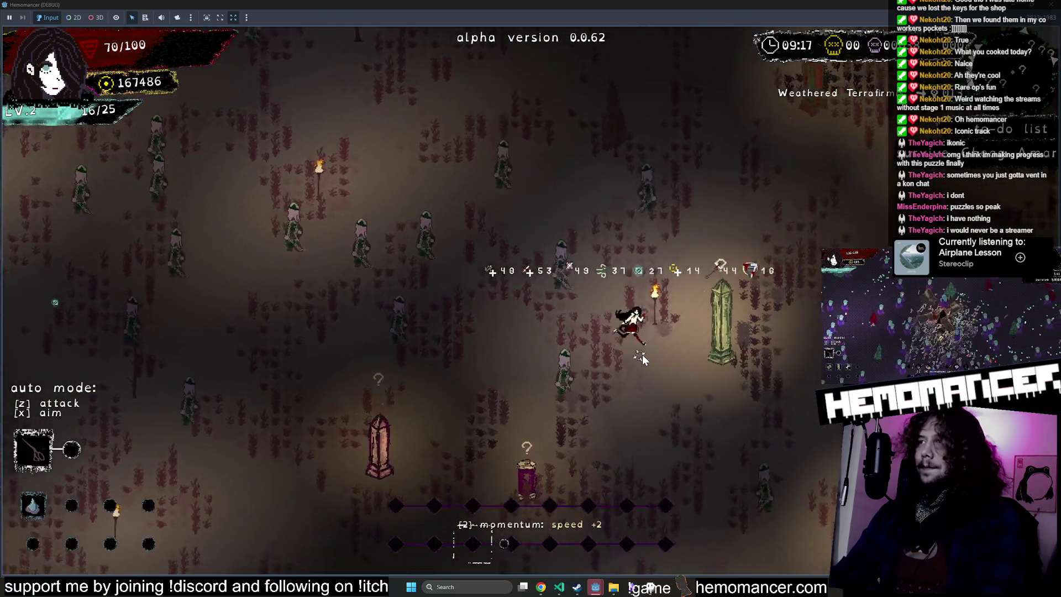
{"action": "key", "text": "a"}
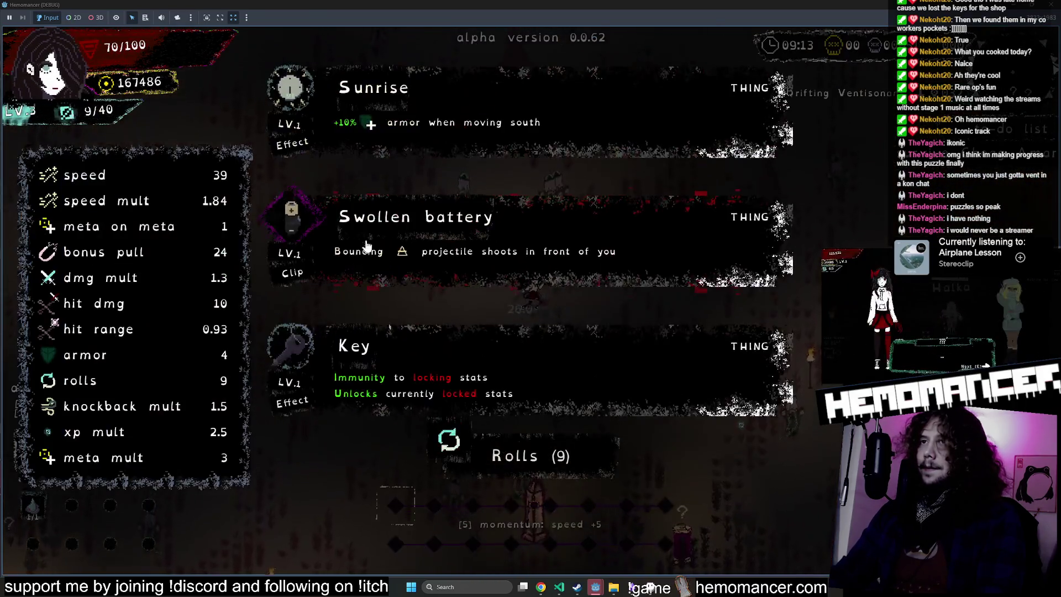
{"action": "left_click", "coordinate": [611, 237]}
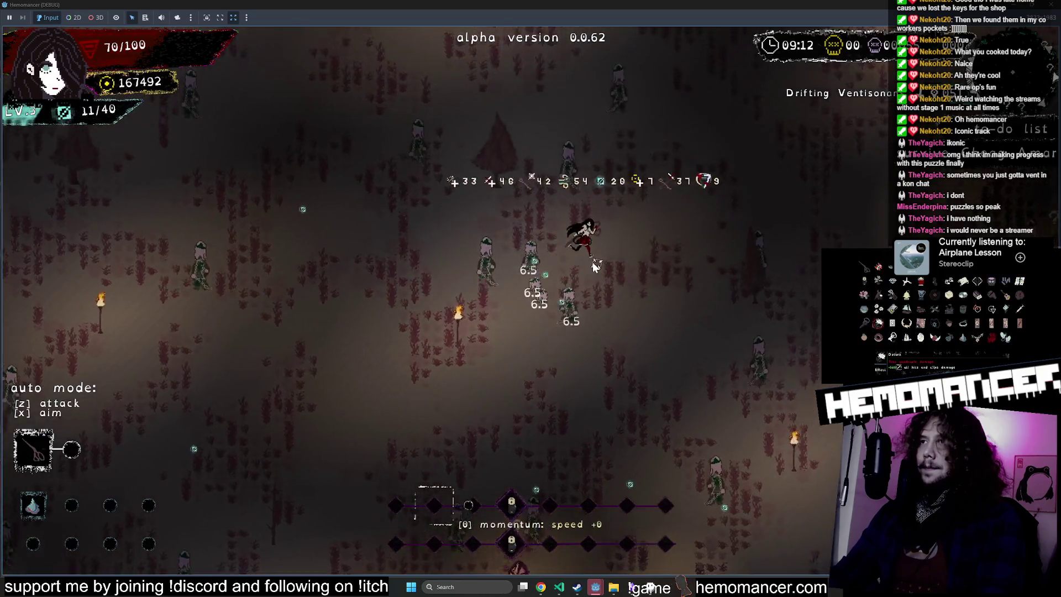
Step: Walk past the Cracked Junk to the Hollow Drum and take the scissors upgrade
{"action": "key", "text": "s"}
{"action": "key", "text": "d"}
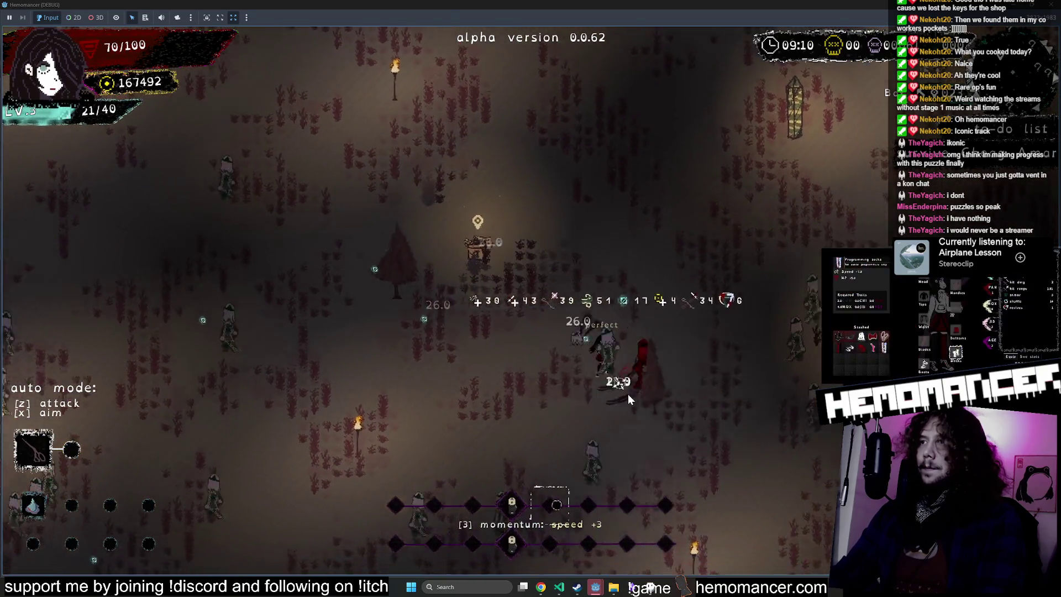
{"action": "key", "text": "d"}
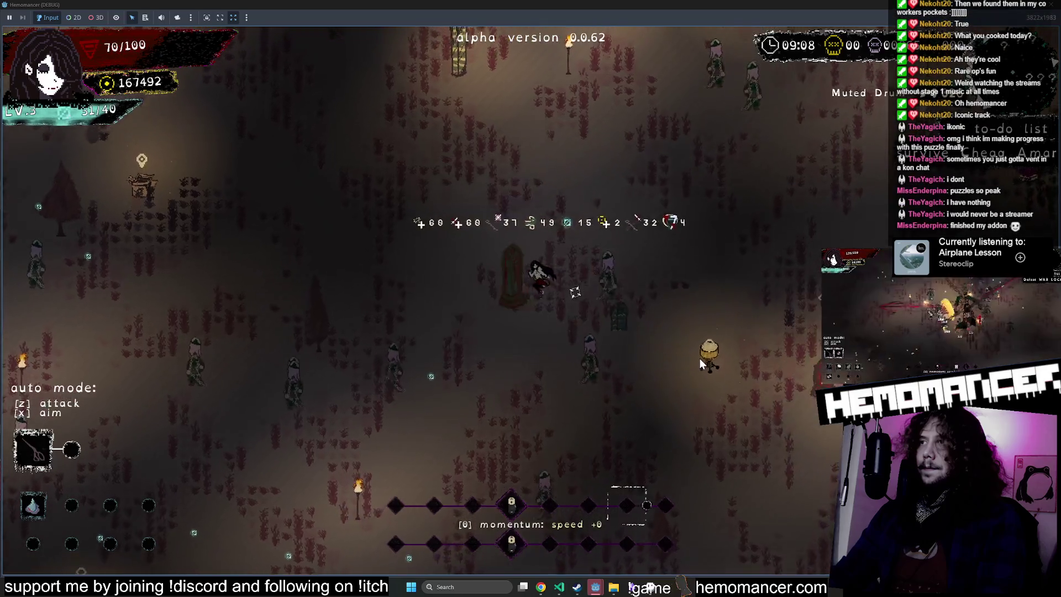
{"action": "key", "text": "d"}
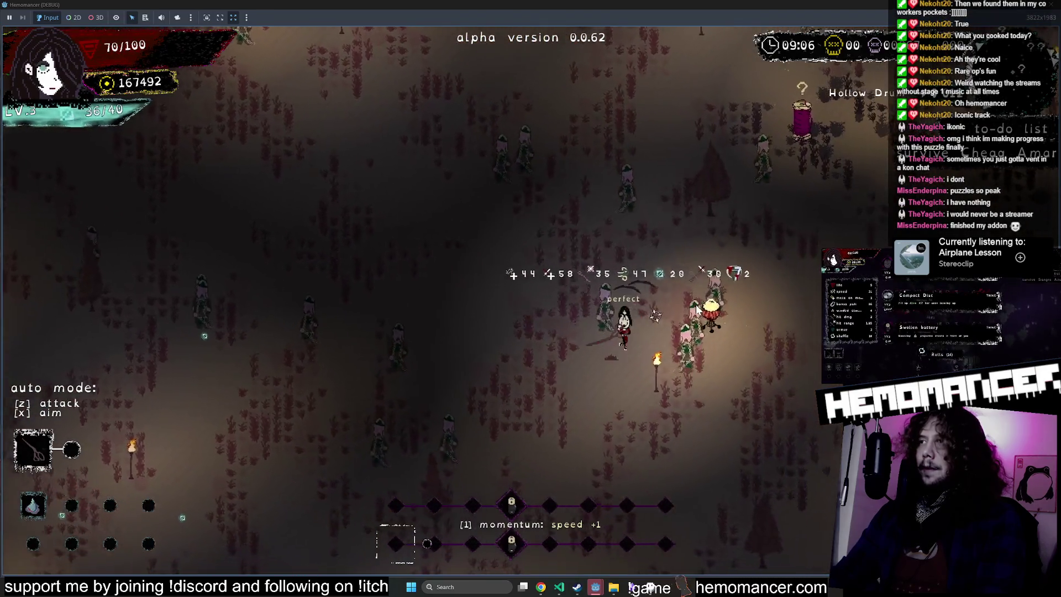
{"action": "key", "text": "w"}
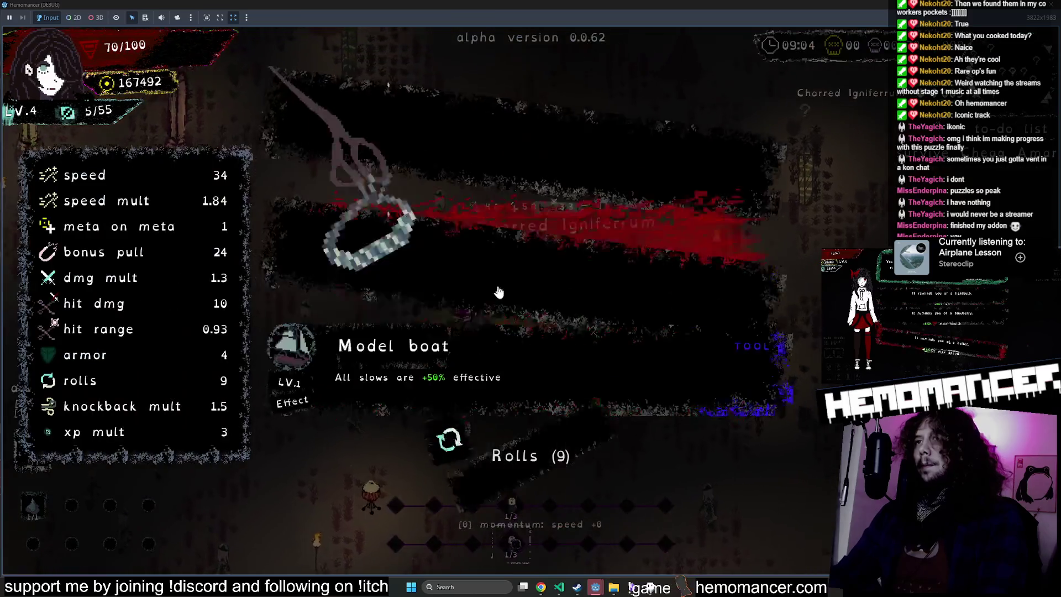
{"action": "left_click", "coordinate": [479, 118]}
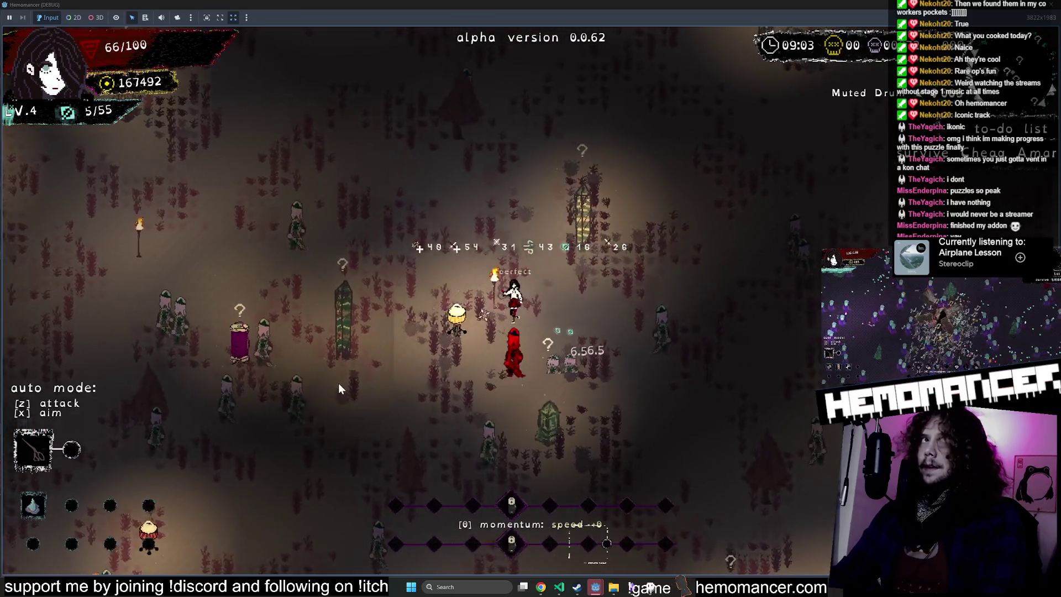
Step: Move toward the Charred Igniferrum and enemies, then pick the Fishbowl upgrade
{"action": "key", "text": "s"}
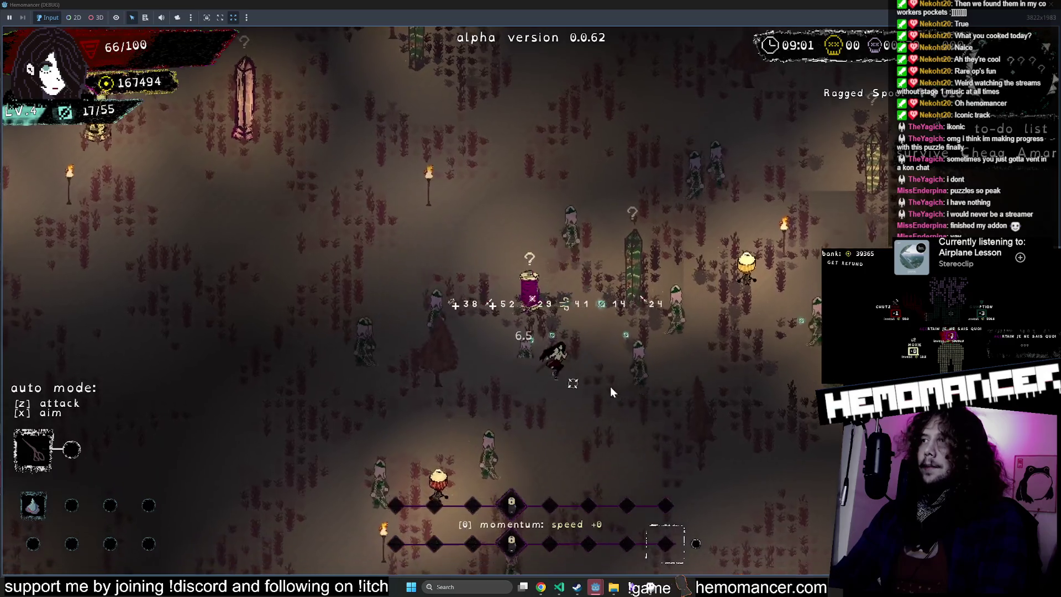
{"action": "key", "text": "d"}
{"action": "key", "text": "w"}
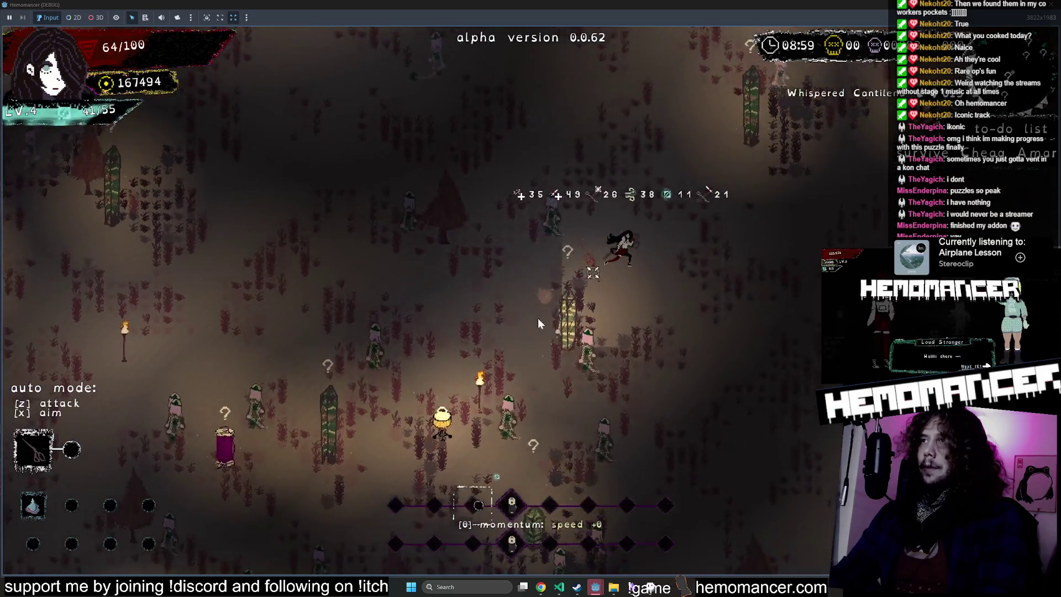
{"action": "key", "text": "a"}
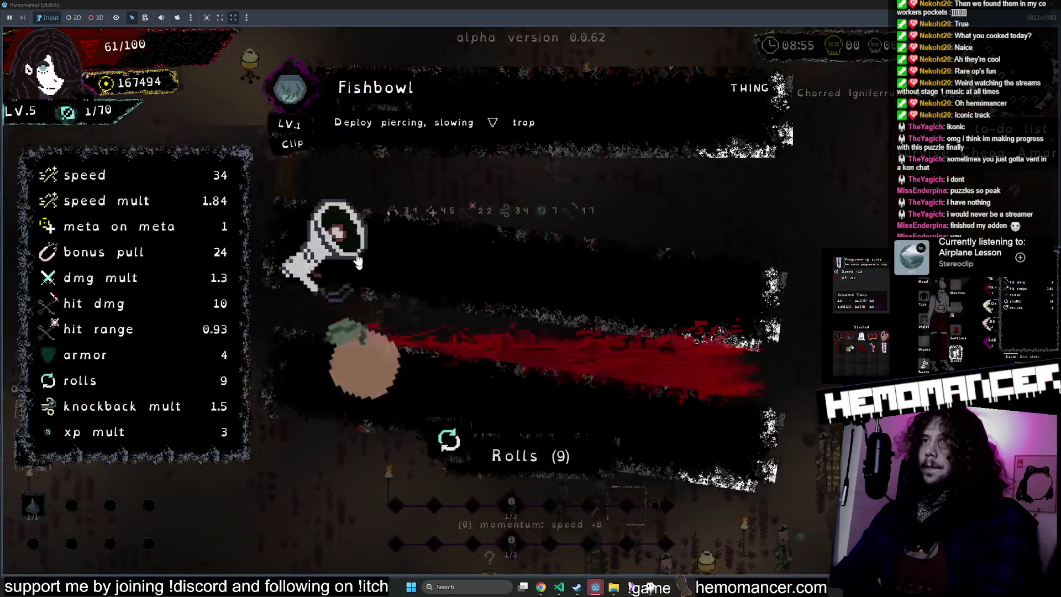
{"action": "left_click", "coordinate": [422, 135]}
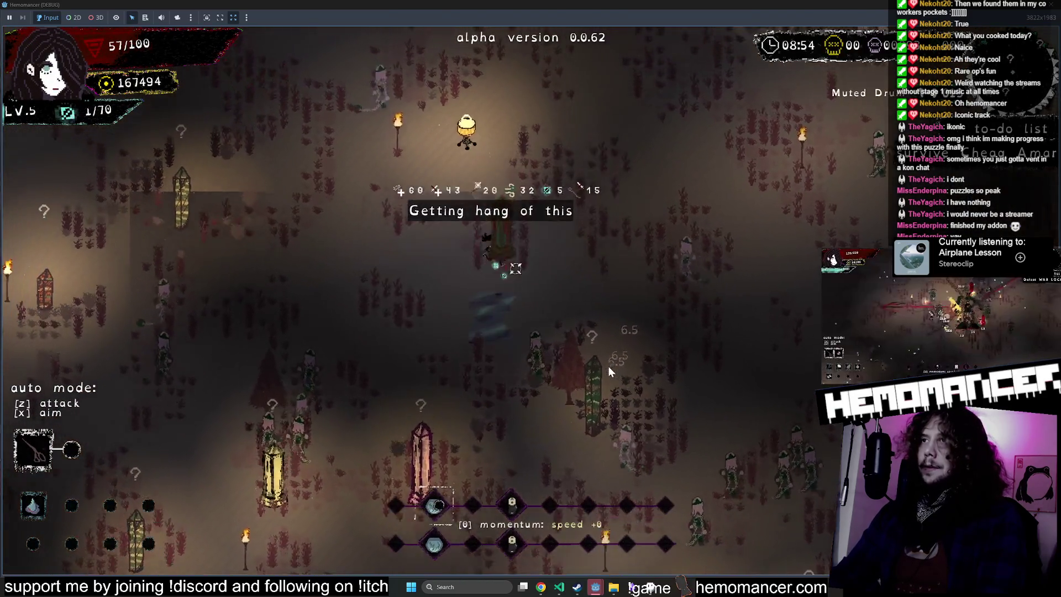
Step: Run up-right across the map to the Faded Lacrimosa pillar and into a new area
{"action": "key", "text": "d"}
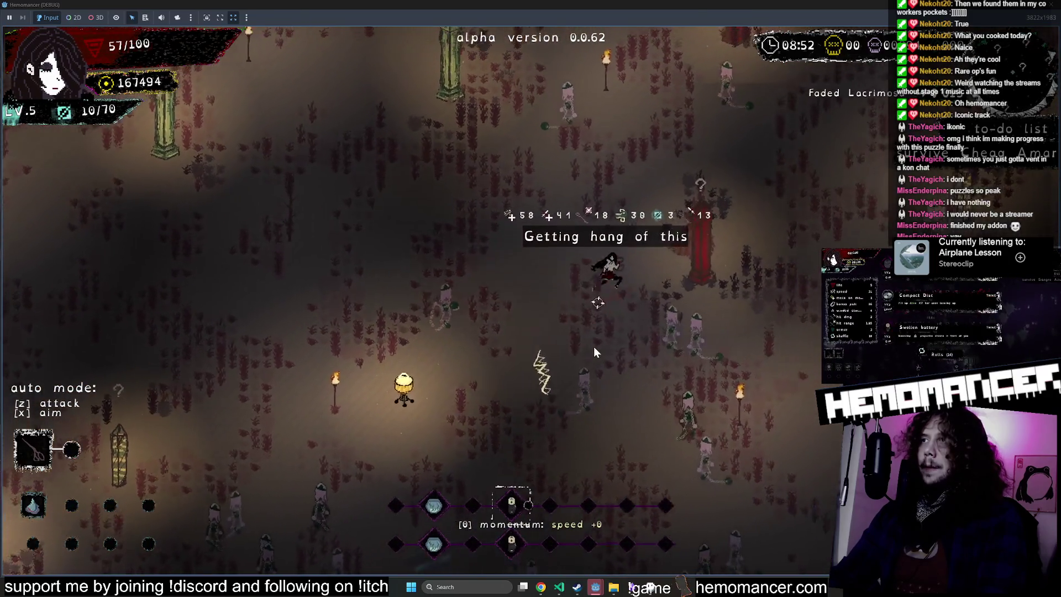
{"action": "key", "text": "d"}
{"action": "key", "text": "w"}
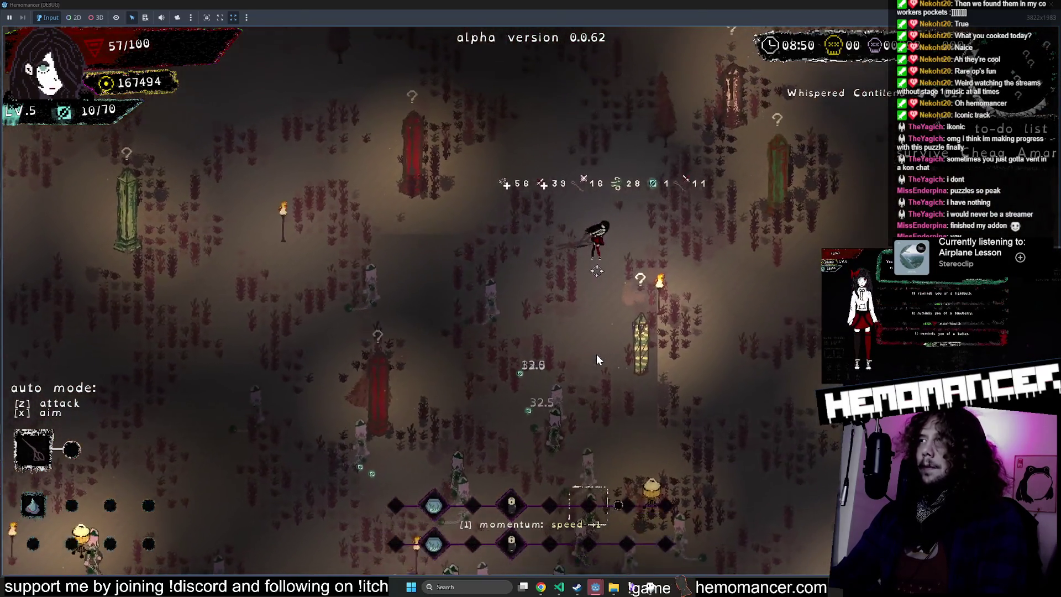
{"action": "key", "text": "d"}
{"action": "key", "text": "w"}
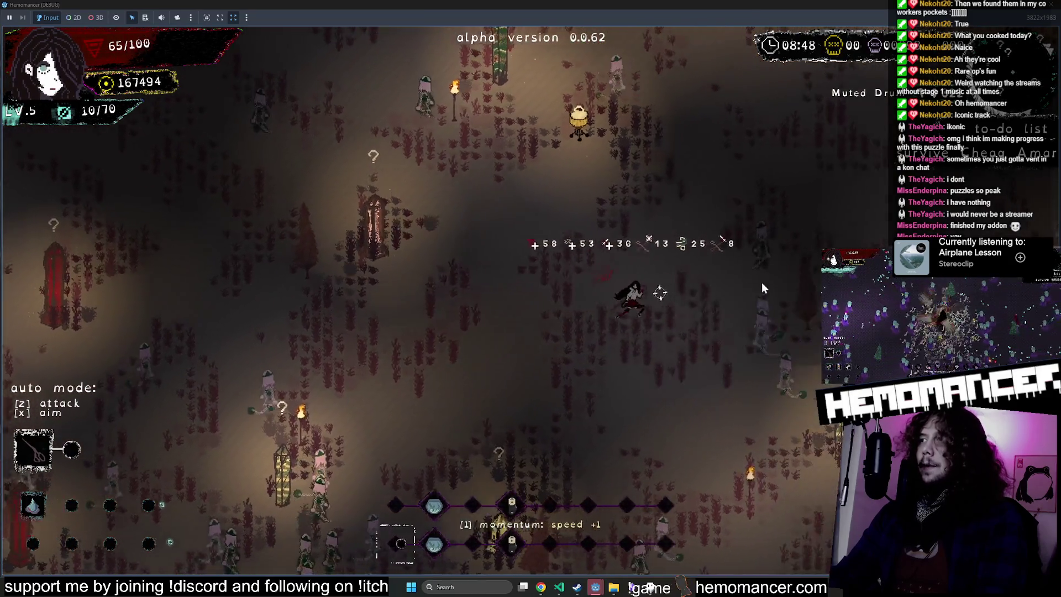
{"action": "key", "text": "d"}
{"action": "key", "text": "w"}
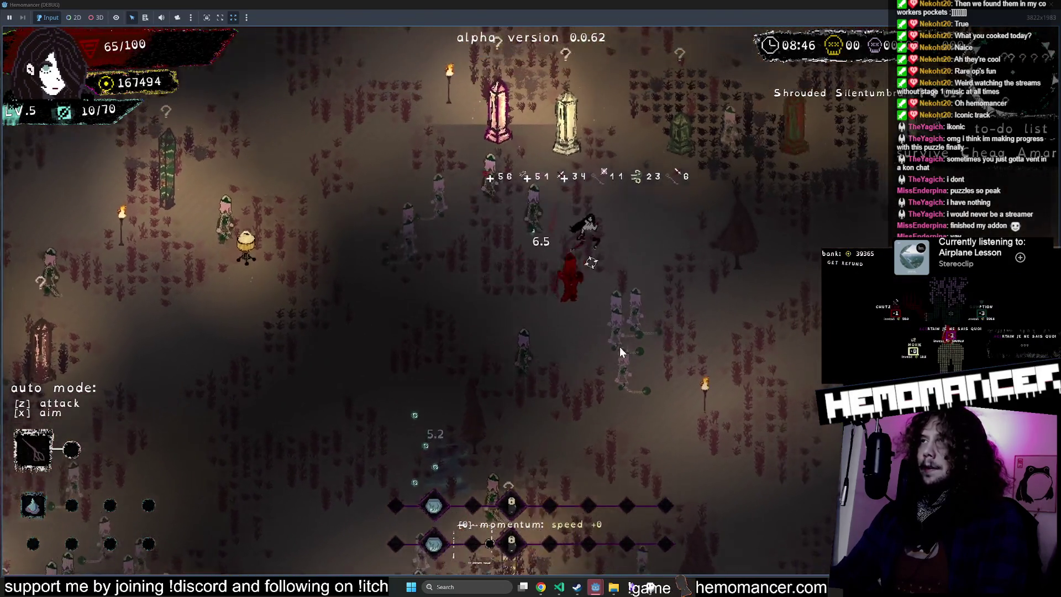
{"action": "key", "text": "d"}
{"action": "key", "text": "w"}
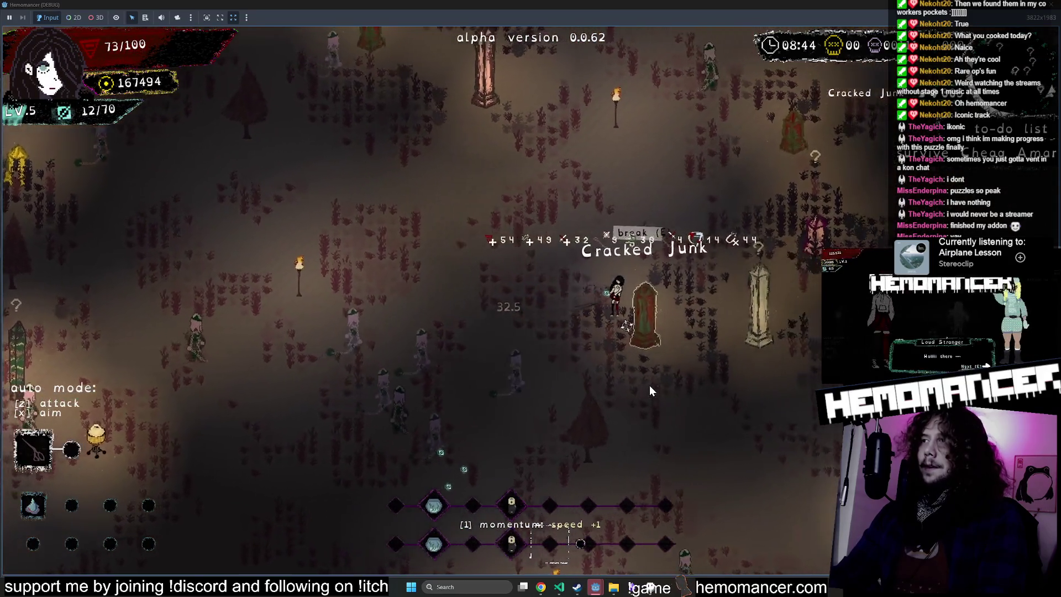
{"action": "key", "text": "d"}
{"action": "key", "text": "w"}
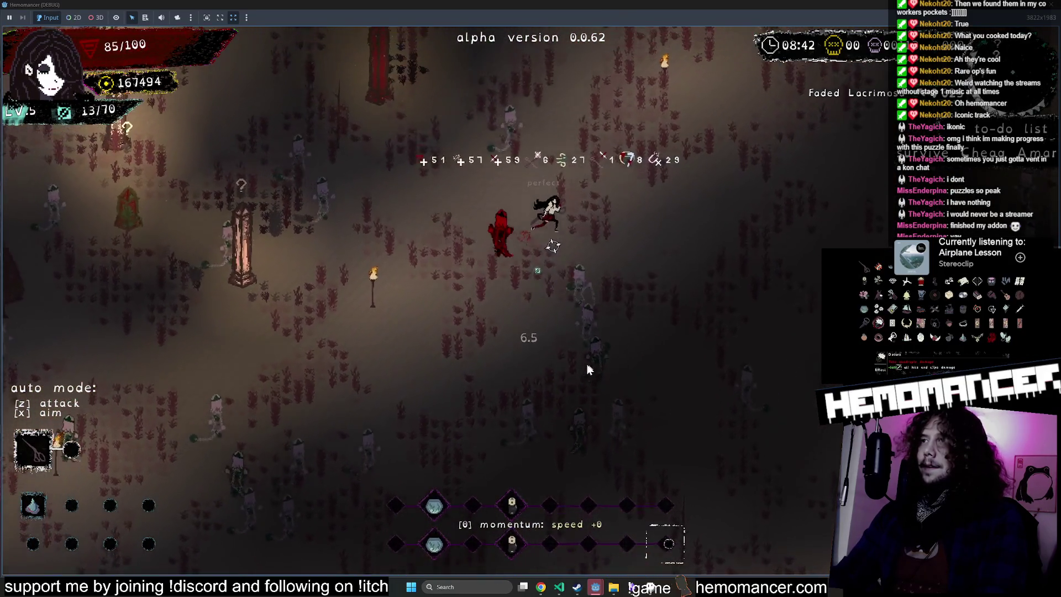
{"action": "key", "text": "s"}
{"action": "key", "text": "d"}
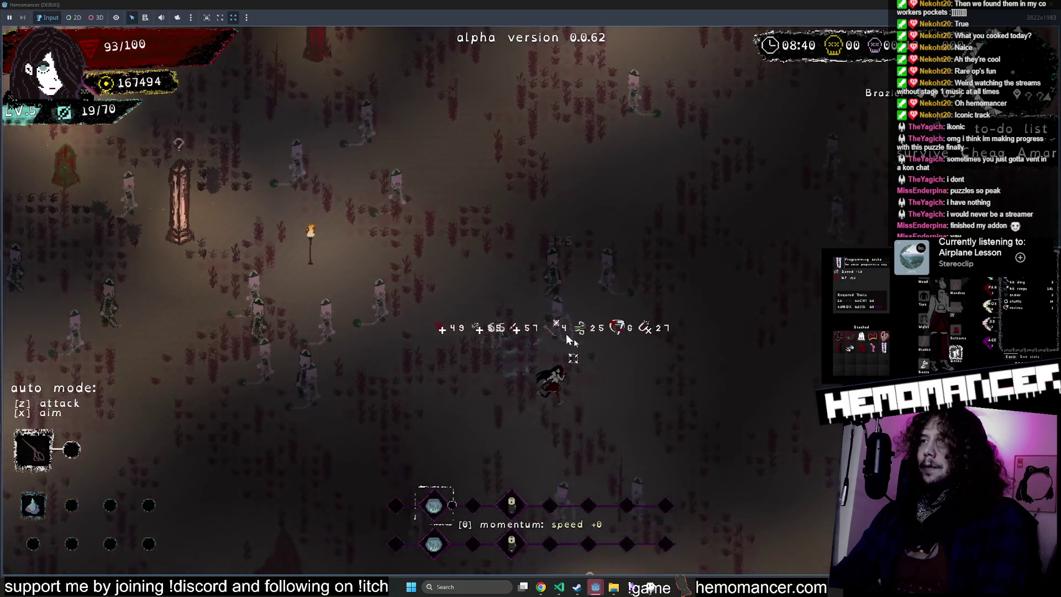
{"action": "key", "text": "w"}
{"action": "key", "text": "d"}
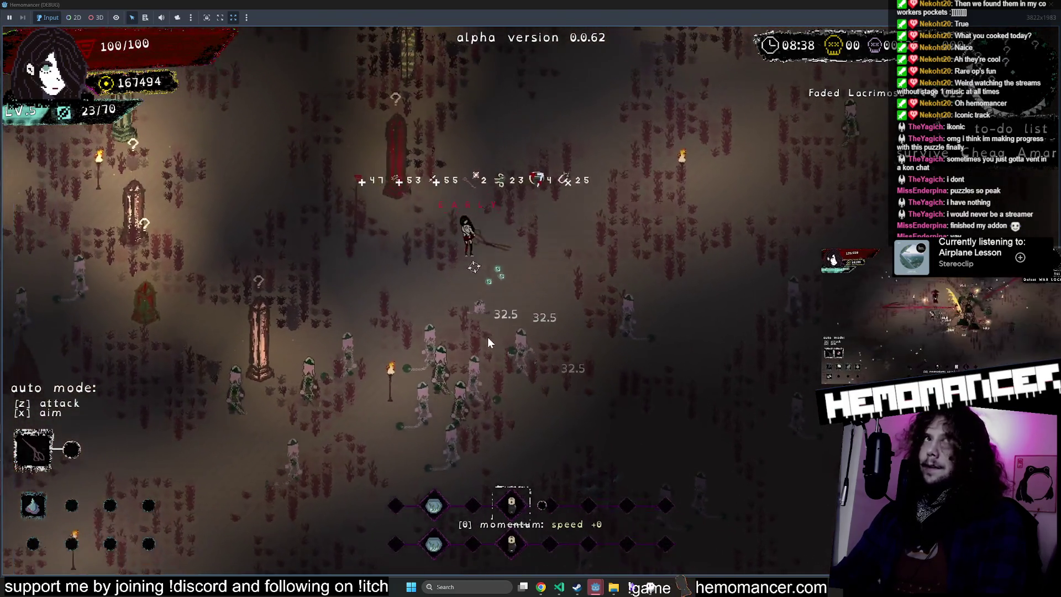
{"action": "key", "text": "w"}
{"action": "key", "text": "a"}
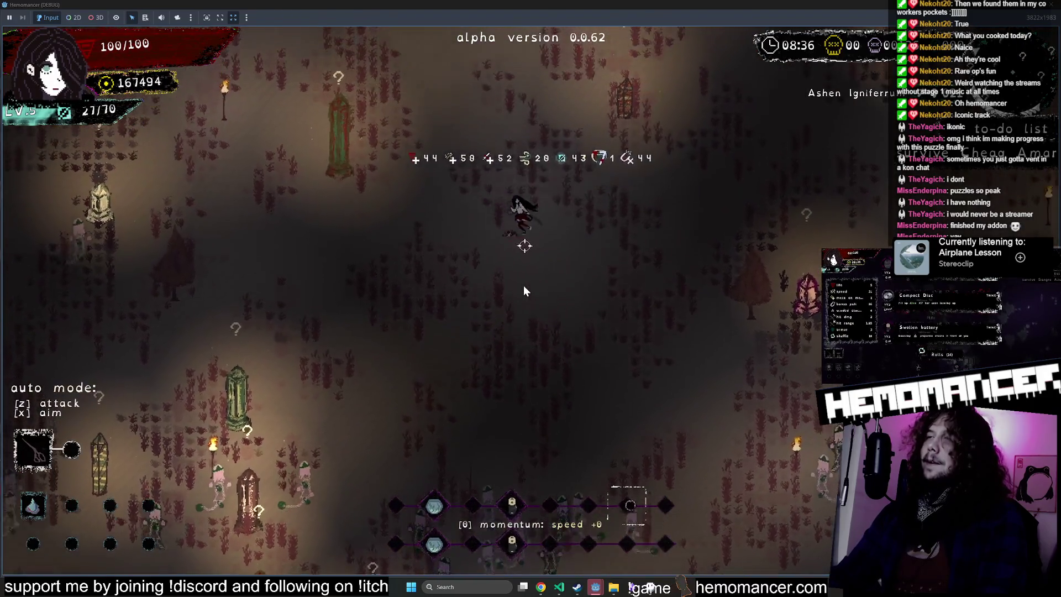
Step: Run past Hidden Silentumbra and Rugged Terrafirmis, take Three of Cups, then close the debug game
{"action": "key", "text": "w"}
{"action": "key", "text": "a"}
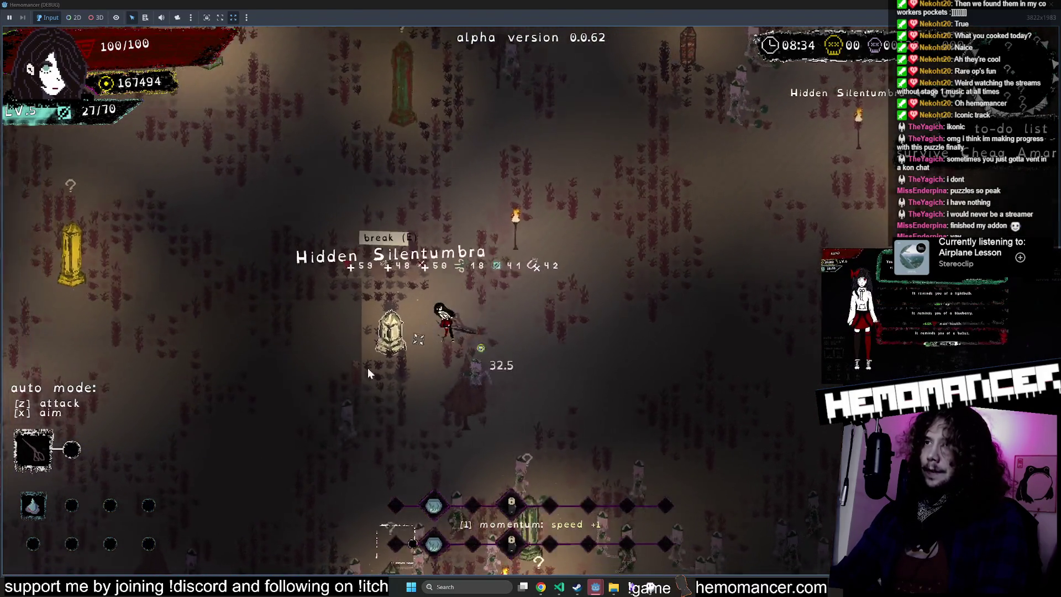
{"action": "key", "text": "s"}
{"action": "key", "text": "d"}
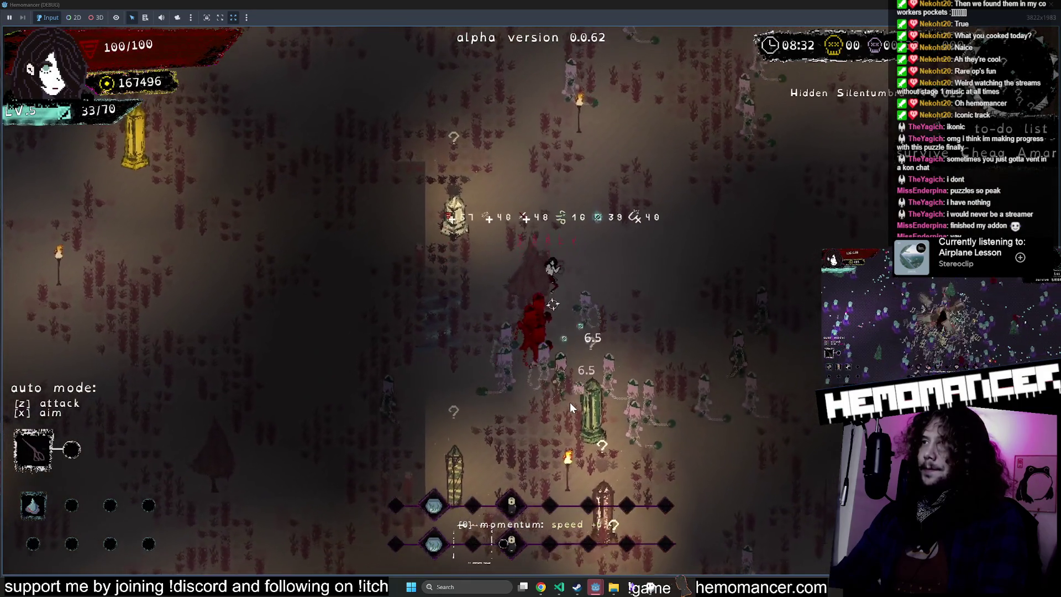
{"action": "key", "text": "a"}
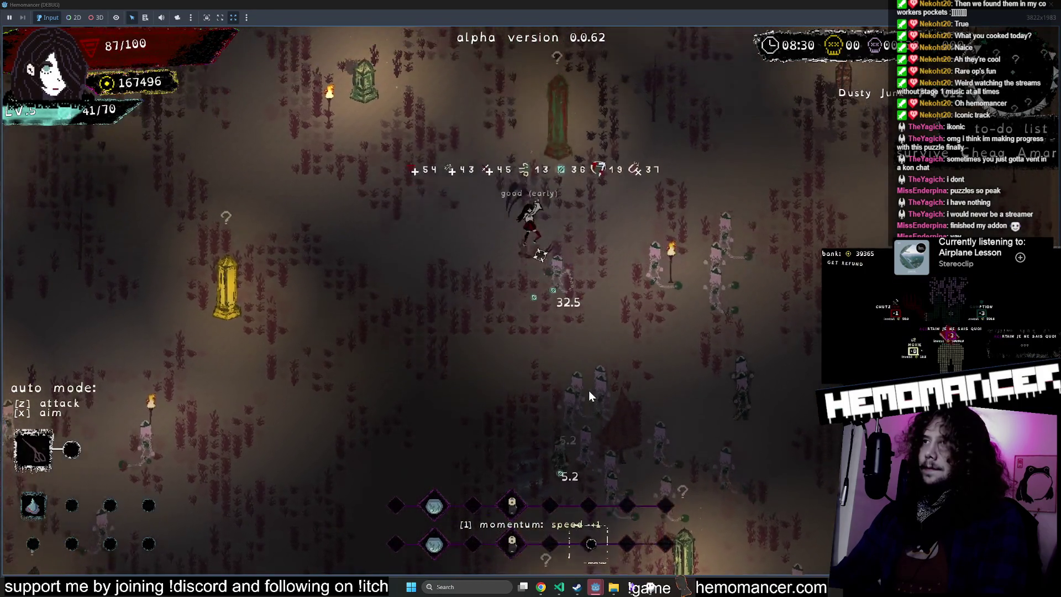
{"action": "key", "text": "w"}
{"action": "key", "text": "w"}
{"action": "key", "text": "a"}
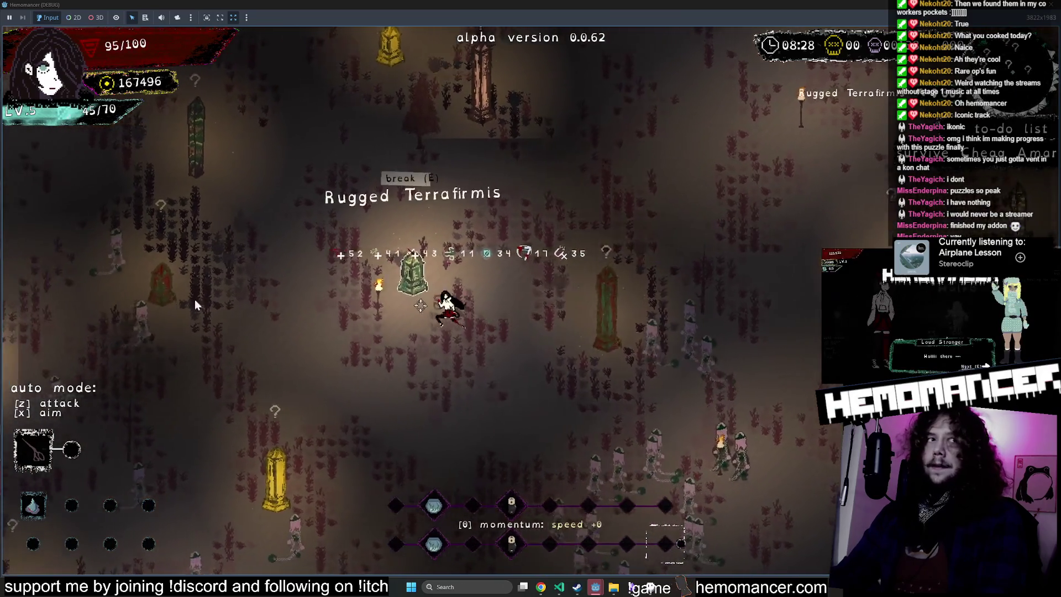
{"action": "key", "text": "w"}
{"action": "key", "text": "d"}
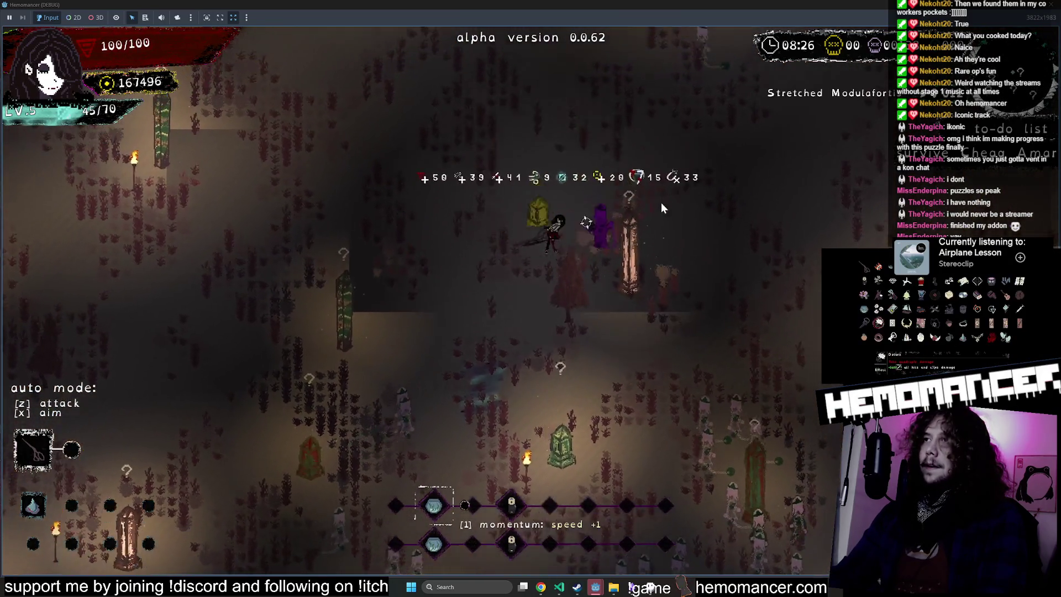
{"action": "key", "text": "w"}
{"action": "key", "text": "d"}
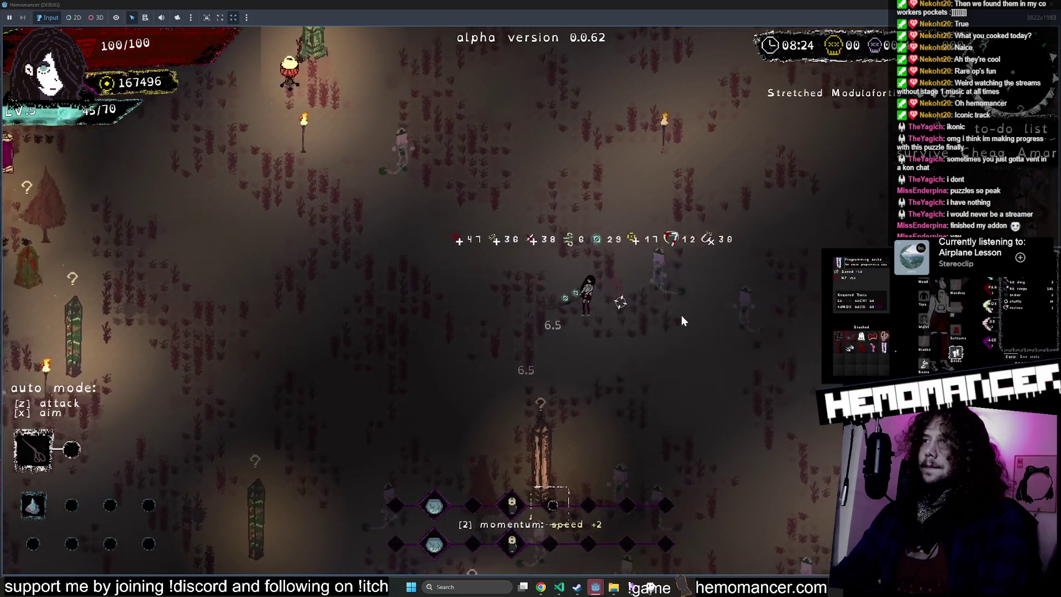
{"action": "key", "text": "w"}
{"action": "key", "text": "d"}
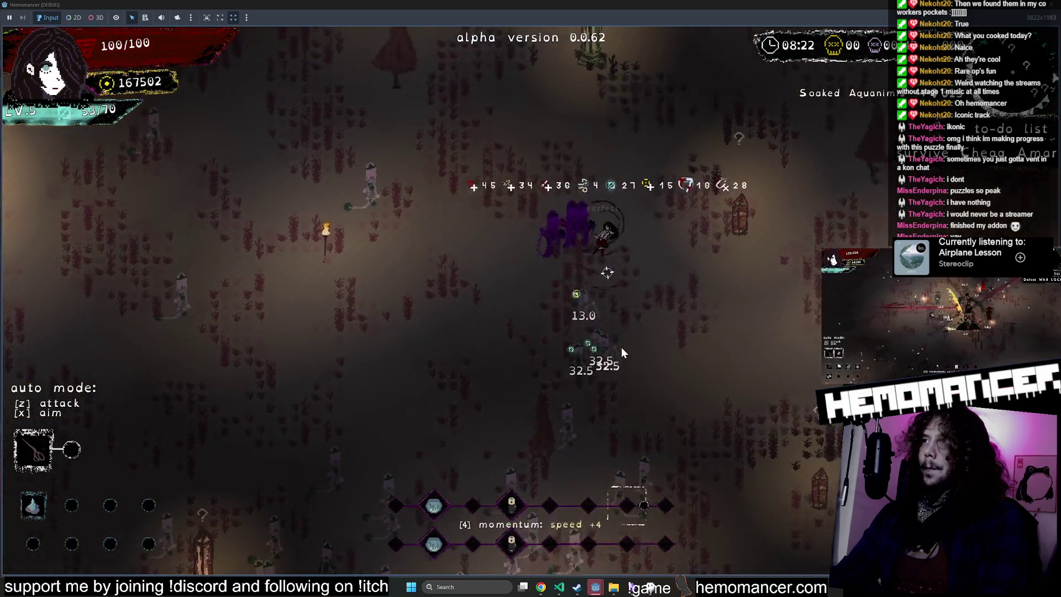
{"action": "key", "text": "w"}
{"action": "key", "text": "d"}
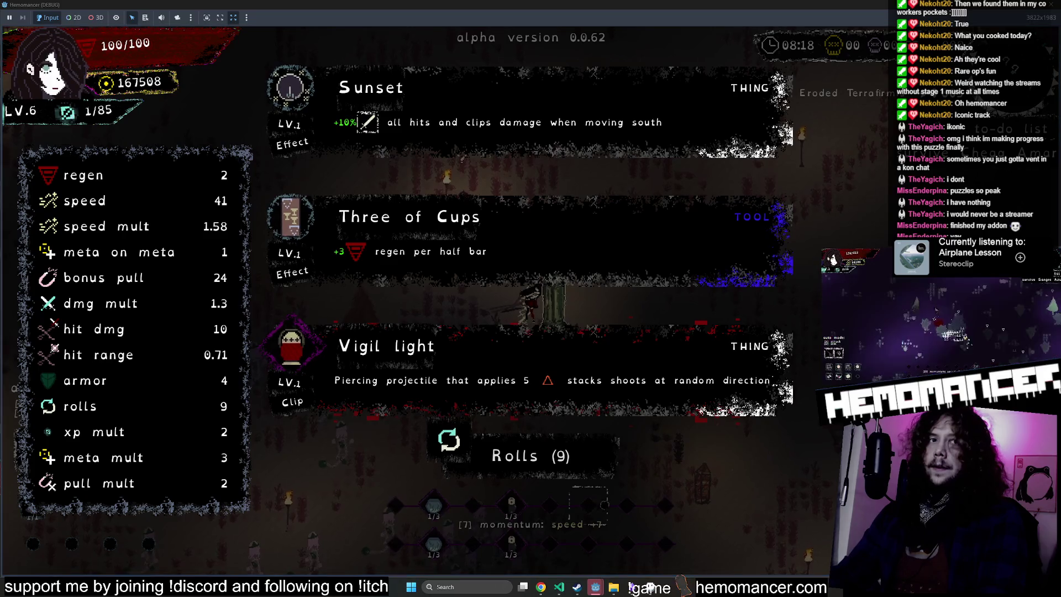
{"action": "left_click", "coordinate": [577, 273]}
{"action": "key", "text": "w"}
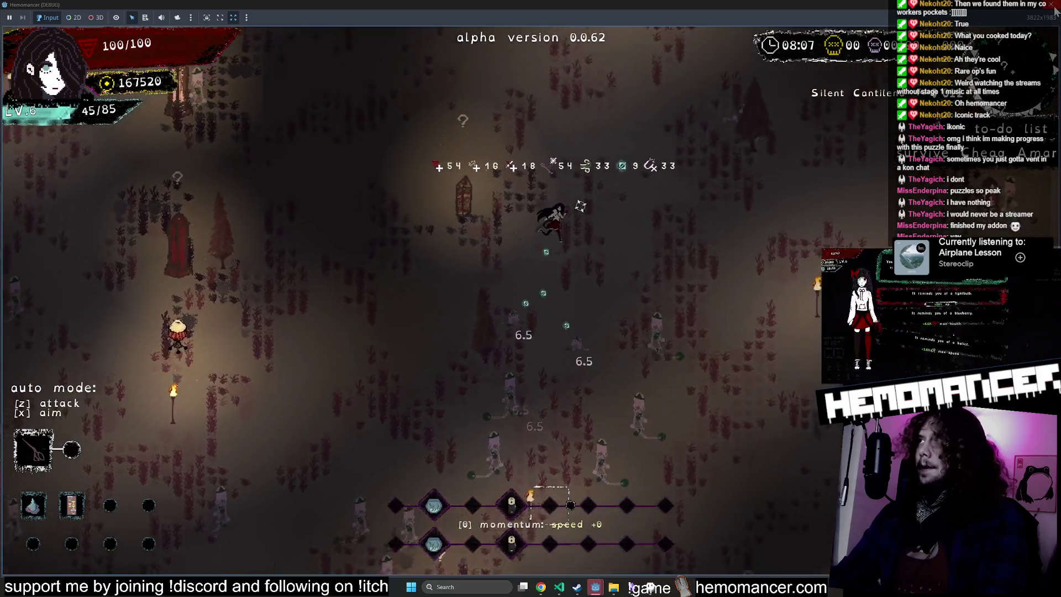
{"action": "left_click", "coordinate": [1050, 5]}
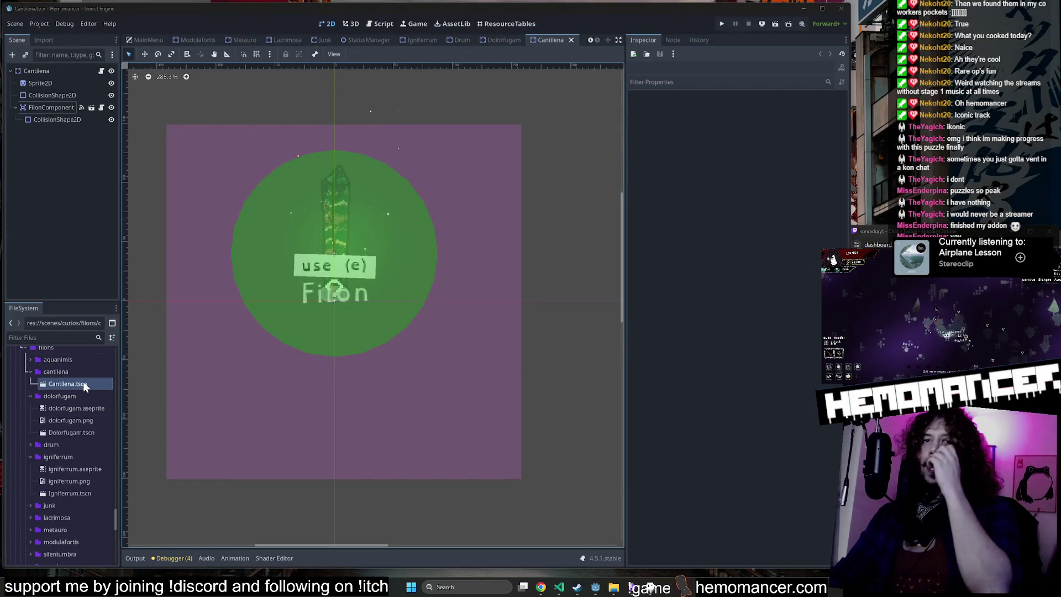
Step: Launch a new Hemomancer debug run and walk the character past the signpost
{"action": "key", "text": "F5"}
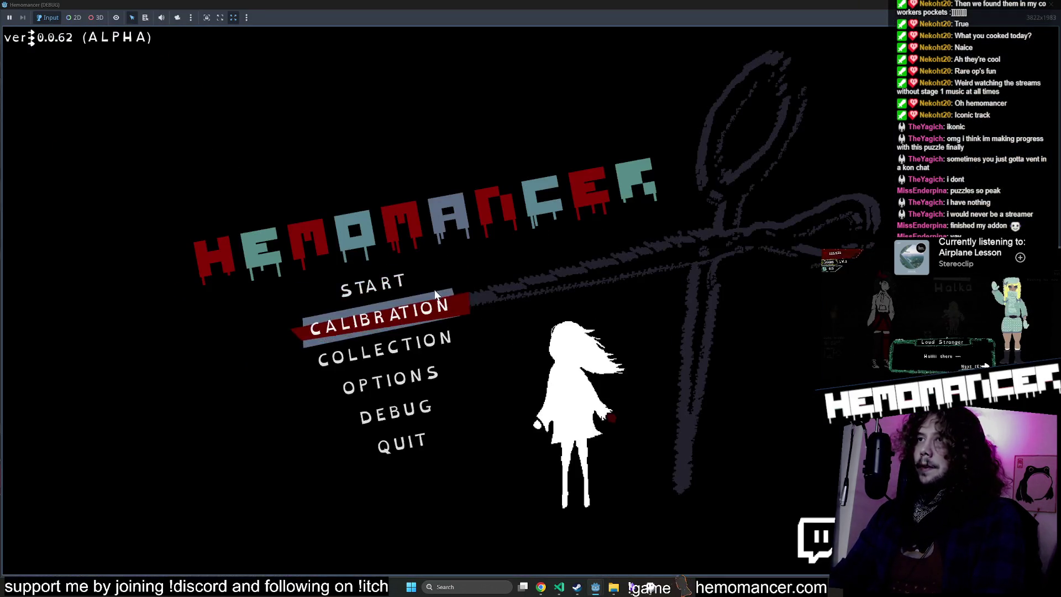
{"action": "left_click", "coordinate": [407, 287]}
{"action": "key", "text": "e"}
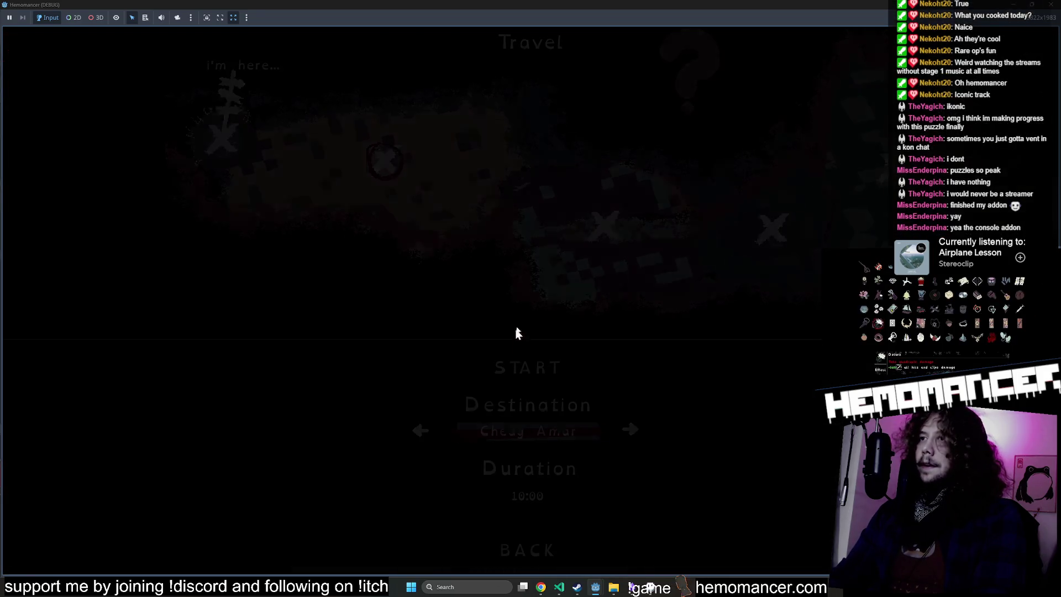
{"action": "key", "text": "a"}
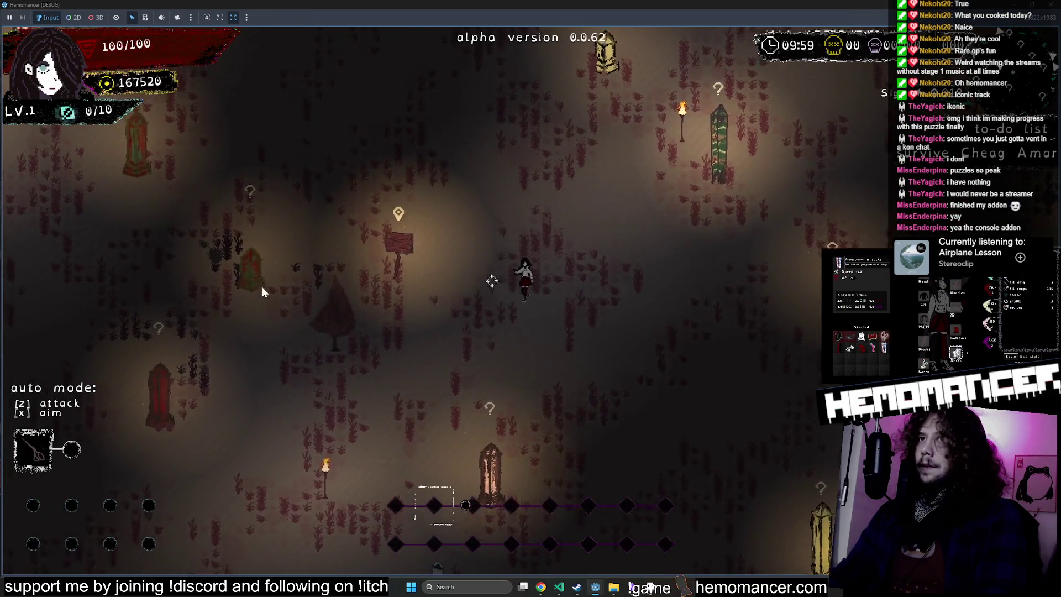
{"action": "key", "text": "d"}
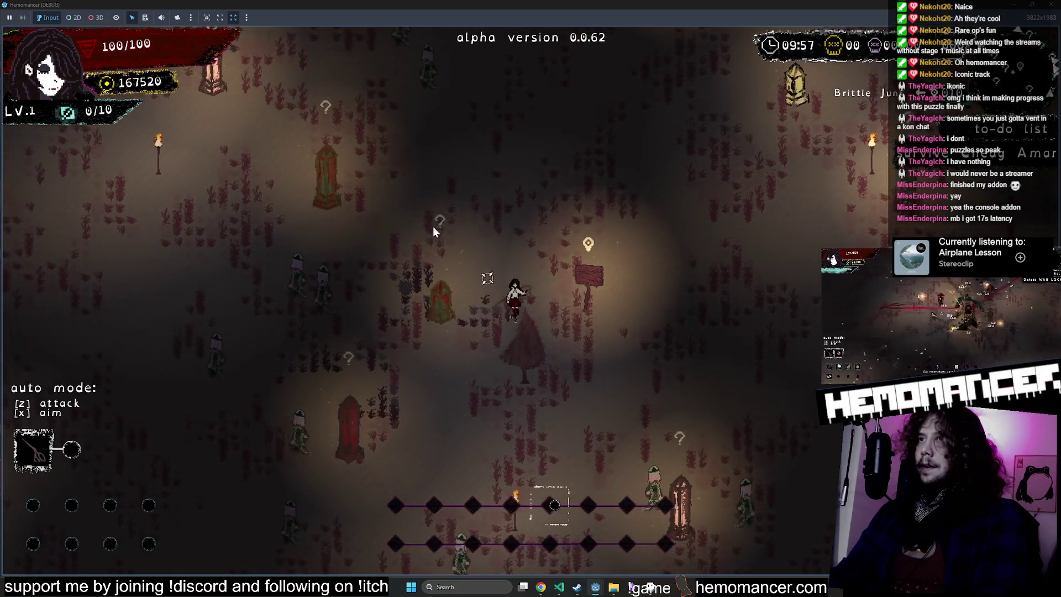
{"action": "key", "text": "d"}
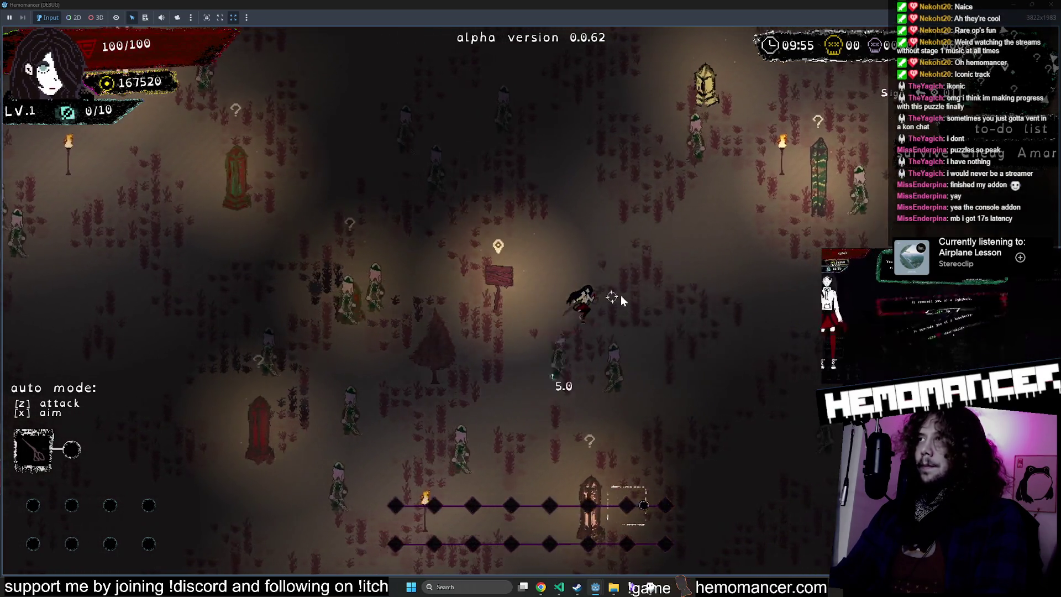
Step: Walk up-left past the Muted Dolorfugam and Faded Lacrimosa obelisks
{"action": "key", "text": "w"}
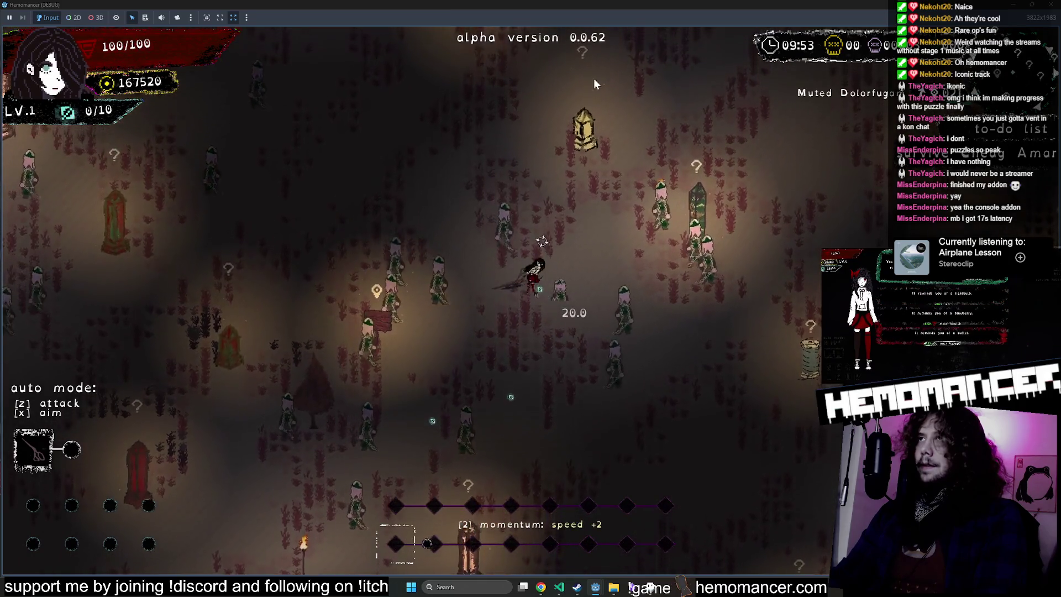
{"action": "key", "text": "w"}
{"action": "key", "text": "a"}
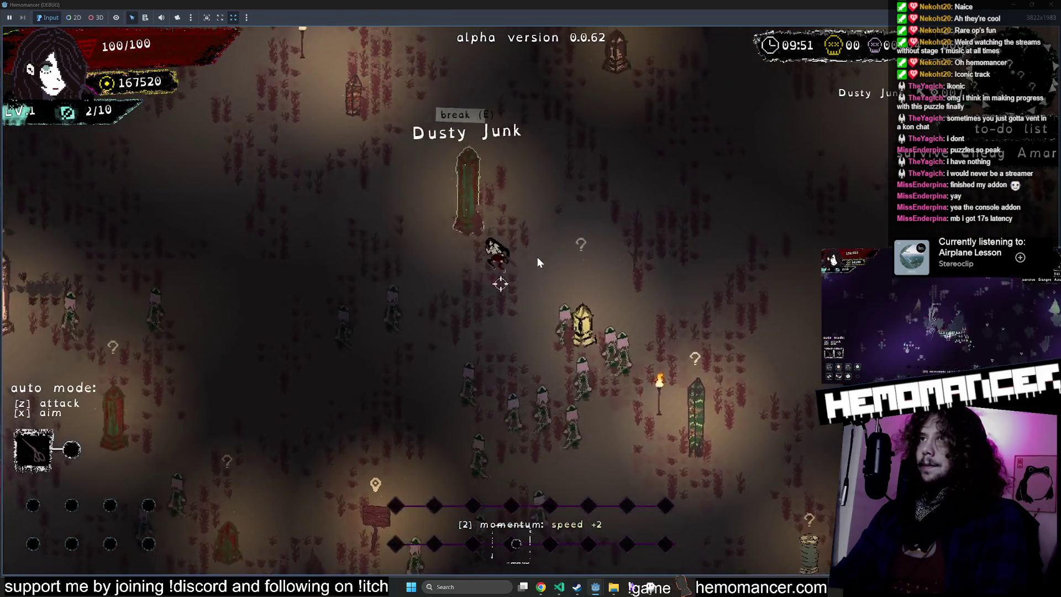
{"action": "key", "text": "w"}
{"action": "key", "text": "a"}
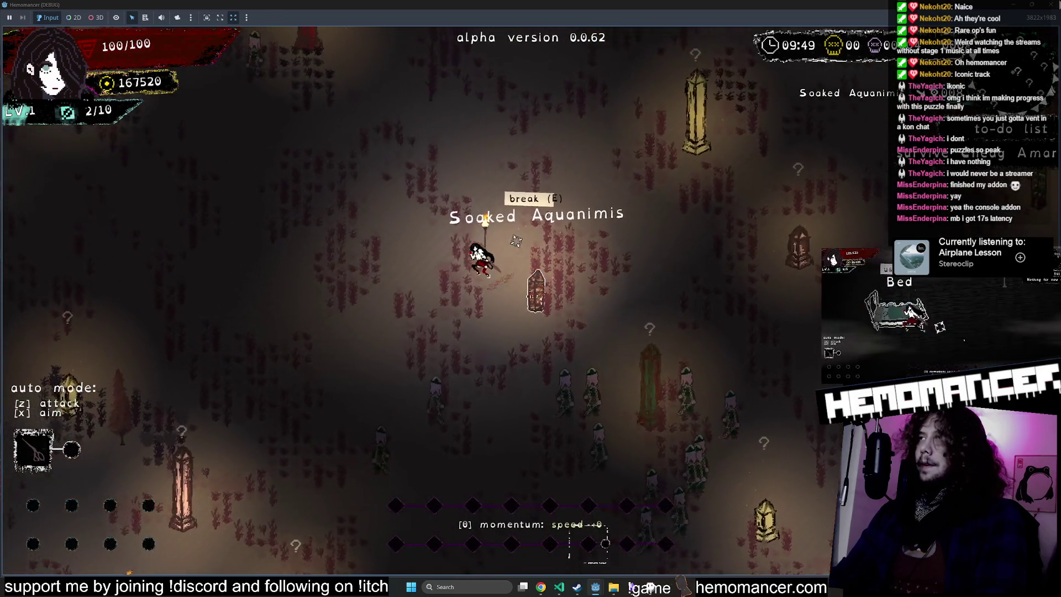
{"action": "key", "text": "w"}
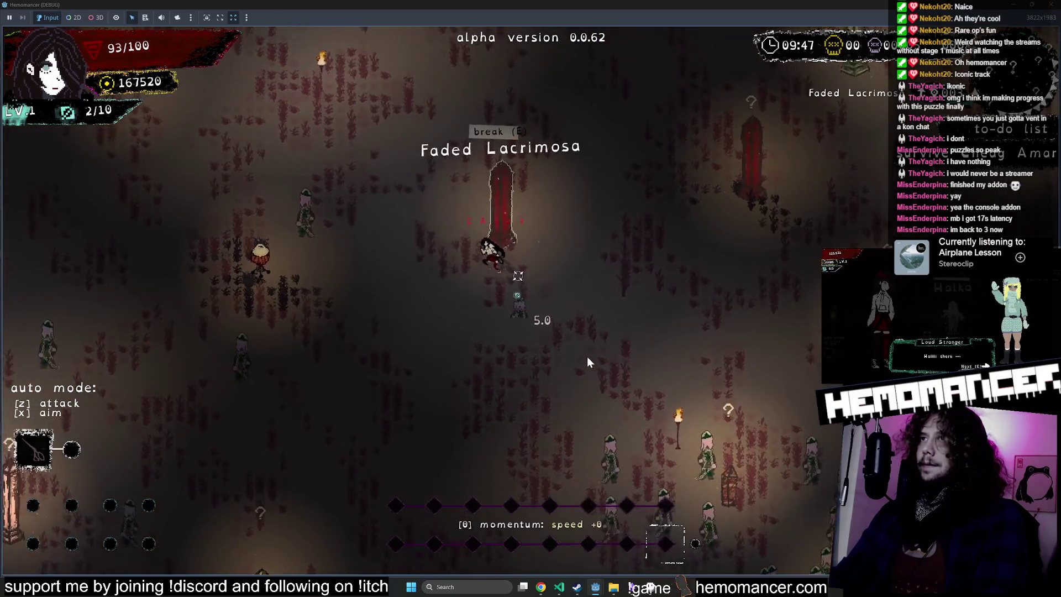
Step: Run up-right through the obelisk field, then leave for the game's title menu
{"action": "key", "text": "w"}
{"action": "key", "text": "d"}
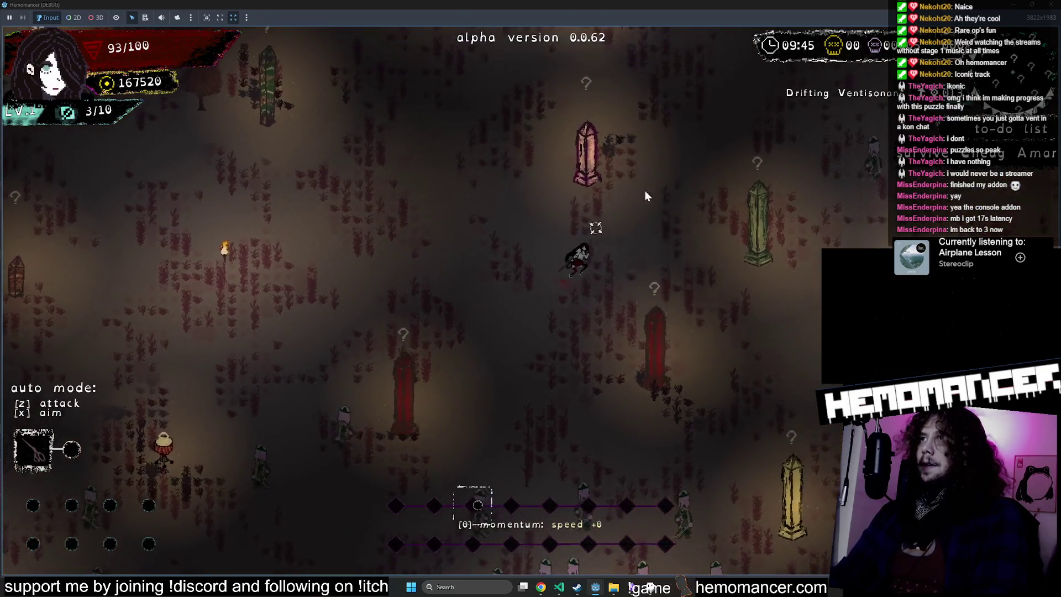
{"action": "key", "text": "w"}
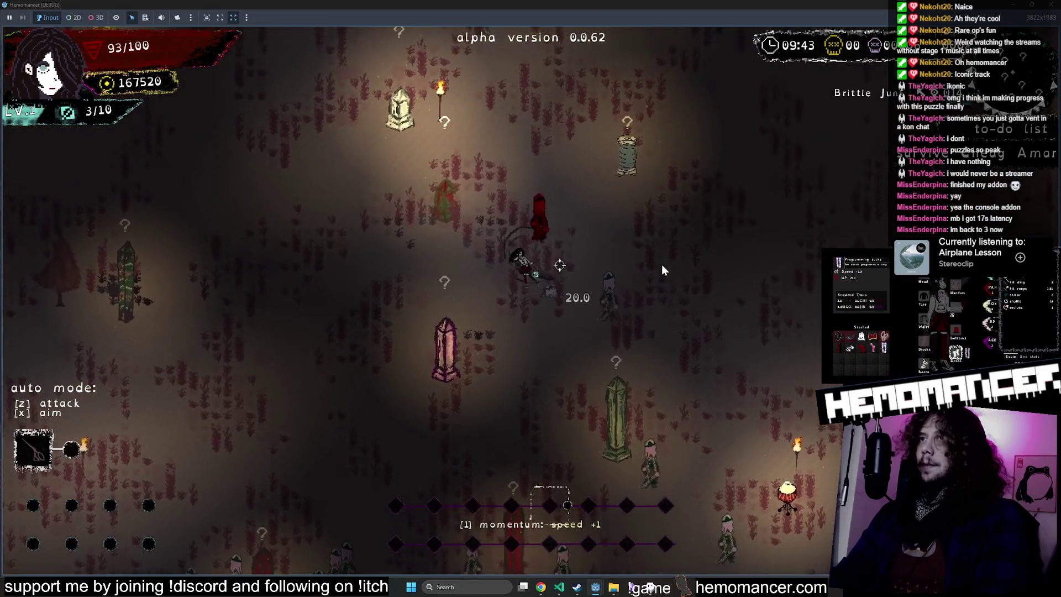
{"action": "key", "text": "w"}
{"action": "key", "text": "d"}
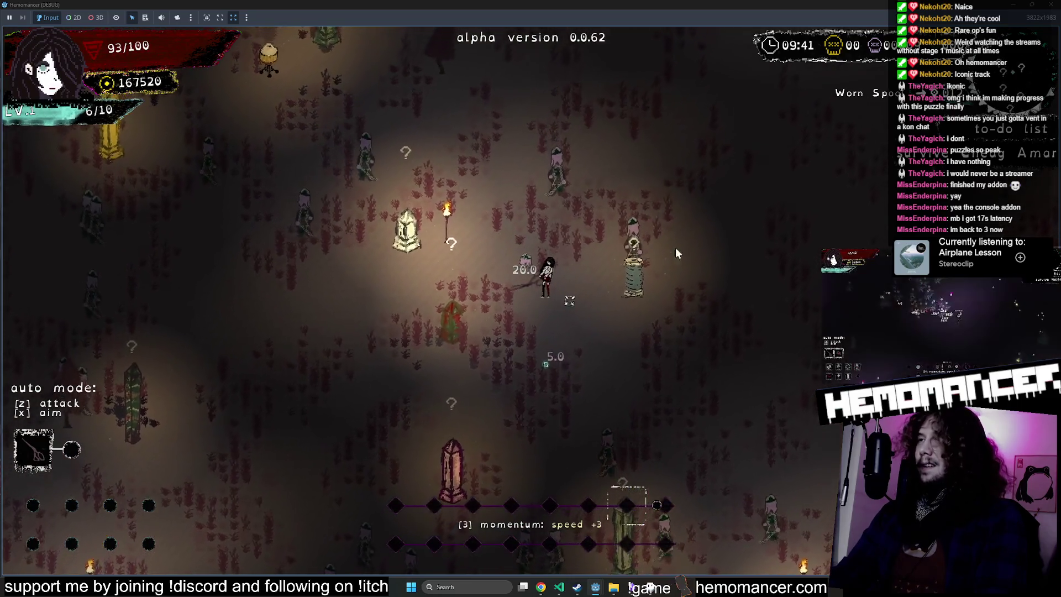
{"action": "key", "text": "w"}
{"action": "key", "text": "d"}
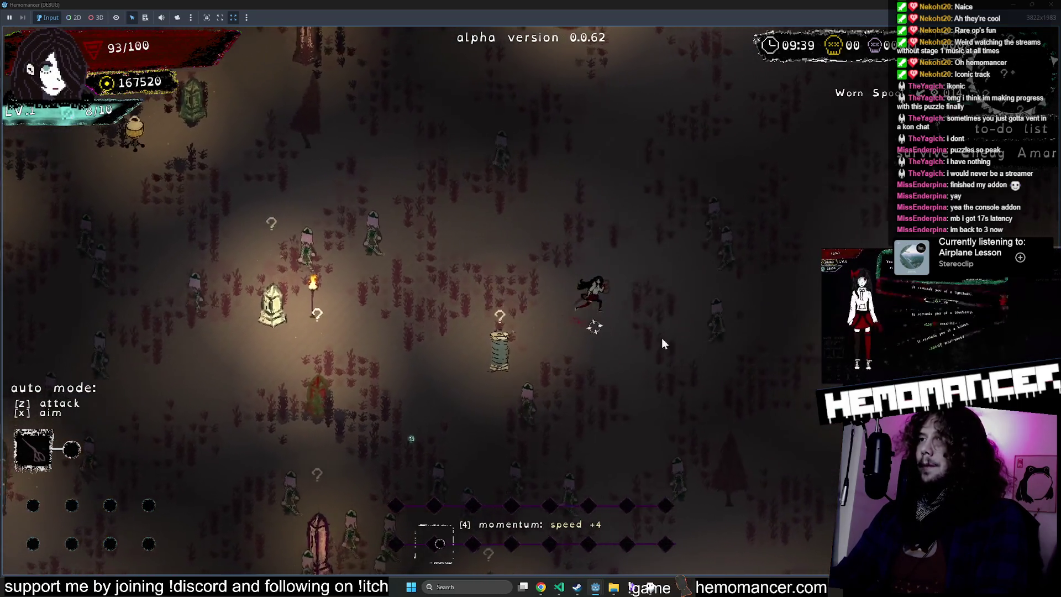
{"action": "key", "text": "Escape"}
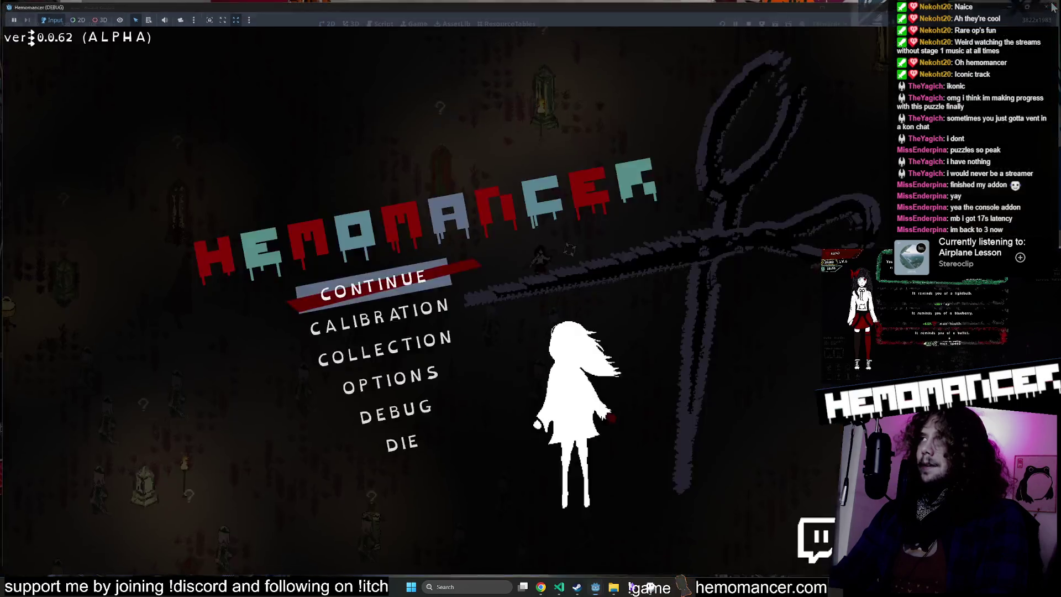
Step: Close the running game and open the FilonComponent scene for editing
{"action": "key", "text": "alt+F4"}
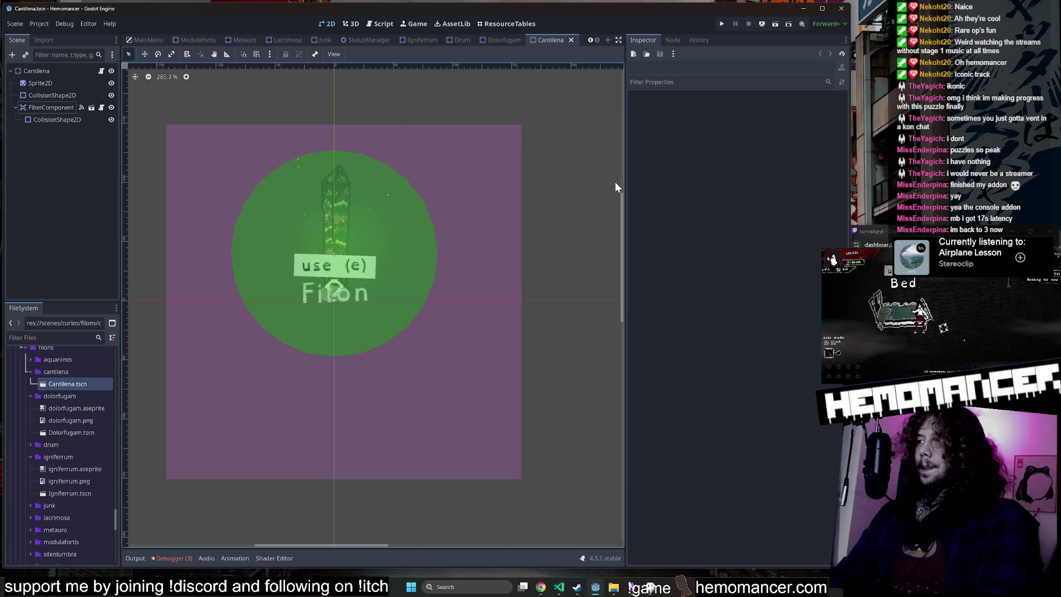
{"action": "left_click", "coordinate": [59, 108]}
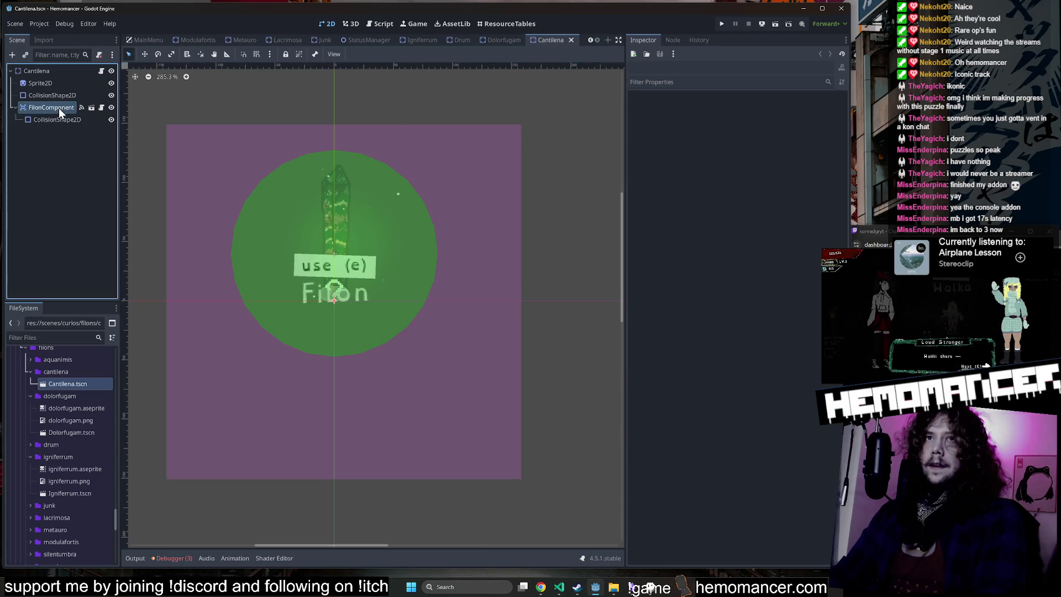
{"action": "left_click", "coordinate": [91, 108]}
{"action": "scroll", "coordinate": [486, 243], "scroll_direction": "up", "scroll_amount": 1}
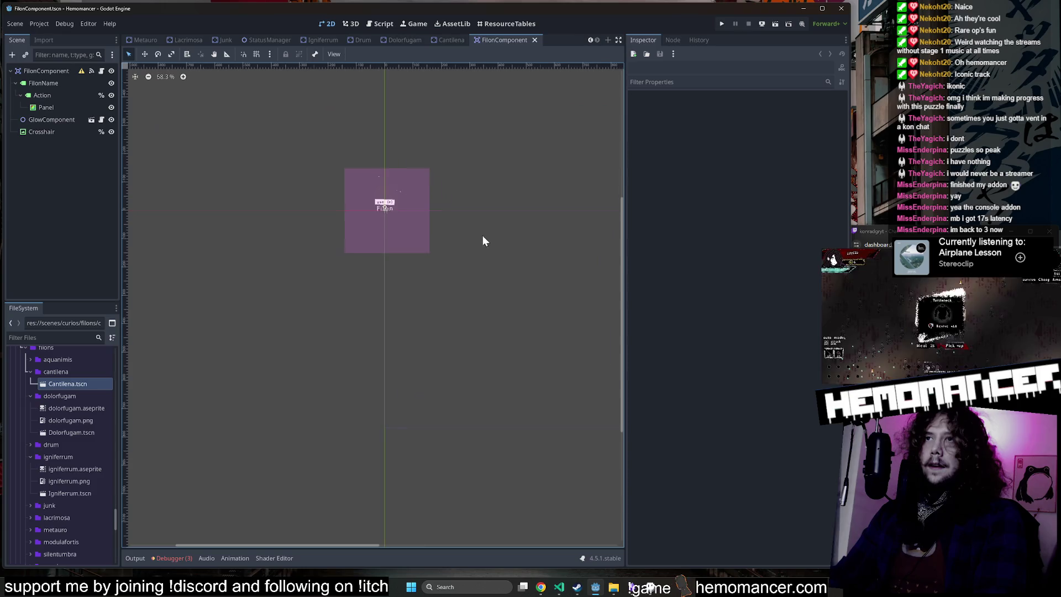
Step: Hide the GlowComponent in FilonComponent and launch a fresh debug run
{"action": "left_click", "coordinate": [51, 119]}
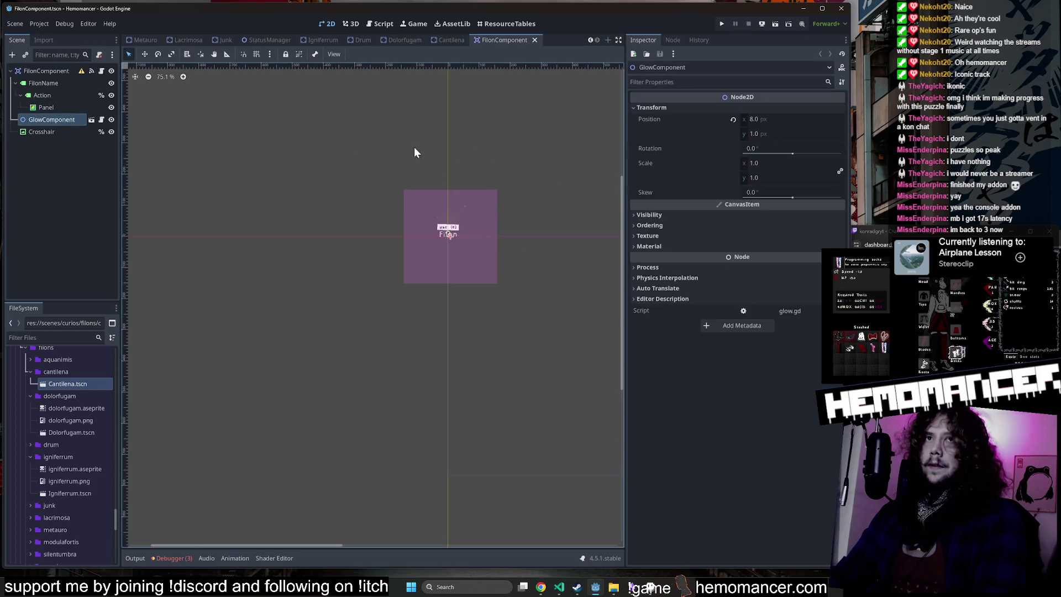
{"action": "left_click_drag", "start_coordinate": [464, 166], "coordinate": [339, 166]}
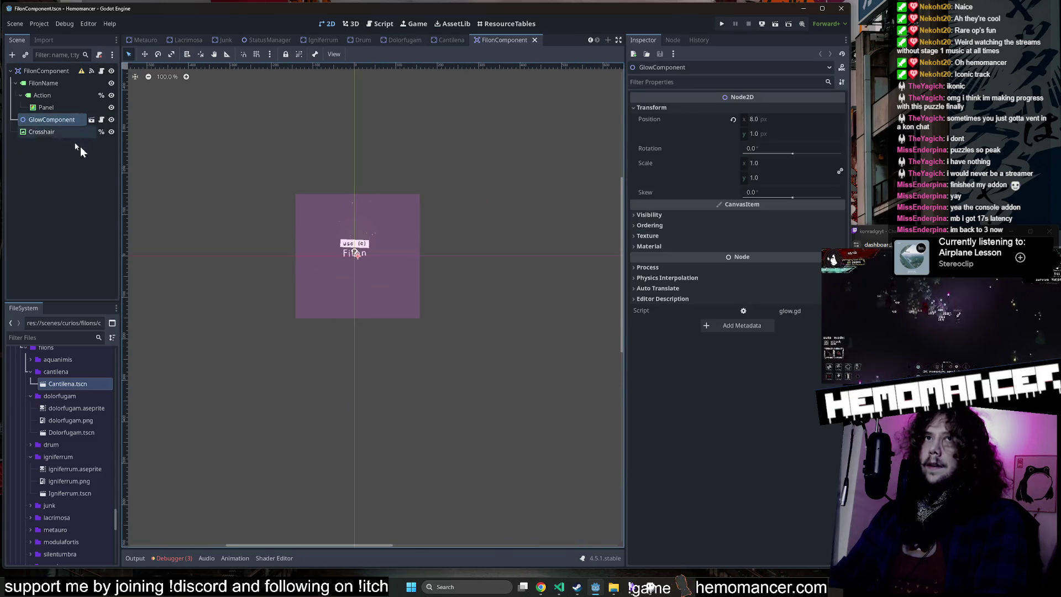
{"action": "scroll", "coordinate": [267, 170], "scroll_direction": "up", "scroll_amount": 2}
{"action": "left_click", "coordinate": [111, 119]}
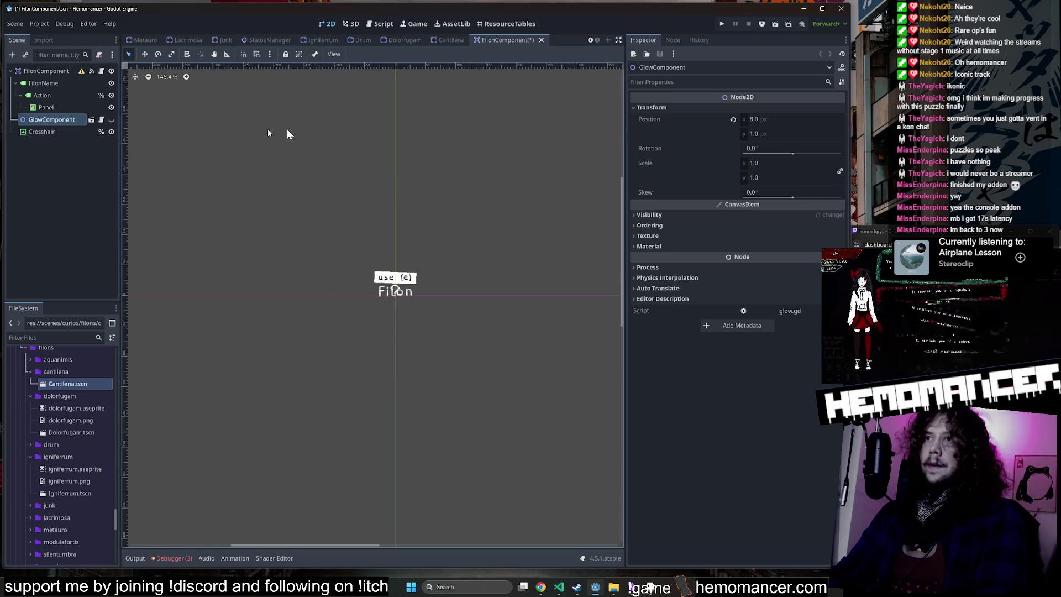
{"action": "key", "text": "F5"}
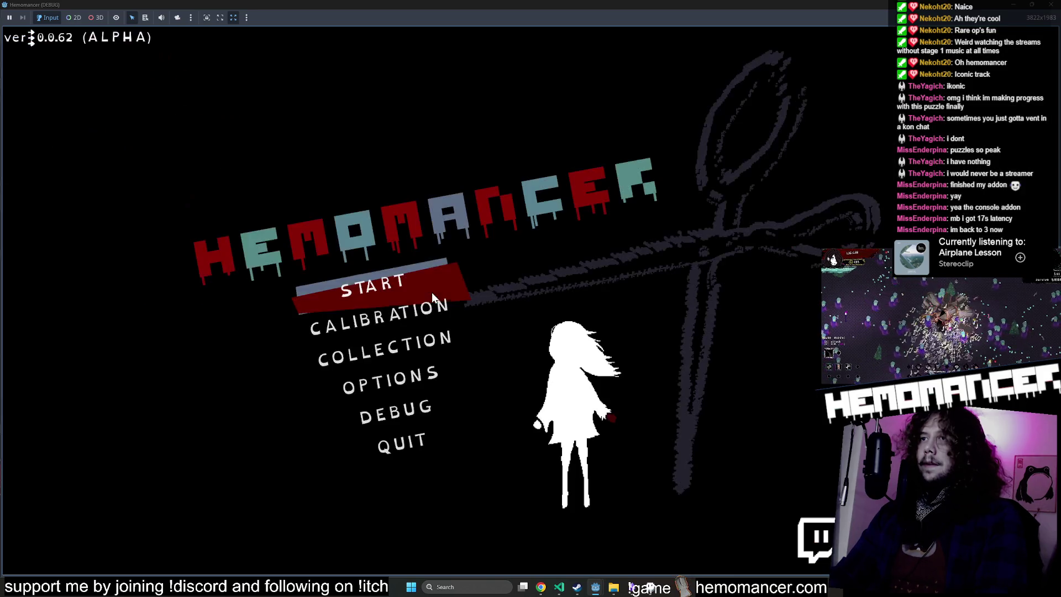
Step: Start the game and walk toward the Dolorfugam obelisk gathering experience
{"action": "left_click", "coordinate": [426, 285]}
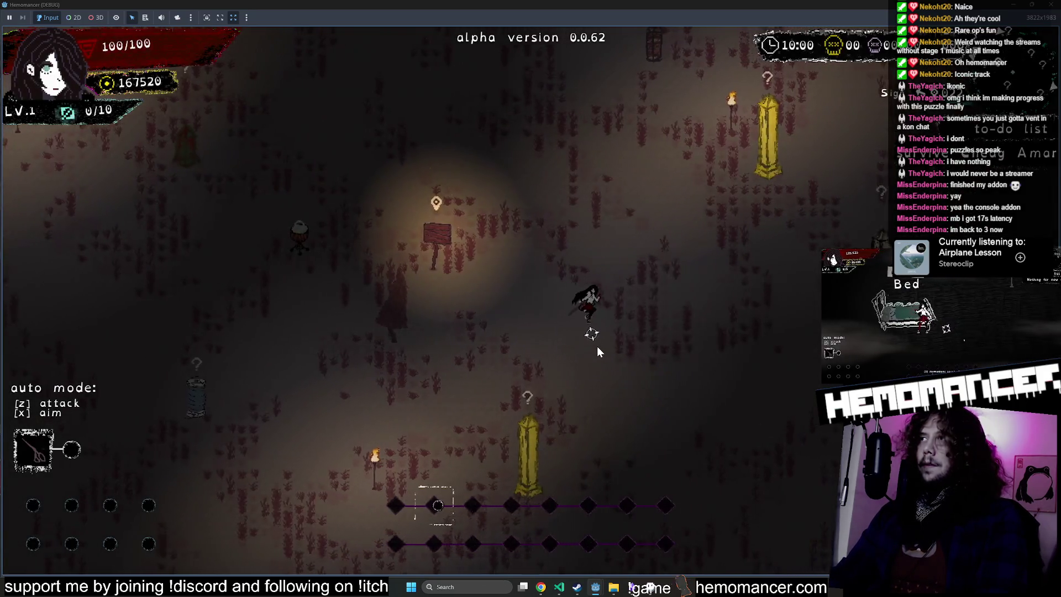
{"action": "key", "text": "Right"}
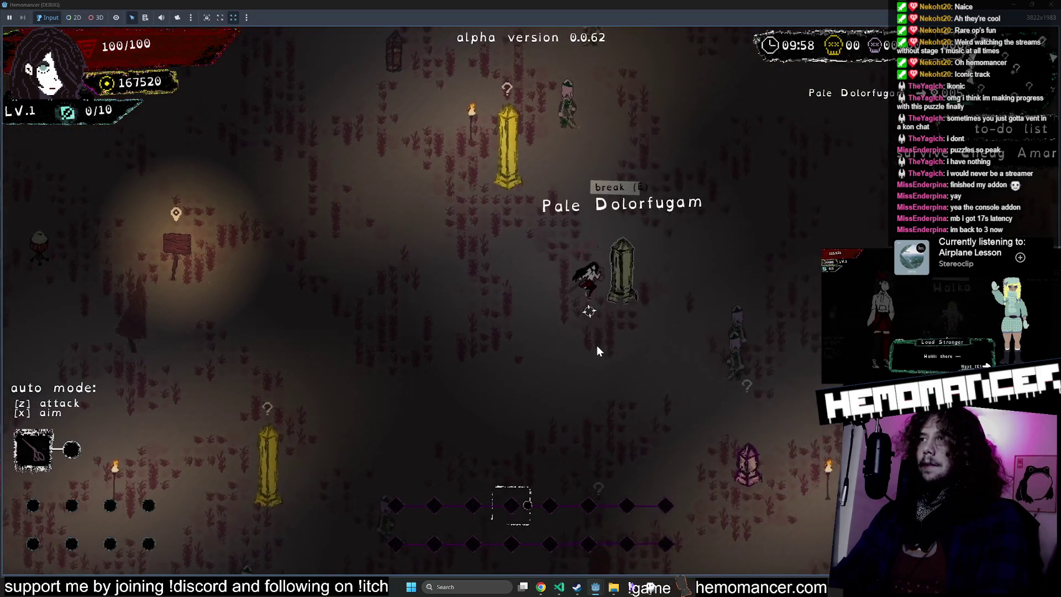
{"action": "key", "text": "Up"}
{"action": "key", "text": "Left"}
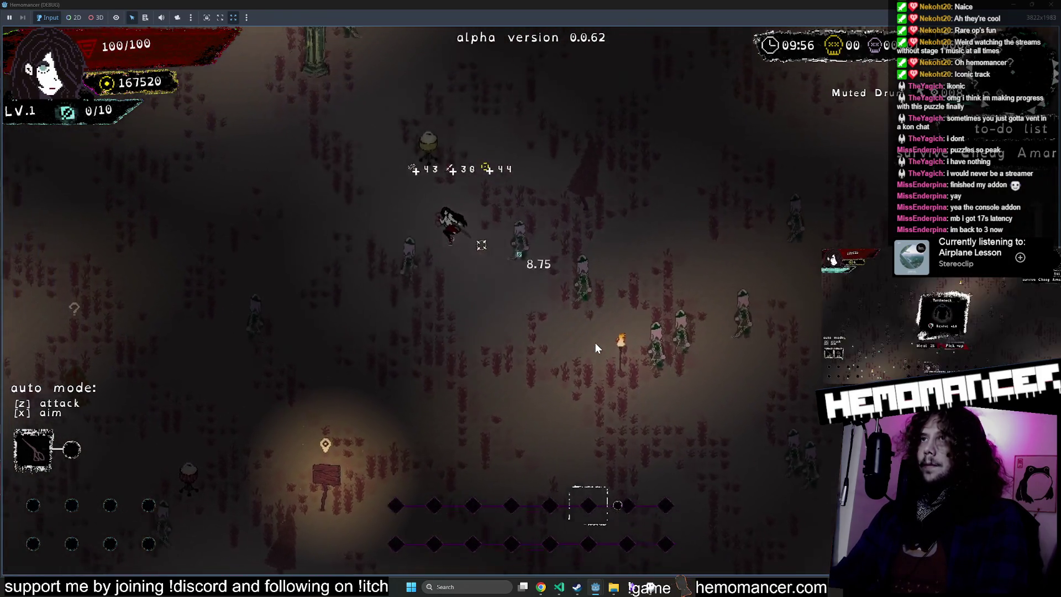
{"action": "key", "text": "Right"}
{"action": "key", "text": "Down"}
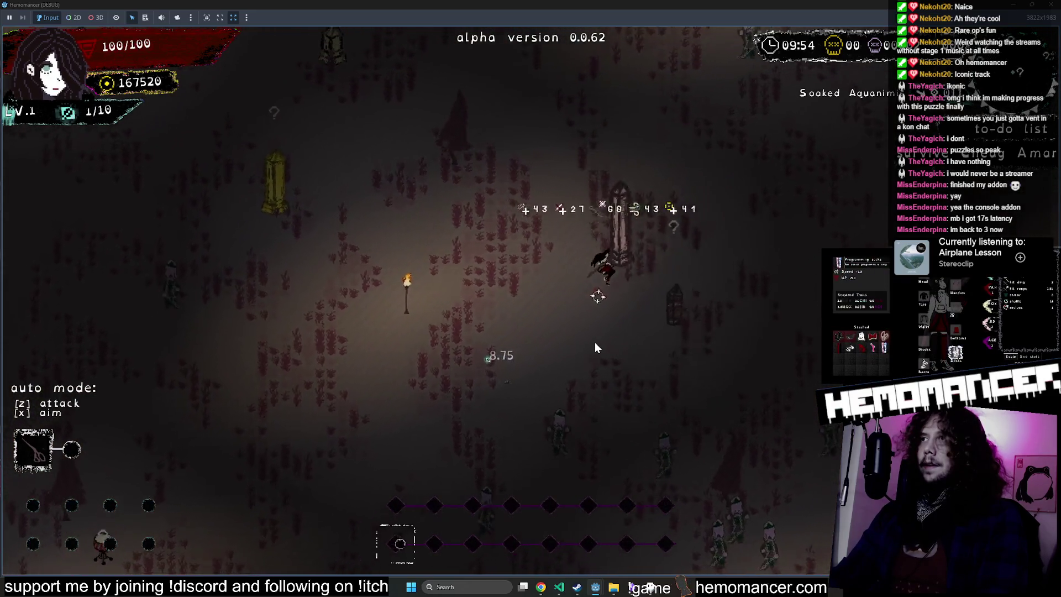
{"action": "key", "text": "Right"}
{"action": "key", "text": "Up"}
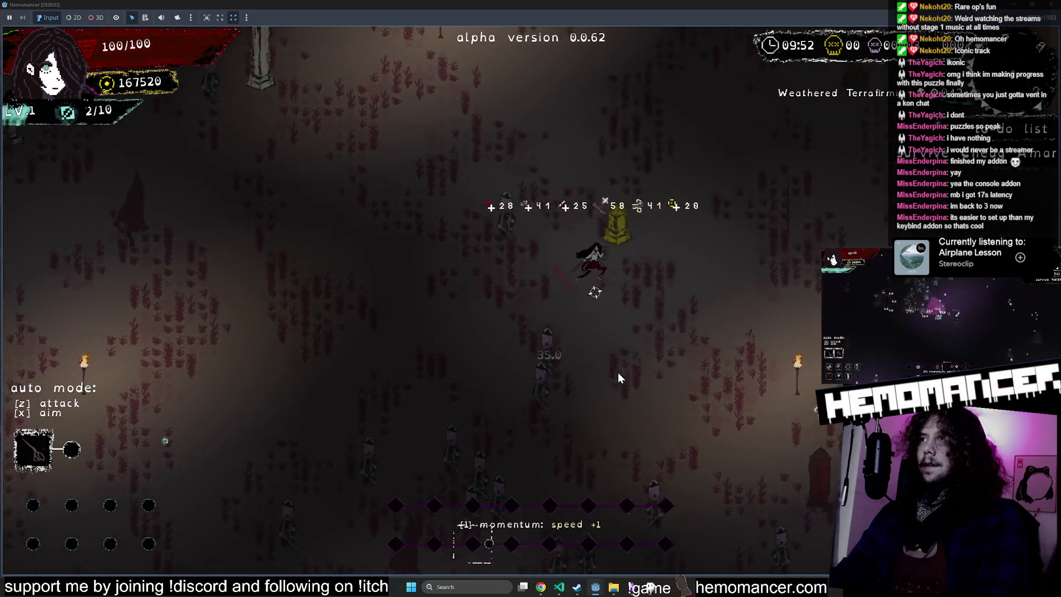
Step: Roam the field past enemies and down through the graveyard collecting experience
{"action": "key", "text": "Down"}
{"action": "key", "text": "Left"}
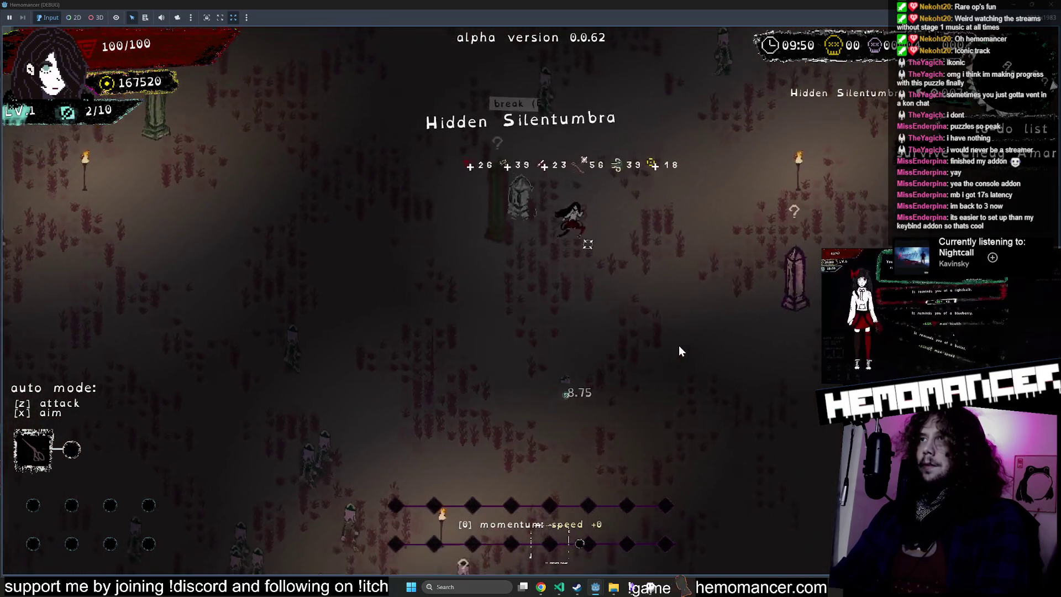
{"action": "key", "text": "Right"}
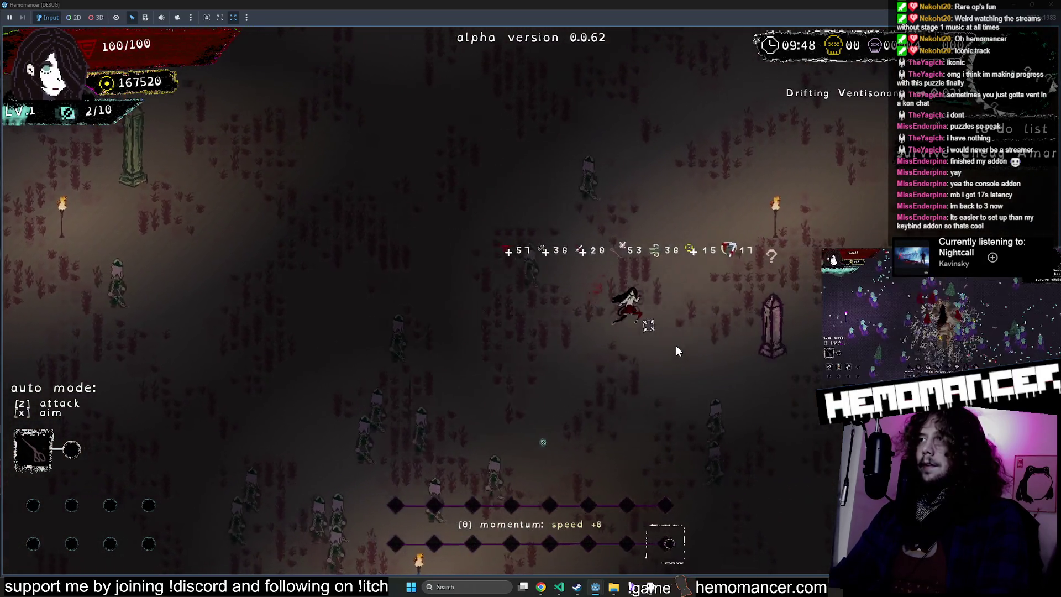
{"action": "key", "text": "Down"}
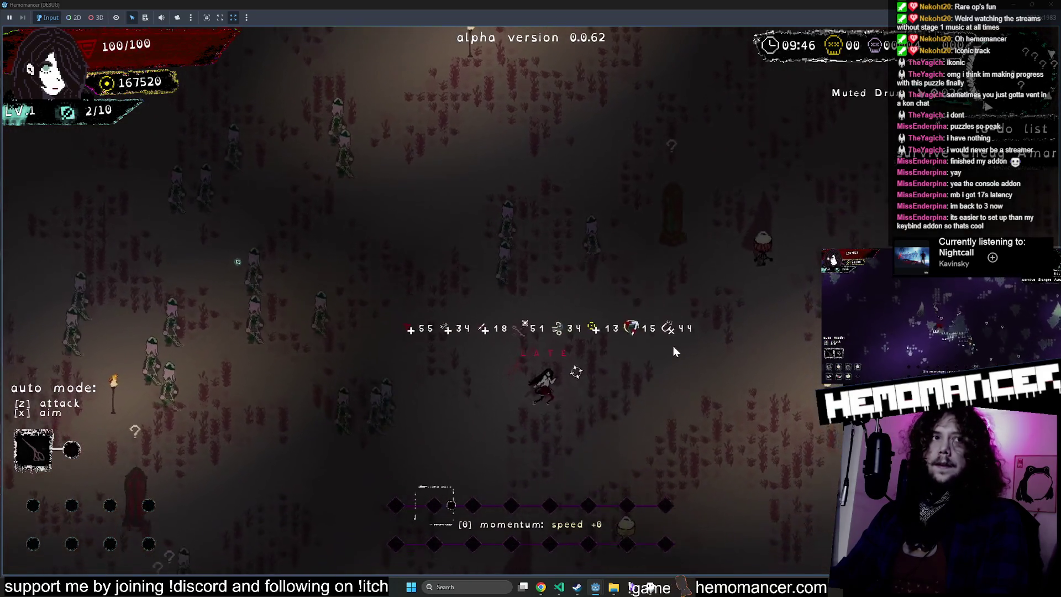
{"action": "key", "text": "Up"}
{"action": "key", "text": "Left"}
{"action": "key", "text": "w"}
{"action": "key", "text": "a"}
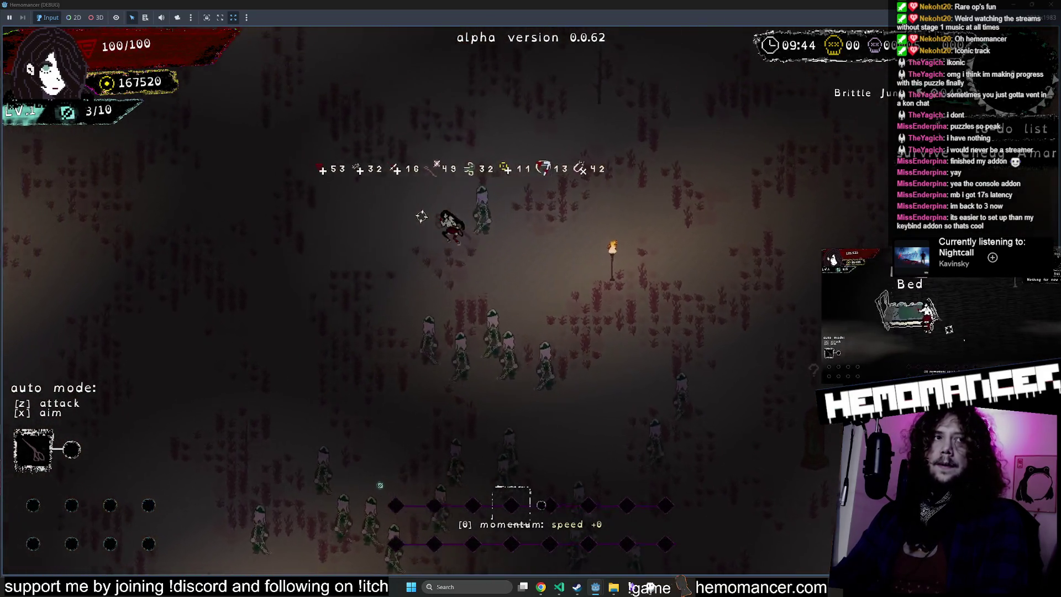
{"action": "key", "text": "s"}
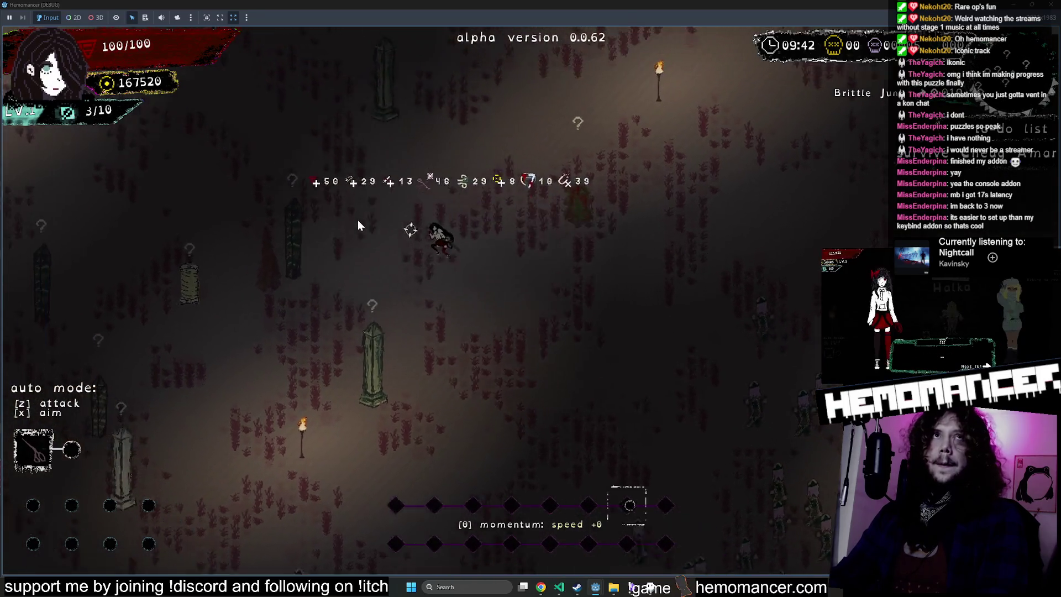
Step: Walk into the Silent Cantilena area toward the Frayed Lacrimosa obelisk until levelling up
{"action": "key", "text": "d"}
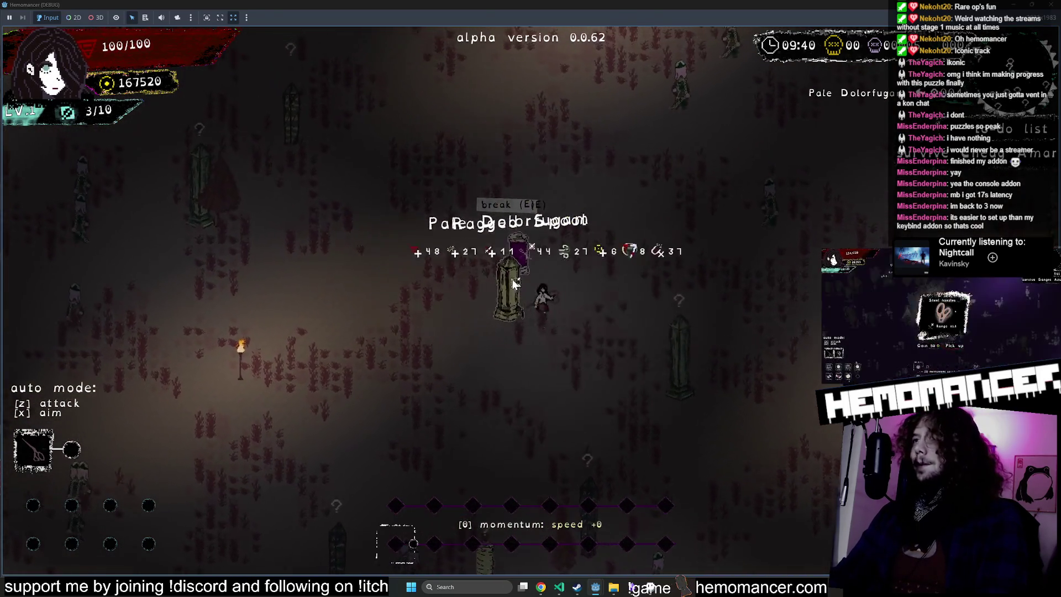
{"action": "key", "text": "w"}
{"action": "key", "text": "d"}
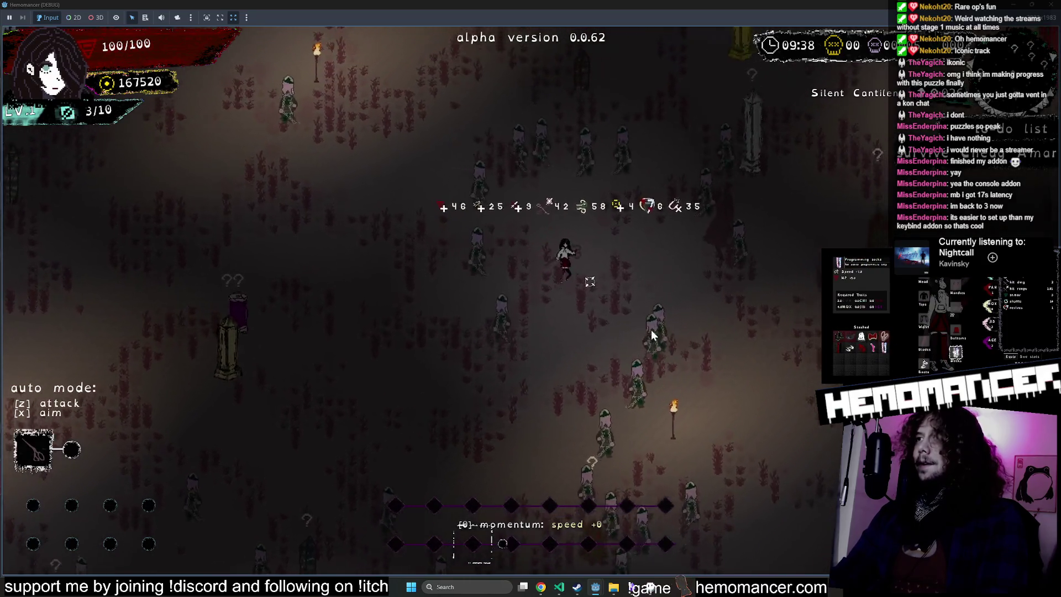
{"action": "key", "text": "w"}
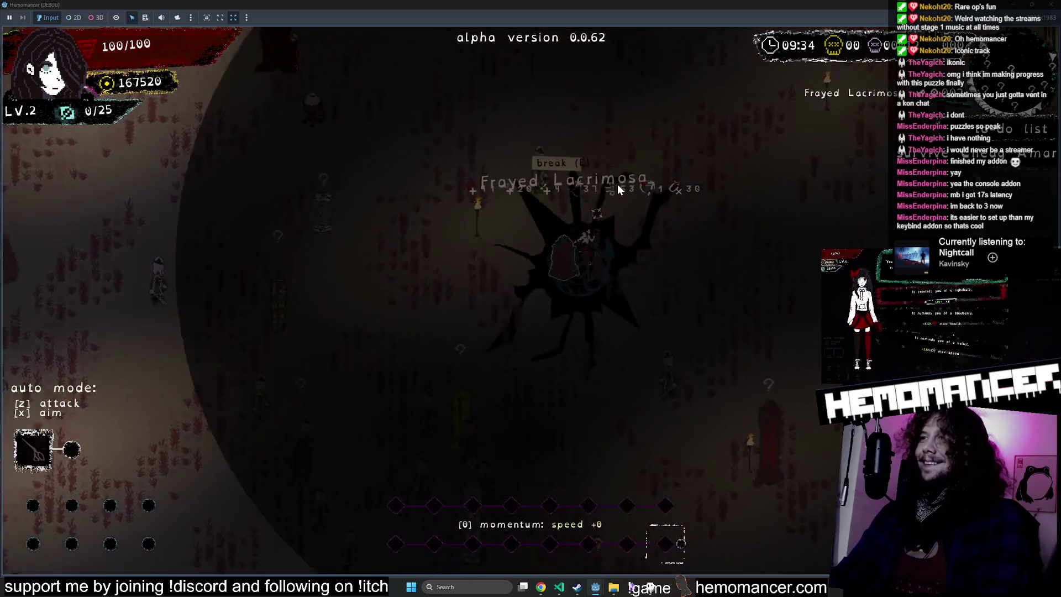
{"action": "key", "text": "s"}
{"action": "key", "text": "s"}
{"action": "key", "text": "a"}
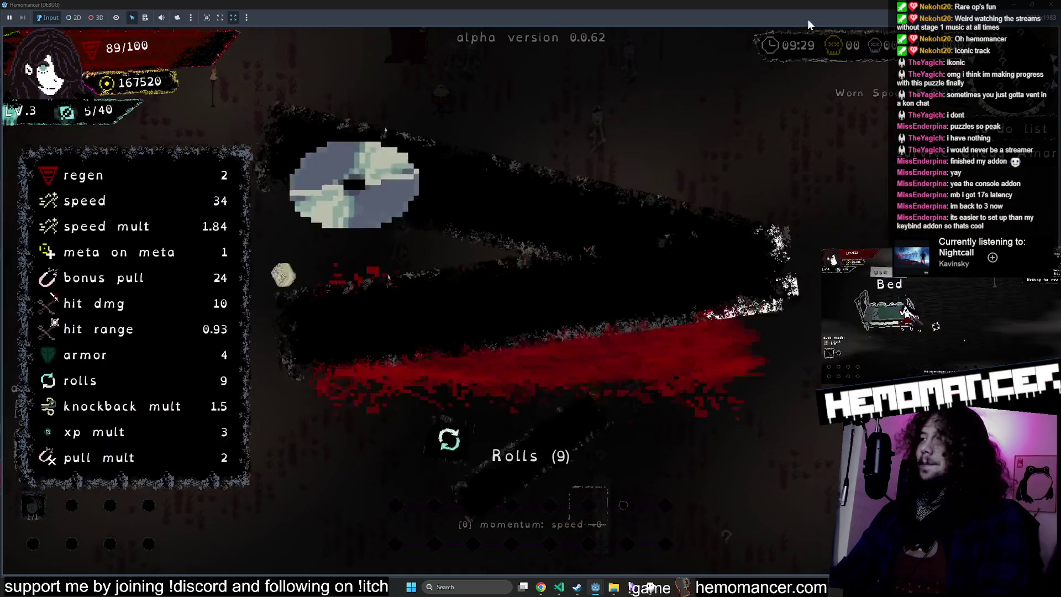
{"action": "mouse_move", "coordinate": [808, 7]}
{"action": "left_mouse_down"}
{"action": "mouse_move", "coordinate": [746, 49]}
{"action": "mouse_move", "coordinate": [432, 99]}
{"action": "mouse_move", "coordinate": [371, 55]}
{"action": "left_mouse_up"}
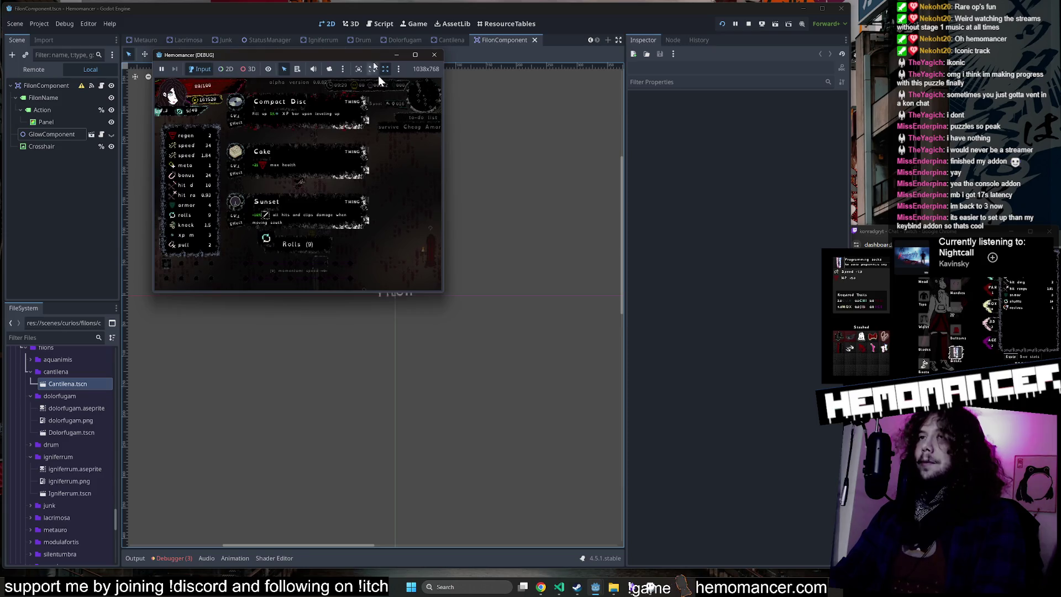
Step: Enlarge the game window to 2271x1581 and take Cake as the level-up reward
{"action": "mouse_move", "coordinate": [443, 292]}
{"action": "left_mouse_down"}
{"action": "mouse_move", "coordinate": [741, 512]}
{"action": "mouse_move", "coordinate": [784, 520]}
{"action": "left_mouse_up"}
{"action": "left_click", "coordinate": [542, 265]}
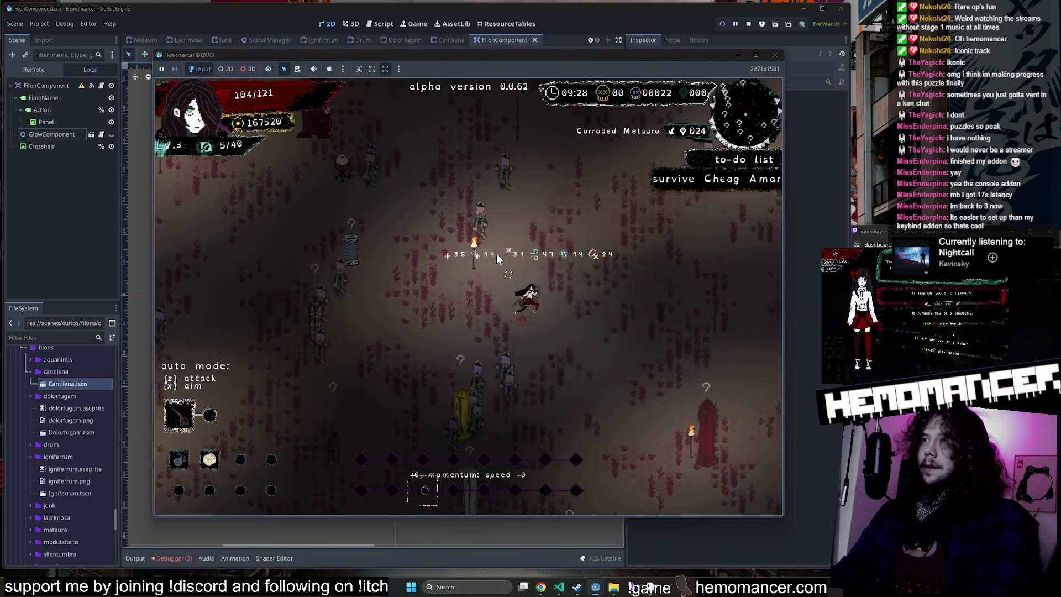
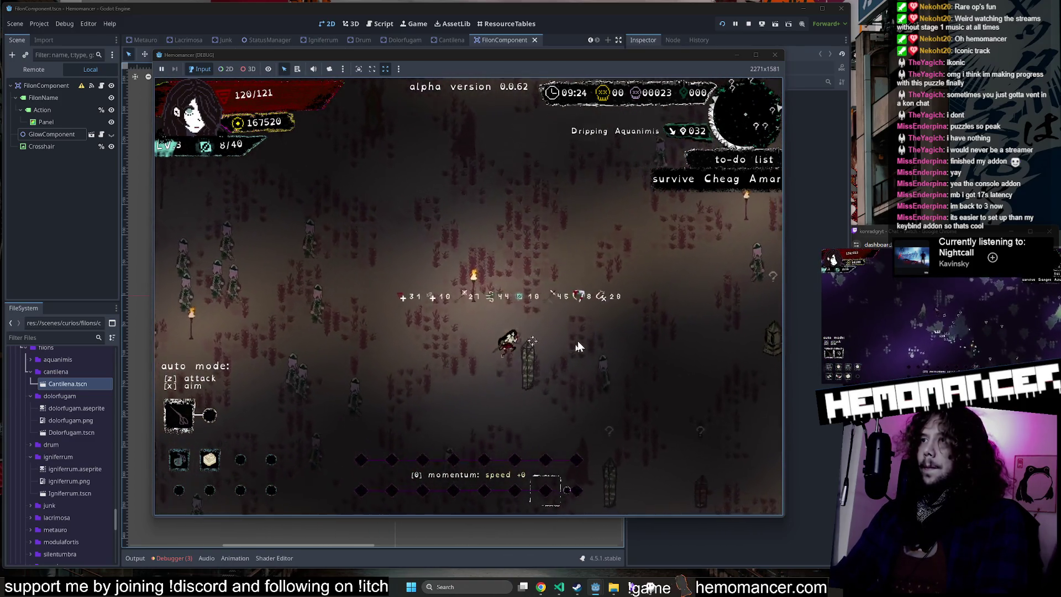
Step: Stop the running game and open Cantilena.tscn to inspect its three filon Variants
{"action": "left_click", "coordinate": [778, 58]}
{"action": "left_click", "coordinate": [776, 56]}
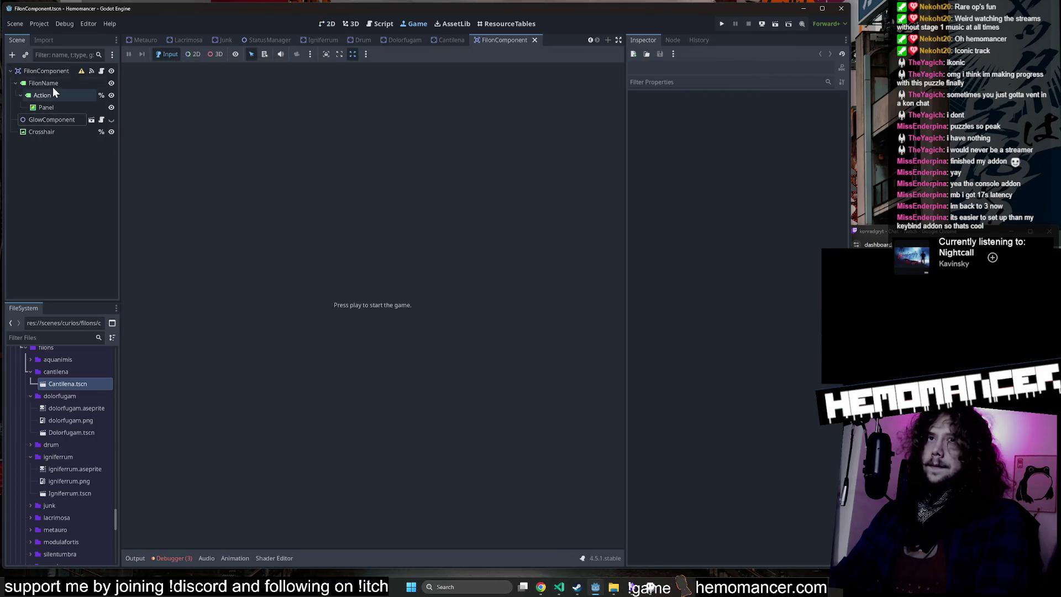
{"action": "double_click", "coordinate": [69, 380]}
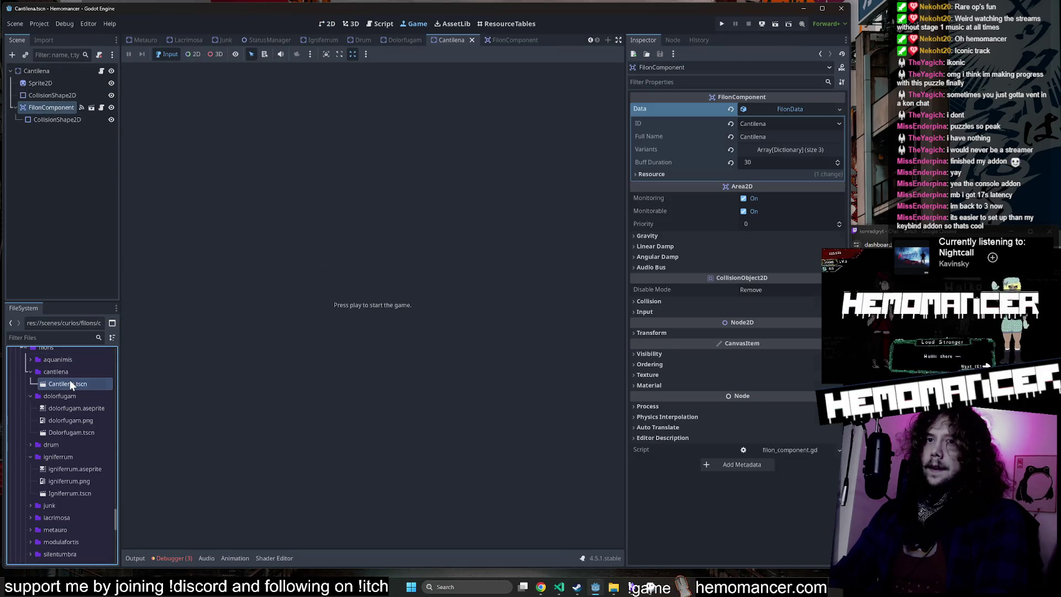
{"action": "left_click", "coordinate": [784, 149]}
{"action": "left_click", "coordinate": [780, 182]}
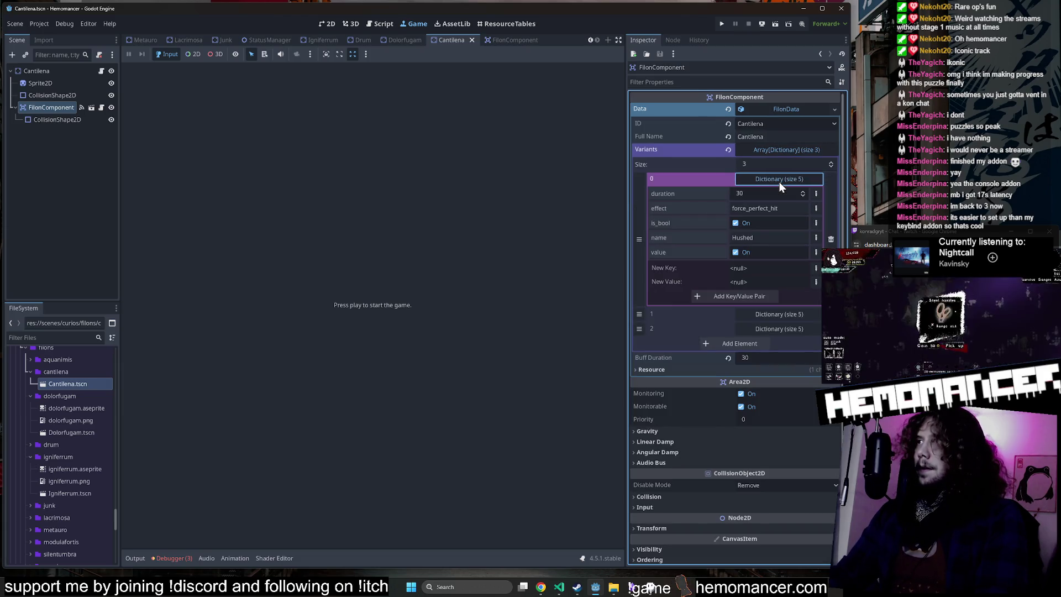
{"action": "left_click", "coordinate": [779, 181]}
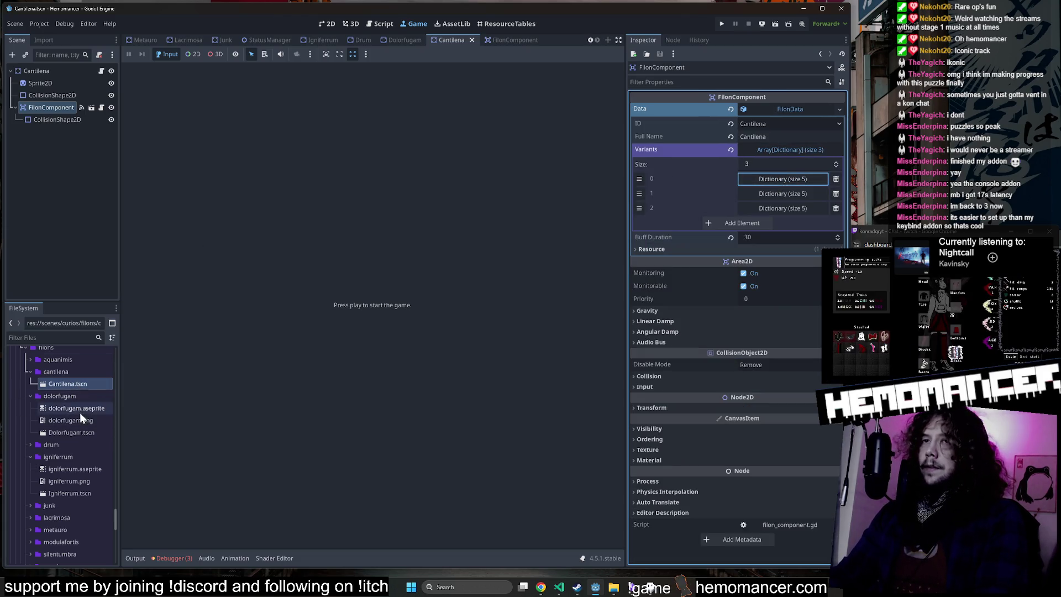
Step: Collapse the cantilena, dolorfugam and igniferrum folders and select ventisonans.aseprite
{"action": "left_click", "coordinate": [30, 372]}
{"action": "left_click", "coordinate": [30, 384]}
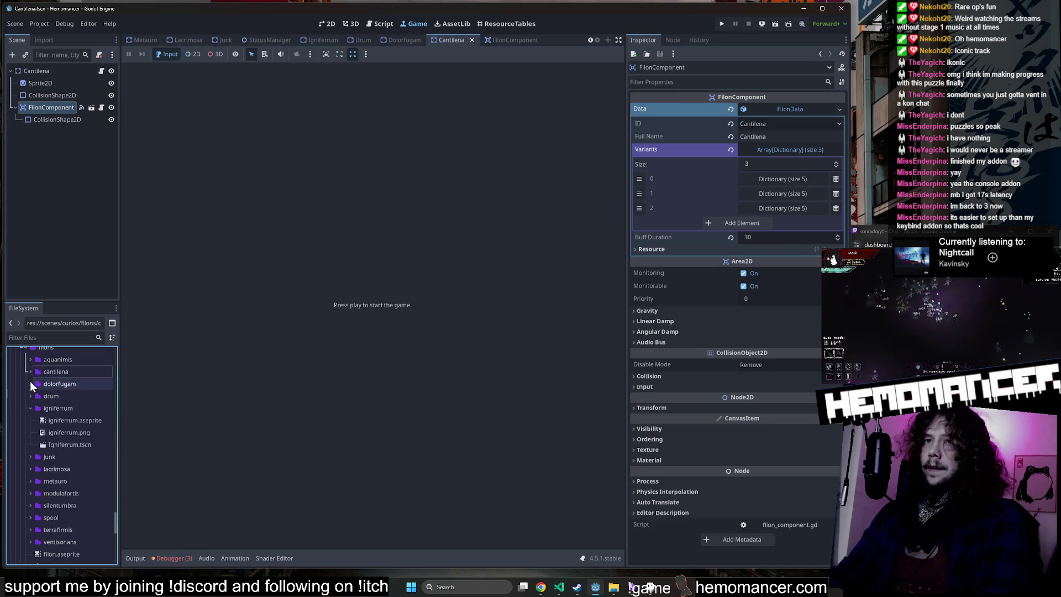
{"action": "left_click", "coordinate": [30, 408]}
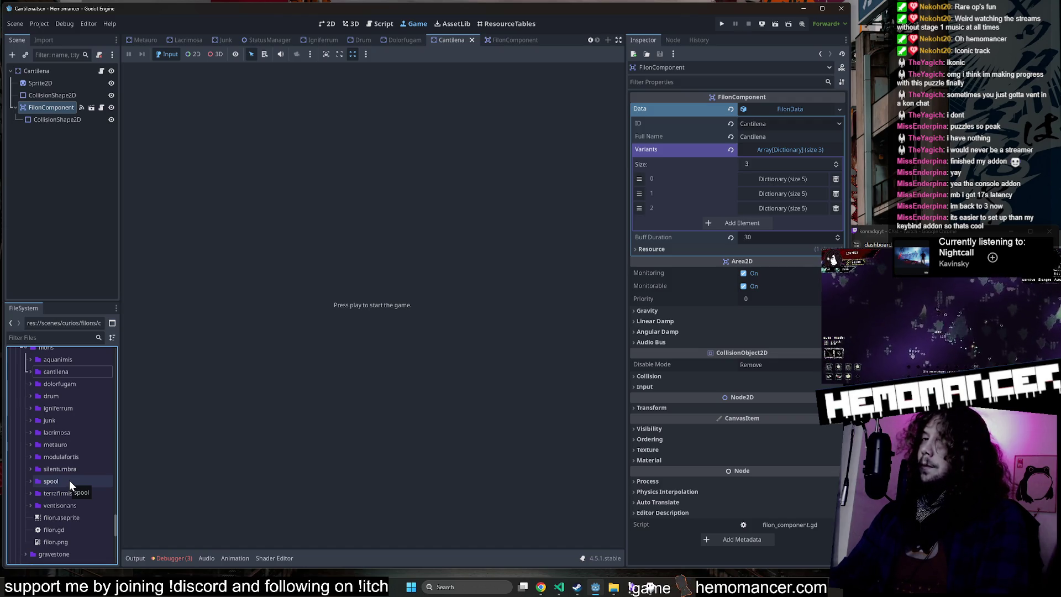
{"action": "double_click", "coordinate": [68, 501]}
{"action": "left_click", "coordinate": [79, 464]}
Step: Copy ventisonans.aseprite into the cantilena folder with Move/Duplicate To
{"action": "right_click", "coordinate": [78, 464]}
{"action": "left_click", "coordinate": [131, 557]}
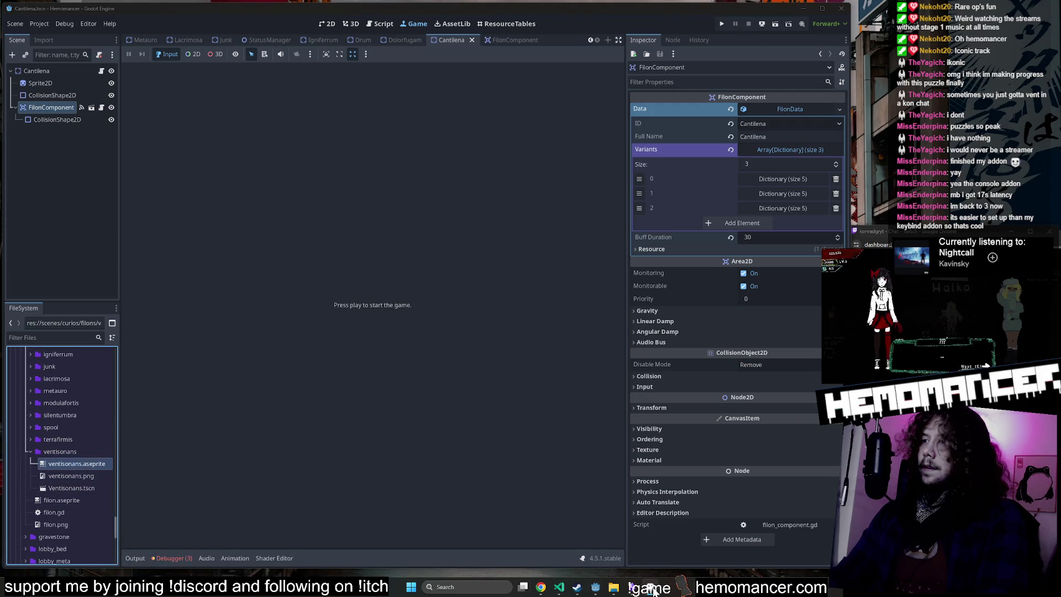
{"action": "scroll", "coordinate": [561, 298], "scroll_direction": "up", "scroll_amount": 4}
{"action": "scroll", "coordinate": [597, 303], "scroll_direction": "down", "scroll_amount": 2}
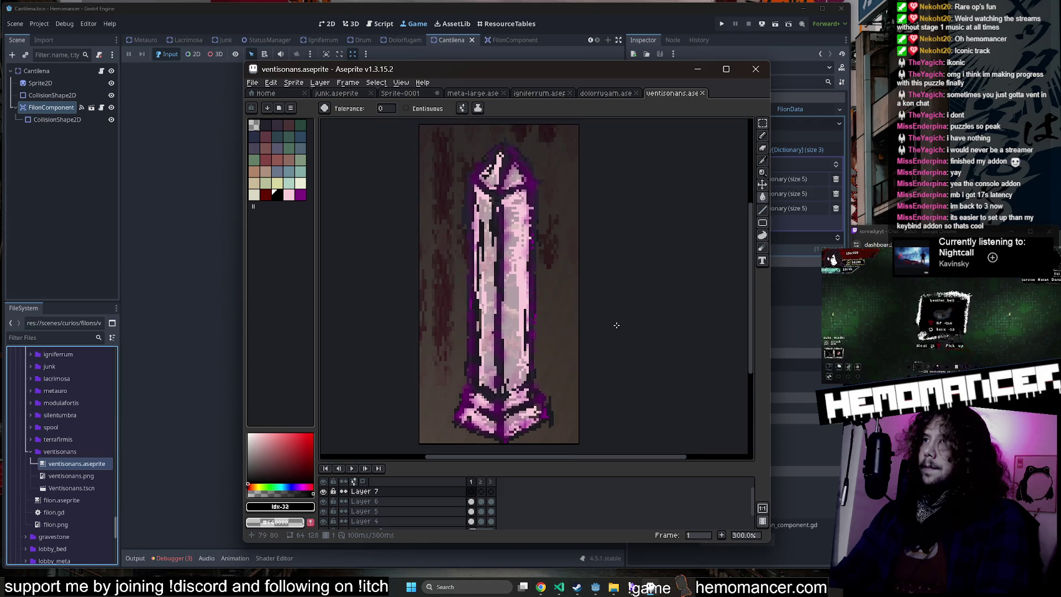
{"action": "right_click", "coordinate": [53, 464]}
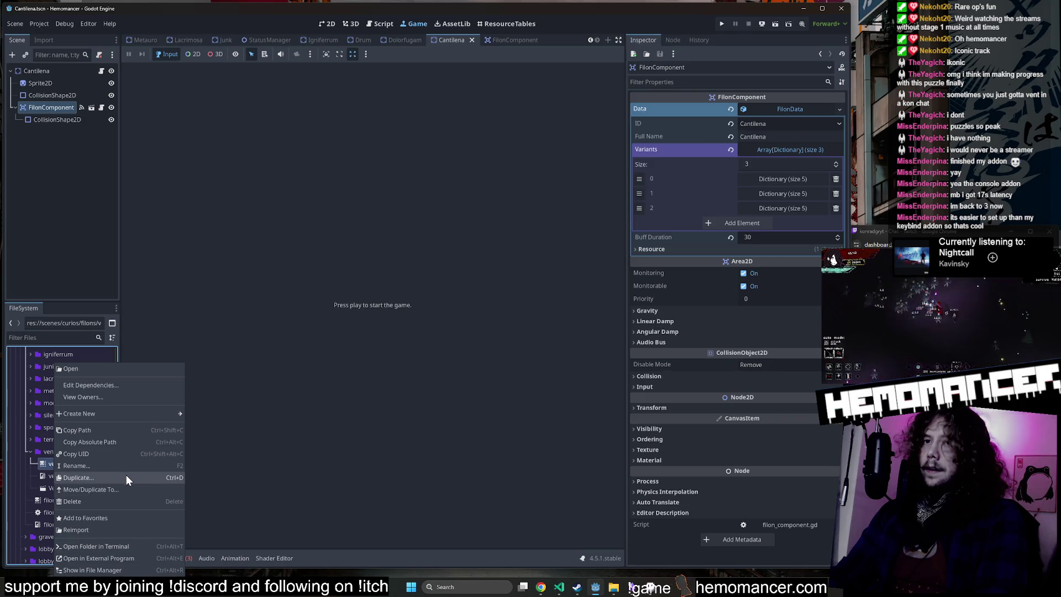
{"action": "left_click", "coordinate": [128, 489]}
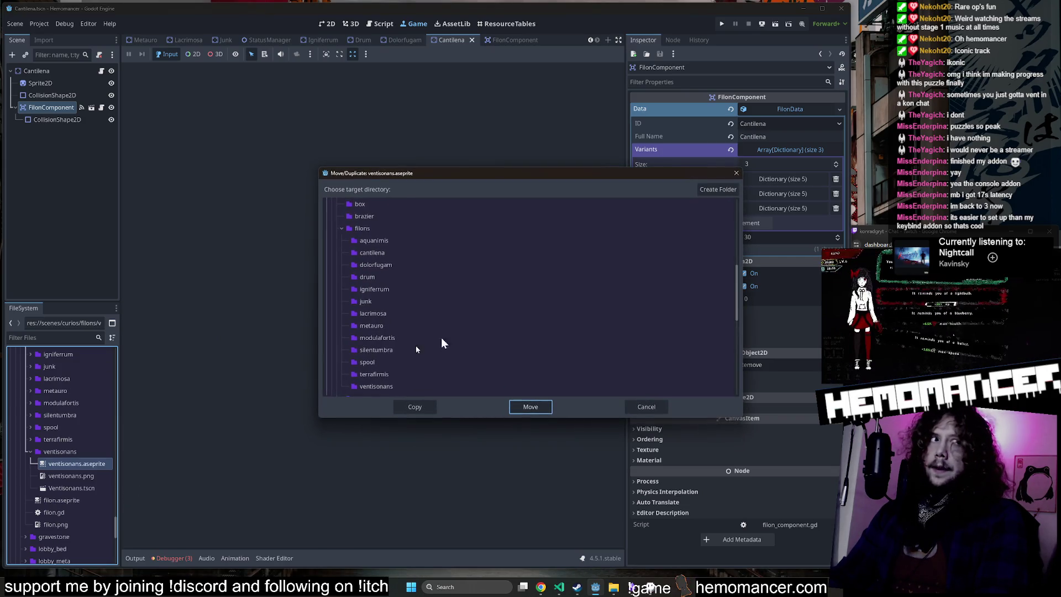
{"action": "left_click", "coordinate": [395, 256]}
{"action": "left_click", "coordinate": [424, 409]}
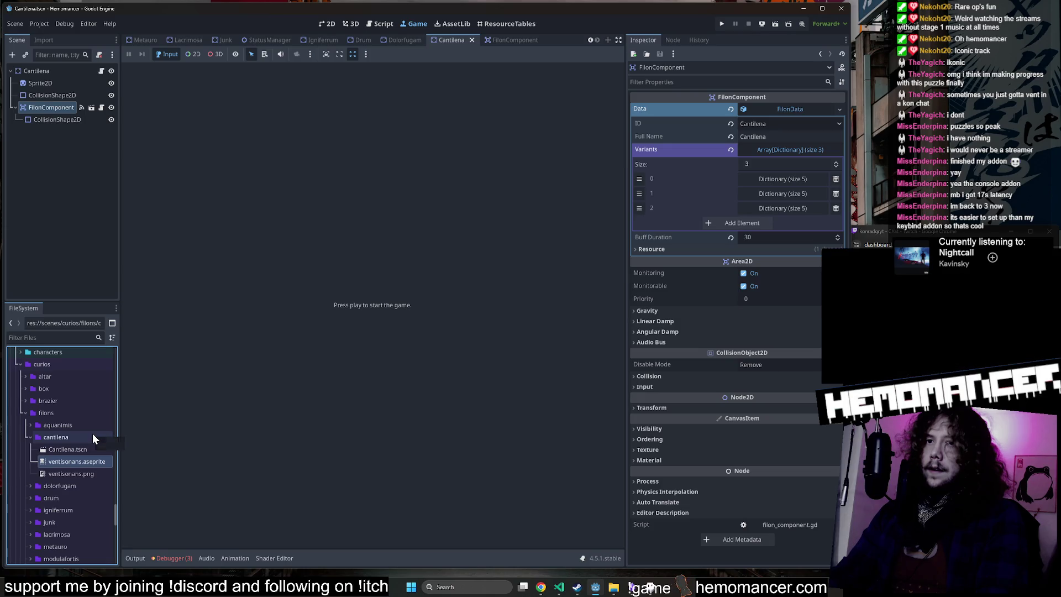
Step: Rename the copied sprite to cantilena.aseprite
{"action": "left_click", "coordinate": [91, 450]}
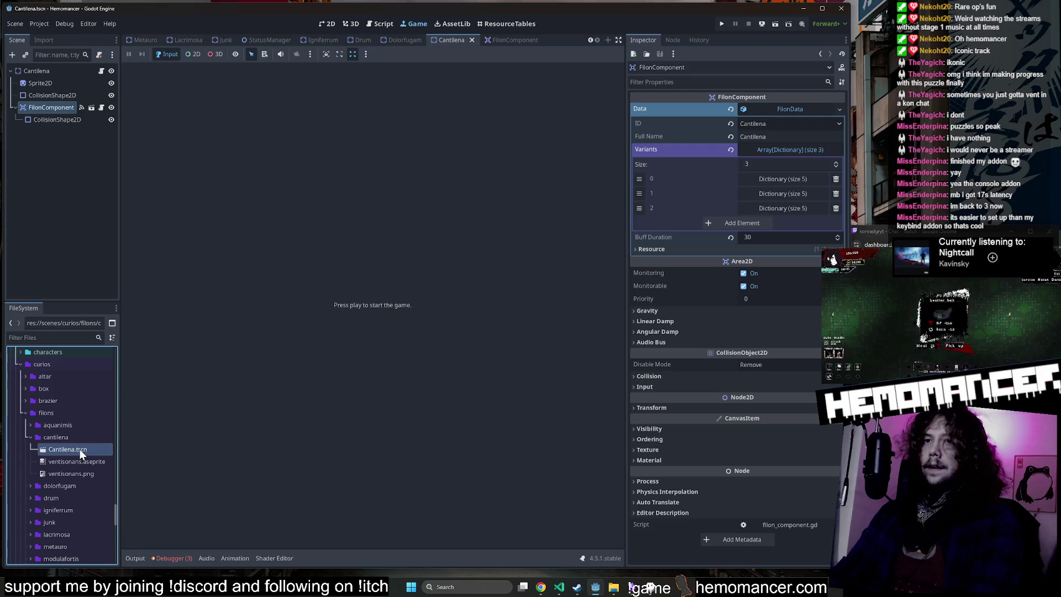
{"action": "left_click", "coordinate": [83, 462]}
{"action": "key", "text": "F2"}
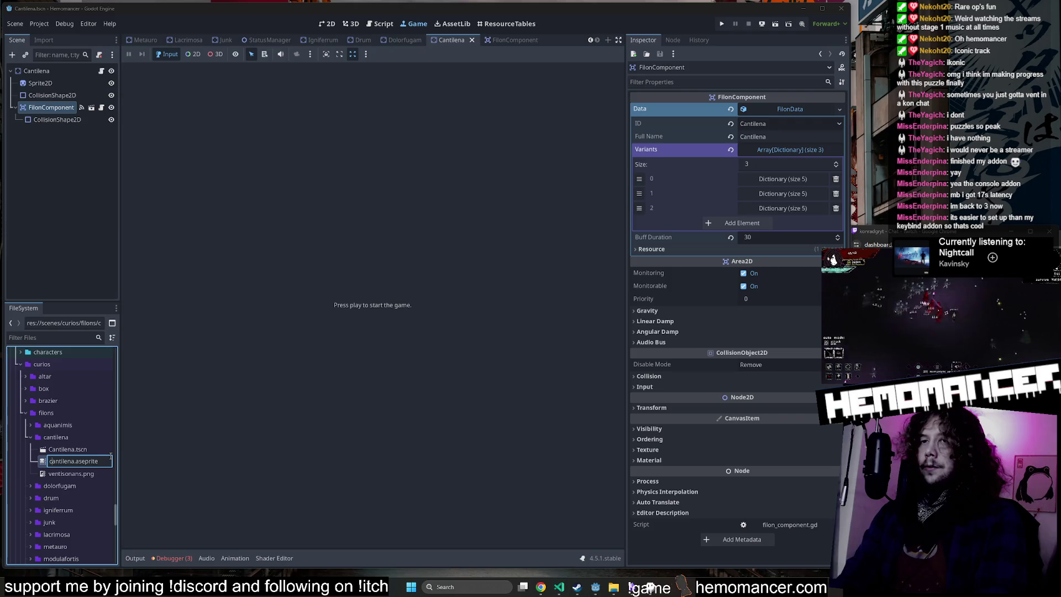
{"action": "key", "text": "Return"}
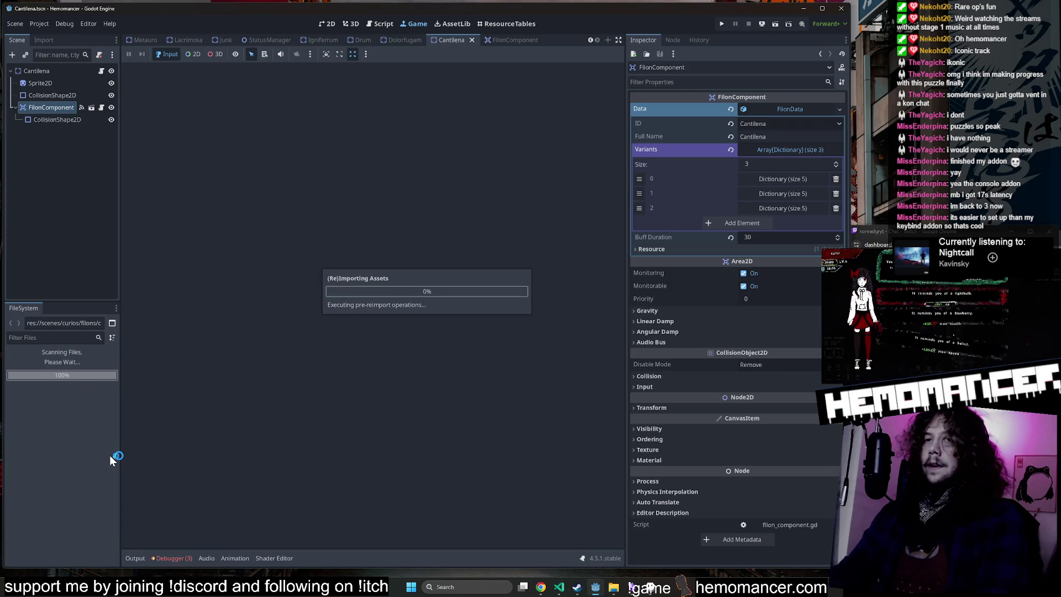
Step: Delete the leftover ventisonans.png and select the new cantilena.aseprite
{"action": "left_click", "coordinate": [91, 484]}
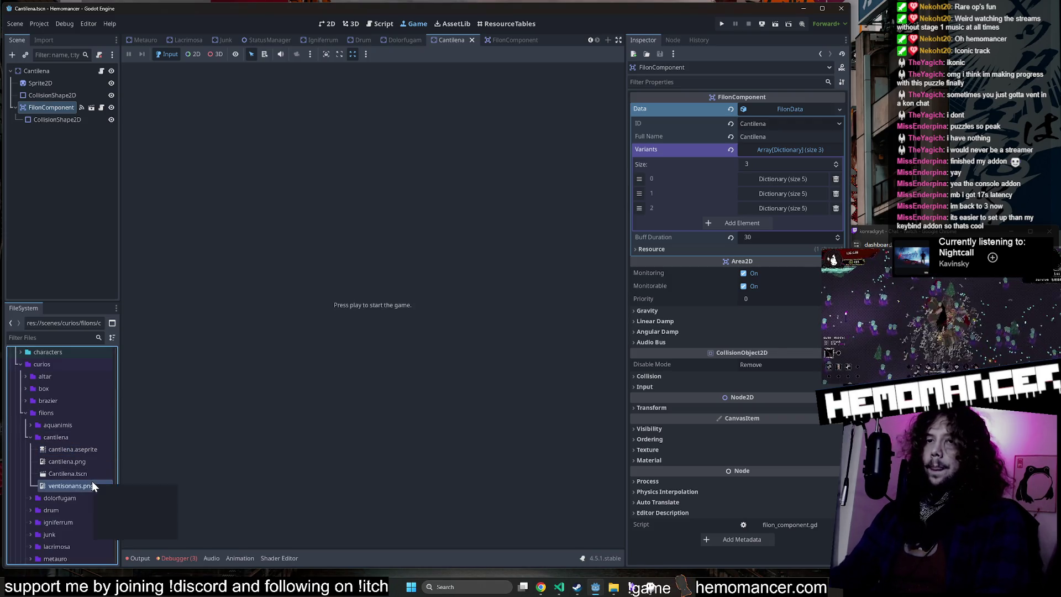
{"action": "key", "text": "Delete"}
{"action": "left_click", "coordinate": [467, 338]}
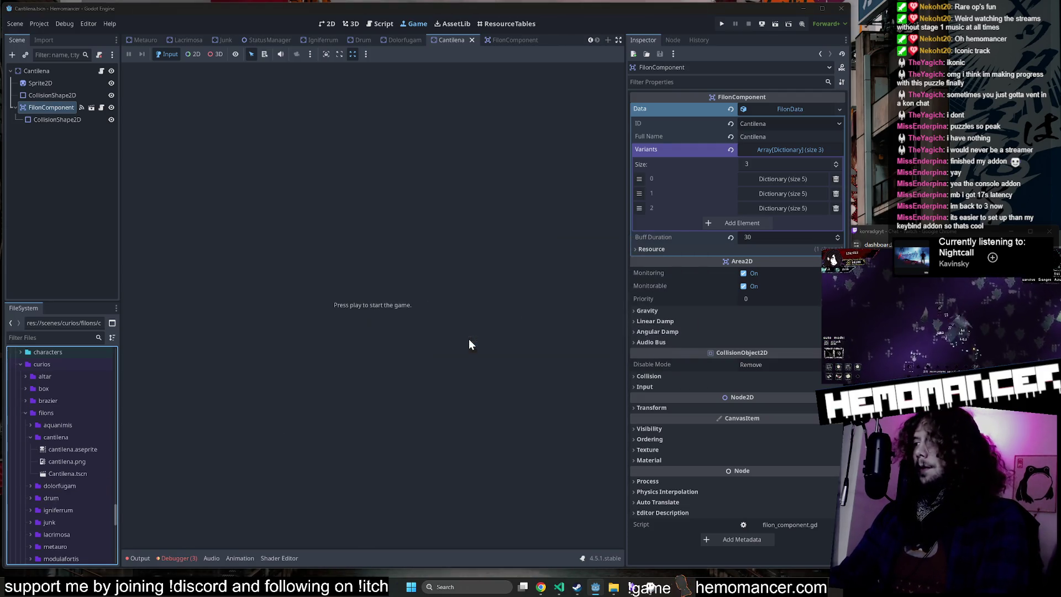
{"action": "left_click", "coordinate": [75, 450]}
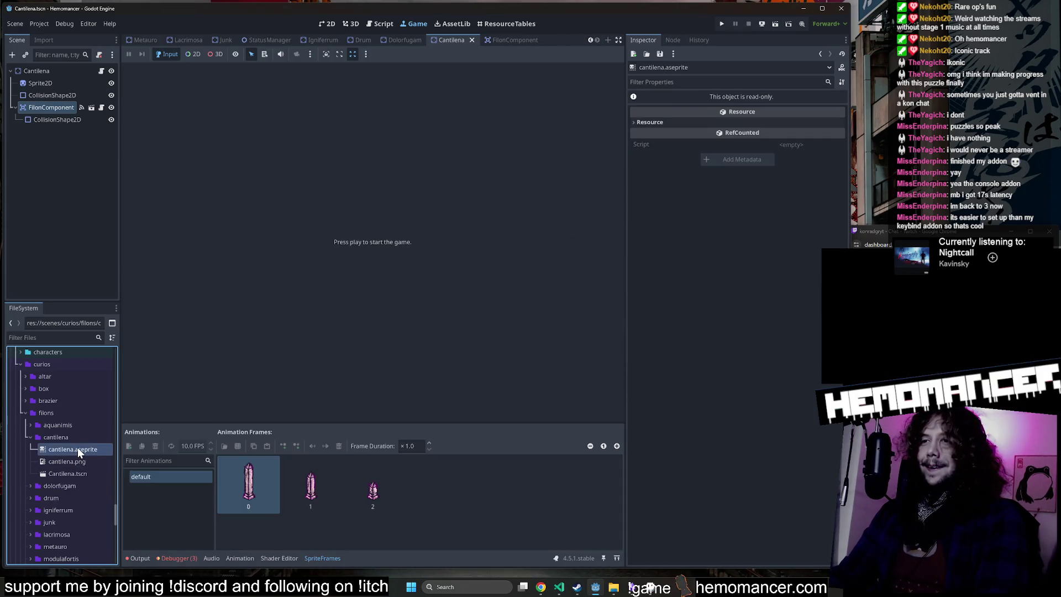
{"action": "right_click", "coordinate": [77, 450]}
Step: Open cantilena.aseprite in Aseprite and invert the crystal's colours to green
{"action": "left_click", "coordinate": [151, 558]}
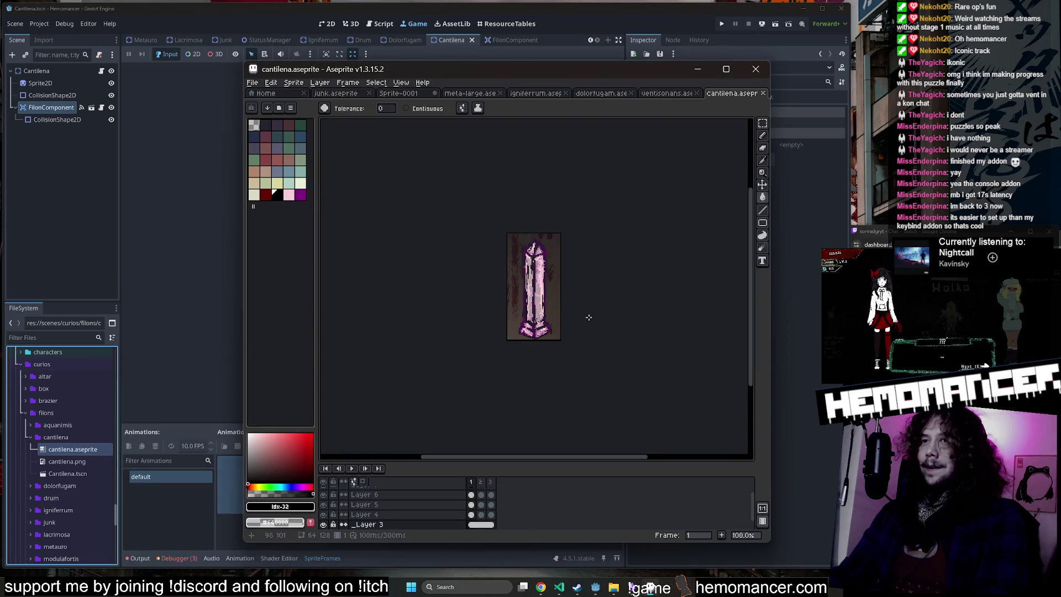
{"action": "scroll", "coordinate": [590, 315], "scroll_direction": "up", "scroll_amount": 3}
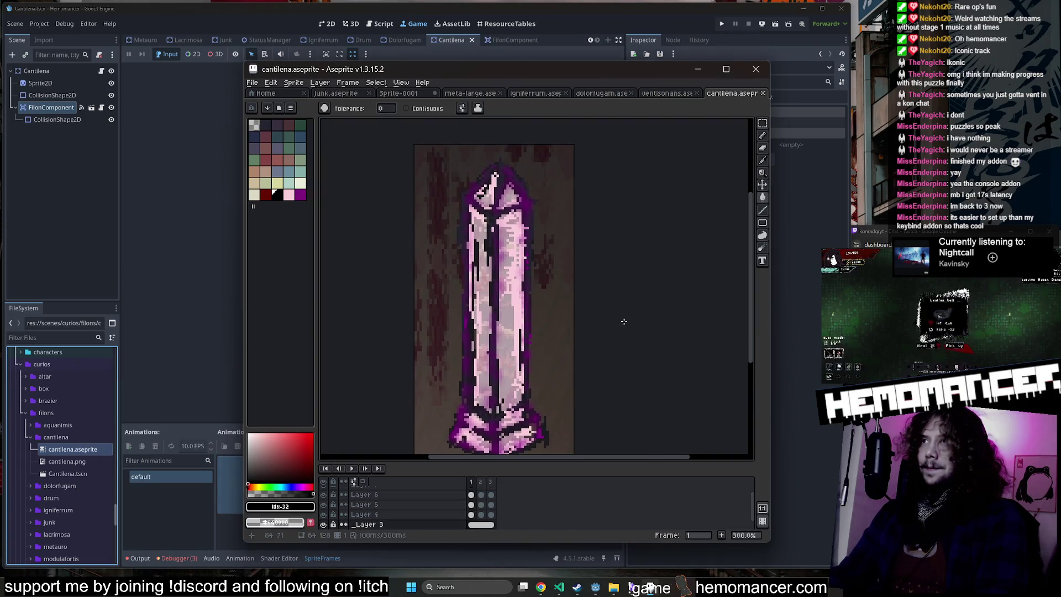
{"action": "left_click_drag", "start_coordinate": [632, 333], "coordinate": [629, 330]}
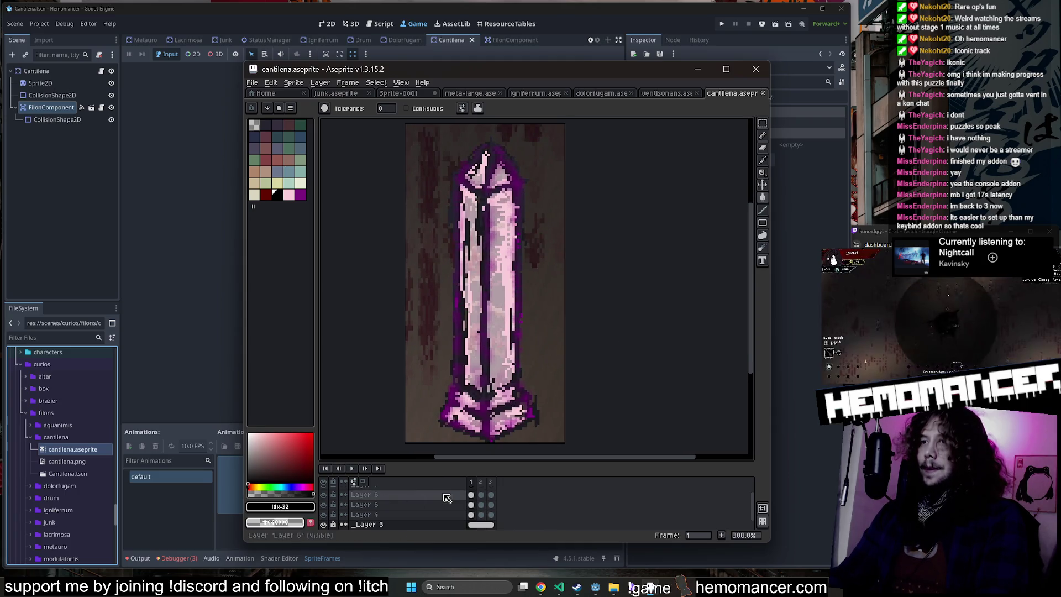
{"action": "scroll", "coordinate": [481, 487], "scroll_direction": "up", "scroll_amount": 1}
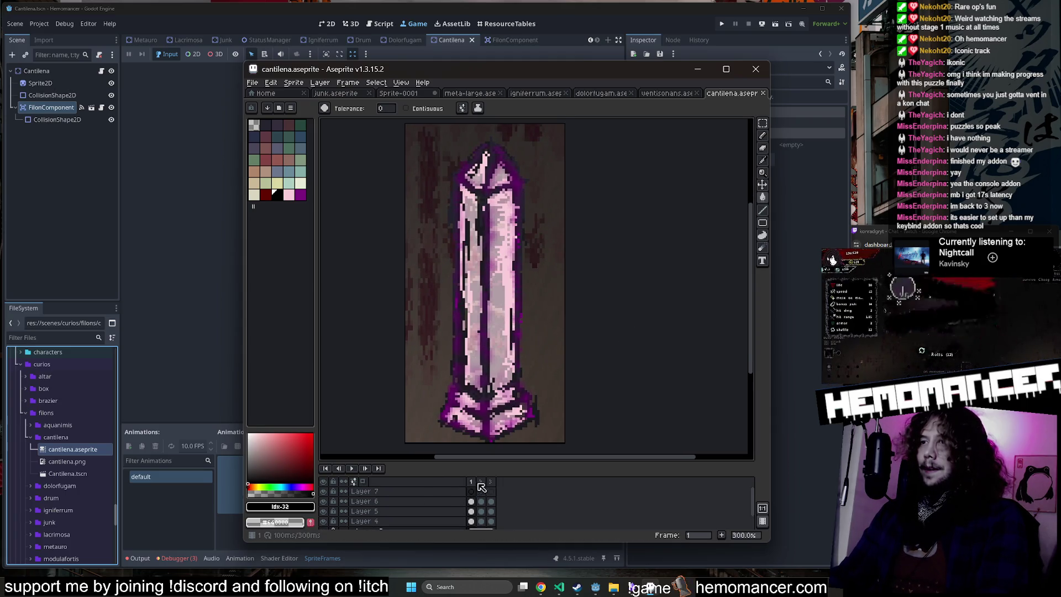
{"action": "left_click", "coordinate": [254, 88]}
{"action": "mouse_move", "coordinate": [272, 86]}
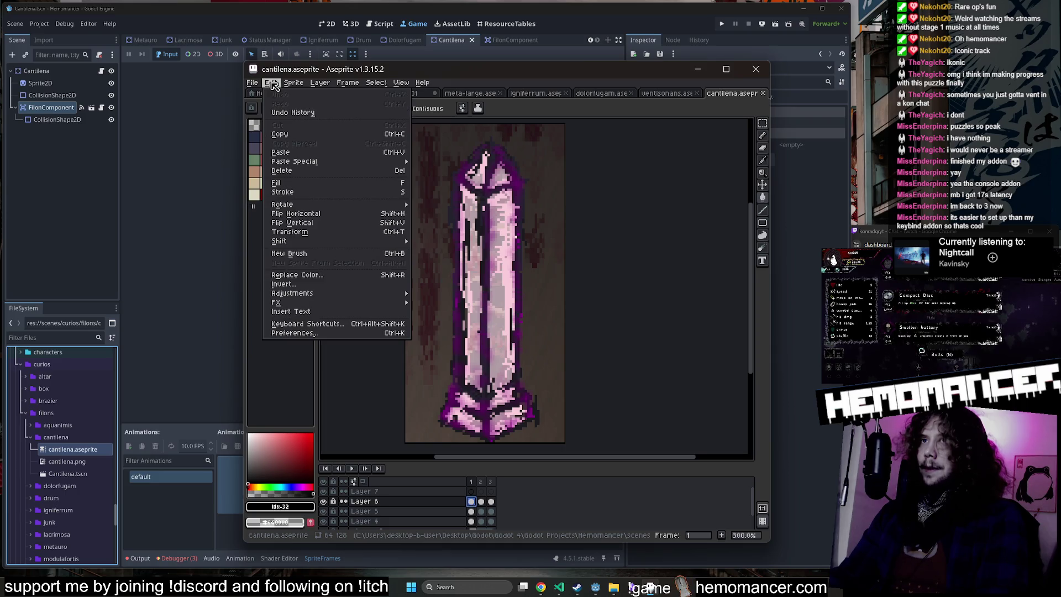
{"action": "left_click", "coordinate": [355, 284]}
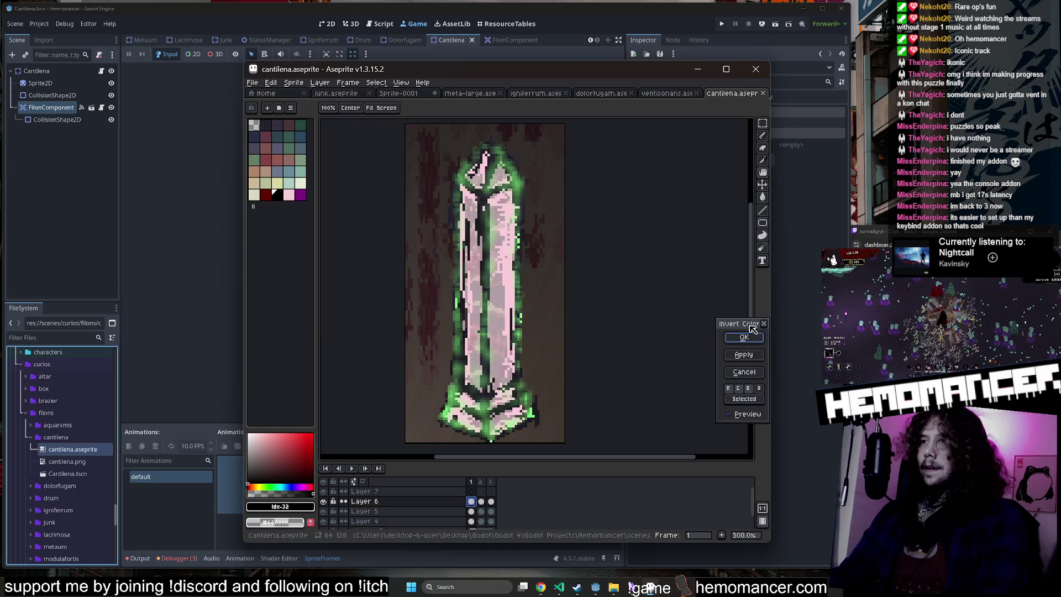
{"action": "left_click_drag", "start_coordinate": [753, 329], "coordinate": [537, 258]}
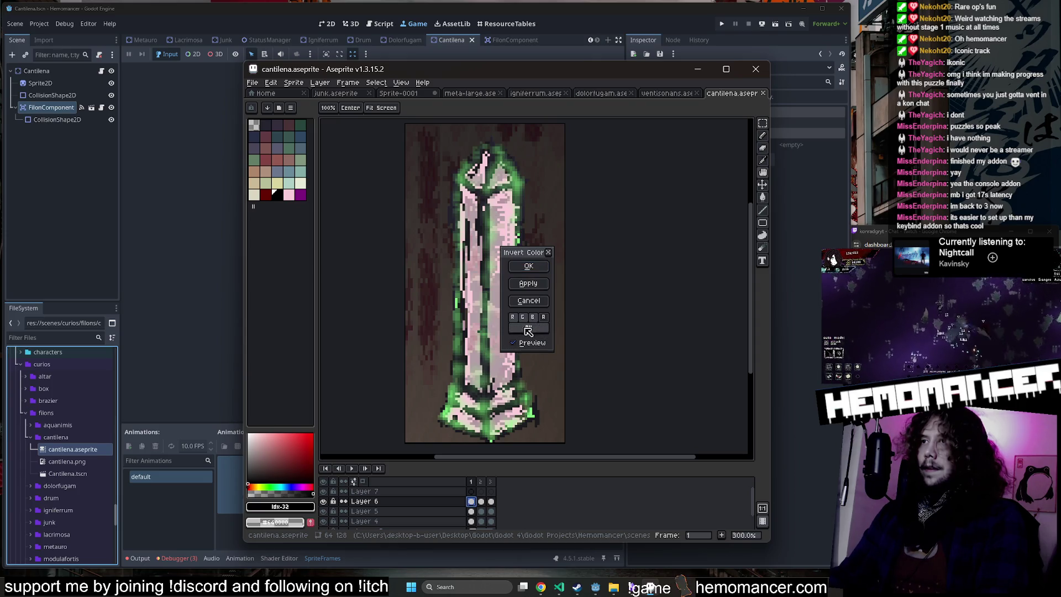
{"action": "left_click", "coordinate": [529, 266]}
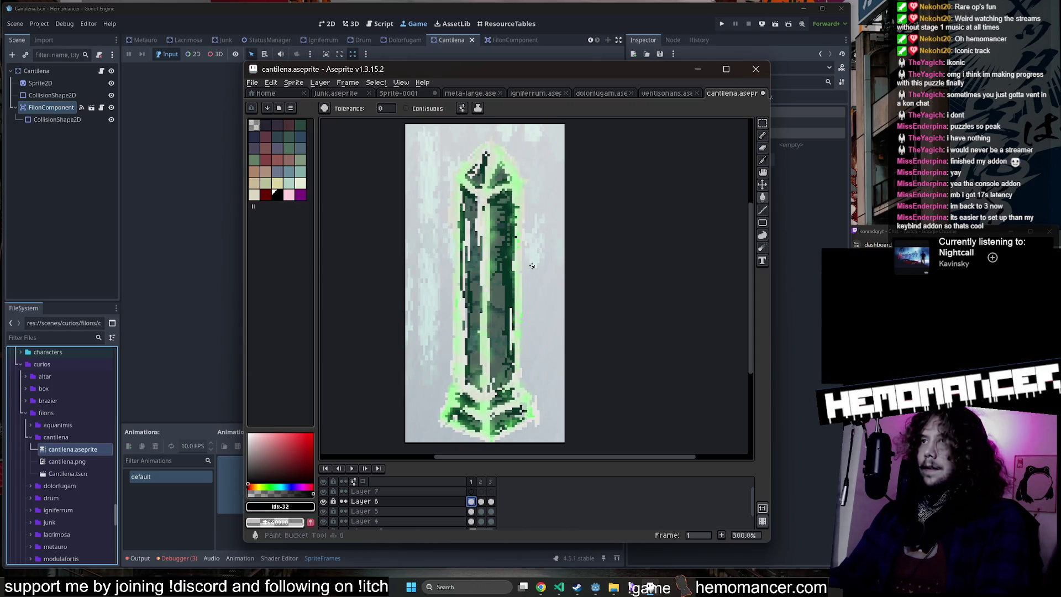
Step: Erase part of the _Layer 3 background to transparency
{"action": "scroll", "coordinate": [659, 277], "scroll_direction": "down", "scroll_amount": 1}
{"action": "scroll", "coordinate": [635, 298], "scroll_direction": "right", "scroll_amount": 2}
{"action": "left_click", "coordinate": [486, 501]}
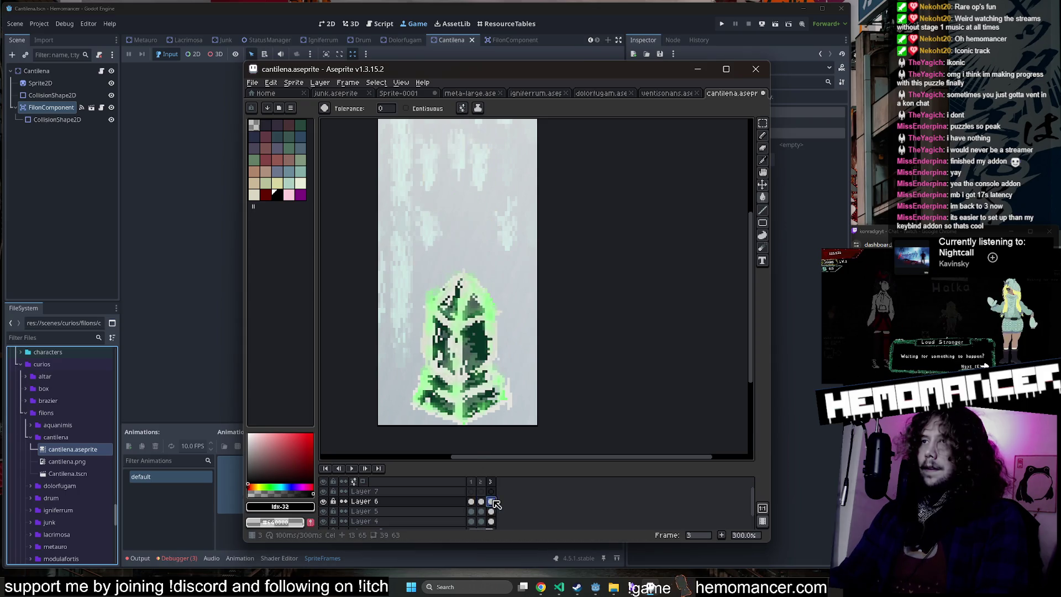
{"action": "left_click", "coordinate": [474, 505]}
{"action": "left_click", "coordinate": [474, 520]}
{"action": "scroll", "coordinate": [475, 515], "scroll_direction": "down", "scroll_amount": 2}
{"action": "left_click", "coordinate": [479, 513]}
{"action": "key", "text": "e"}
{"action": "mouse_move", "coordinate": [505, 419]}
{"action": "left_mouse_down"}
{"action": "mouse_move", "coordinate": [533, 390]}
{"action": "mouse_move", "coordinate": [367, 381]}
{"action": "mouse_move", "coordinate": [438, 272]}
{"action": "mouse_move", "coordinate": [592, 107]}
{"action": "left_mouse_up"}
{"action": "scroll", "coordinate": [455, 162], "scroll_direction": "up", "scroll_amount": 2}
Step: Flip between frames 1 and 2 of the green crystal
{"action": "key", "text": "period"}
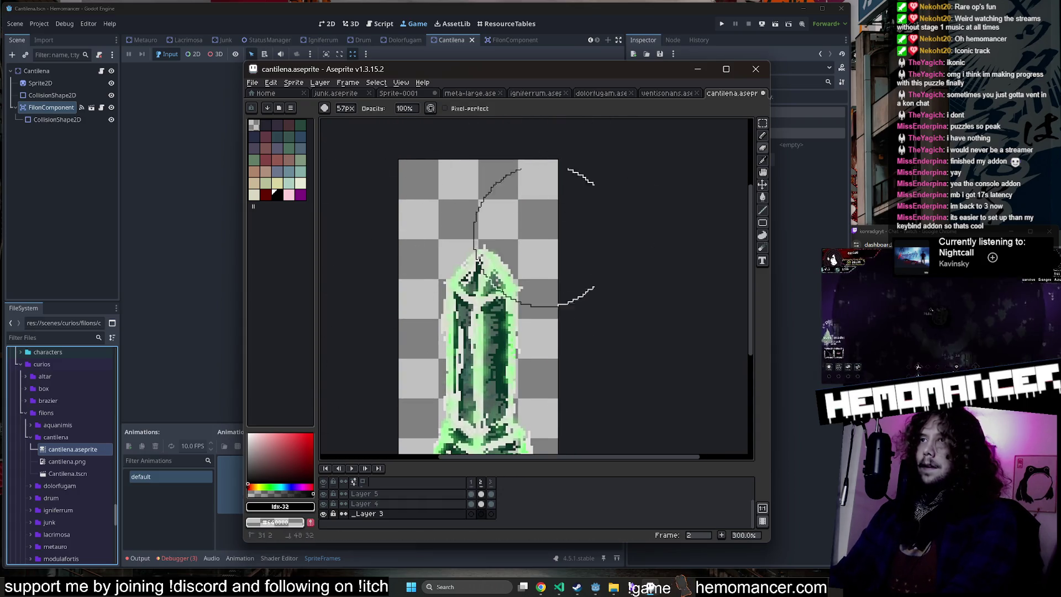
{"action": "key", "text": "comma"}
{"action": "key", "text": "period"}
{"action": "key", "text": "comma"}
{"action": "scroll", "coordinate": [645, 351], "scroll_direction": "down", "scroll_amount": 1}
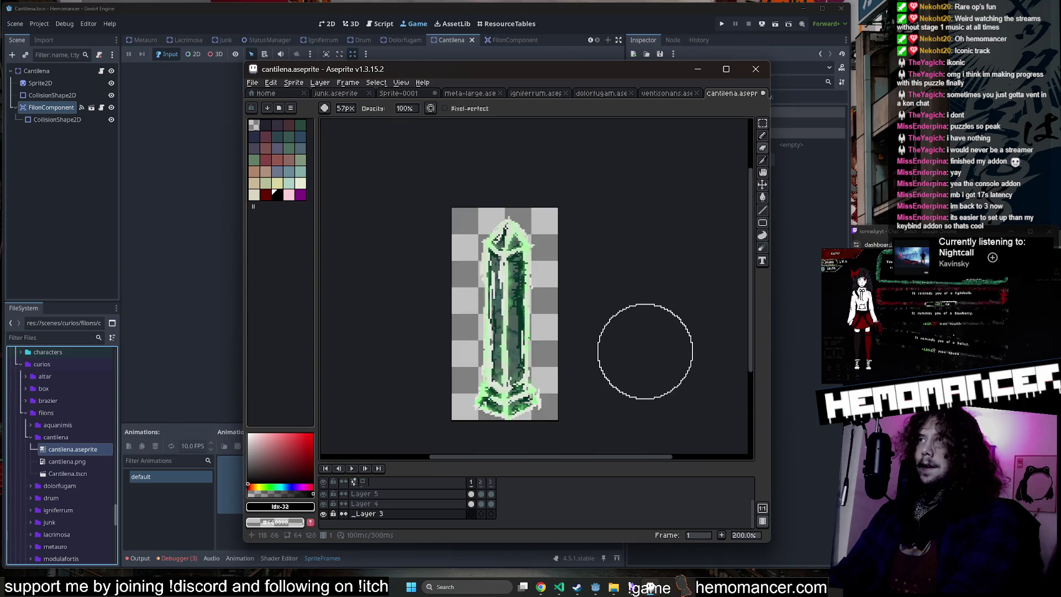
Step: Compare against the purple ventisonans crystal, then step through the frames back to frame 1
{"action": "left_click", "coordinate": [666, 94]}
{"action": "scroll", "coordinate": [487, 511], "scroll_direction": "down", "scroll_amount": 2}
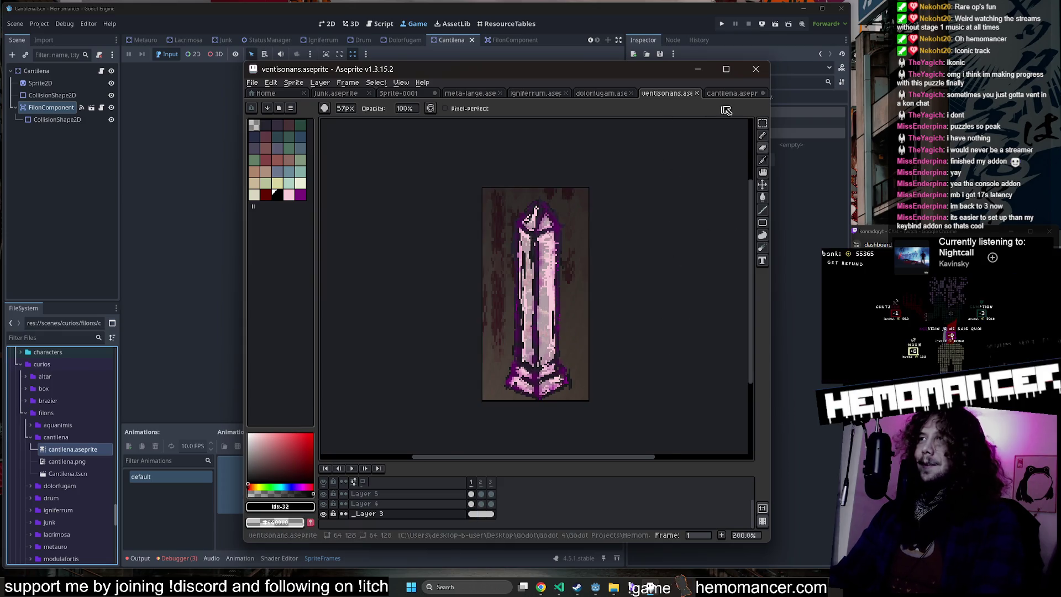
{"action": "key", "text": "ctrl+Tab"}
{"action": "left_click", "coordinate": [679, 95]}
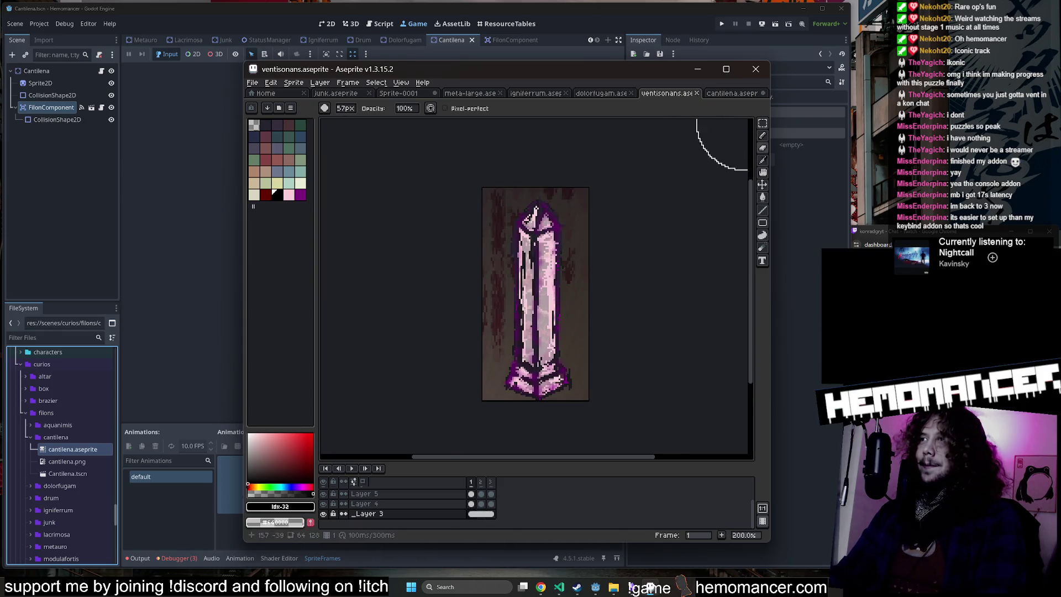
{"action": "left_click", "coordinate": [764, 124]}
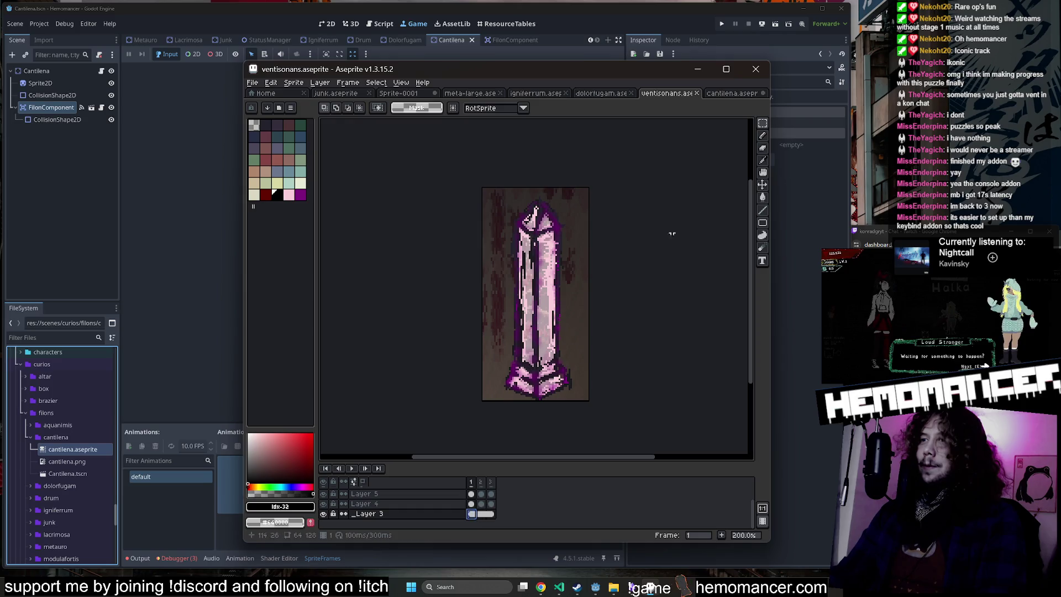
{"action": "key", "text": "ctrl+Tab"}
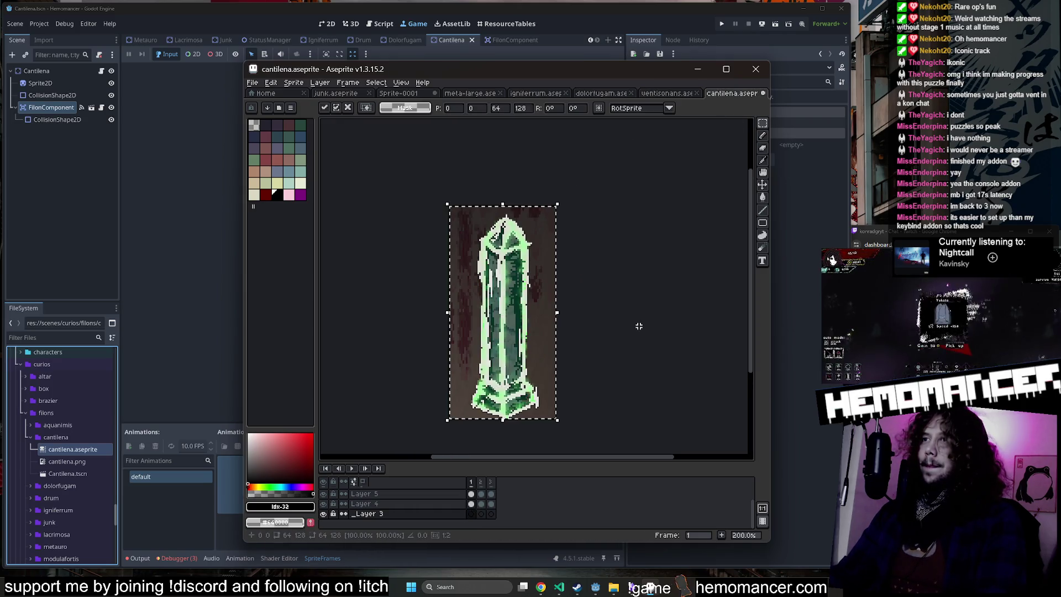
{"action": "key", "text": "Return"}
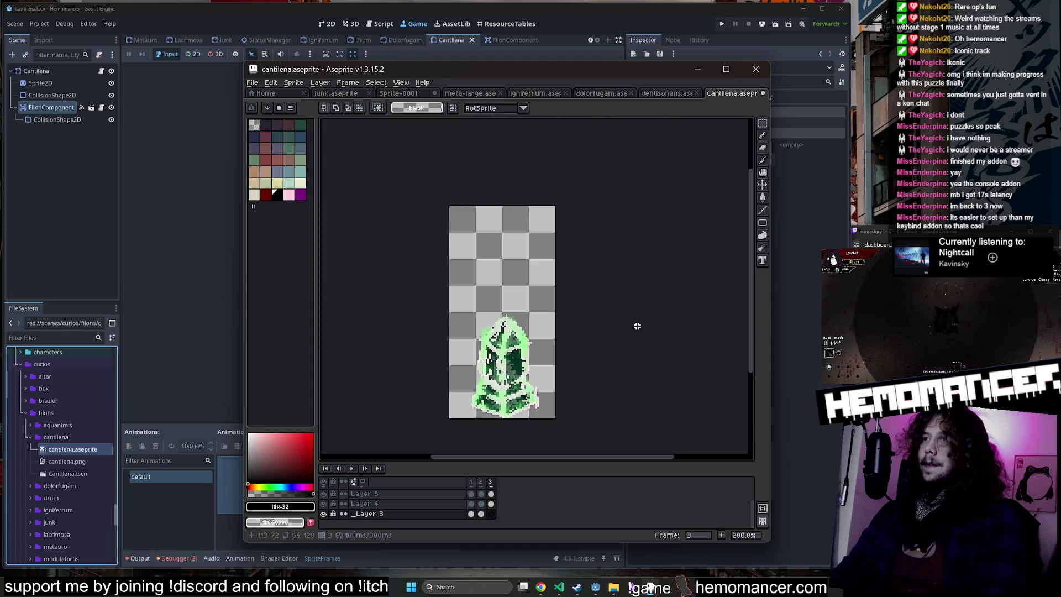
{"action": "key", "text": "Return"}
{"action": "key", "text": "Right"}
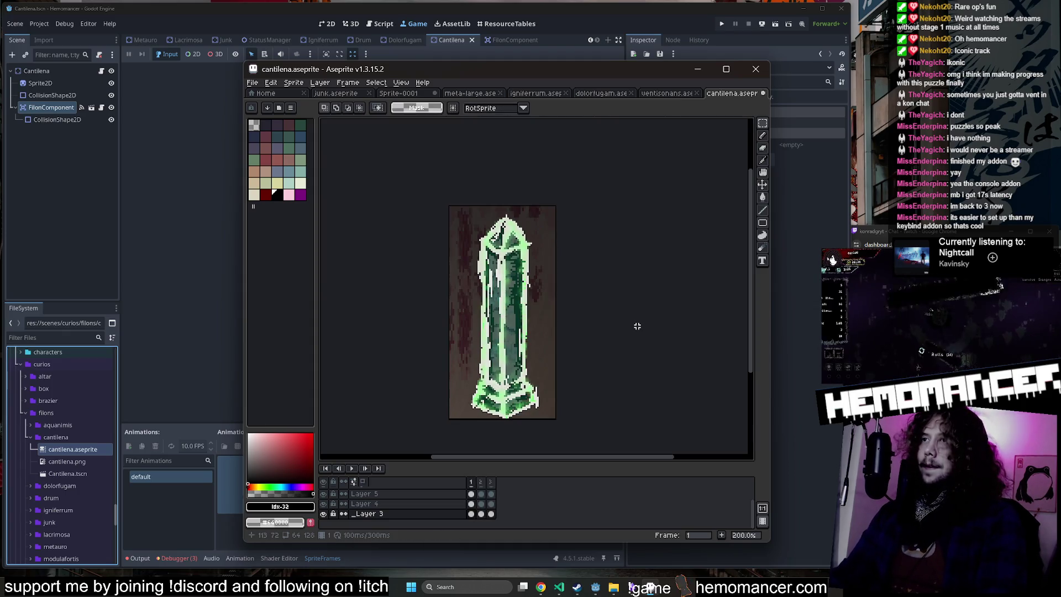
Step: Pick purple and recolour the crystal's green glow on Layer 6
{"action": "key", "text": "i"}
{"action": "key", "text": "plus"}
{"action": "left_click", "coordinate": [300, 197]}
{"action": "key", "text": "g"}
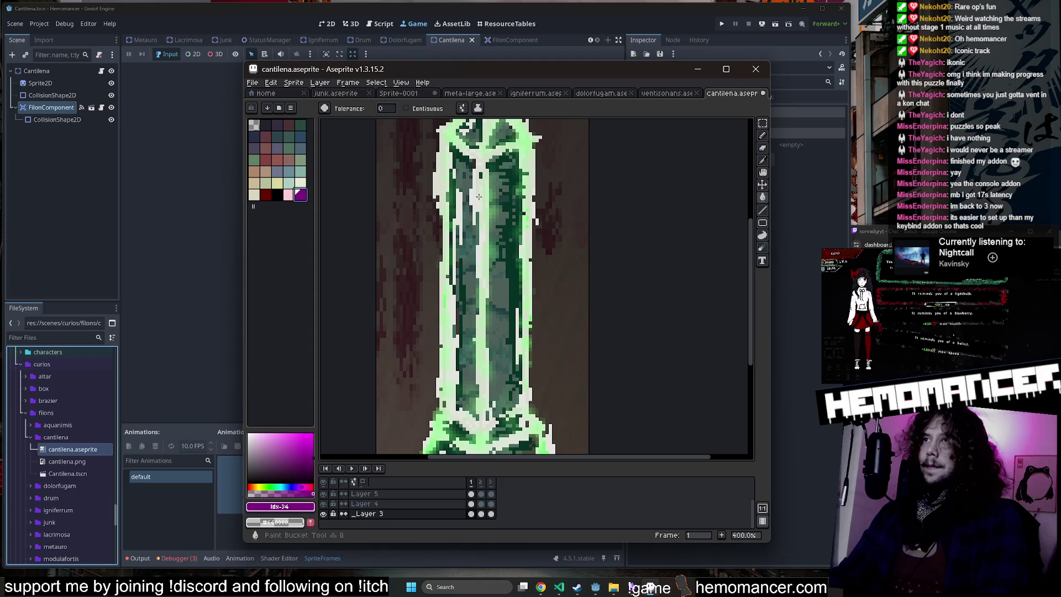
{"action": "key", "text": "b"}
{"action": "scroll", "coordinate": [398, 503], "scroll_direction": "up", "scroll_amount": 2}
{"action": "left_click", "coordinate": [471, 502]}
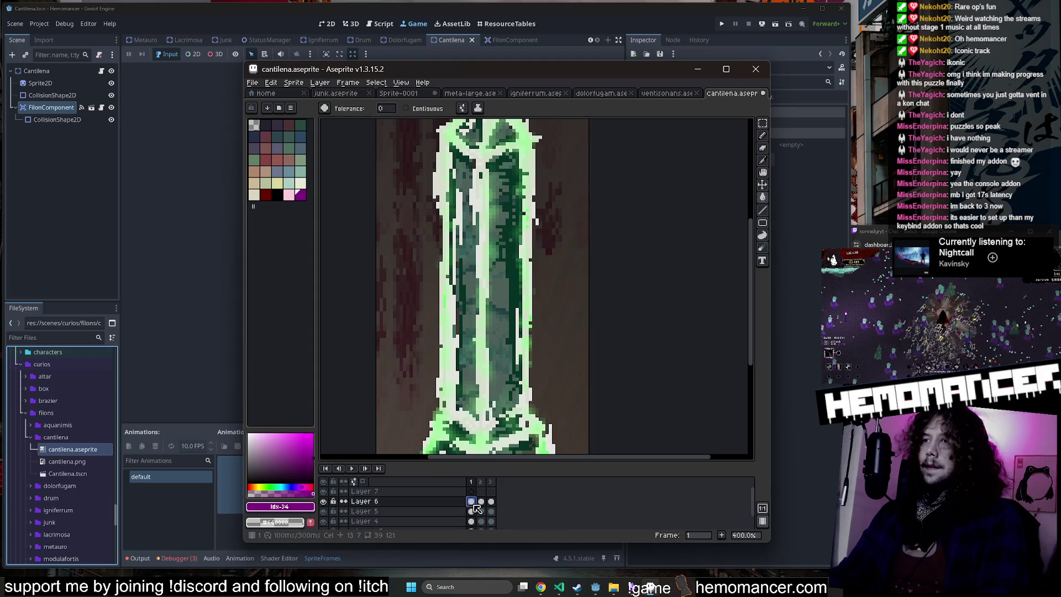
{"action": "scroll", "coordinate": [501, 249], "scroll_direction": "down", "scroll_amount": 3}
{"action": "scroll", "coordinate": [501, 248], "scroll_direction": "up", "scroll_amount": 2}
{"action": "key", "text": "ctrl+z"}
{"action": "key", "text": "ctrl+z"}
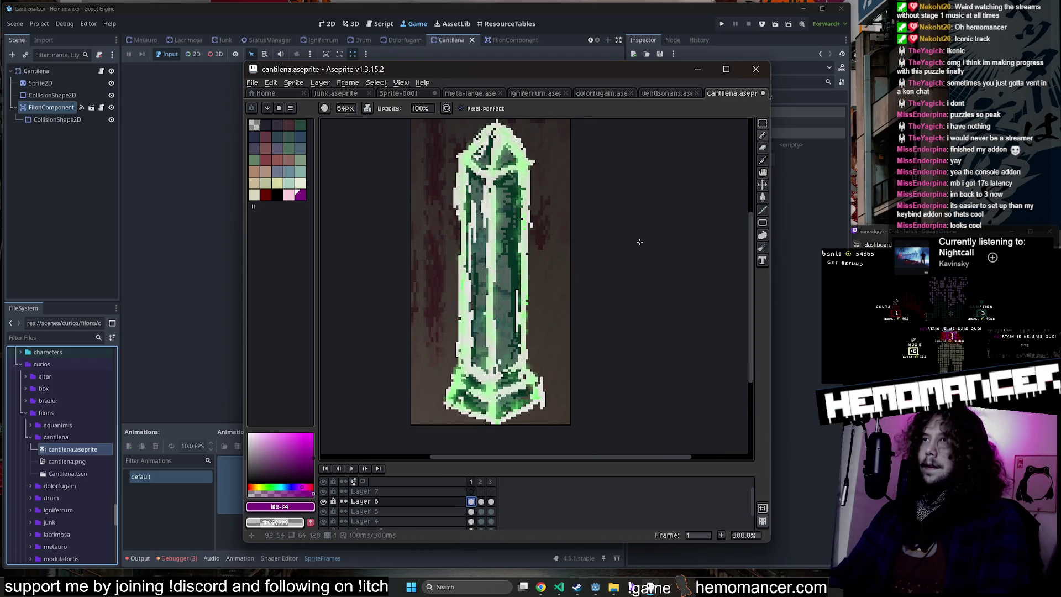
{"action": "key", "text": "ctrl+y"}
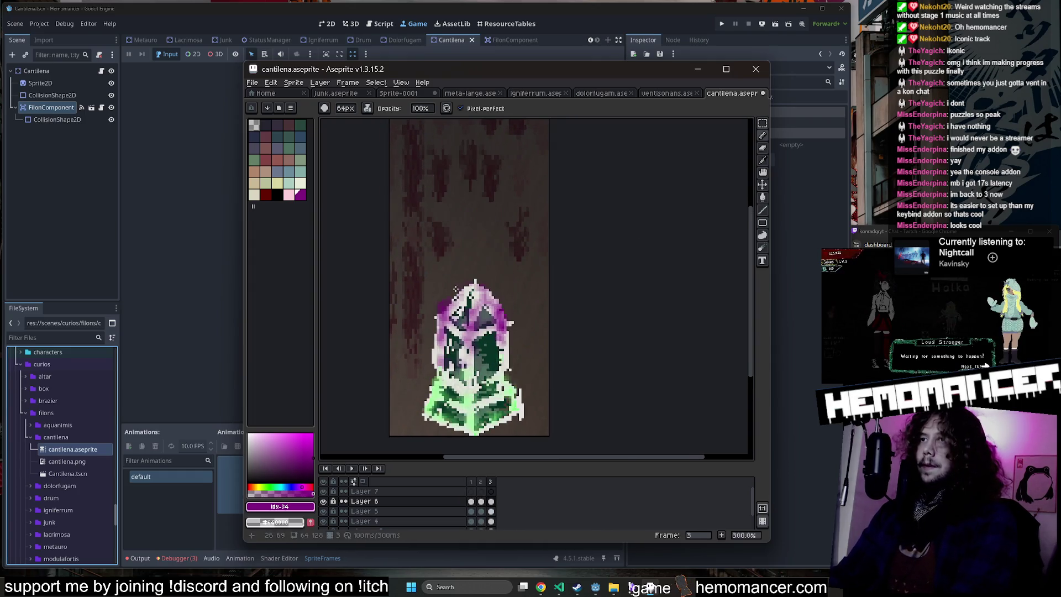
Step: Remove the purple stripes from Layer 4's crystal body and undo a trial purple blob
{"action": "left_click", "coordinate": [471, 511]}
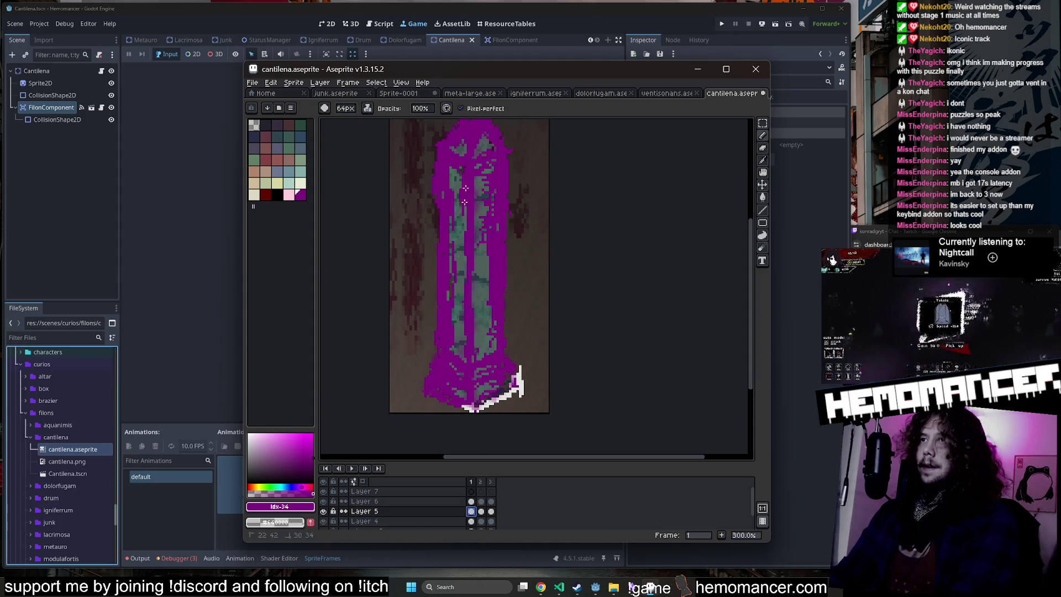
{"action": "scroll", "coordinate": [486, 251], "scroll_direction": "down", "scroll_amount": 1}
{"action": "left_click", "coordinate": [471, 521]}
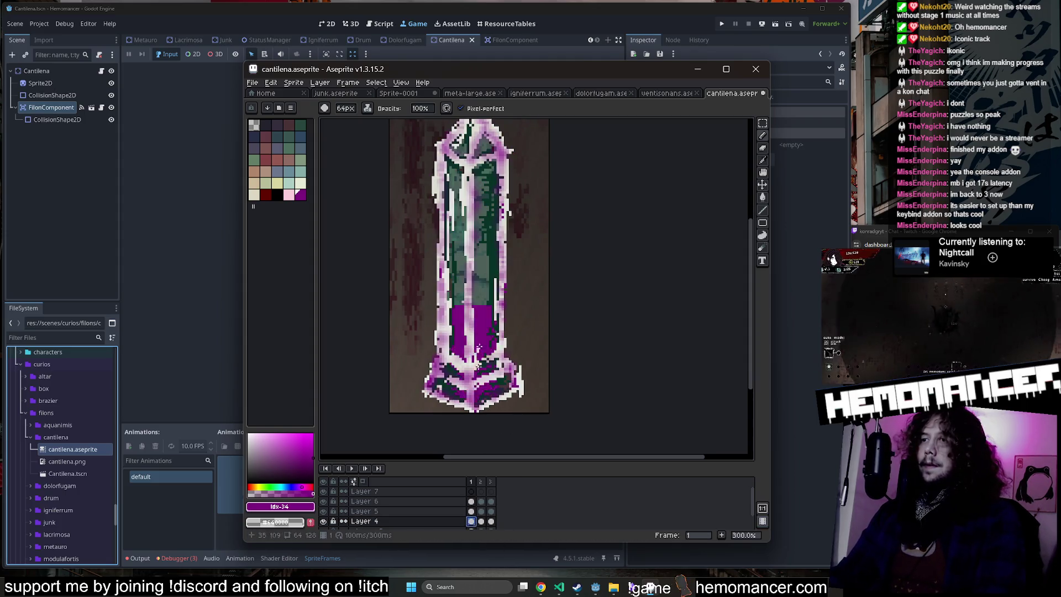
{"action": "key", "text": "Delete"}
{"action": "left_click", "coordinate": [365, 501]}
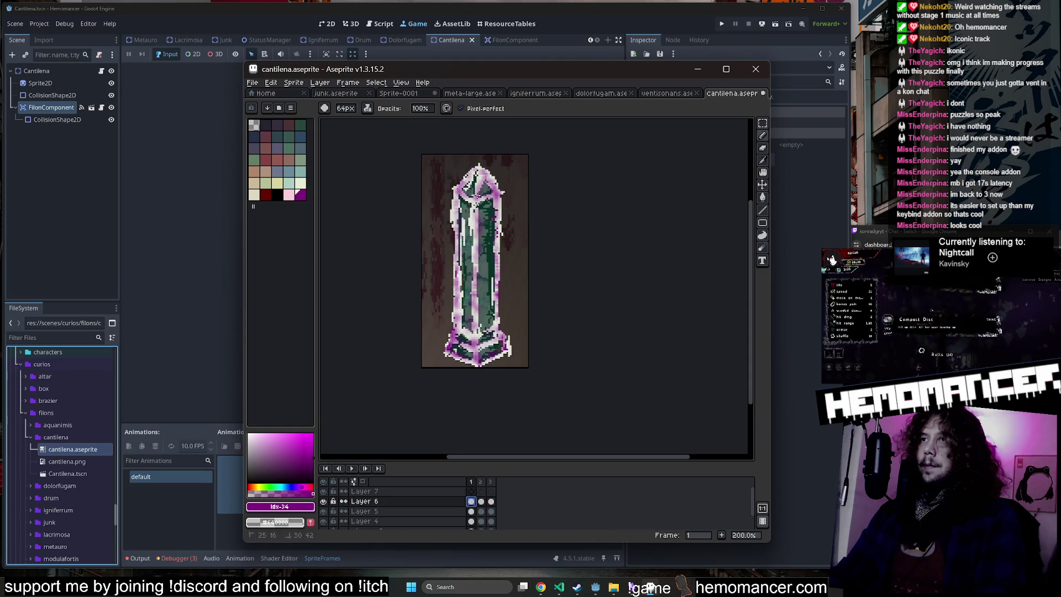
{"action": "left_click", "coordinate": [471, 512]}
{"action": "left_click", "coordinate": [464, 169]}
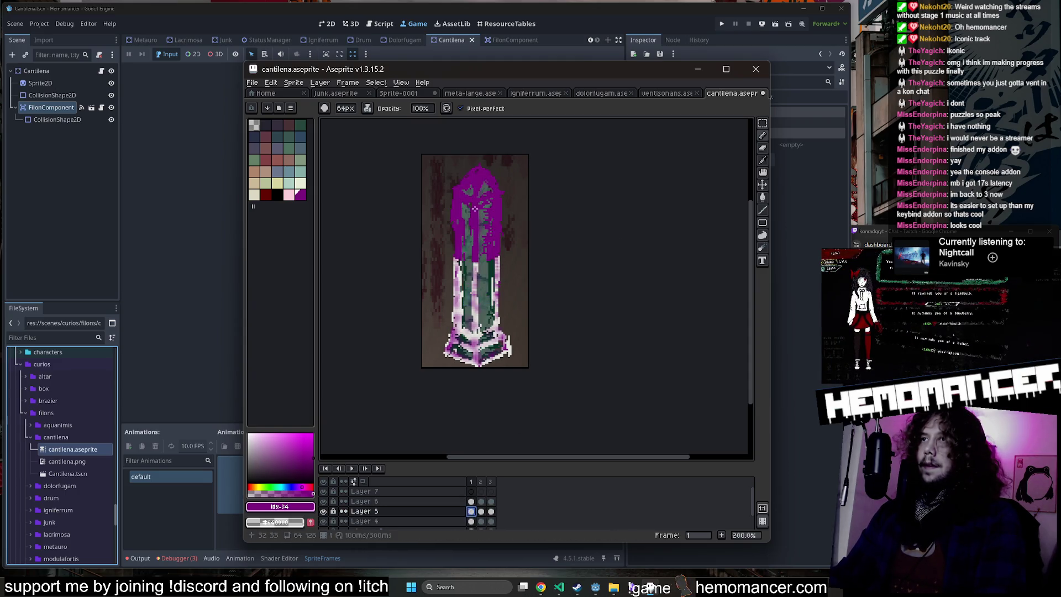
{"action": "key", "text": "ctrl+z"}
Step: Try repainting the crystal top in pinkish purple, then undo it
{"action": "left_click", "coordinate": [279, 507]}
{"action": "left_click", "coordinate": [355, 525]}
{"action": "left_click_drag", "start_coordinate": [478, 176], "coordinate": [495, 222]}
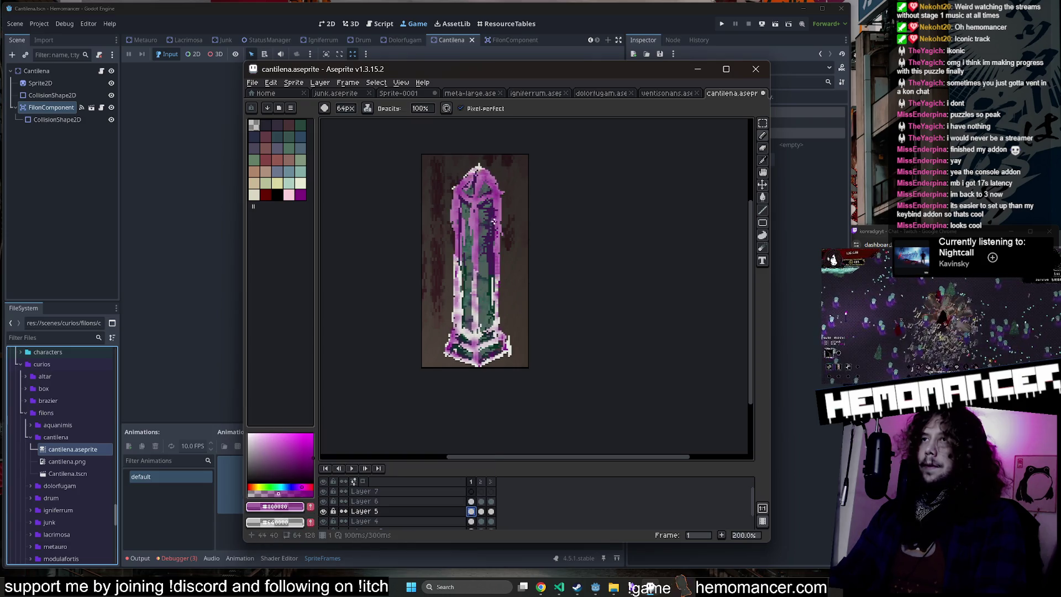
{"action": "key", "text": "ctrl+z"}
Step: Blur and smudge the top of the crystal on Layer 6
{"action": "left_click", "coordinate": [471, 501]}
{"action": "scroll", "coordinate": [479, 166], "scroll_direction": "up", "scroll_amount": 1}
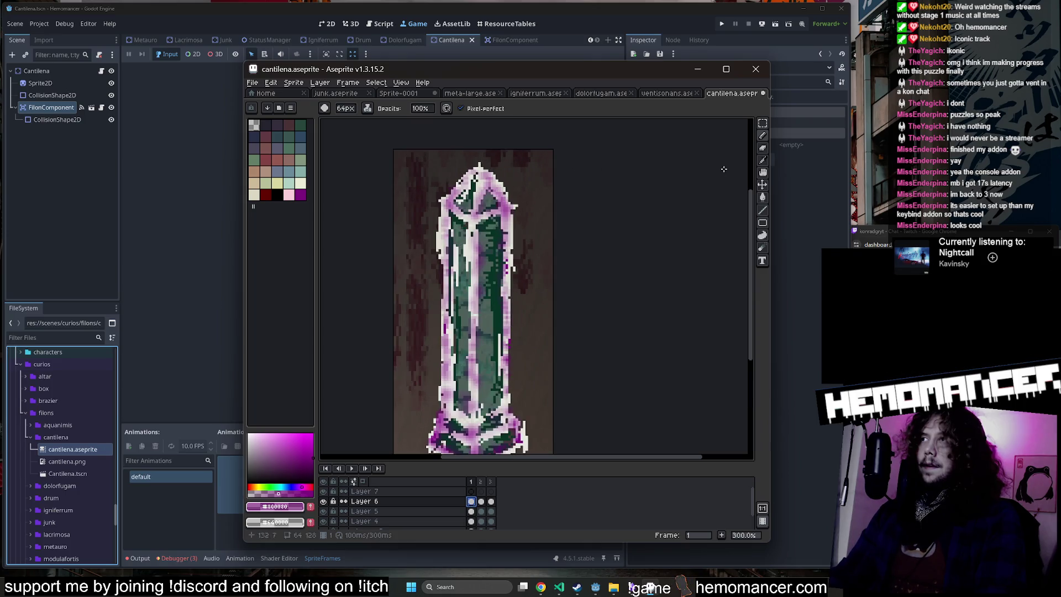
{"action": "left_click", "coordinate": [763, 247]}
{"action": "mouse_move", "coordinate": [450, 177]}
{"action": "left_mouse_down"}
{"action": "mouse_move", "coordinate": [486, 182]}
{"action": "mouse_move", "coordinate": [472, 205]}
{"action": "mouse_move", "coordinate": [464, 308]}
{"action": "mouse_move", "coordinate": [485, 332]}
{"action": "left_mouse_up"}
{"action": "scroll", "coordinate": [492, 343], "scroll_direction": "down", "scroll_amount": 2}
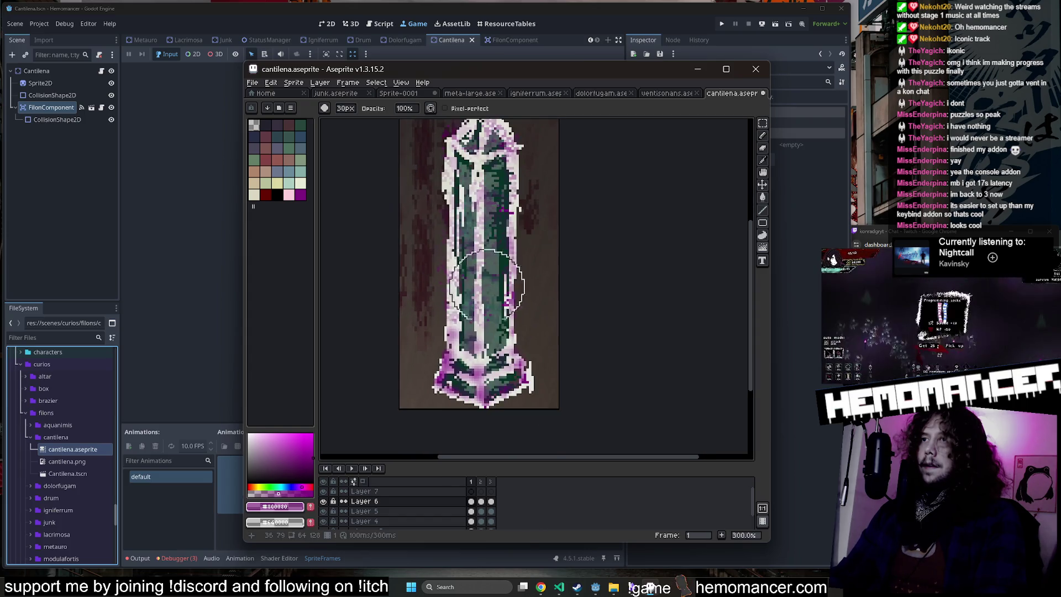
{"action": "key", "text": "ctrl+z"}
{"action": "left_click", "coordinate": [742, 252]}
{"action": "mouse_move", "coordinate": [459, 143]}
{"action": "left_mouse_down"}
{"action": "mouse_move", "coordinate": [450, 154]}
{"action": "mouse_move", "coordinate": [470, 182]}
{"action": "mouse_move", "coordinate": [470, 281]}
{"action": "left_mouse_up"}
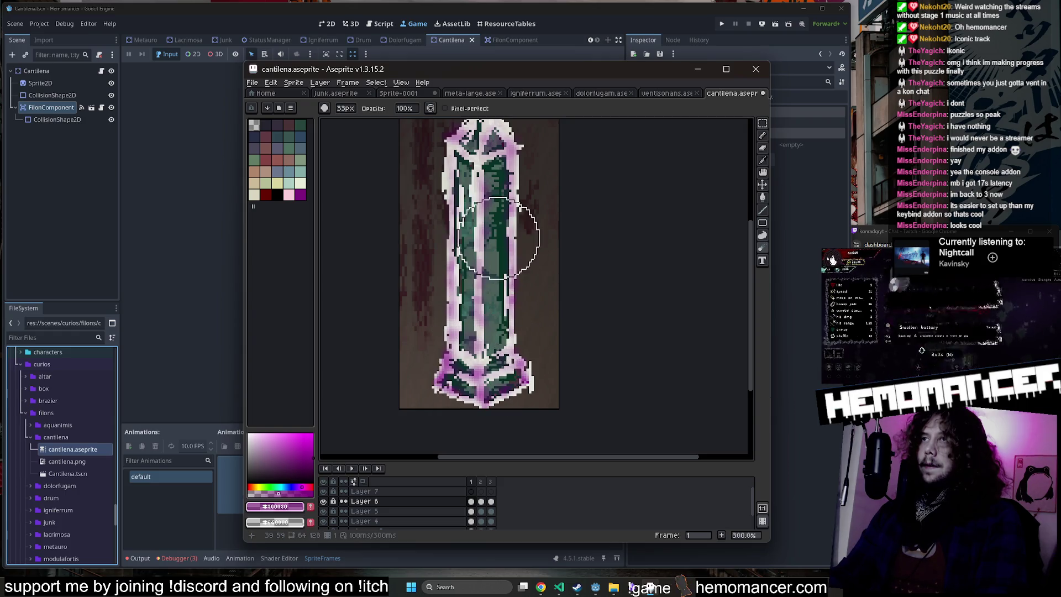
{"action": "scroll", "coordinate": [553, 232], "scroll_direction": "down", "scroll_amount": 3}
{"action": "scroll", "coordinate": [546, 262], "scroll_direction": "up", "scroll_amount": 1}
Step: Fill the crystal's dark-green areas on frame 3's Layer 5 with dark purple
{"action": "key", "text": "Right"}
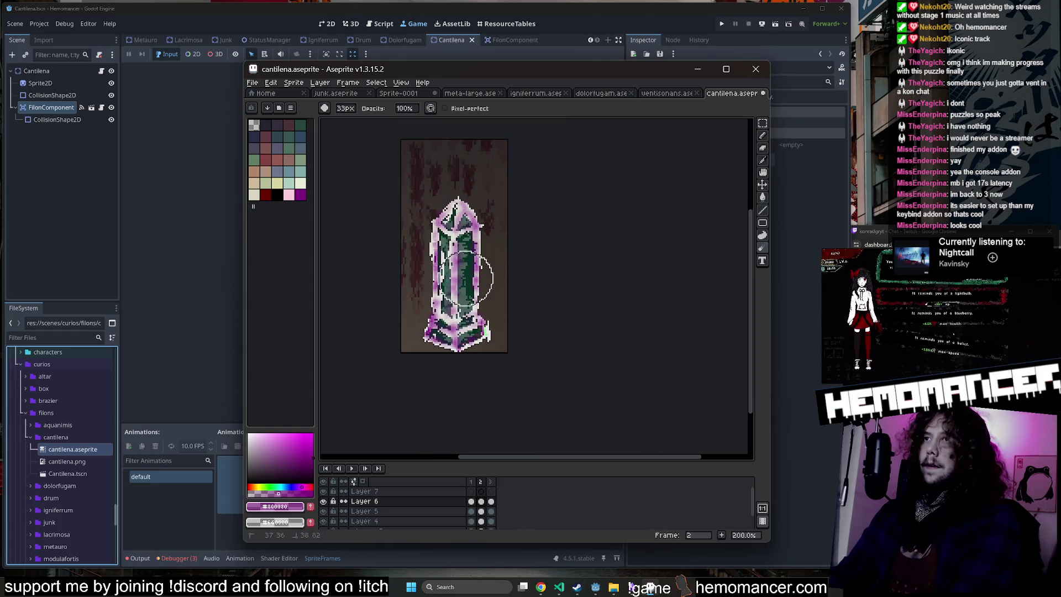
{"action": "key", "text": "Left"}
{"action": "scroll", "coordinate": [558, 287], "scroll_direction": "down", "scroll_amount": 1}
{"action": "scroll", "coordinate": [533, 267], "scroll_direction": "up", "scroll_amount": 1}
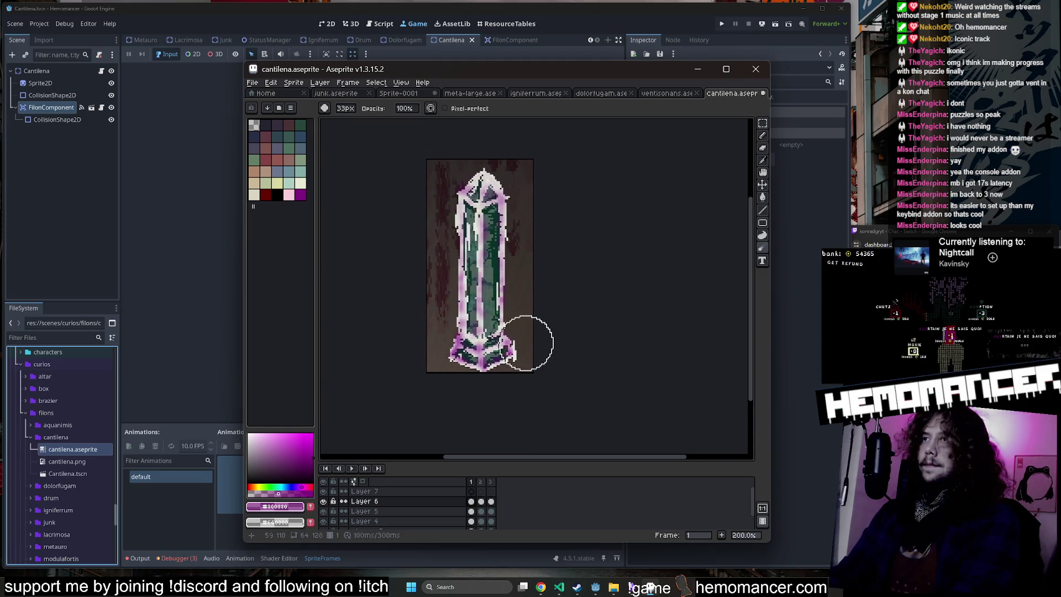
{"action": "scroll", "coordinate": [491, 510], "scroll_direction": "down", "scroll_amount": 1}
{"action": "left_click", "coordinate": [491, 511]}
{"action": "scroll", "coordinate": [511, 269], "scroll_direction": "up", "scroll_amount": 1}
{"action": "key", "text": "g"}
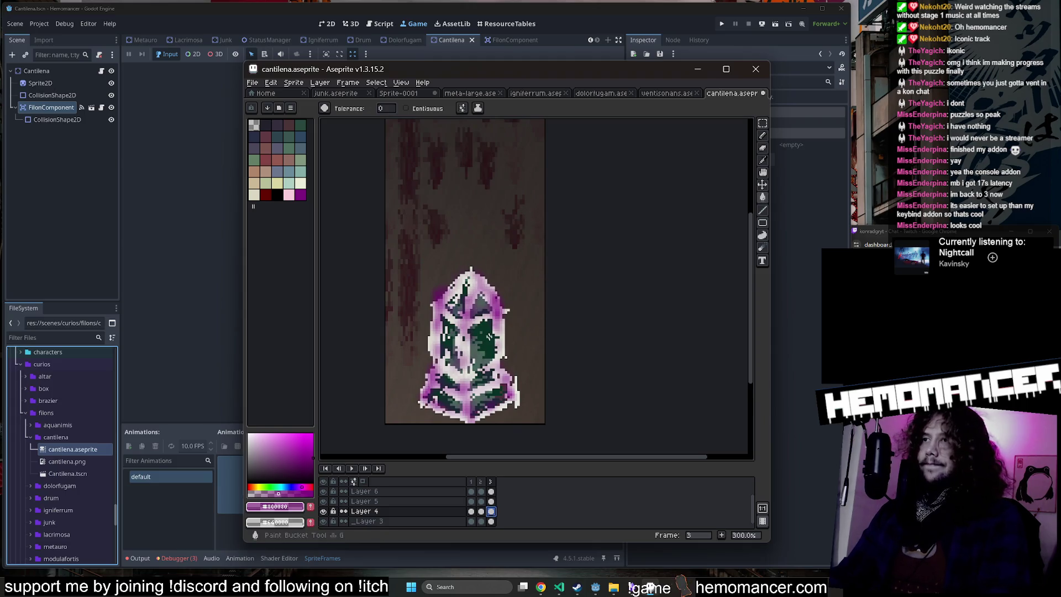
{"action": "scroll", "coordinate": [490, 506], "scroll_direction": "down", "scroll_amount": 1}
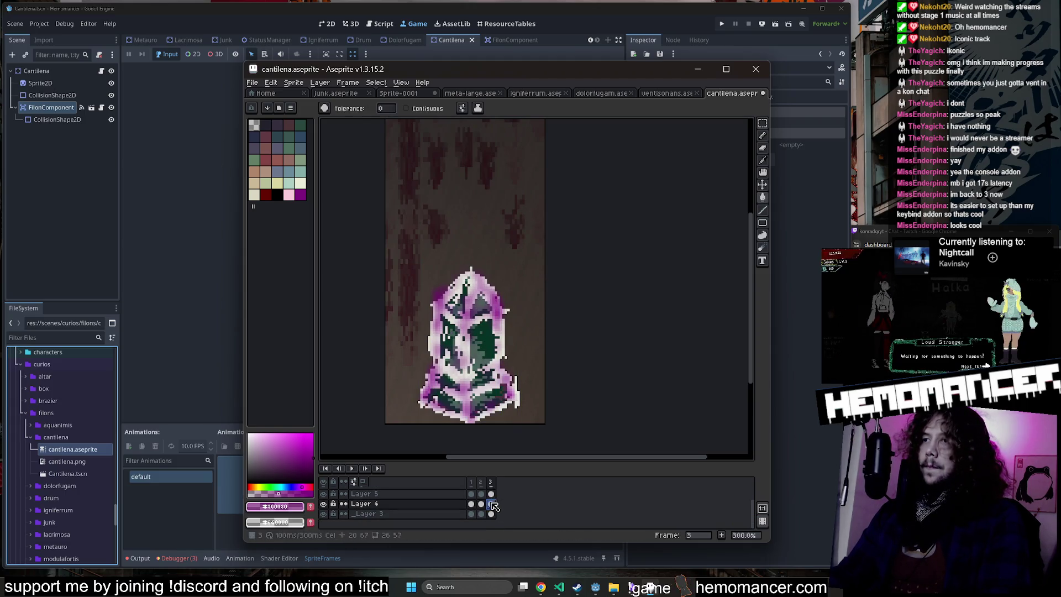
{"action": "left_click", "coordinate": [491, 493]}
{"action": "left_click", "coordinate": [486, 345]}
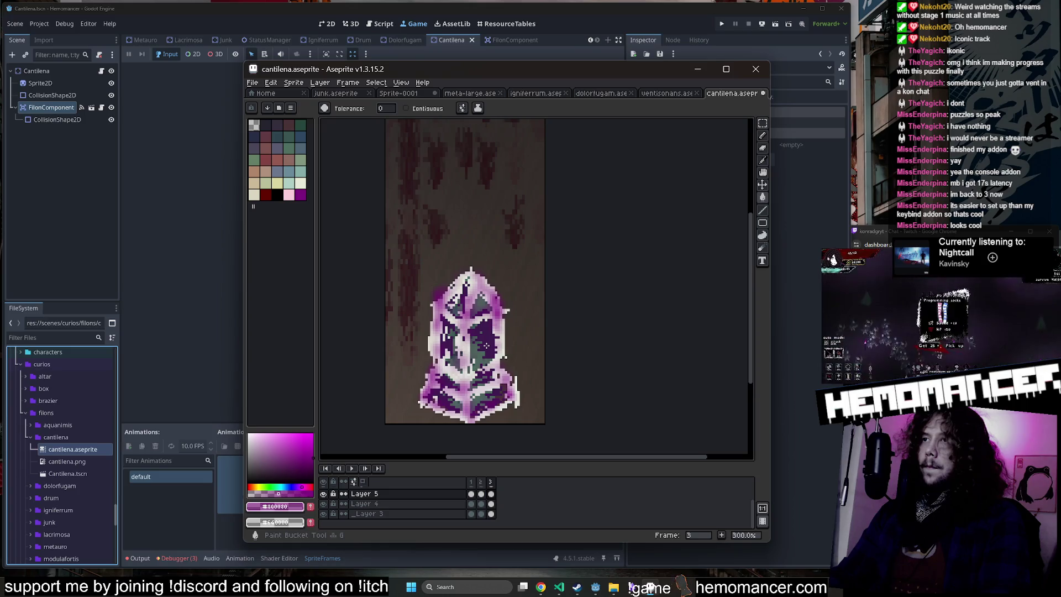
Step: Try a magenta fill on frame 1's pale outline pixels, then undo it
{"action": "key", "text": "Left"}
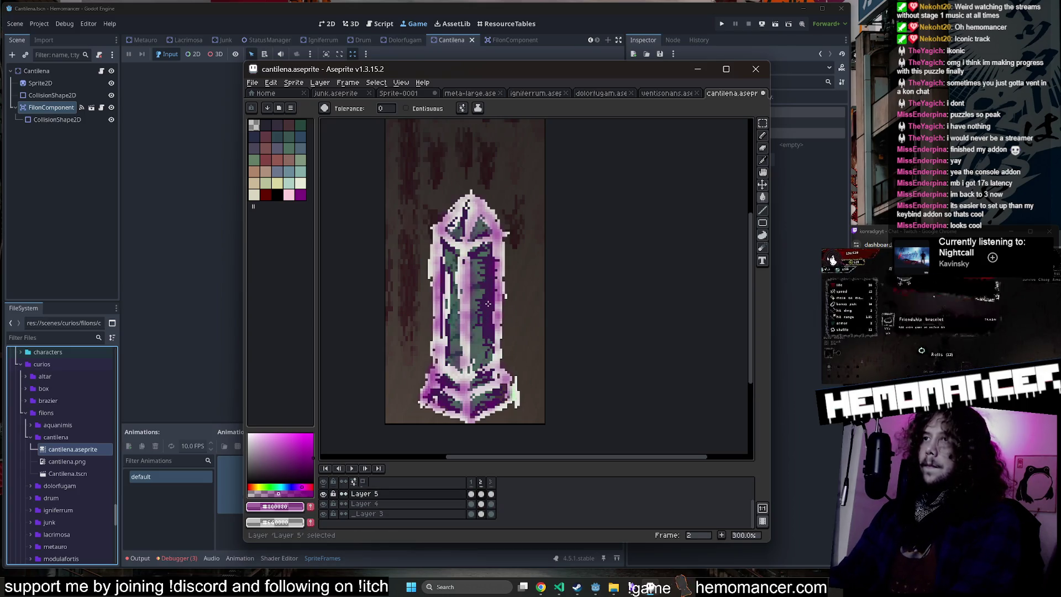
{"action": "key", "text": "Left"}
{"action": "left_click", "coordinate": [494, 267]}
{"action": "key", "text": "ctrl+z"}
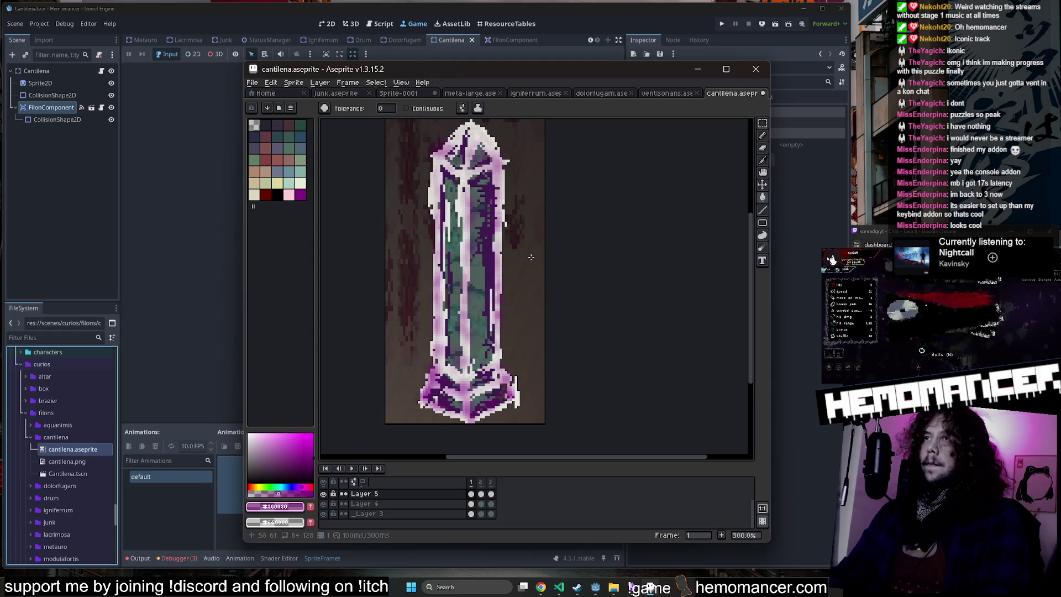
{"action": "scroll", "coordinate": [548, 252], "scroll_direction": "down", "scroll_amount": 2}
{"action": "scroll", "coordinate": [548, 252], "scroll_direction": "up", "scroll_amount": 2}
Step: Add a new top layer, then undo the blur and recolour edits back toward green
{"action": "key", "text": "shift+n"}
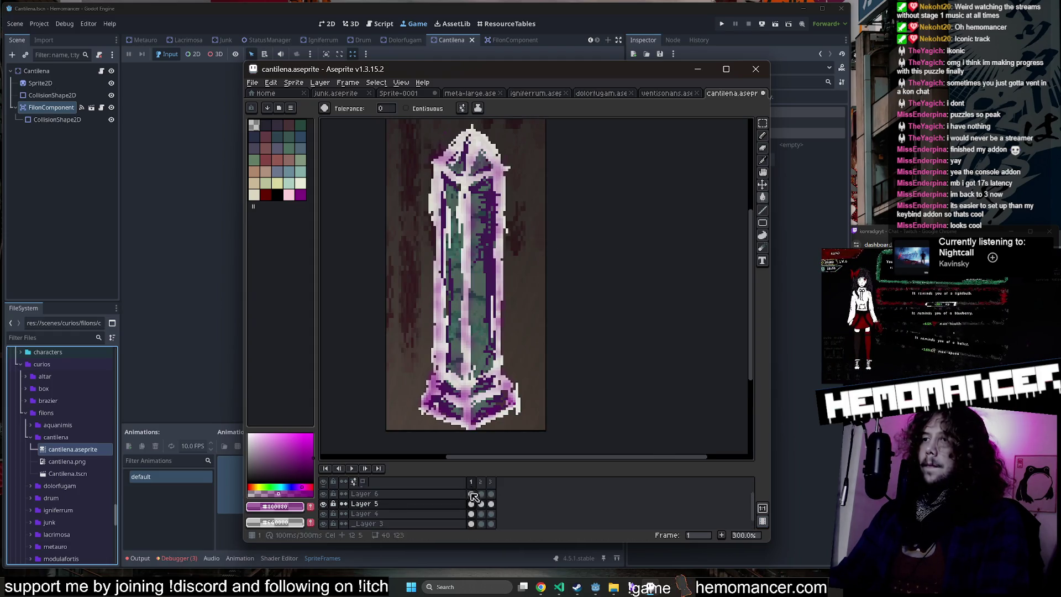
{"action": "left_click", "coordinate": [481, 504]}
{"action": "key", "text": "ctrl+z"}
{"action": "scroll", "coordinate": [542, 246], "scroll_direction": "down", "scroll_amount": 1}
{"action": "key", "text": "v"}
{"action": "key", "text": "ctrl+z"}
{"action": "key", "text": "ctrl+z"}
{"action": "key", "text": "ctrl+z"}
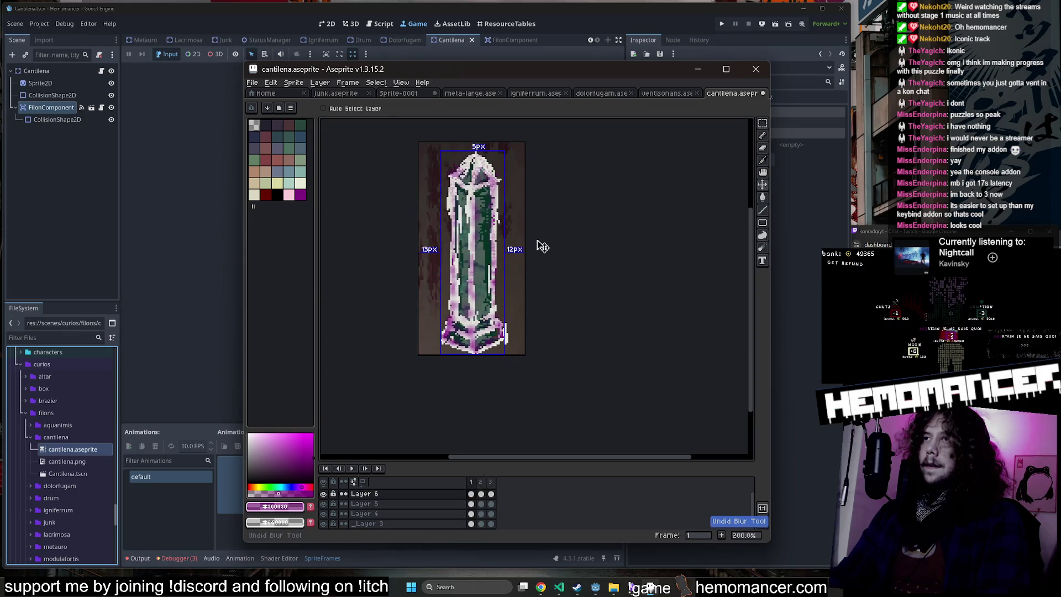
{"action": "key", "text": "ctrl+z"}
{"action": "key", "text": "ctrl+z"}
{"action": "key", "text": "ctrl+z"}
Step: Save the restored green sprite and play its animation
{"action": "key", "text": "g"}
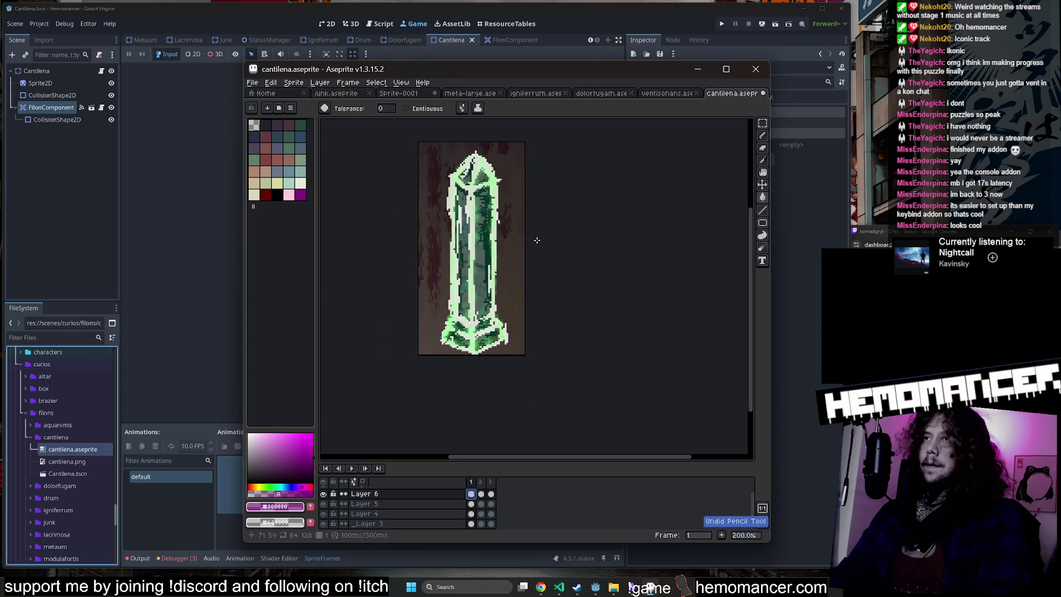
{"action": "key", "text": "ctrl+s"}
{"action": "key", "text": "Return"}
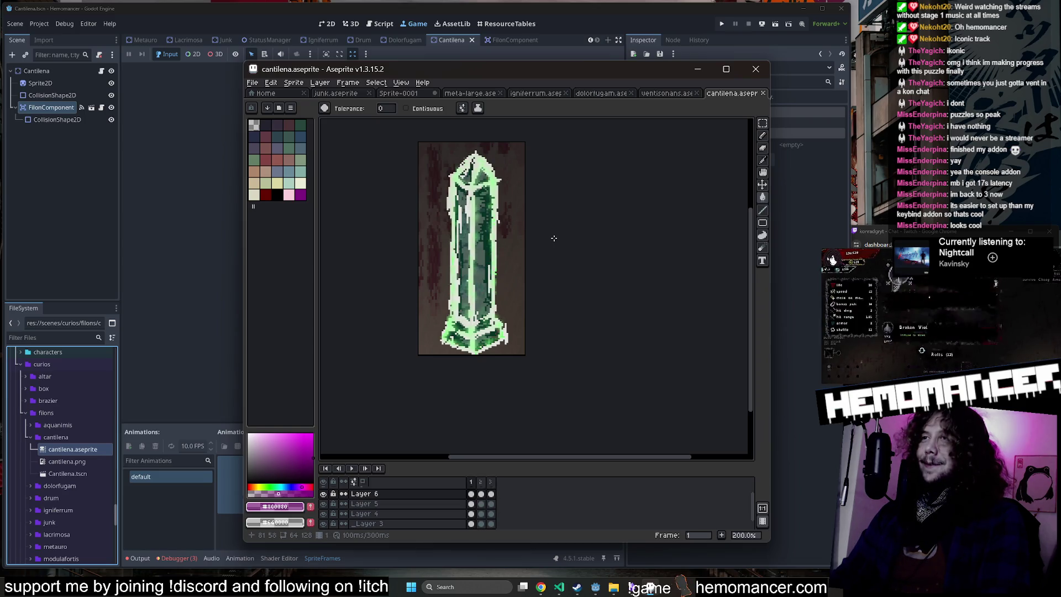
Step: Pick black, undo away Layer 6, and trial a dark fill on Layer 5
{"action": "left_click", "coordinate": [277, 194]}
{"action": "scroll", "coordinate": [465, 259], "scroll_direction": "up", "scroll_amount": 2}
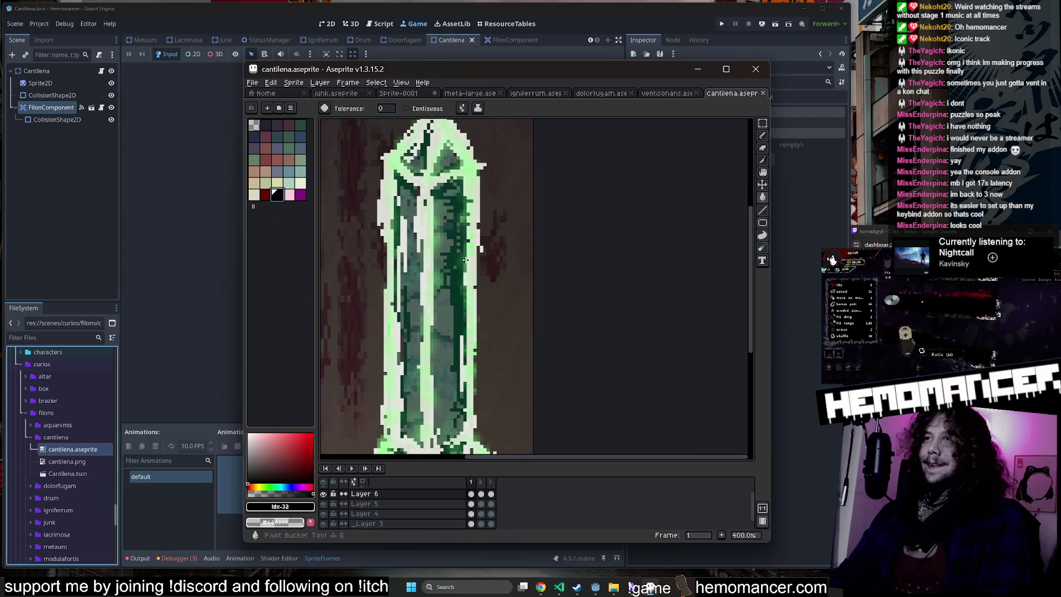
{"action": "key", "text": "ctrl+z"}
{"action": "key", "text": "ctrl+z"}
{"action": "key", "text": "ctrl+z"}
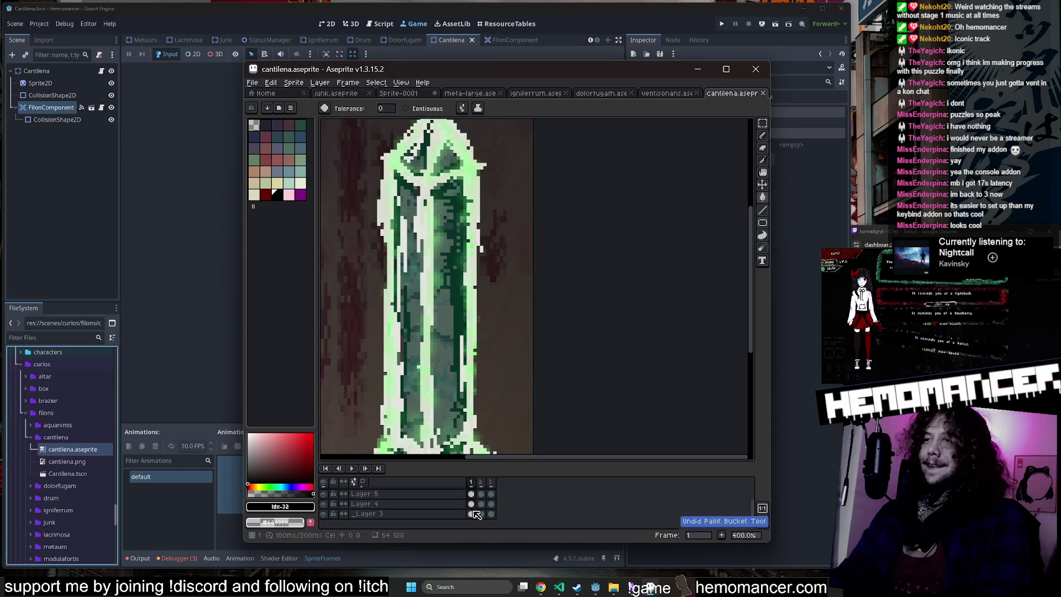
{"action": "key", "text": "ctrl+z"}
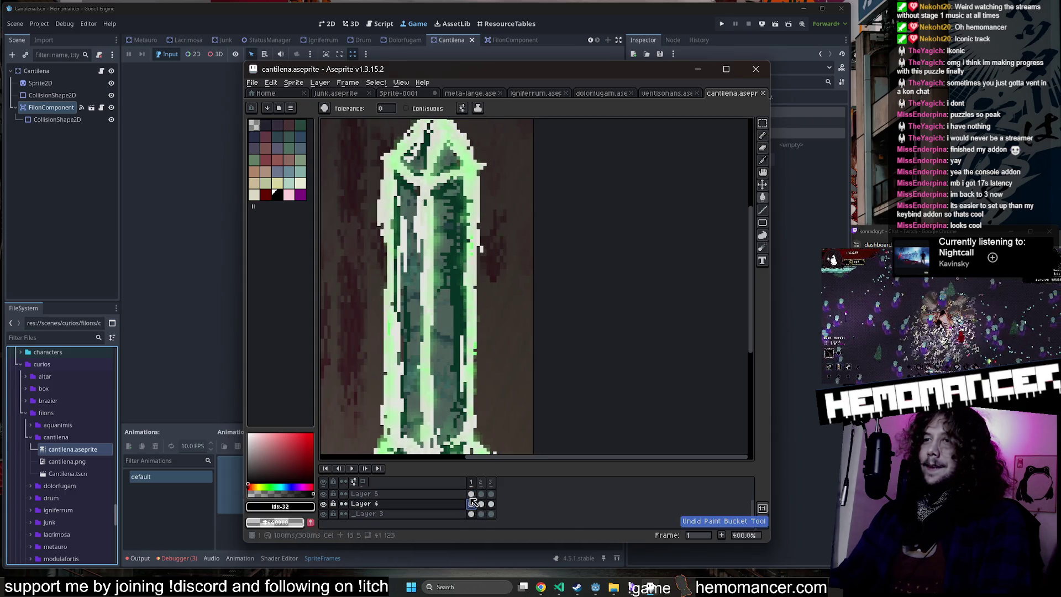
{"action": "left_click", "coordinate": [471, 493]}
{"action": "left_click", "coordinate": [455, 284]}
{"action": "scroll", "coordinate": [462, 305], "scroll_direction": "down", "scroll_amount": 1}
{"action": "key", "text": "ctrl+z"}
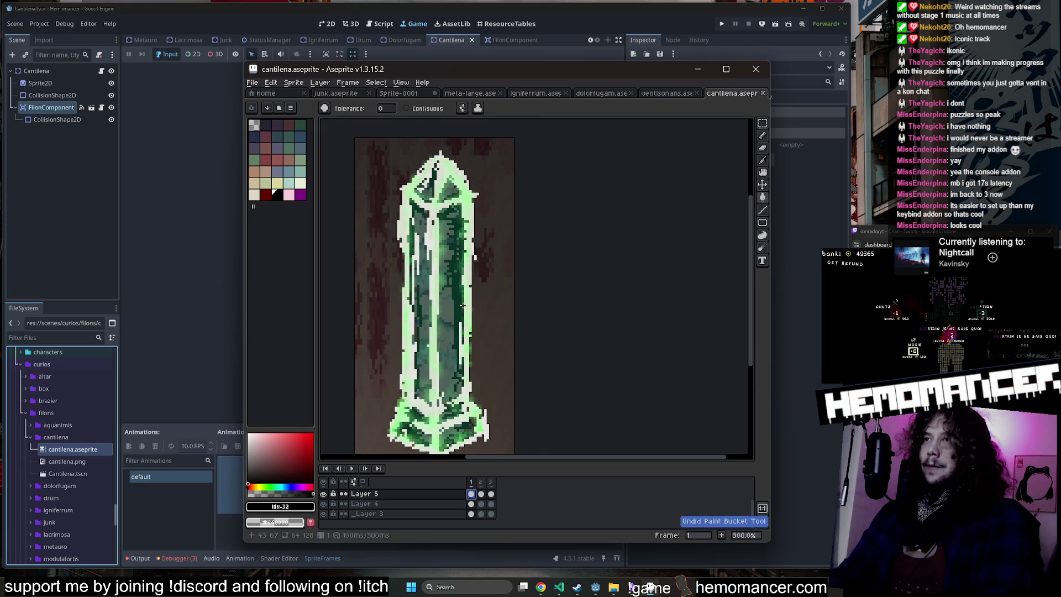
Step: Lower the black's alpha to 83 and fill the crystal body on Layer 5
{"action": "left_click", "coordinate": [280, 506]}
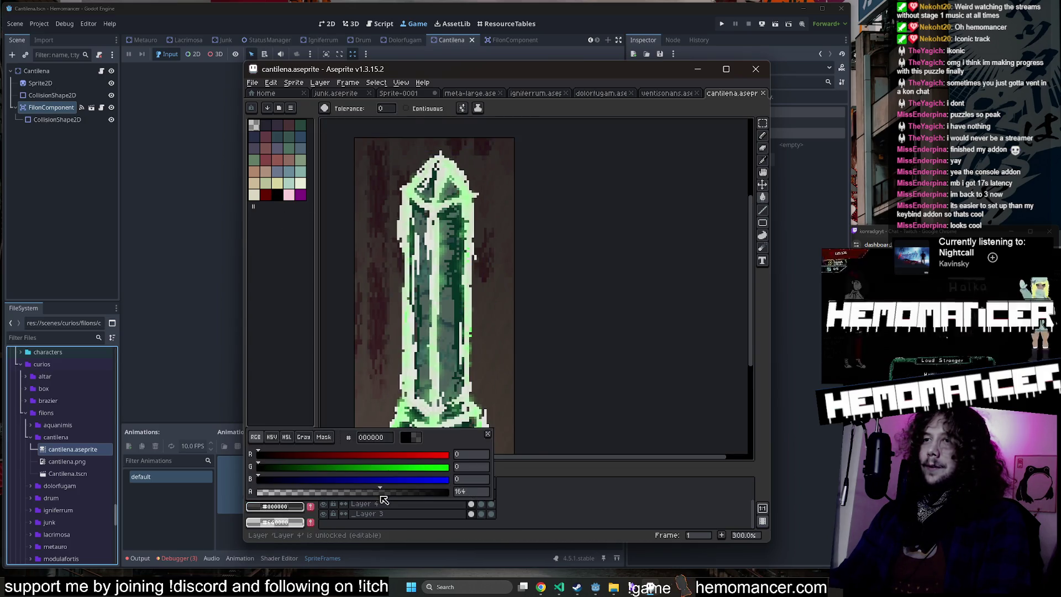
{"action": "left_click", "coordinate": [456, 298]}
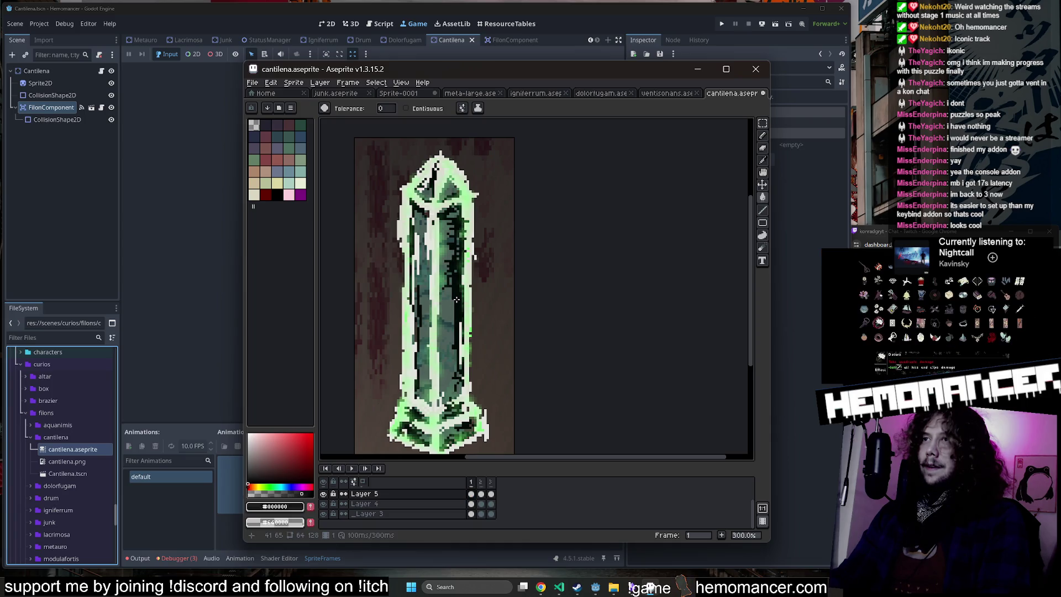
{"action": "key", "text": "ctrl+z"}
{"action": "left_click", "coordinate": [297, 507]}
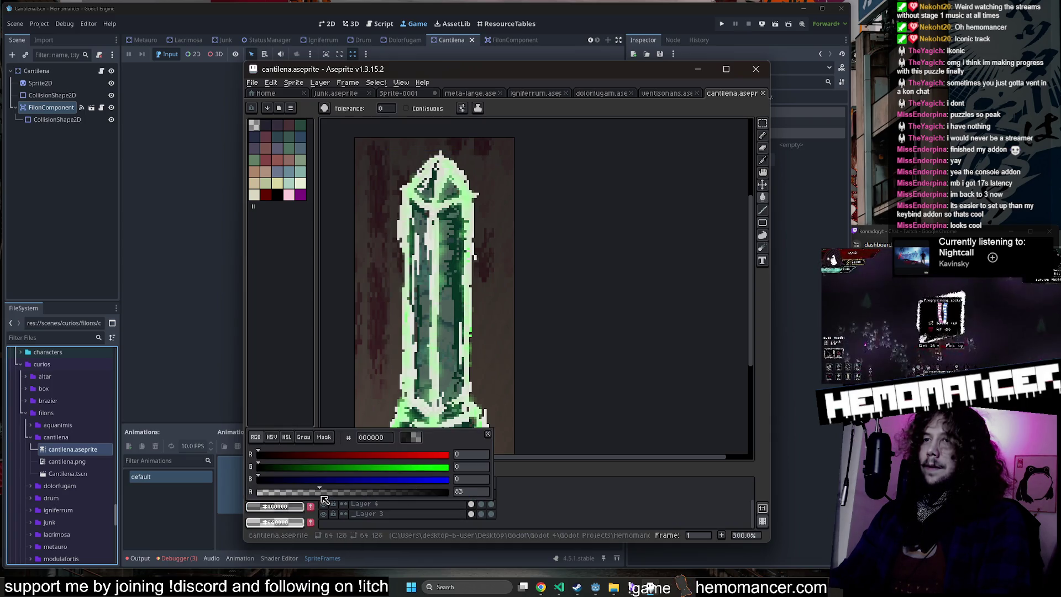
{"action": "left_click", "coordinate": [456, 294]}
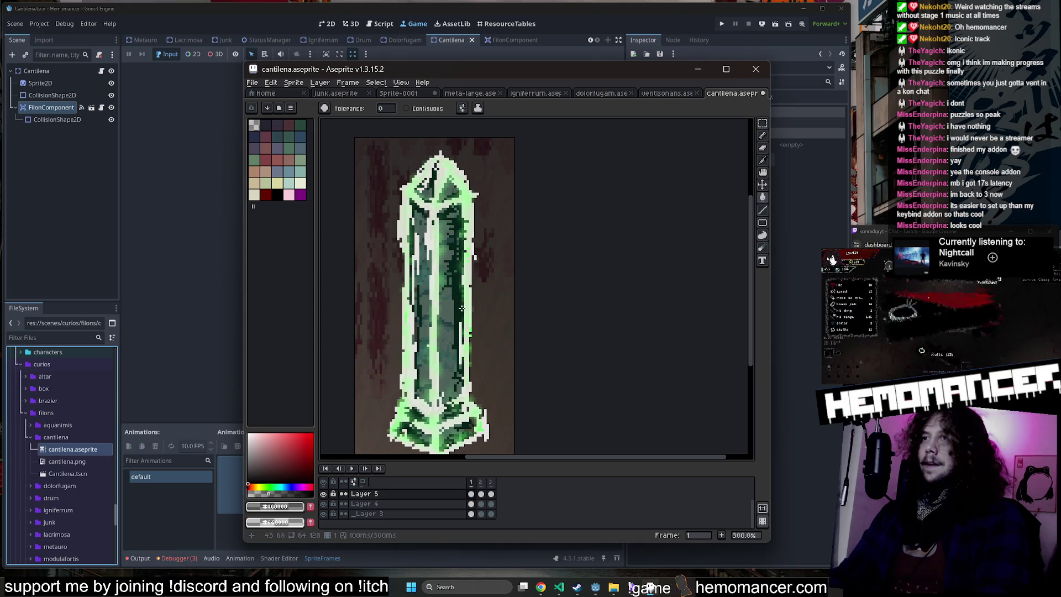